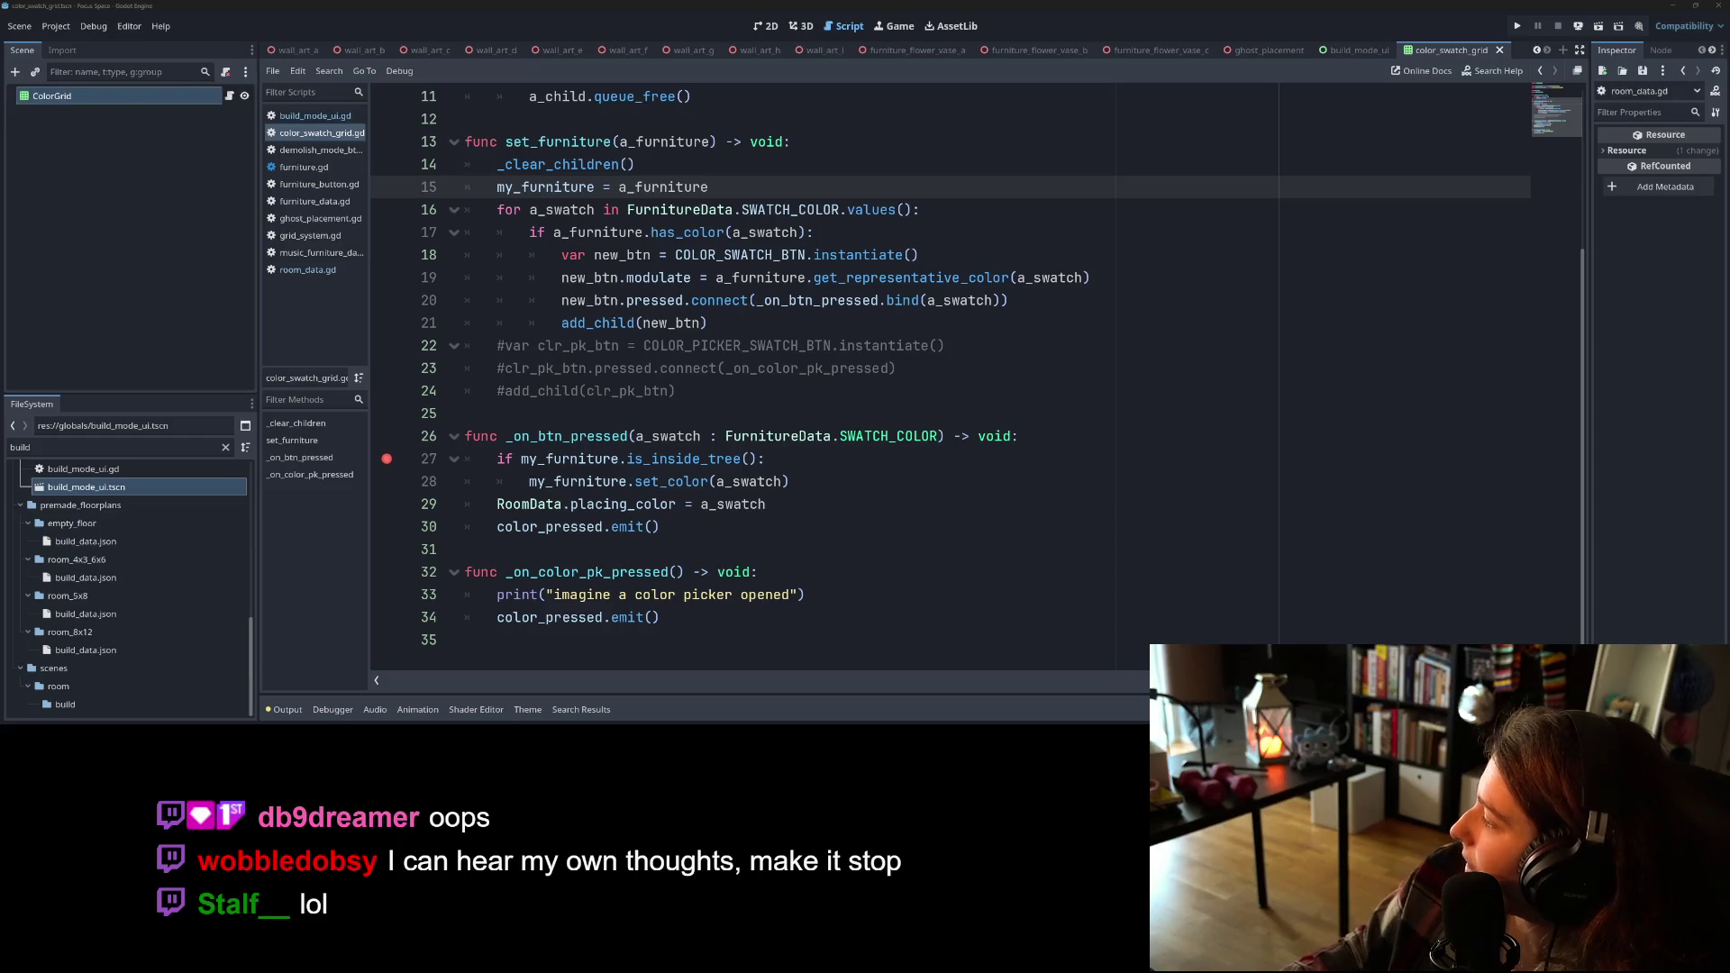
Step: Skip ahead in the Media Player track, turn the volume down and minimize the player
{"action": "key", "text": "alt+Tab"}
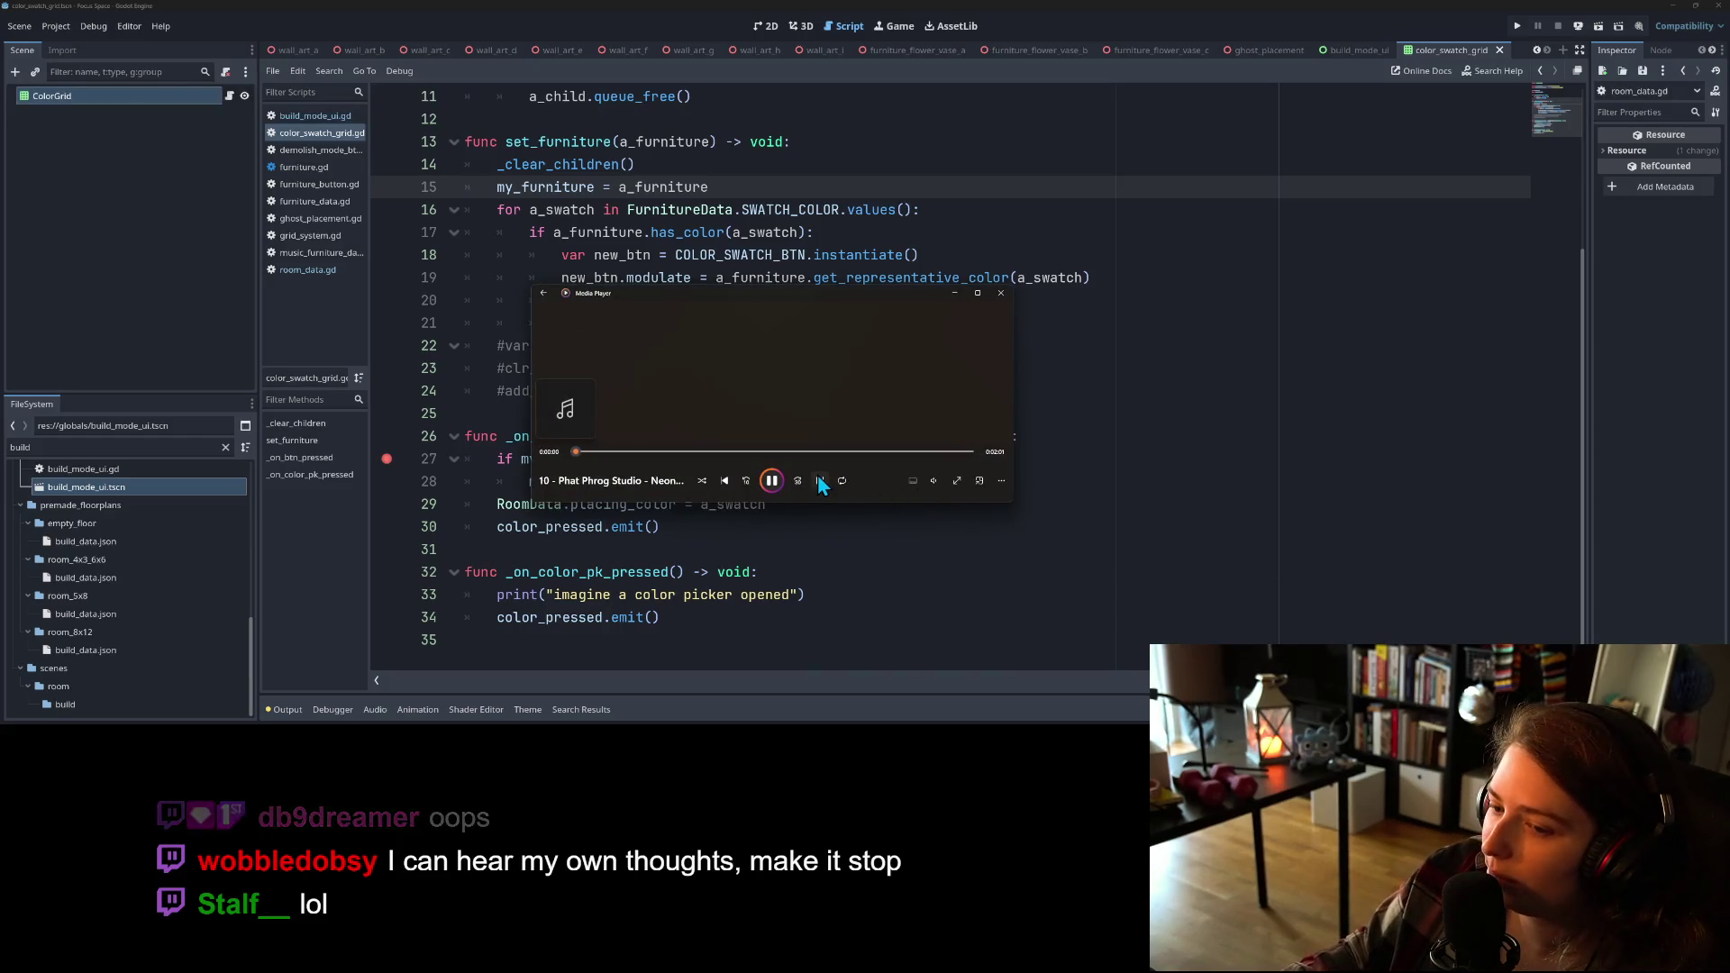
{"action": "left_click", "coordinate": [648, 451]}
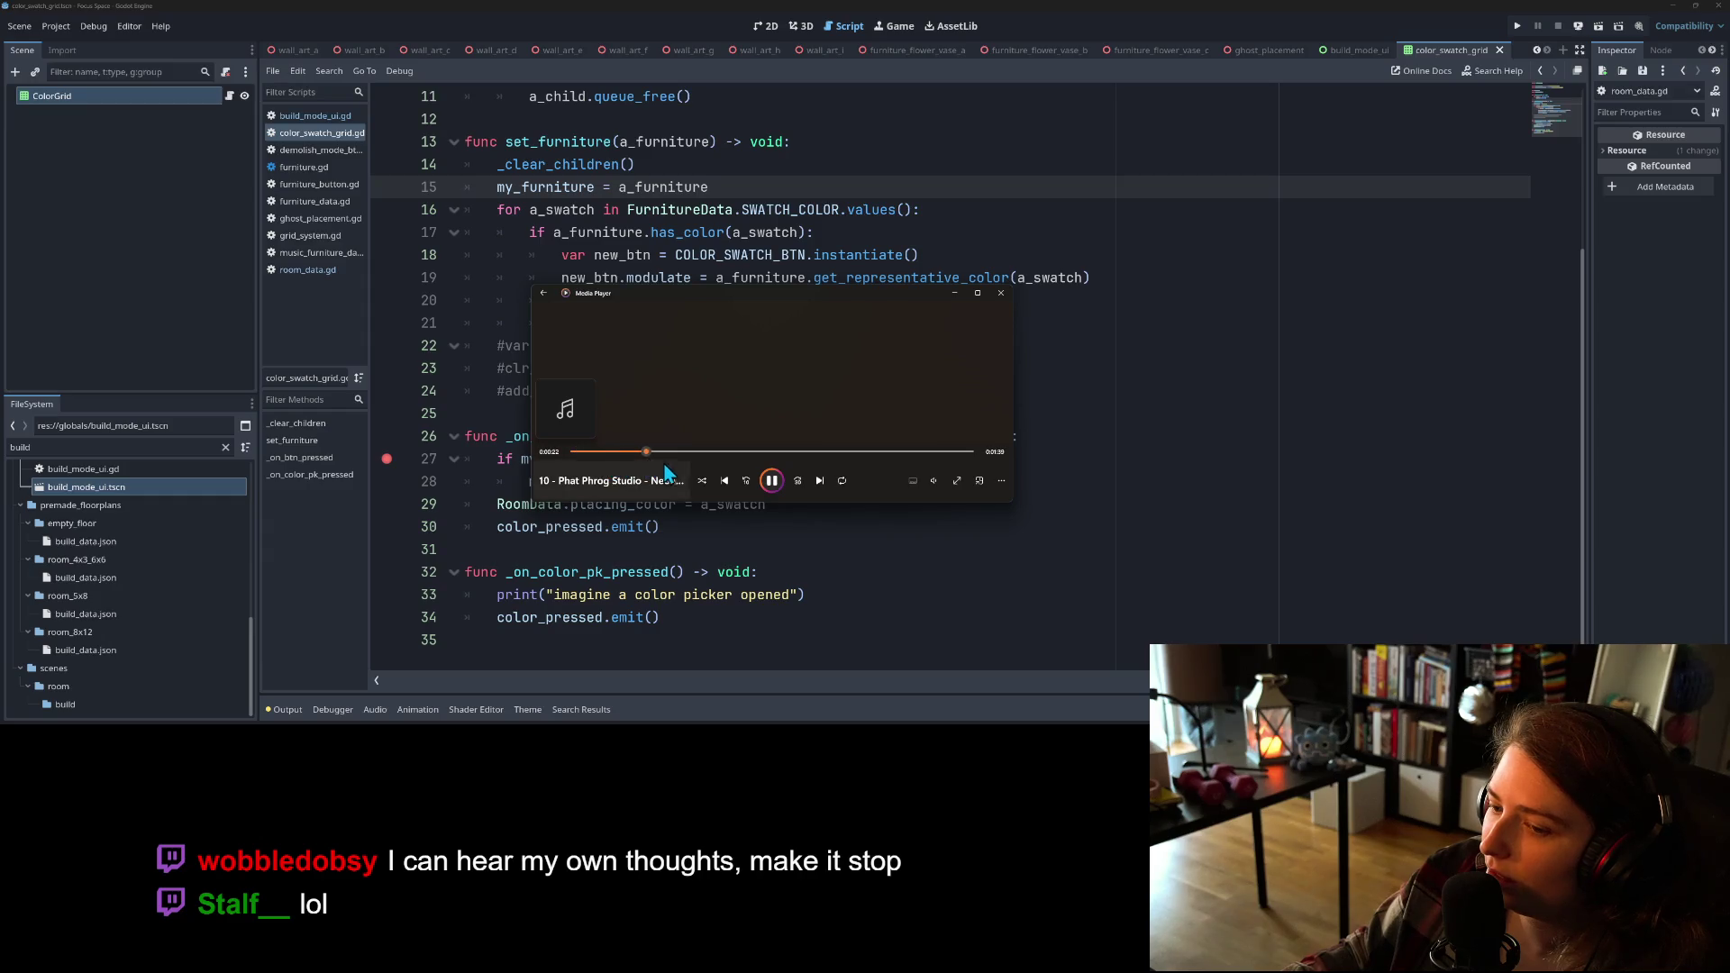
{"action": "left_click", "coordinate": [932, 480]}
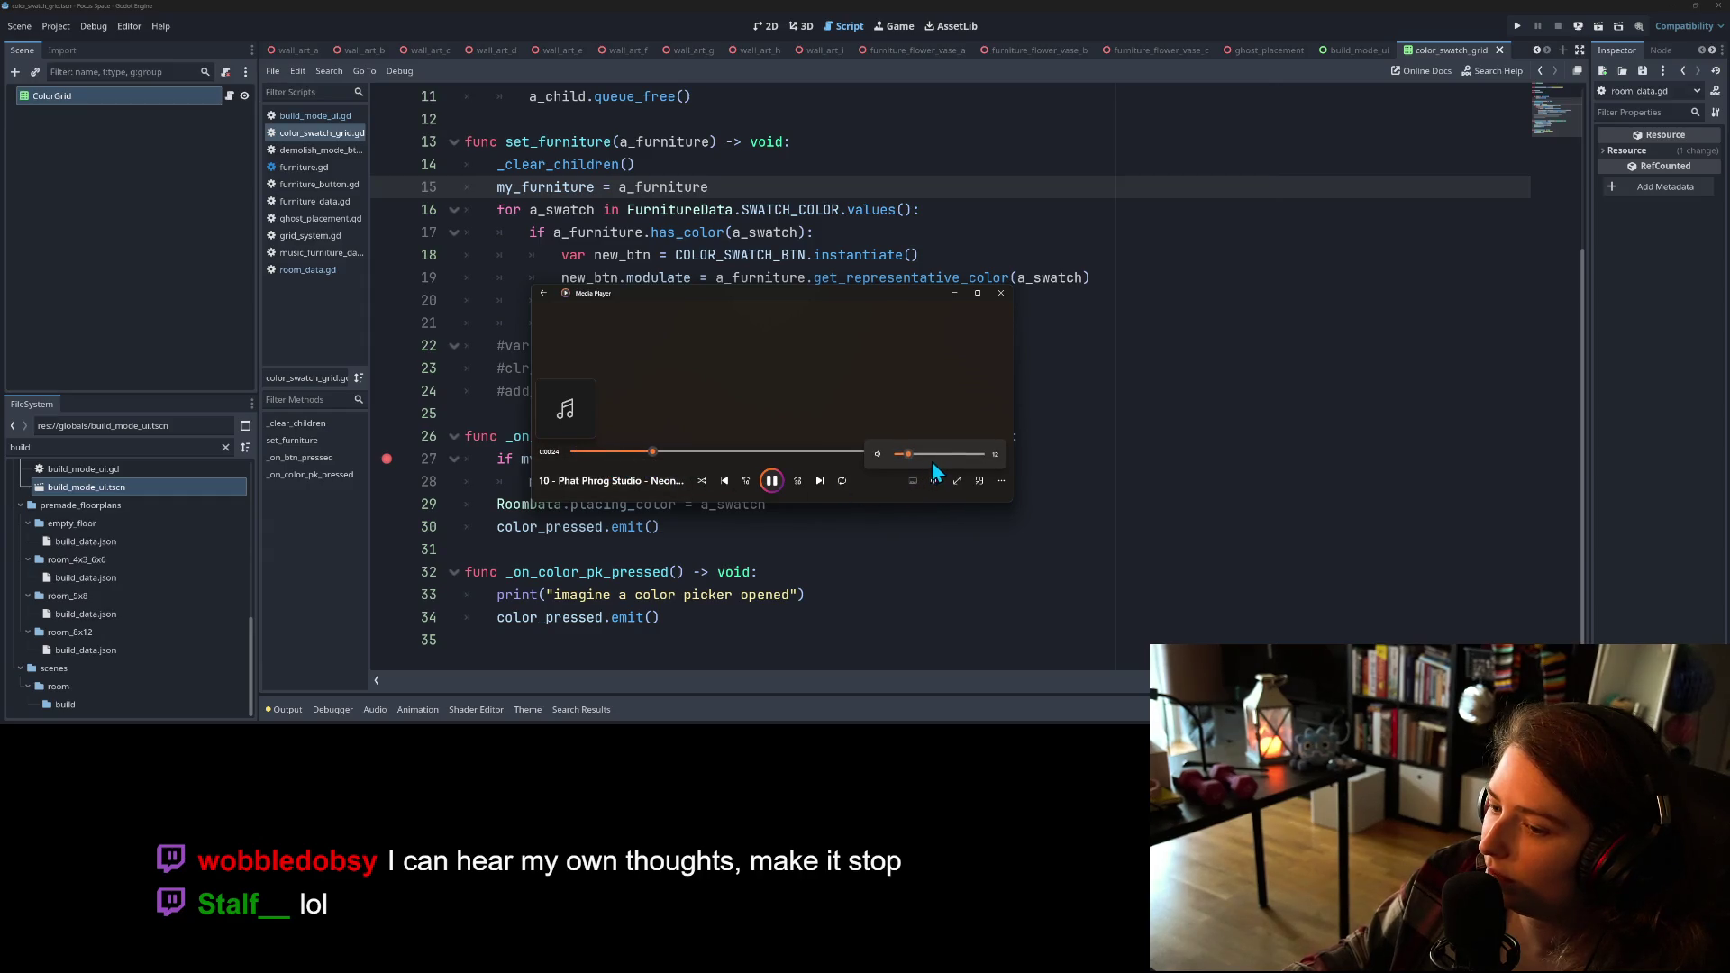
{"action": "left_click_drag", "start_coordinate": [939, 458], "coordinate": [986, 451]}
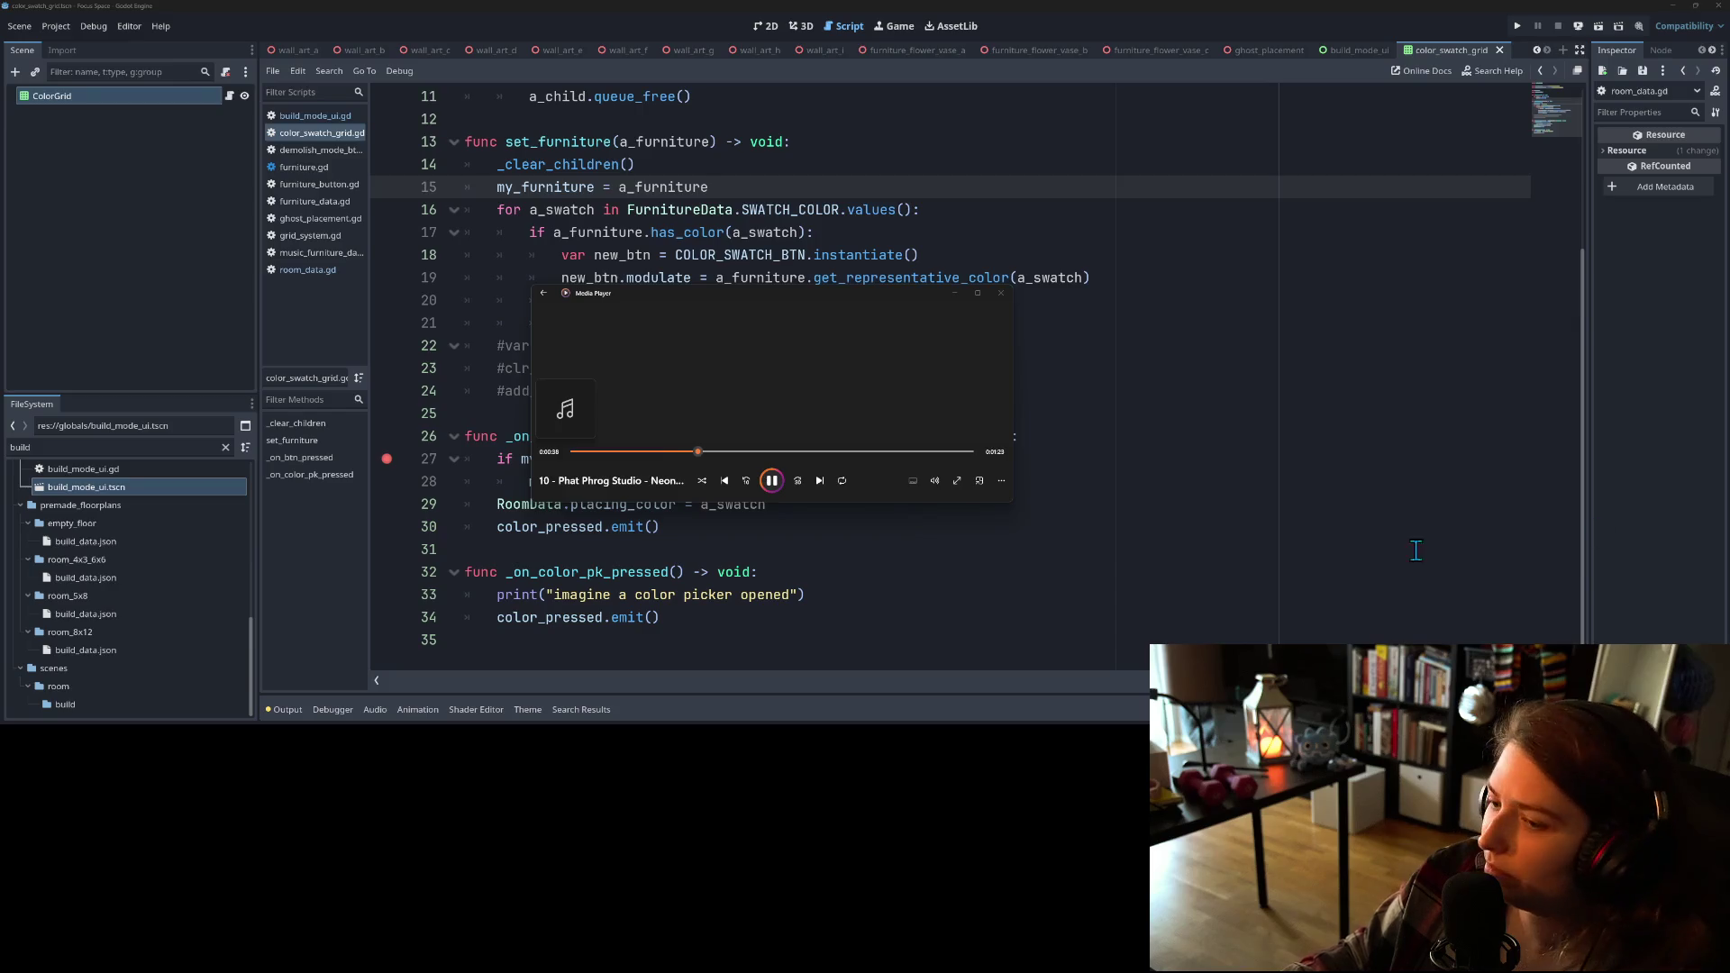
{"action": "left_click", "coordinate": [938, 482]}
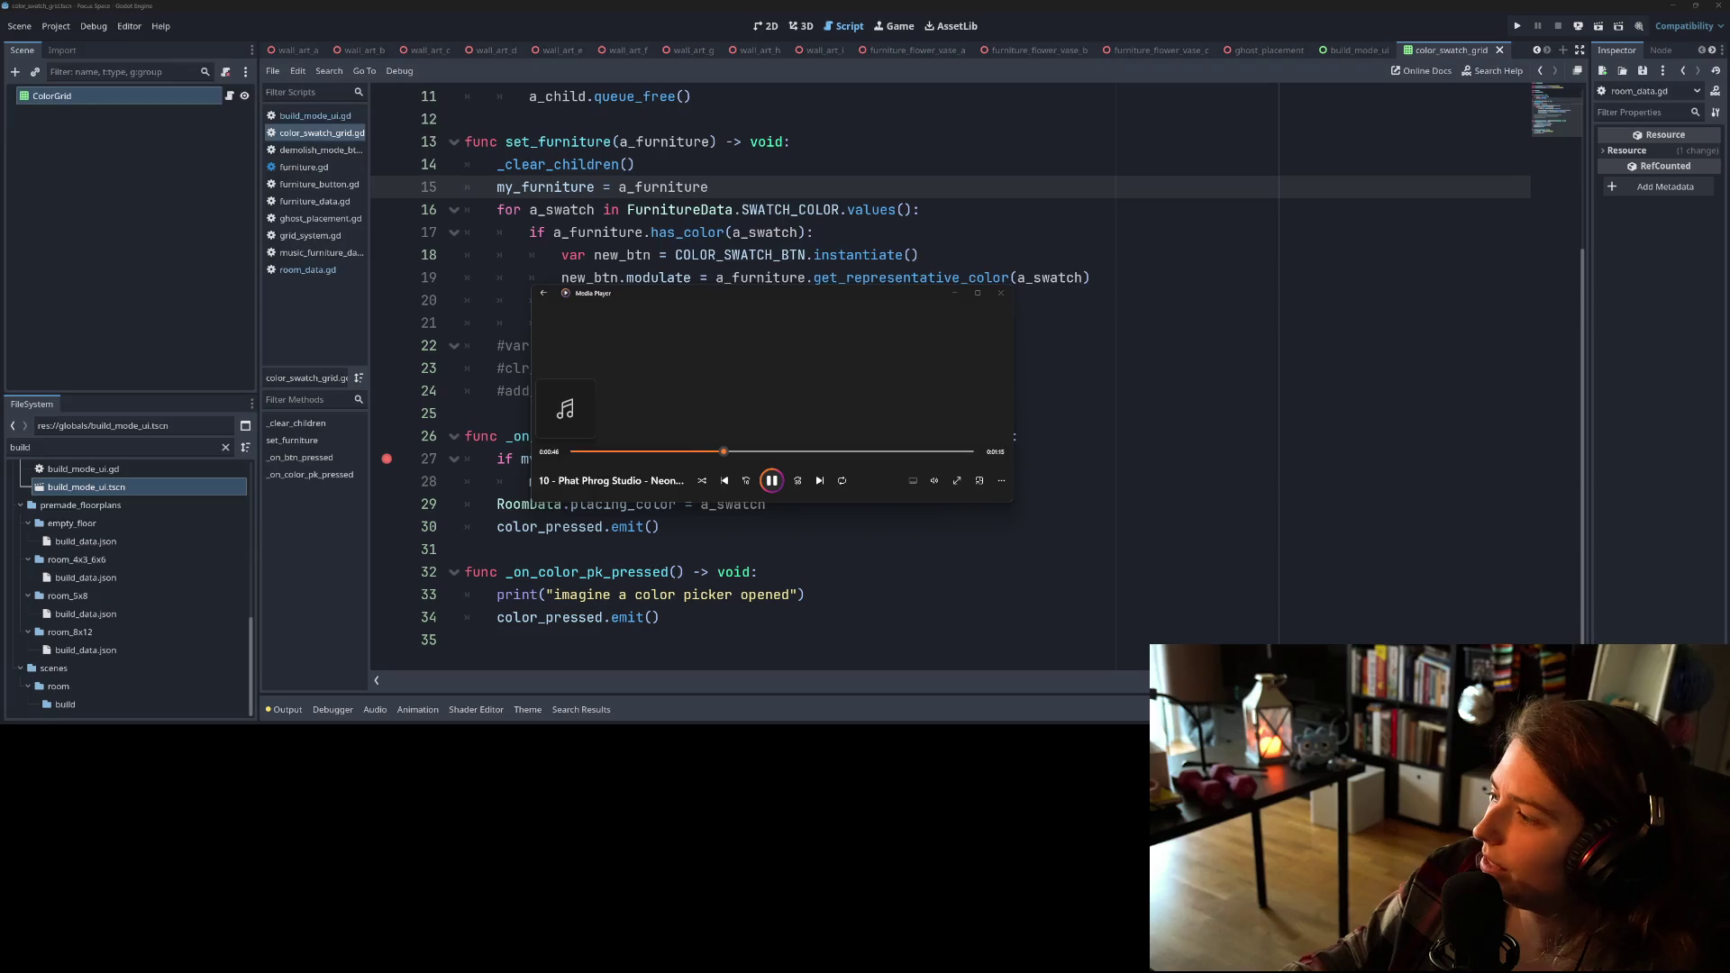
{"action": "left_click", "coordinate": [955, 293]}
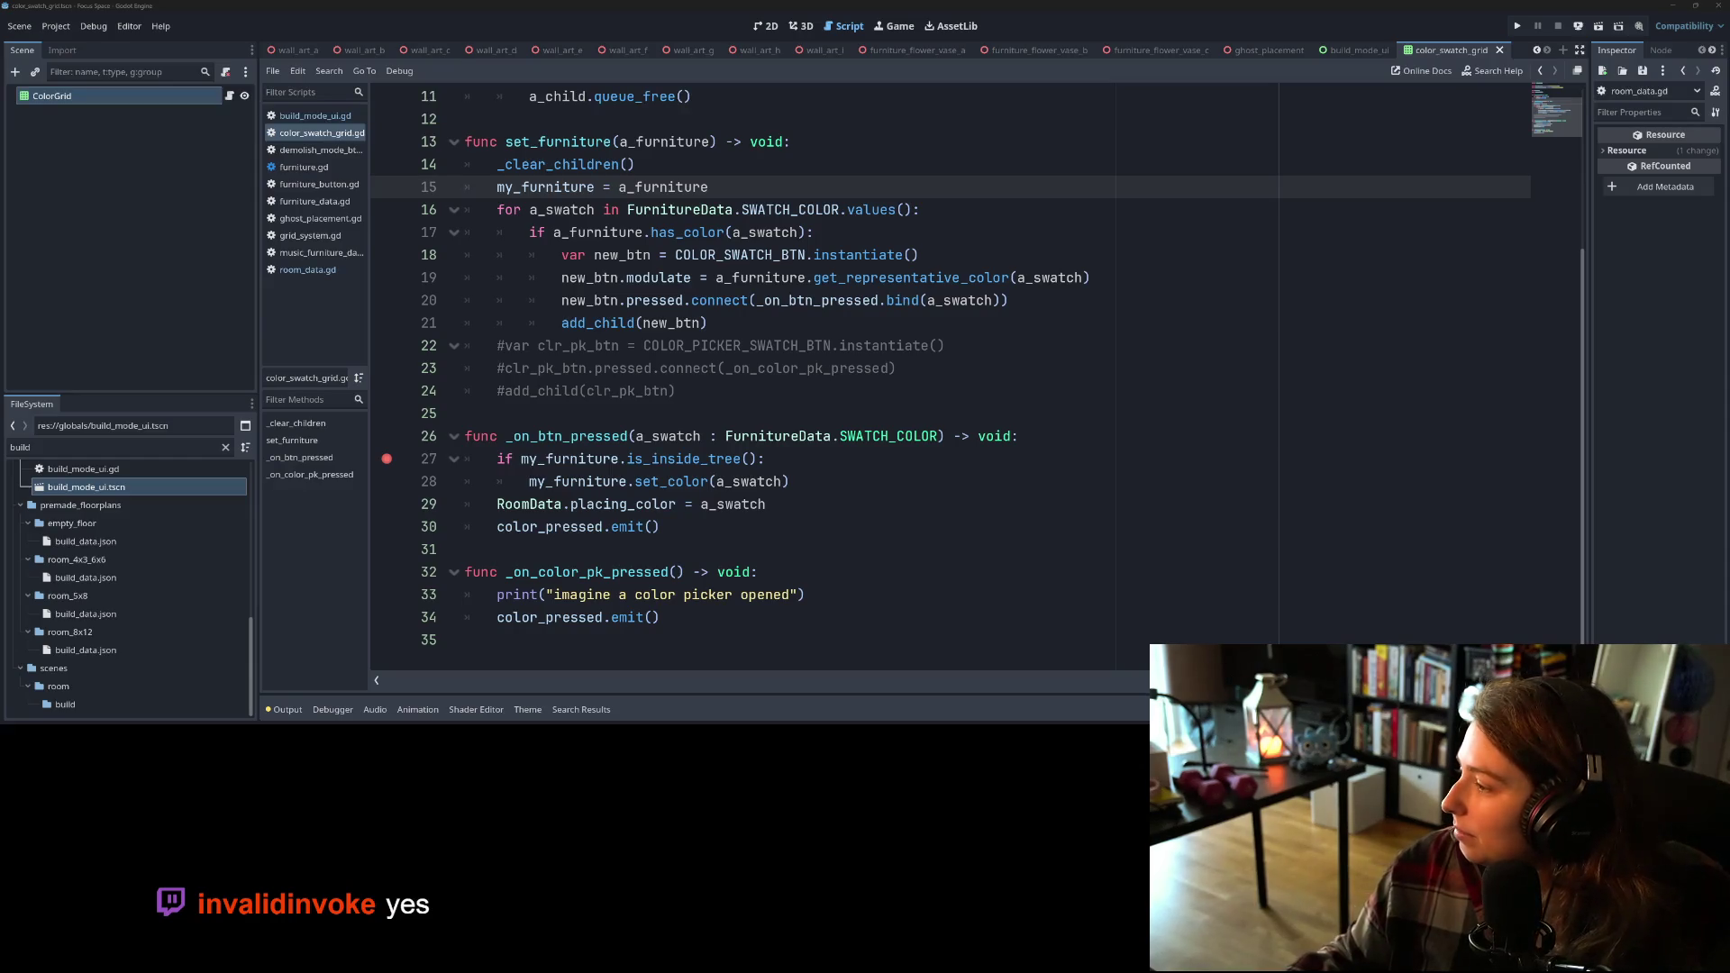
Step: Lower the music volume to 33, minimize the player again and launch the game
{"action": "left_click", "coordinate": [933, 481]}
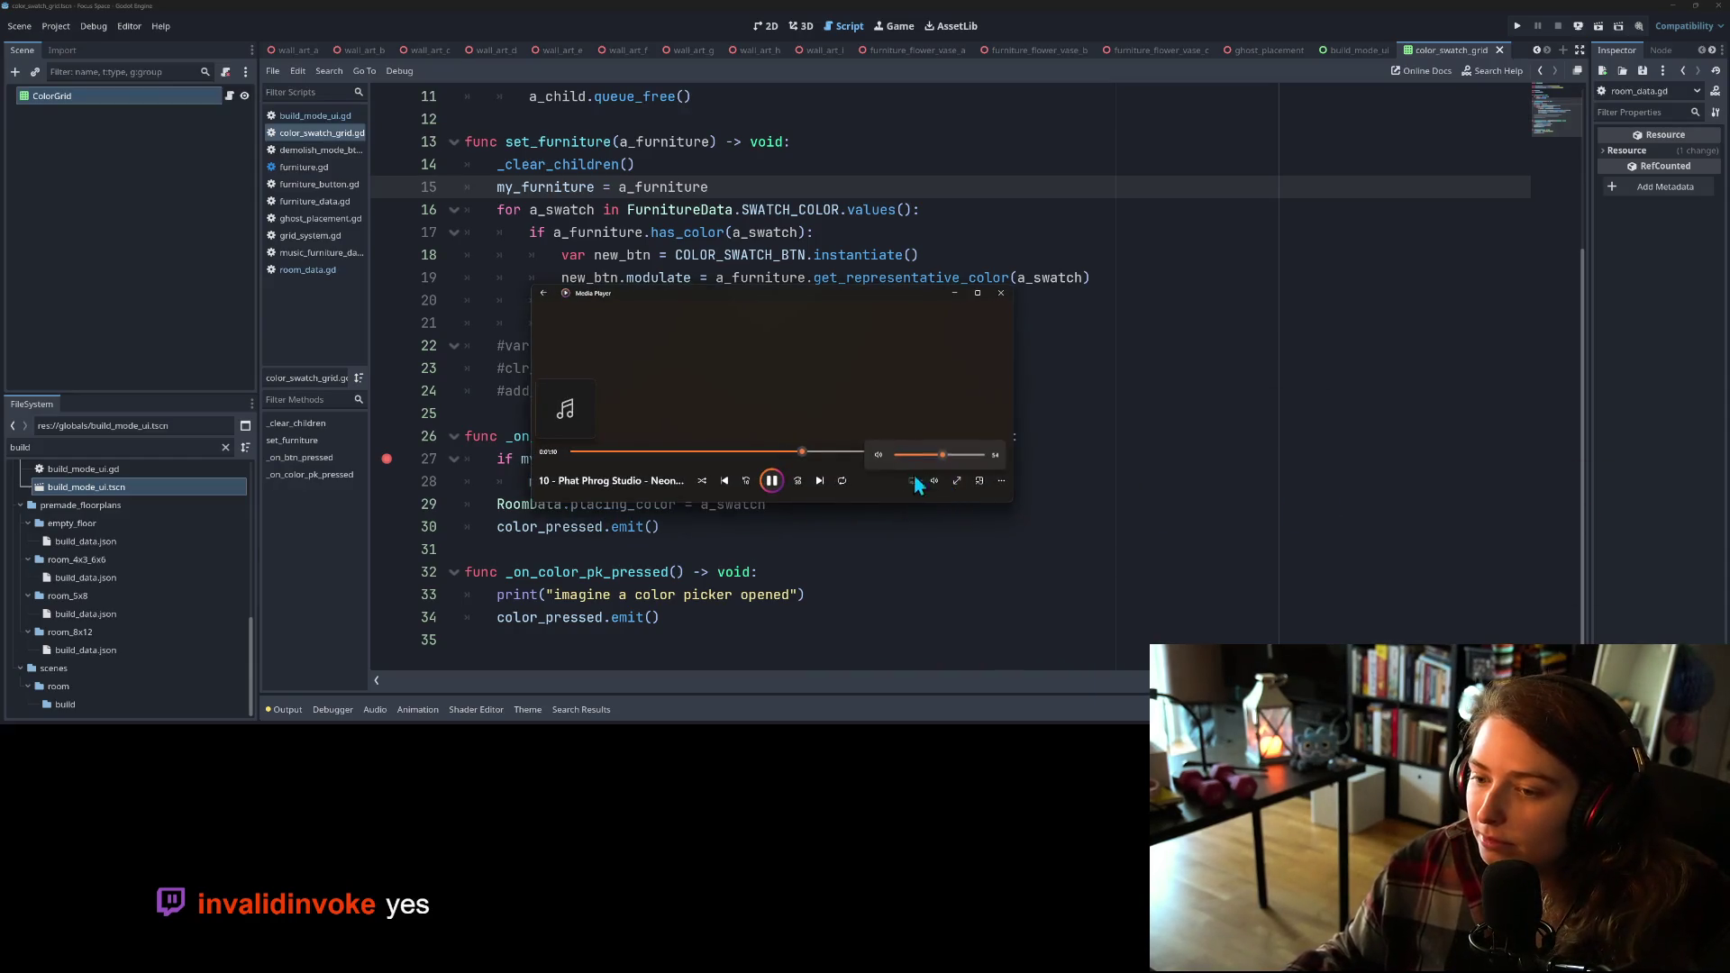
{"action": "left_click_drag", "start_coordinate": [933, 458], "coordinate": [927, 456]}
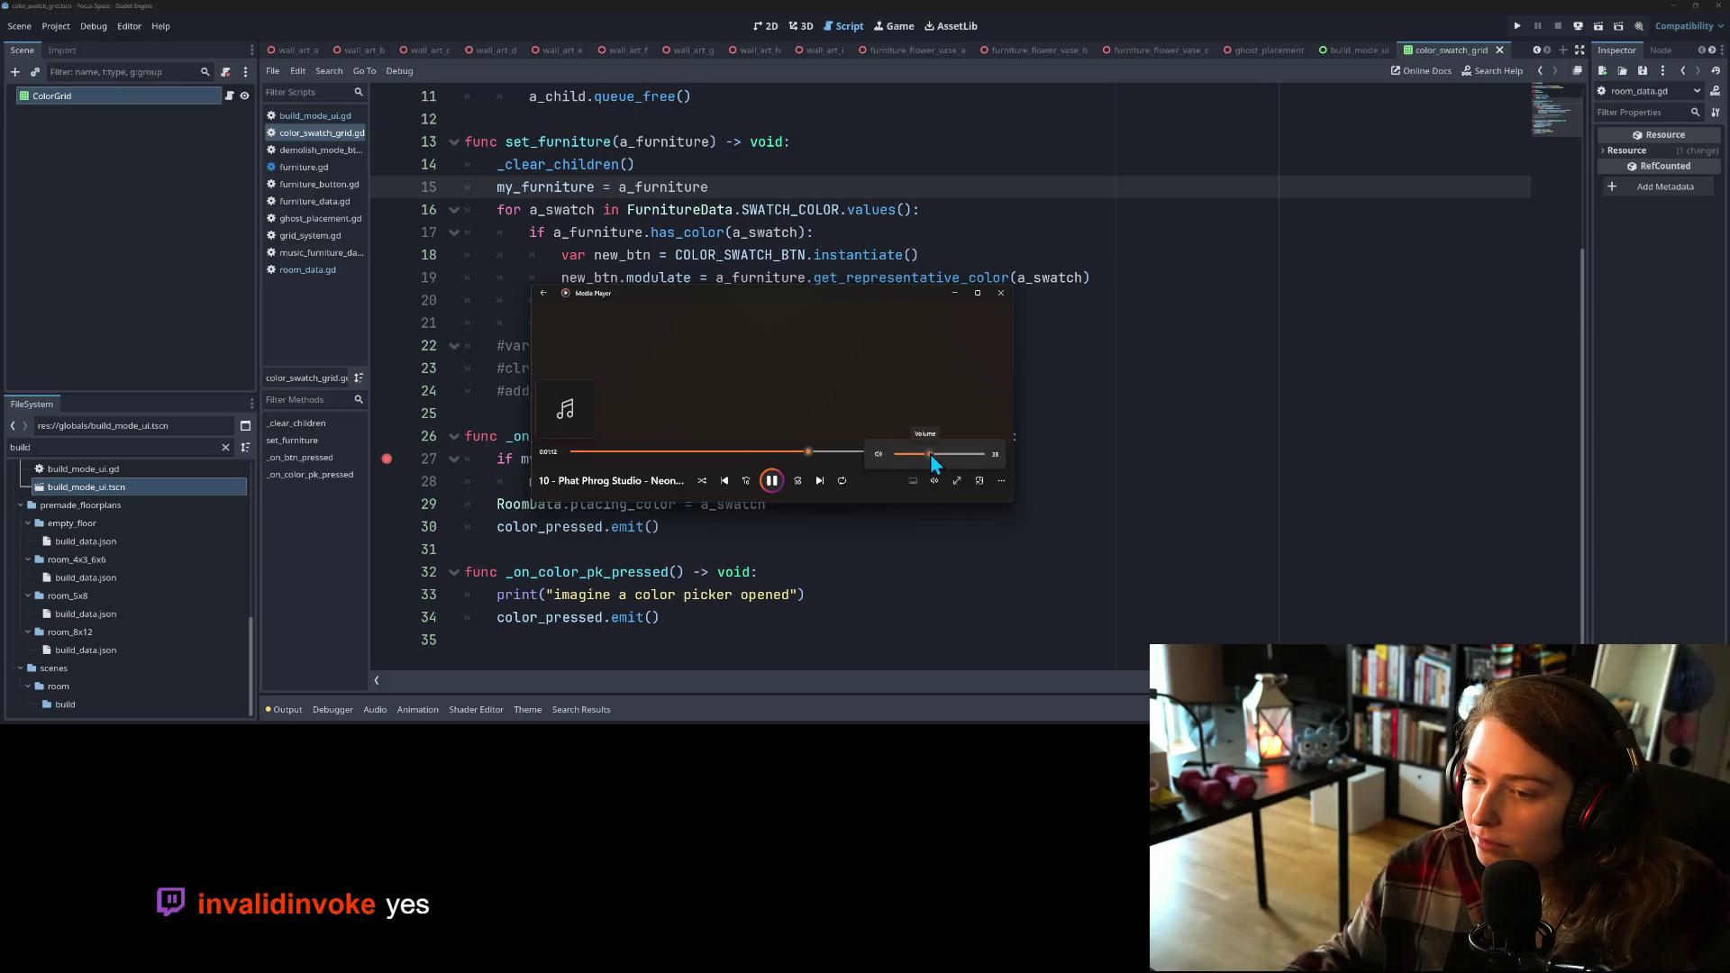
{"action": "left_click", "coordinate": [958, 298]}
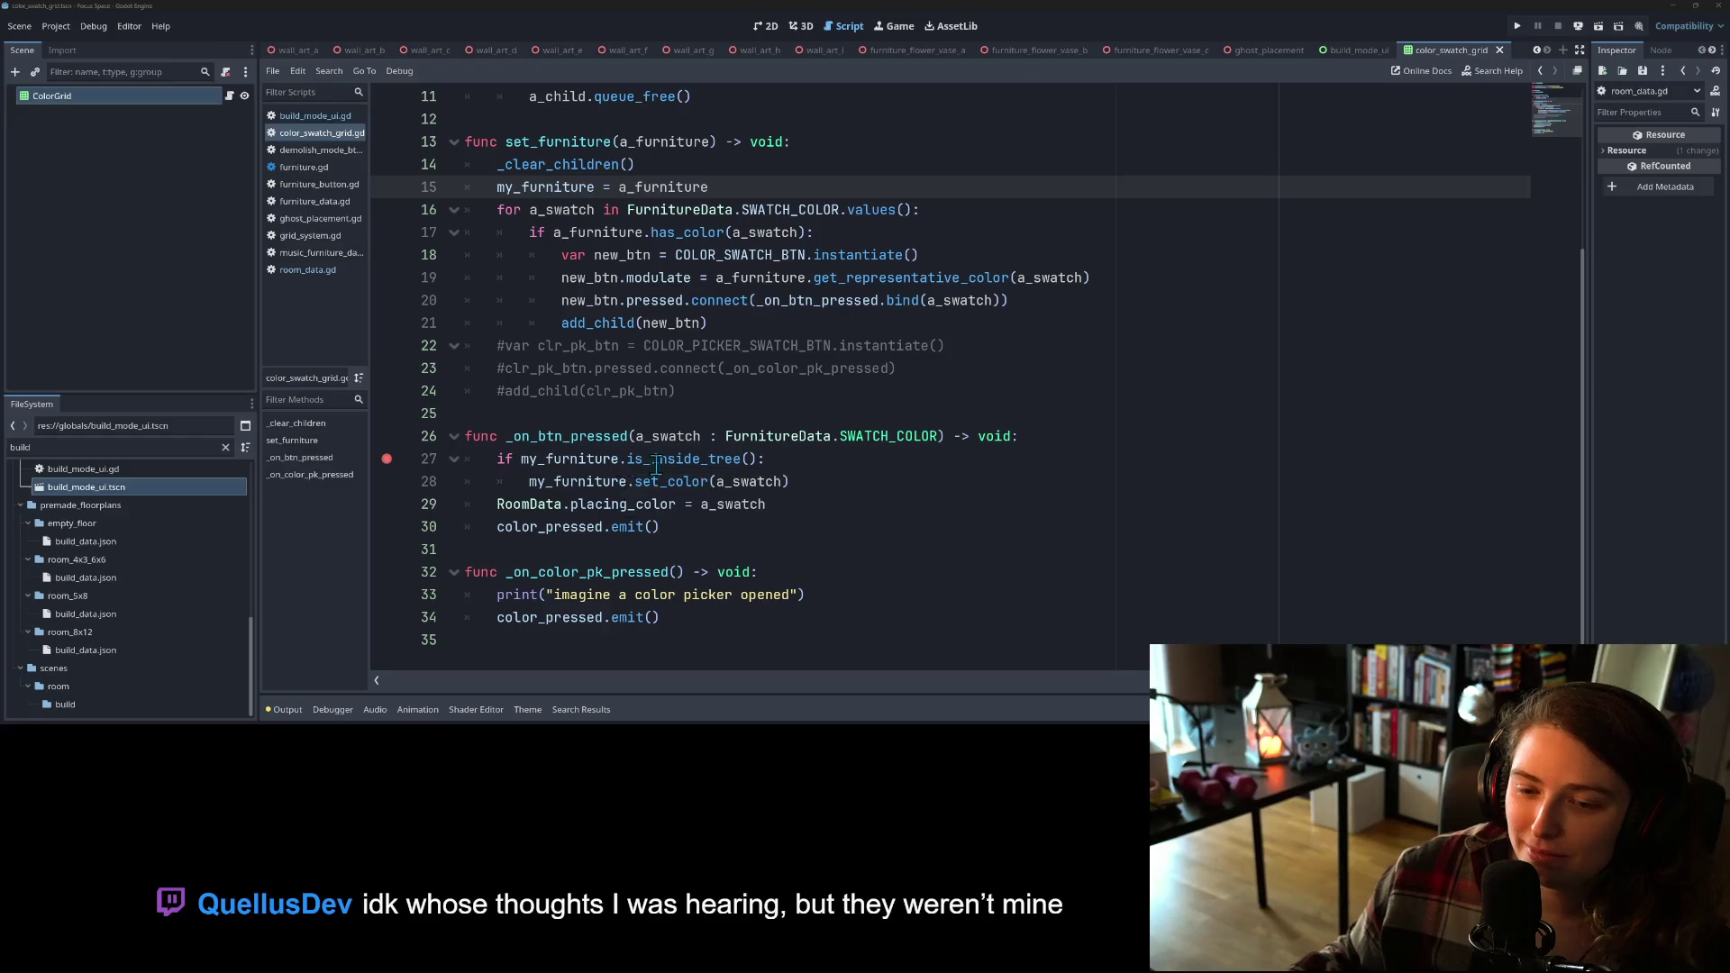
{"action": "left_click", "coordinate": [1521, 27]}
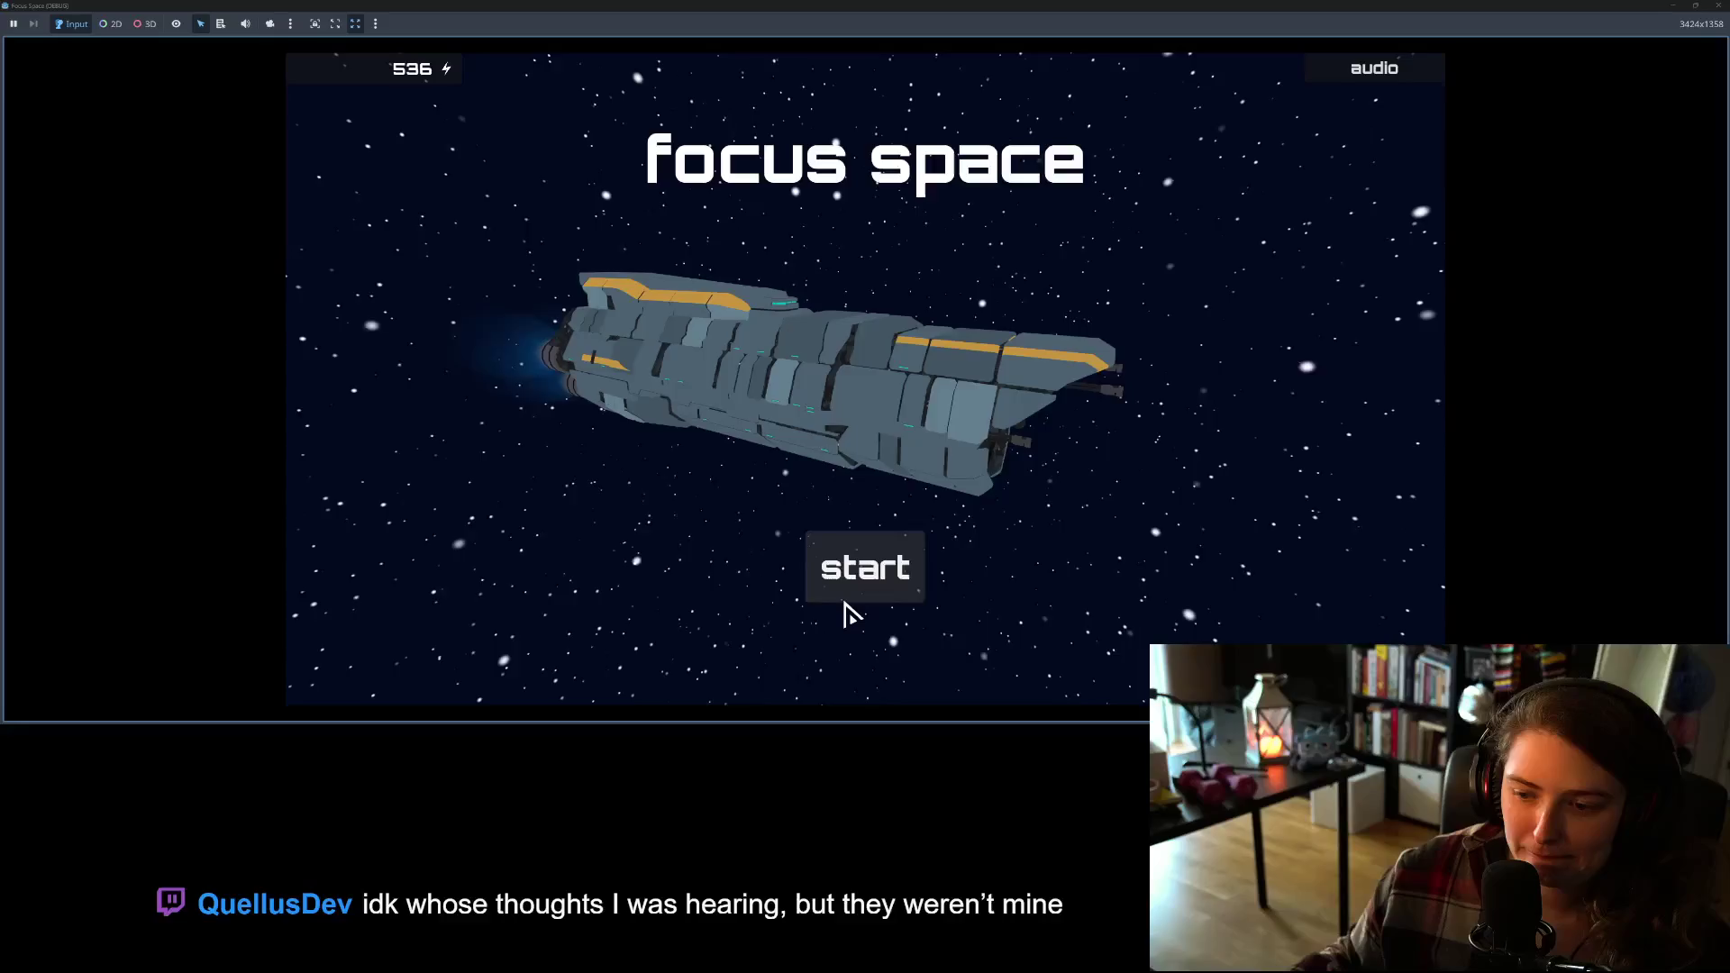
Step: Start Focus Space, open my_room1, pick up the pink sofa and choose a colour swatch
{"action": "left_click", "coordinate": [852, 590]}
{"action": "left_click", "coordinate": [587, 282]}
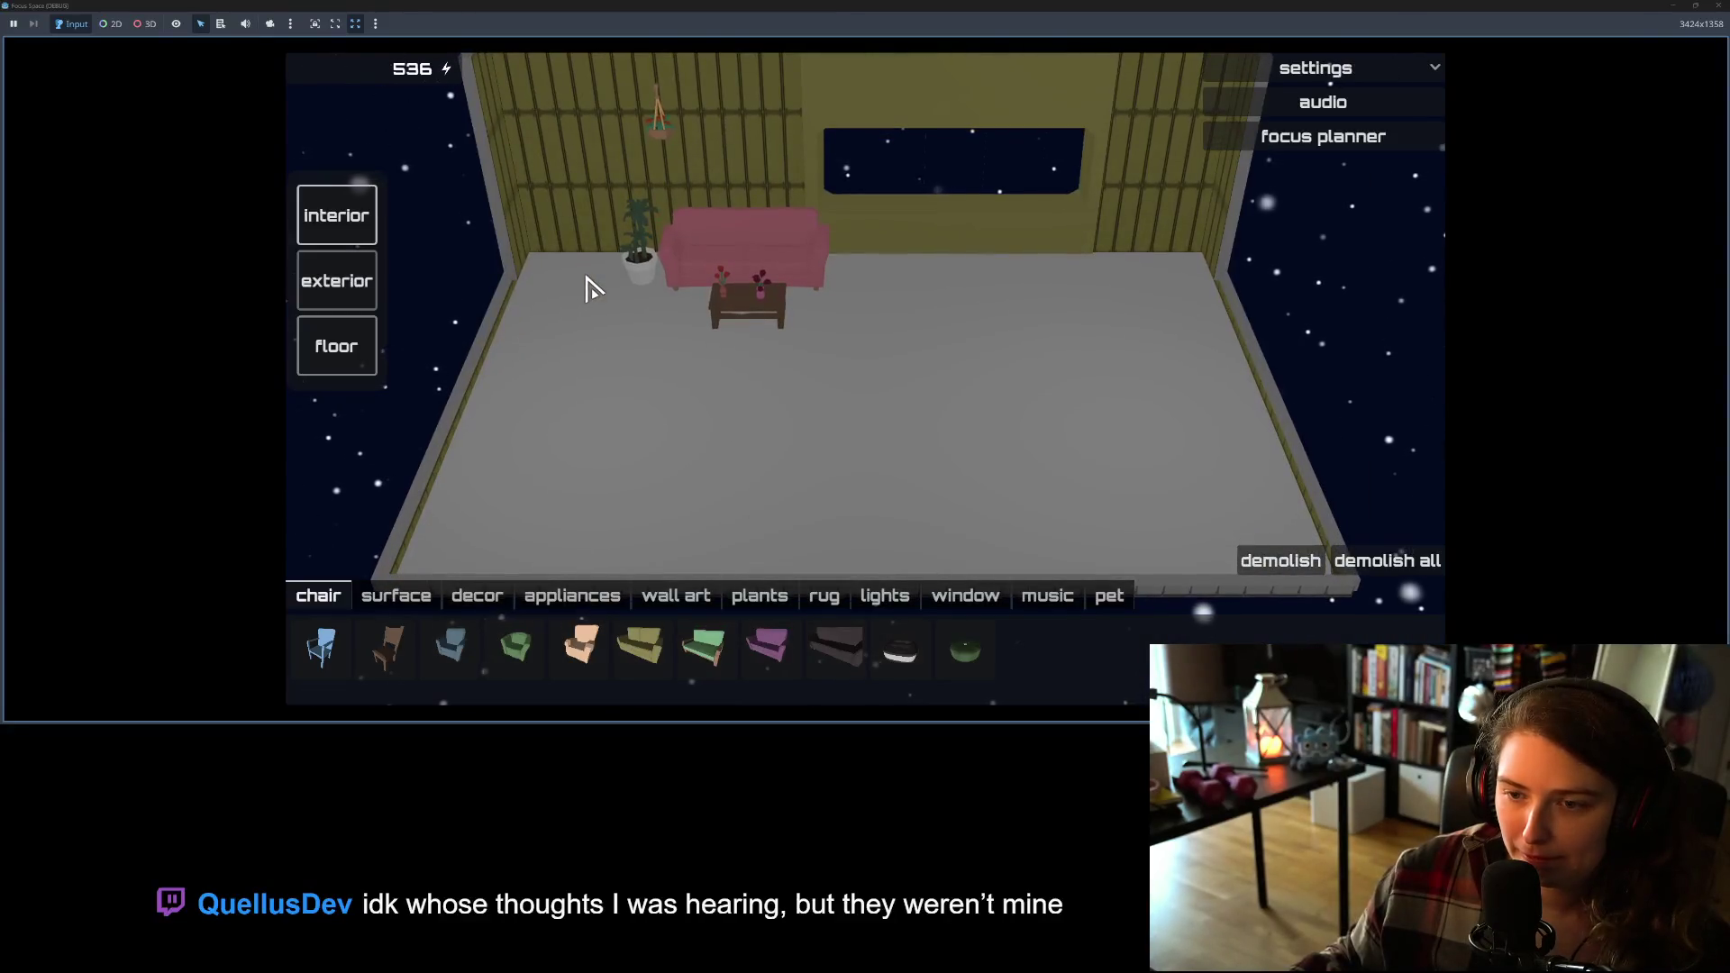
{"action": "left_click", "coordinate": [804, 257]}
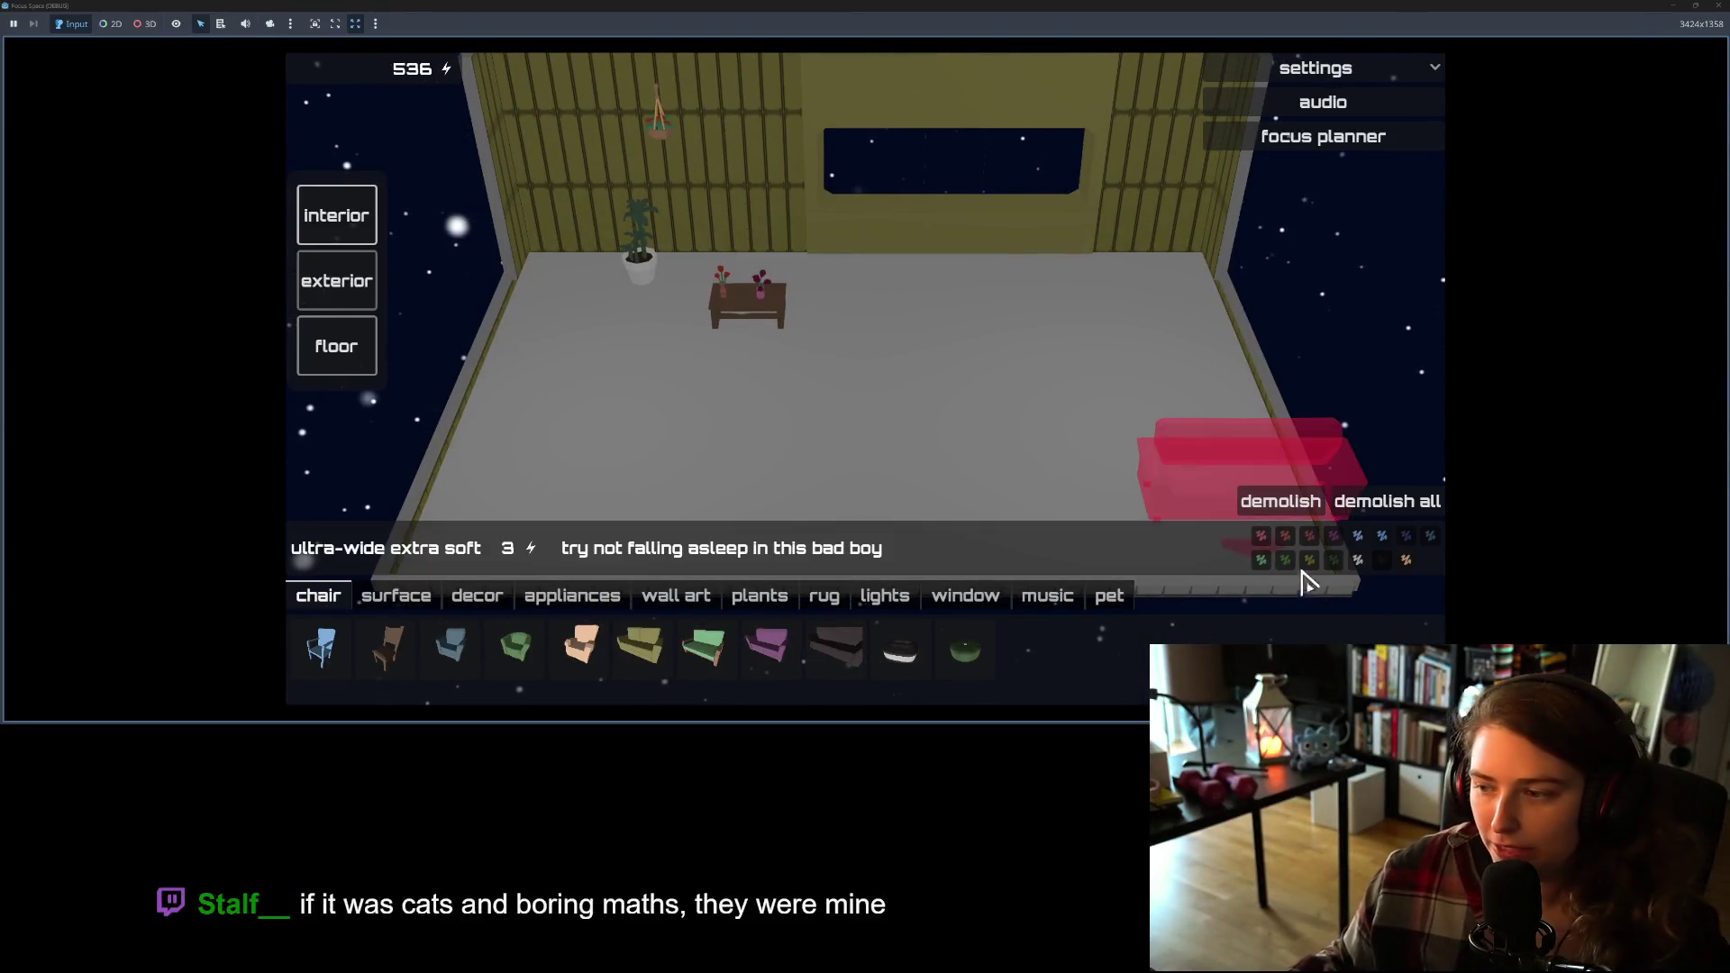
{"action": "left_click", "coordinate": [1310, 560]}
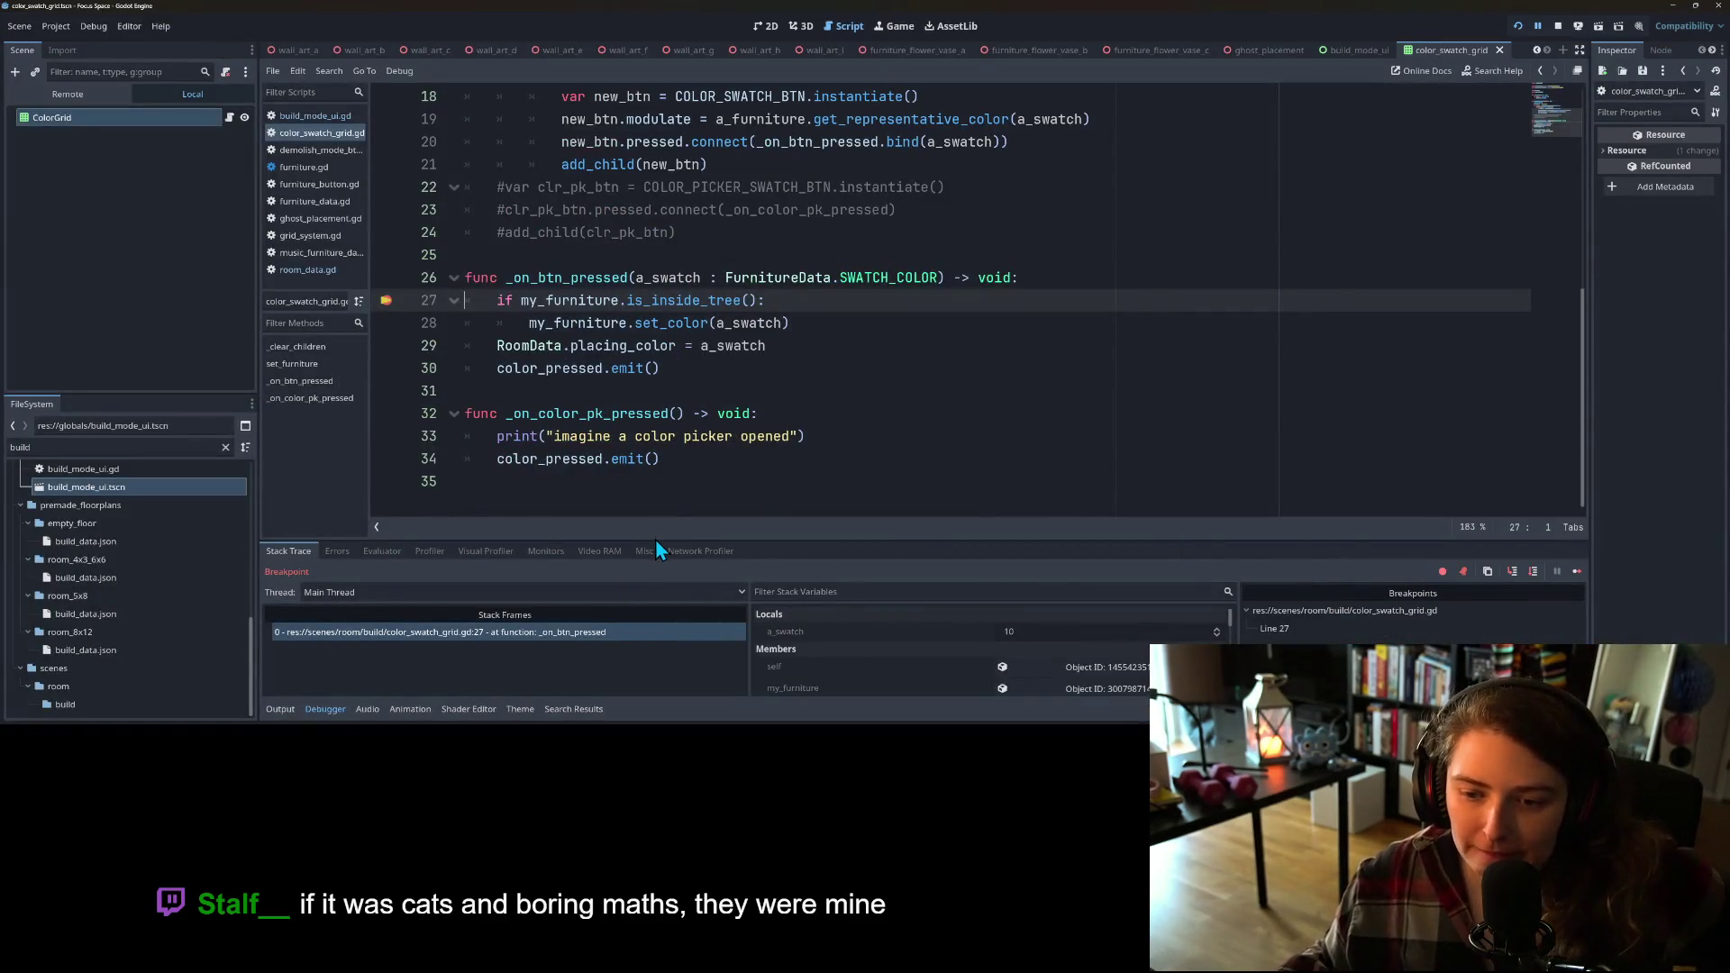
Step: Enlarge the debugger and step from line 28 into the placing_color setter and update_ghost
{"action": "left_click_drag", "start_coordinate": [656, 539], "coordinate": [660, 468]}
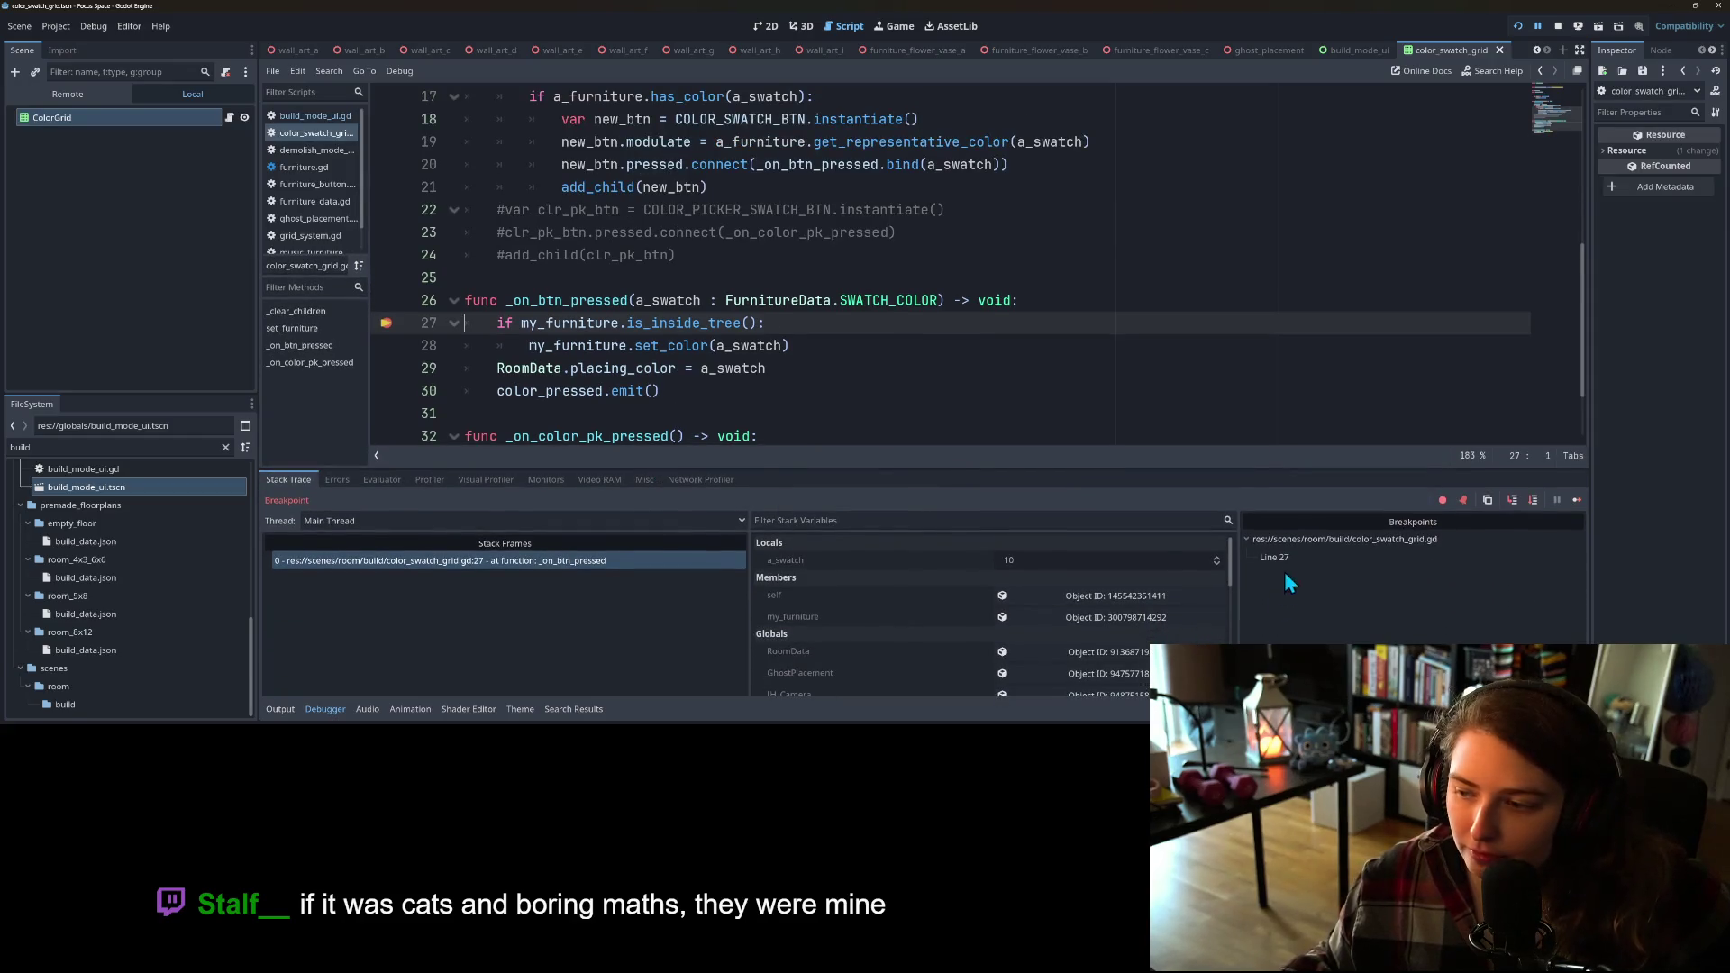
{"action": "left_click", "coordinate": [1516, 500]}
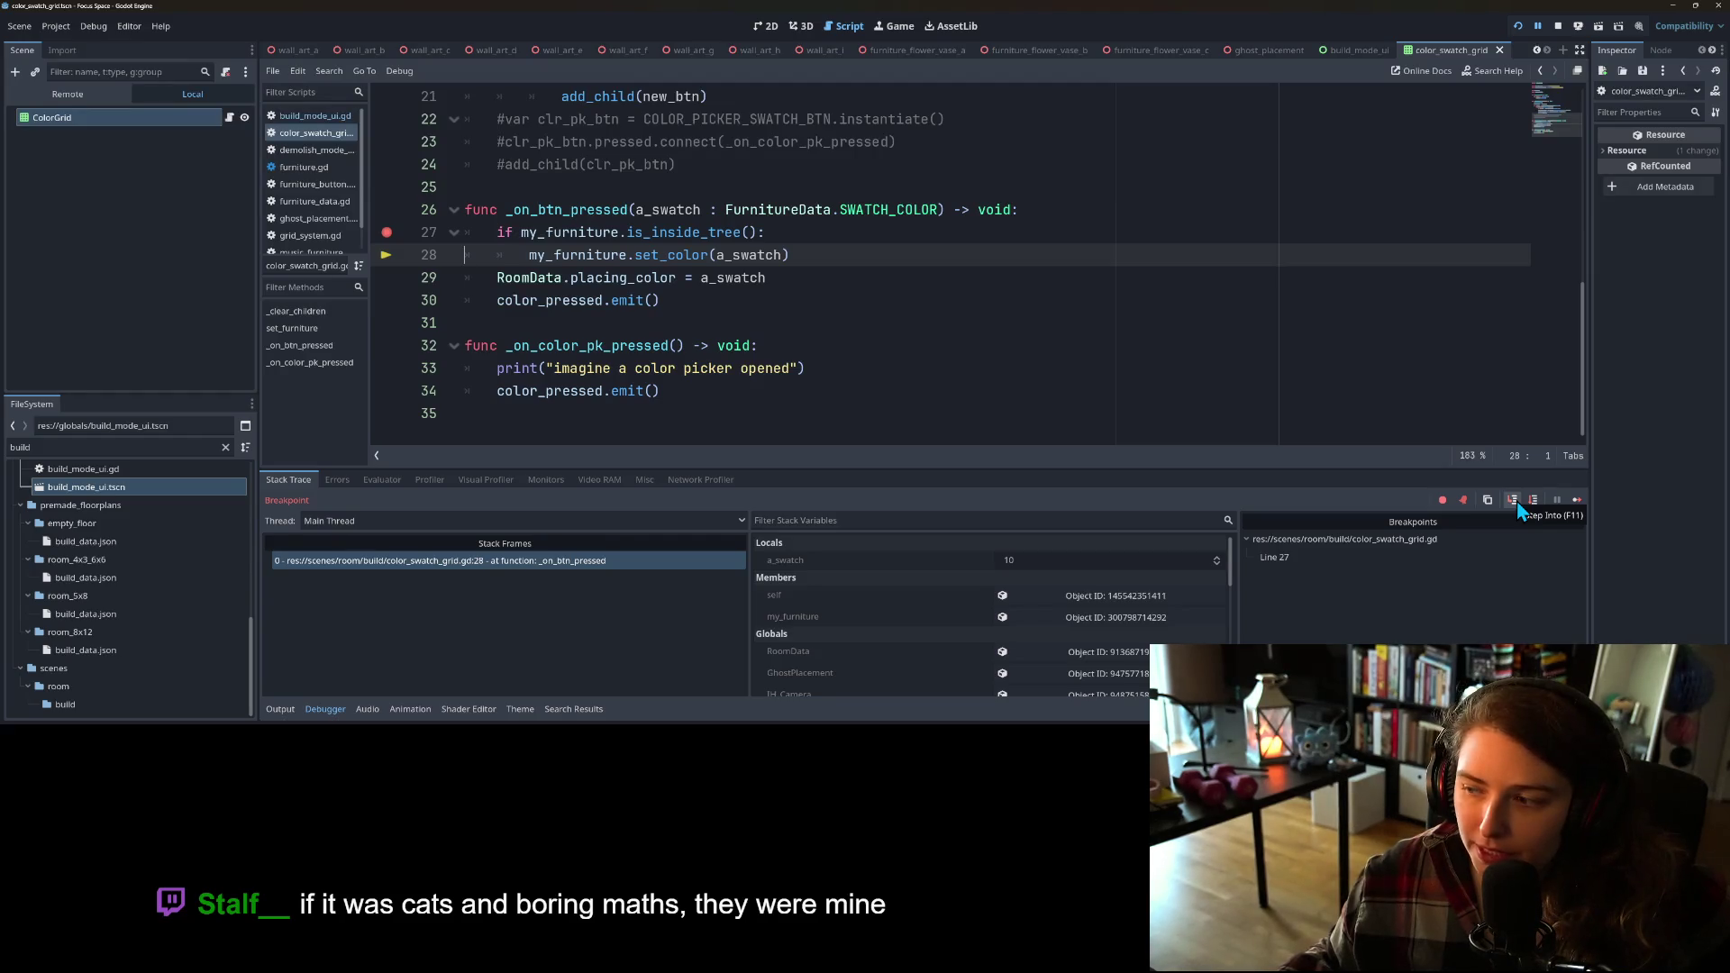
{"action": "left_click", "coordinate": [1538, 500]}
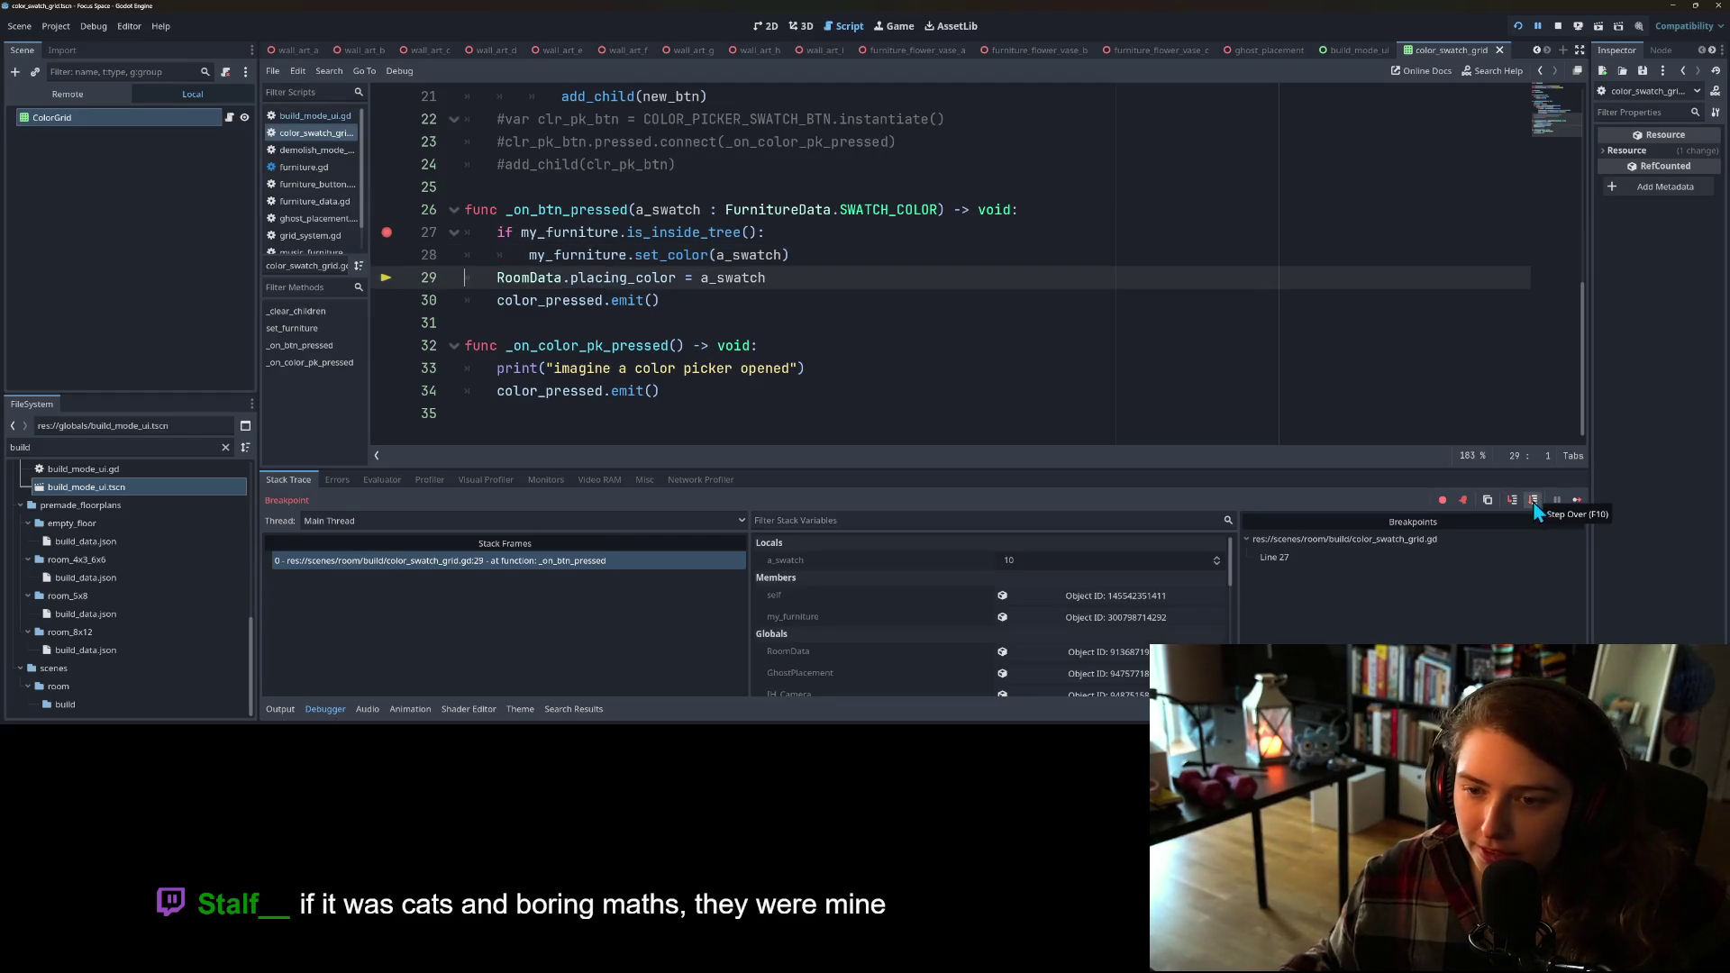
{"action": "left_click", "coordinate": [1512, 505]}
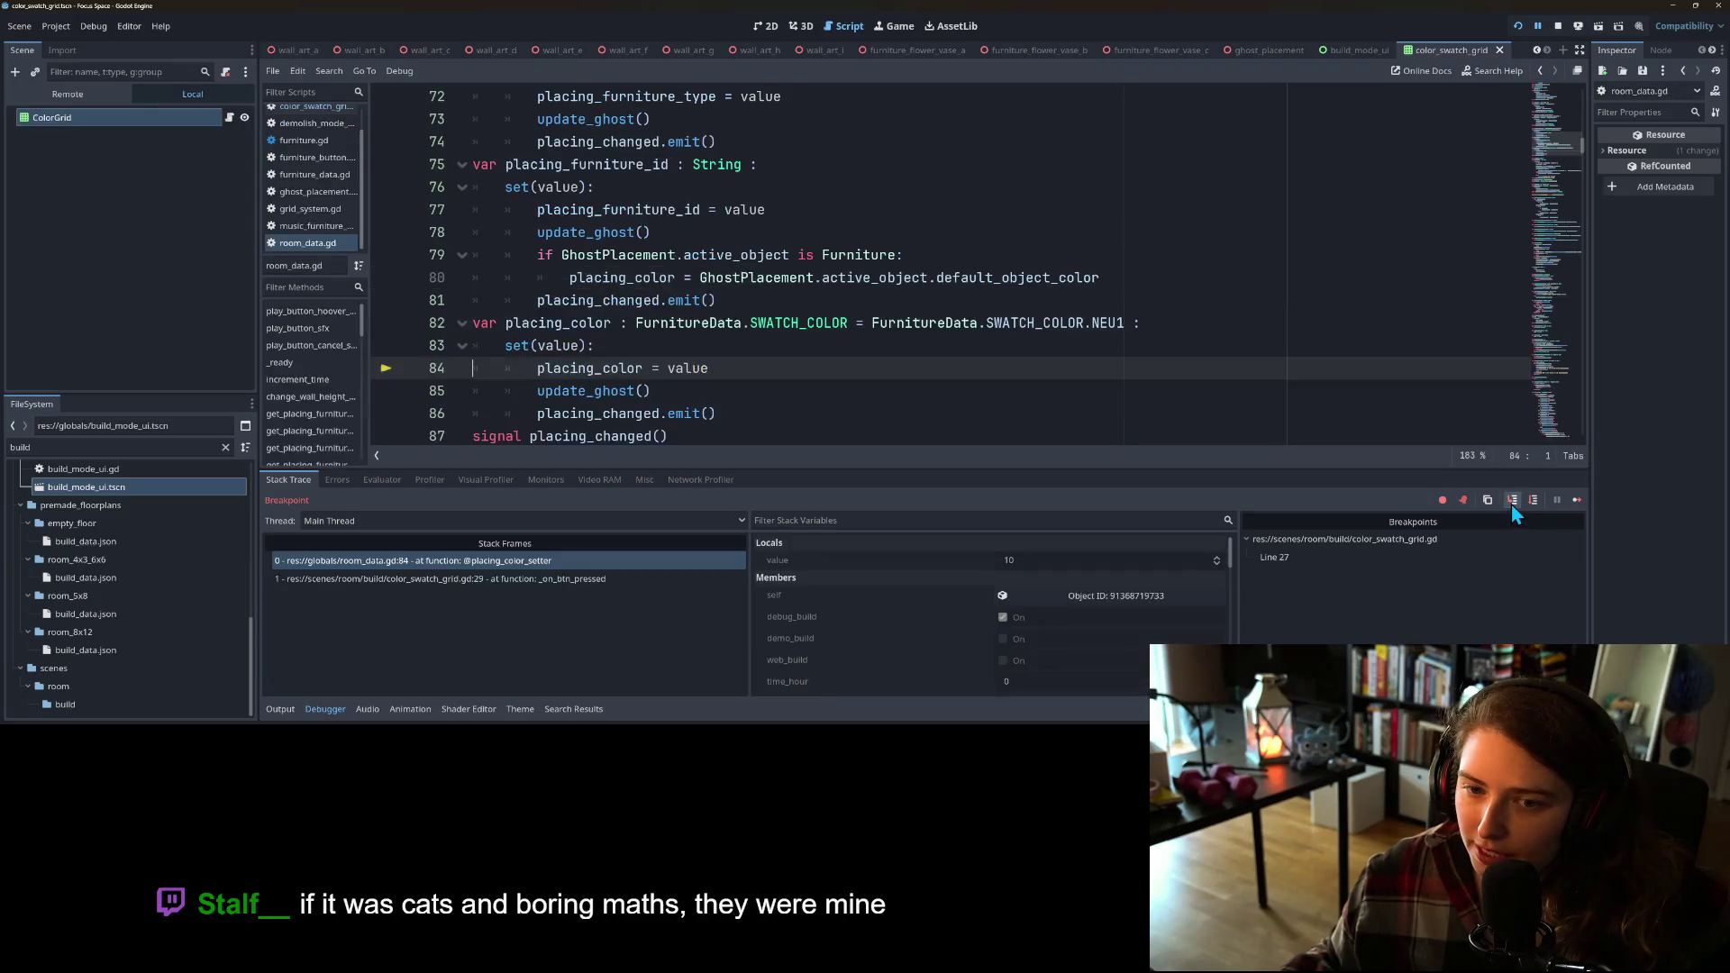
{"action": "left_click", "coordinate": [1511, 505]}
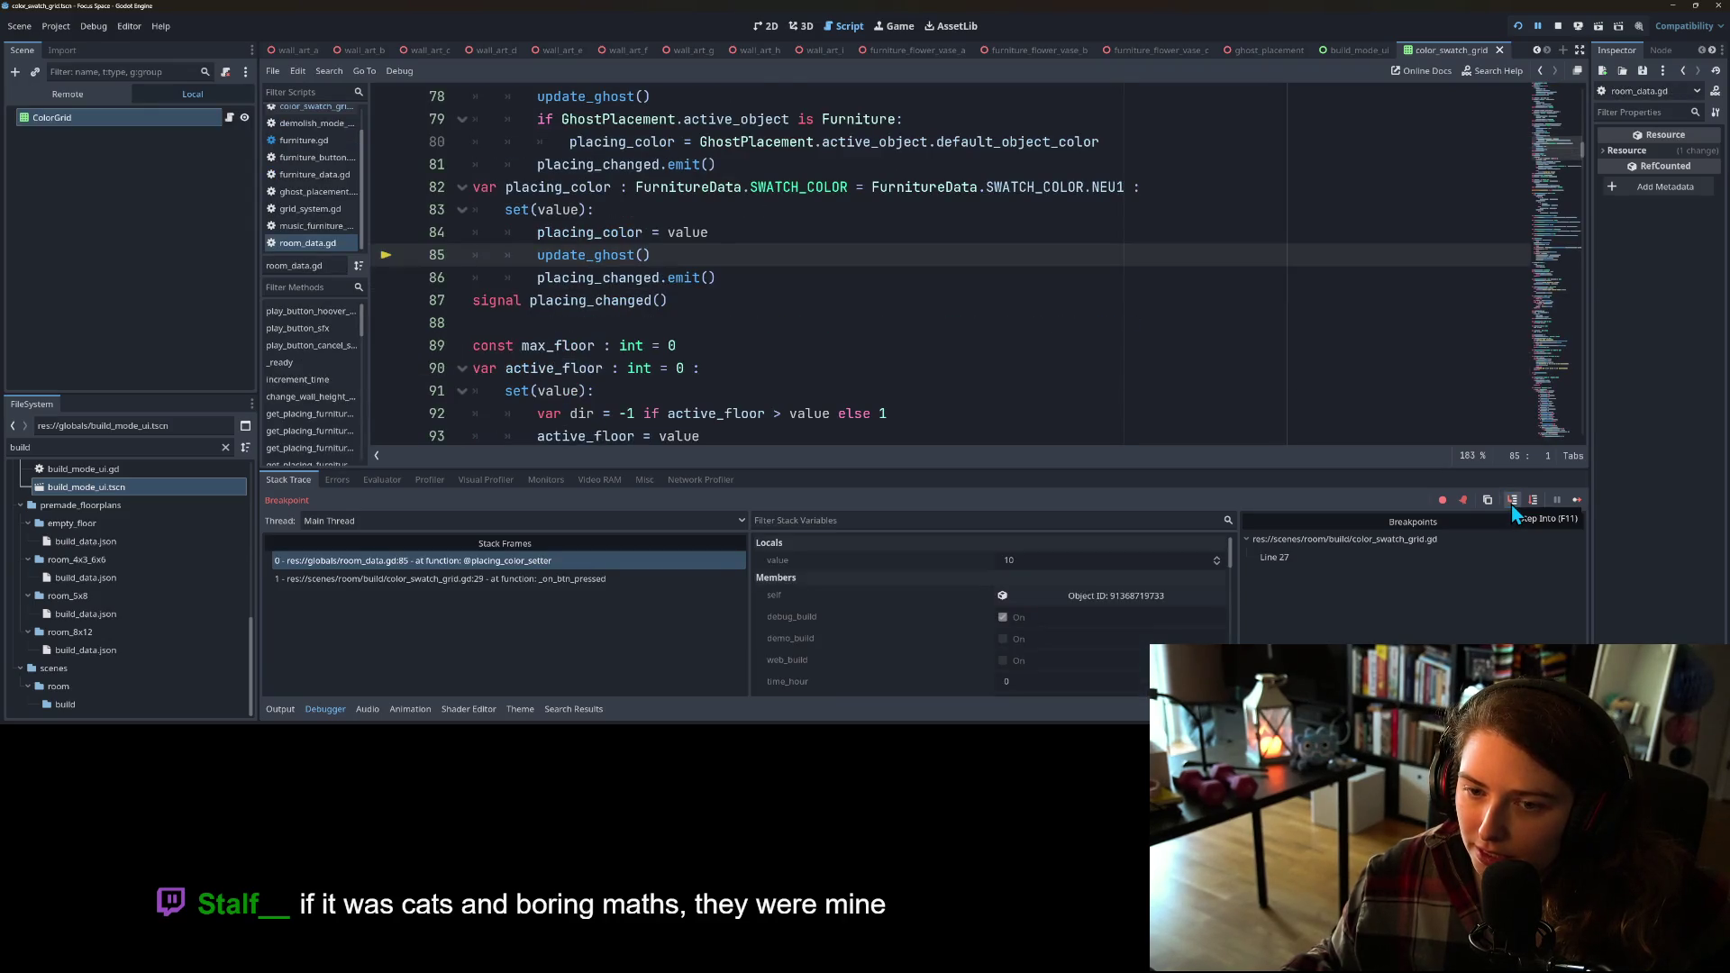
{"action": "left_click", "coordinate": [1511, 504]}
{"action": "left_click", "coordinate": [1512, 504]}
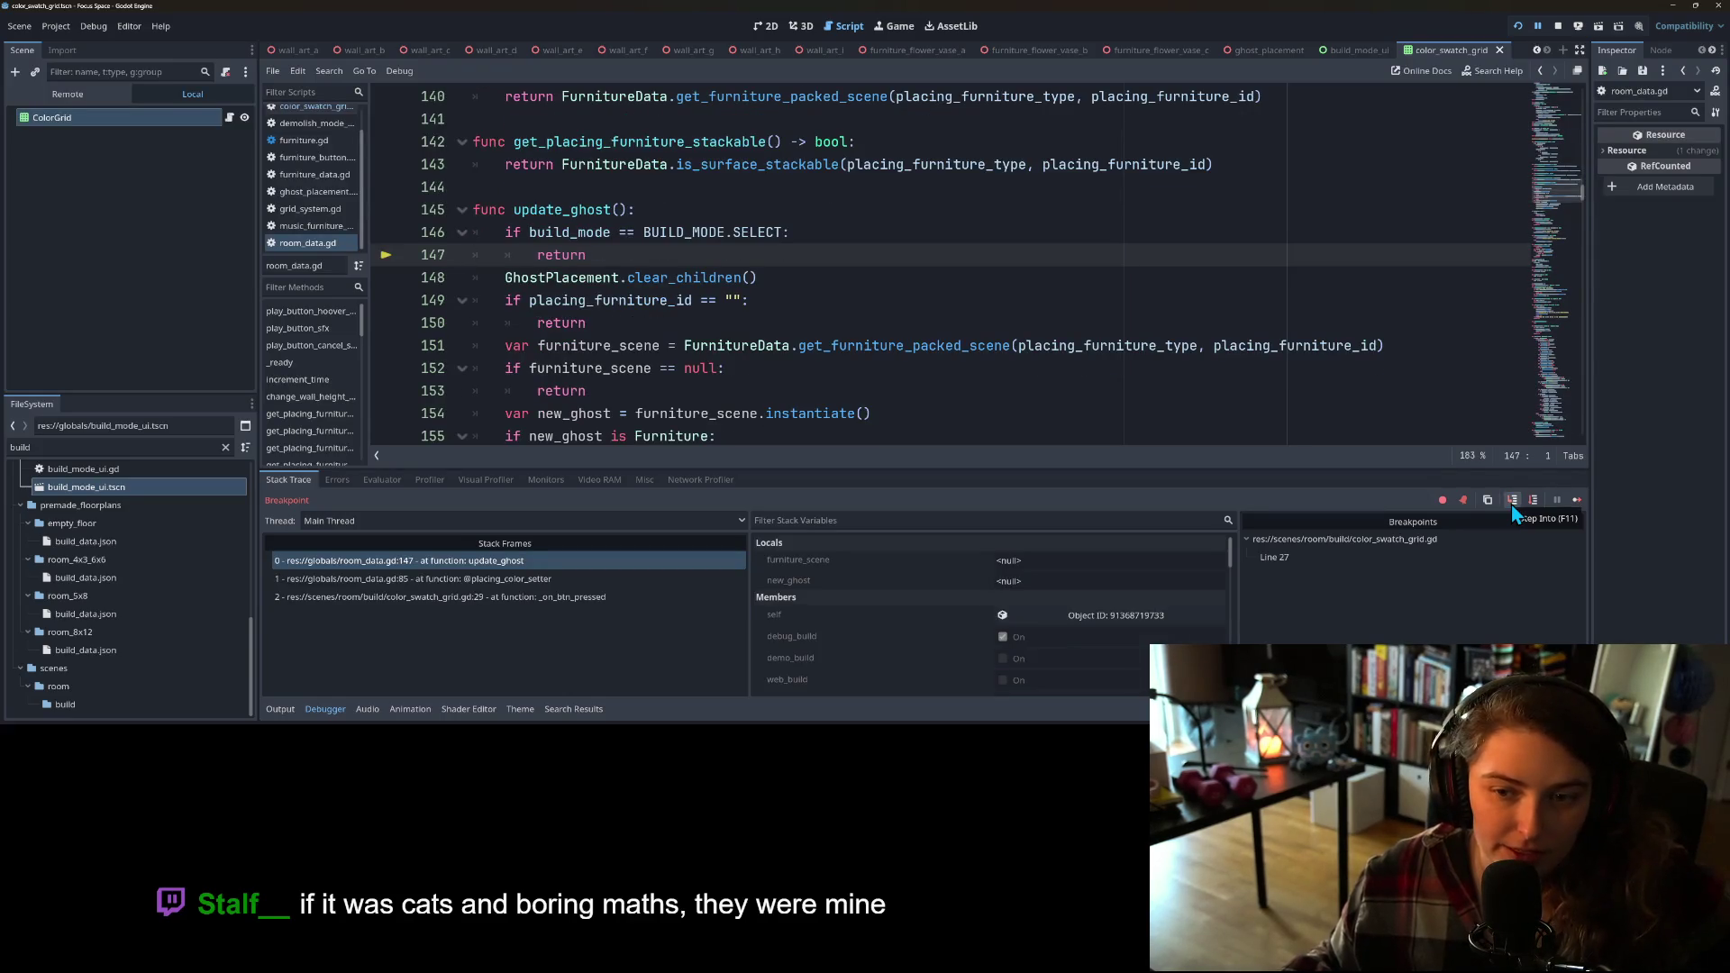
Step: Step through _on_placing_changed and _show_detail_view back to line 30, then stop debugging
{"action": "left_click", "coordinate": [1511, 504]}
{"action": "left_click", "coordinate": [1511, 505]}
{"action": "left_click", "coordinate": [1512, 504]}
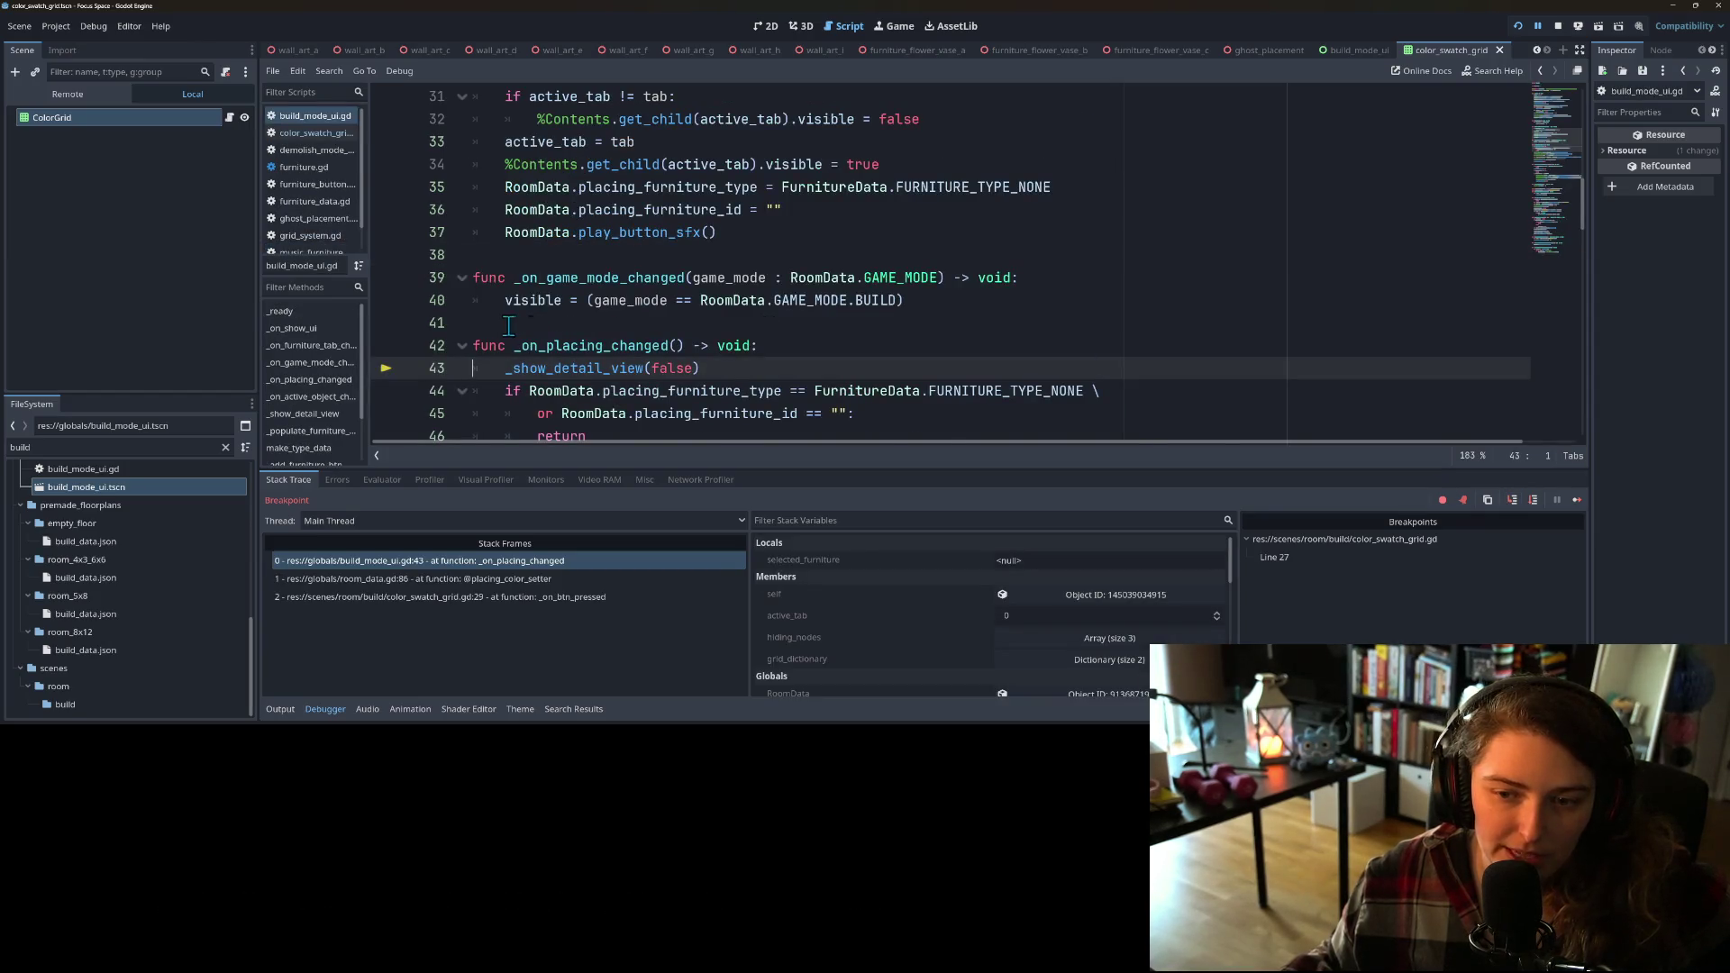
{"action": "scroll", "coordinate": [532, 311], "scroll_direction": "down", "scroll_amount": 2}
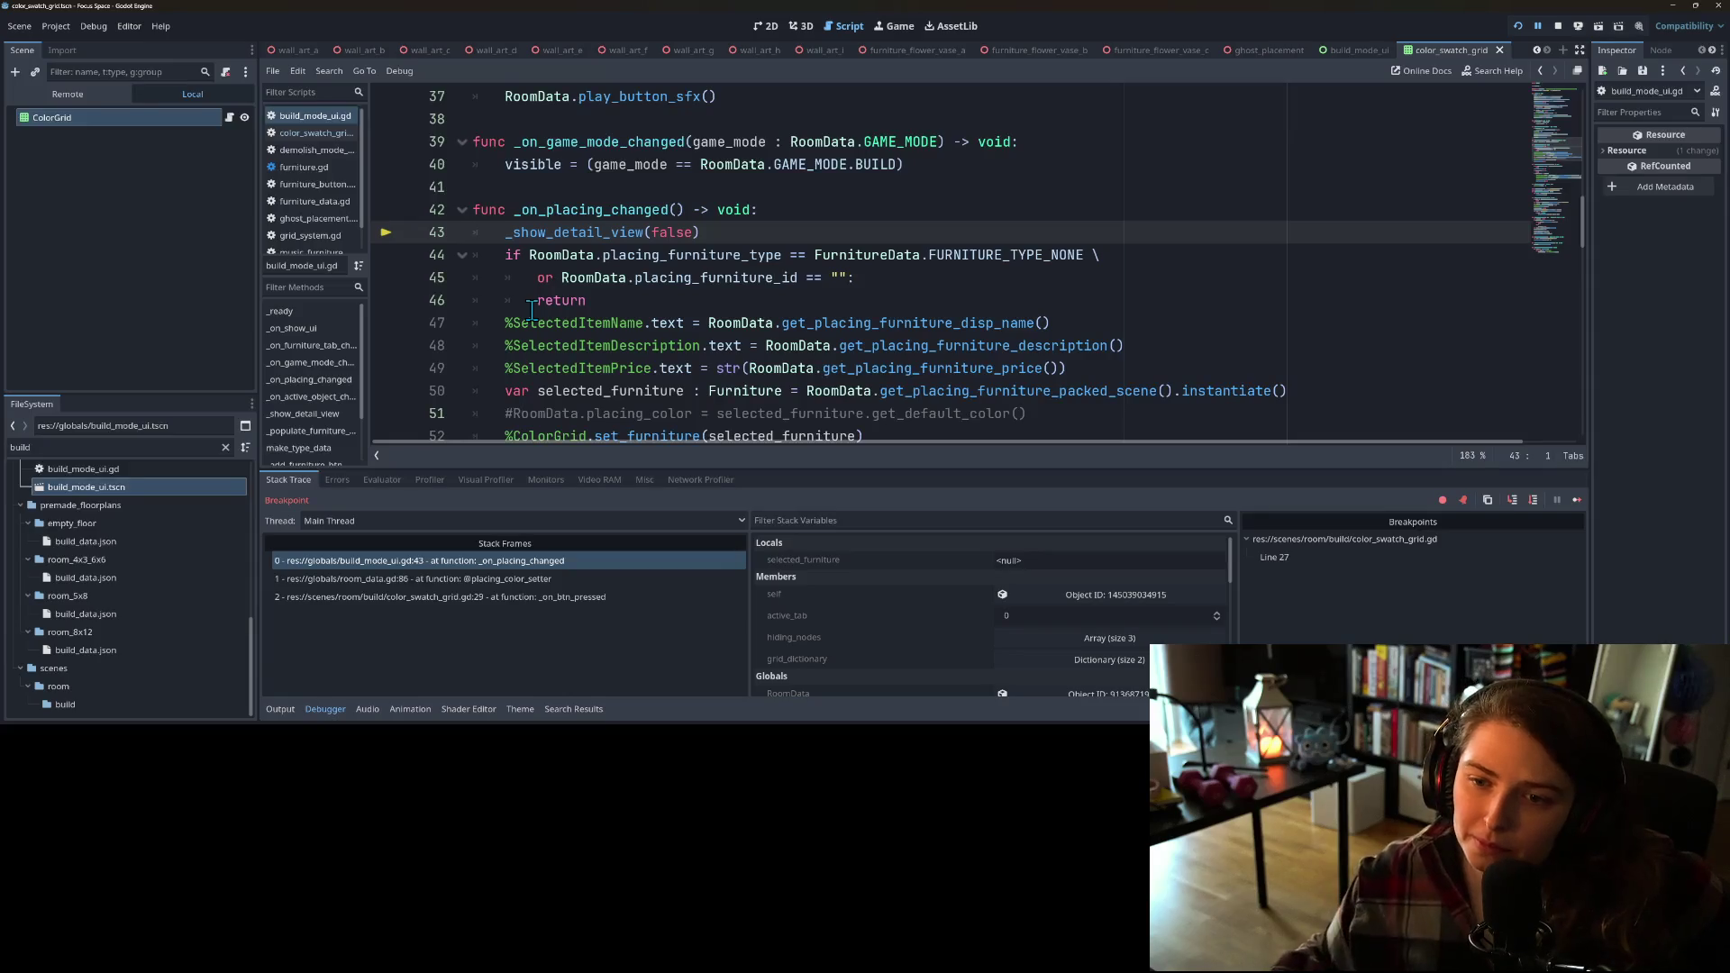
{"action": "left_click", "coordinate": [1511, 500]}
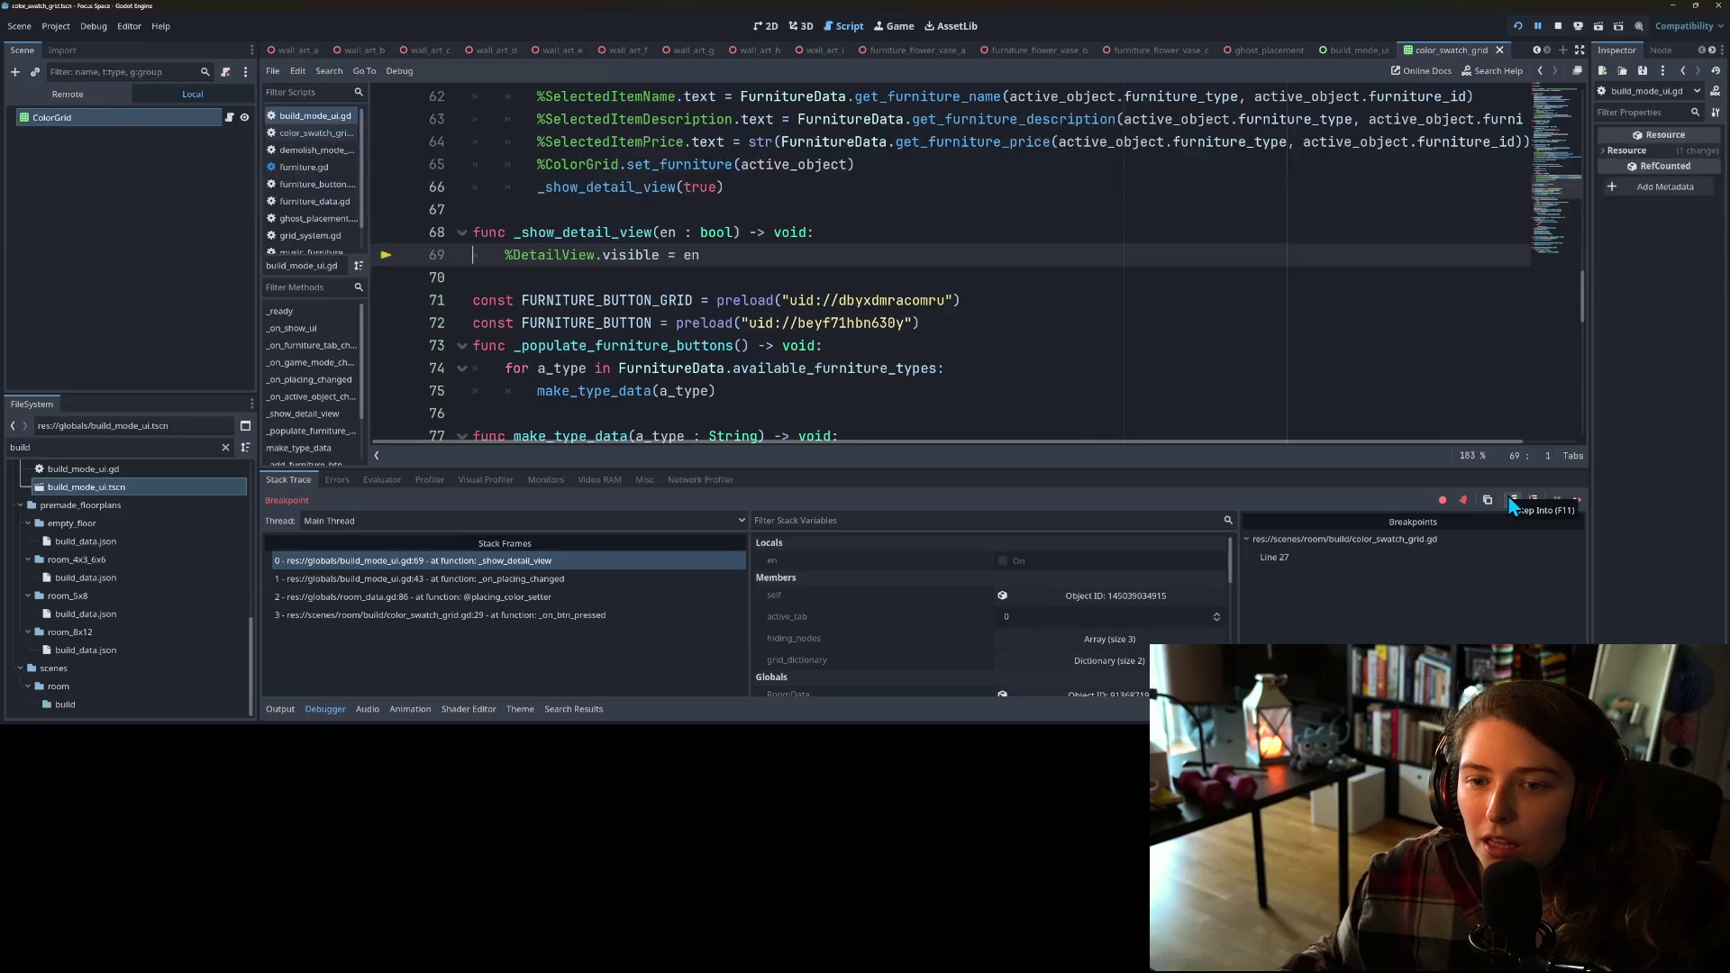
{"action": "left_click", "coordinate": [1510, 502]}
{"action": "left_click", "coordinate": [1511, 502]}
{"action": "left_click", "coordinate": [1511, 501]}
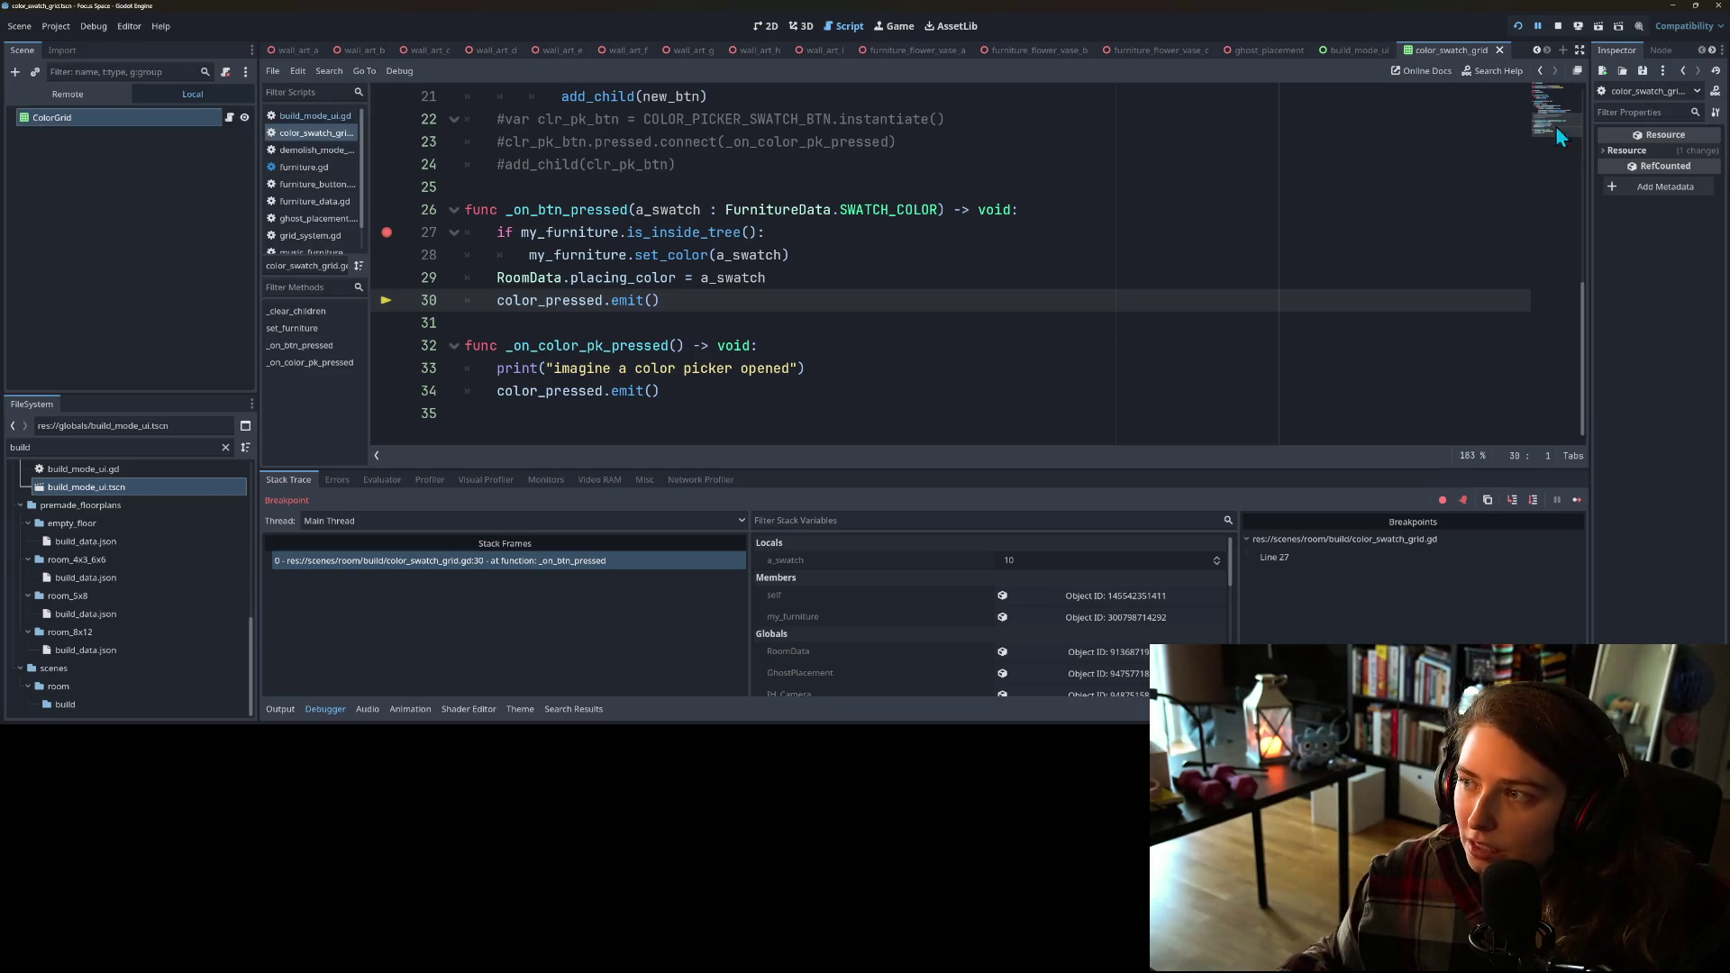
{"action": "left_click", "coordinate": [1558, 25]}
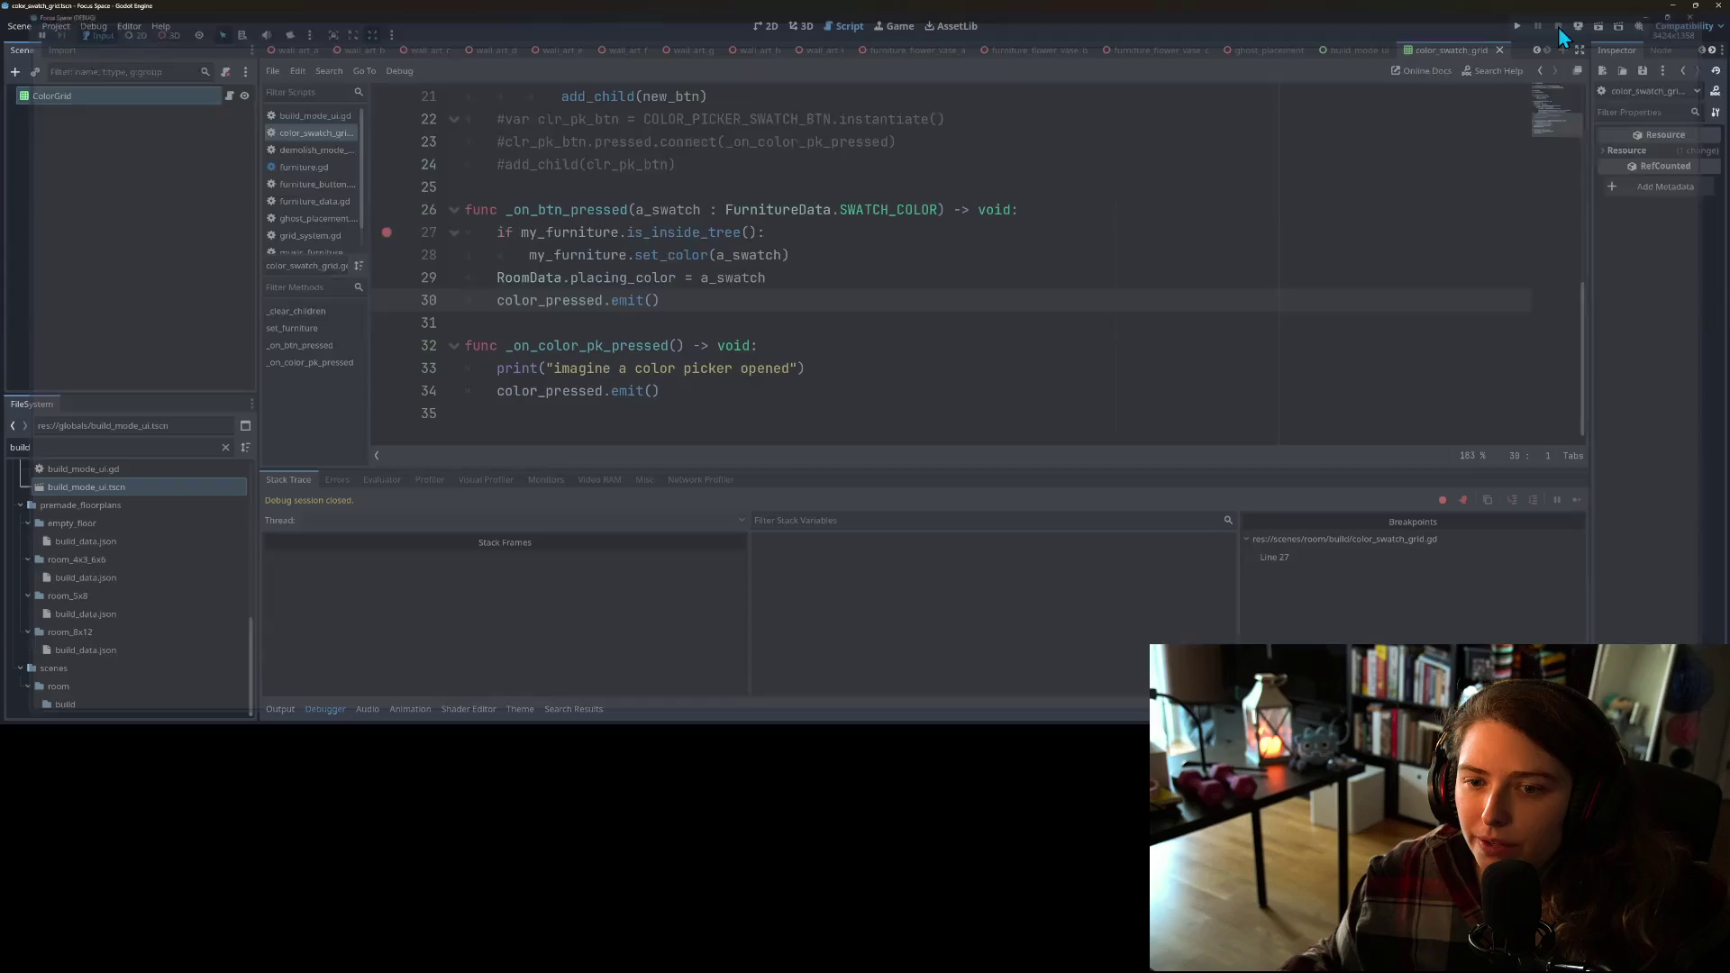
Step: Stop the debug session and hide the bottom panel to show more code
{"action": "left_click", "coordinate": [775, 346]}
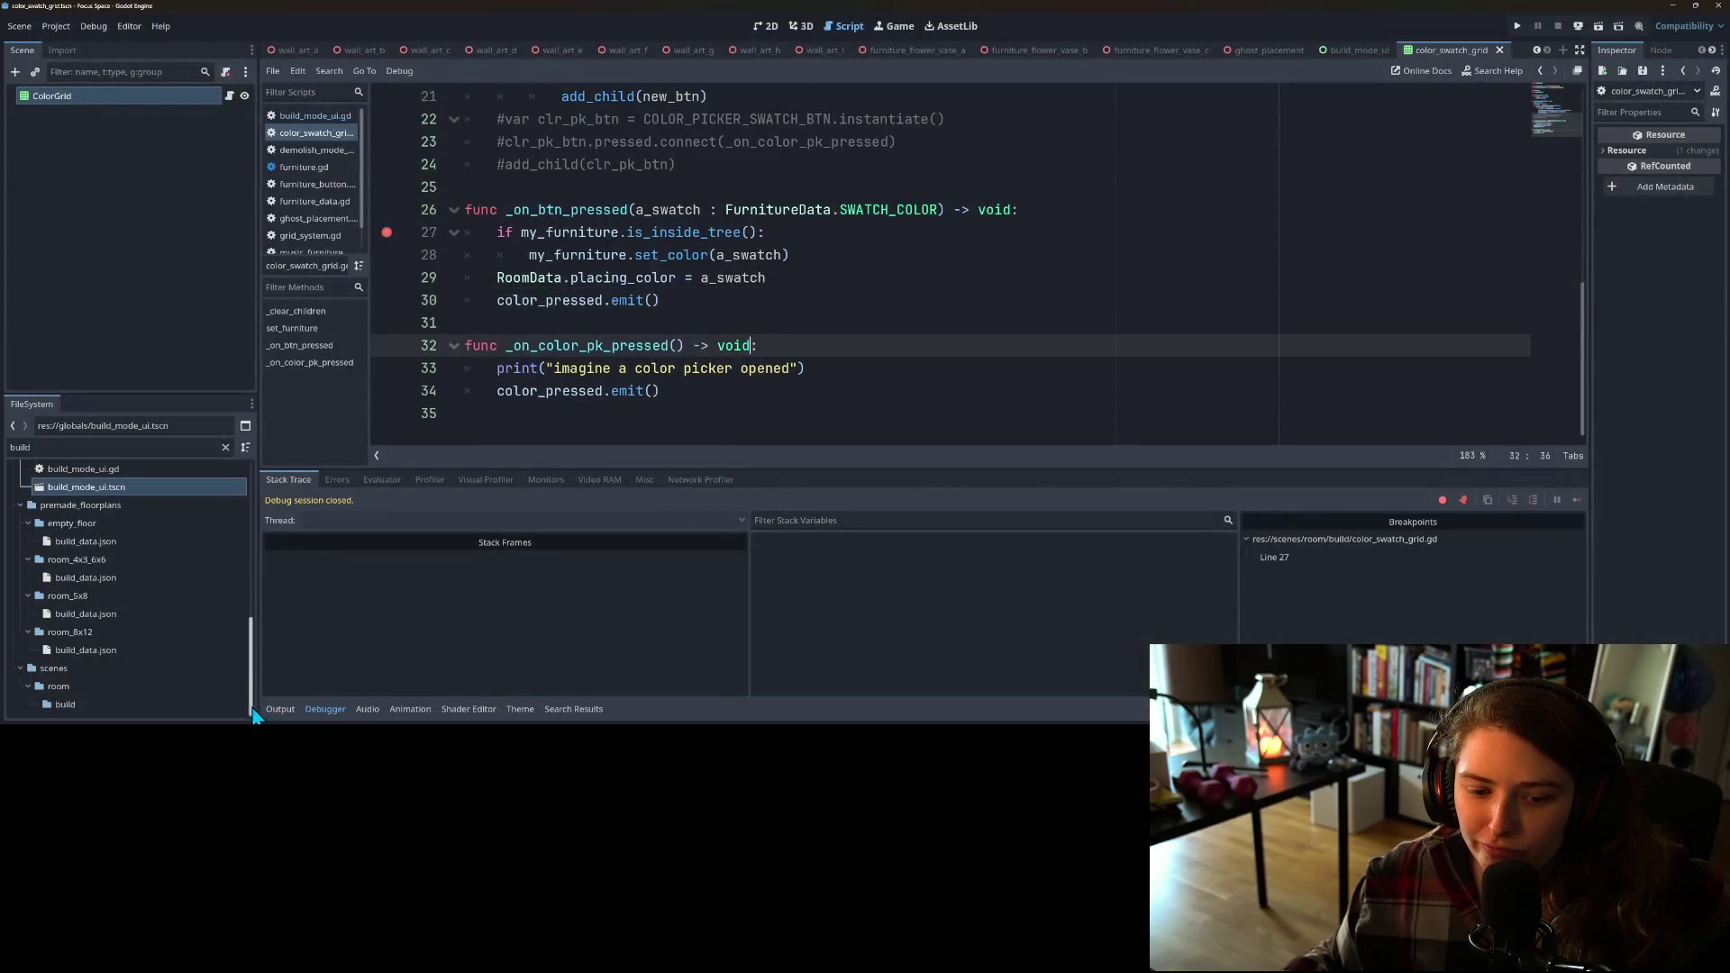
{"action": "left_click", "coordinate": [280, 709]}
{"action": "left_click", "coordinate": [280, 709]}
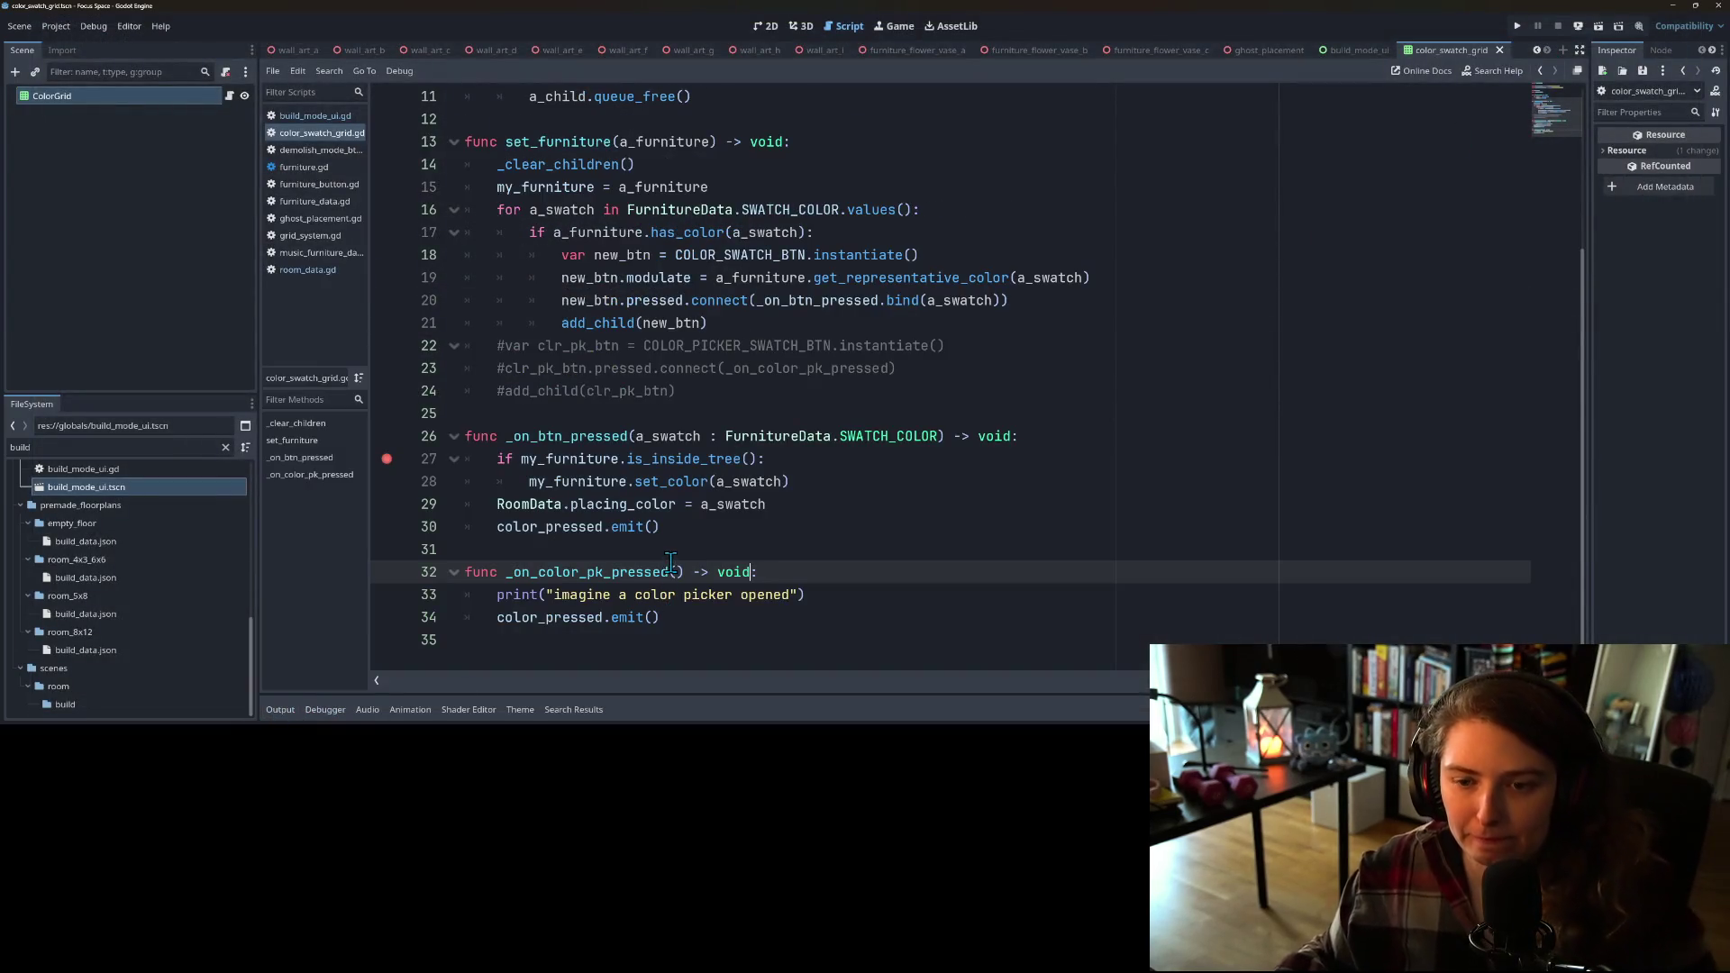
Step: Insert a new line 29 above placing_color beginning 'if RoomData.build_mode == RoomData.build_mode'
{"action": "left_click", "coordinate": [633, 482]}
{"action": "left_click", "coordinate": [546, 505]}
{"action": "key", "text": "Home"}
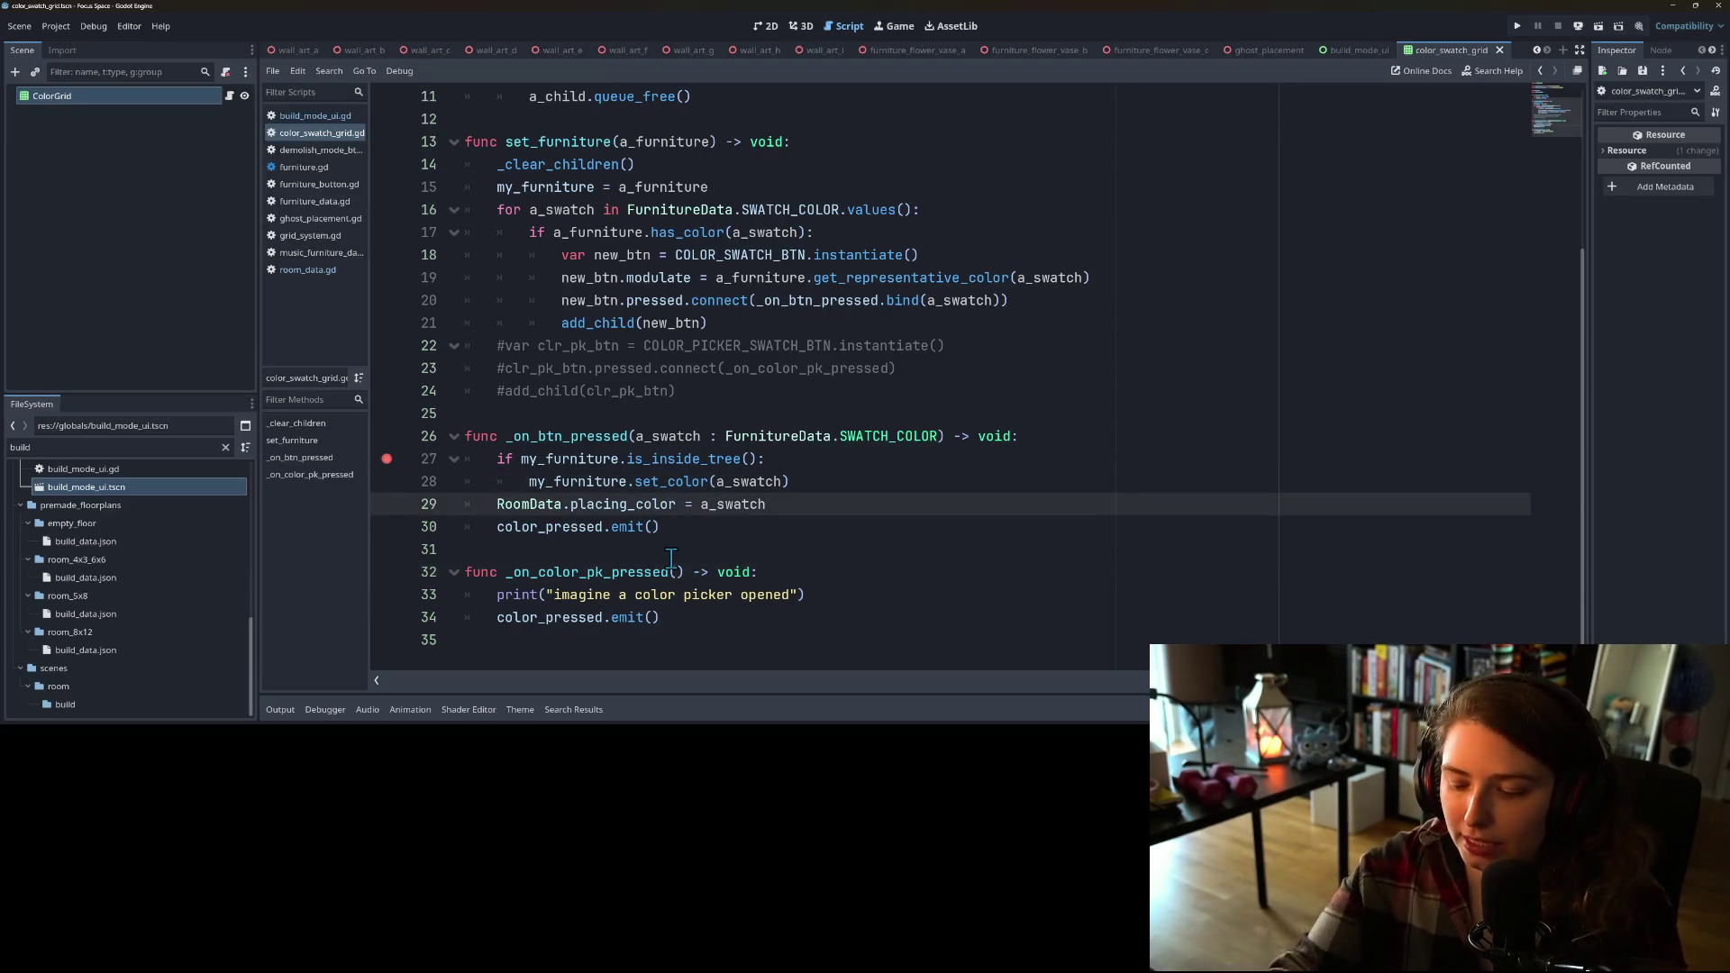
{"action": "key", "text": "Return"}
{"action": "key", "text": "Up"}
{"action": "type", "text": "if "}
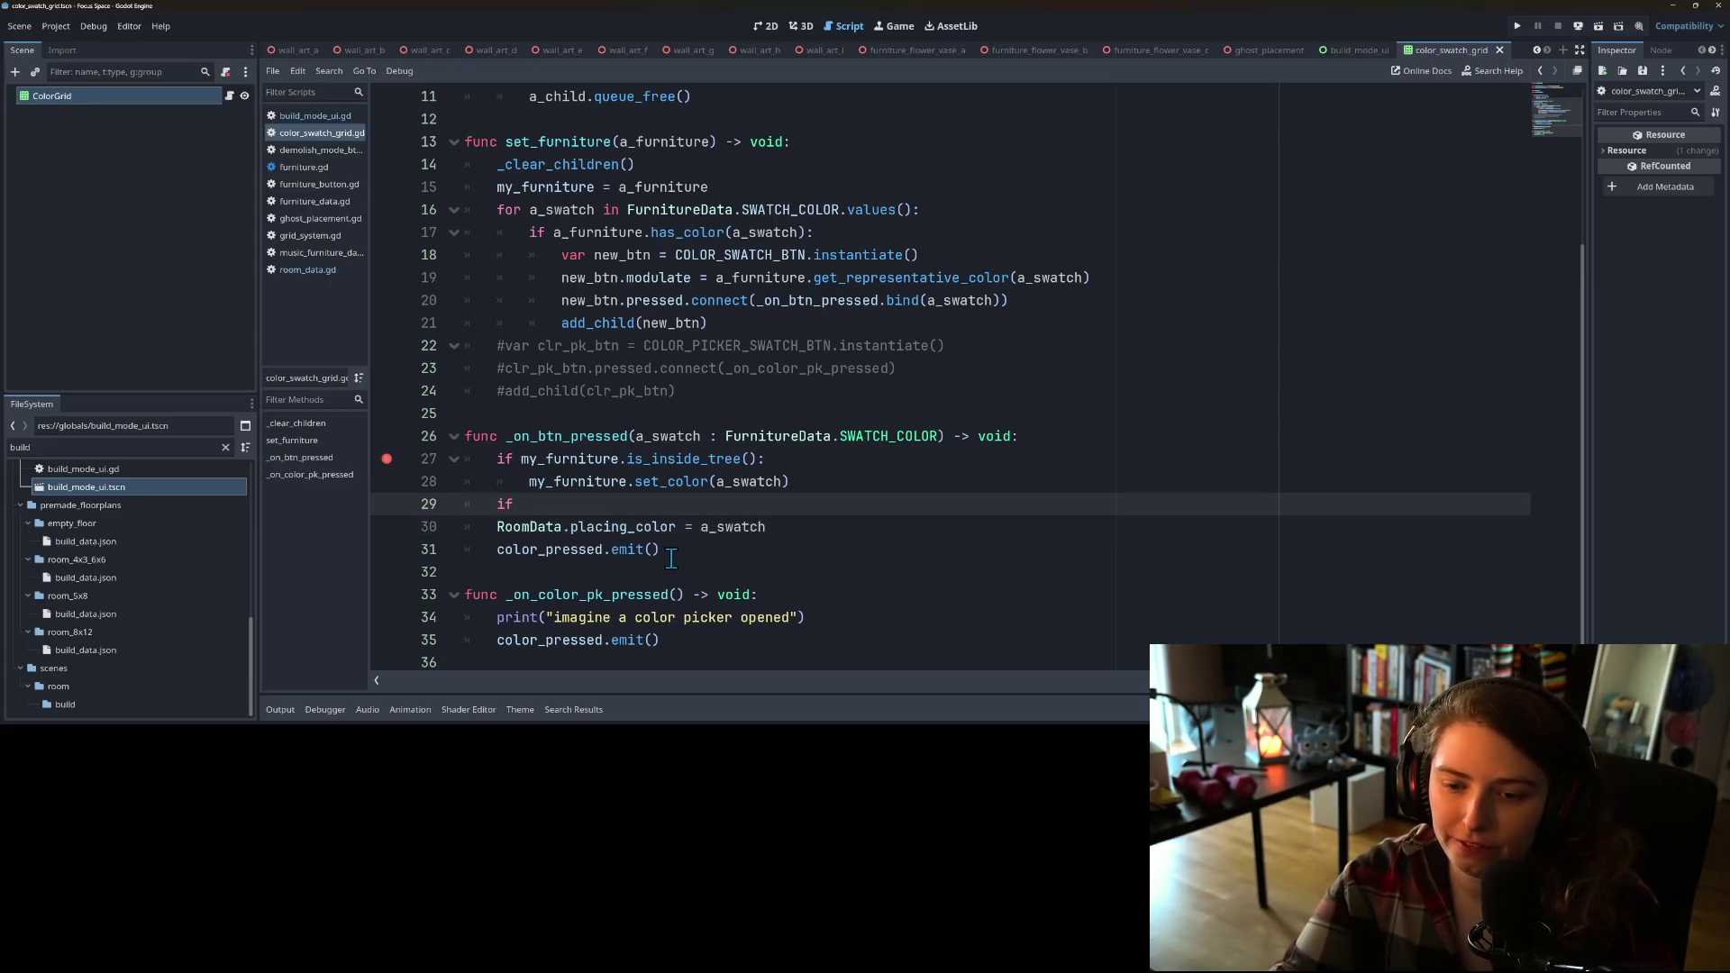
{"action": "type", "text": "RoomData."}
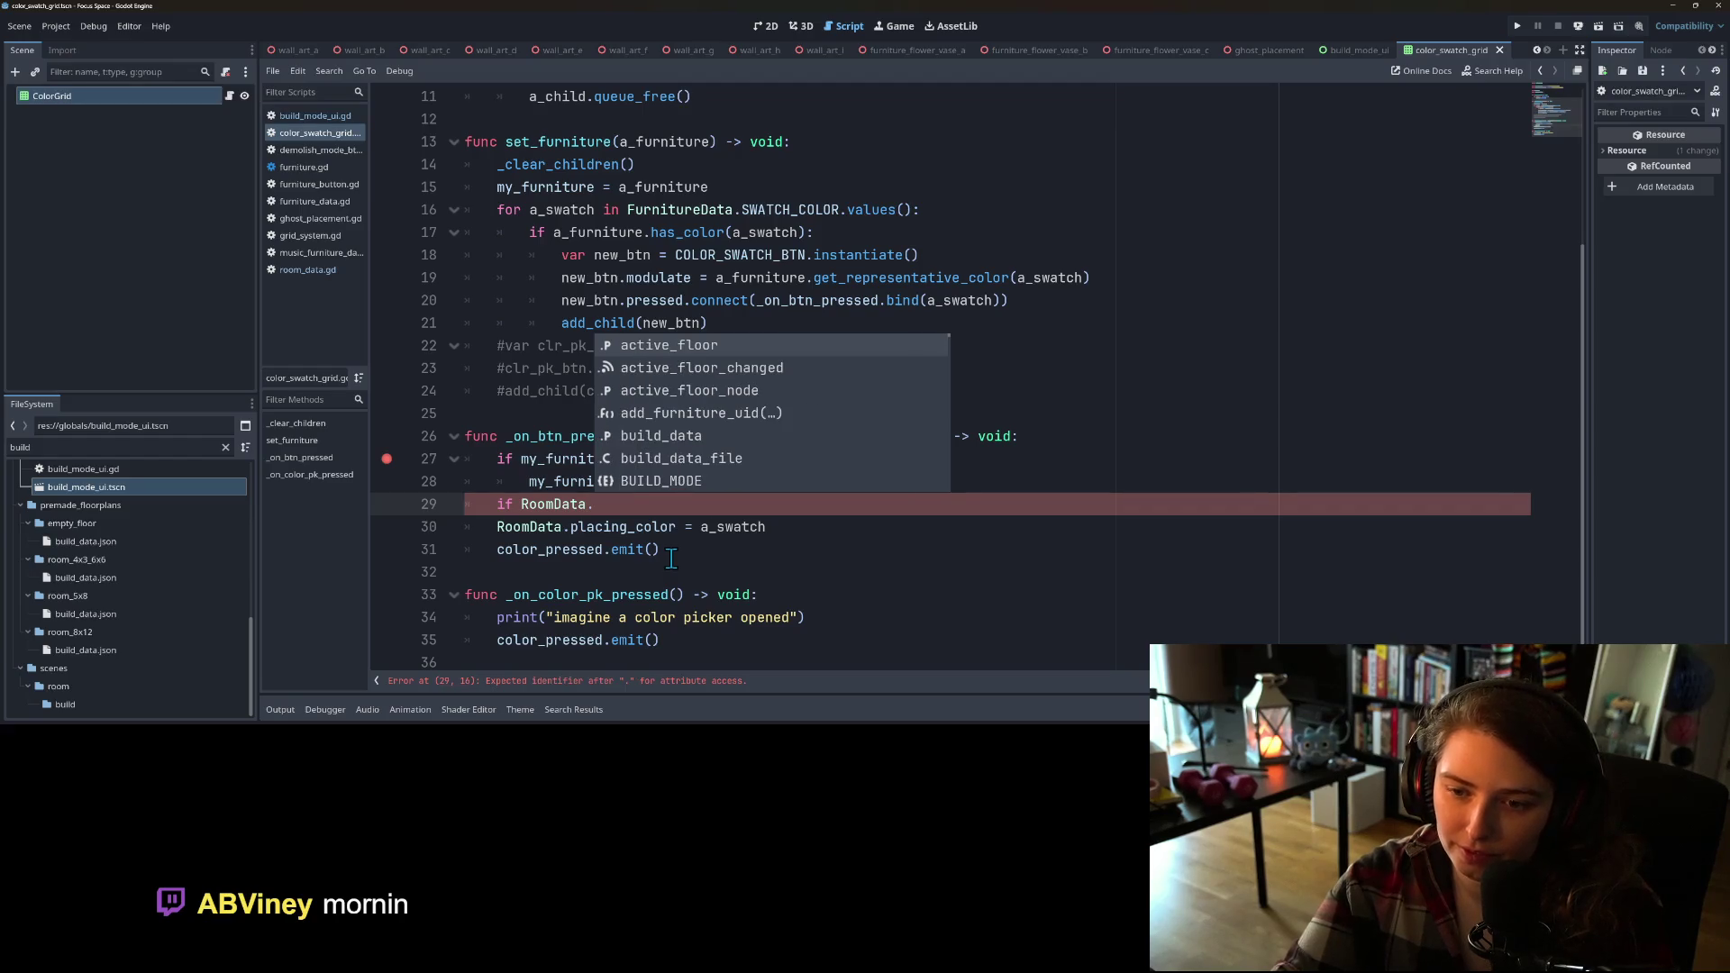
{"action": "type", "text": "bui"}
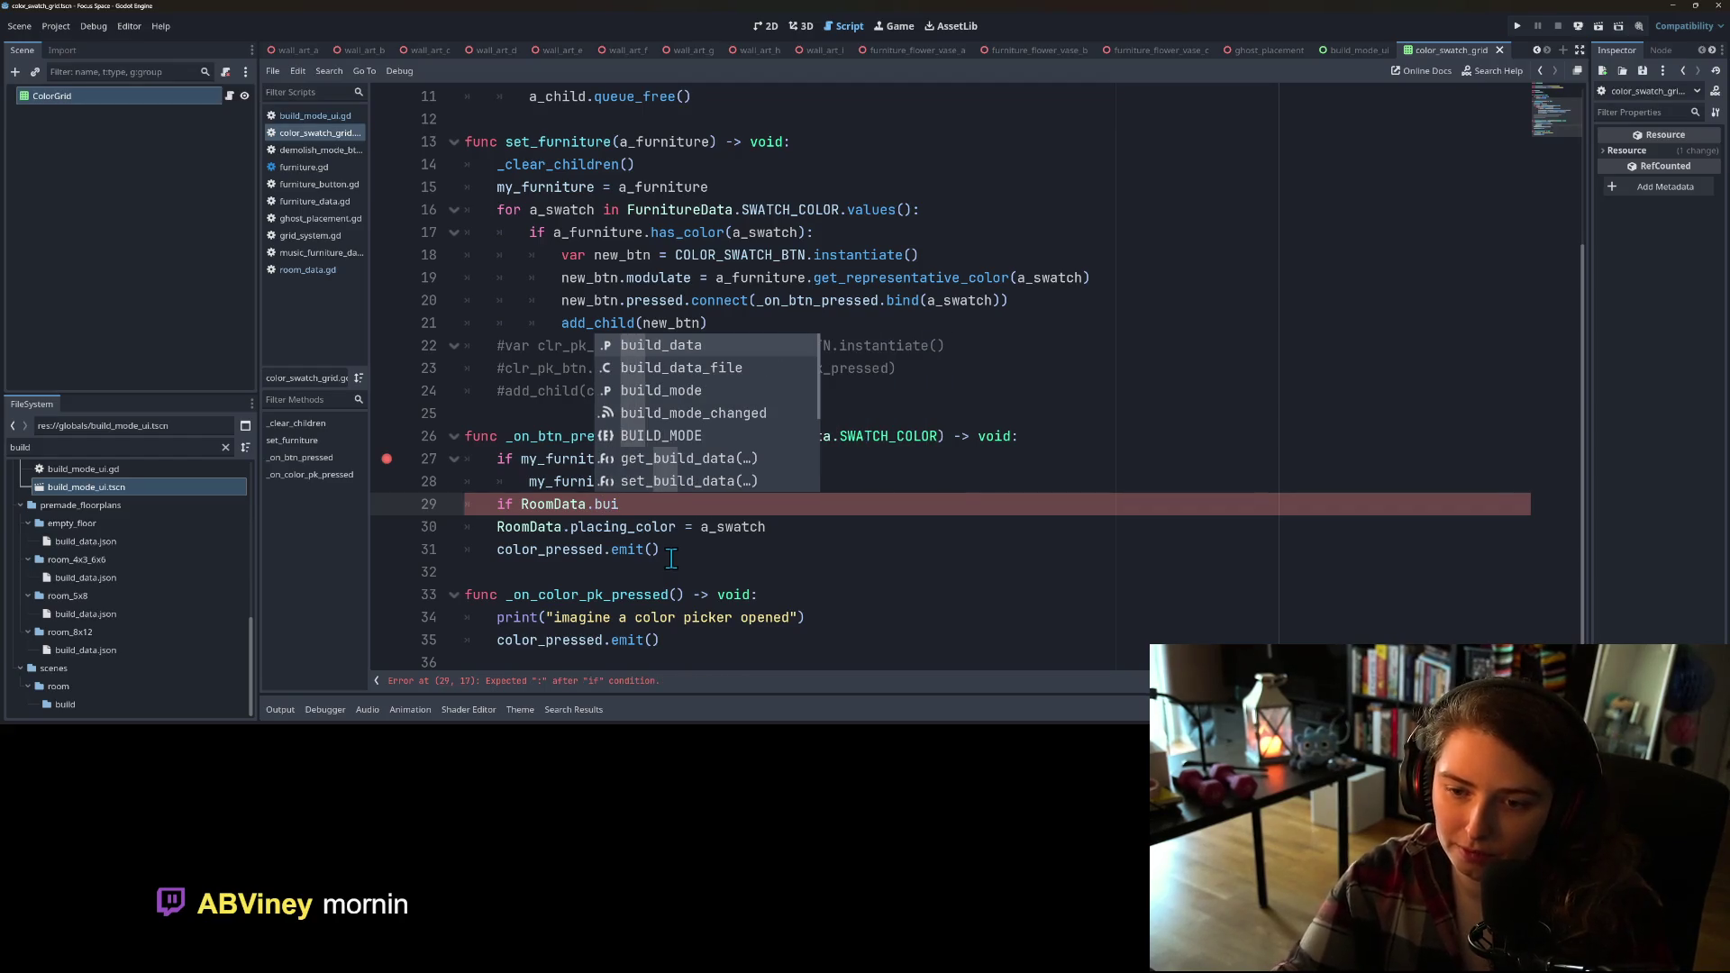
{"action": "key", "text": "Down"}
{"action": "key", "text": "Return"}
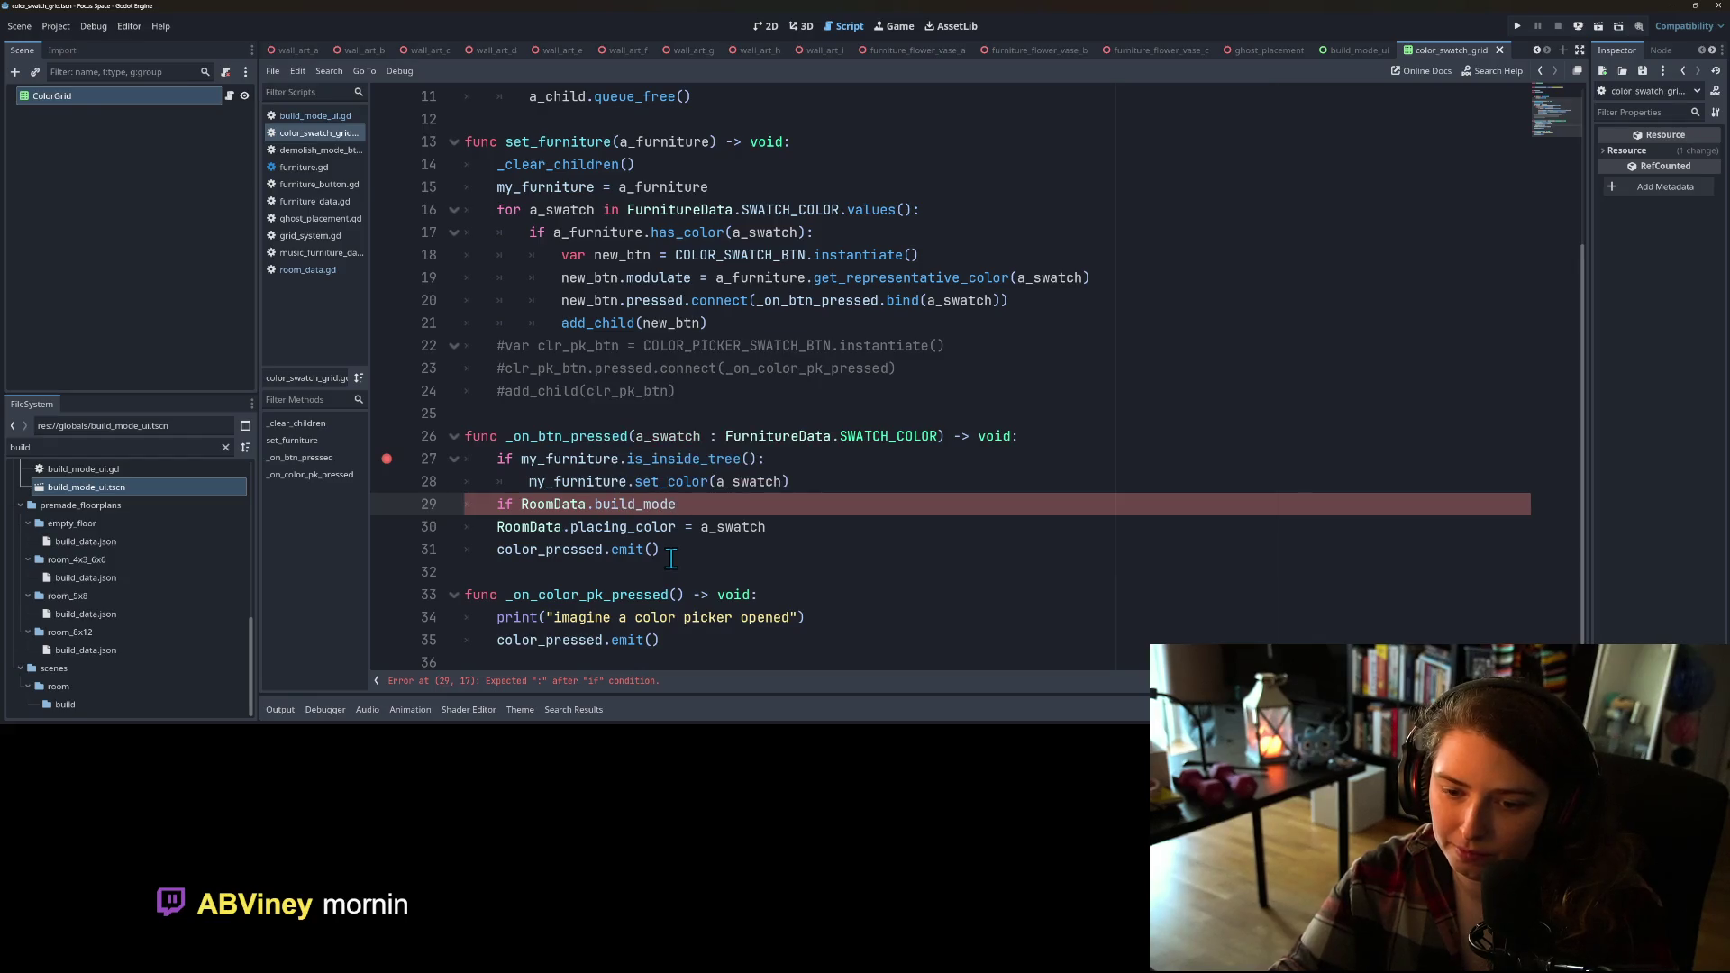
{"action": "type", "text": " == "}
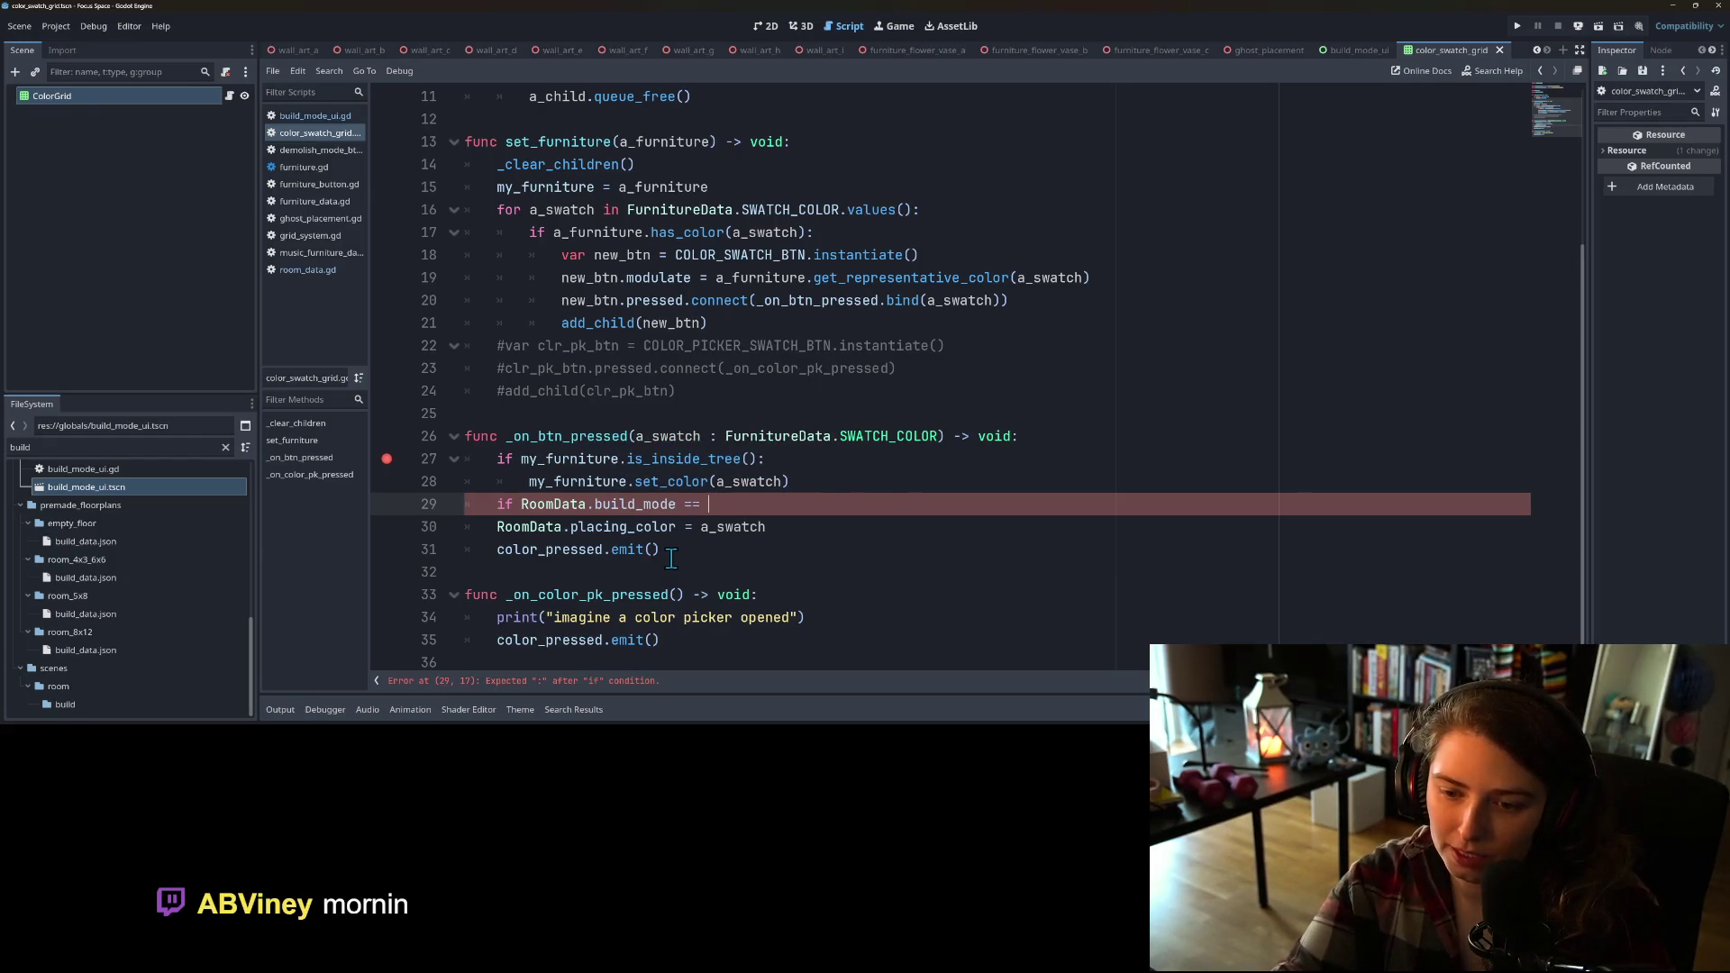
{"action": "type", "text": "RoomData."}
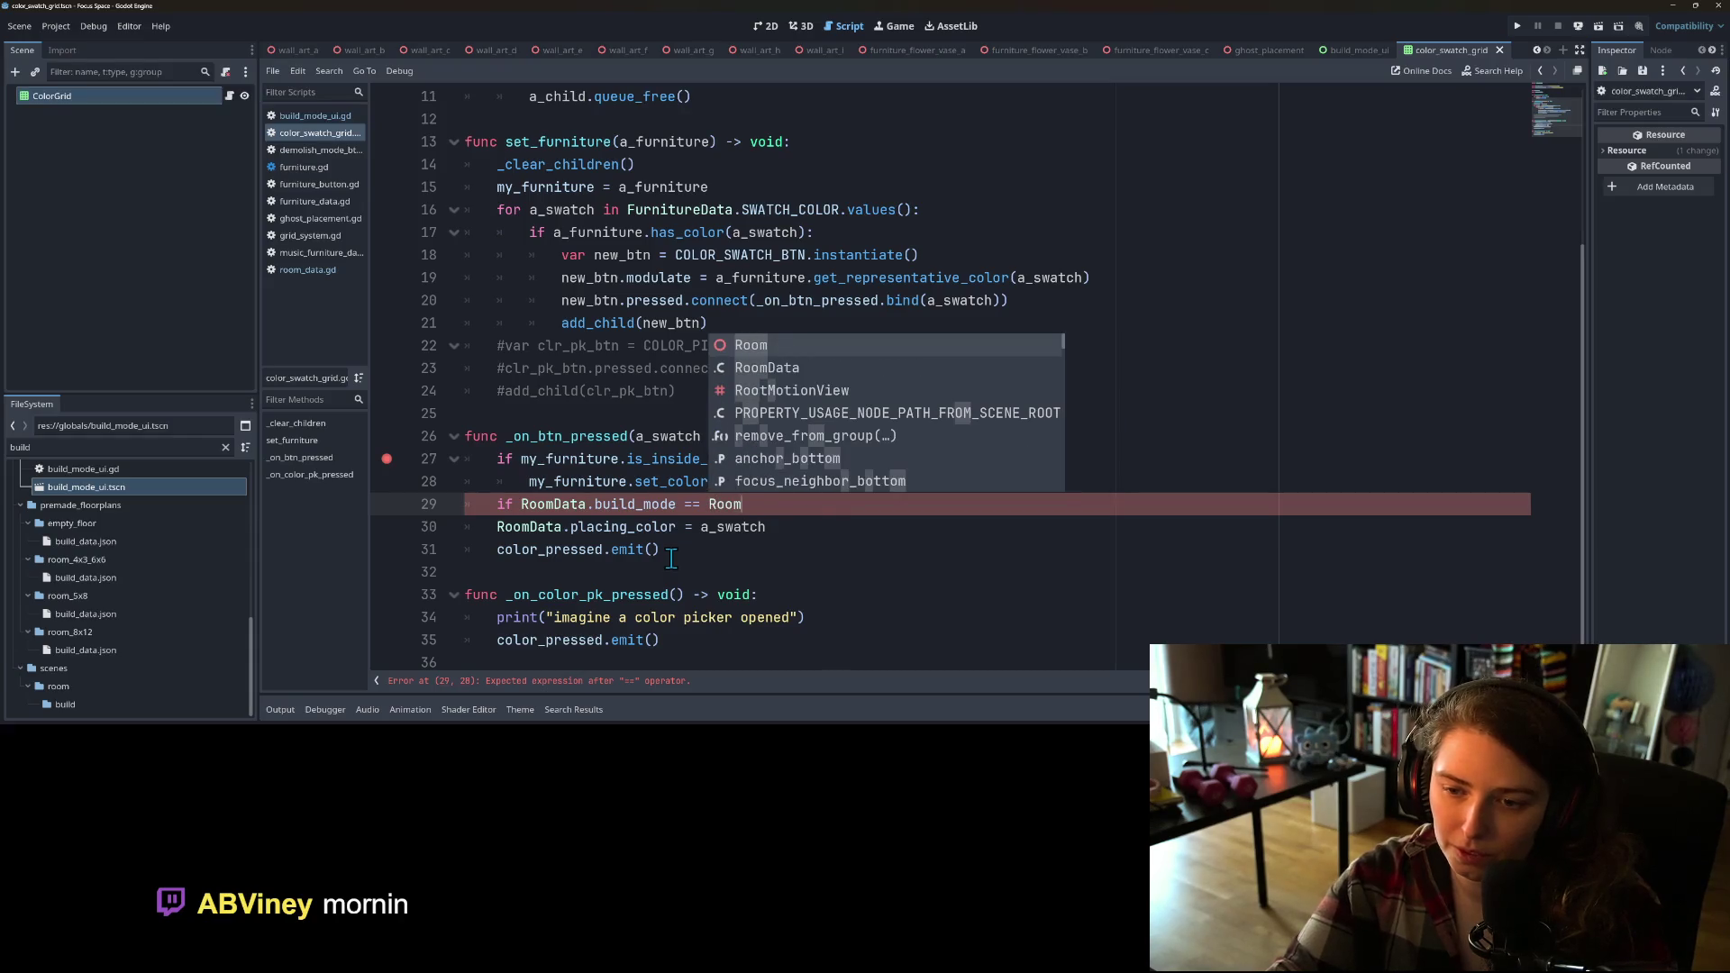
{"action": "type", "text": "bui"}
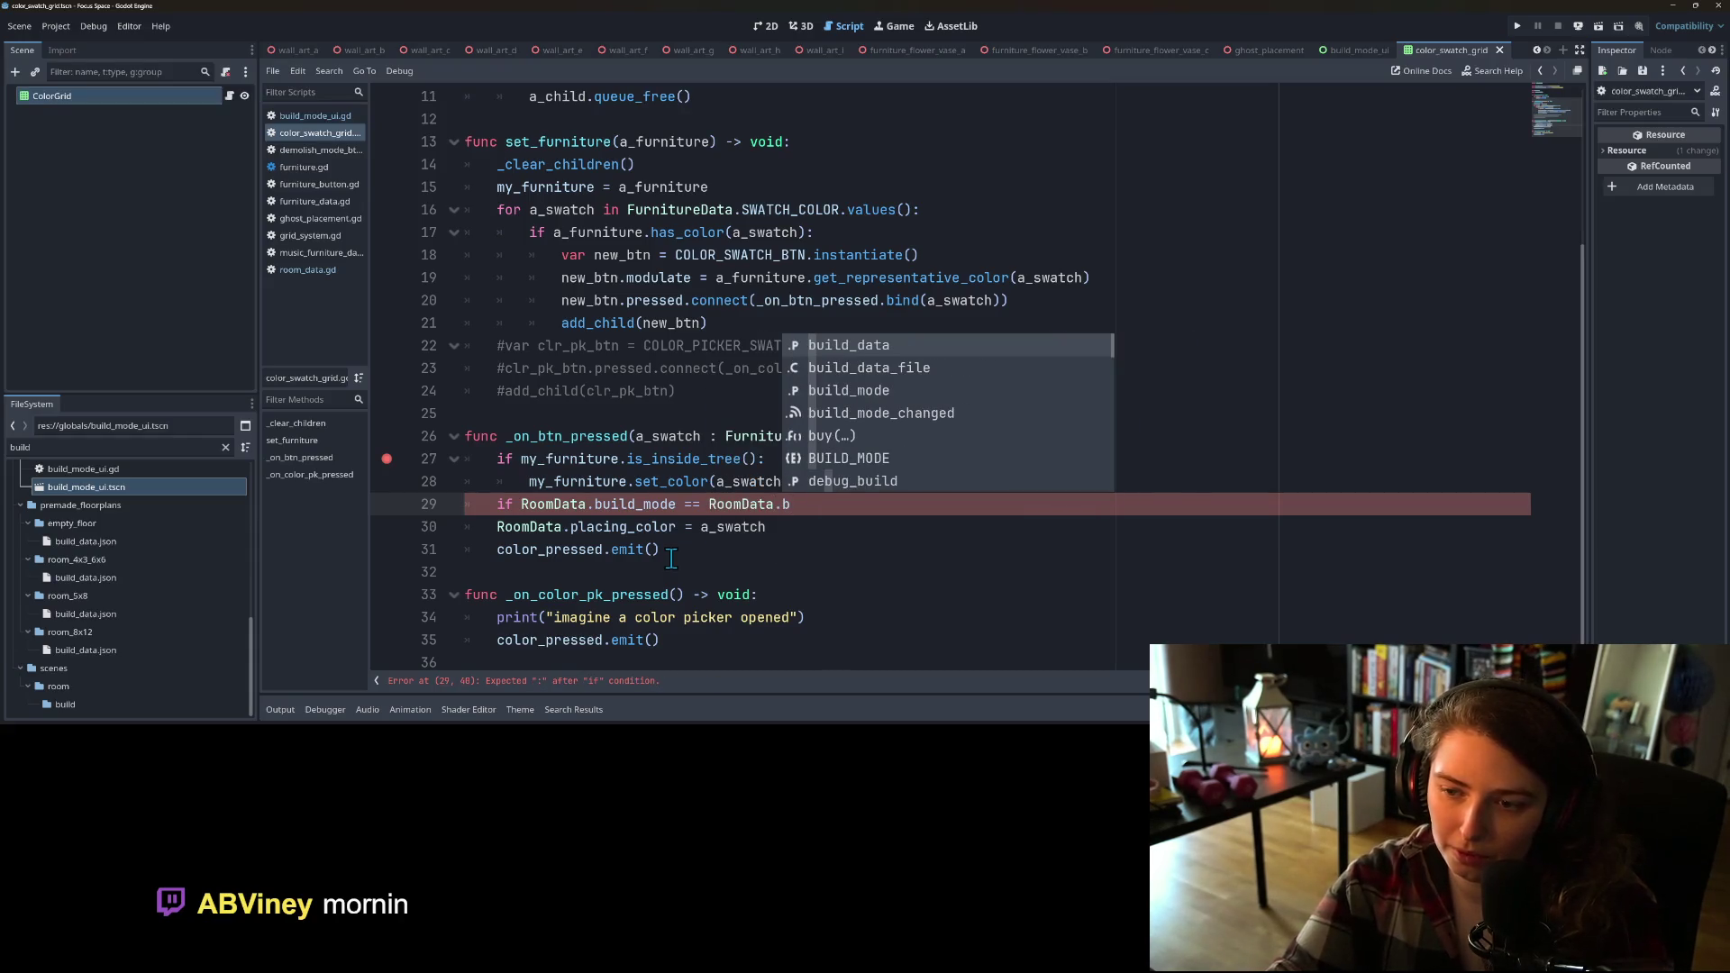
{"action": "type", "text": "ld"}
{"action": "key", "text": "Down"}
{"action": "key", "text": "Down"}
{"action": "key", "text": "Return"}
Step: Complete the condition as RoomData.BUILD_MODE.PLACE: and indent the placing_color line beneath it
{"action": "type", "text": "."}
{"action": "key", "text": "BackSpace"}
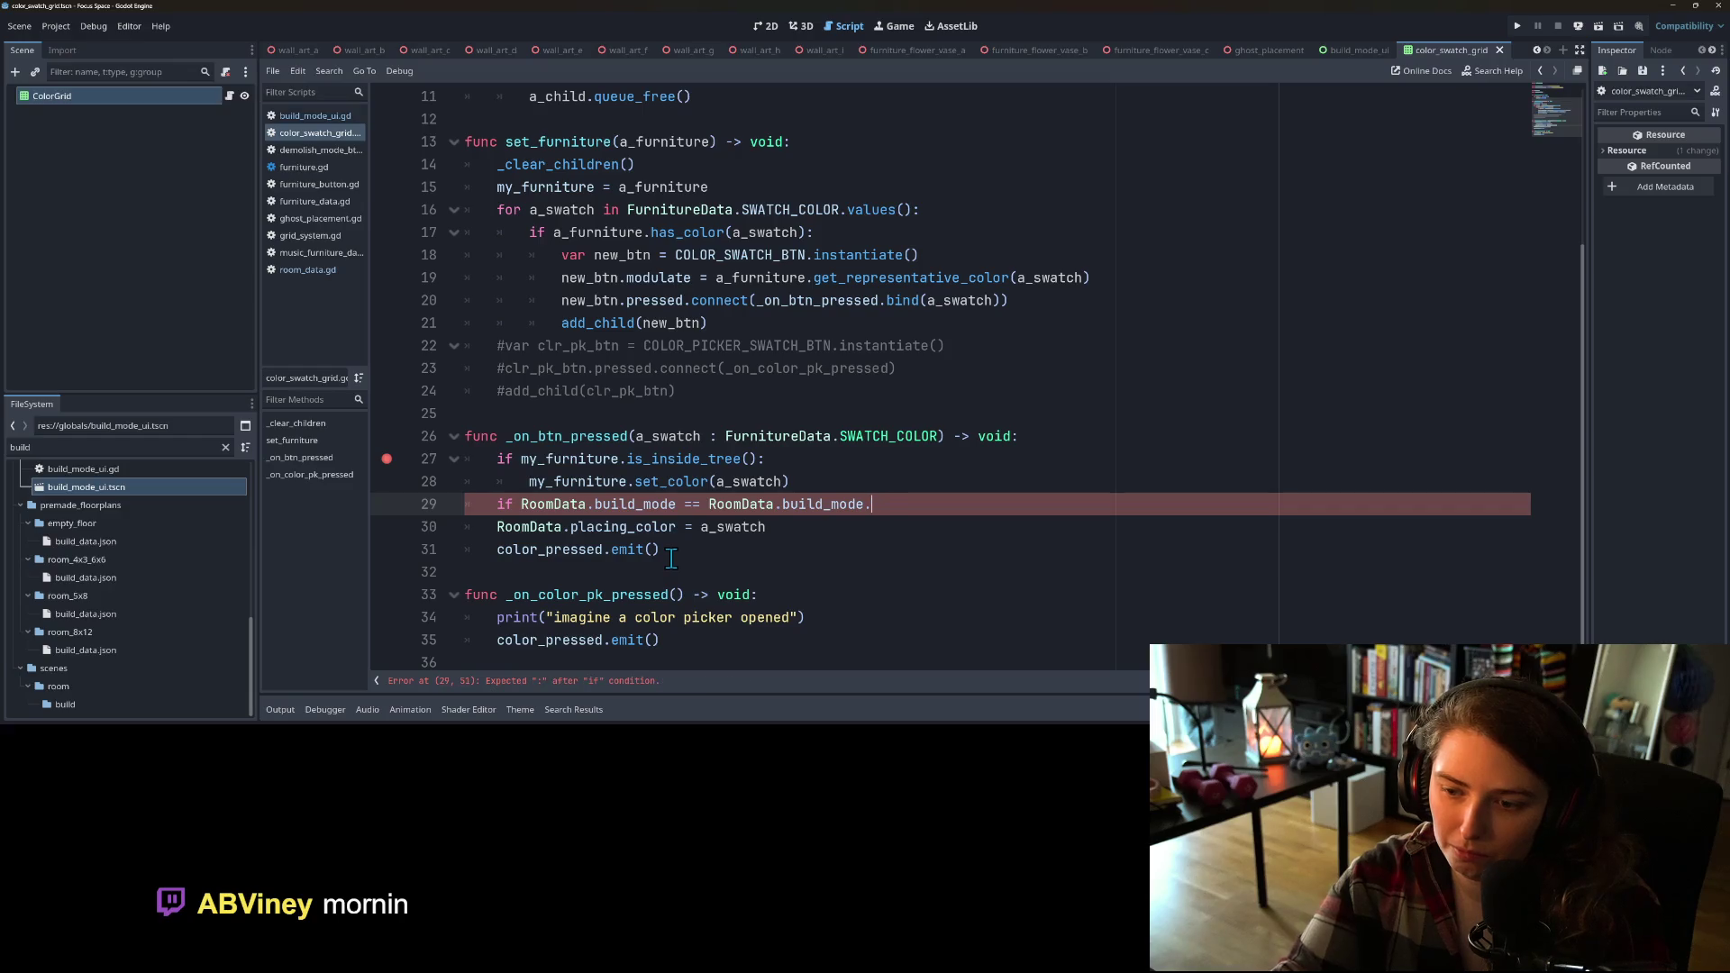
{"action": "key", "text": "BackSpace"}
{"action": "key", "text": "BackSpace"}
{"action": "key", "text": "BackSpace"}
{"action": "key", "text": "BackSpace"}
{"action": "type", "text": "BUILD"}
{"action": "key", "text": "Return"}
{"action": "type", "text": "."}
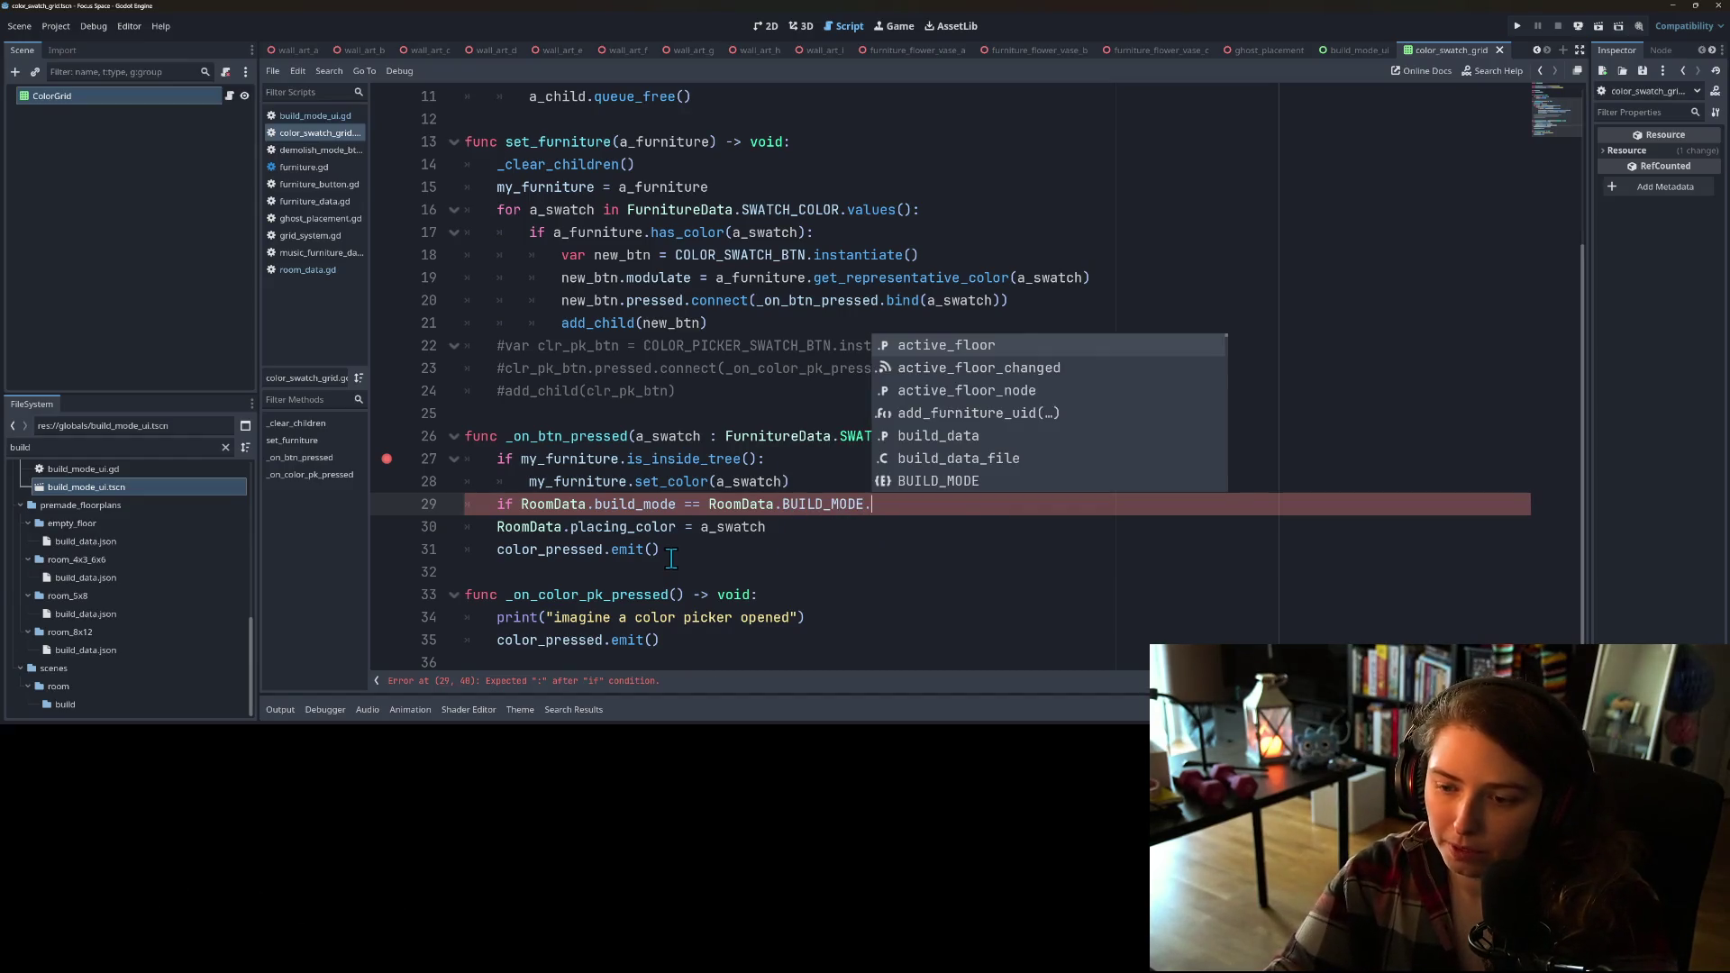
{"action": "key", "text": "Down"}
{"action": "key", "text": "Down"}
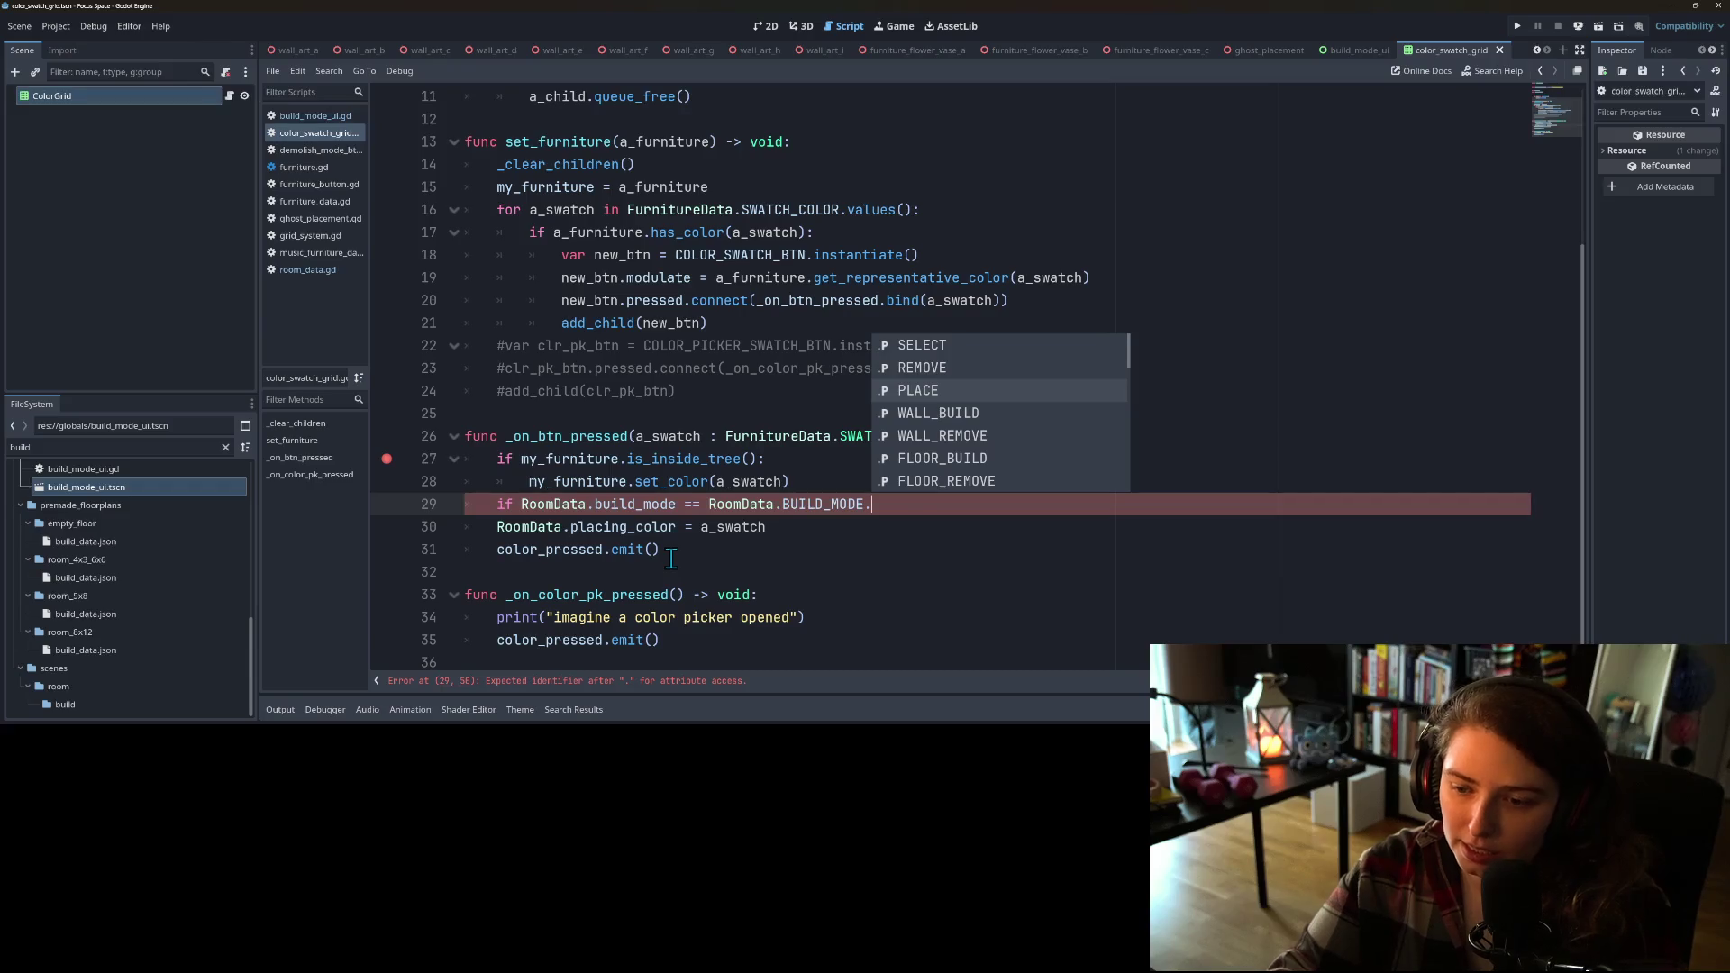
{"action": "key", "text": "Return"}
{"action": "type", "text": ":"}
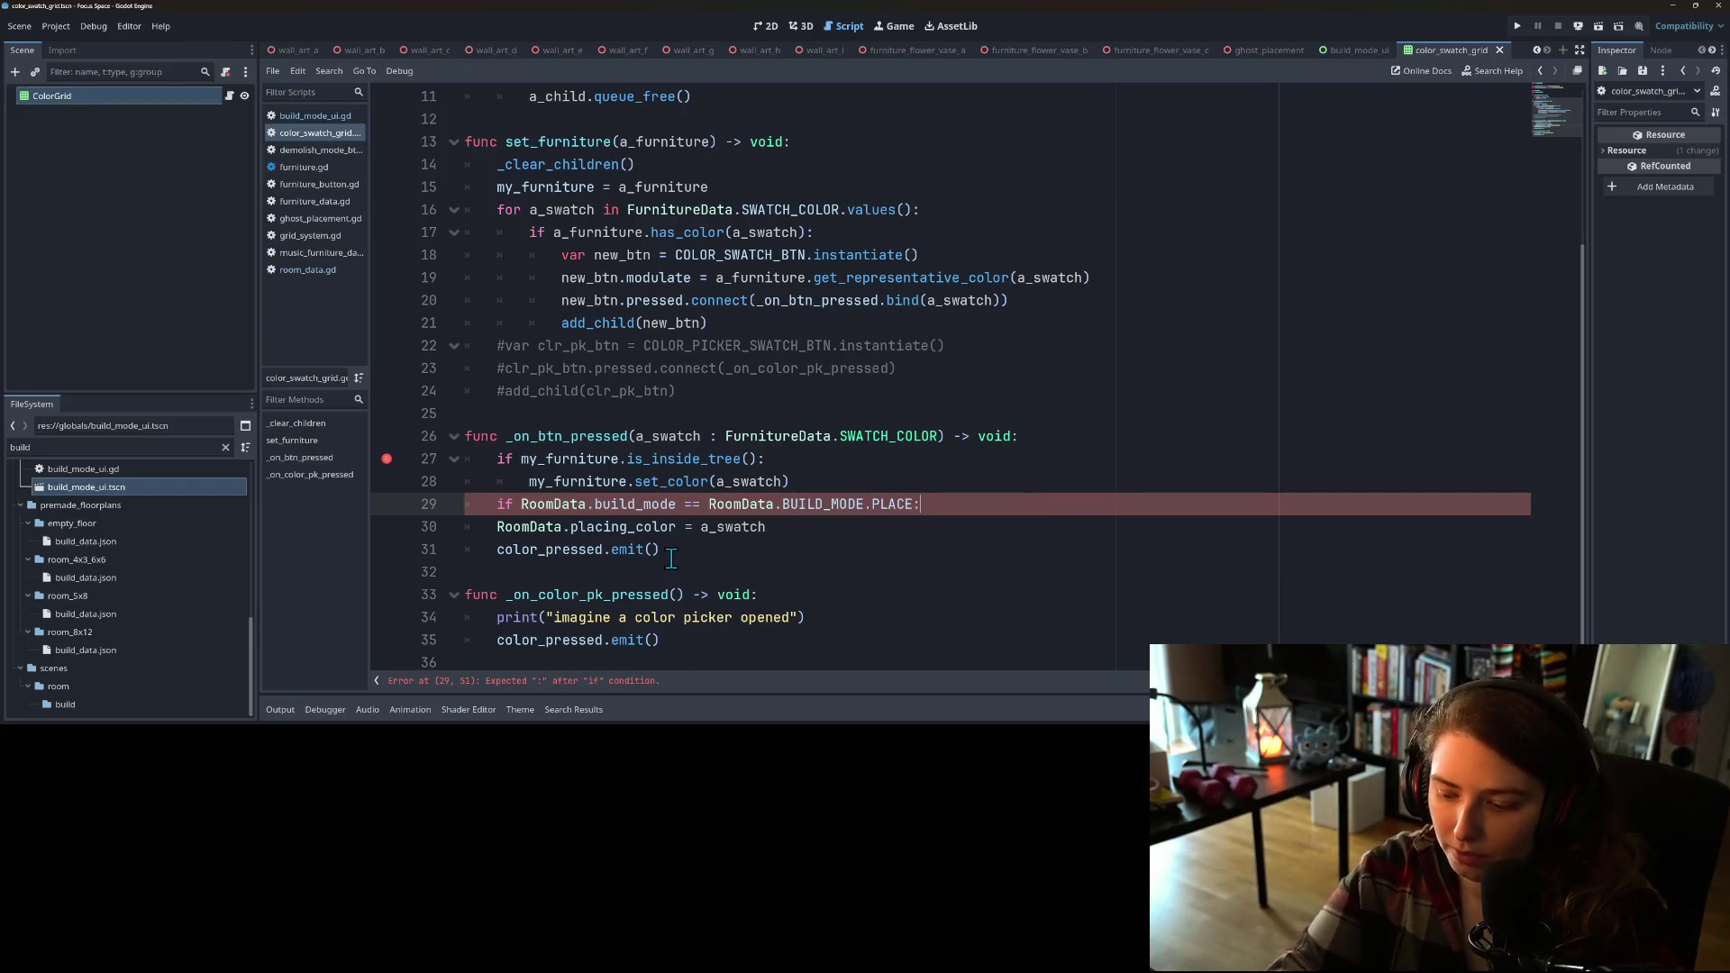
{"action": "key", "text": "Down"}
{"action": "key", "text": "Home"}
{"action": "key", "text": "Tab"}
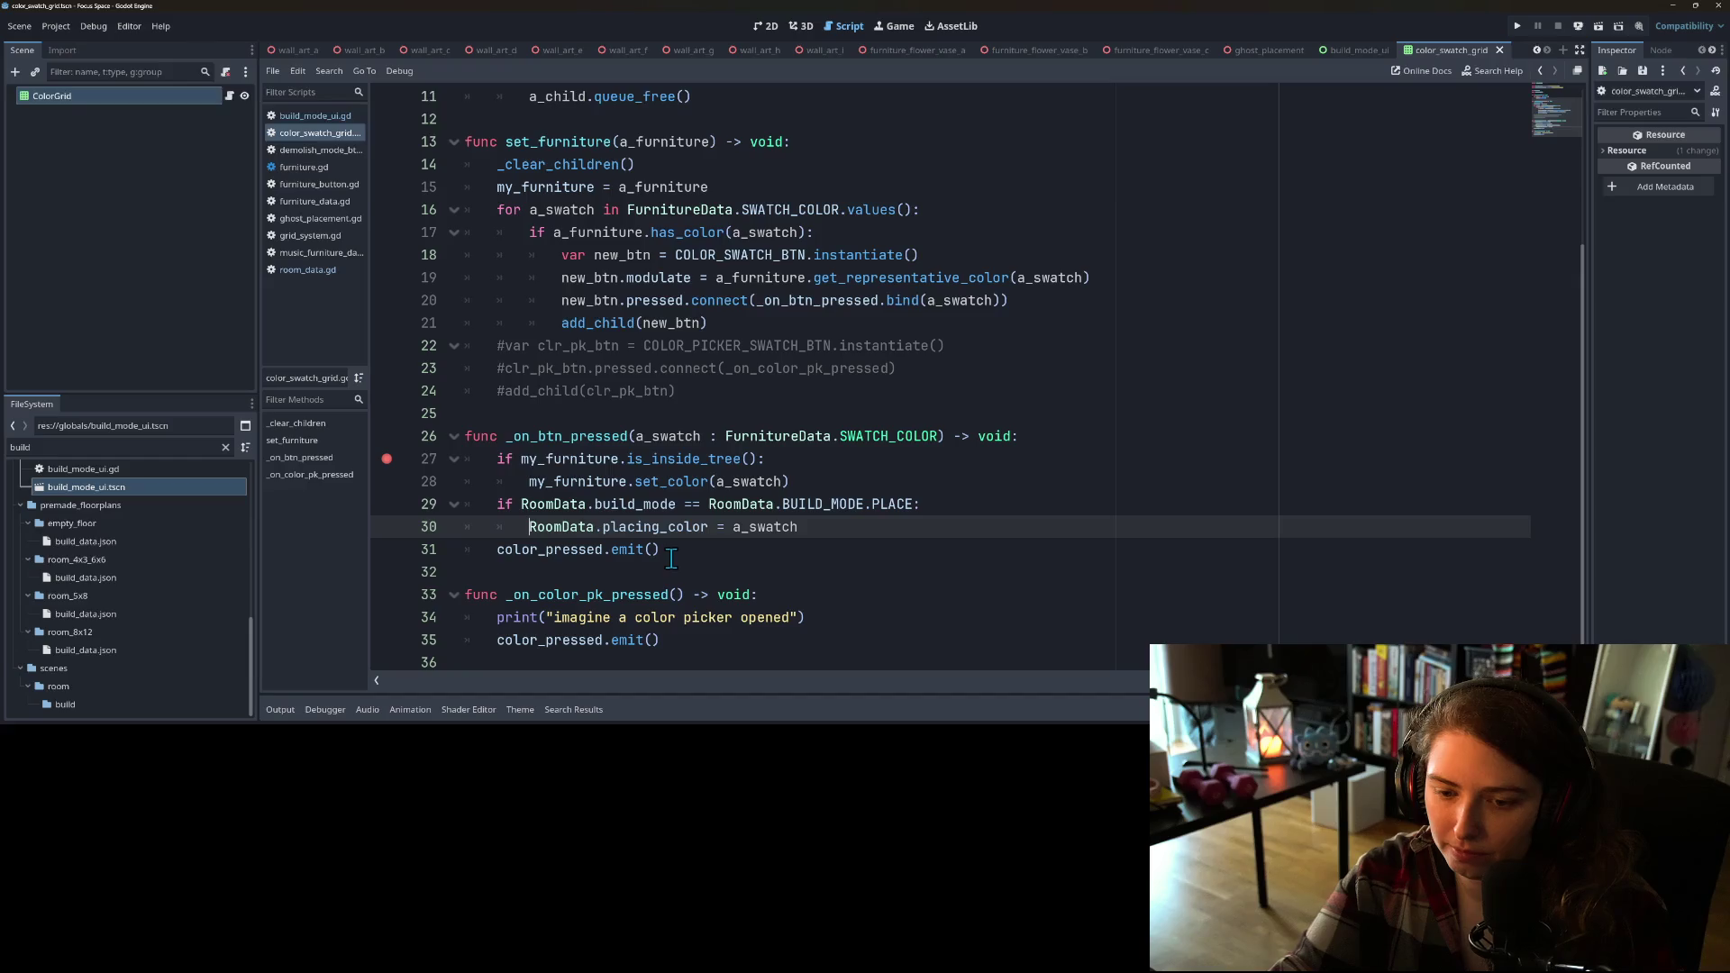
Step: Save the script, dismiss the placing_color documentation popup and run the game
{"action": "key", "text": "ctrl+s"}
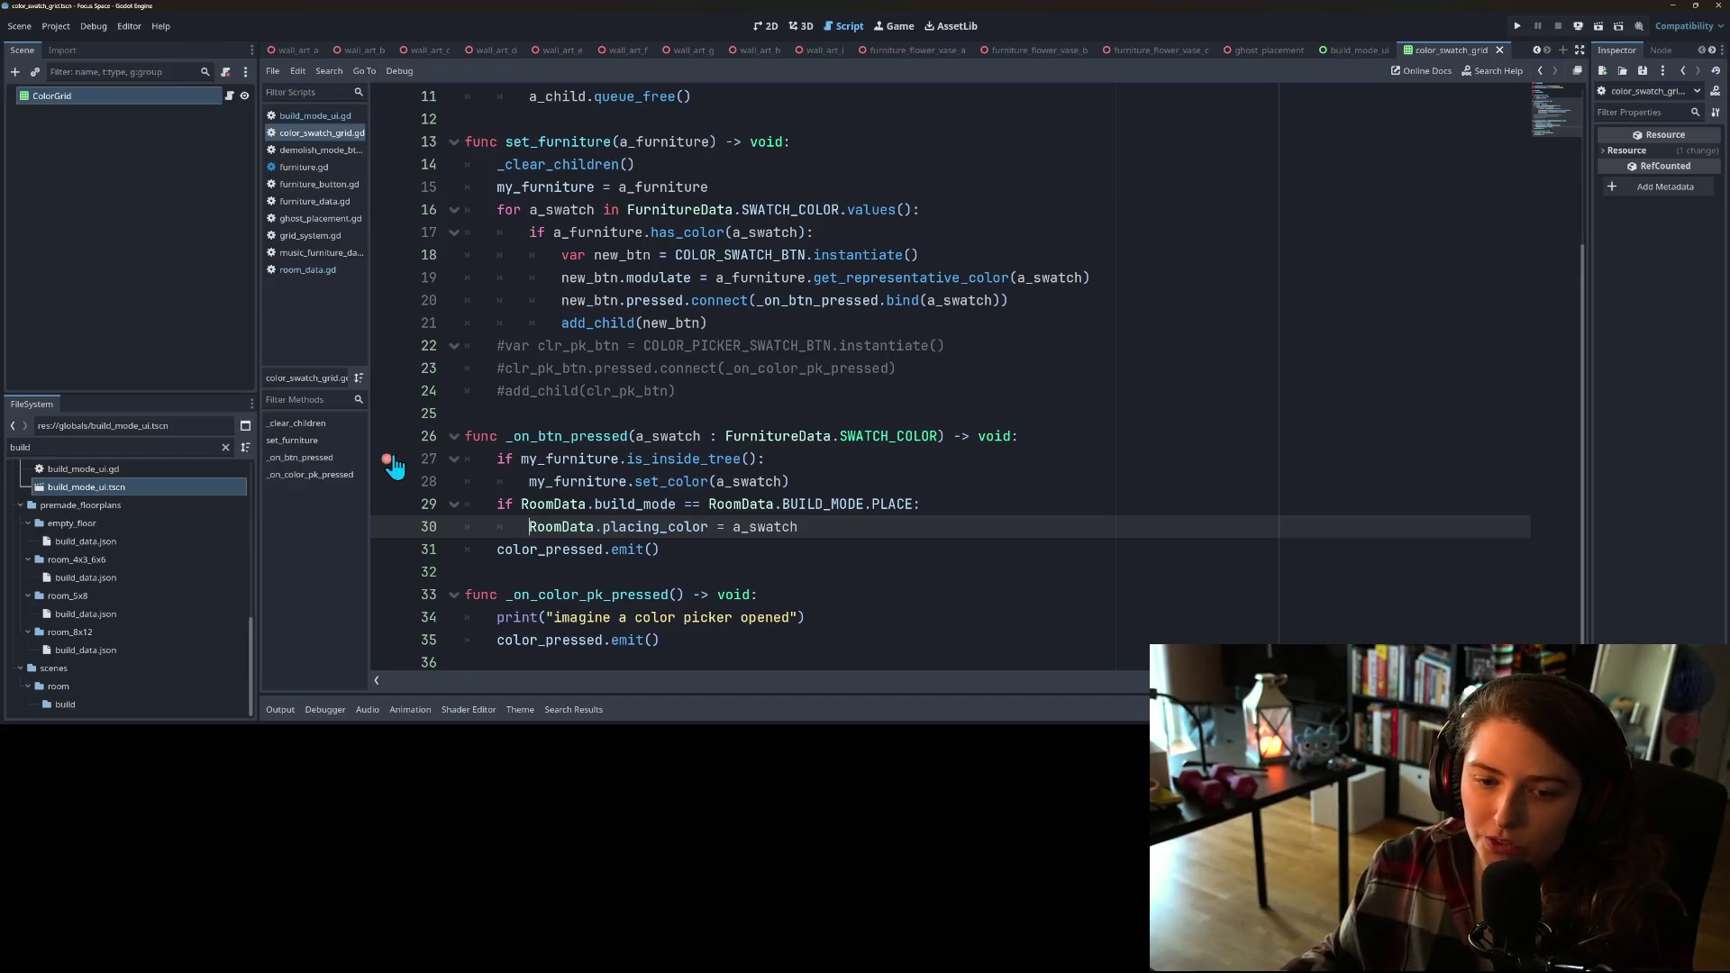
{"action": "mouse_move", "coordinate": [702, 523]}
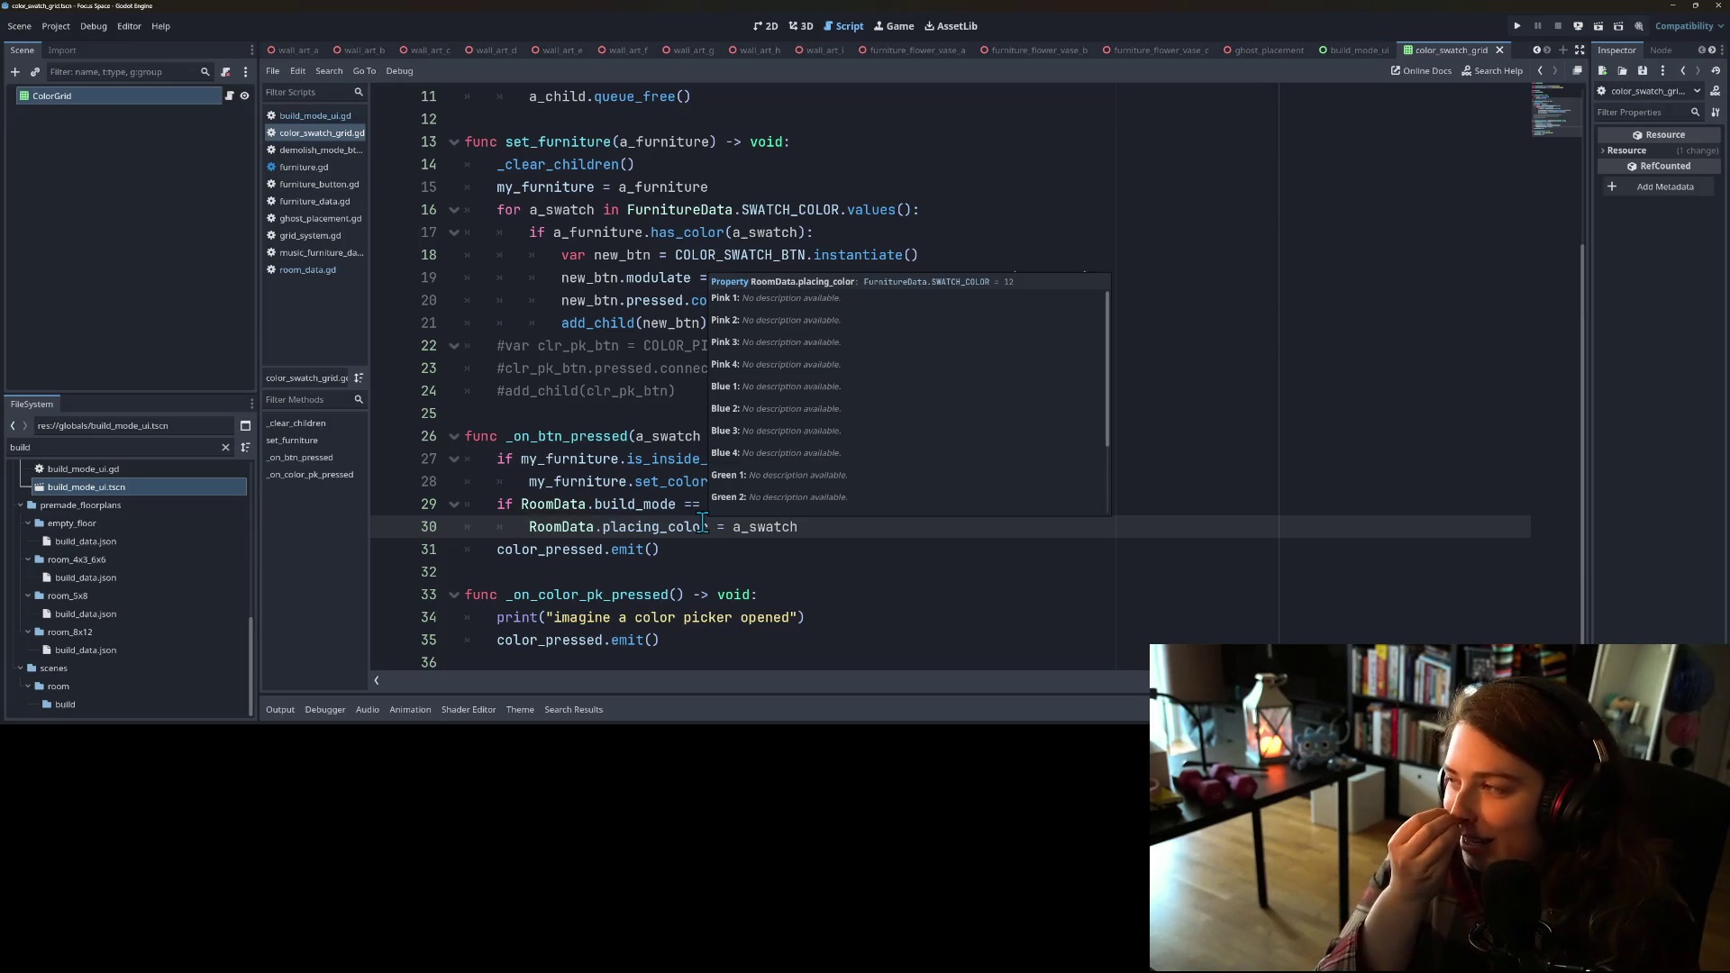
{"action": "left_click", "coordinate": [864, 236]}
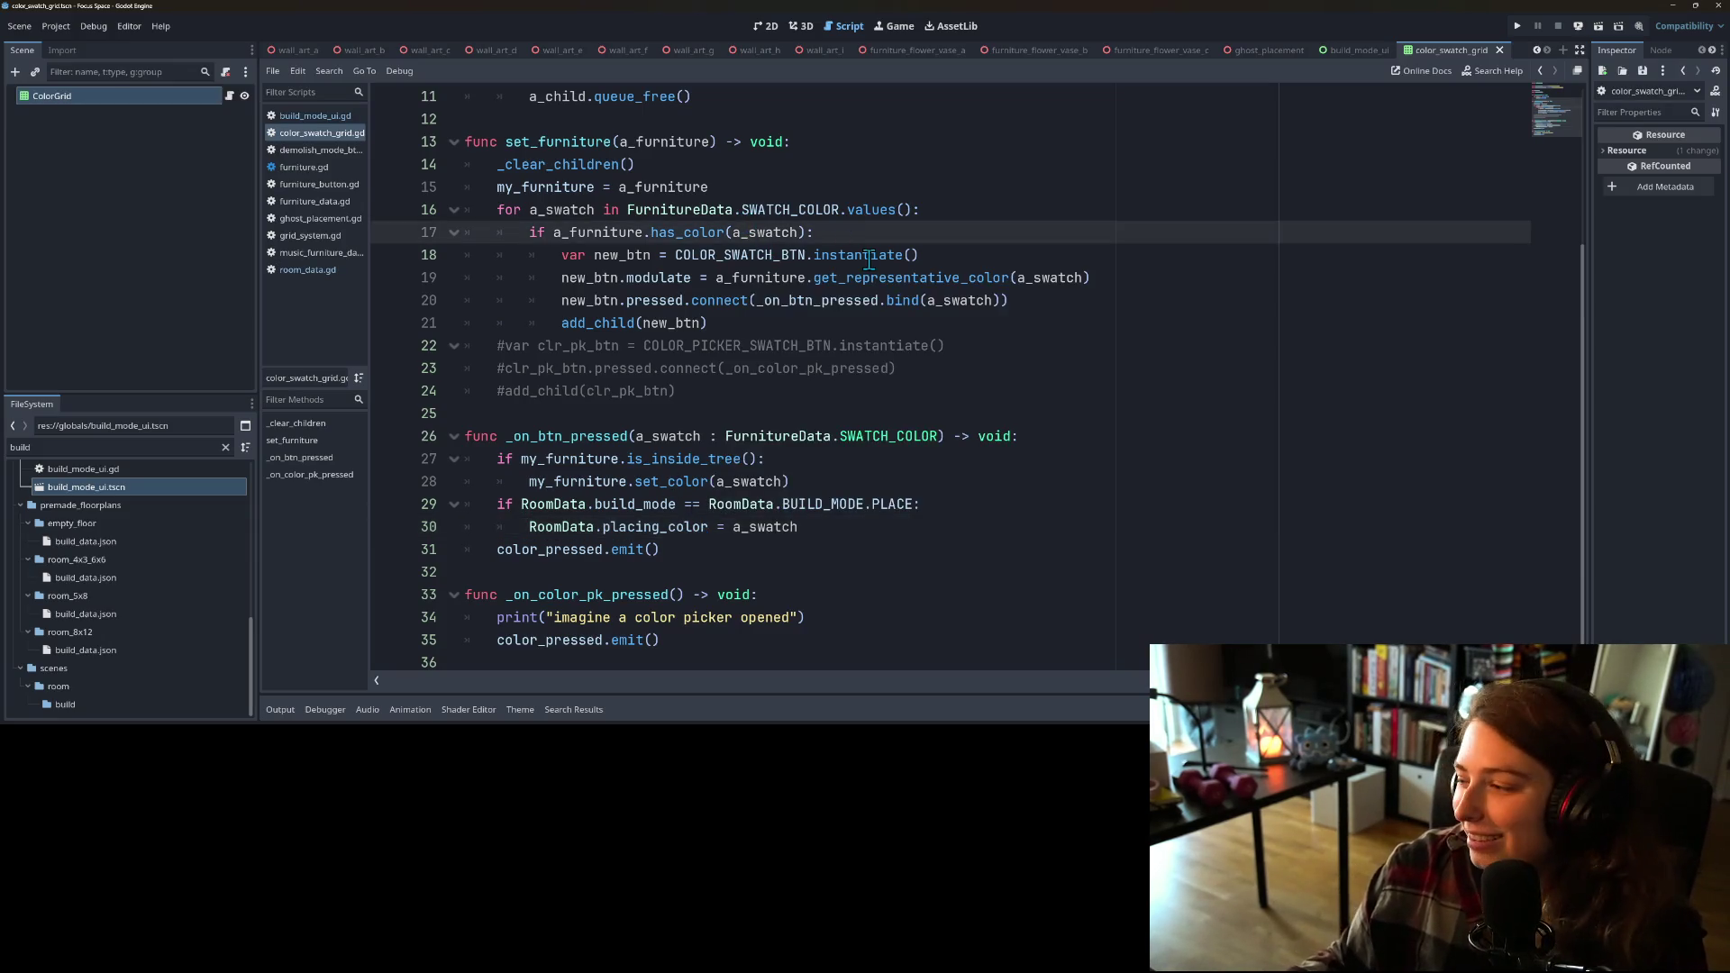
{"action": "left_click", "coordinate": [1517, 25]}
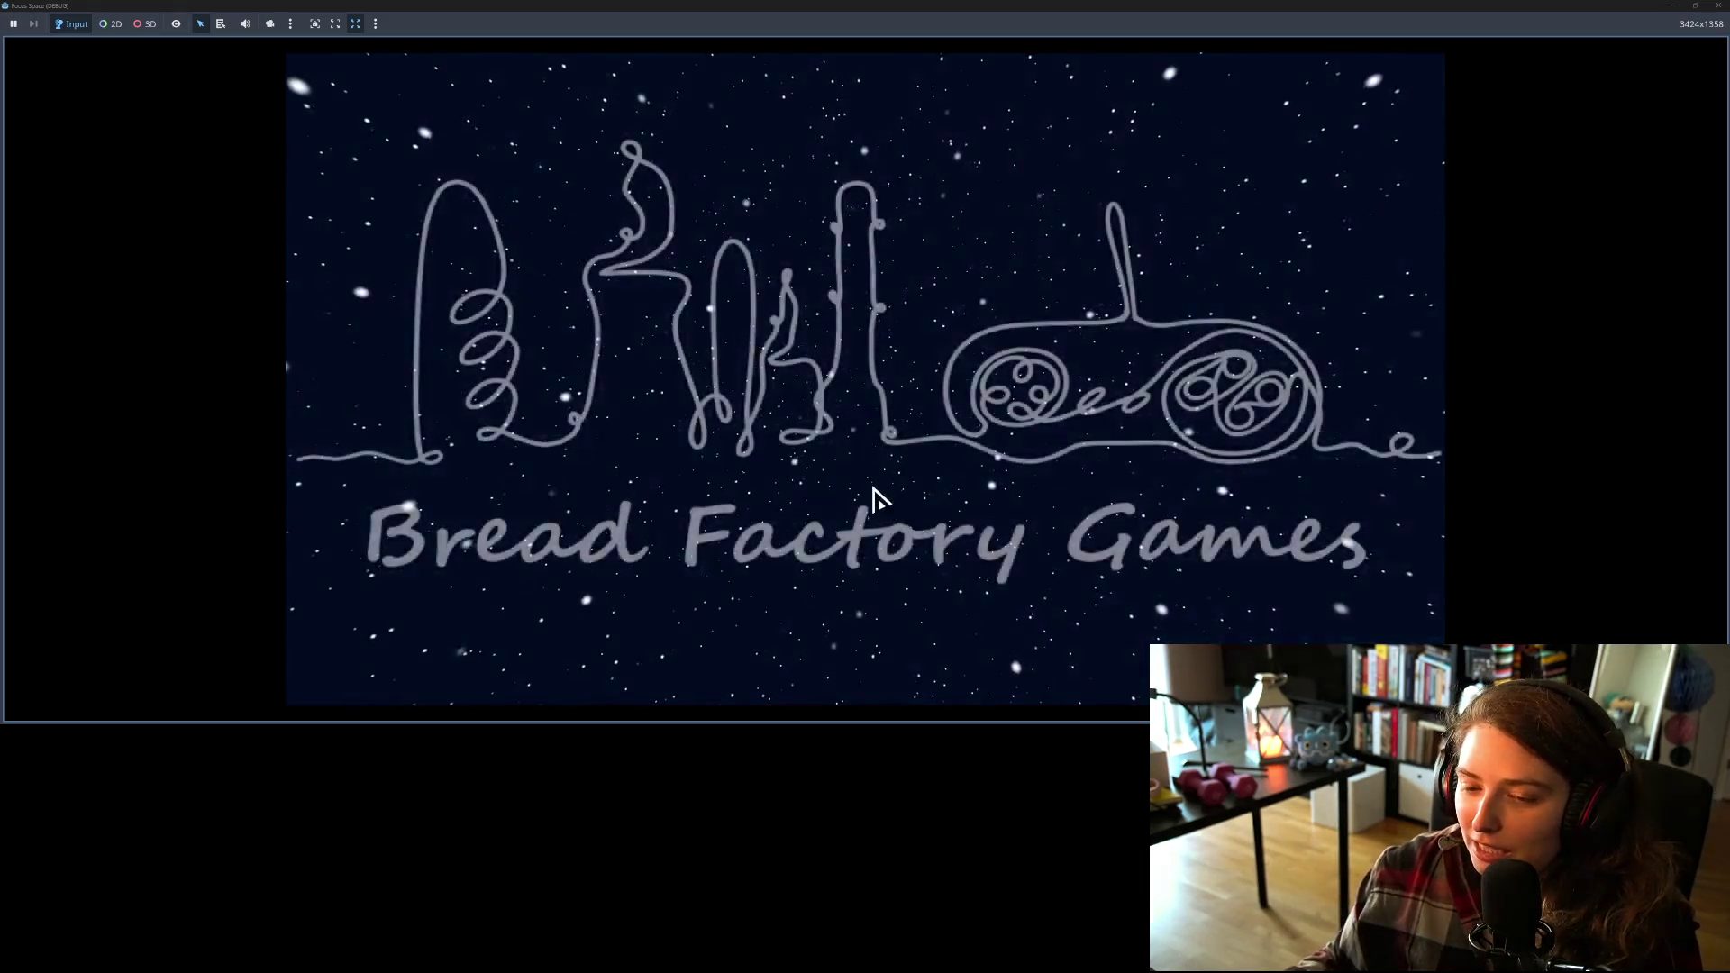
Step: Start the game, open my_room1, place the red sofa beside the coffee table, then close the game
{"action": "left_click", "coordinate": [877, 579]}
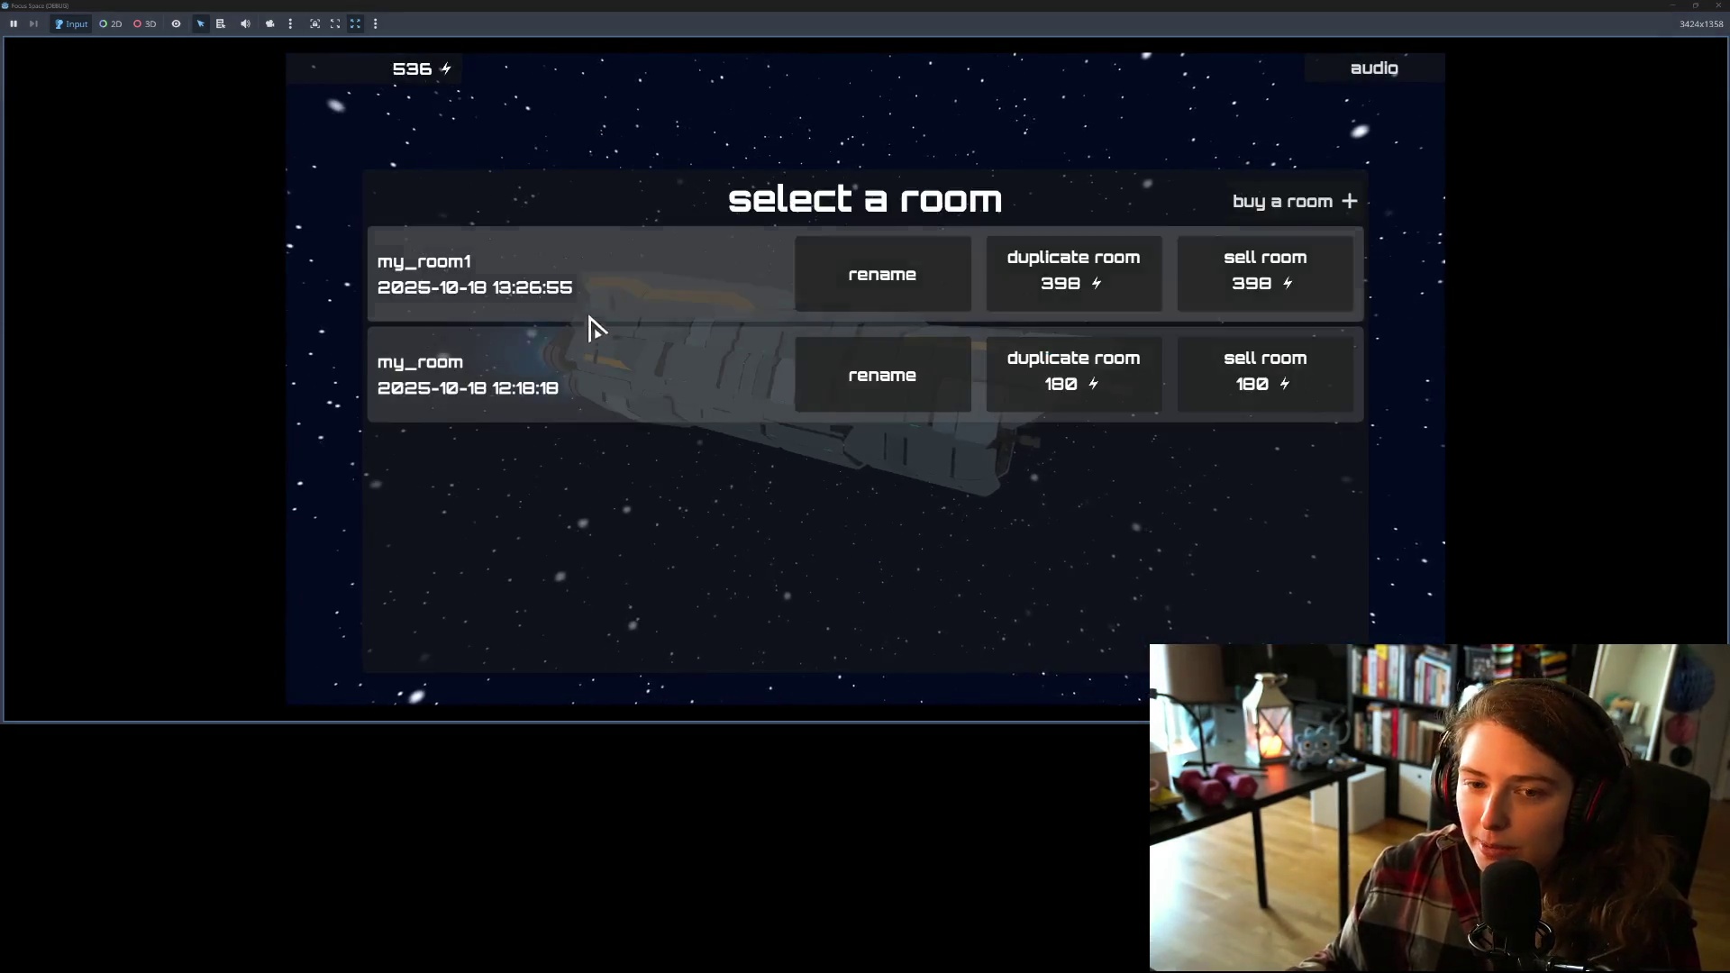
{"action": "left_click", "coordinate": [593, 332]}
{"action": "mouse_move", "coordinate": [743, 284]}
{"action": "left_mouse_down"}
{"action": "mouse_move", "coordinate": [931, 355]}
{"action": "mouse_move", "coordinate": [1235, 571]}
{"action": "mouse_move", "coordinate": [1290, 570]}
{"action": "mouse_move", "coordinate": [1063, 444]}
{"action": "mouse_move", "coordinate": [1259, 564]}
{"action": "mouse_move", "coordinate": [1144, 475]}
{"action": "mouse_move", "coordinate": [1405, 586]}
{"action": "mouse_move", "coordinate": [898, 394]}
{"action": "mouse_move", "coordinate": [734, 285]}
{"action": "mouse_move", "coordinate": [761, 279]}
{"action": "mouse_move", "coordinate": [898, 341]}
{"action": "mouse_move", "coordinate": [760, 270]}
{"action": "mouse_move", "coordinate": [796, 278]}
{"action": "mouse_move", "coordinate": [795, 495]}
{"action": "mouse_move", "coordinate": [756, 420]}
{"action": "mouse_move", "coordinate": [1012, 387]}
{"action": "mouse_move", "coordinate": [939, 220]}
{"action": "mouse_move", "coordinate": [904, 193]}
{"action": "mouse_move", "coordinate": [901, 229]}
{"action": "left_mouse_up"}
{"action": "scroll", "coordinate": [900, 395], "scroll_direction": "down", "scroll_amount": 1}
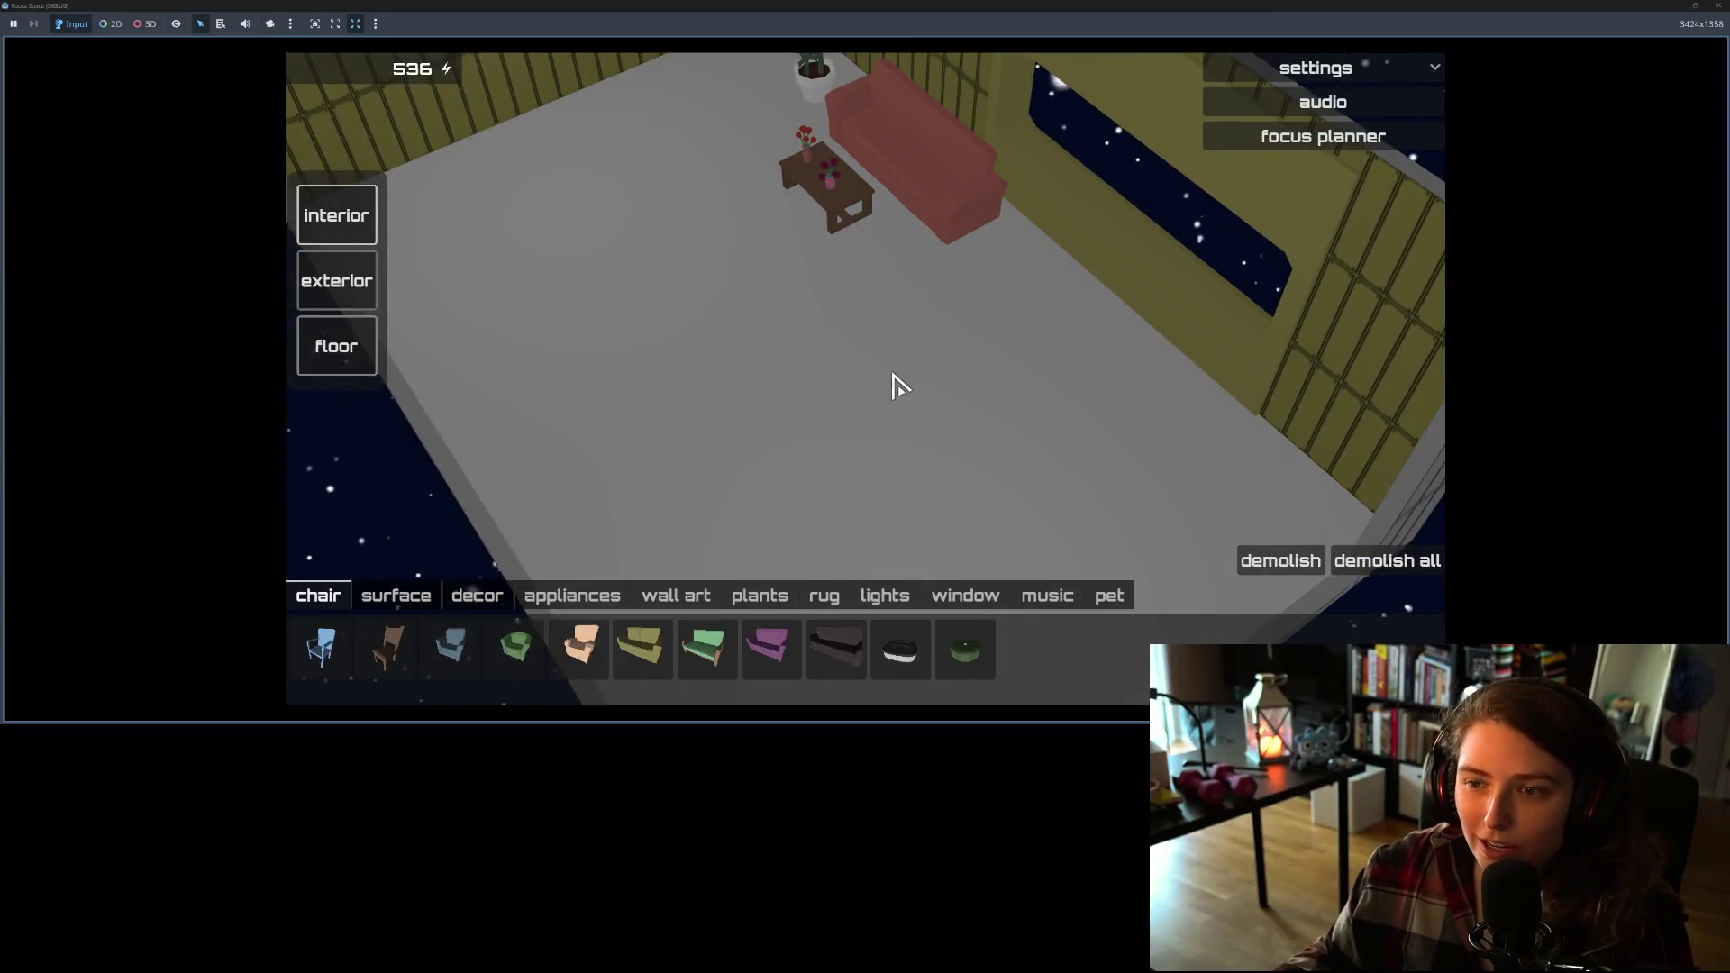
{"action": "left_click_drag", "start_coordinate": [892, 382], "coordinate": [629, 413]}
{"action": "mouse_move", "coordinate": [881, 631]}
{"action": "left_mouse_down"}
{"action": "mouse_move", "coordinate": [869, 648]}
{"action": "mouse_move", "coordinate": [1186, 474]}
{"action": "mouse_move", "coordinate": [1317, 571]}
{"action": "mouse_move", "coordinate": [1225, 417]}
{"action": "mouse_move", "coordinate": [1348, 568]}
{"action": "mouse_move", "coordinate": [1244, 439]}
{"action": "left_mouse_up"}
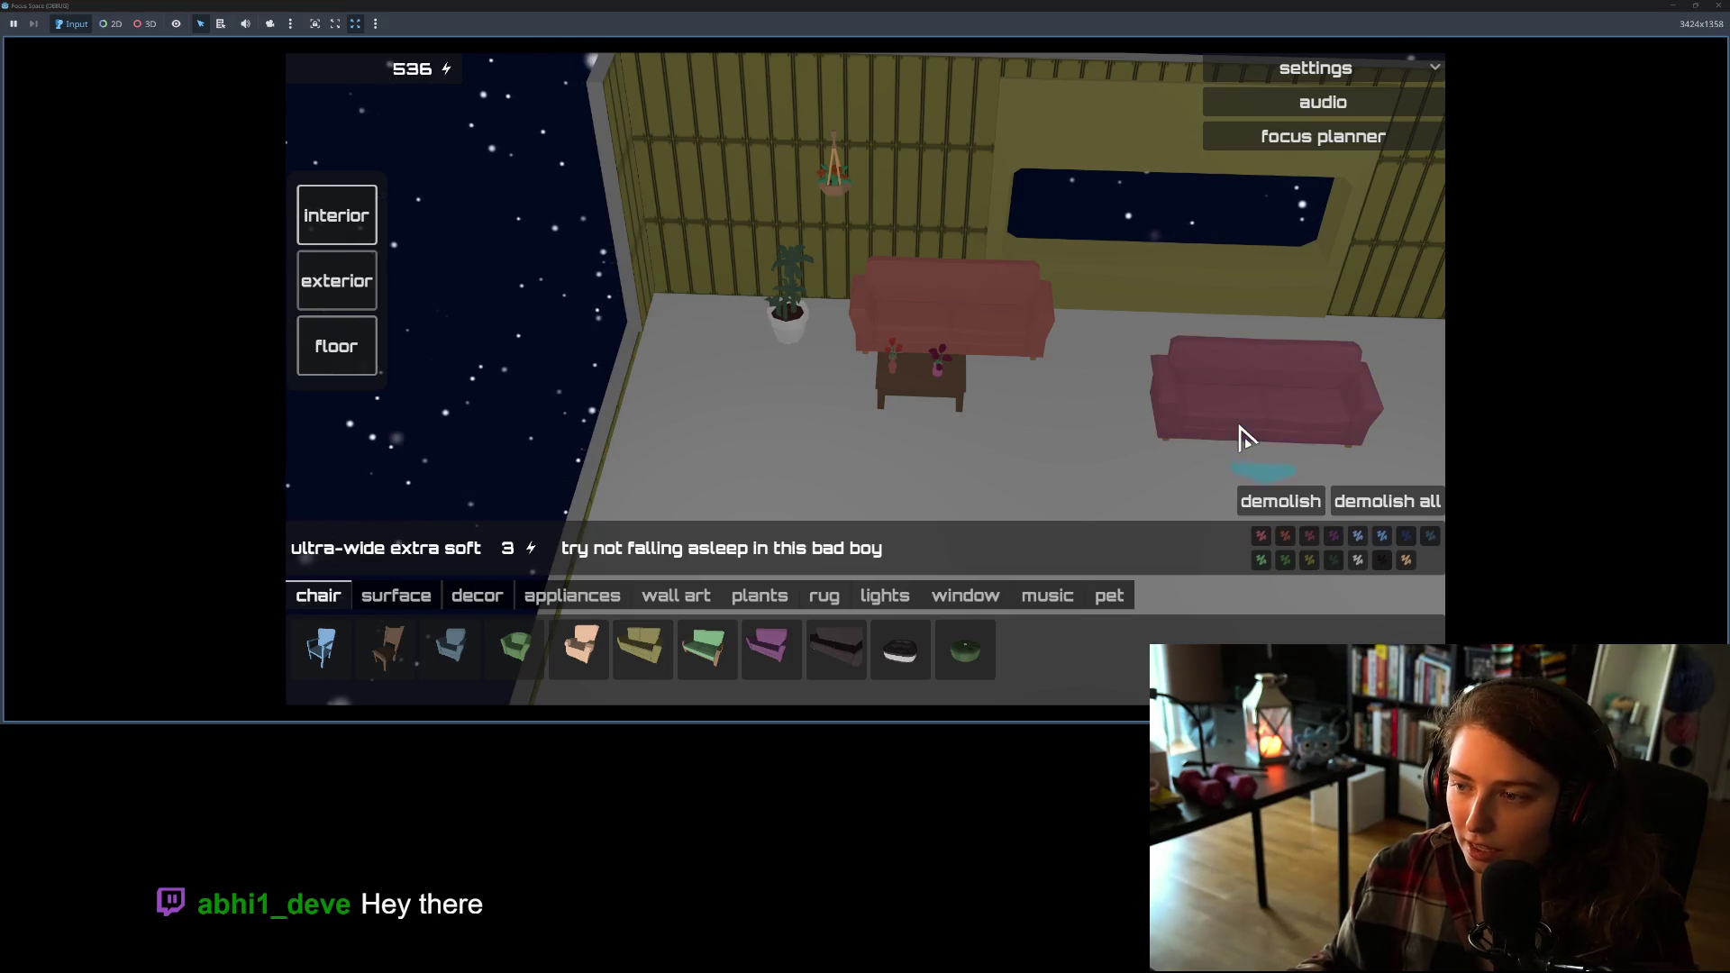
{"action": "left_click", "coordinate": [1242, 442]}
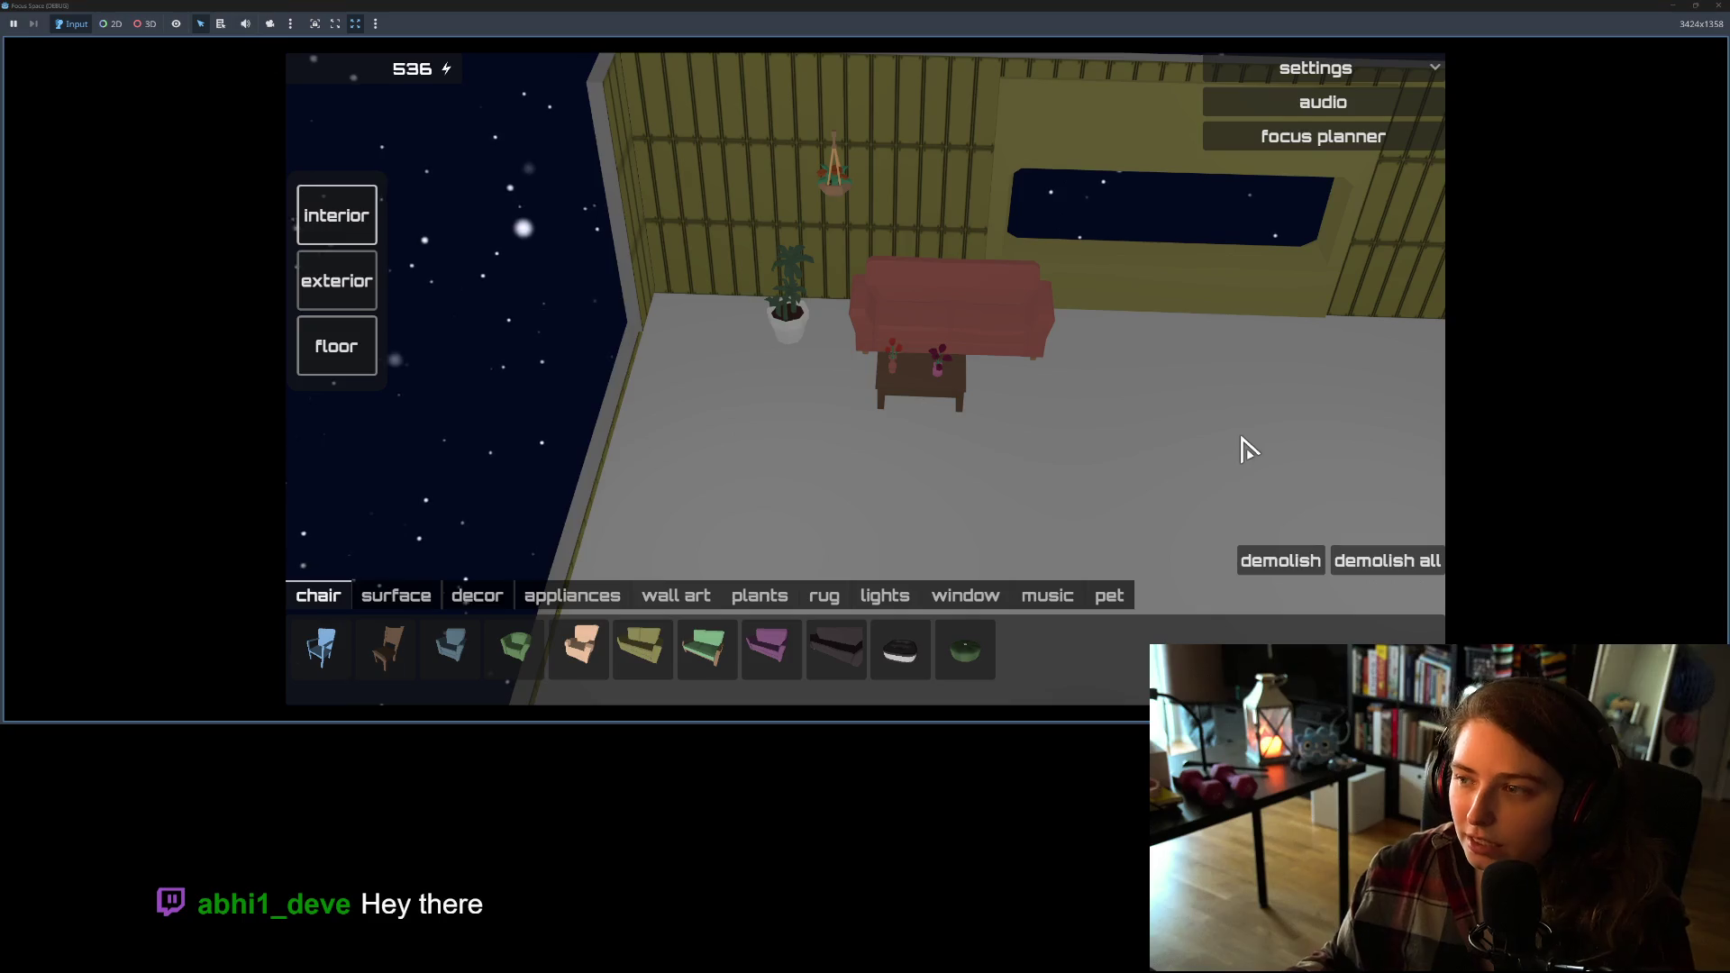
{"action": "left_click", "coordinate": [1718, 6]}
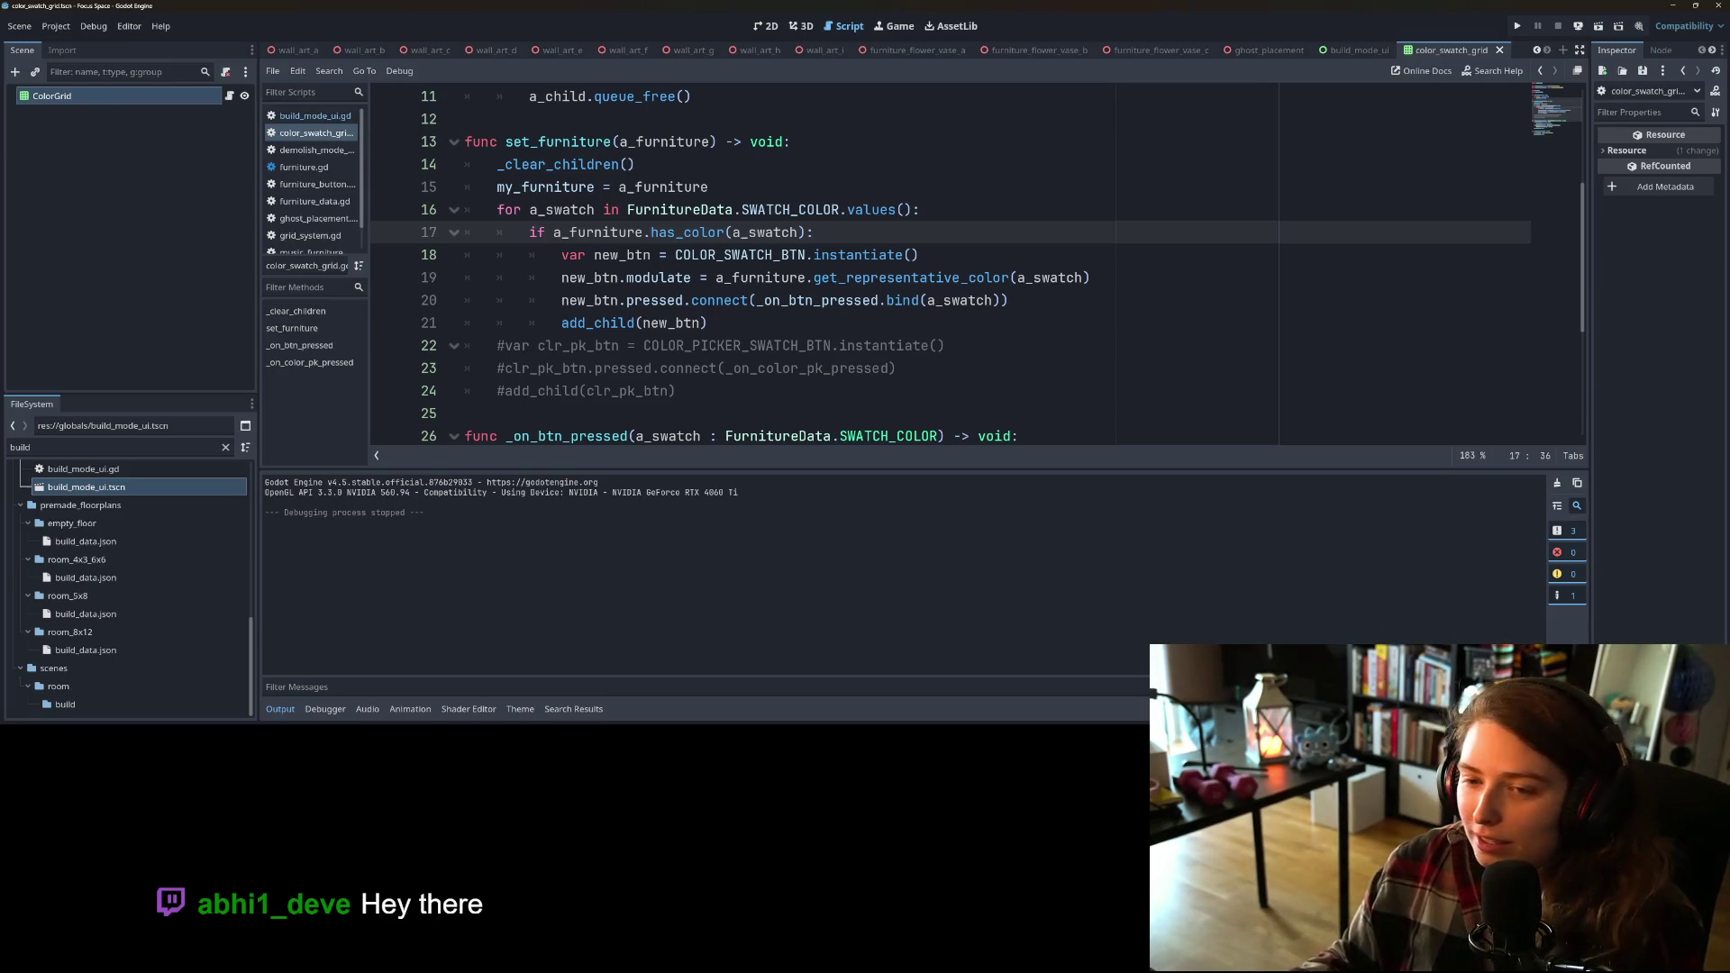
Step: Select color_swatch_grid.gd, type the summary about restricting placing updates to build mode, and begin the description
{"action": "key", "text": "alt+Tab"}
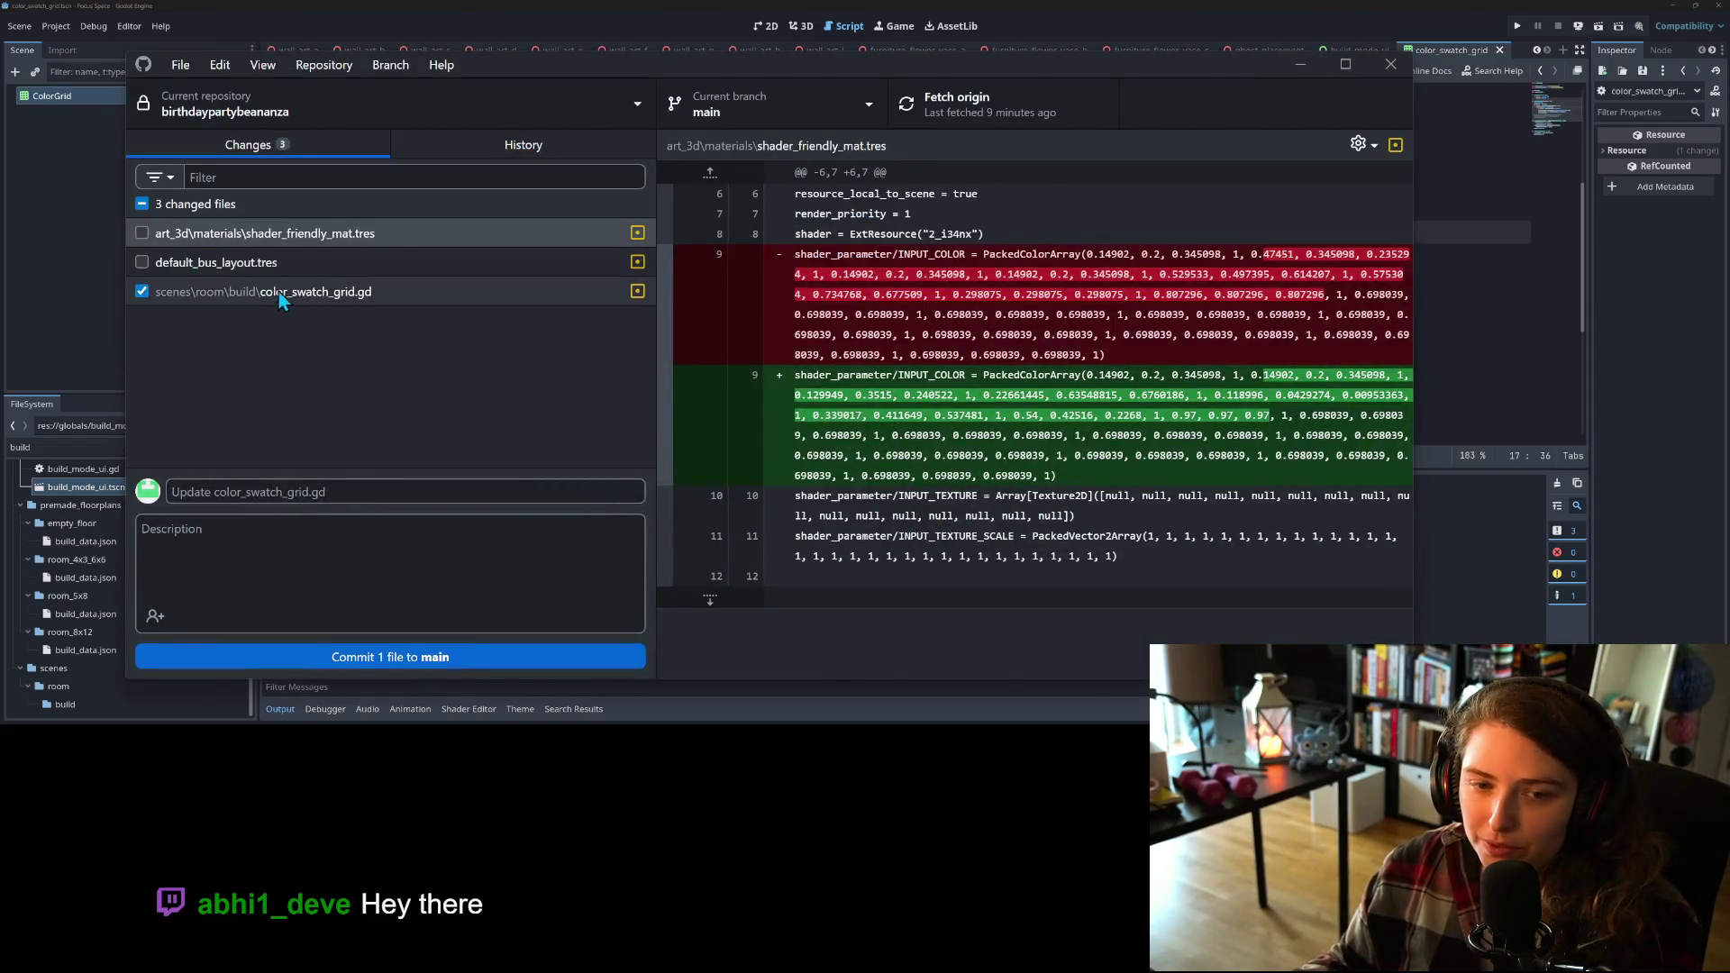
{"action": "left_click", "coordinate": [282, 291]}
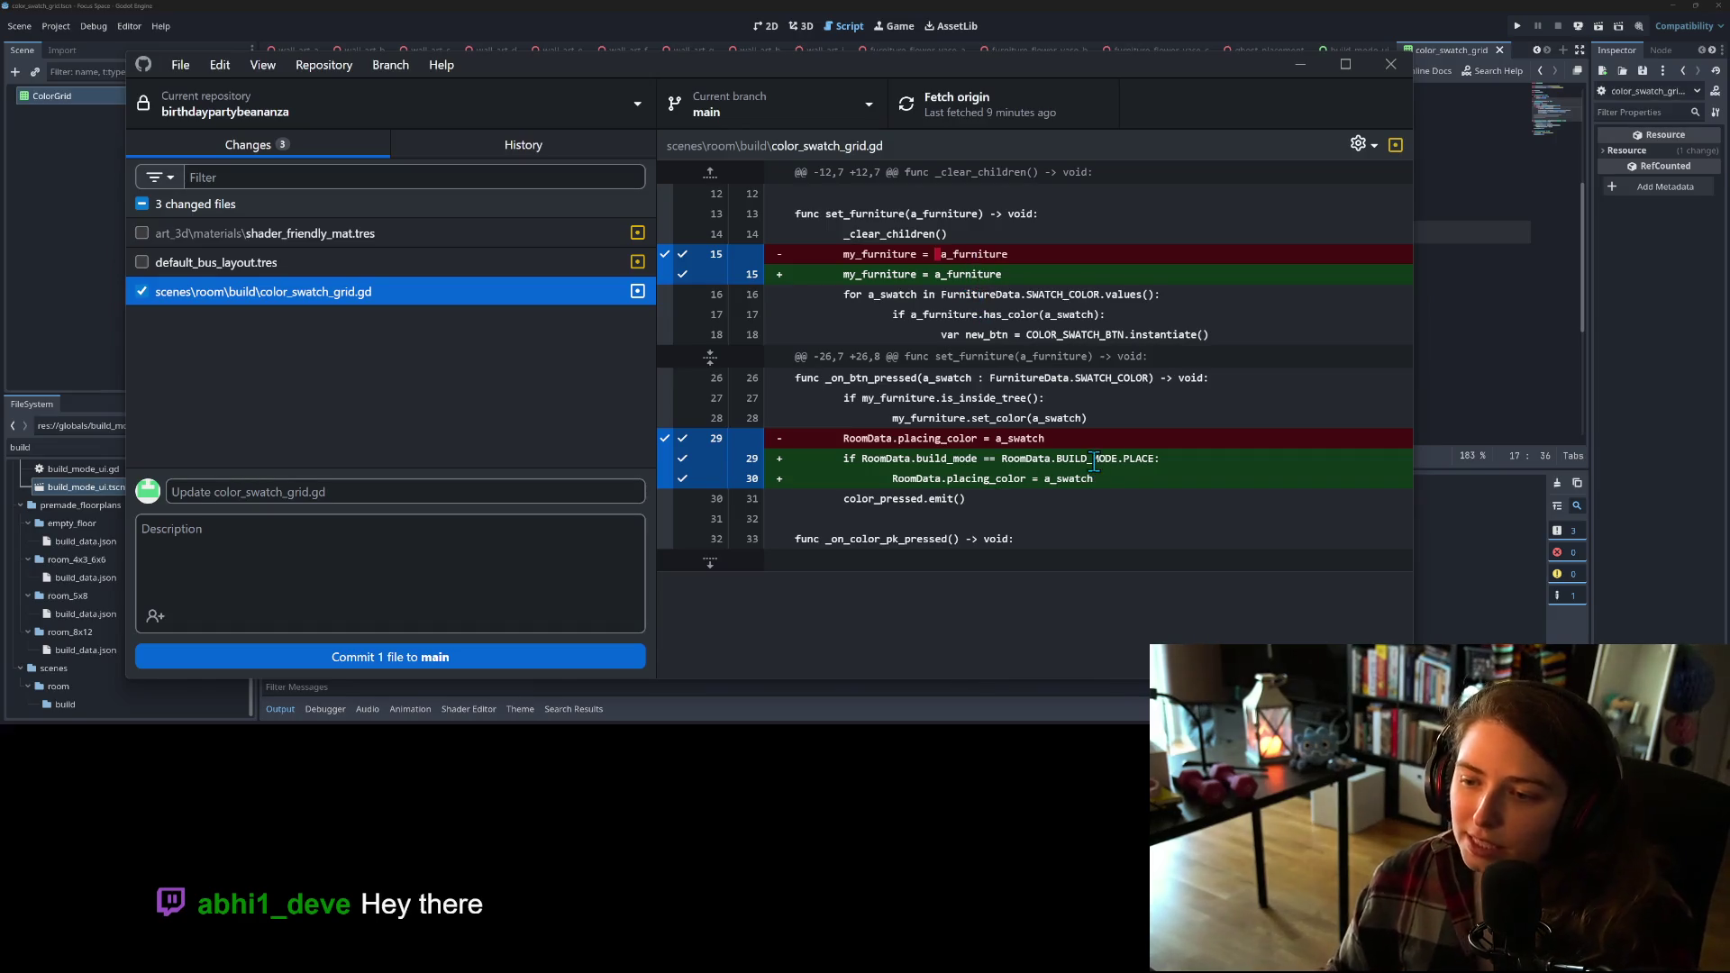
{"action": "left_click", "coordinate": [500, 491]}
{"action": "type", "text": "restrictge"}
{"action": "key", "text": "BackSpace"}
{"action": "key", "text": "BackSpace"}
{"action": "type", "text": "ed updating placing furni"}
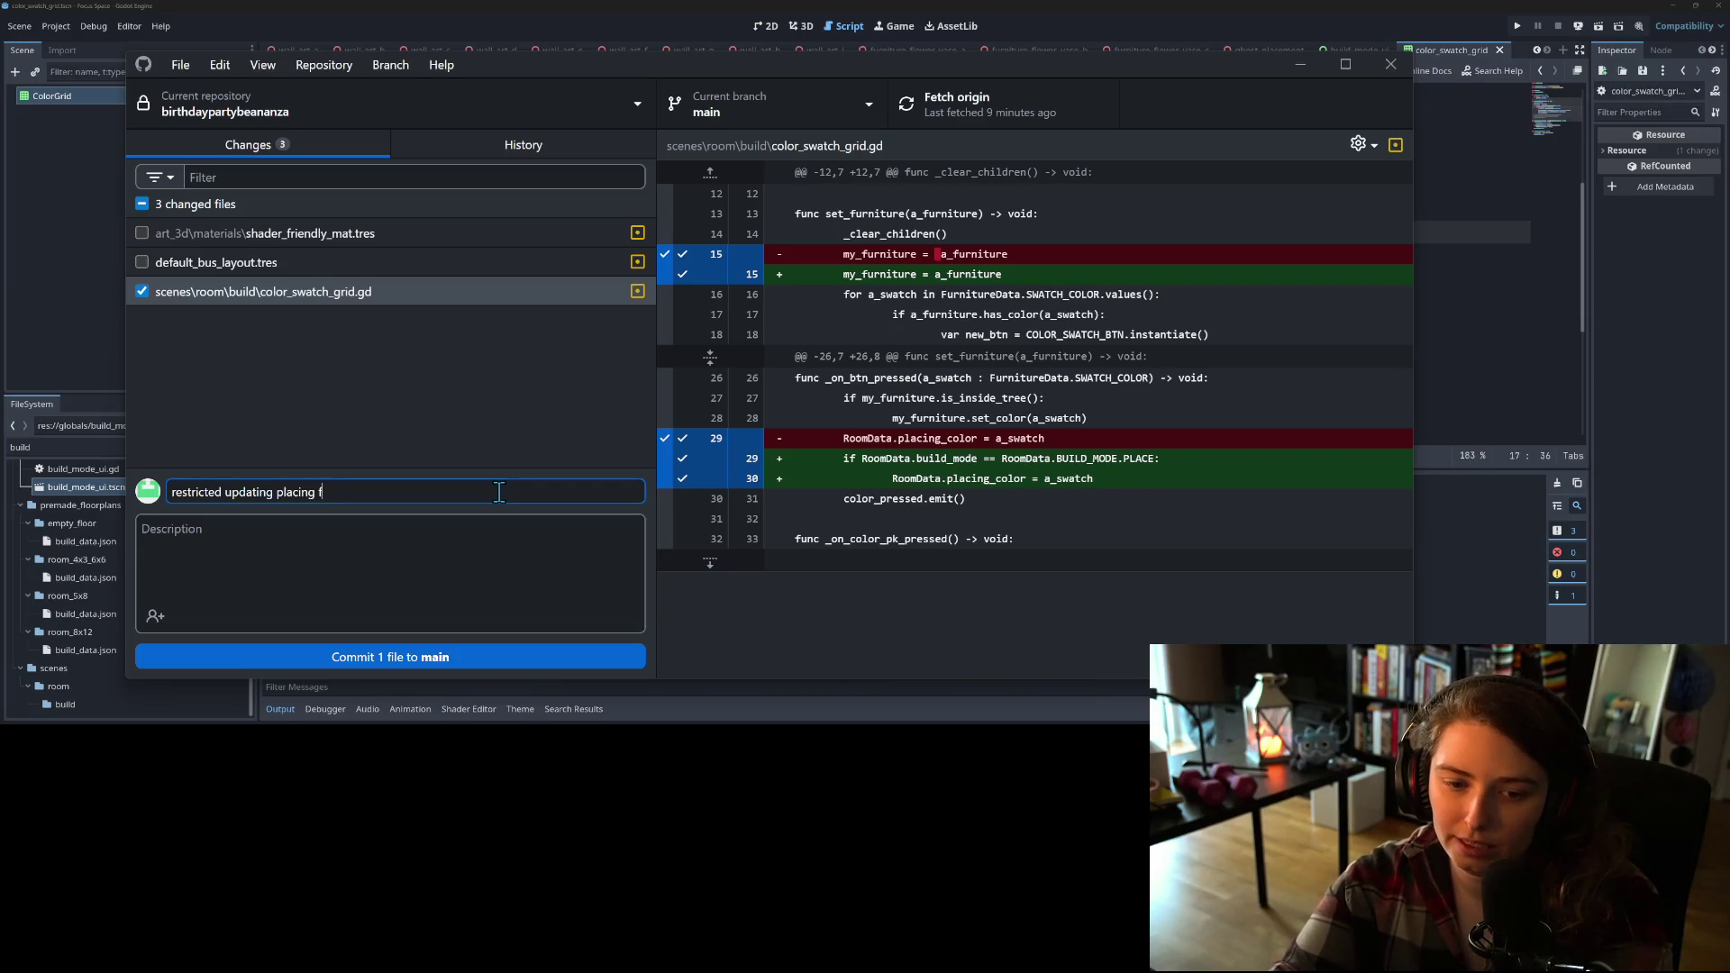
{"action": "type", "text": "ture d"}
{"action": "key", "text": "BackSpace"}
{"action": "type", "text": "placin"}
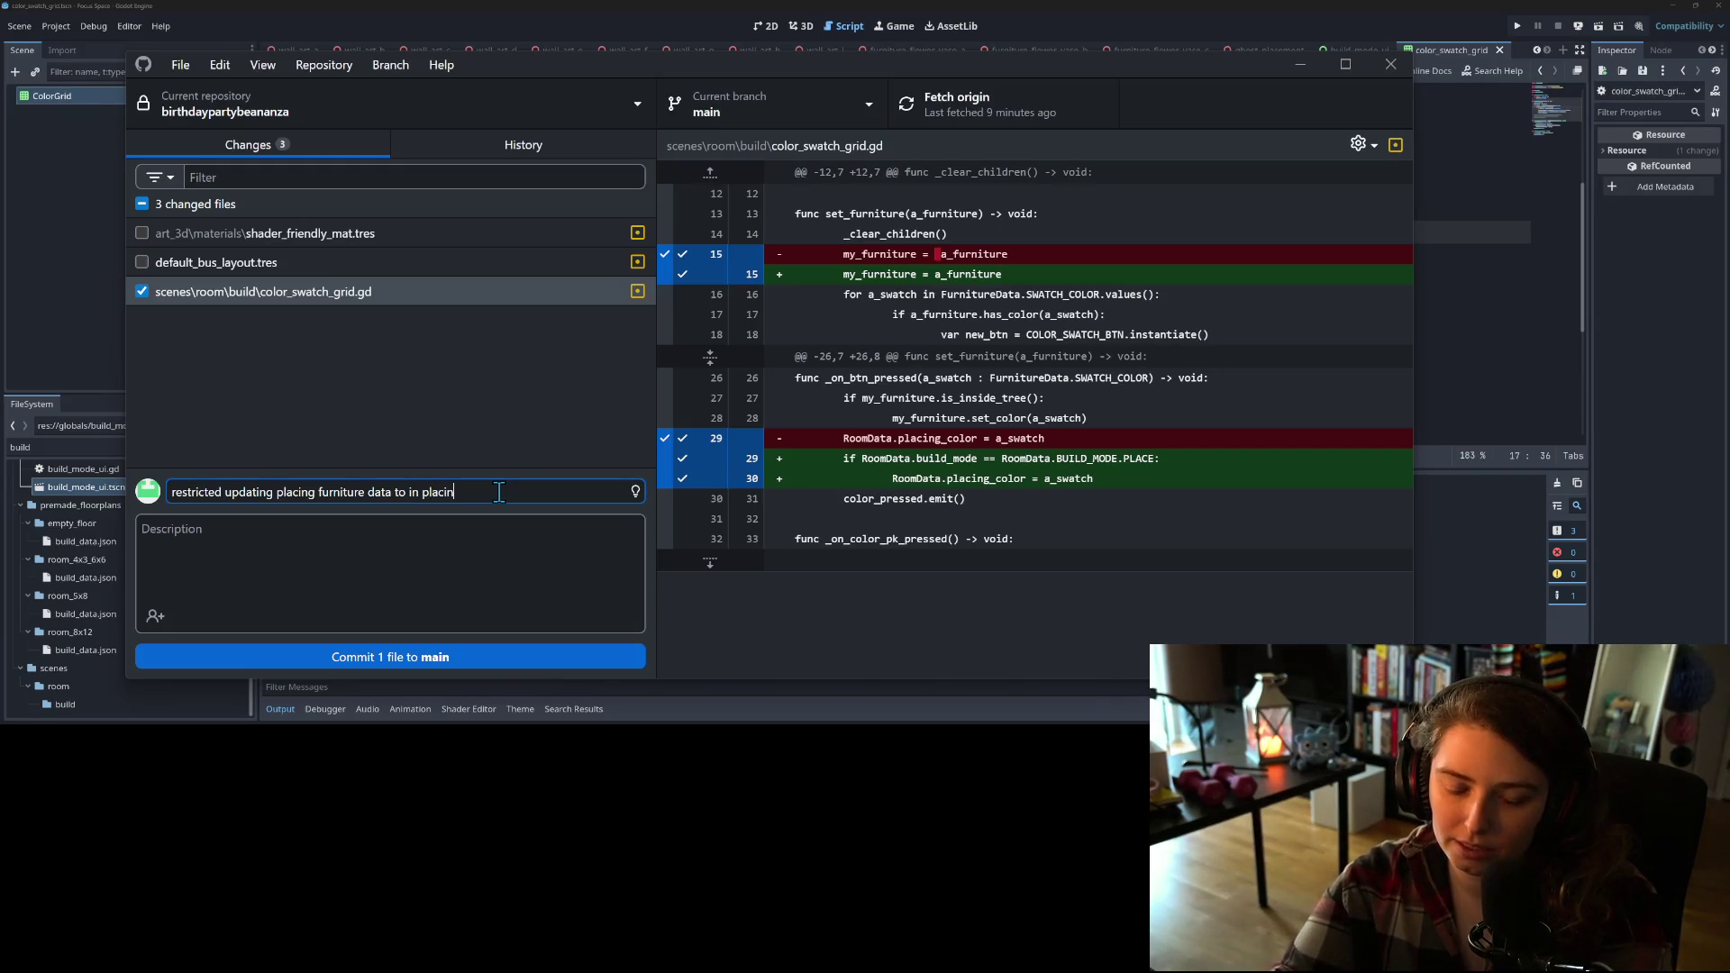
{"action": "type", "text": "ild mode"}
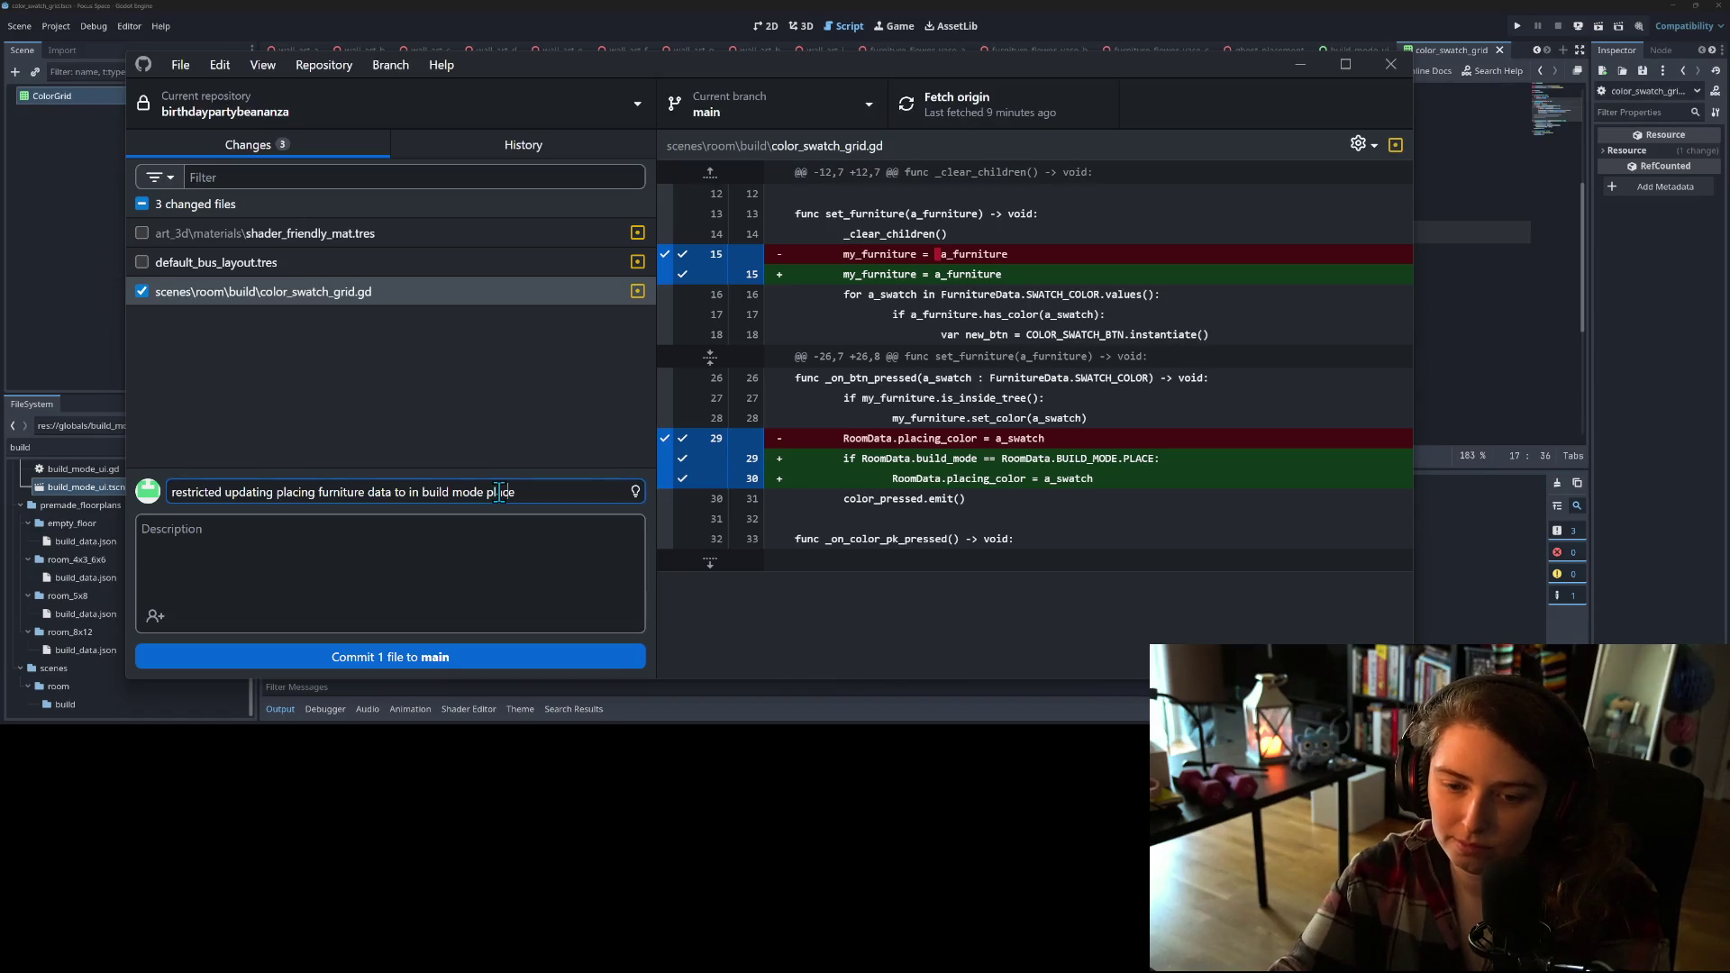
{"action": "type", "text": ":"}
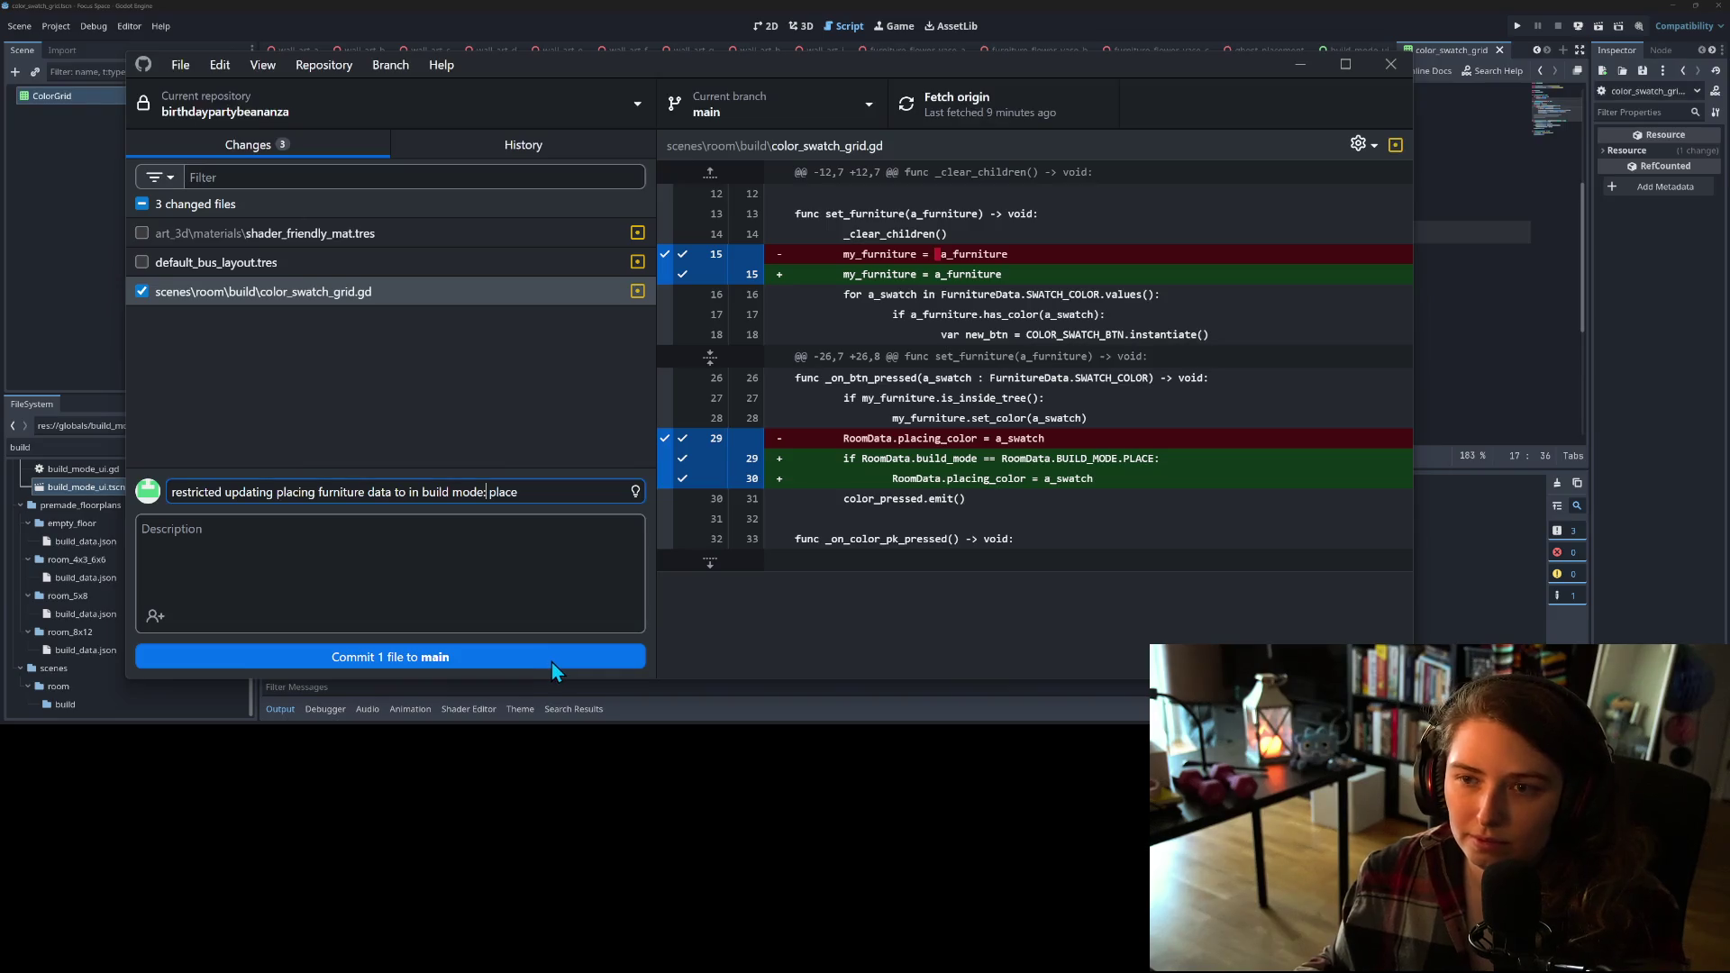
{"action": "left_click", "coordinate": [542, 545]}
{"action": "type", "text": "this fixes closing details view when modifying the "}
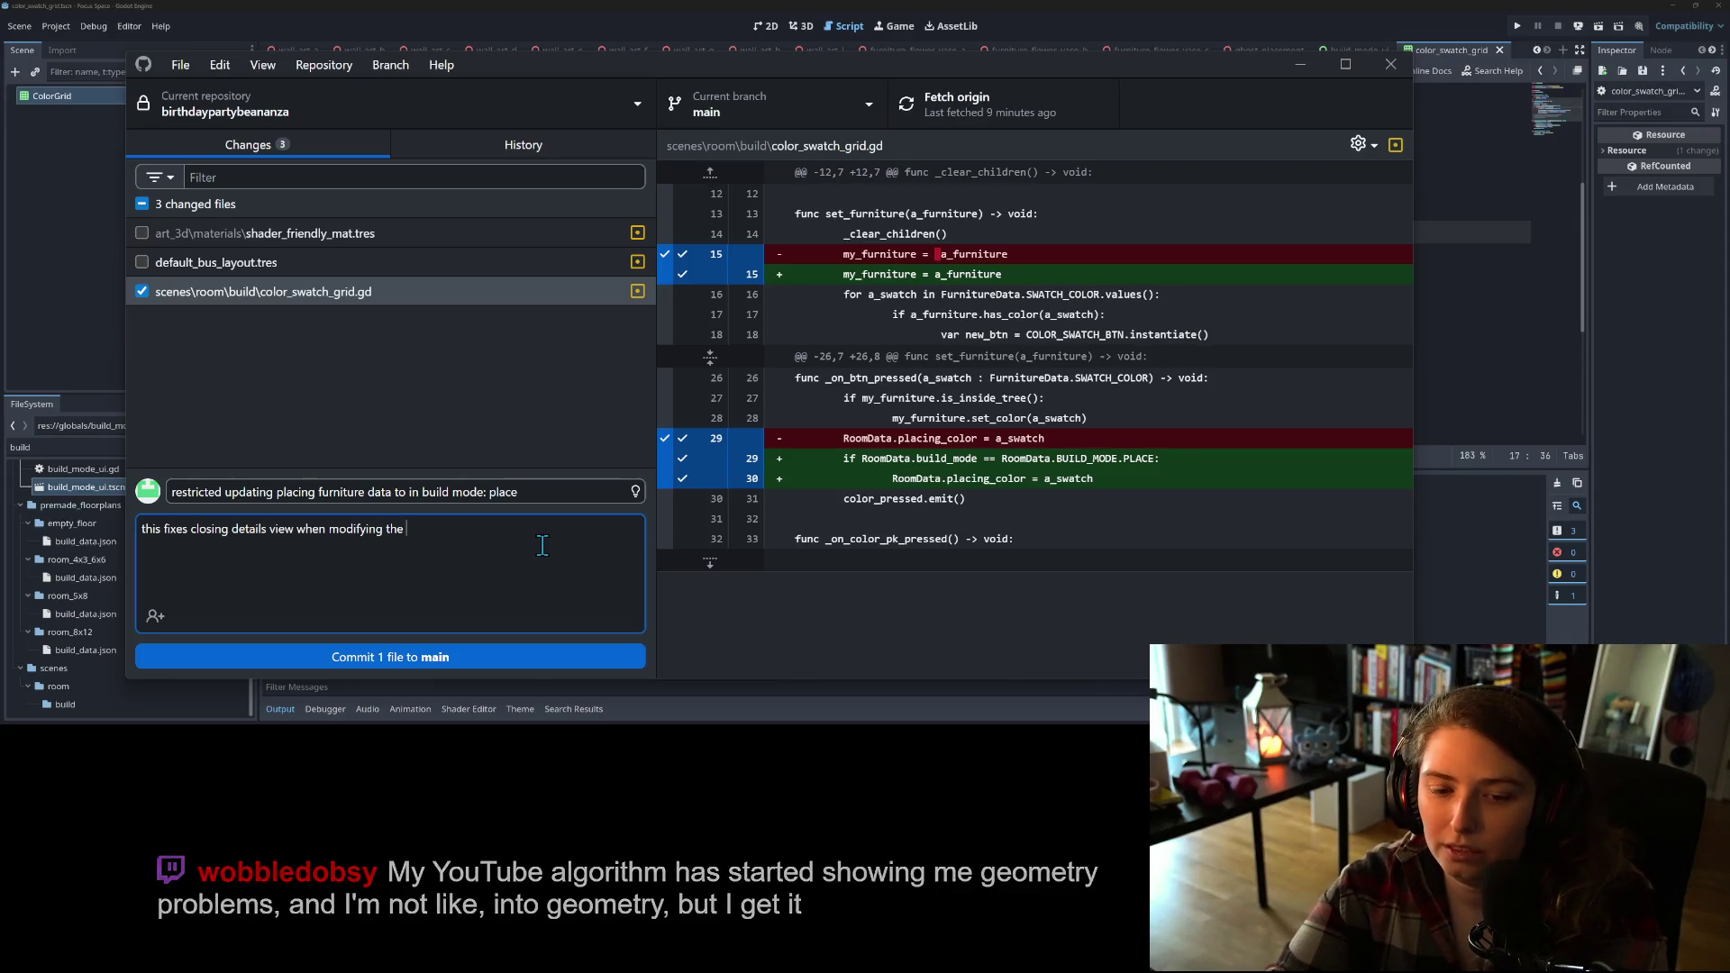
Step: Finish the description, commit color_swatch_grid.gd to main, push to origin and minimize GitHub Desktop
{"action": "key", "text": "BackSpace"}
{"action": "key", "text": "BackSpace"}
{"action": "key", "text": "BackSpace"}
{"action": "key", "text": "BackSpace"}
{"action": "type", "text": "a sel"}
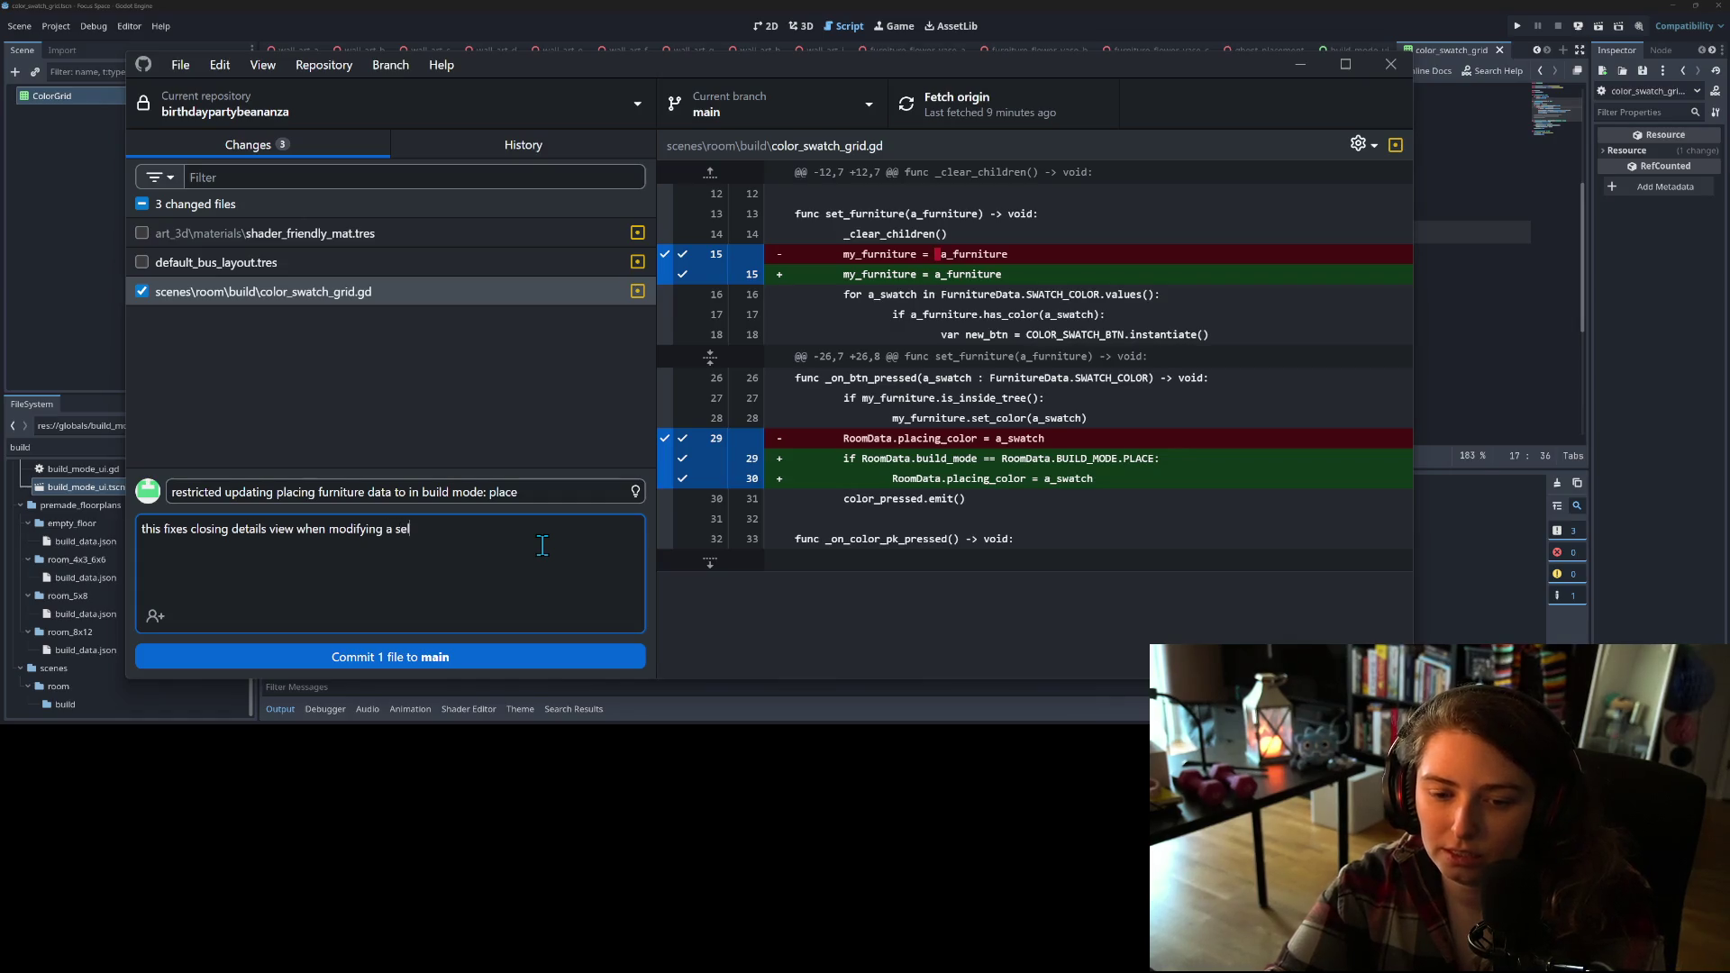
{"action": "type", "text": "ected furniture's"}
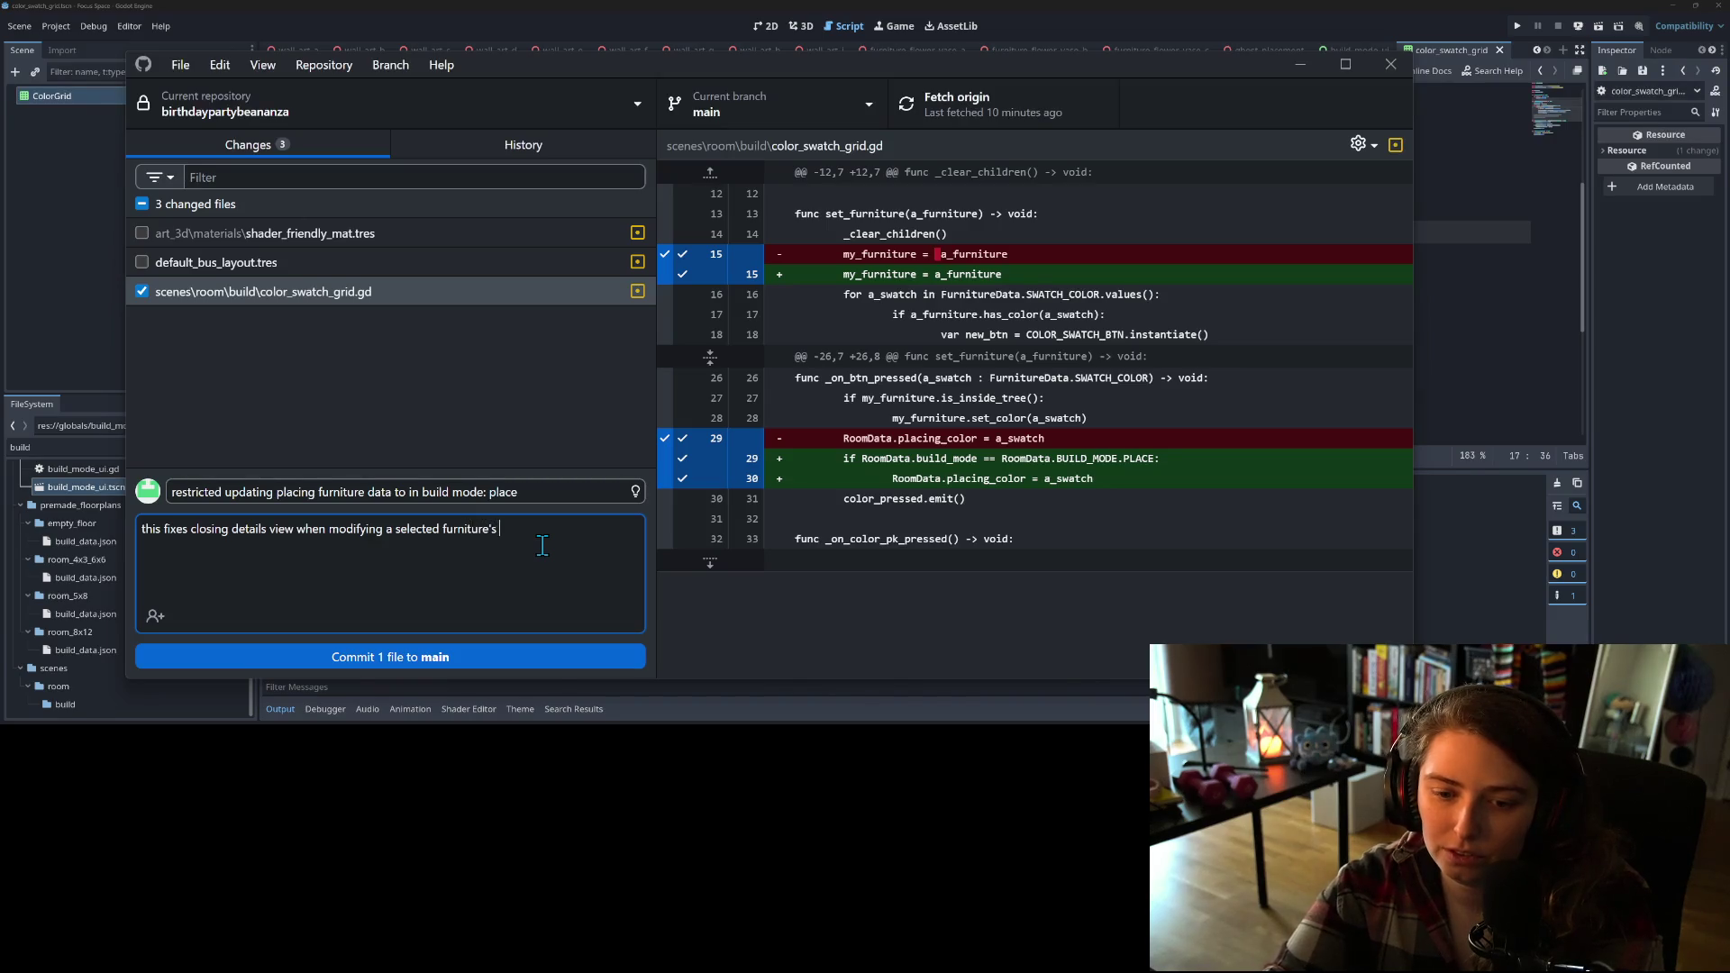
{"action": "type", "text": "or"}
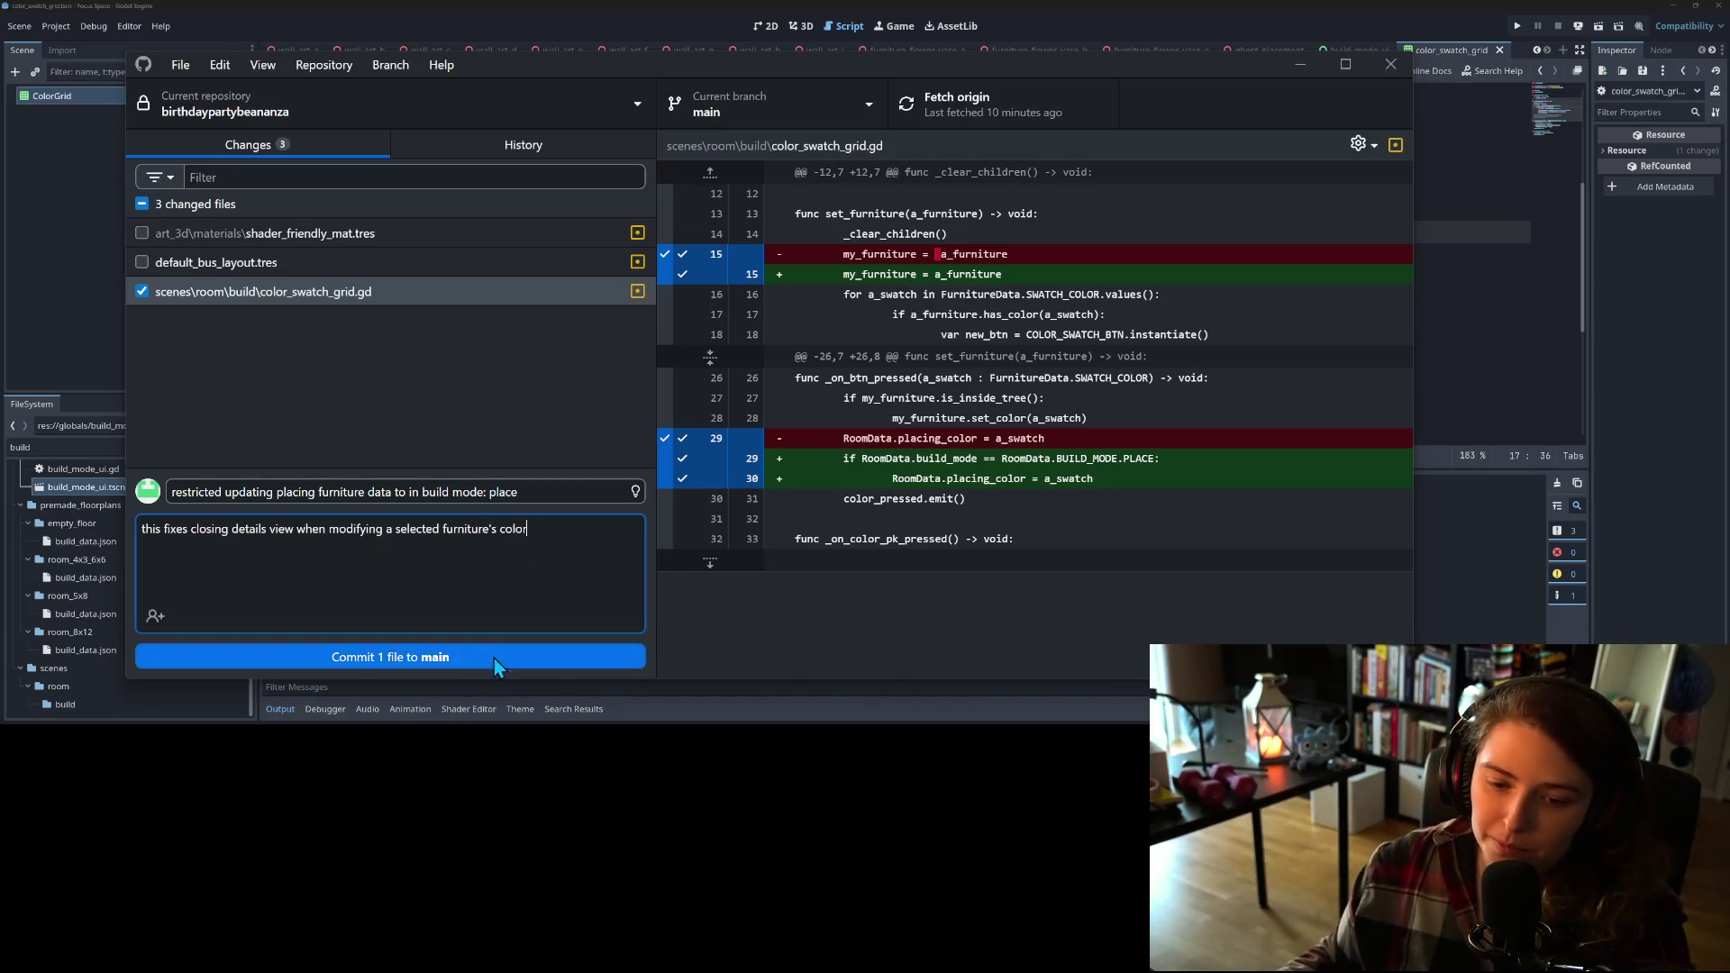
{"action": "left_click", "coordinate": [496, 657]}
{"action": "left_click", "coordinate": [1036, 92]}
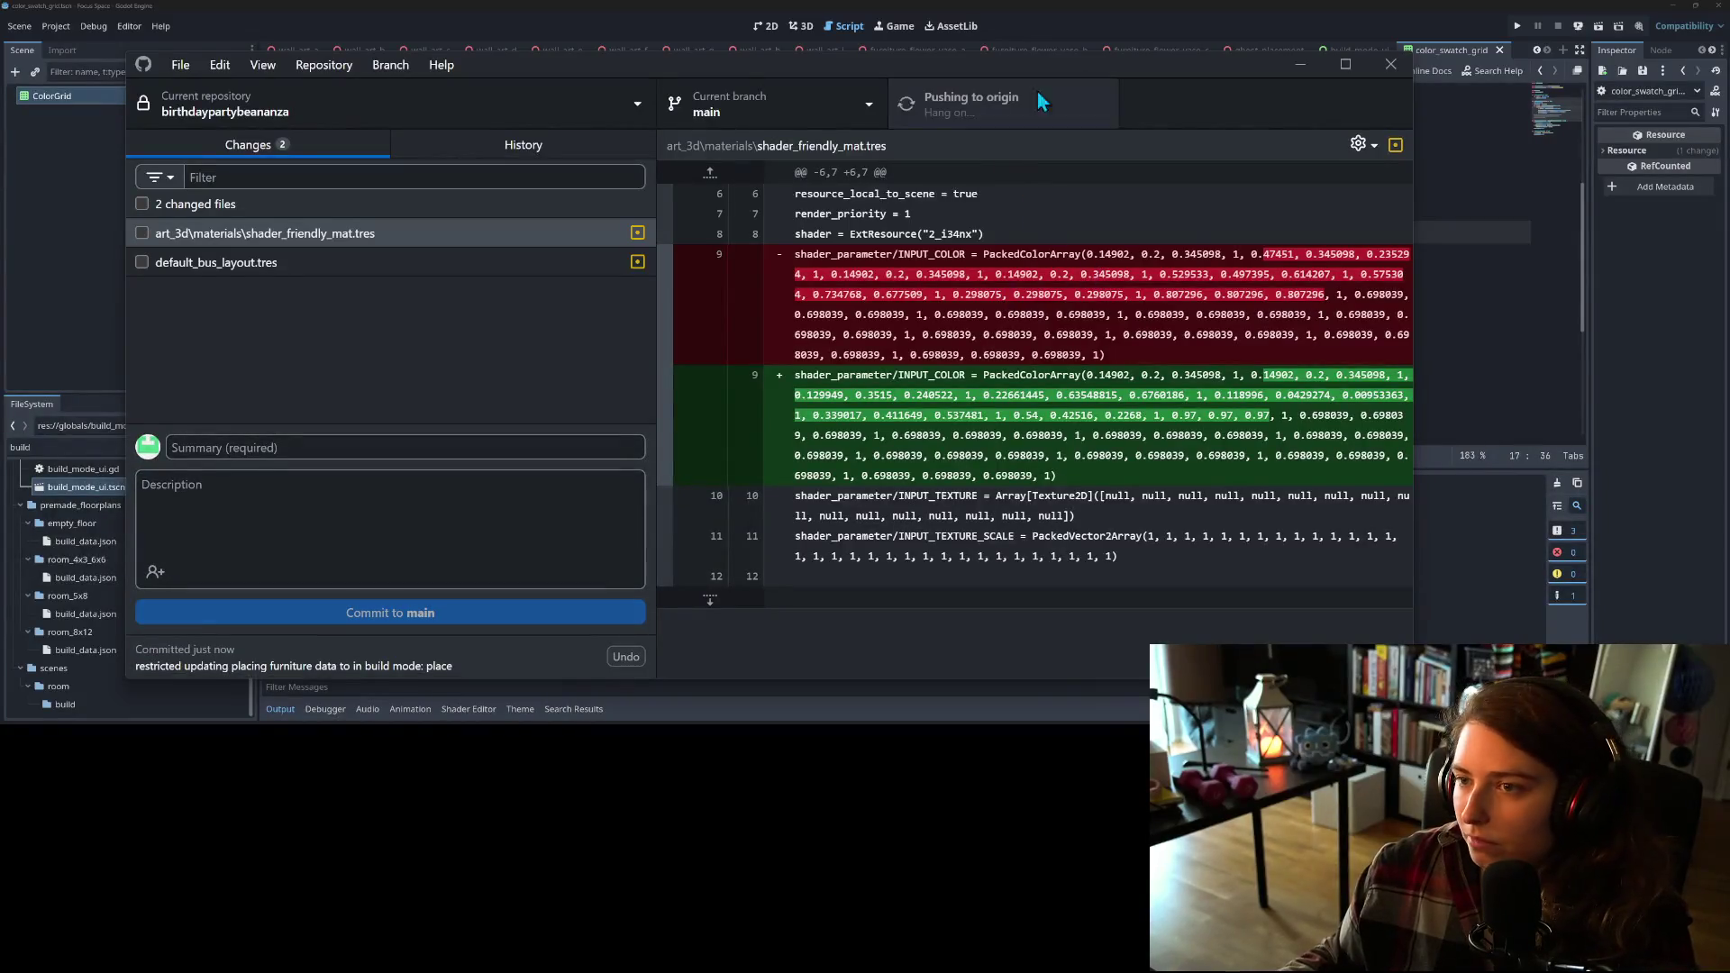
{"action": "left_click", "coordinate": [1302, 66]}
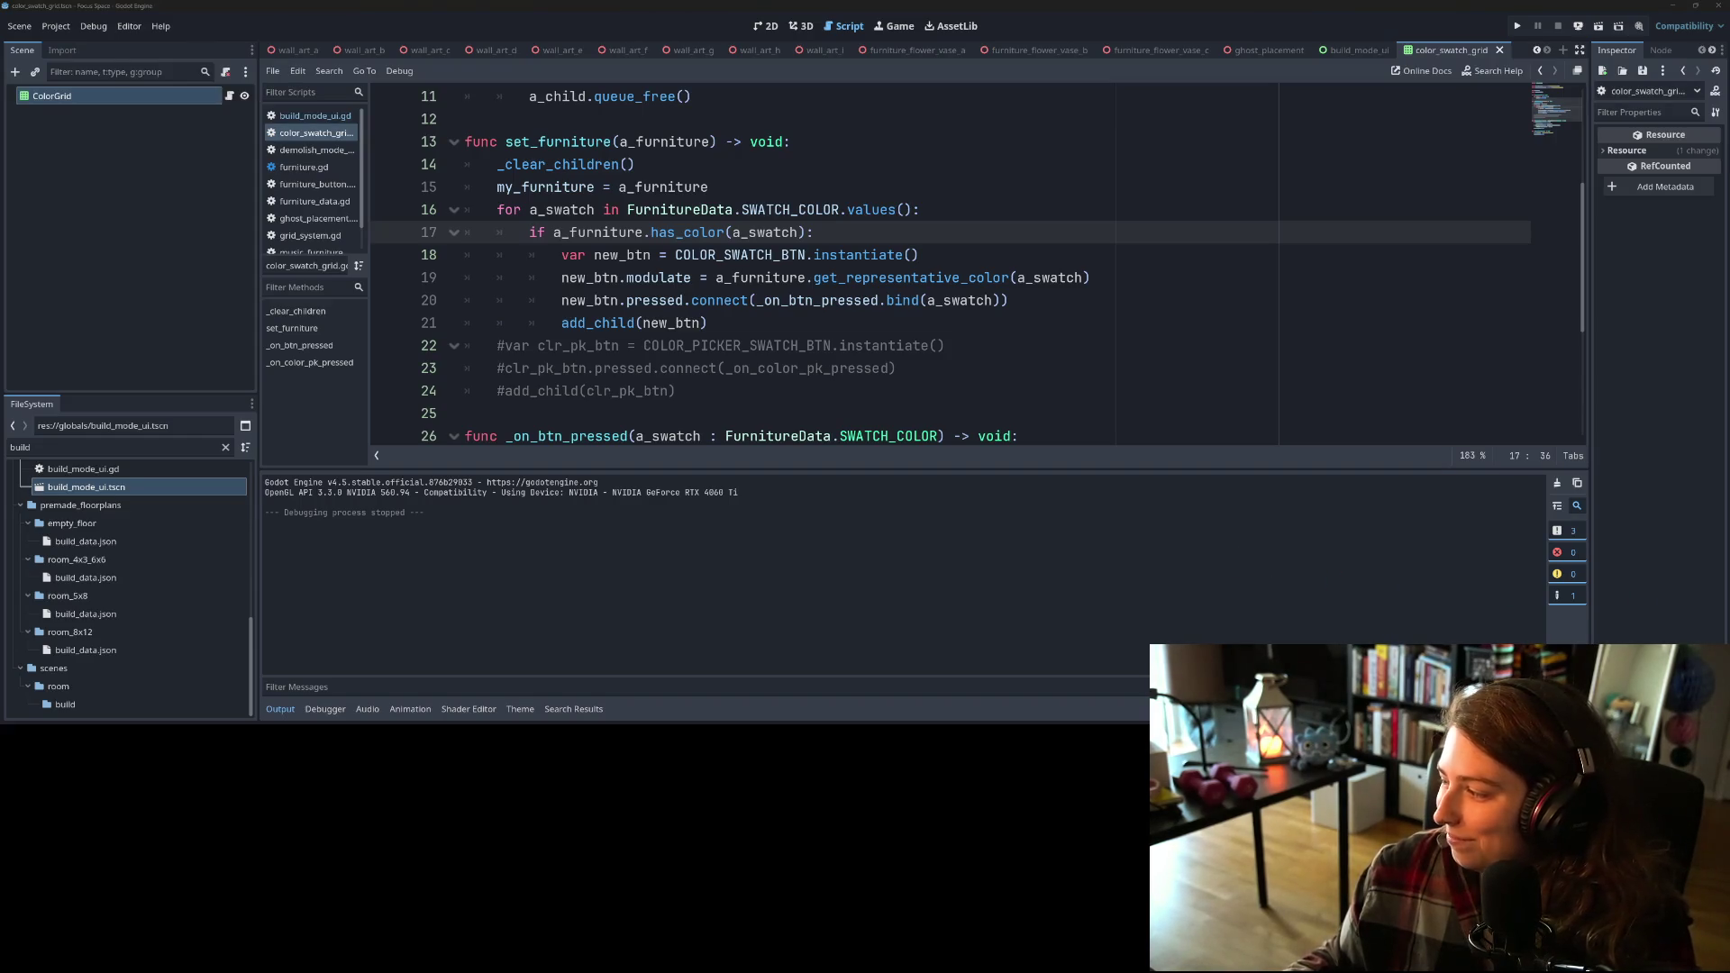
Step: In Trello, drag the color swatch detail-menu bug card from In Progress to the top of Done
{"action": "key", "text": "alt+Tab"}
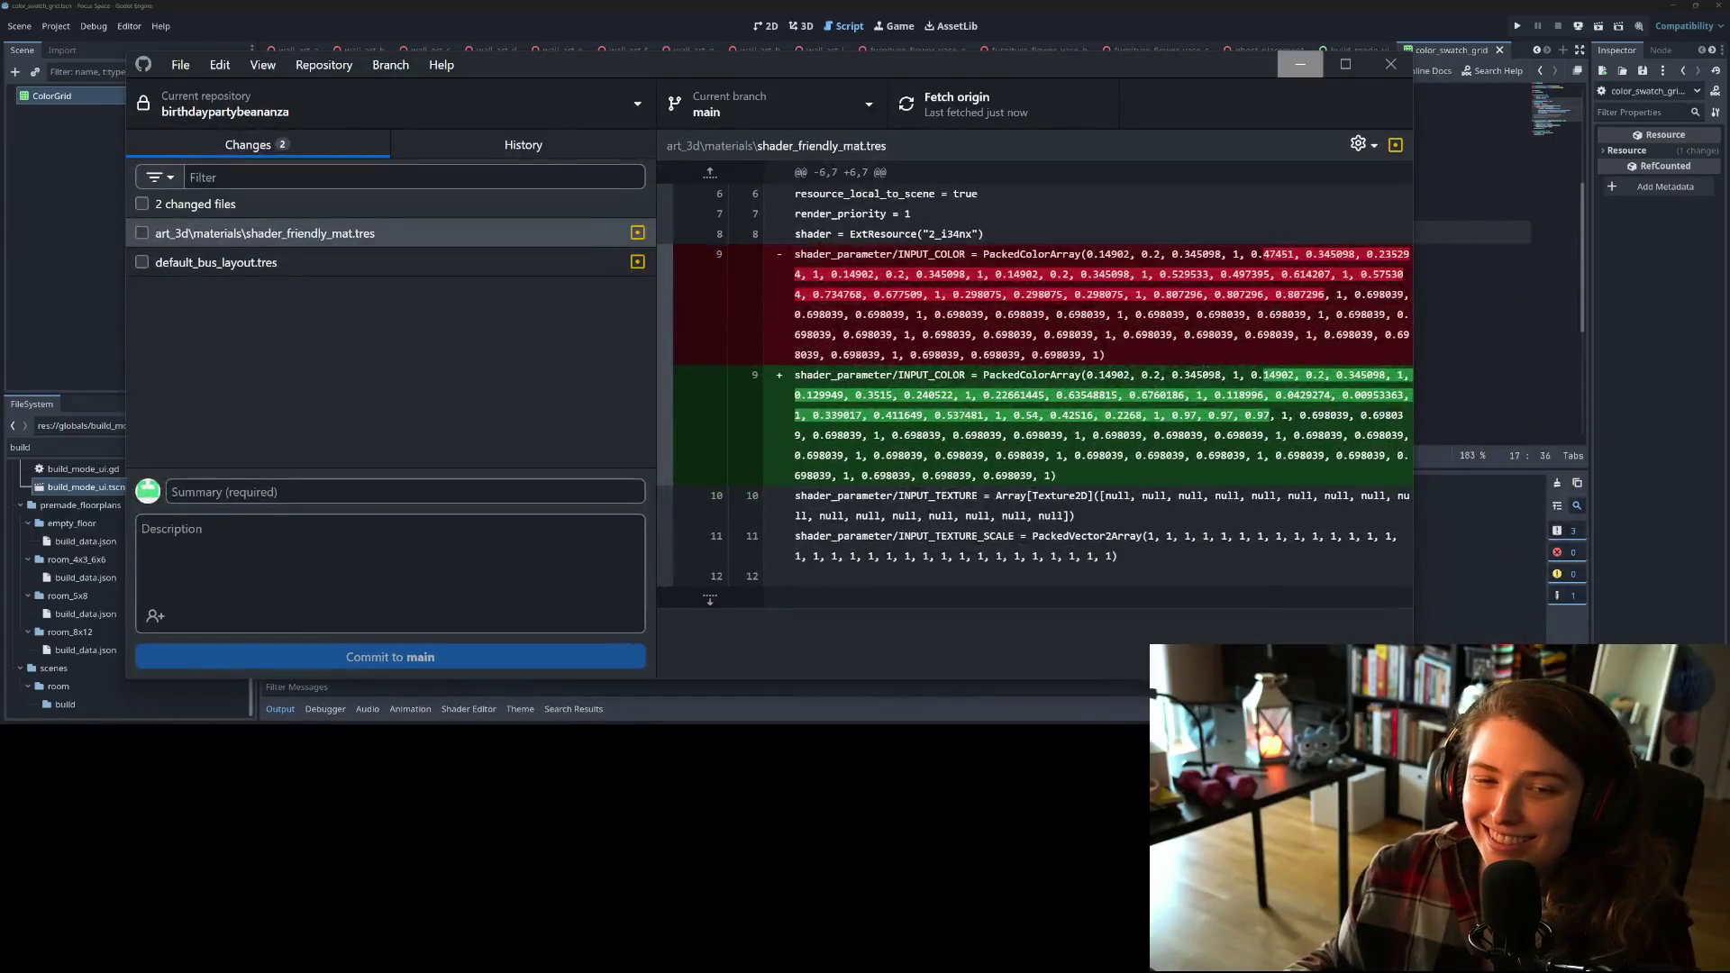
{"action": "key", "text": "alt+Tab"}
{"action": "key", "text": "alt+Tab"}
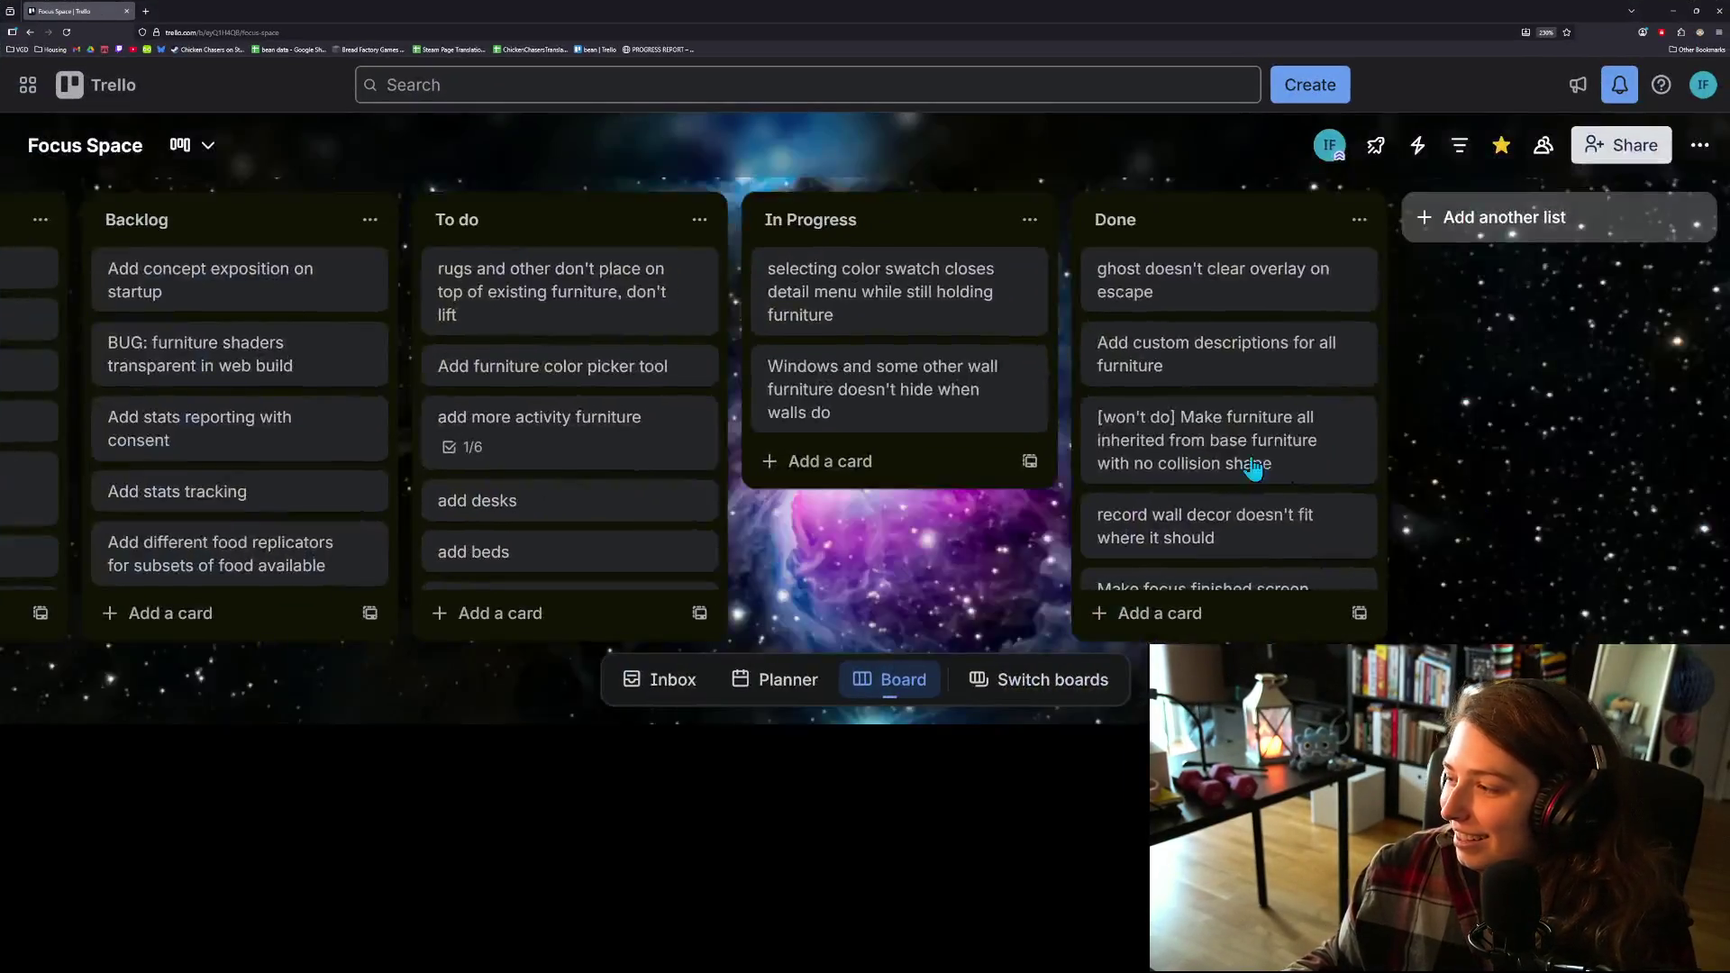
{"action": "left_click_drag", "start_coordinate": [958, 311], "coordinate": [1244, 288]}
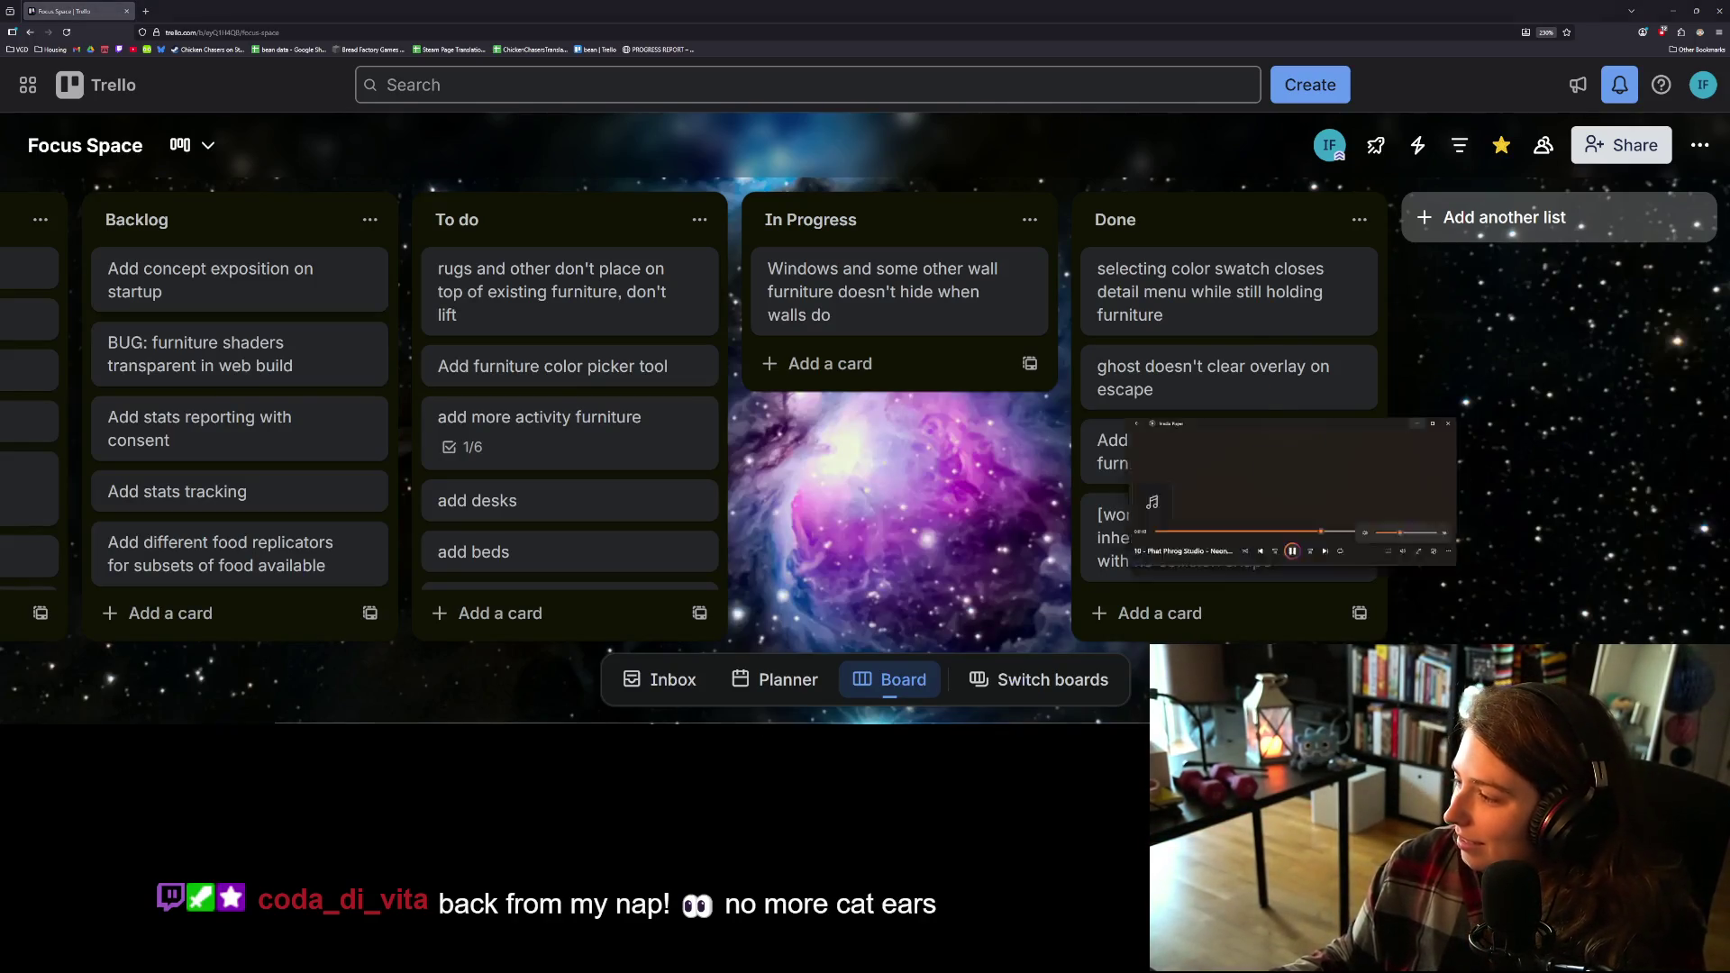
{"action": "left_click", "coordinate": [937, 481]}
Step: Drag the Media Player volume down to 24 and minimize the player window
{"action": "left_click_drag", "start_coordinate": [929, 461], "coordinate": [919, 458]}
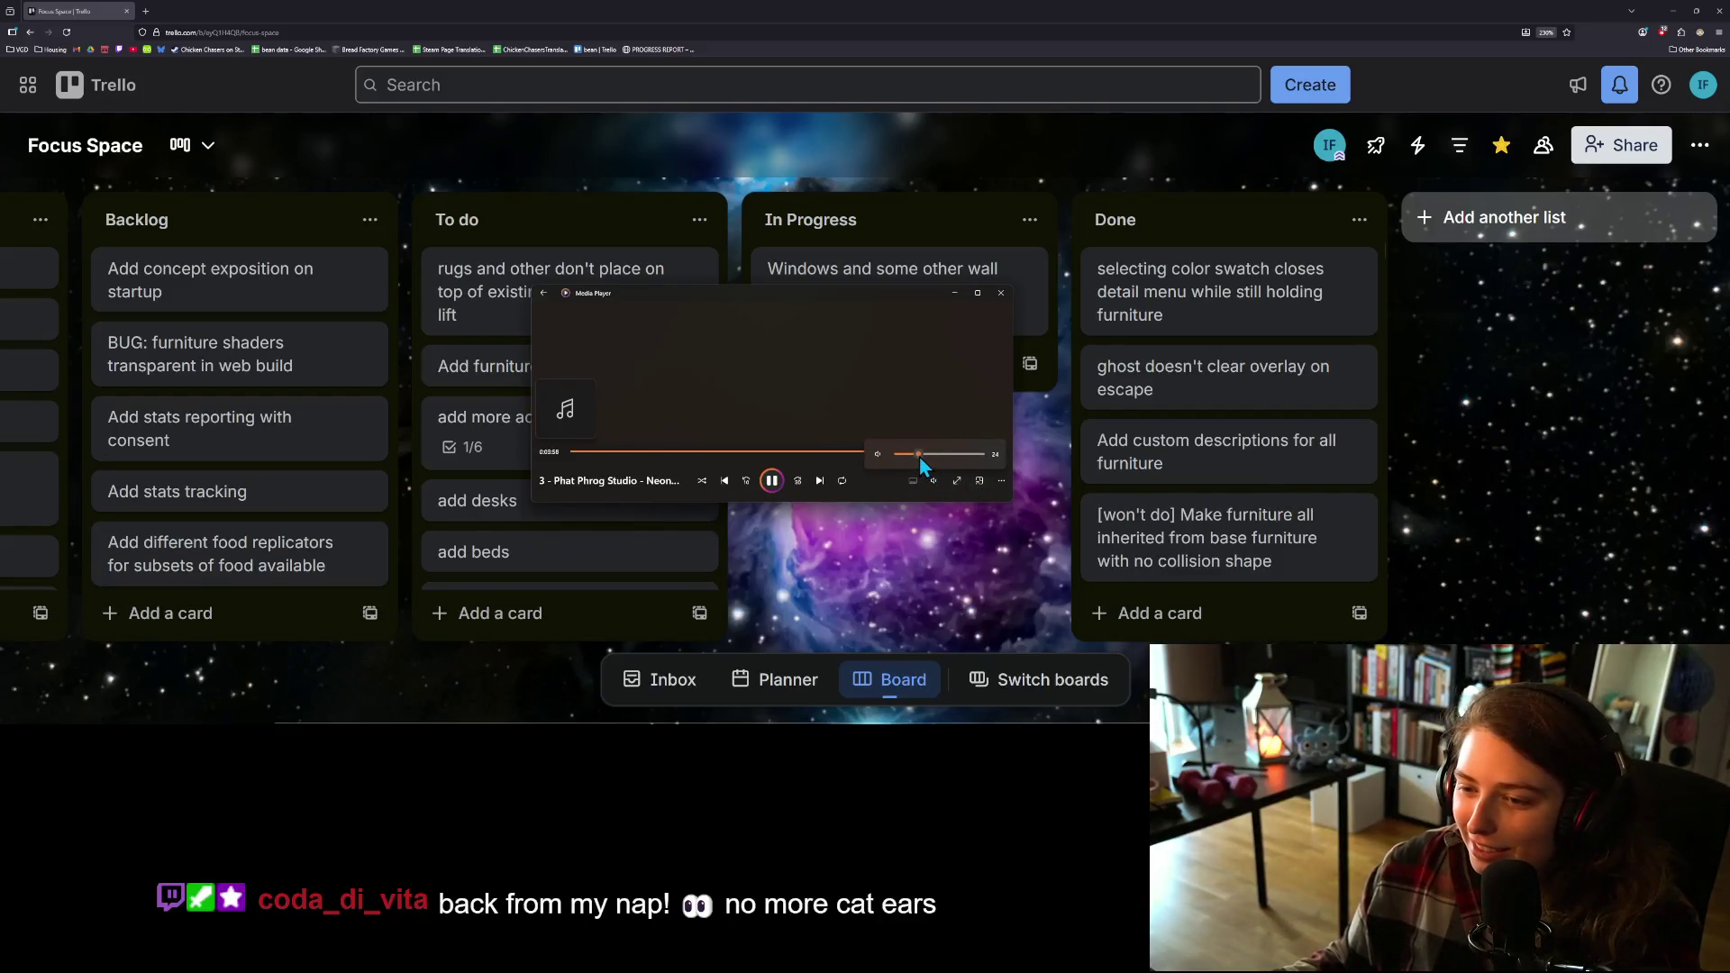
{"action": "left_click", "coordinate": [958, 294]}
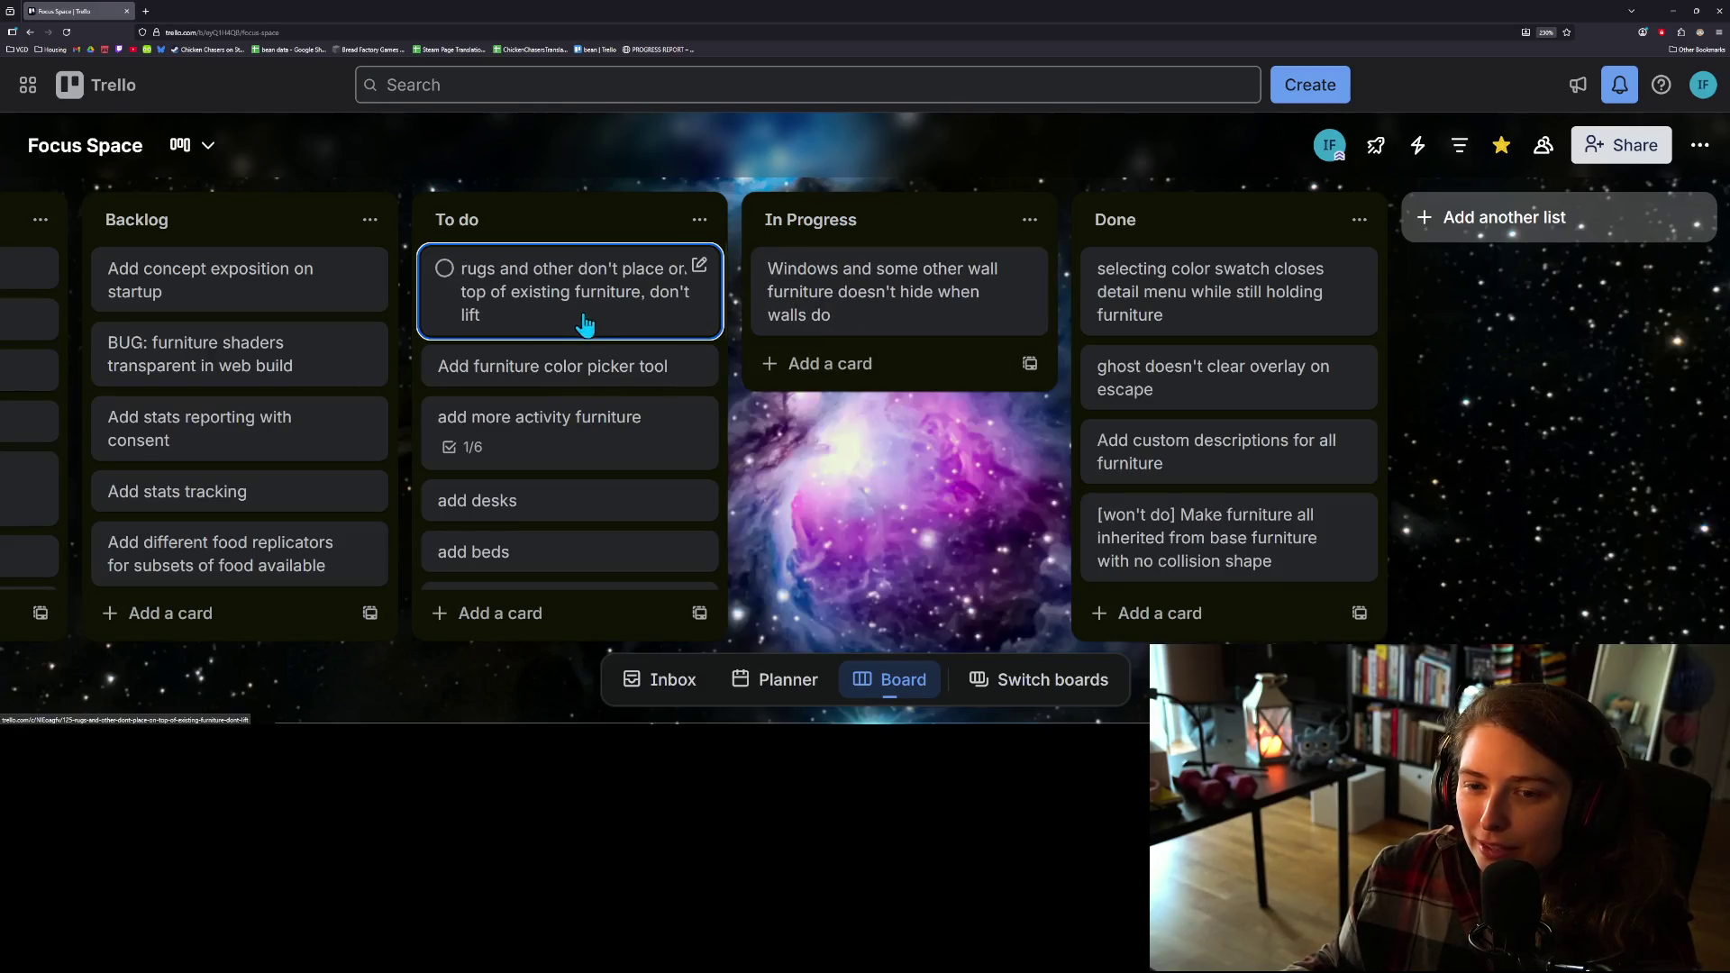
{"action": "scroll", "coordinate": [635, 448], "scroll_direction": "down", "scroll_amount": 1}
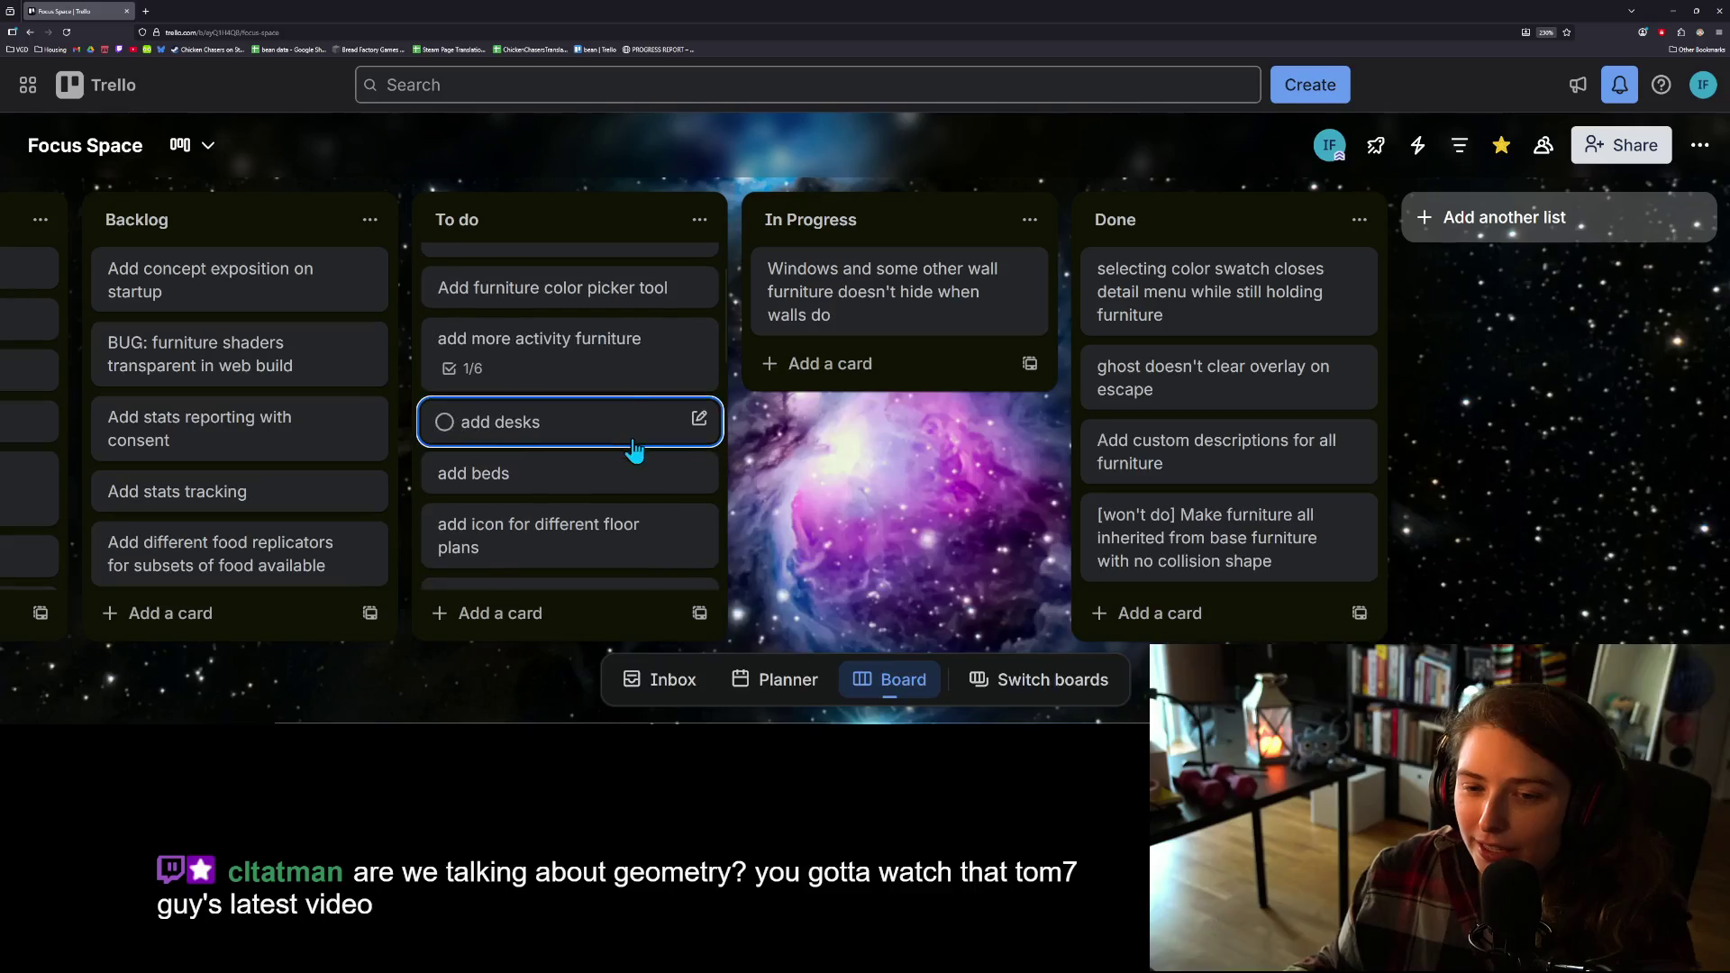
Step: Scroll the To do list, try dragging the Windows card, then minimize the browser
{"action": "scroll", "coordinate": [631, 444], "scroll_direction": "down", "scroll_amount": 3}
{"action": "scroll", "coordinate": [640, 437], "scroll_direction": "up", "scroll_amount": 2}
{"action": "scroll", "coordinate": [641, 433], "scroll_direction": "up", "scroll_amount": 2}
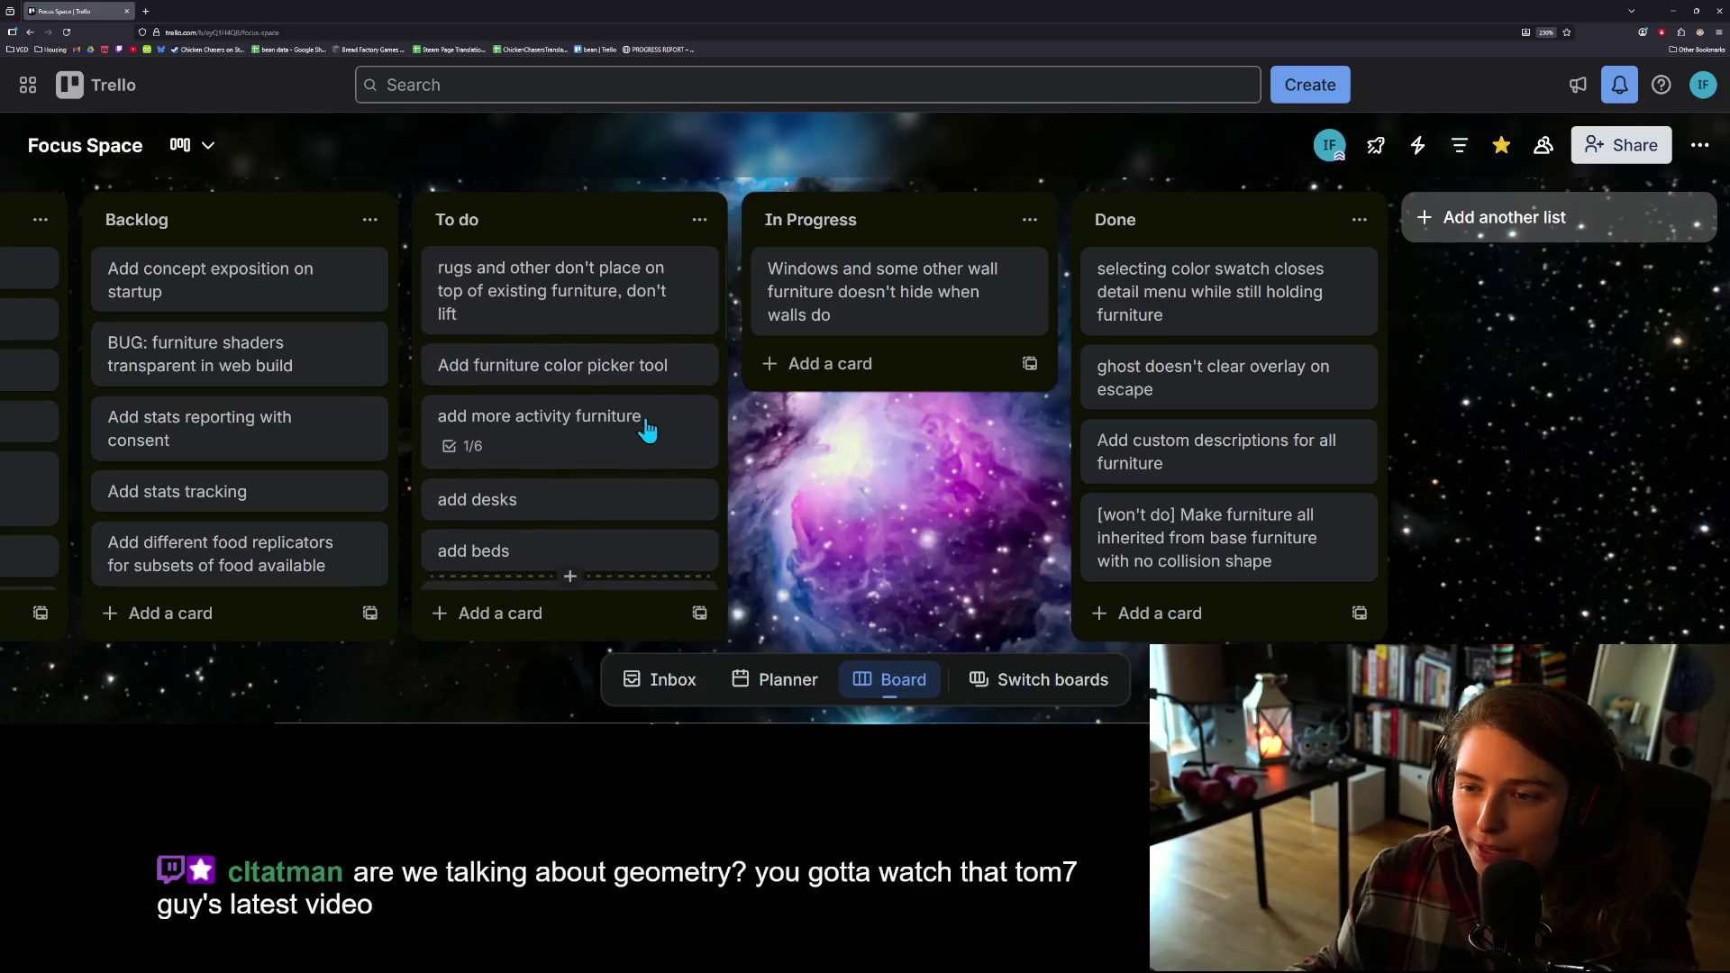
{"action": "mouse_move", "coordinate": [896, 316]}
{"action": "left_mouse_down"}
{"action": "mouse_move", "coordinate": [577, 288]}
{"action": "mouse_move", "coordinate": [787, 274]}
{"action": "mouse_move", "coordinate": [808, 335]}
{"action": "left_mouse_up"}
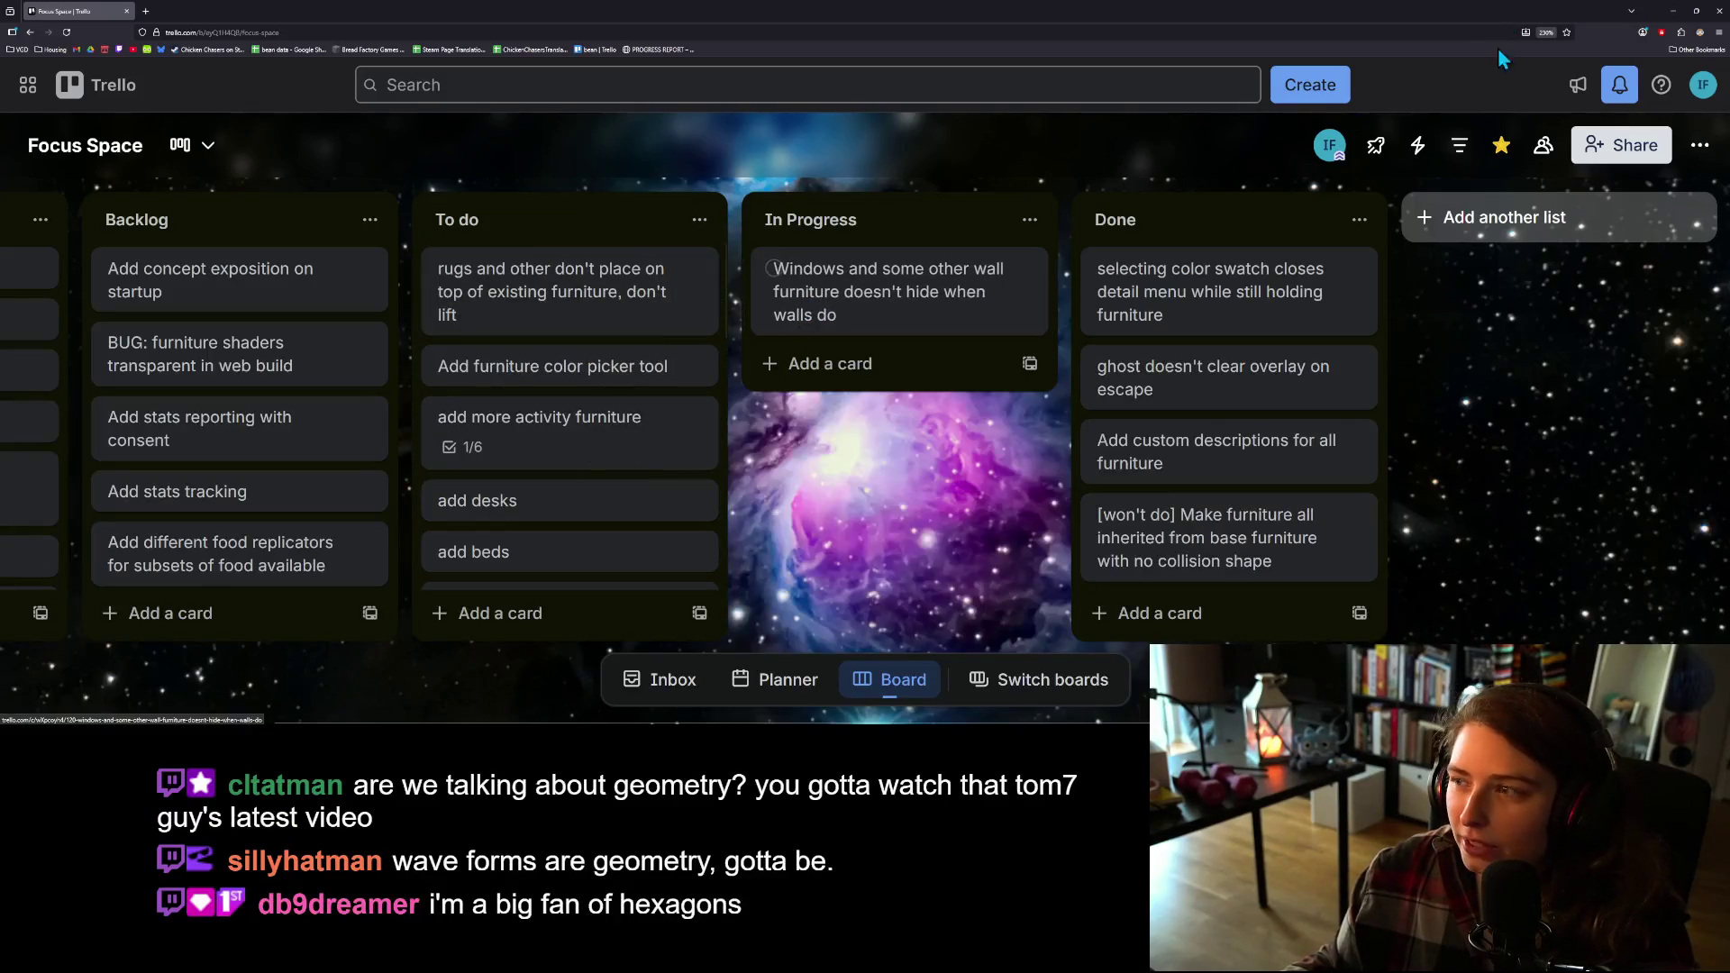
{"action": "left_click", "coordinate": [1674, 13]}
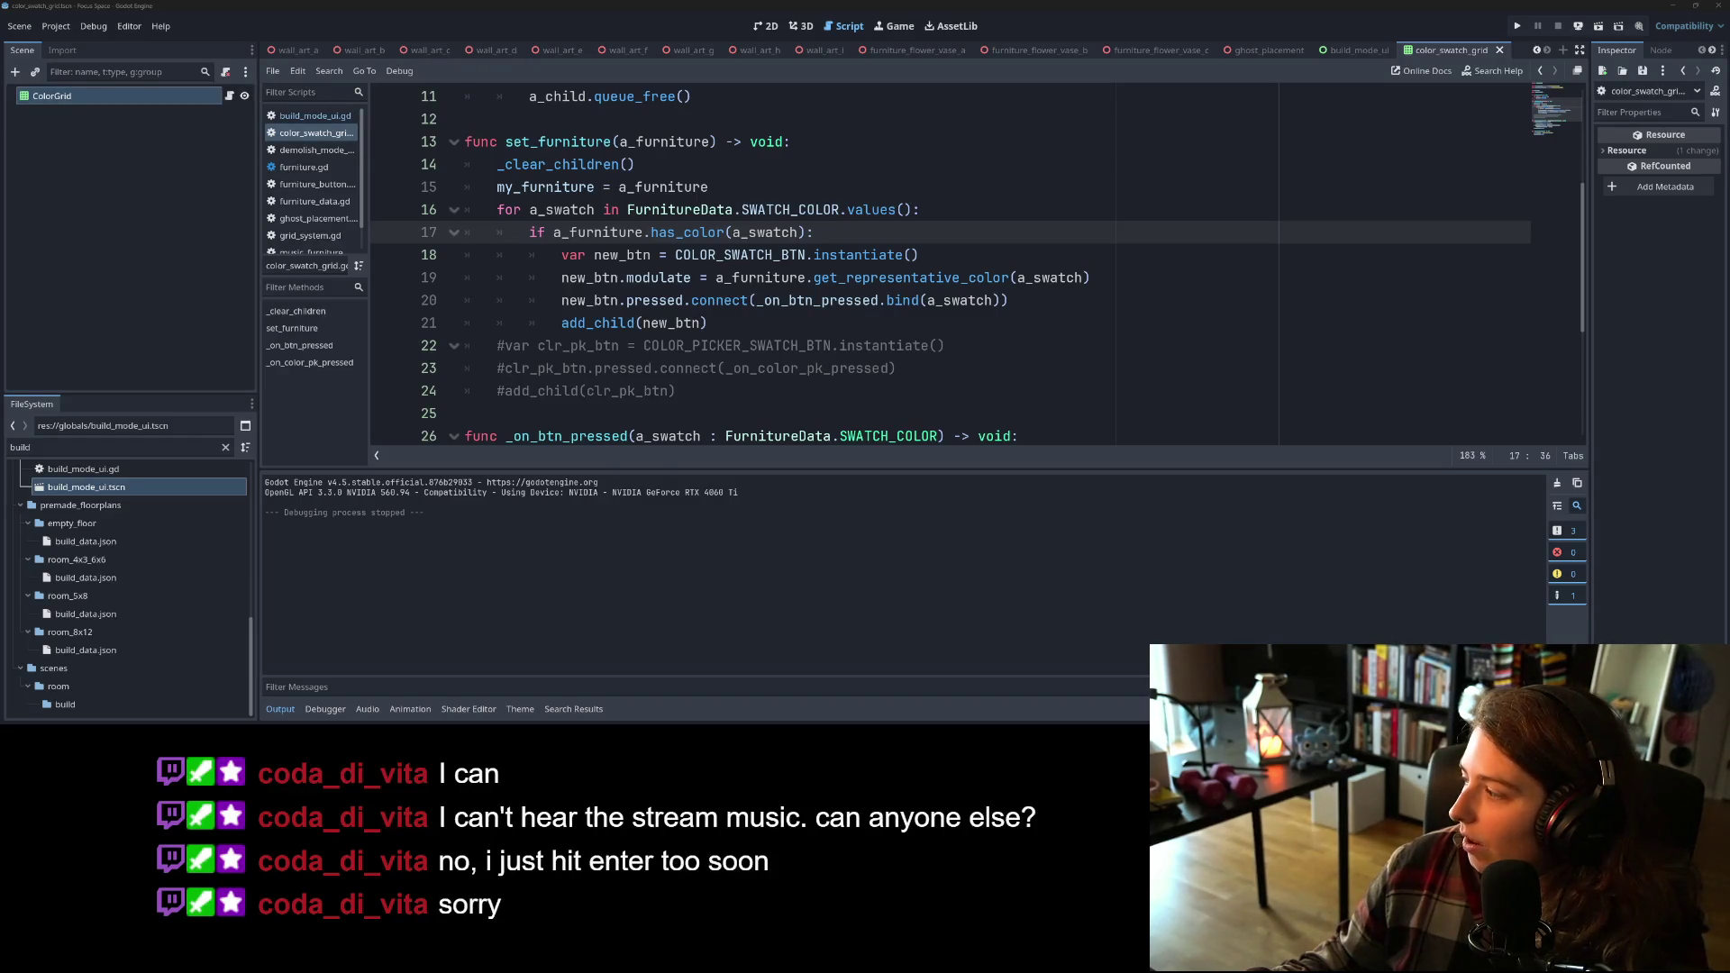
Step: In the Settings volume mixer, lower Windows Media Player to 19, then settle at 27 and close Settings
{"action": "key", "text": "alt+Tab"}
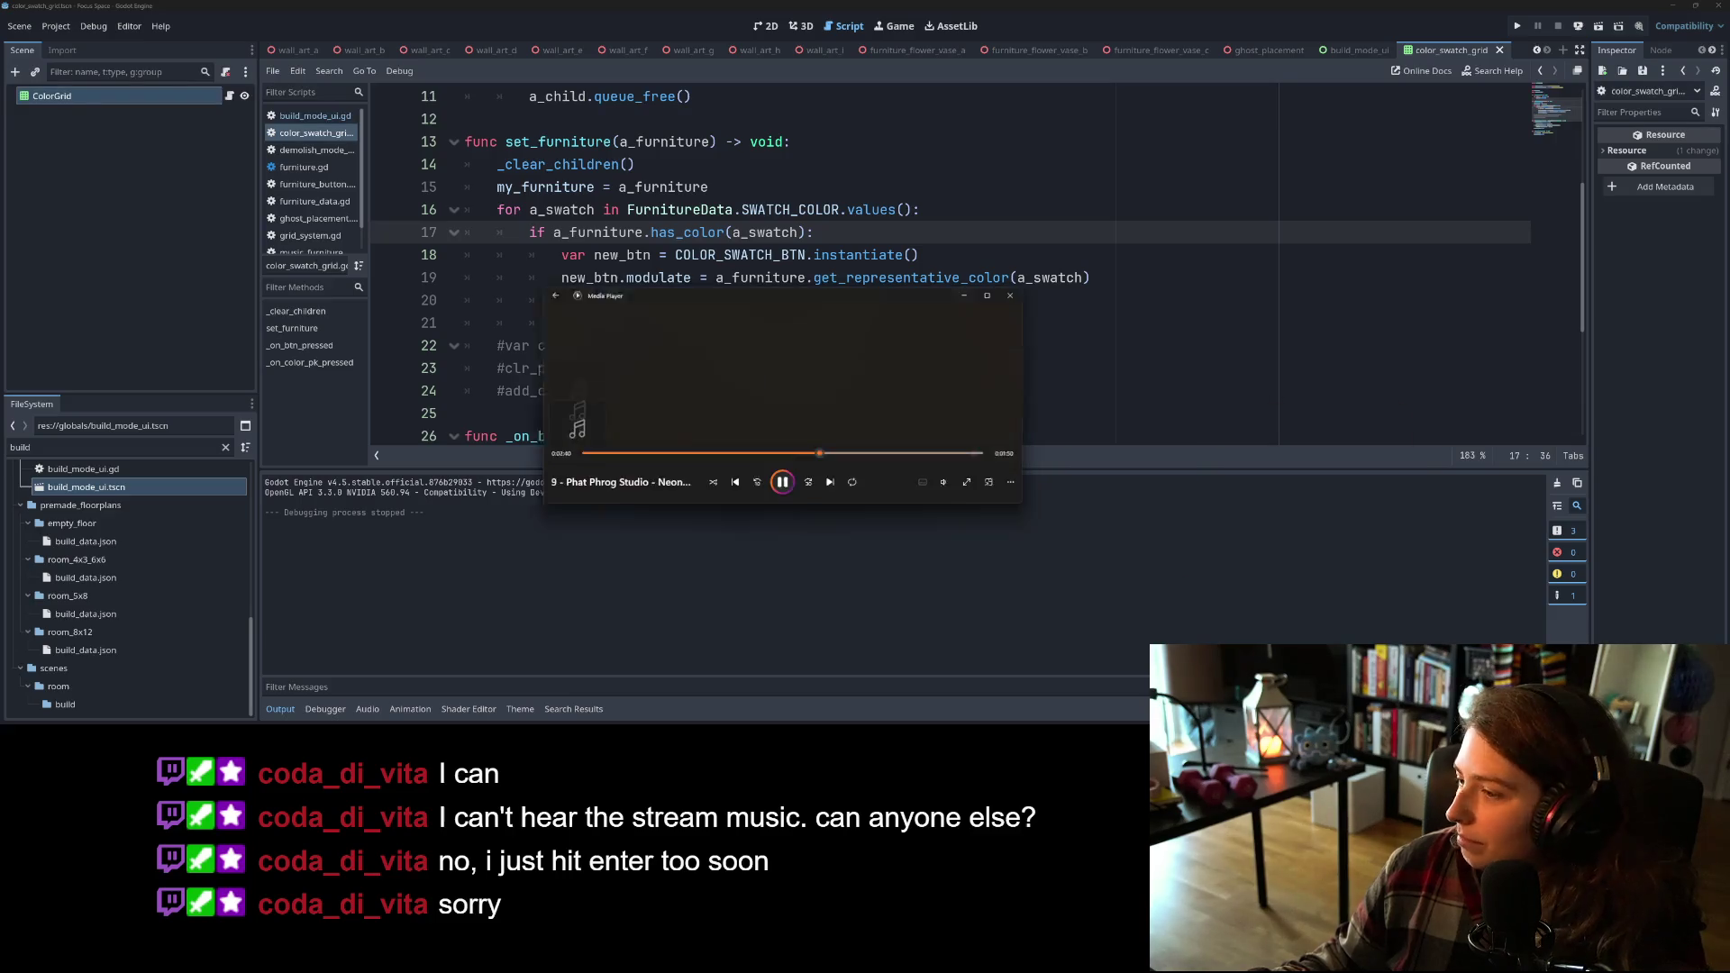
{"action": "left_click", "coordinate": [936, 482]}
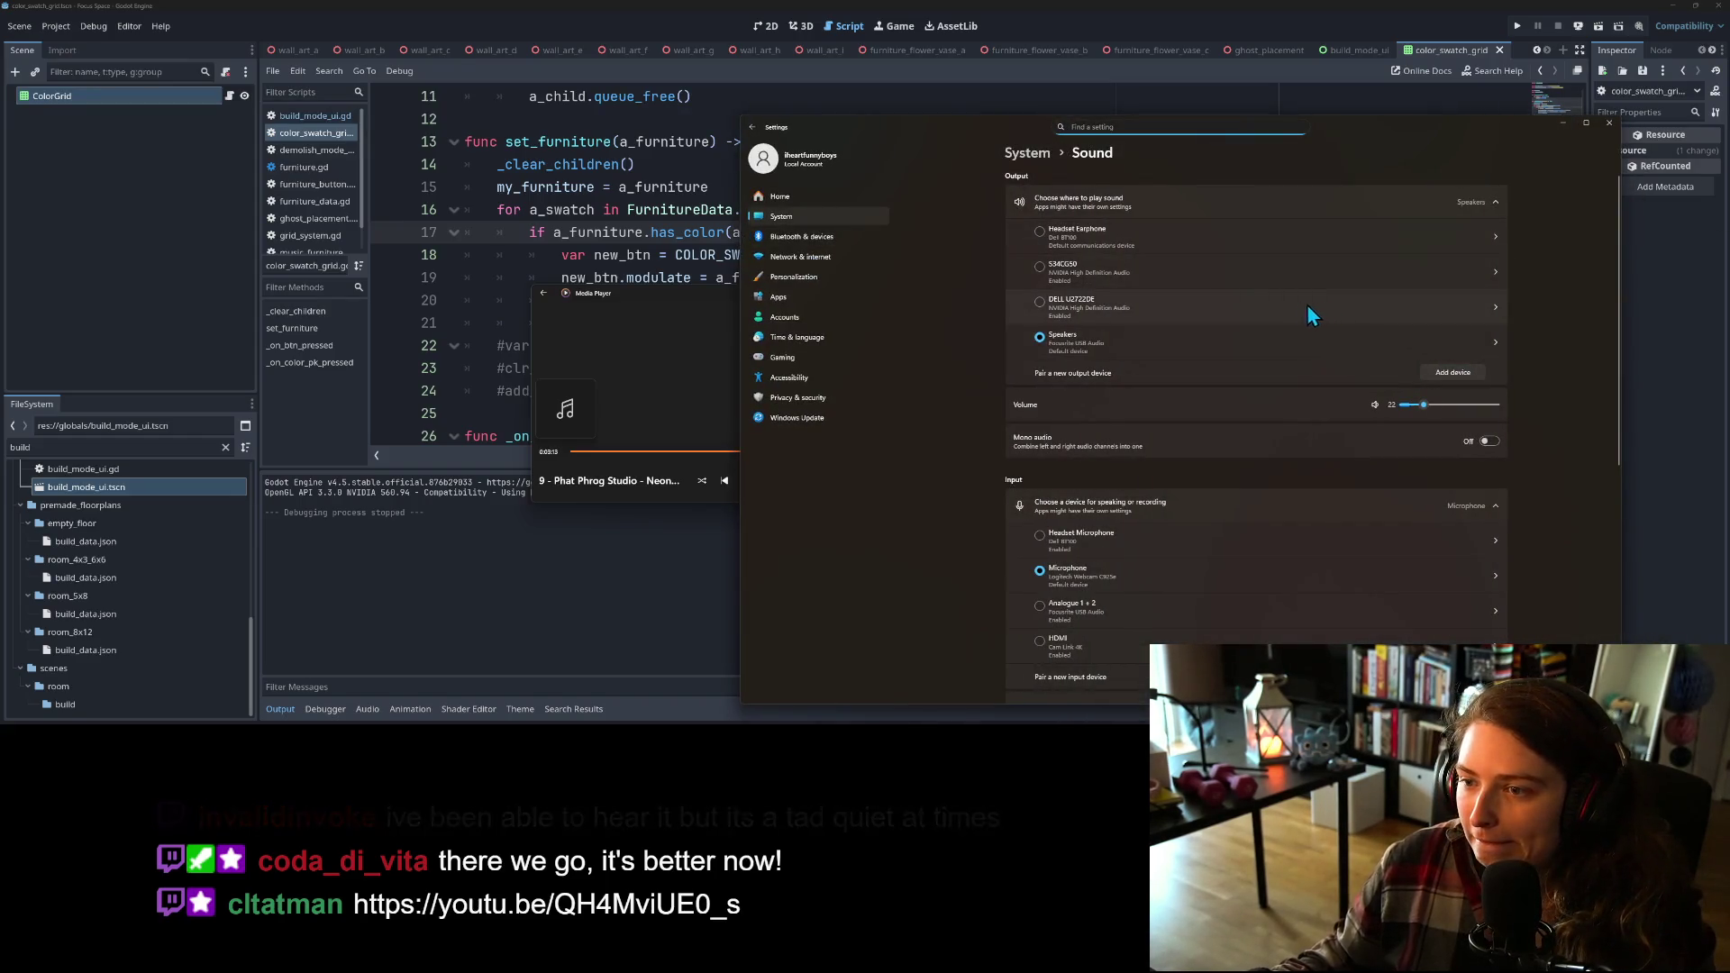
{"action": "scroll", "coordinate": [973, 509], "scroll_direction": "down", "scroll_amount": 2}
{"action": "scroll", "coordinate": [979, 494], "scroll_direction": "down", "scroll_amount": 3}
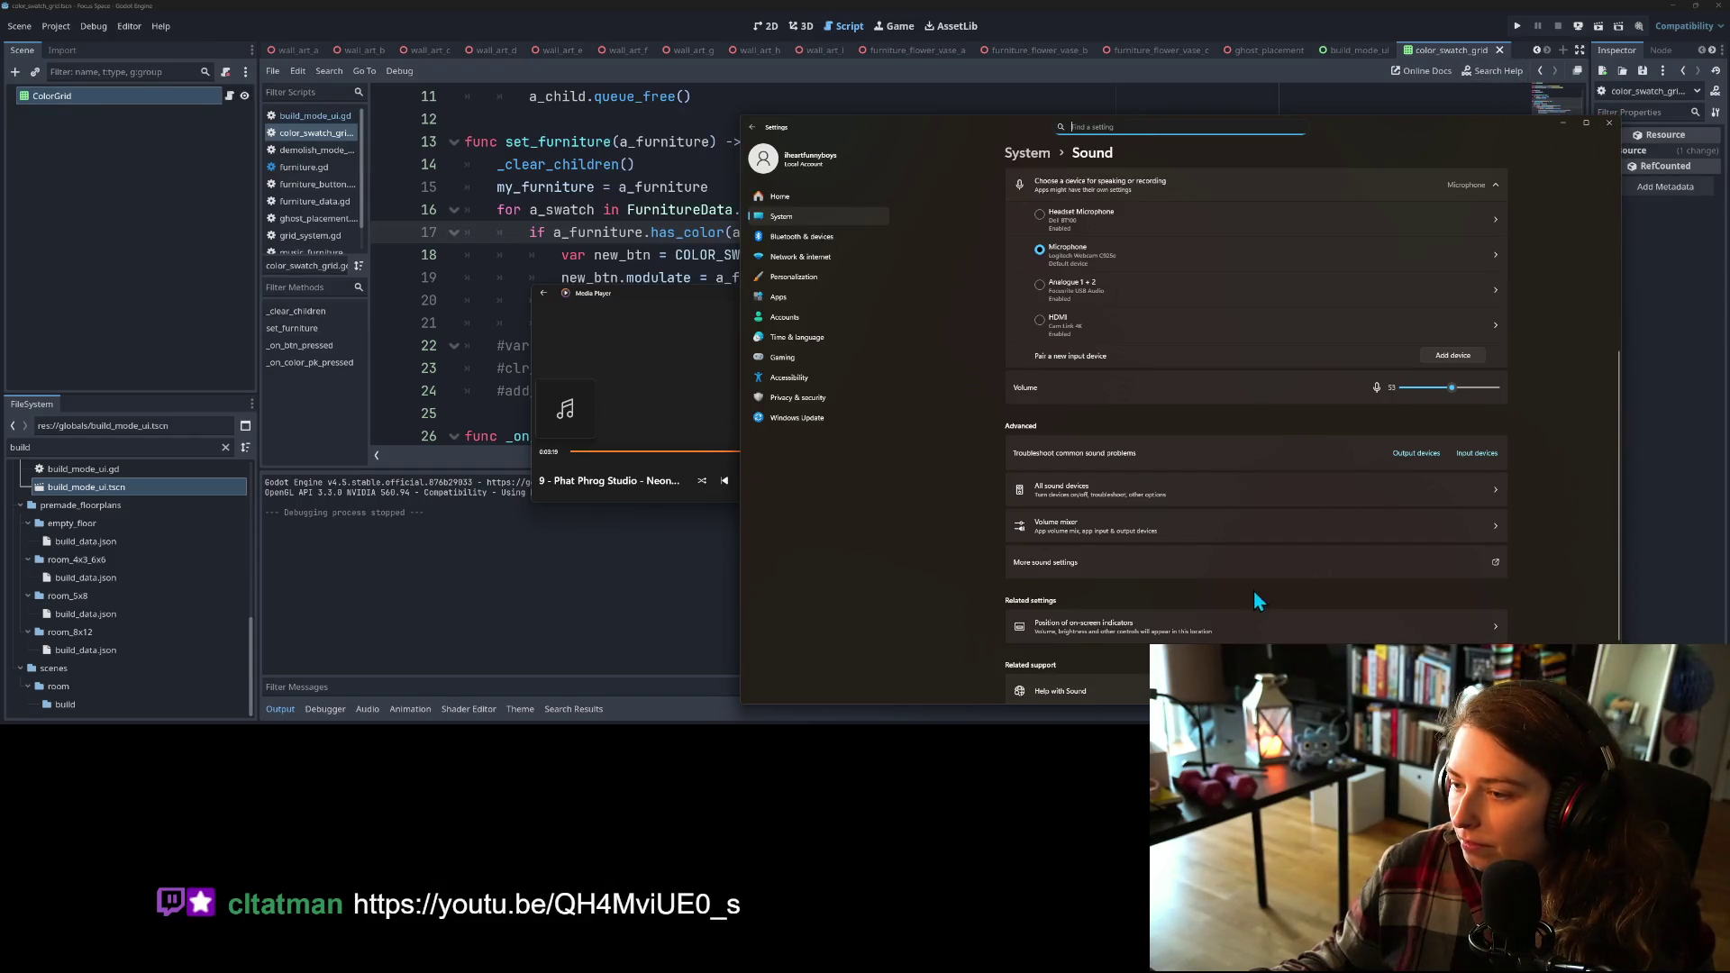
{"action": "left_click", "coordinate": [1251, 526]}
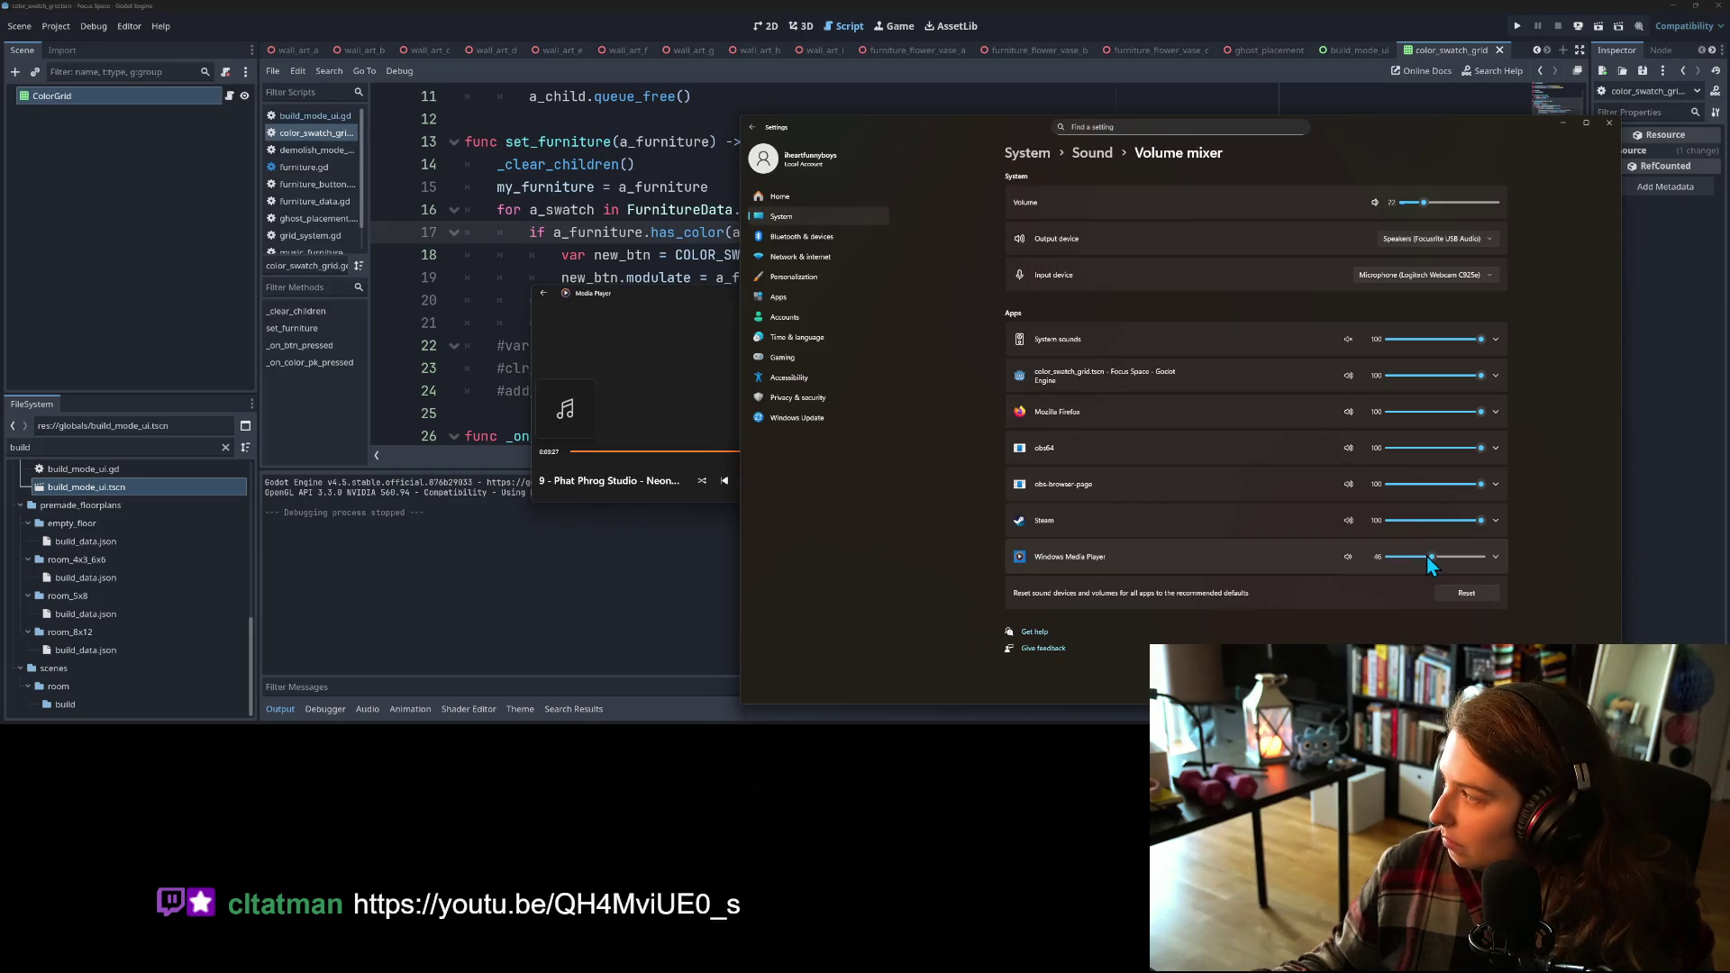
{"action": "left_click_drag", "start_coordinate": [1425, 557], "coordinate": [1408, 559]}
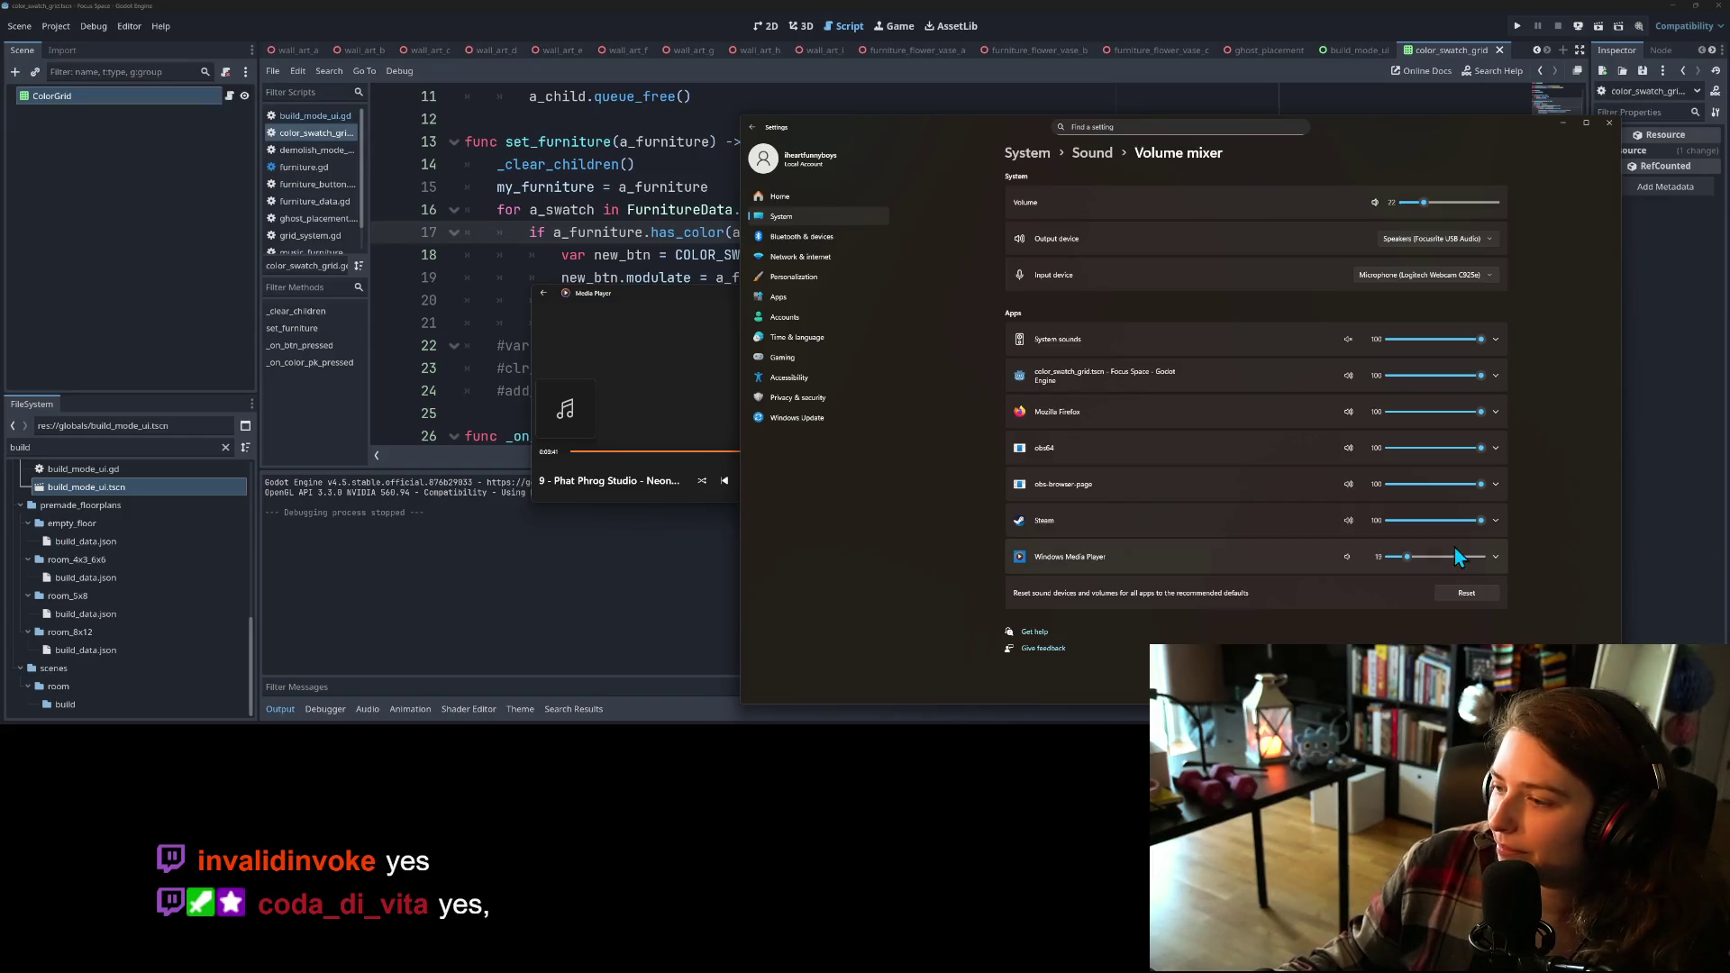
{"action": "left_click_drag", "start_coordinate": [1407, 557], "coordinate": [1415, 558]}
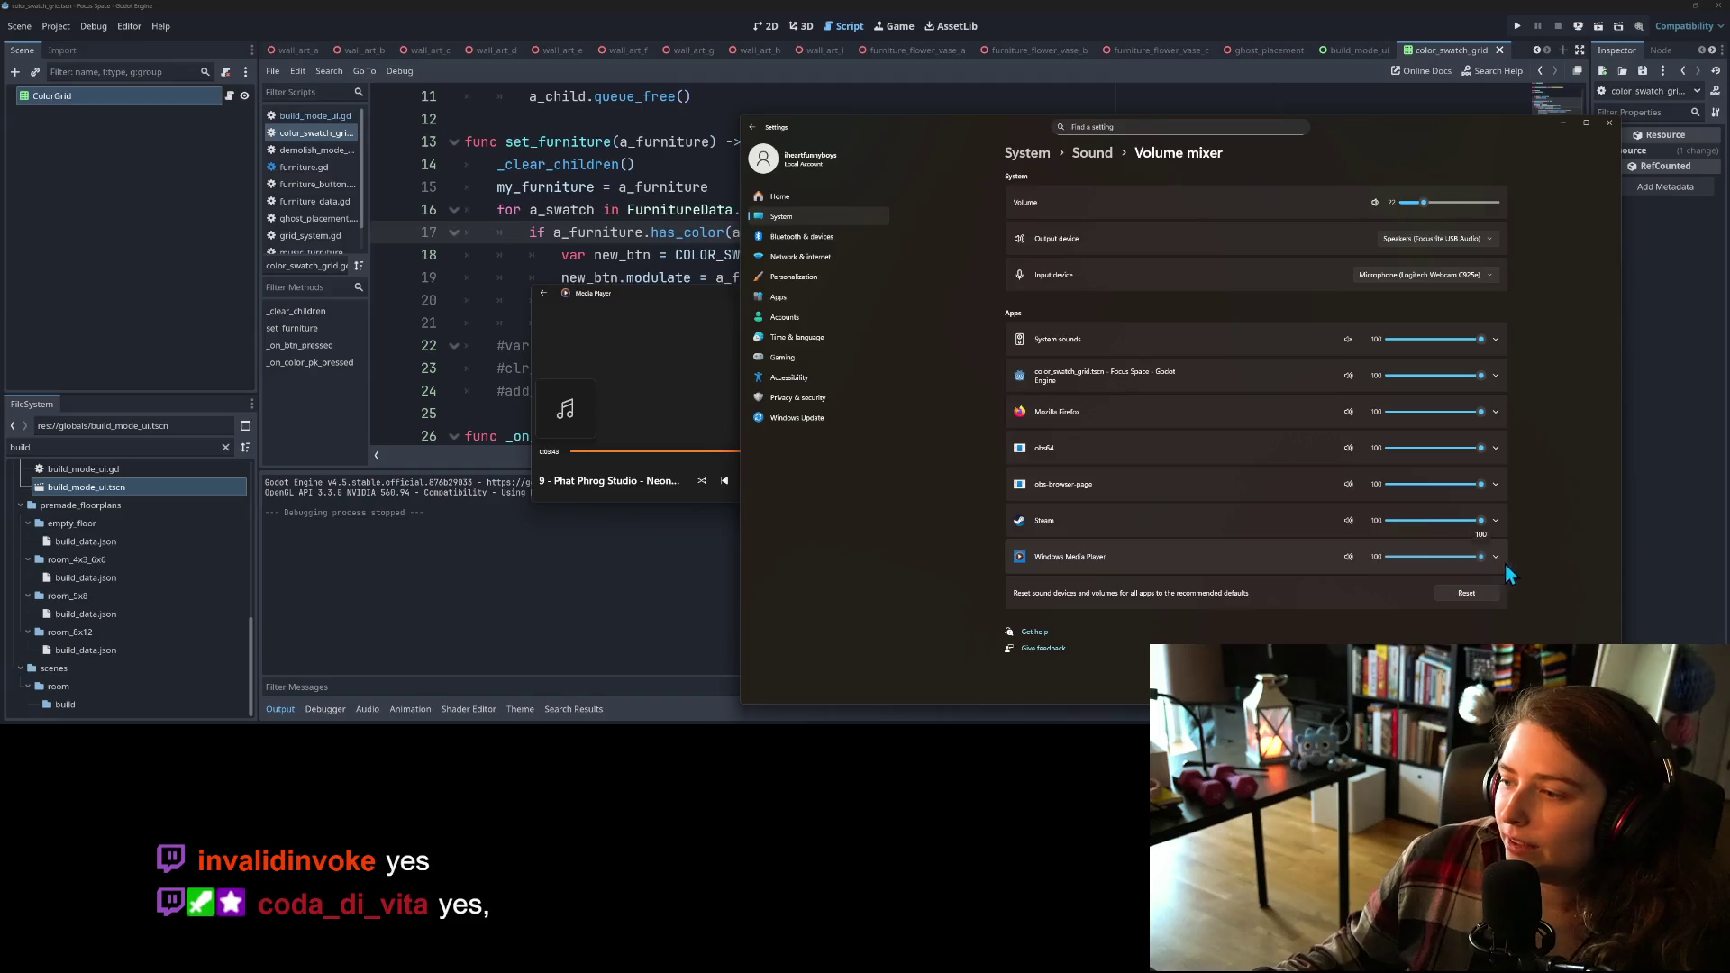
{"action": "left_click", "coordinate": [1610, 123]}
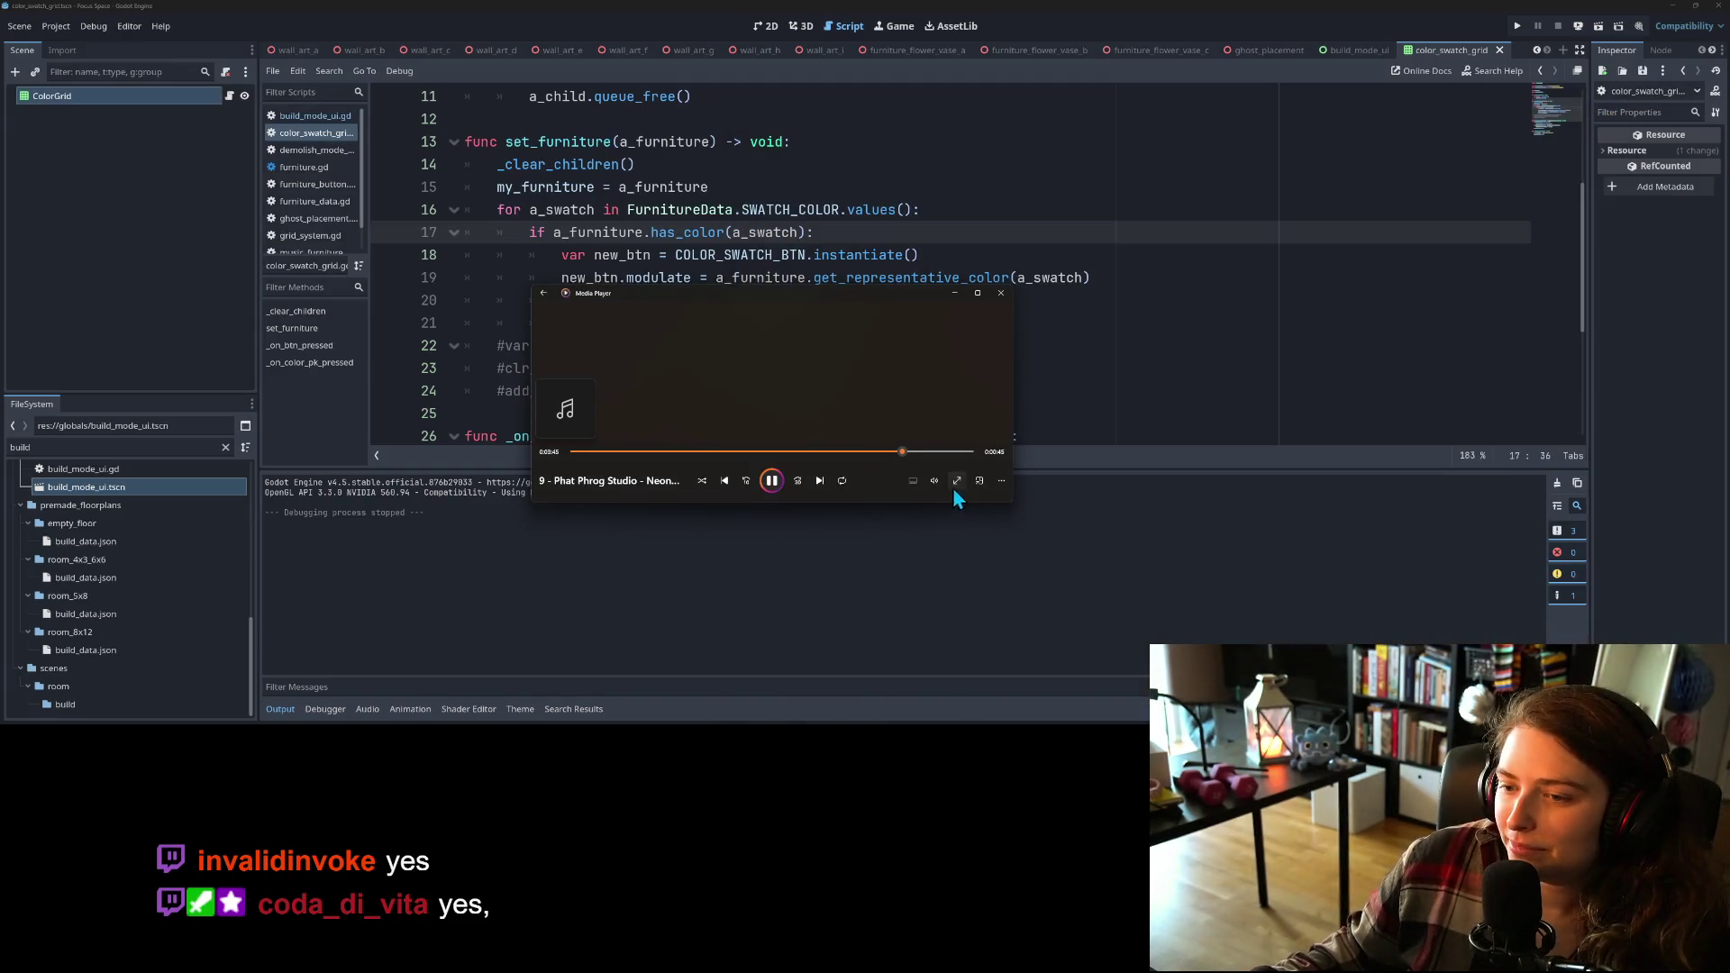
Step: Nudge the Media Player music volume down to 27 and minimize the player
{"action": "left_click", "coordinate": [936, 483]}
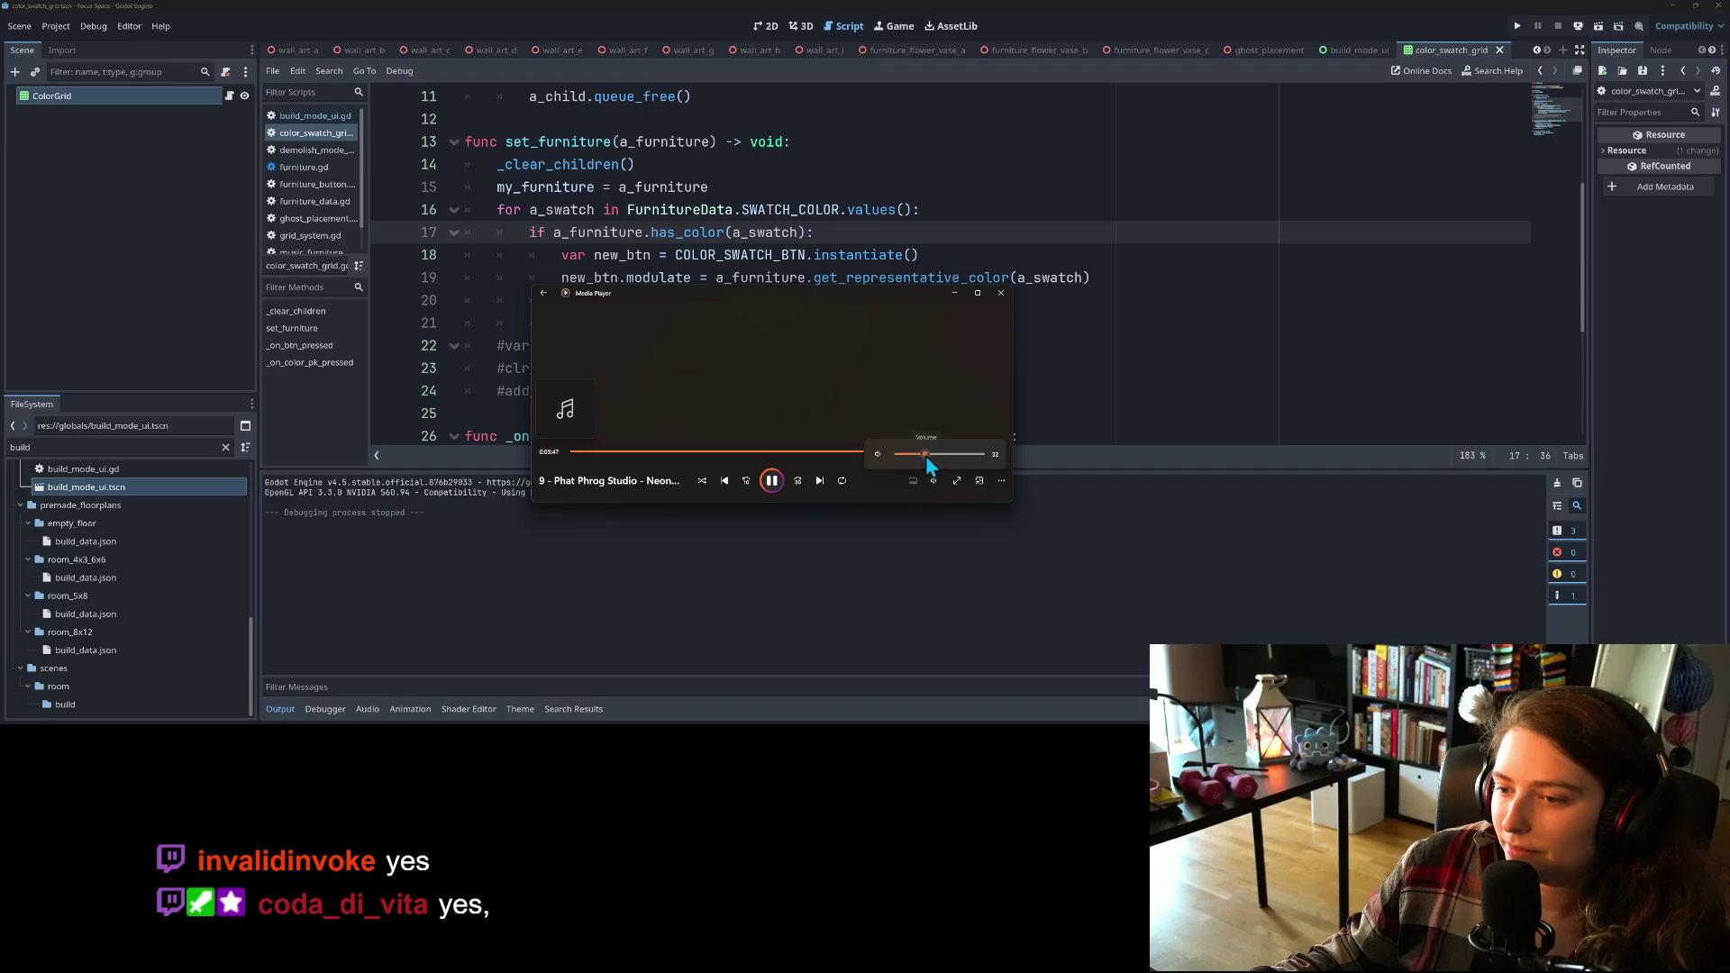
{"action": "left_click_drag", "start_coordinate": [923, 456], "coordinate": [922, 456]}
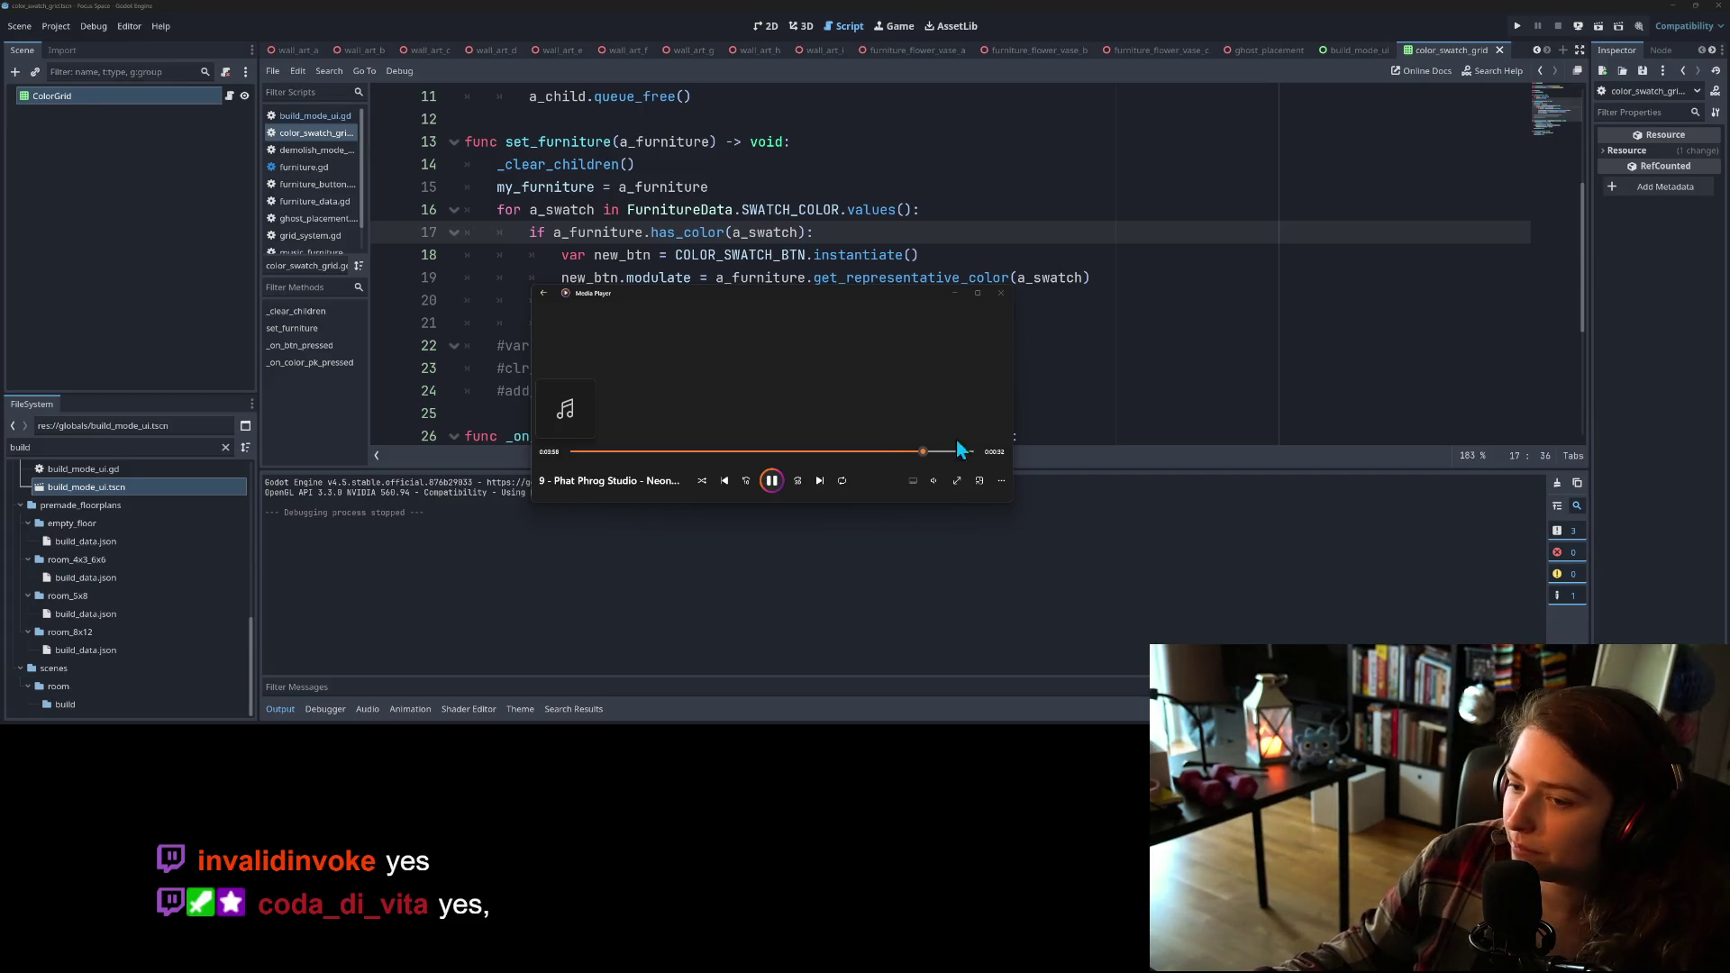
{"action": "left_click", "coordinate": [934, 480]}
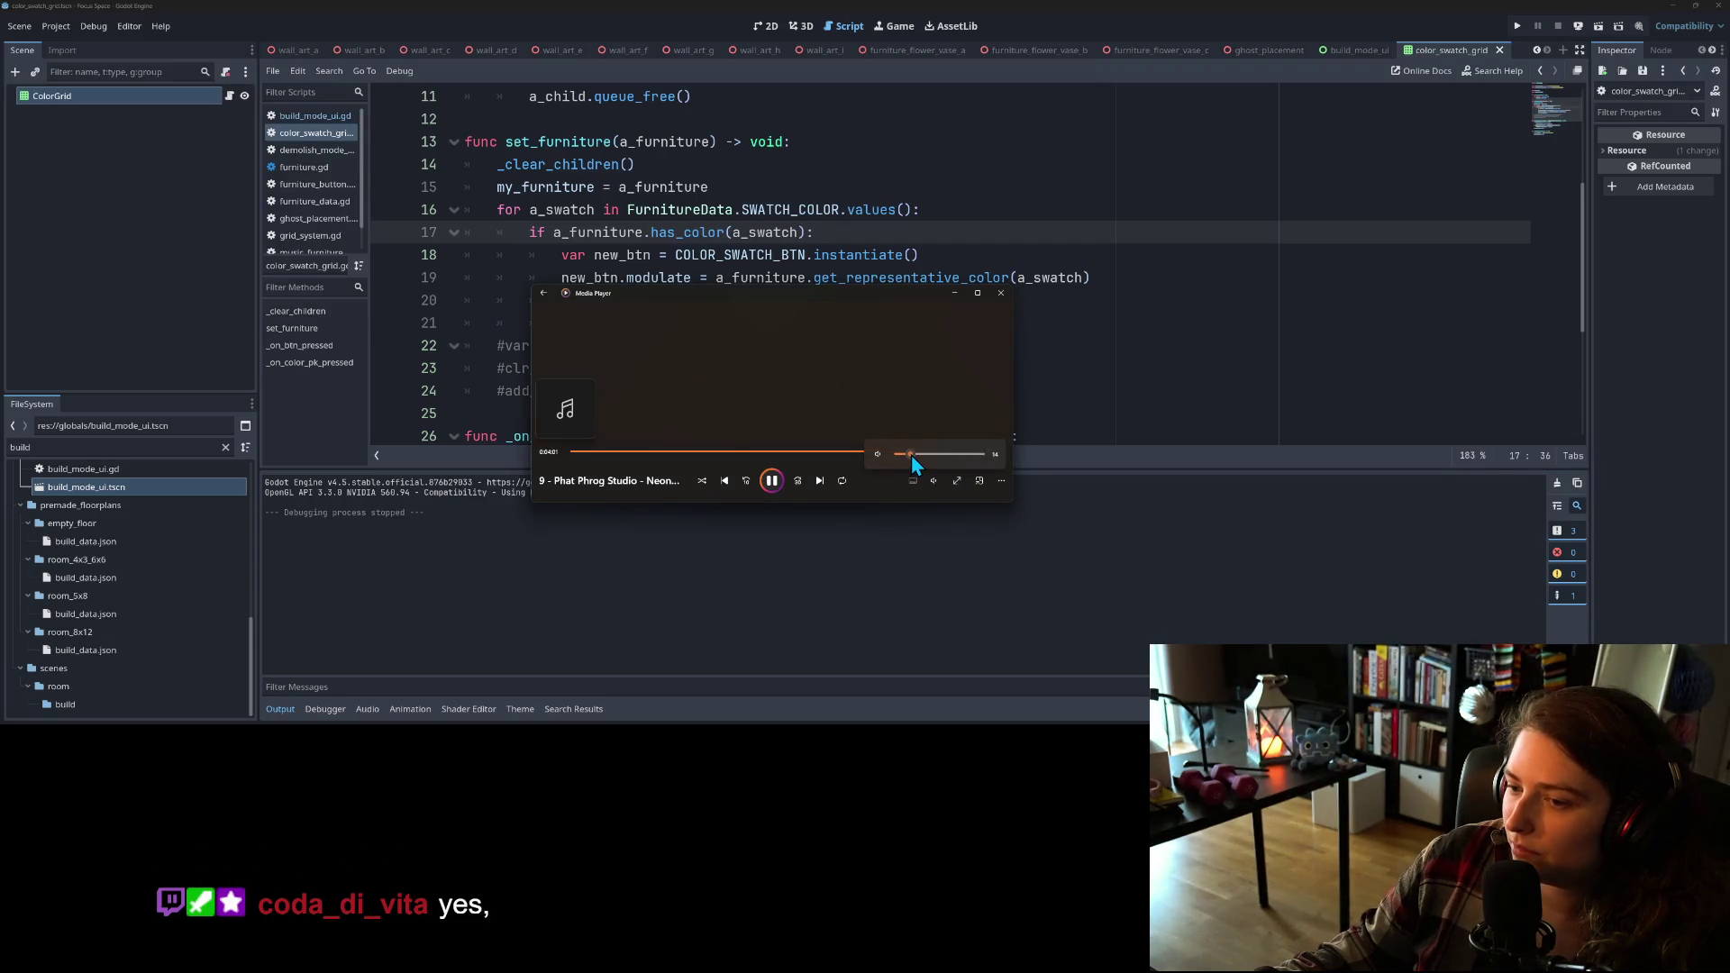
{"action": "left_click", "coordinate": [955, 294]}
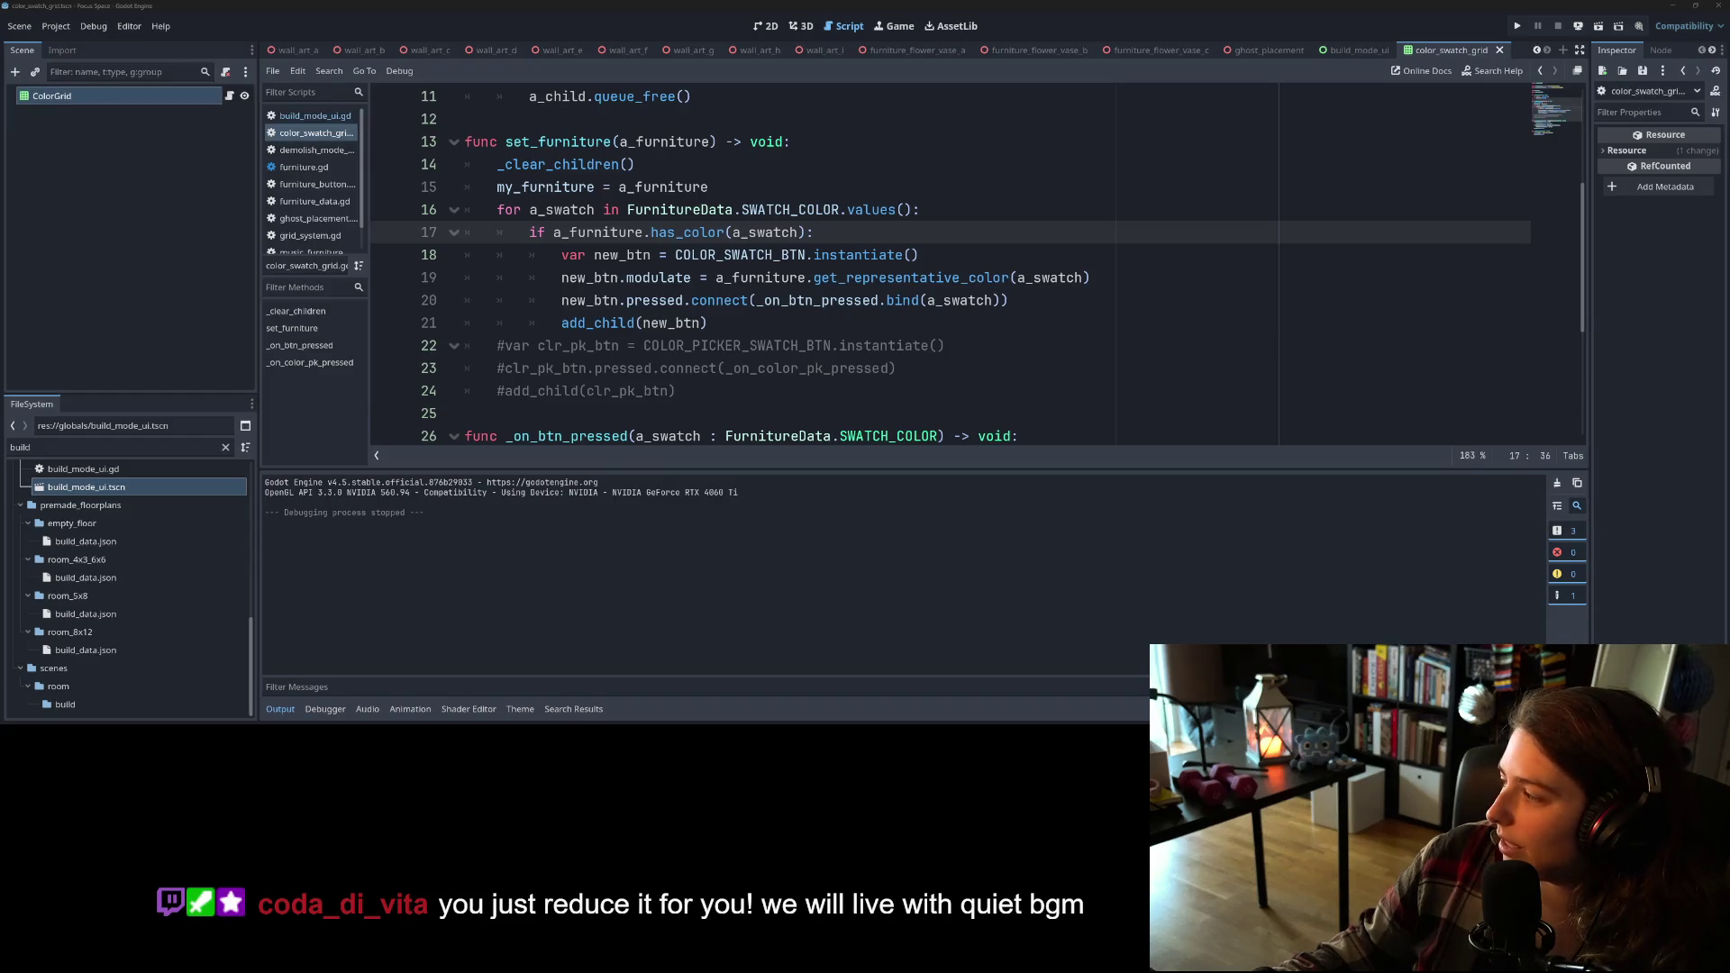
Step: Restore Media Player, skip to track 1 and jump to about 1:49
{"action": "key", "text": "alt+Tab"}
{"action": "left_click", "coordinate": [820, 480]}
{"action": "left_click", "coordinate": [768, 452]}
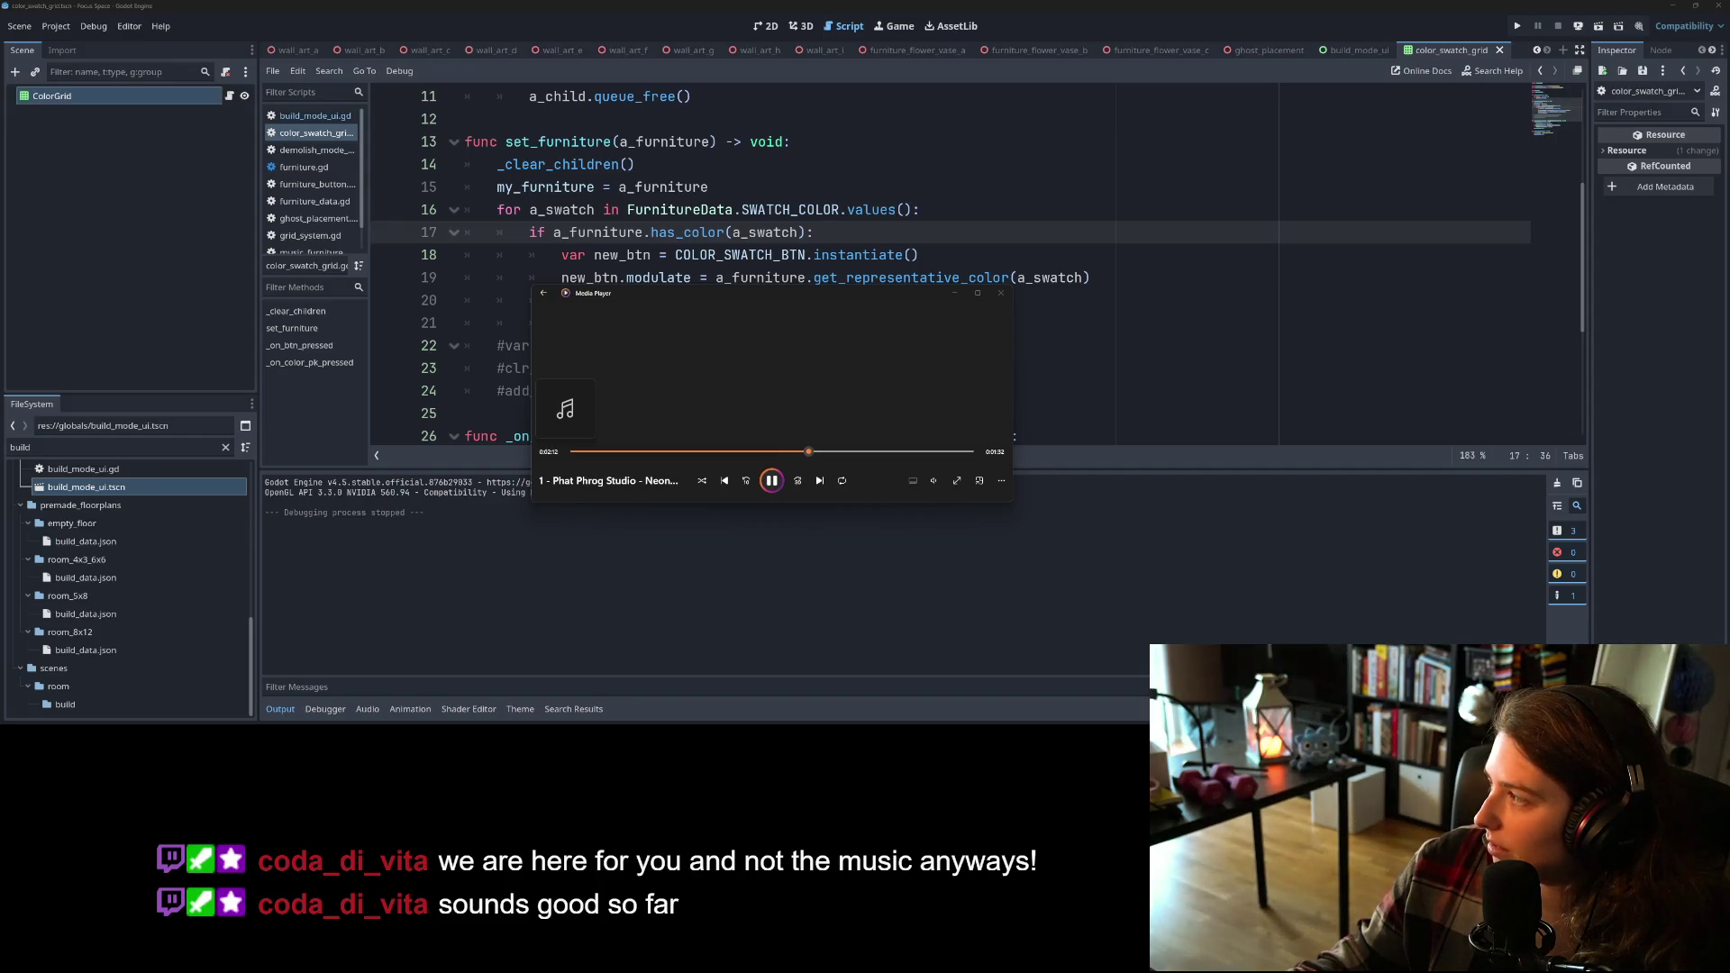
Step: Raise the music volume to 37, then switch back to the Trello board
{"action": "left_click", "coordinate": [936, 480]}
{"action": "left_click_drag", "start_coordinate": [925, 457], "coordinate": [928, 456]}
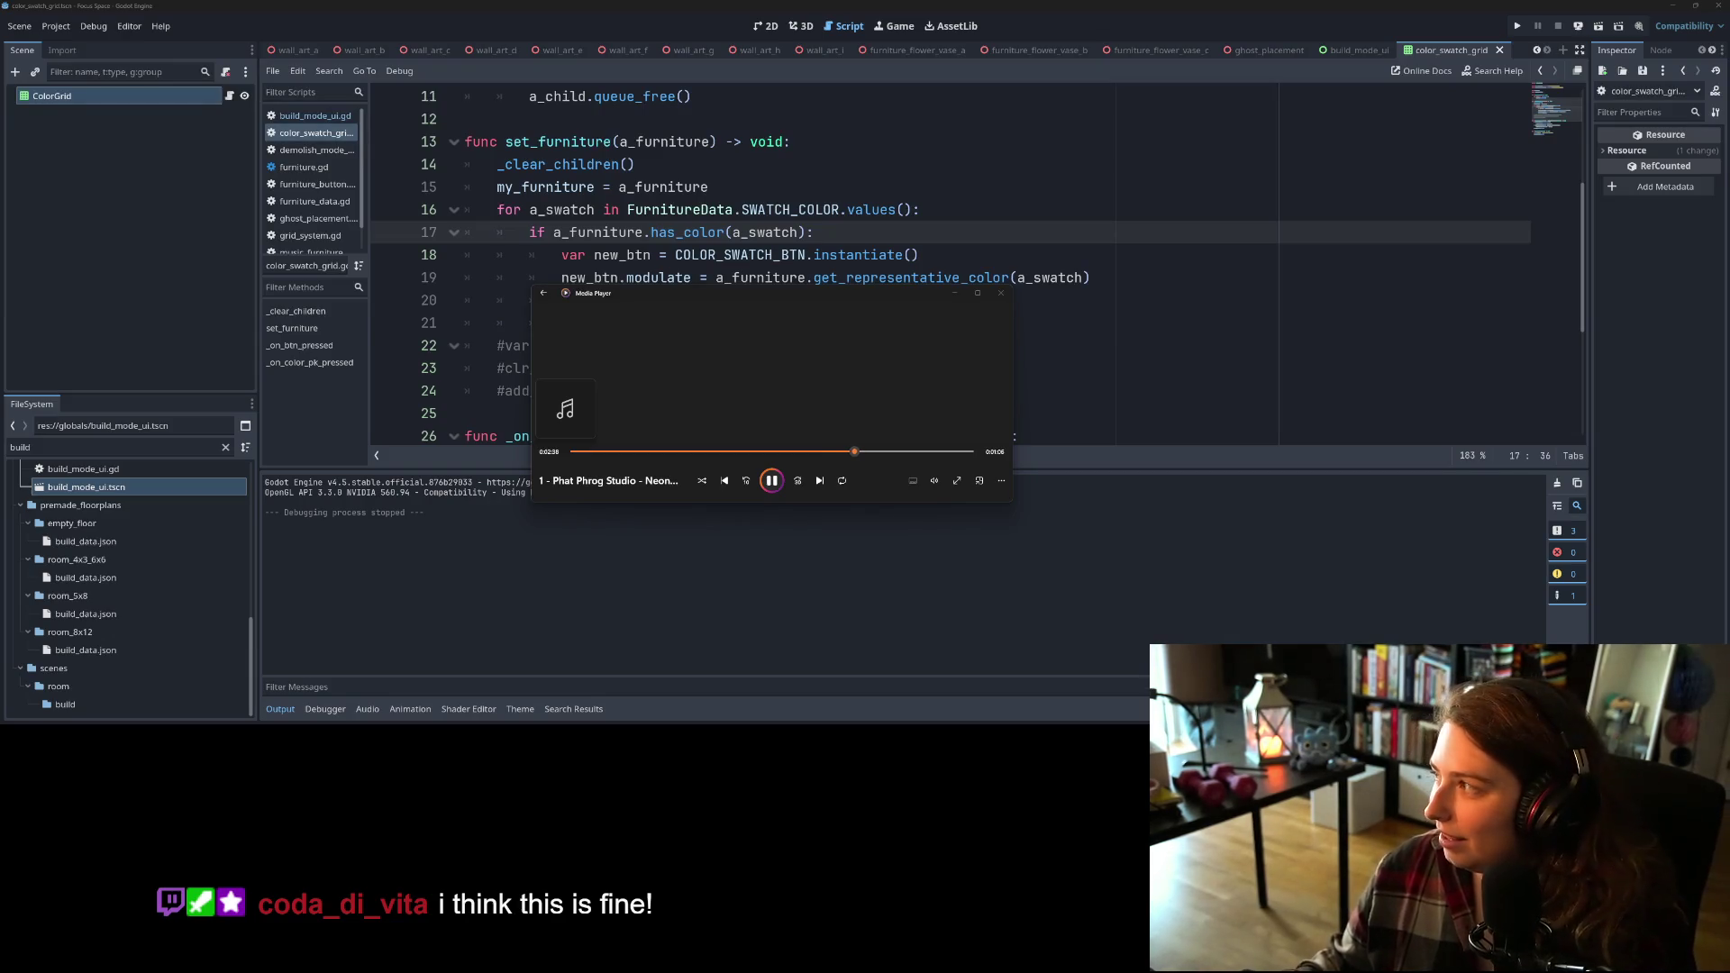
{"action": "key", "text": "alt+Tab"}
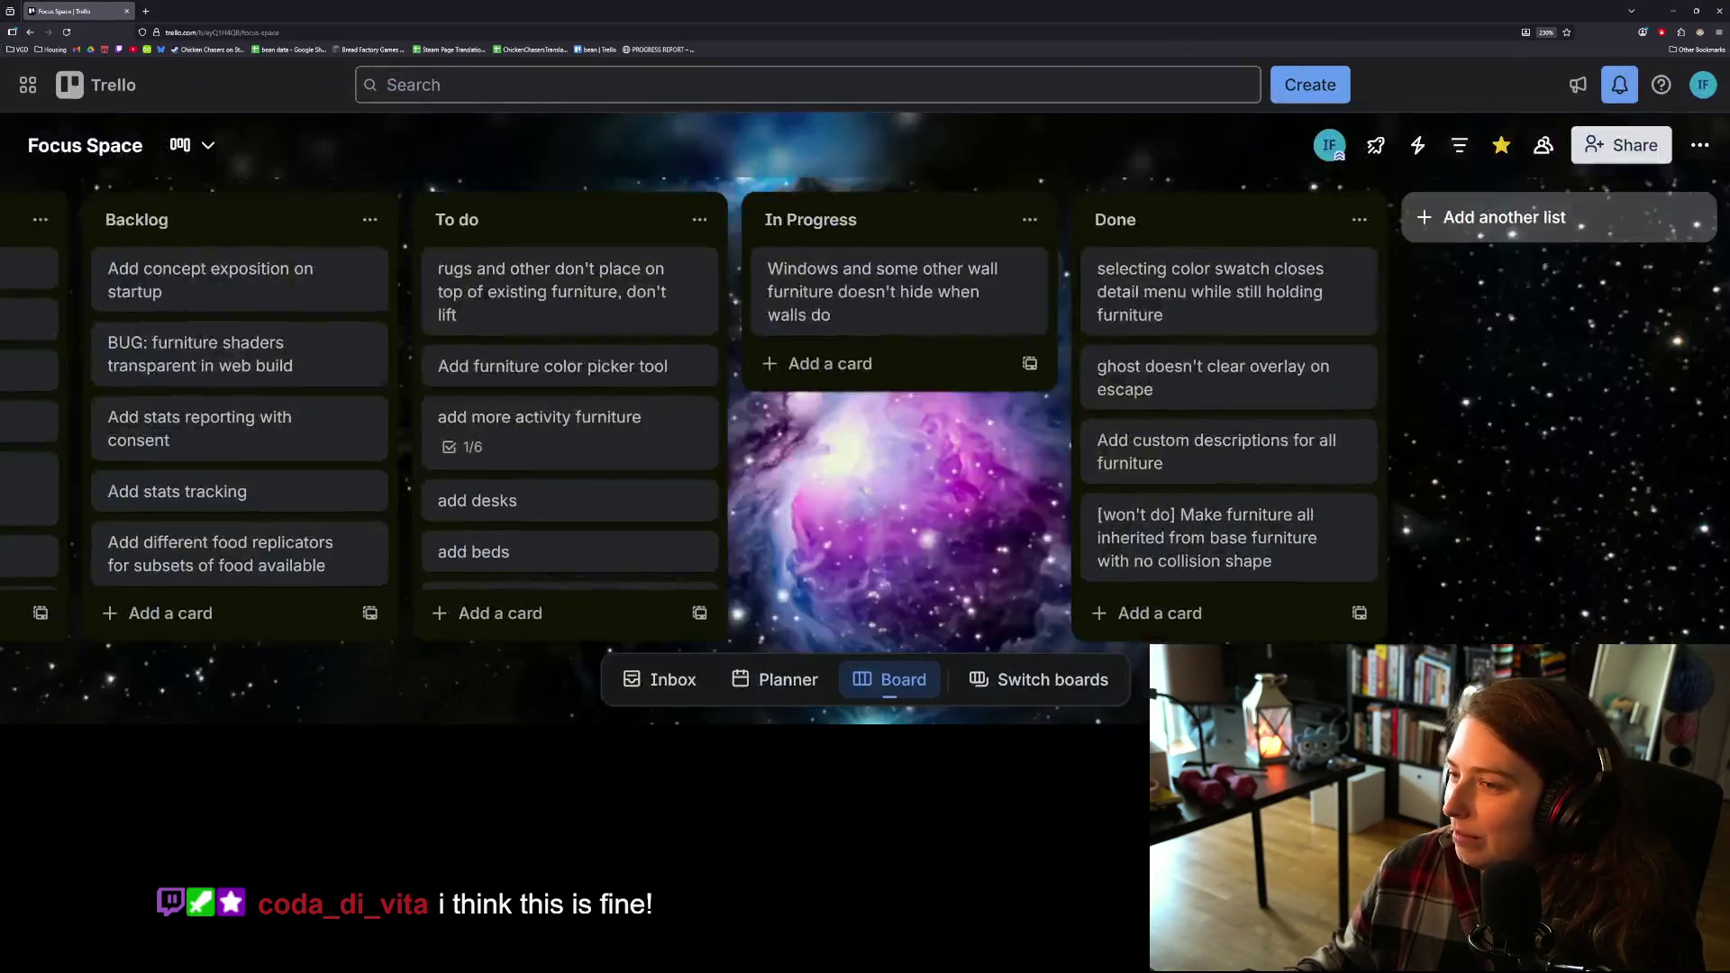
Step: Load the shared YouTube link in a new tab, check the Focus Space board, then minimize the browser
{"action": "left_click", "coordinate": [146, 11]}
{"action": "key", "text": "ctrl+v"}
{"action": "key", "text": "Return"}
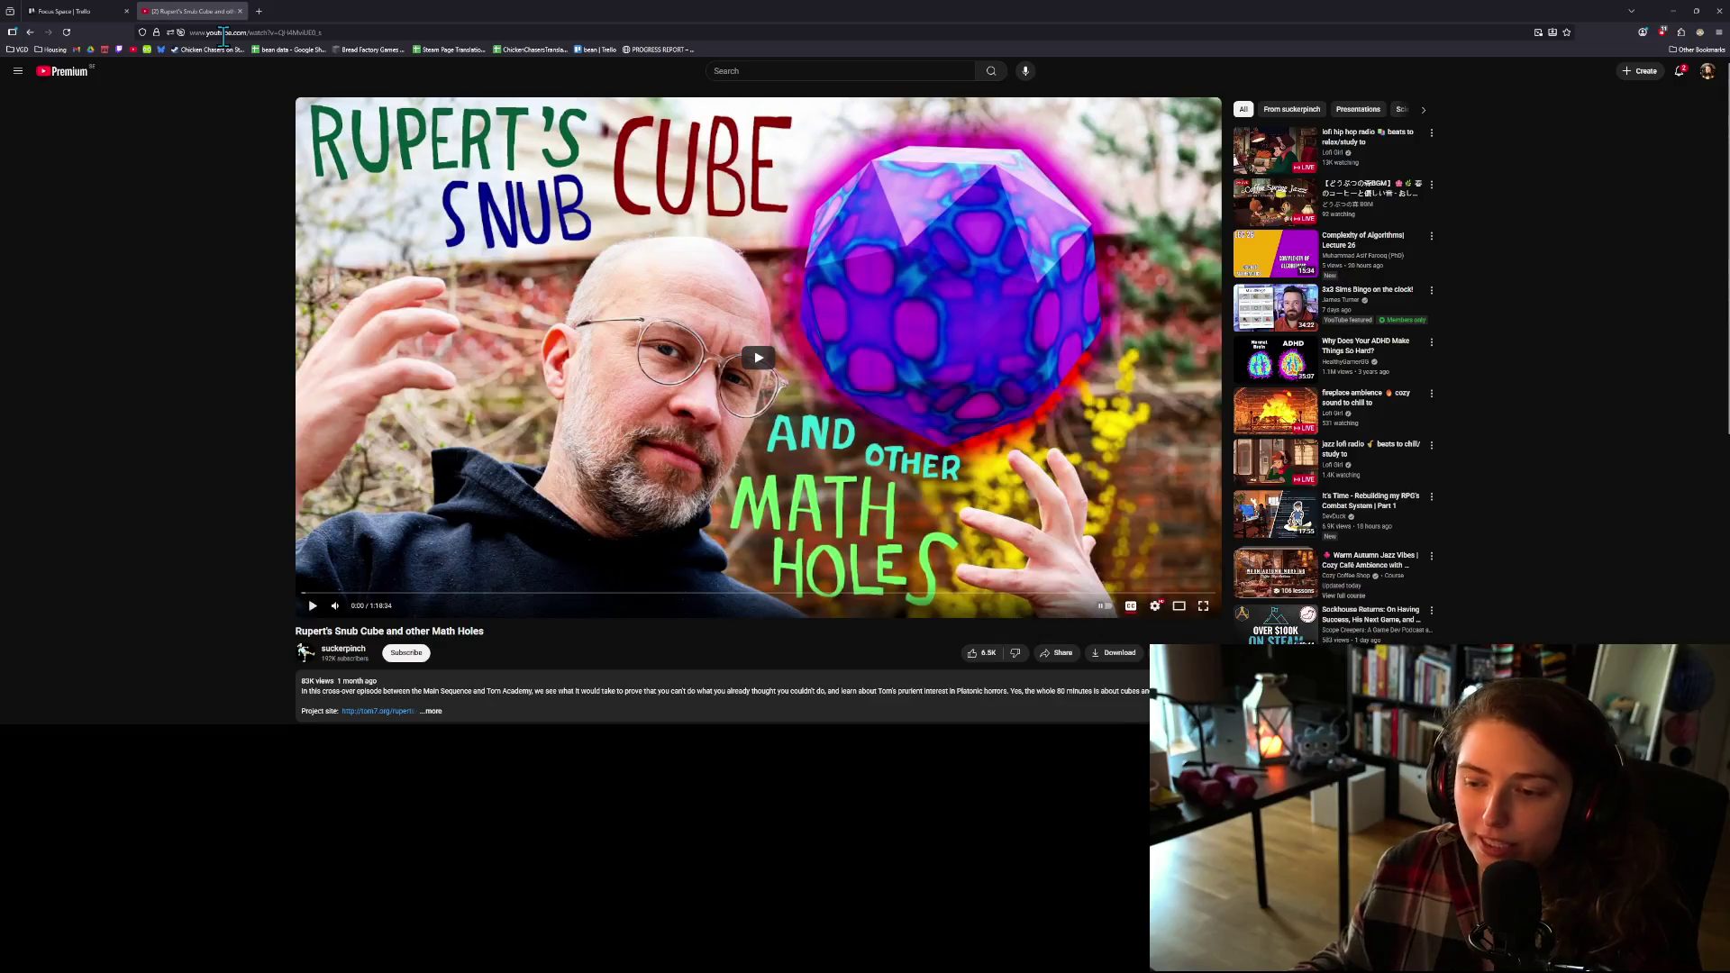
{"action": "left_click", "coordinate": [90, 11]}
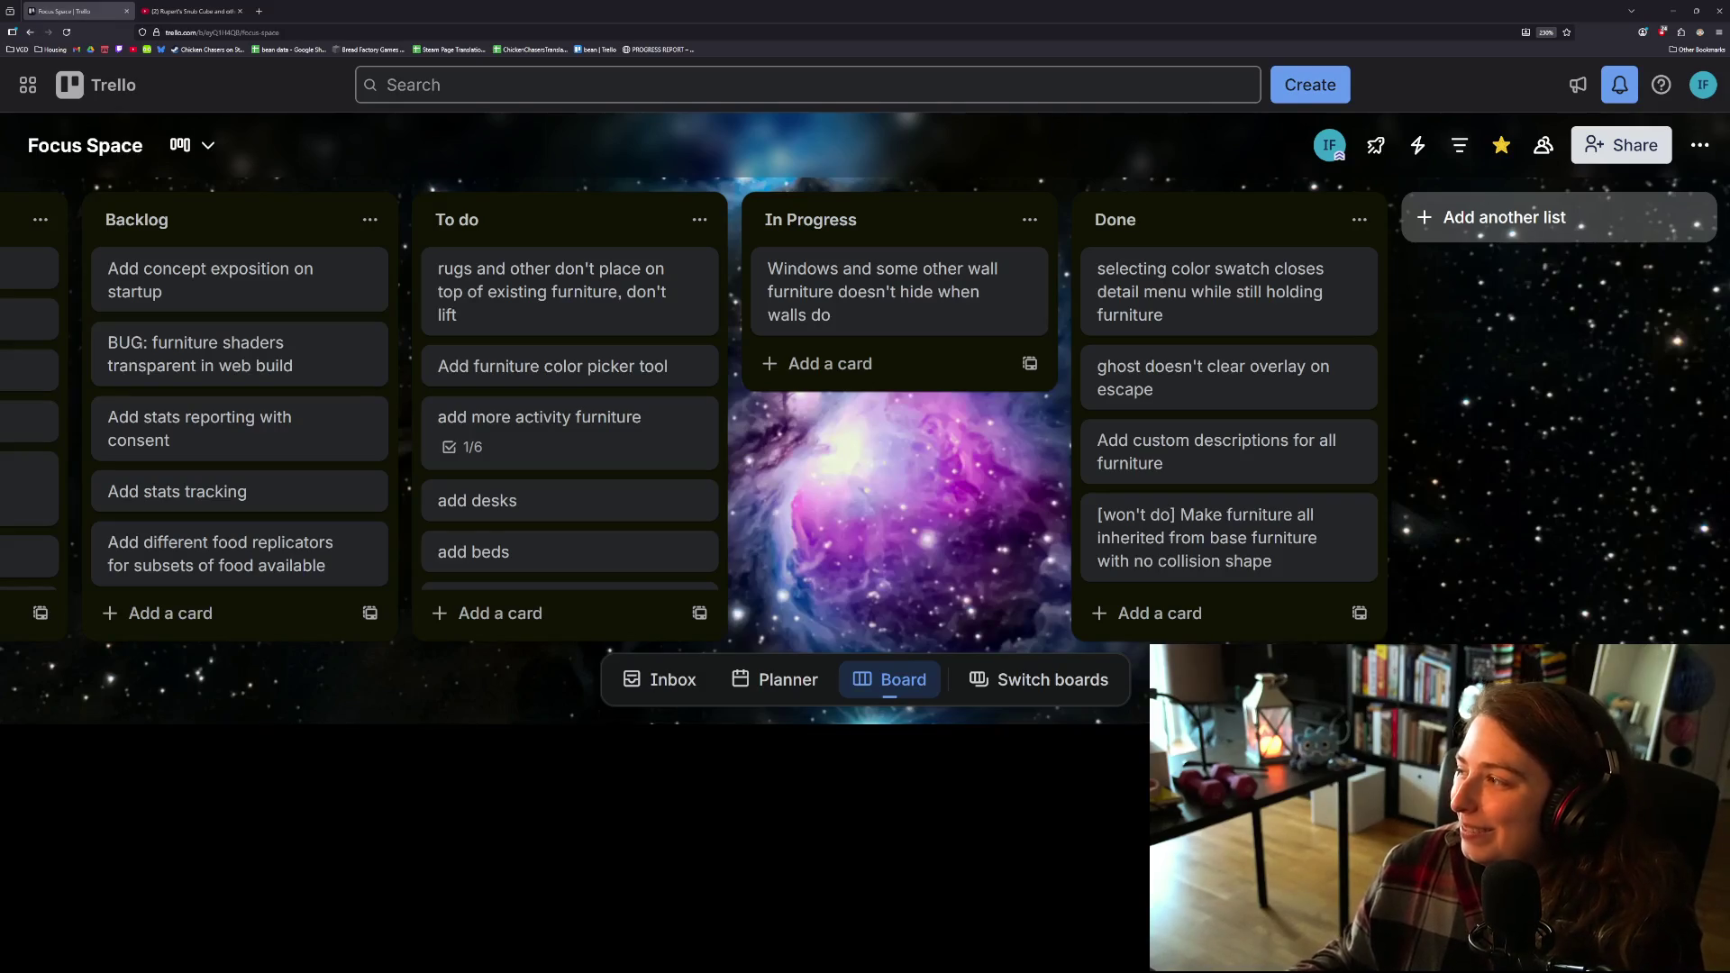
{"action": "left_click", "coordinate": [1672, 11]}
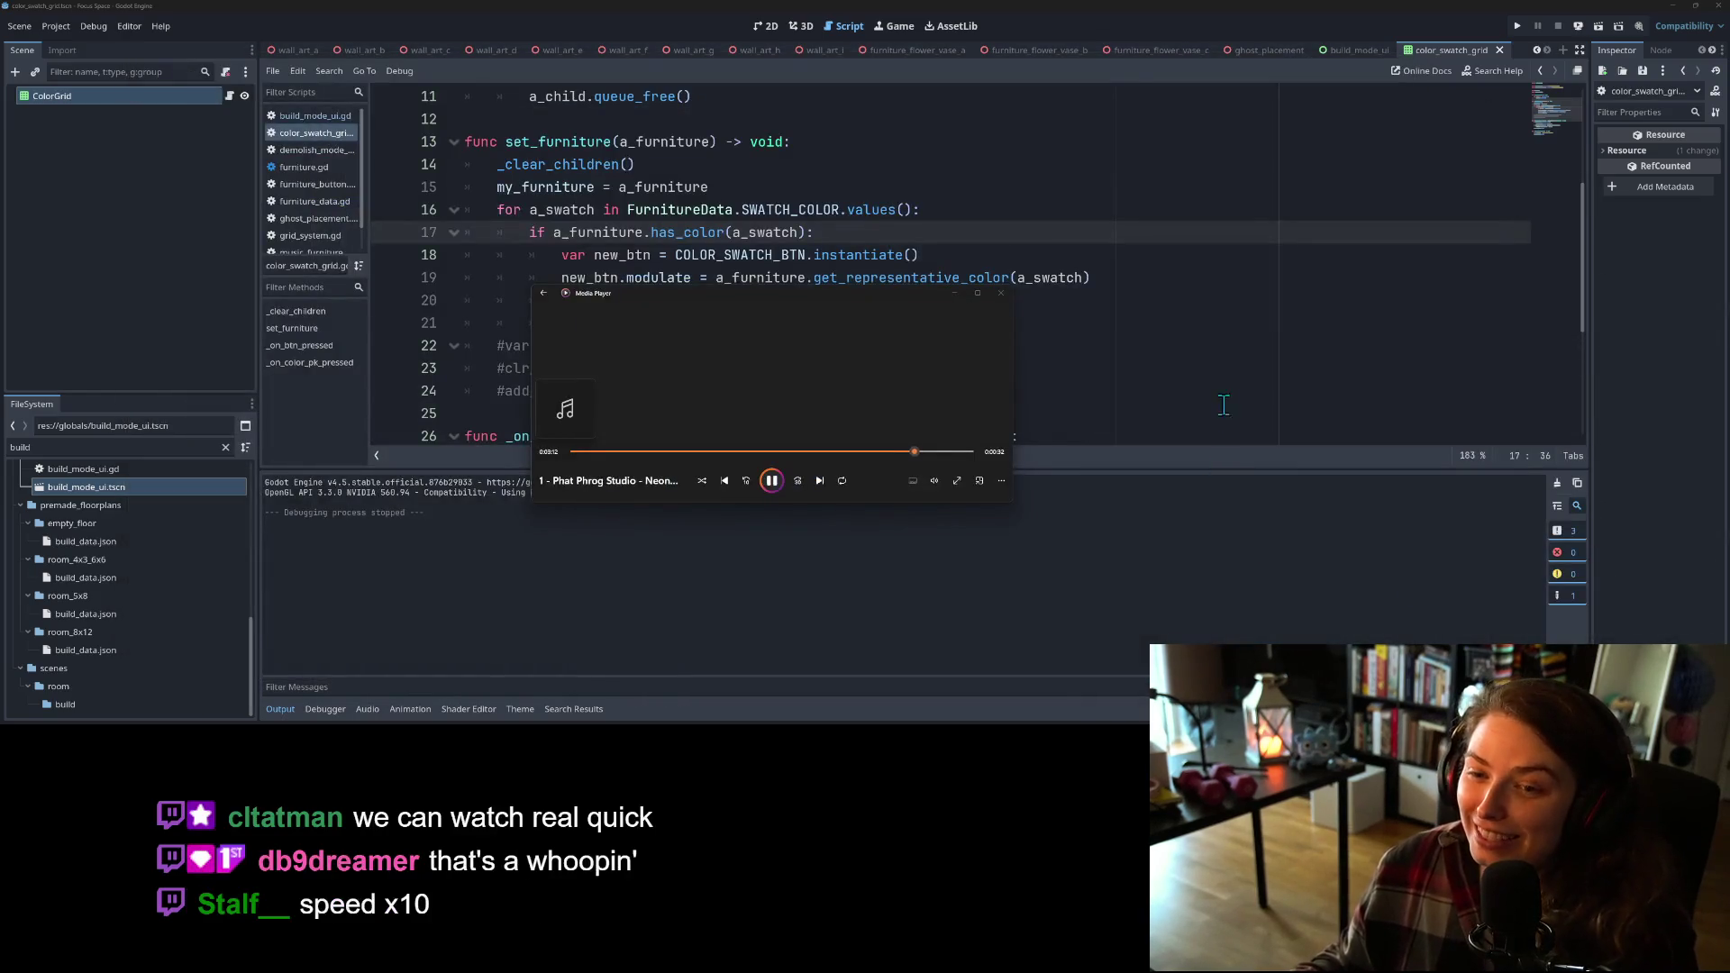
Step: Bring color_swatch_grid.gd in front, collapse the Output panel with Ctrl+J, and scroll back to the top
{"action": "left_click", "coordinate": [1224, 367]}
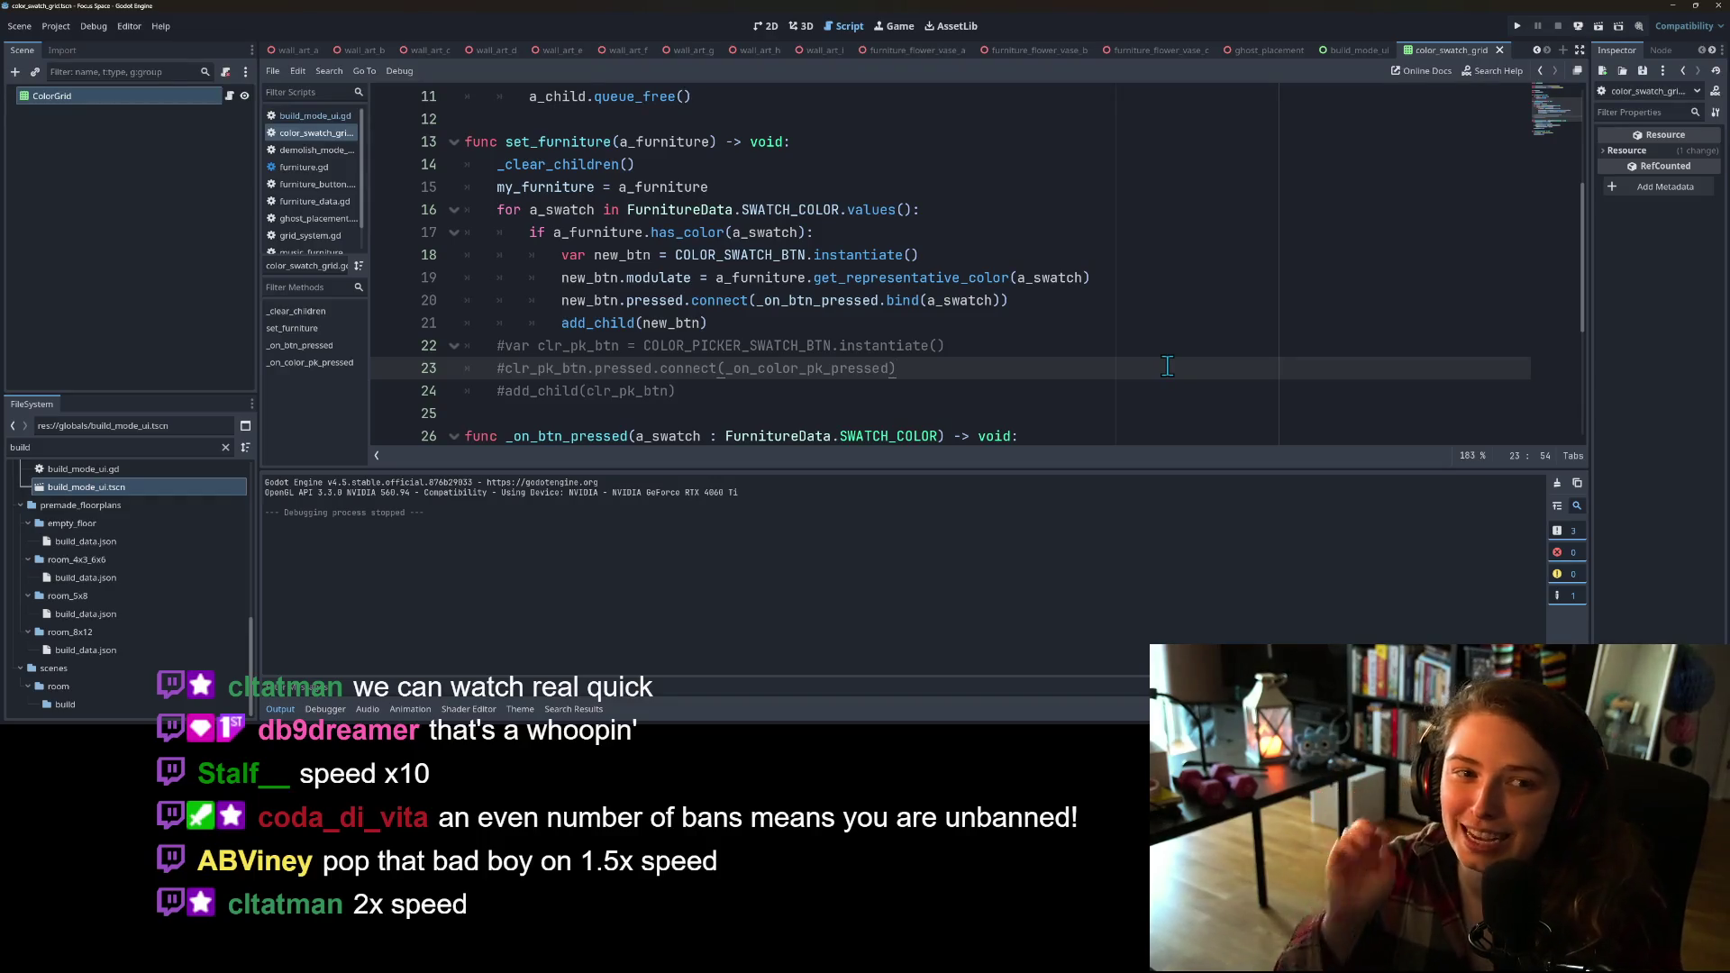
{"action": "left_click", "coordinate": [790, 369]}
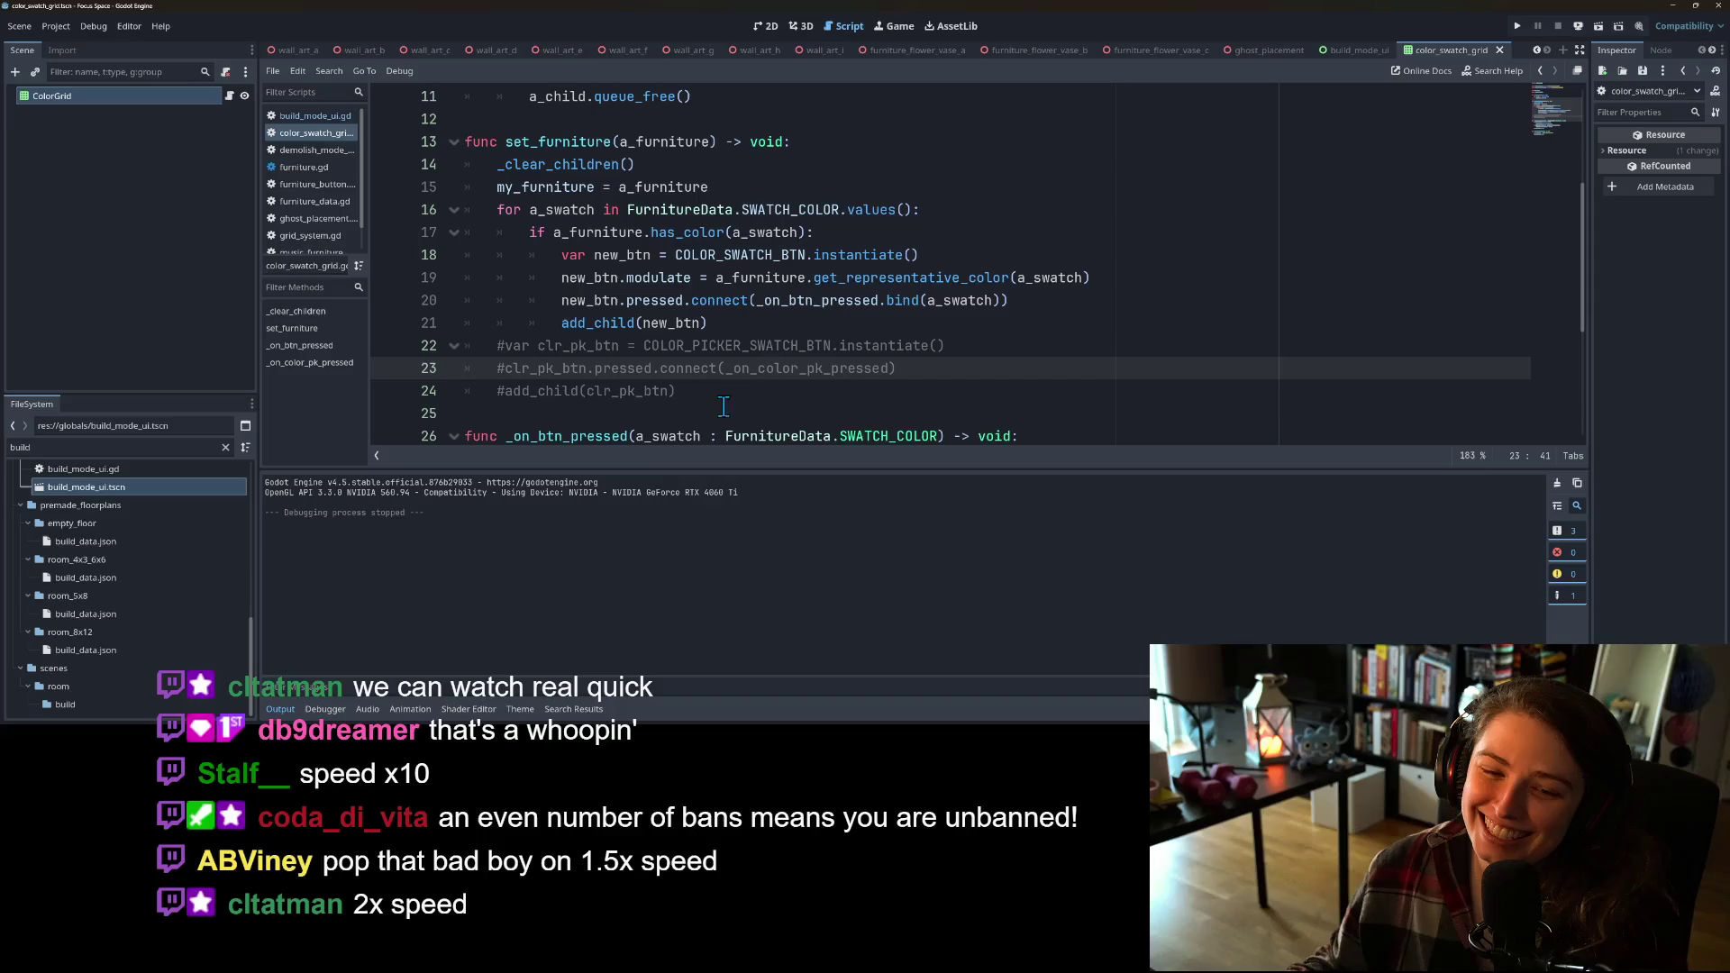
{"action": "key", "text": "ctrl+j"}
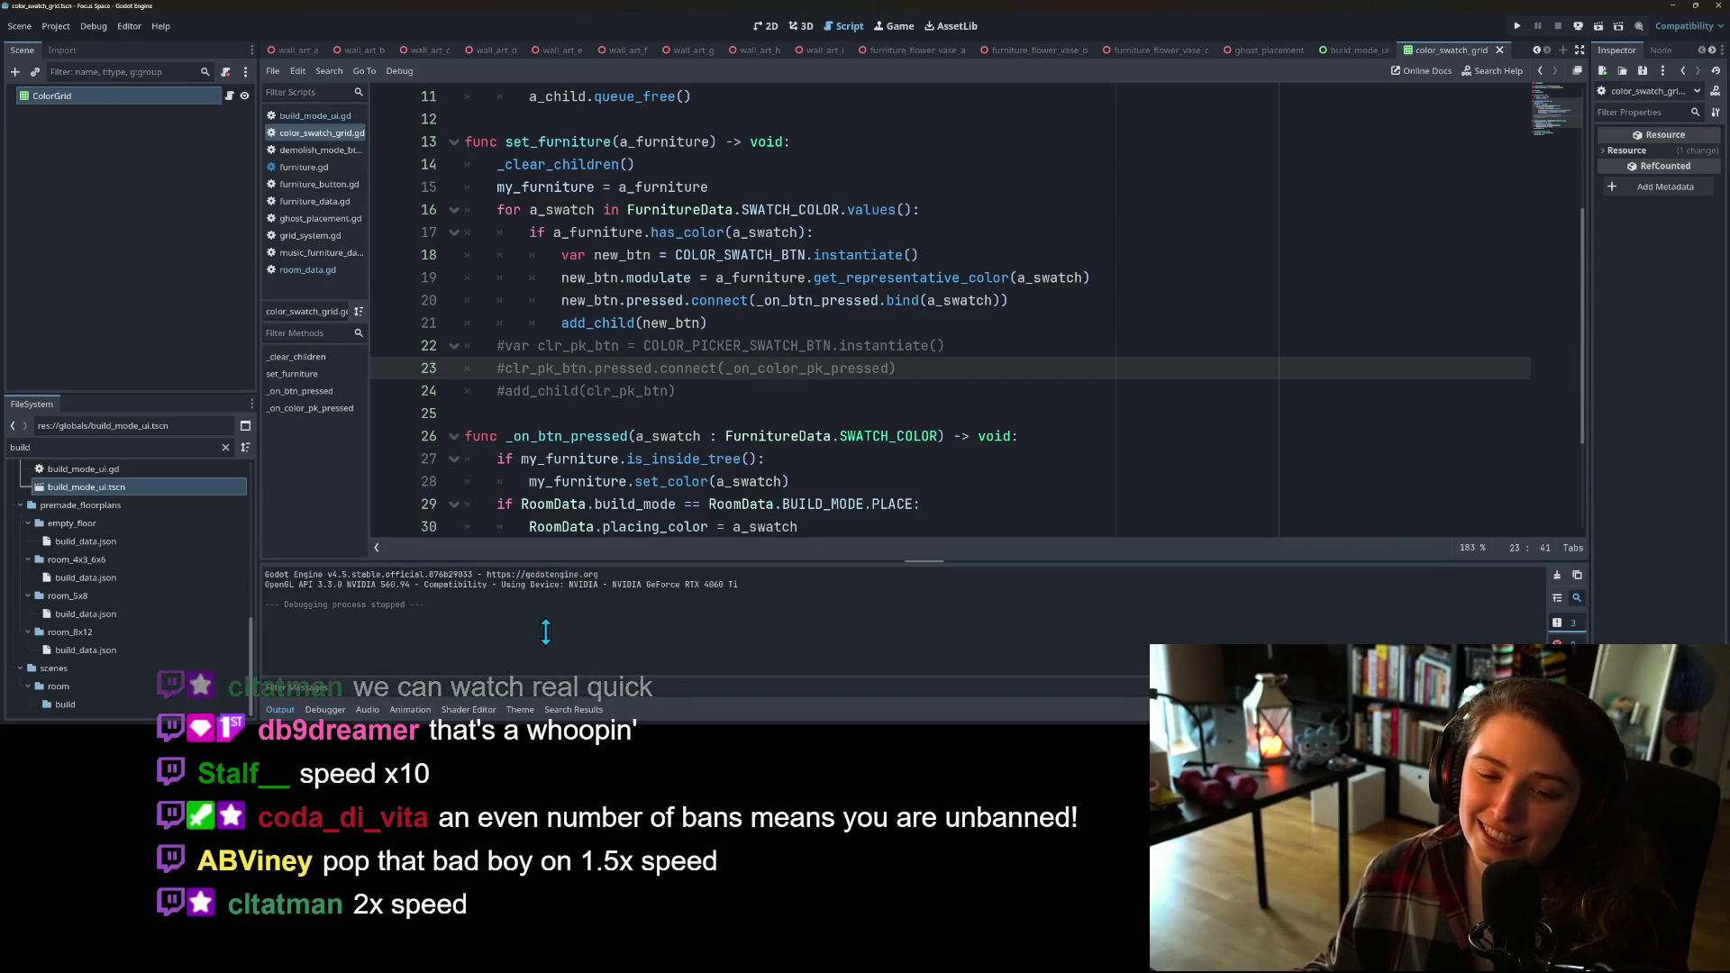
{"action": "scroll", "coordinate": [792, 602], "scroll_direction": "down", "scroll_amount": 1}
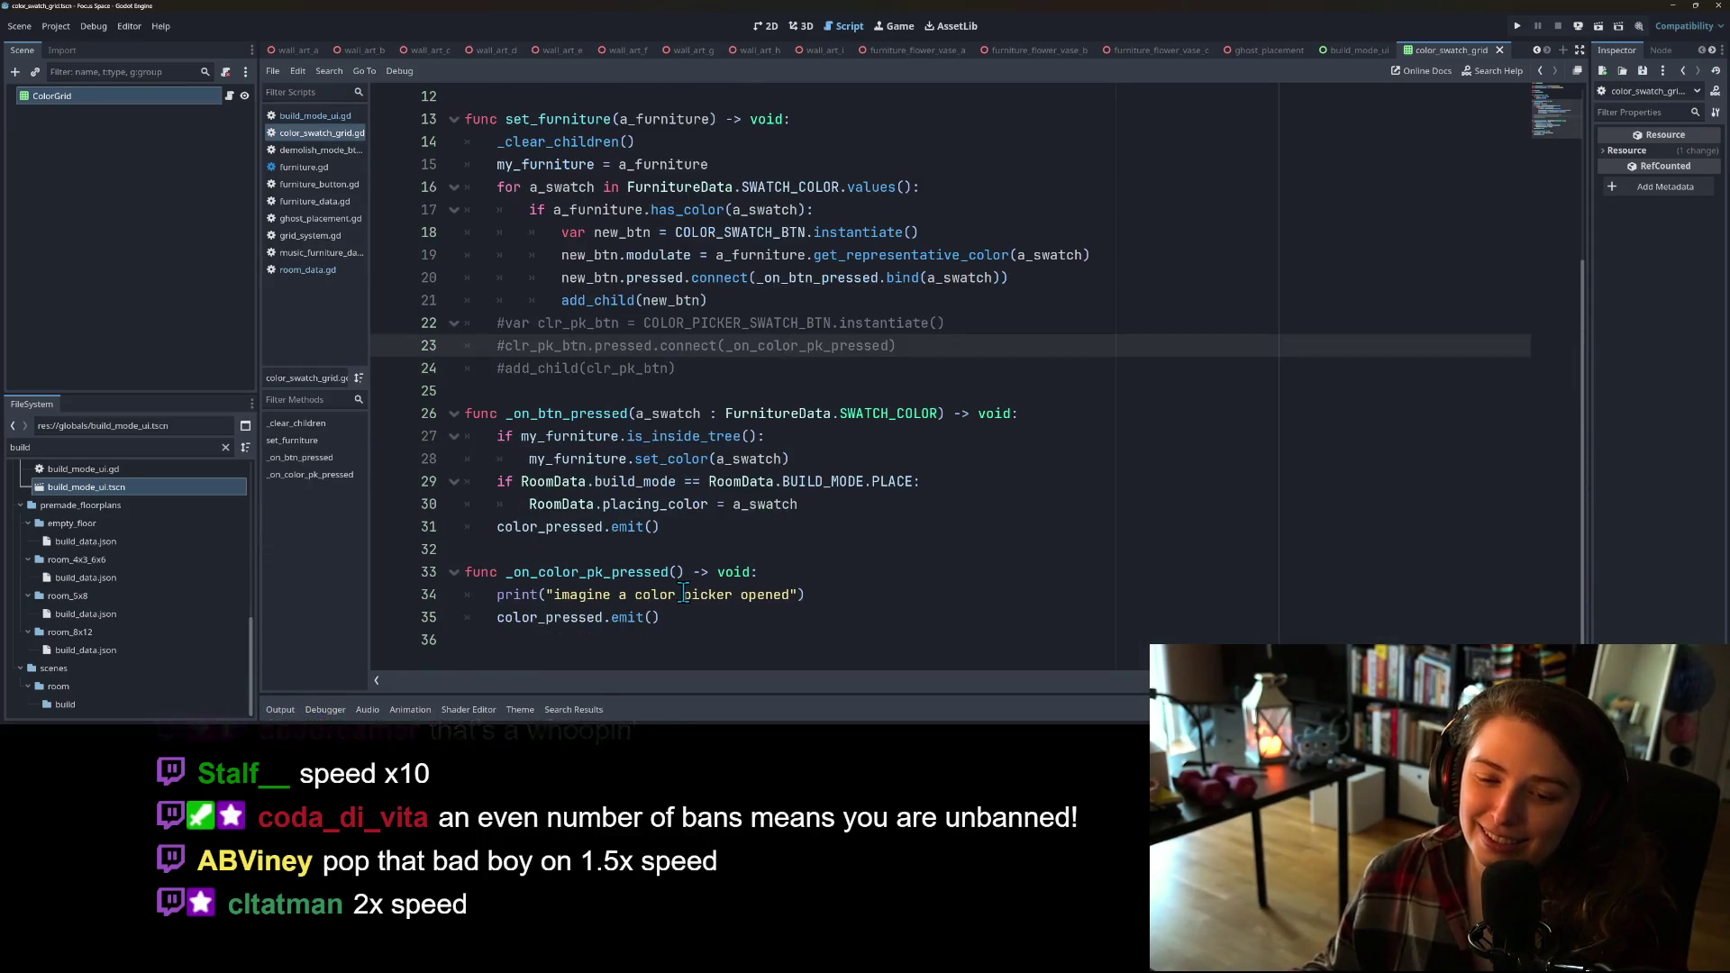
{"action": "left_click", "coordinate": [851, 549]}
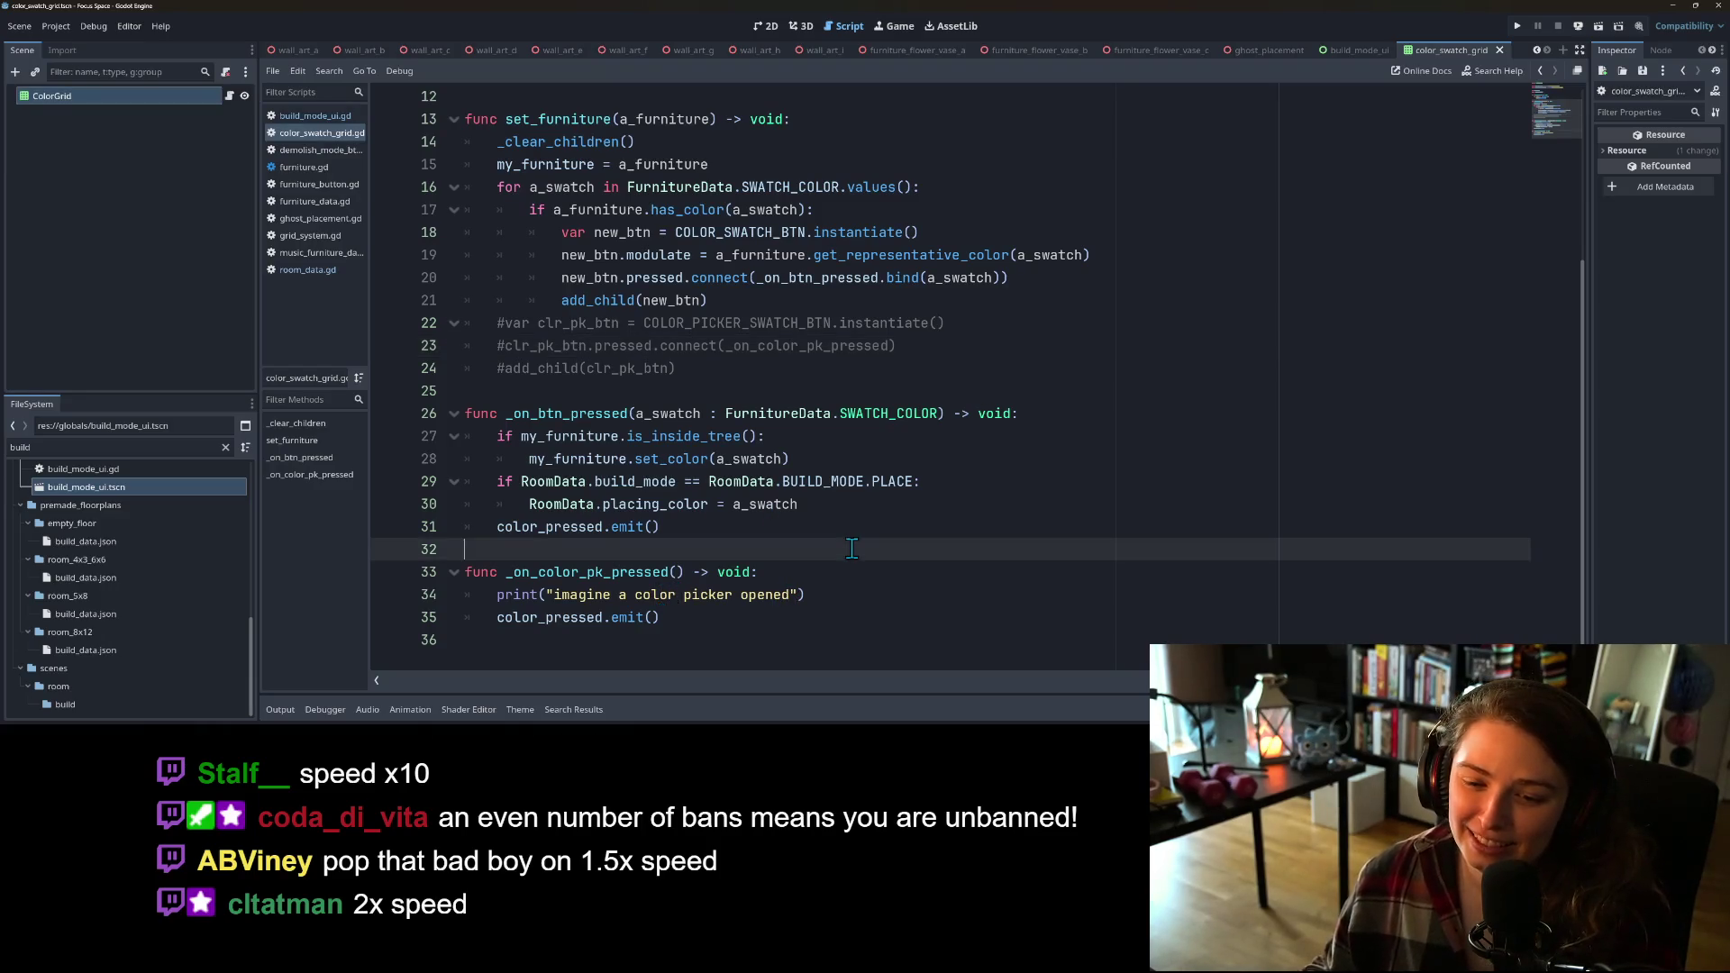
{"action": "scroll", "coordinate": [847, 546], "scroll_direction": "up", "scroll_amount": 4}
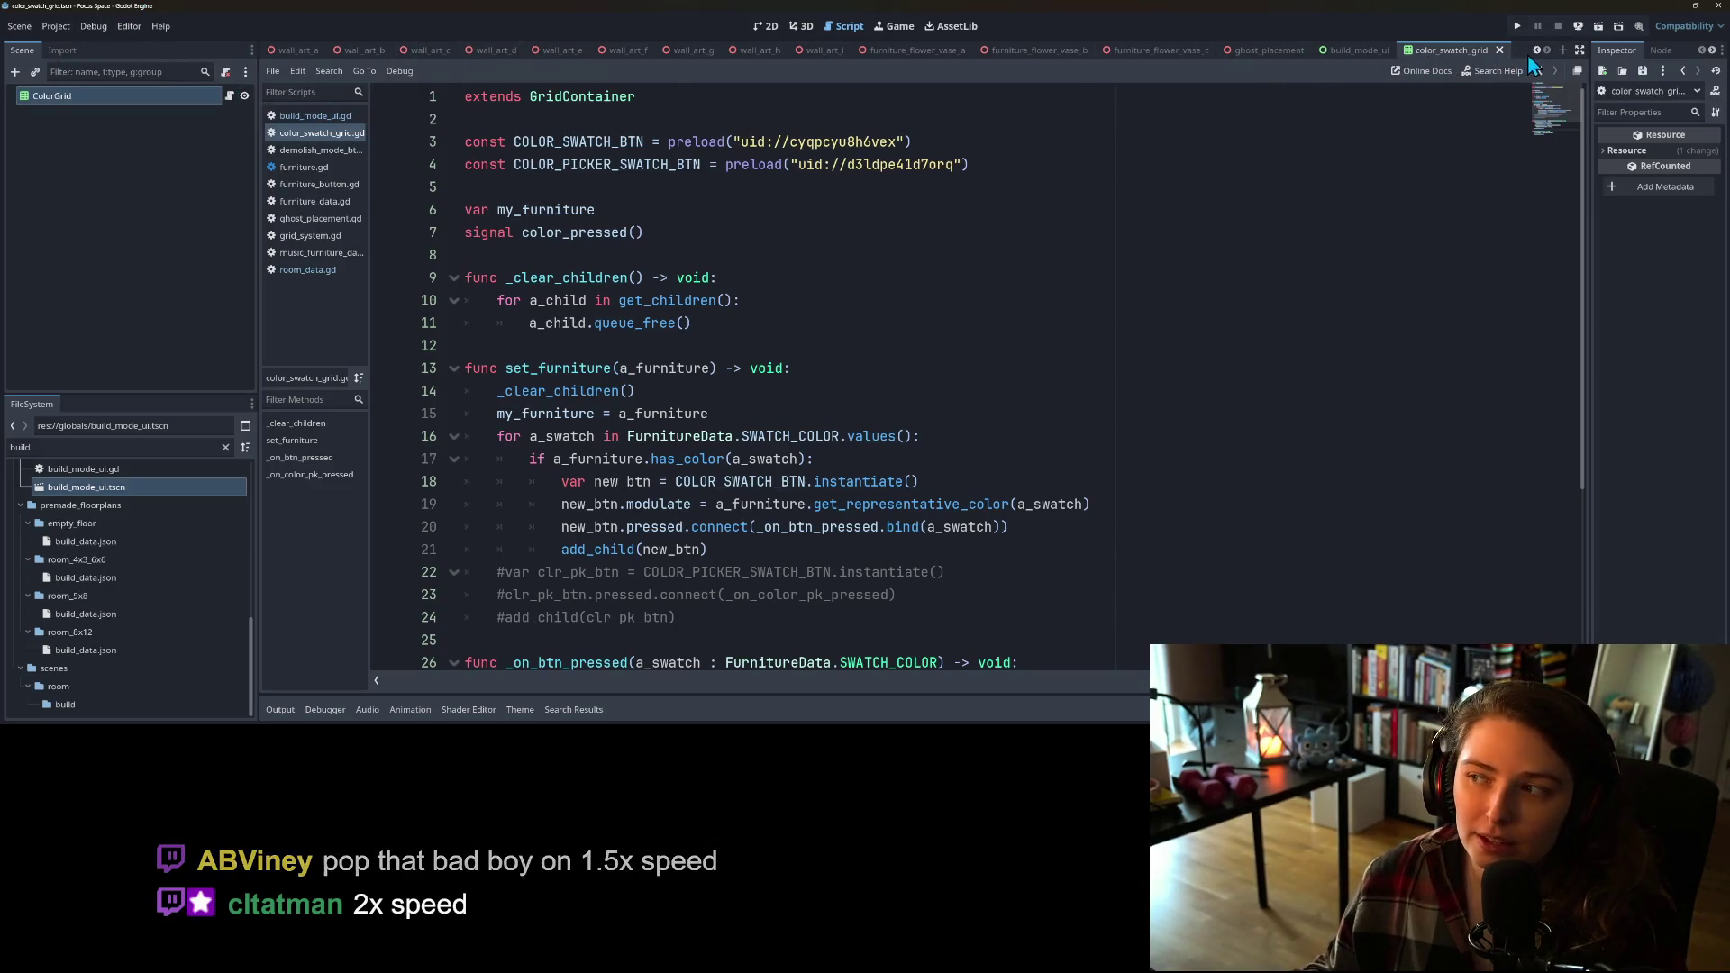
{"action": "scroll", "coordinate": [1536, 56], "scroll_direction": "up", "scroll_amount": 14}
{"action": "scroll", "coordinate": [1539, 57], "scroll_direction": "up", "scroll_amount": 10}
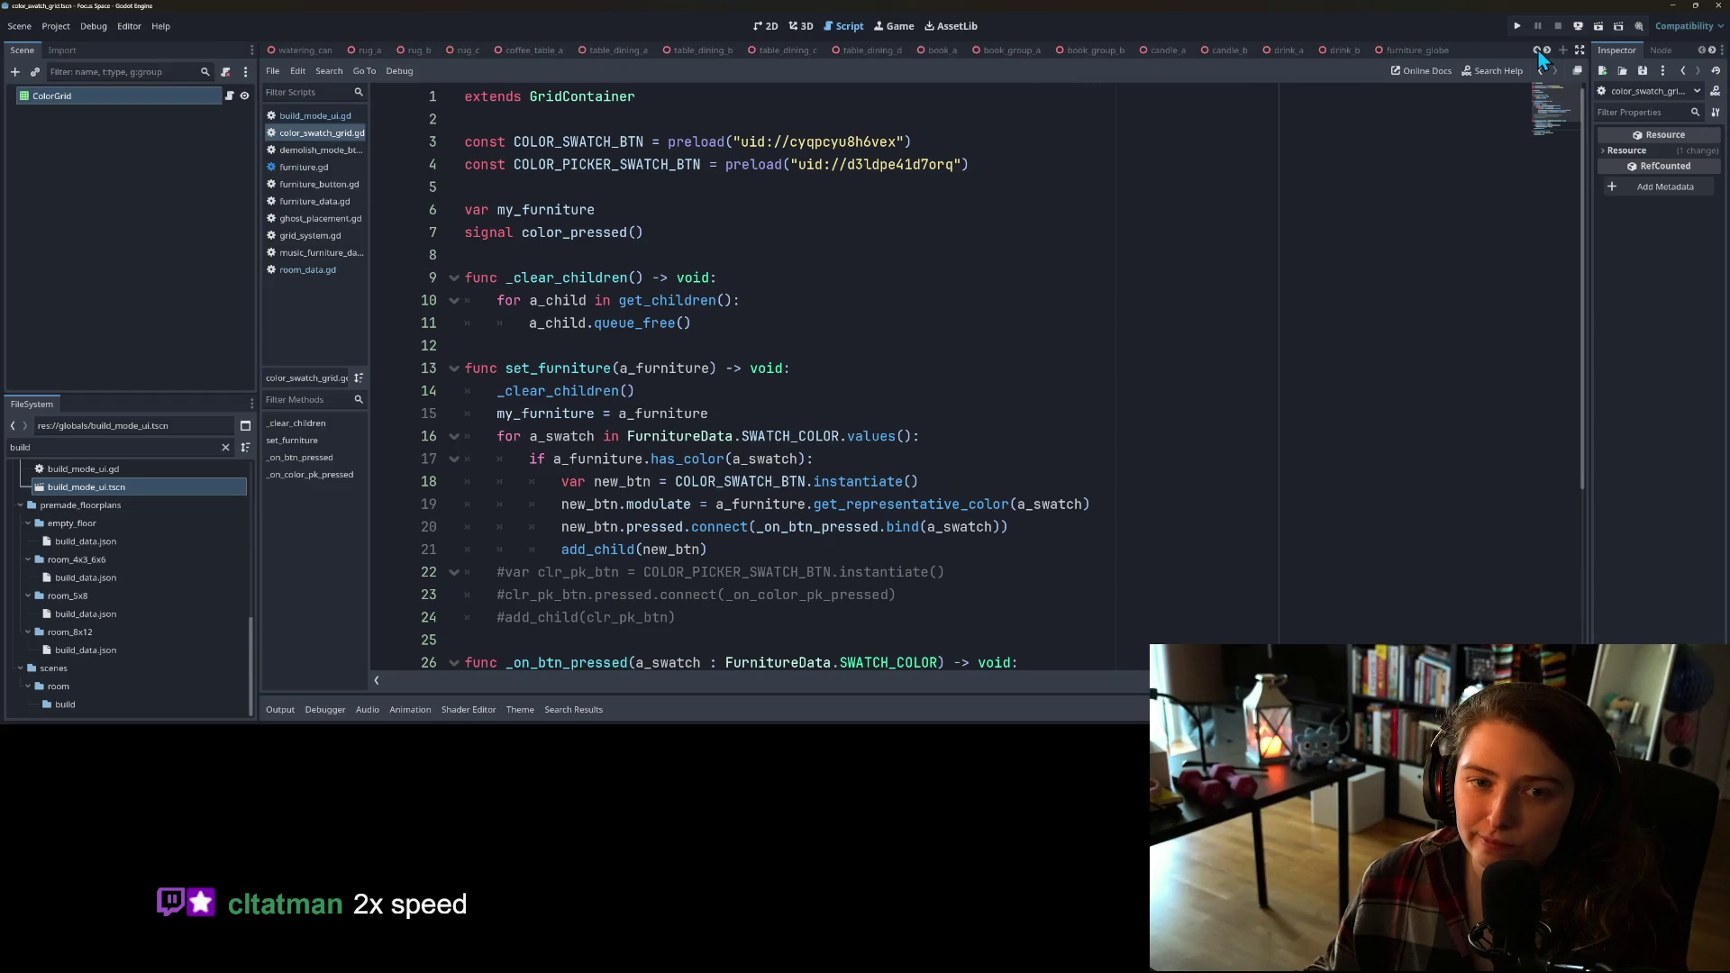
{"action": "scroll", "coordinate": [894, 54], "scroll_direction": "up", "scroll_amount": 6}
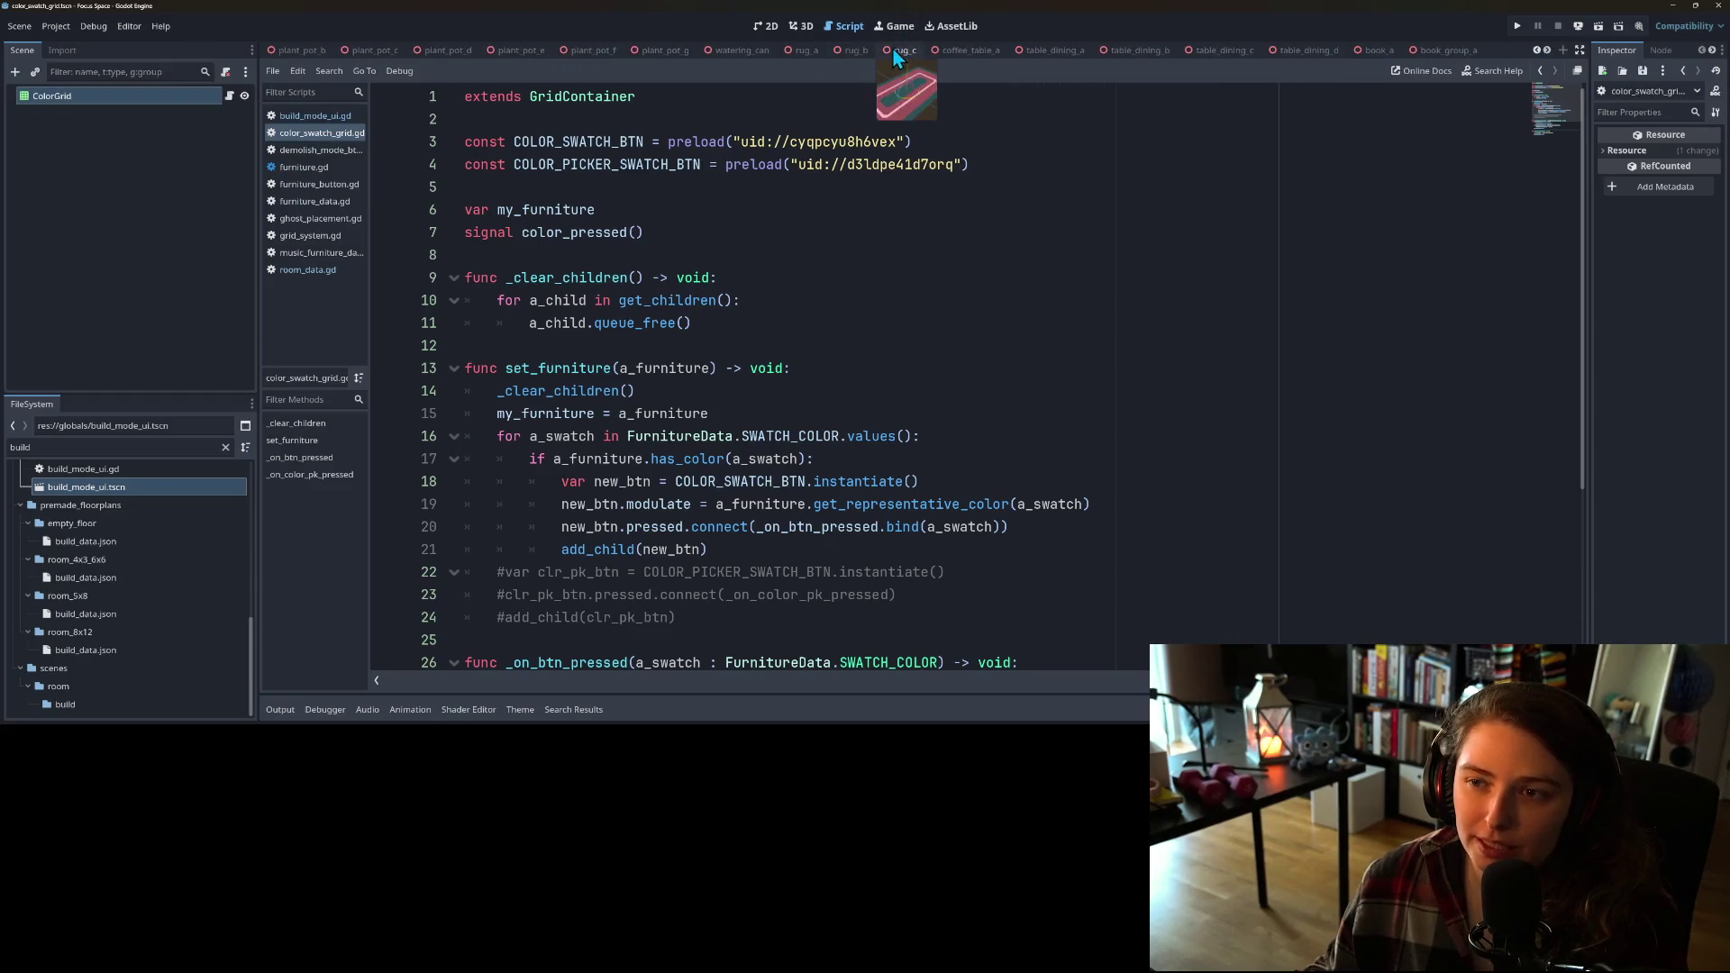
Step: Close all open scenes and scripts, filter FileSystem for 'ghost', and open ghost_placement.tscn
{"action": "right_click", "coordinate": [897, 52]}
{"action": "left_click", "coordinate": [728, 250]}
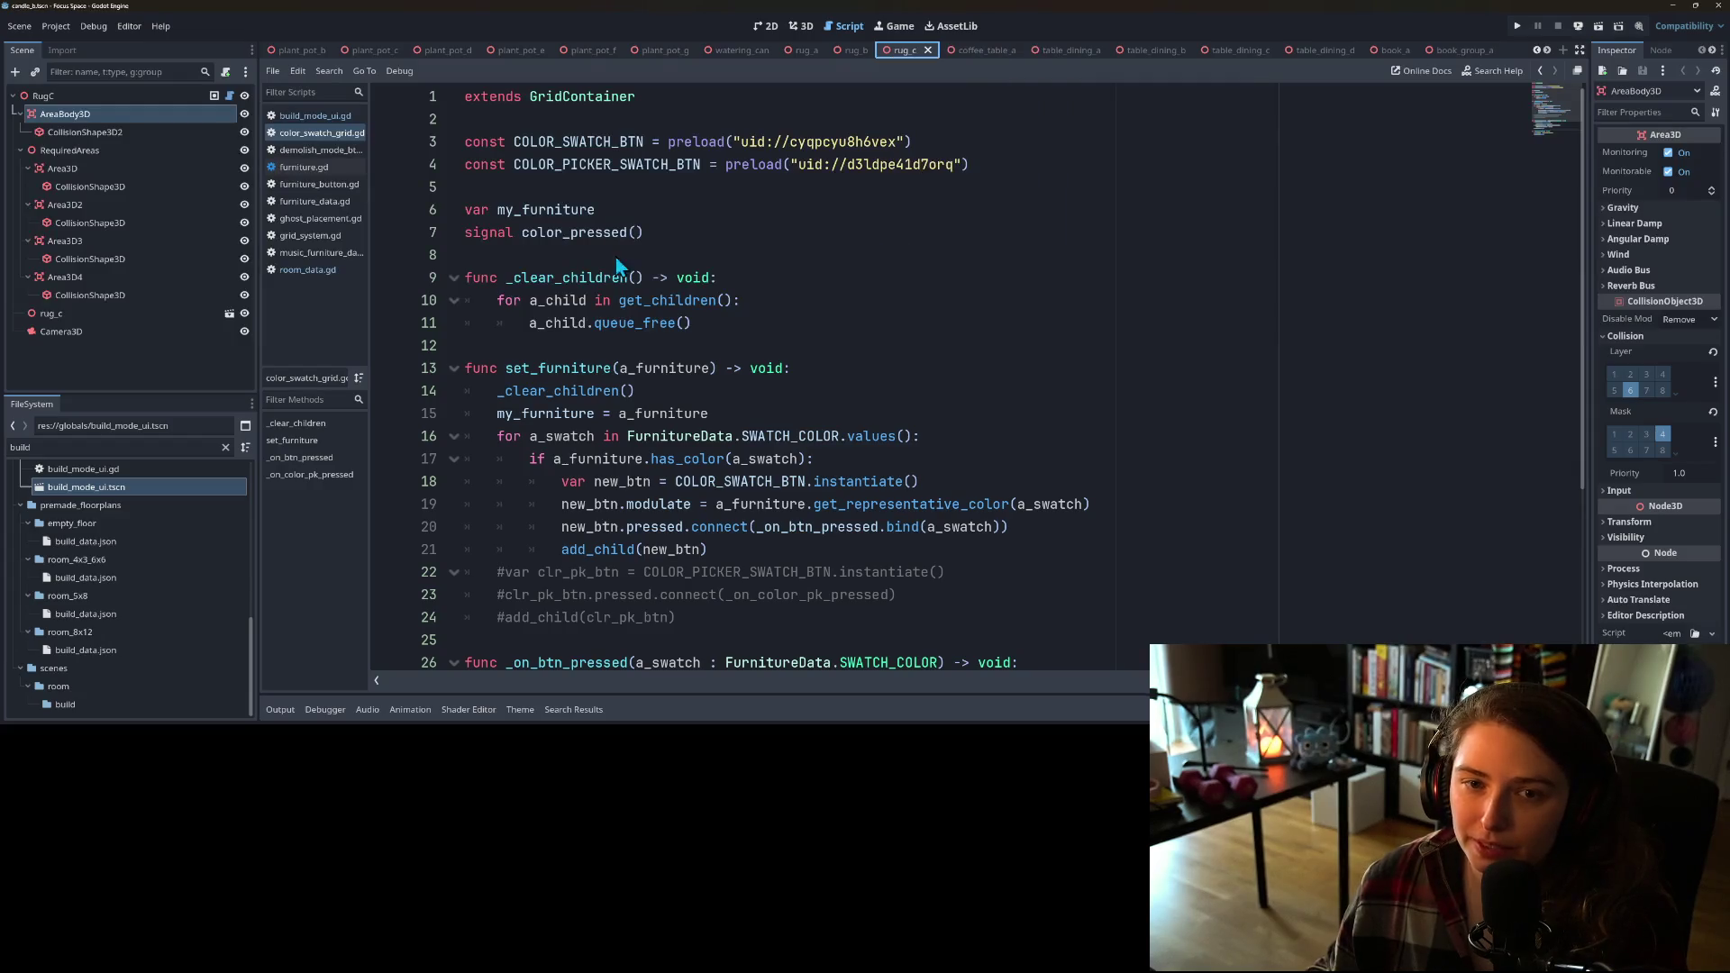
{"action": "right_click", "coordinate": [315, 218]}
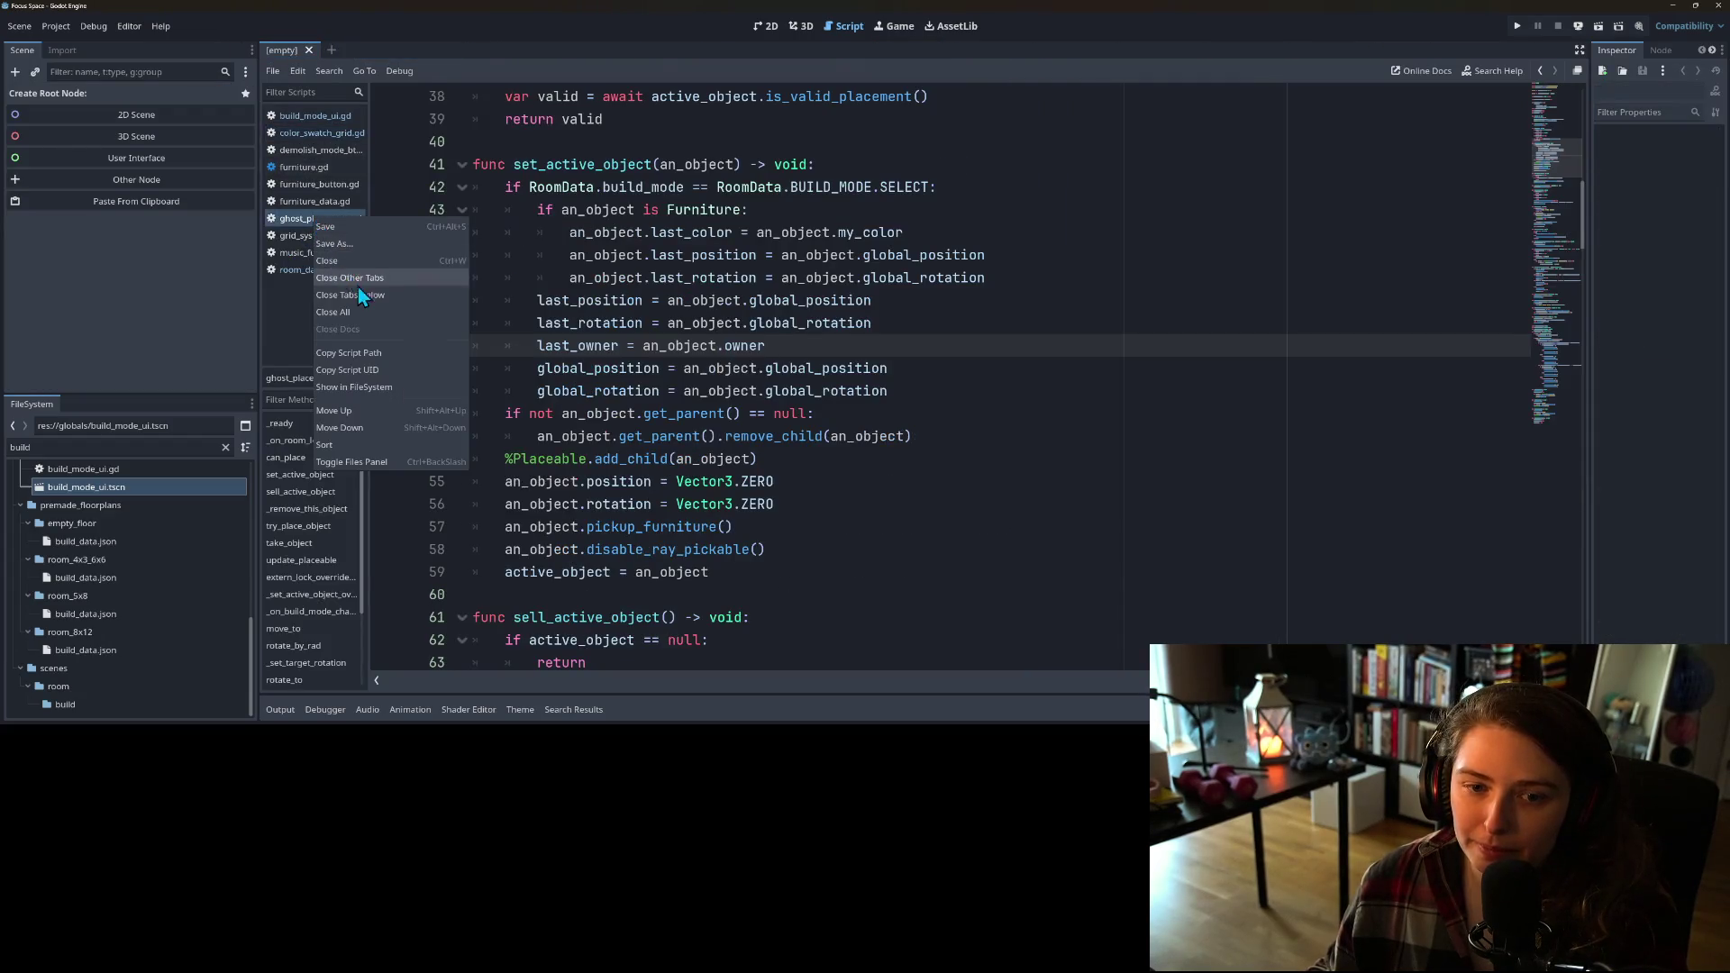
{"action": "left_click", "coordinate": [355, 308]}
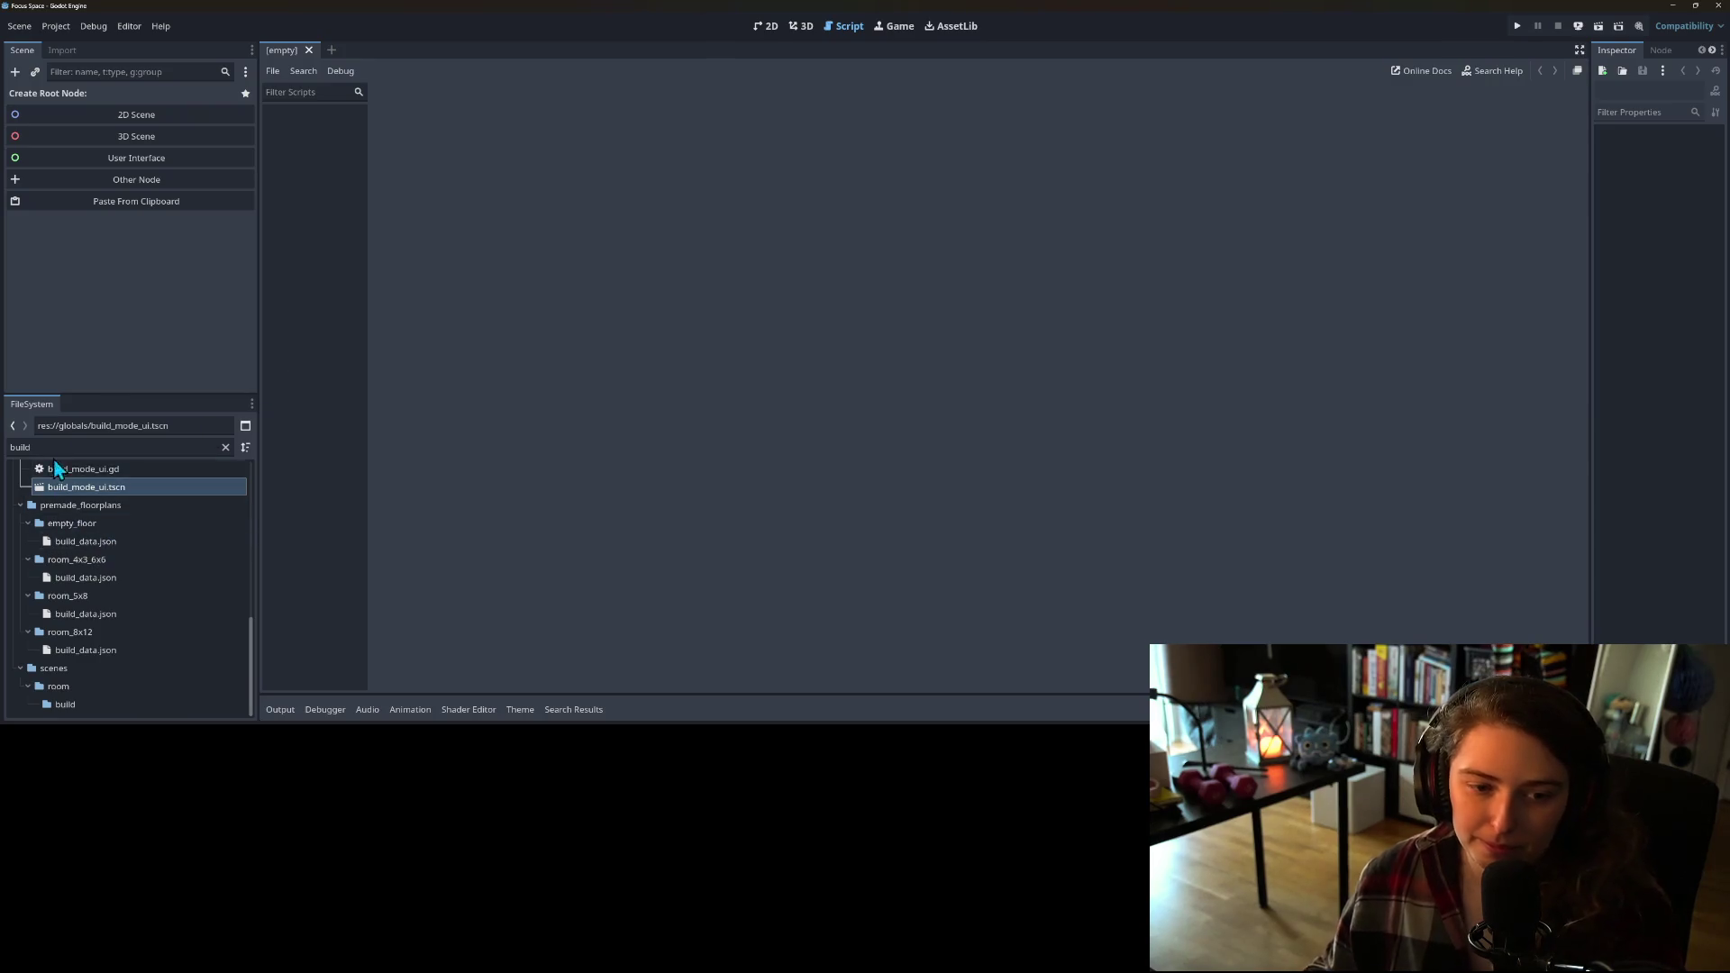
{"action": "left_click", "coordinate": [226, 446]}
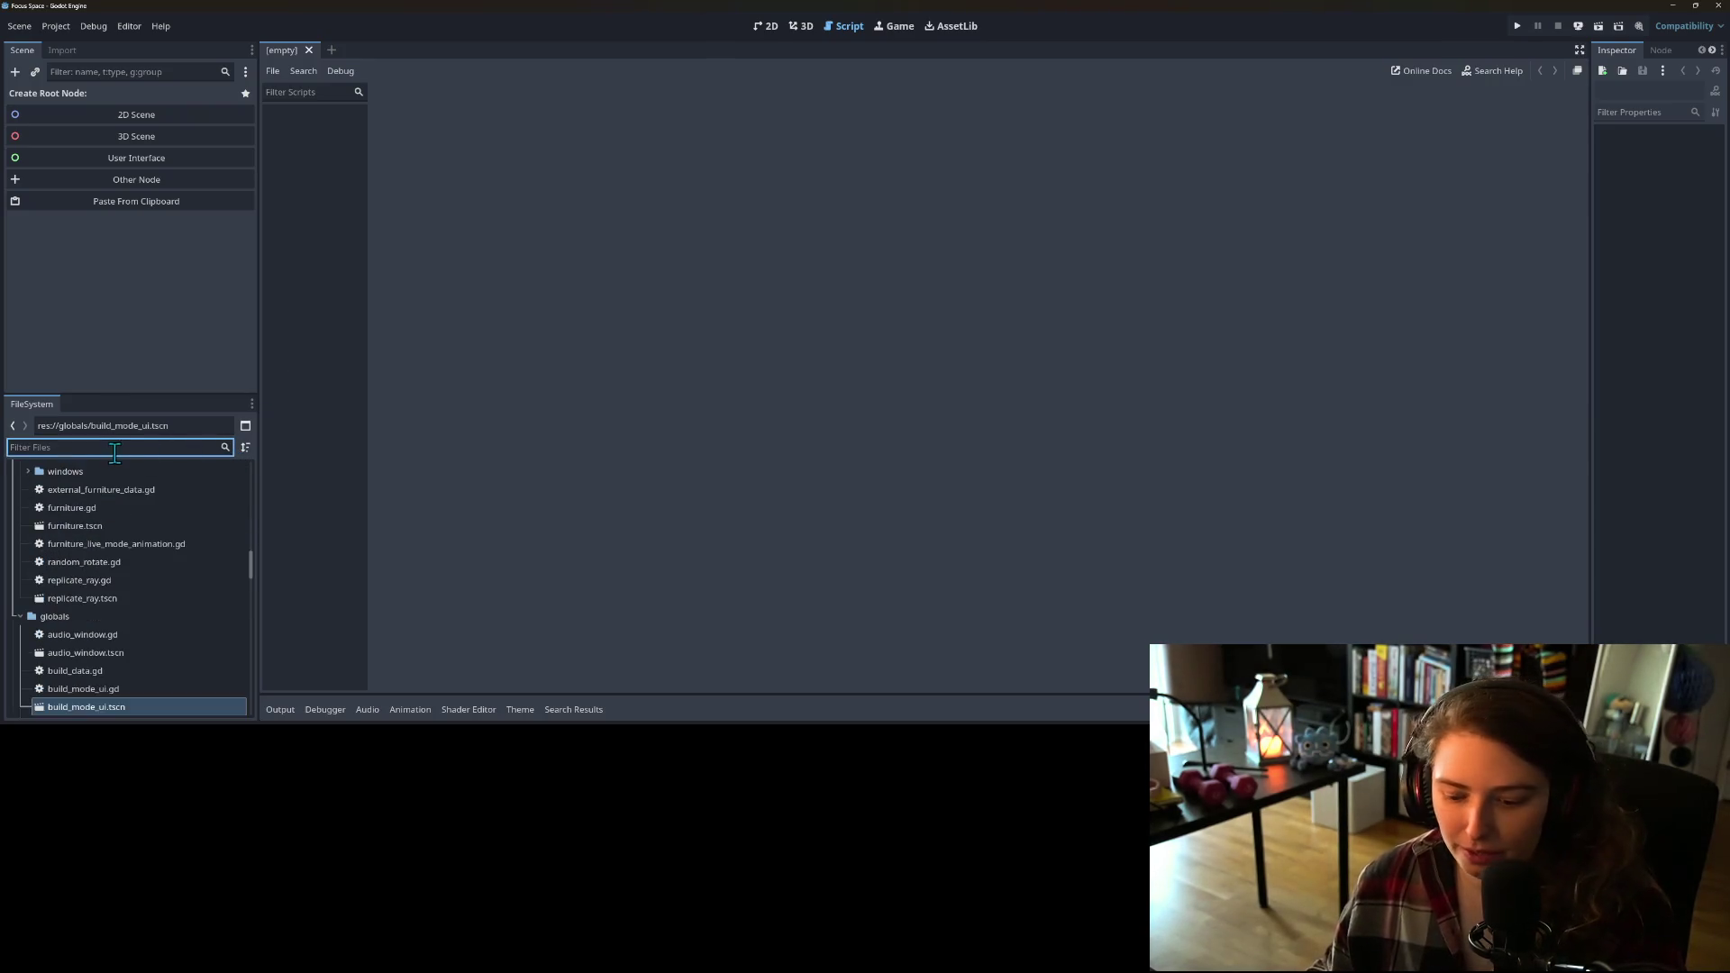
{"action": "type", "text": "gh"}
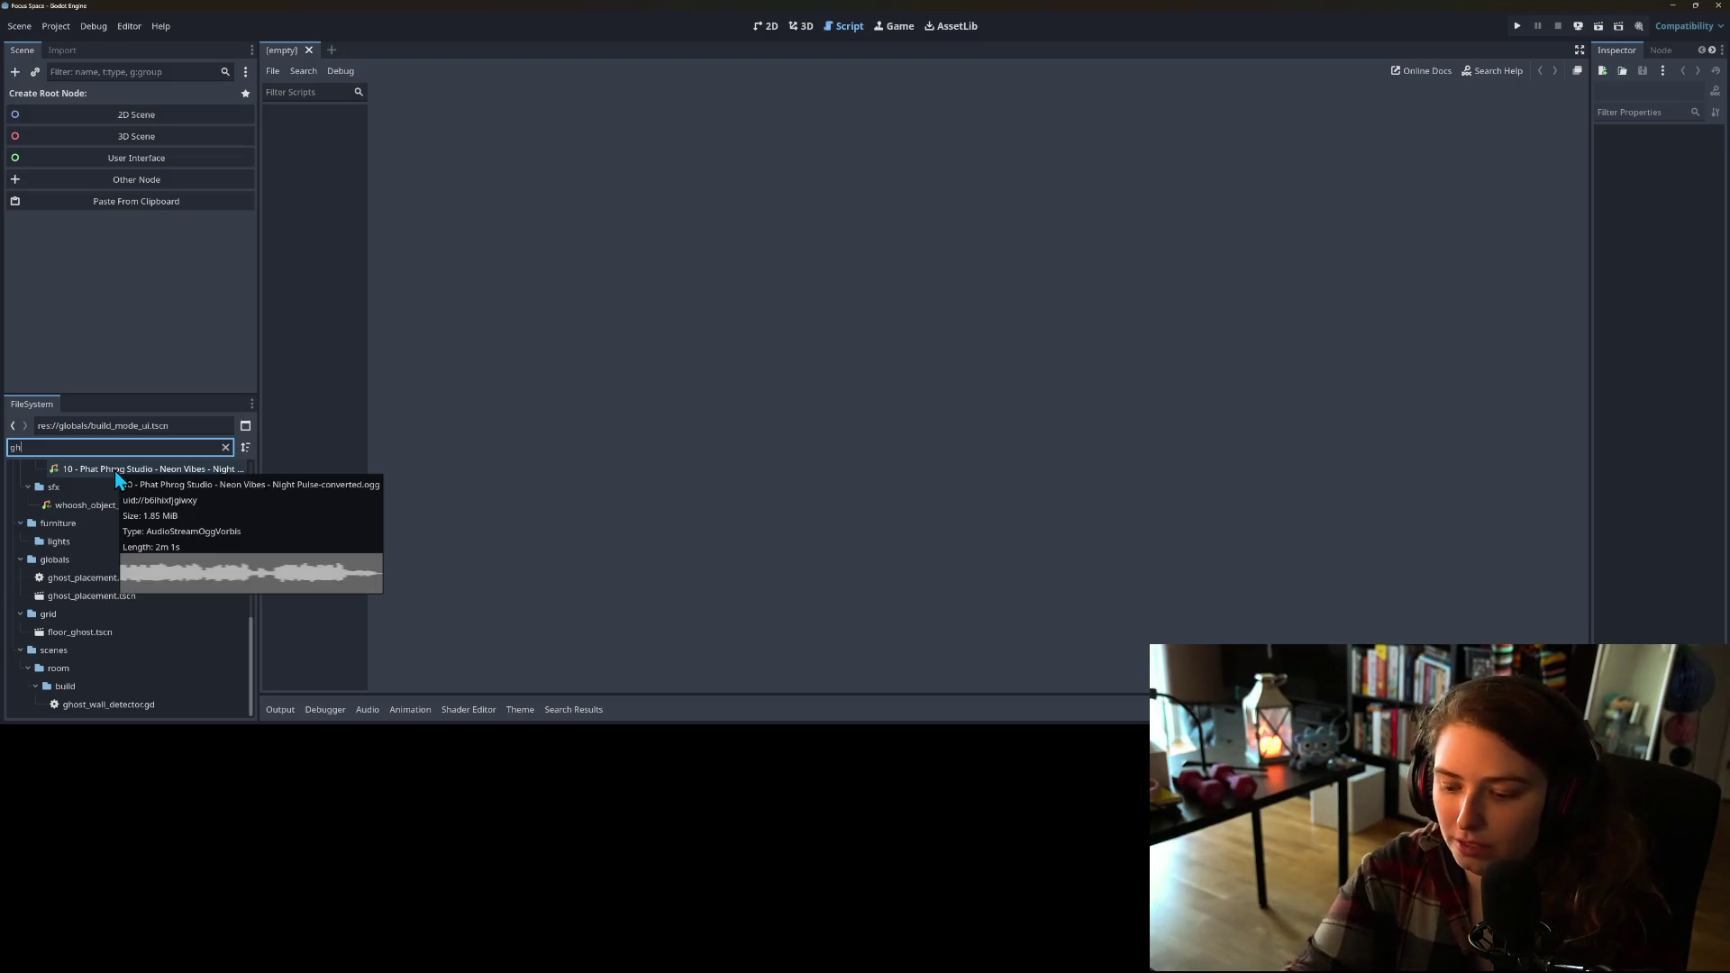
{"action": "type", "text": "ost"}
{"action": "double_click", "coordinate": [105, 598]}
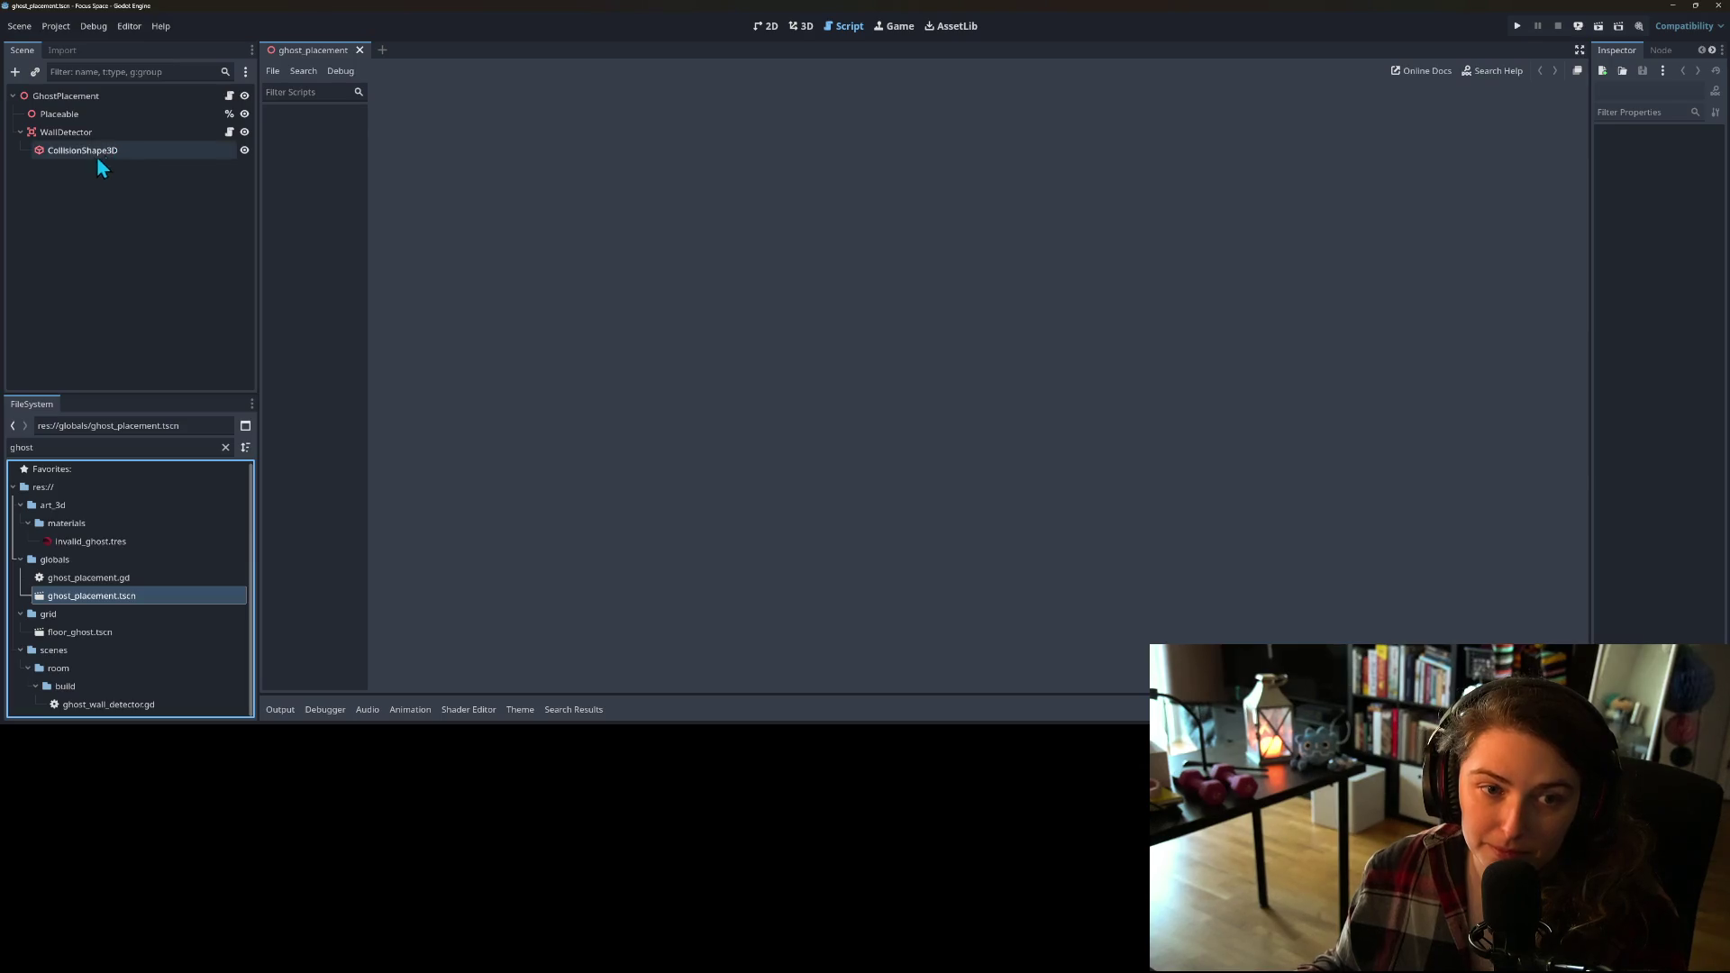
Step: Set the WallDetector CollisionShape3D cylinder radius to 1.0 in the 3D view
{"action": "left_click", "coordinate": [74, 150]}
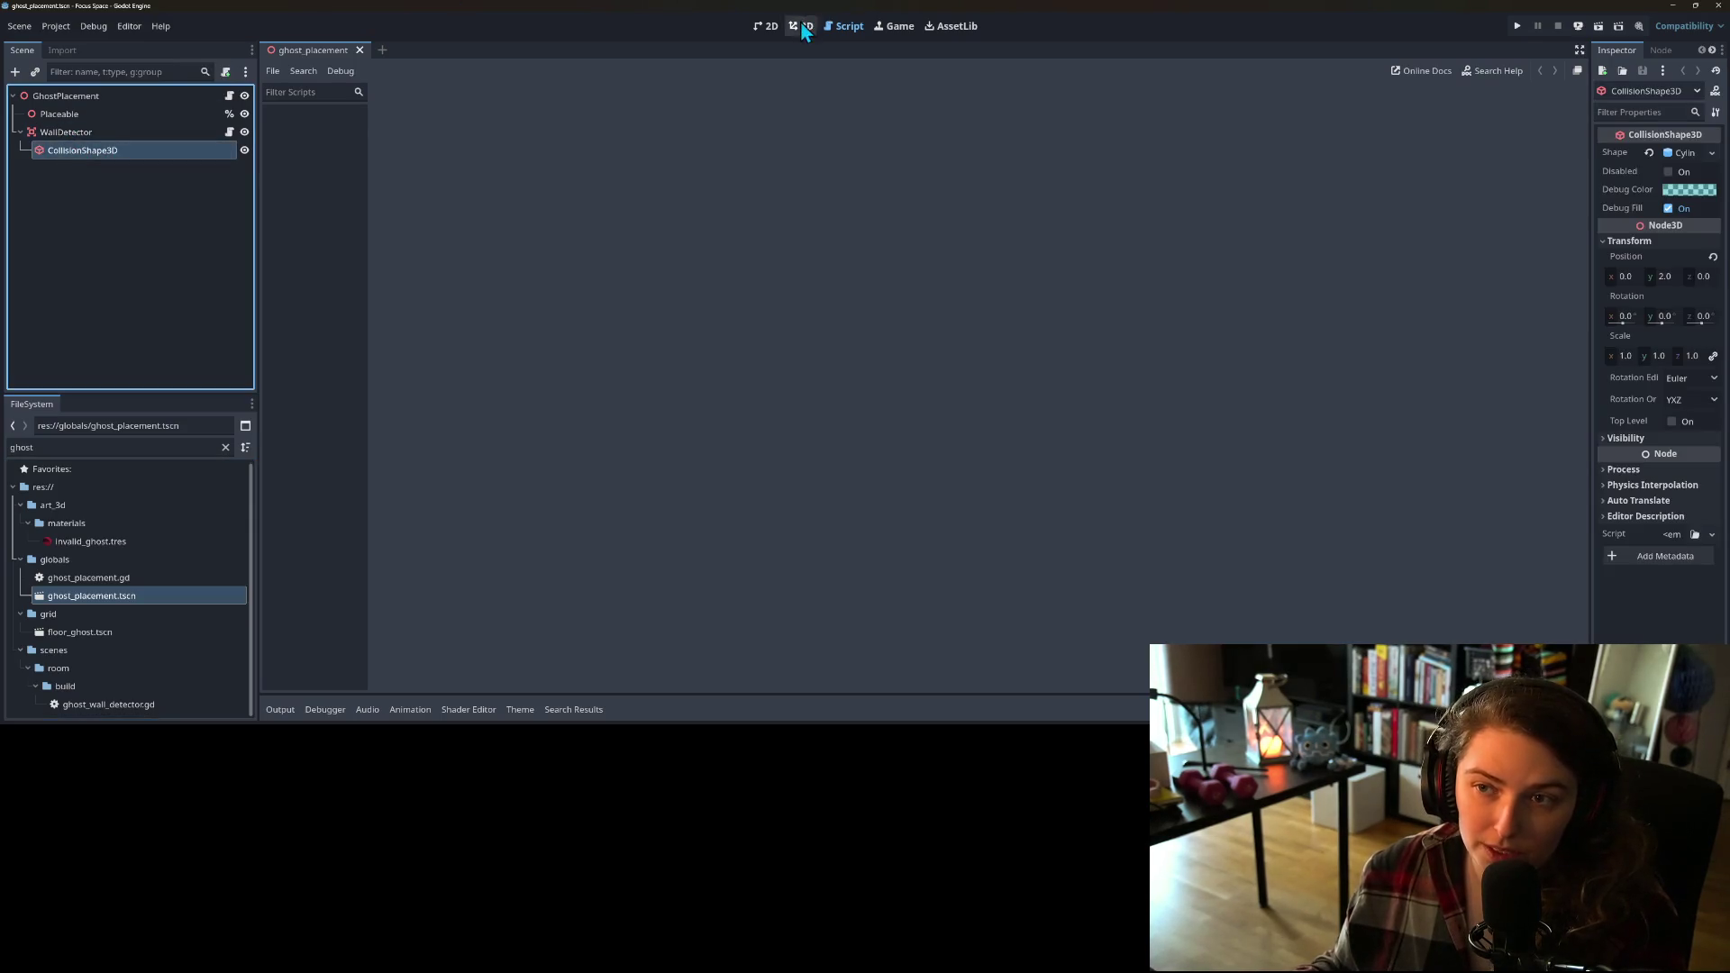
{"action": "left_click", "coordinate": [801, 25]}
{"action": "scroll", "coordinate": [1016, 483], "scroll_direction": "down", "scroll_amount": 3}
{"action": "mouse_move", "coordinate": [988, 475]}
{"action": "left_mouse_down"}
{"action": "mouse_move", "coordinate": [822, 455]}
{"action": "mouse_move", "coordinate": [969, 488]}
{"action": "mouse_move", "coordinate": [1076, 440]}
{"action": "mouse_move", "coordinate": [1151, 454]}
{"action": "left_mouse_up"}
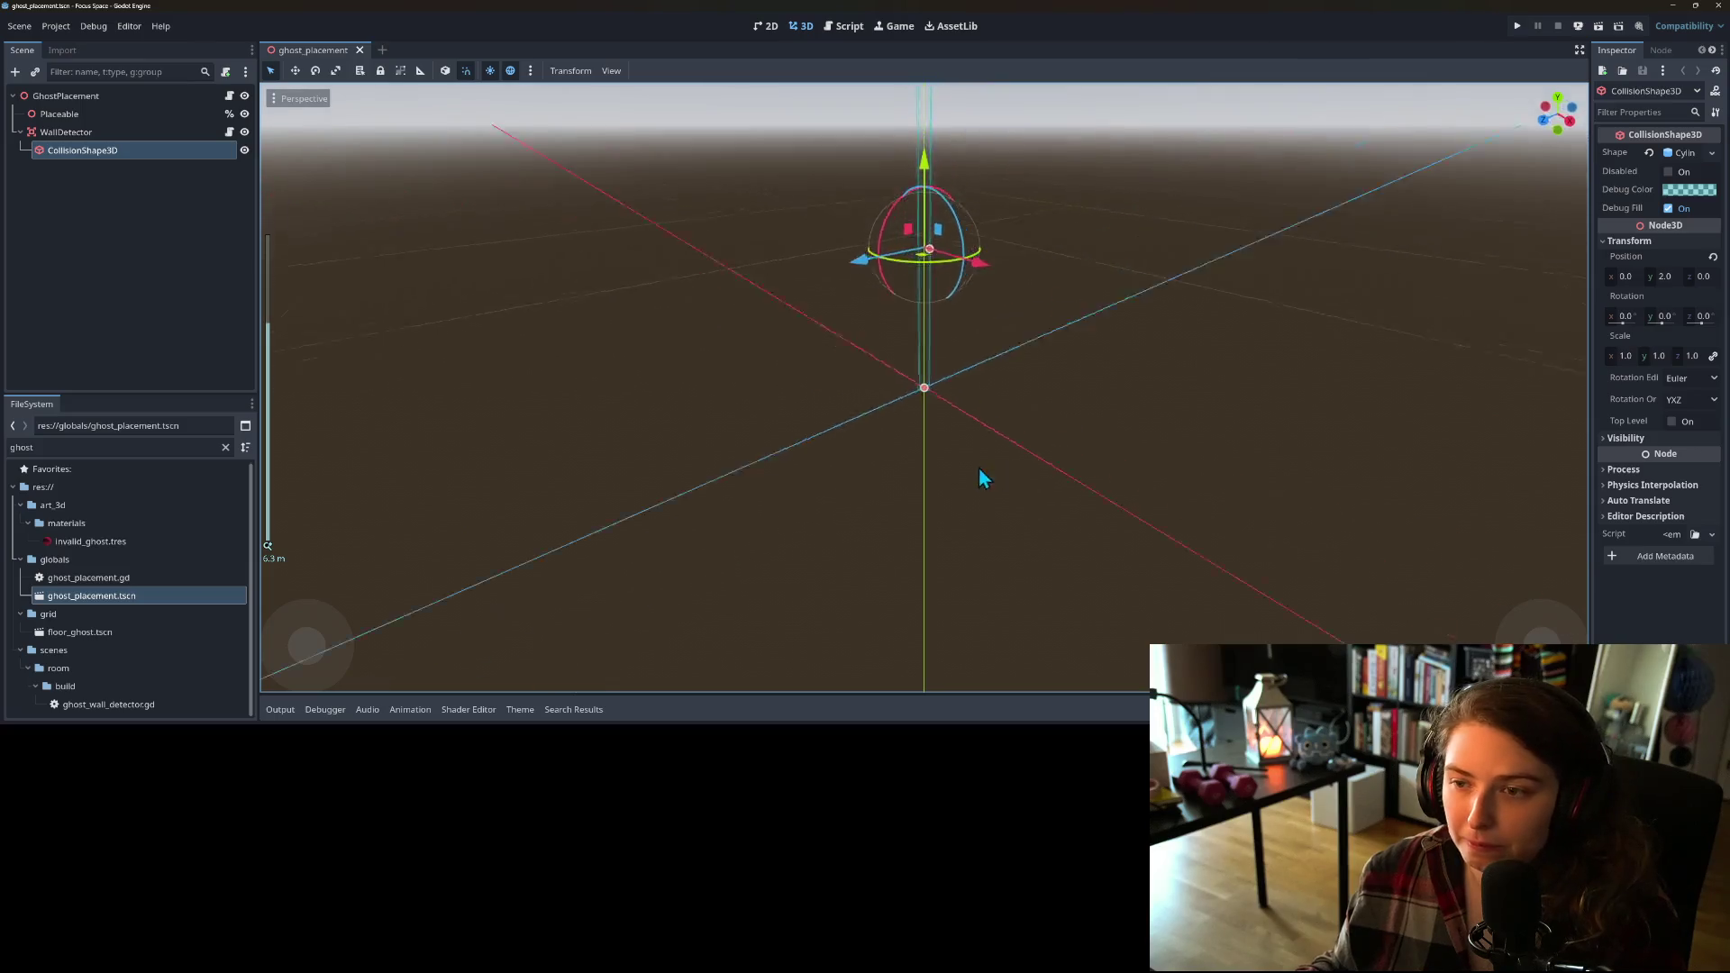
{"action": "scroll", "coordinate": [970, 488], "scroll_direction": "up", "scroll_amount": 6}
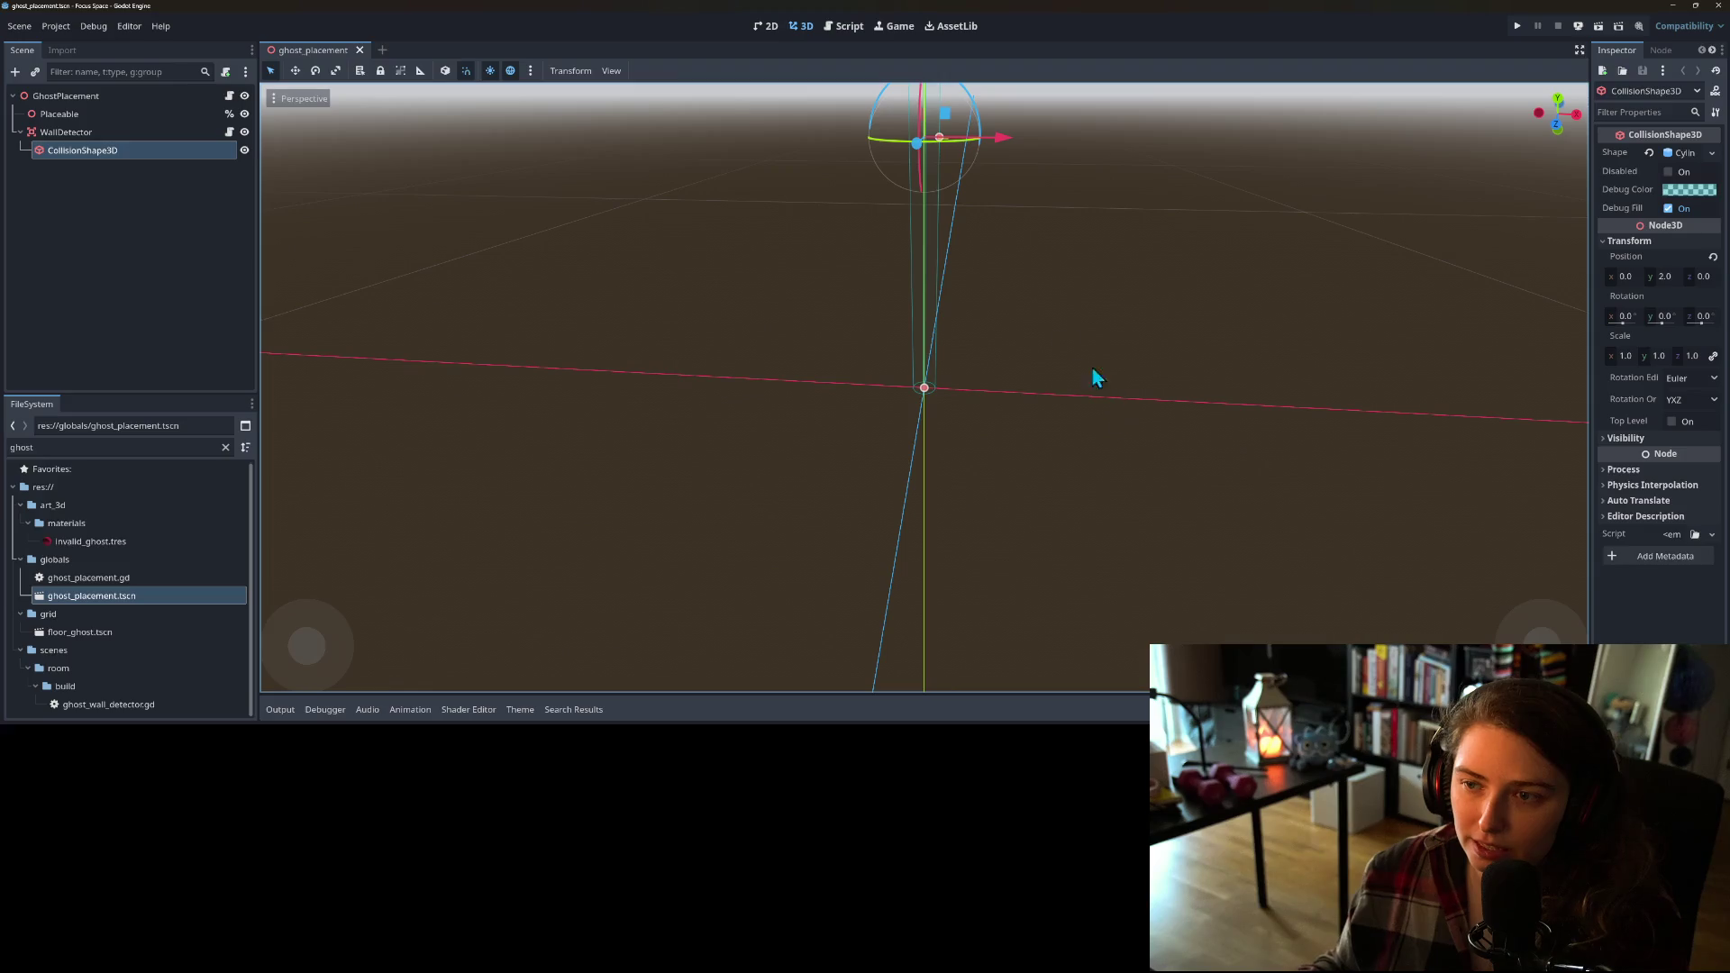
{"action": "left_click_drag", "start_coordinate": [939, 142], "coordinate": [929, 142]}
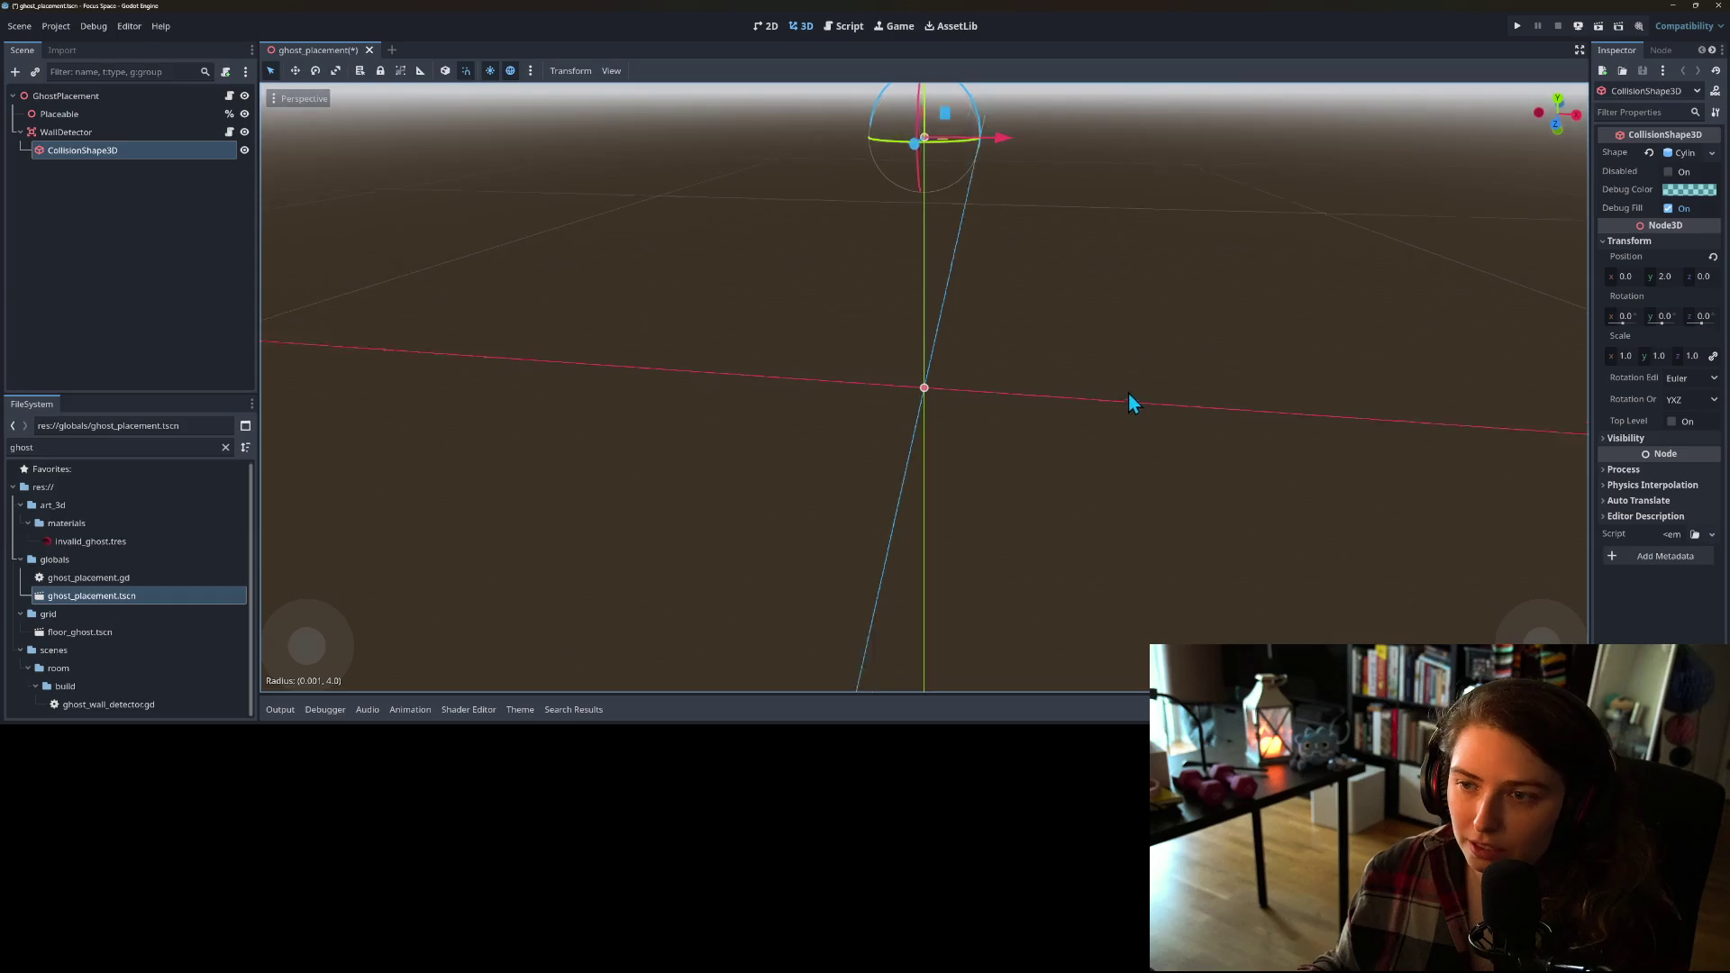
{"action": "left_click_drag", "start_coordinate": [1132, 391], "coordinate": [982, 393]}
{"action": "scroll", "coordinate": [937, 252], "scroll_direction": "down", "scroll_amount": 2}
{"action": "left_click_drag", "start_coordinate": [937, 243], "coordinate": [975, 235]}
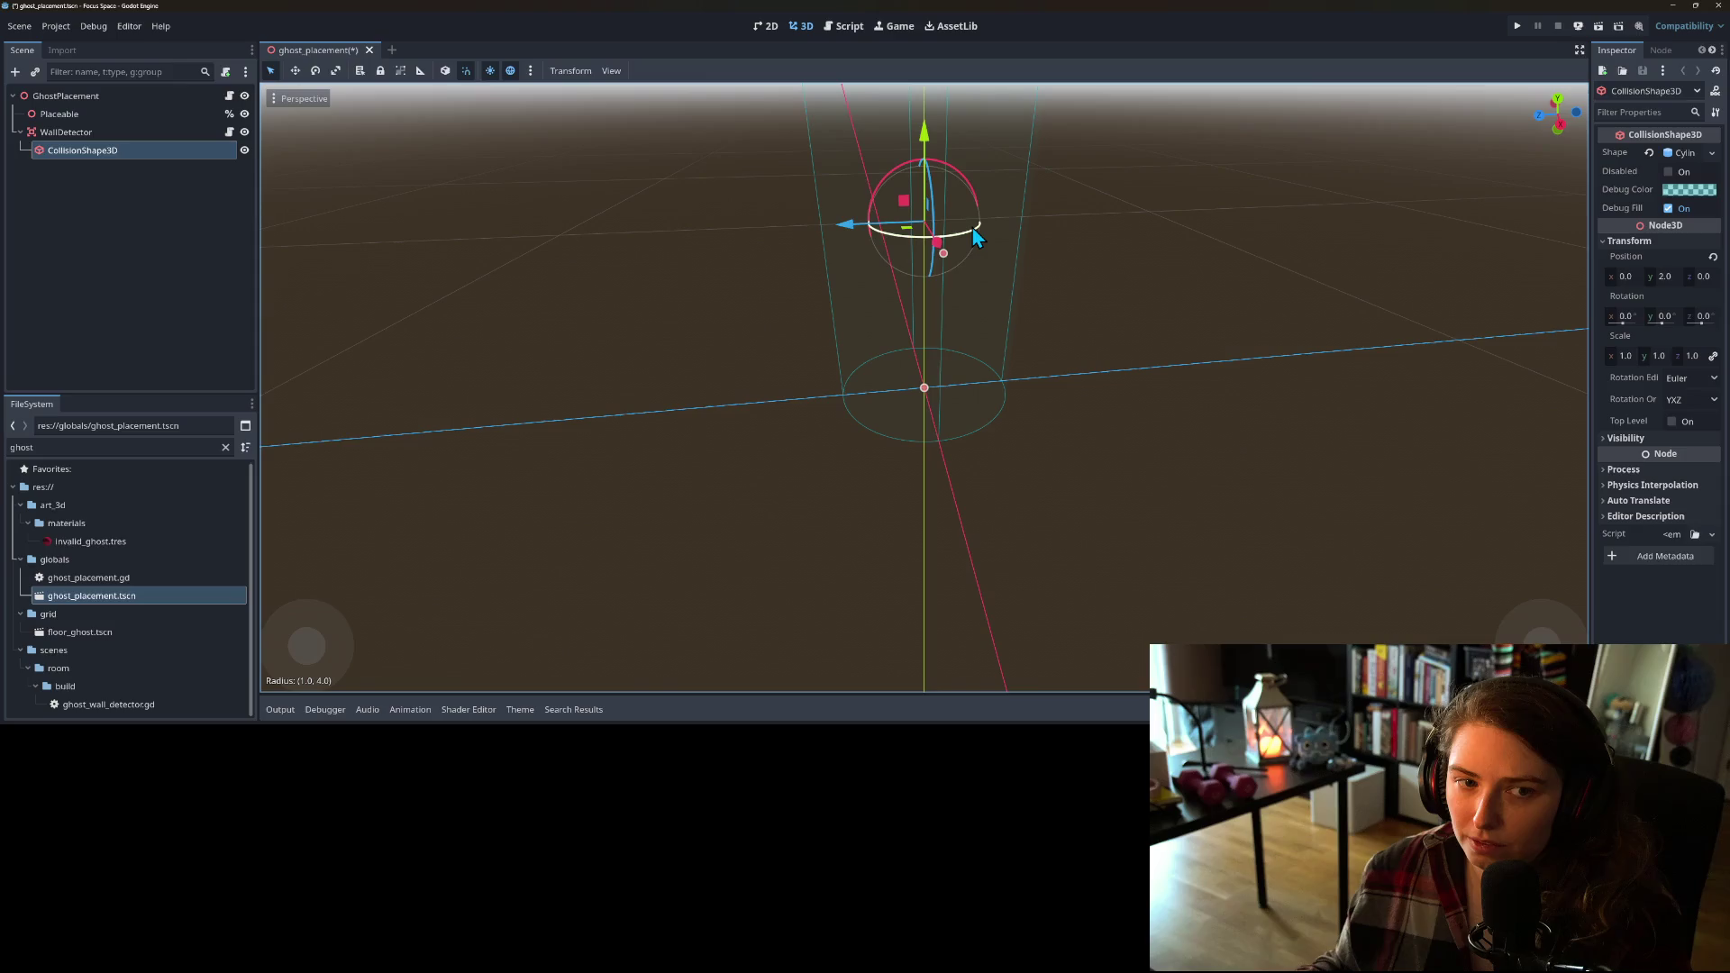
Step: Save the scene, enable Debug > Visible Collision Shapes, and run the game
{"action": "key", "text": "ctrl+s"}
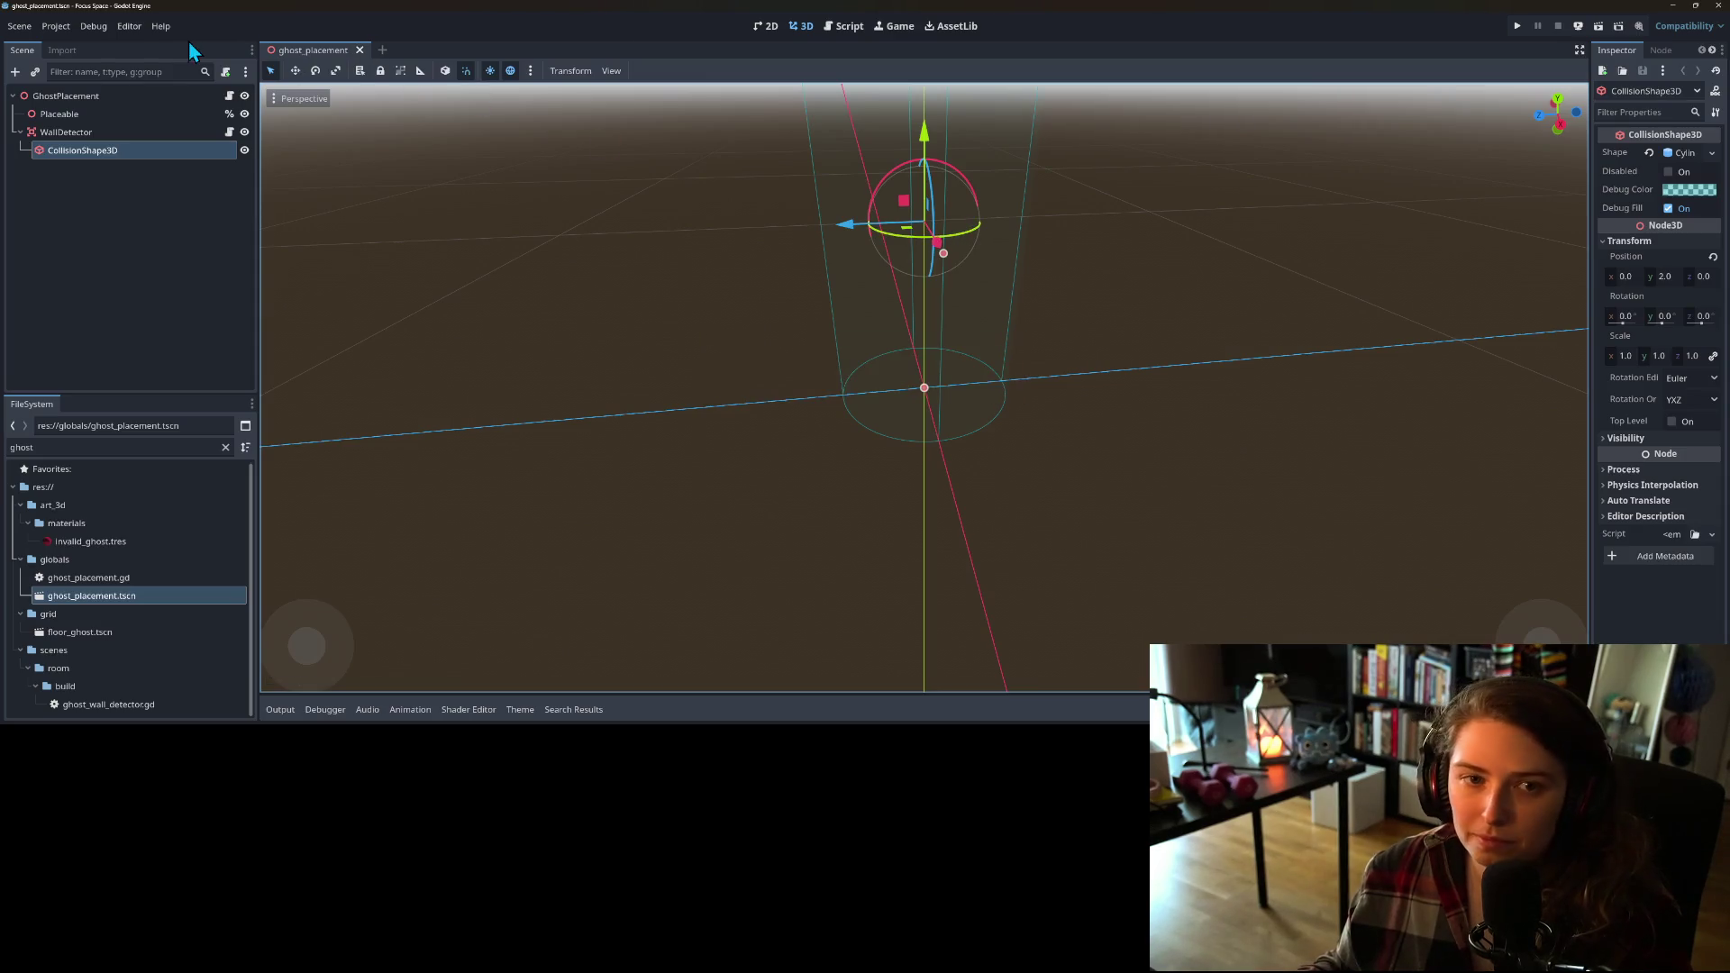
{"action": "left_click", "coordinate": [98, 27]}
{"action": "left_click", "coordinate": [135, 85]}
{"action": "left_click", "coordinate": [1517, 27]}
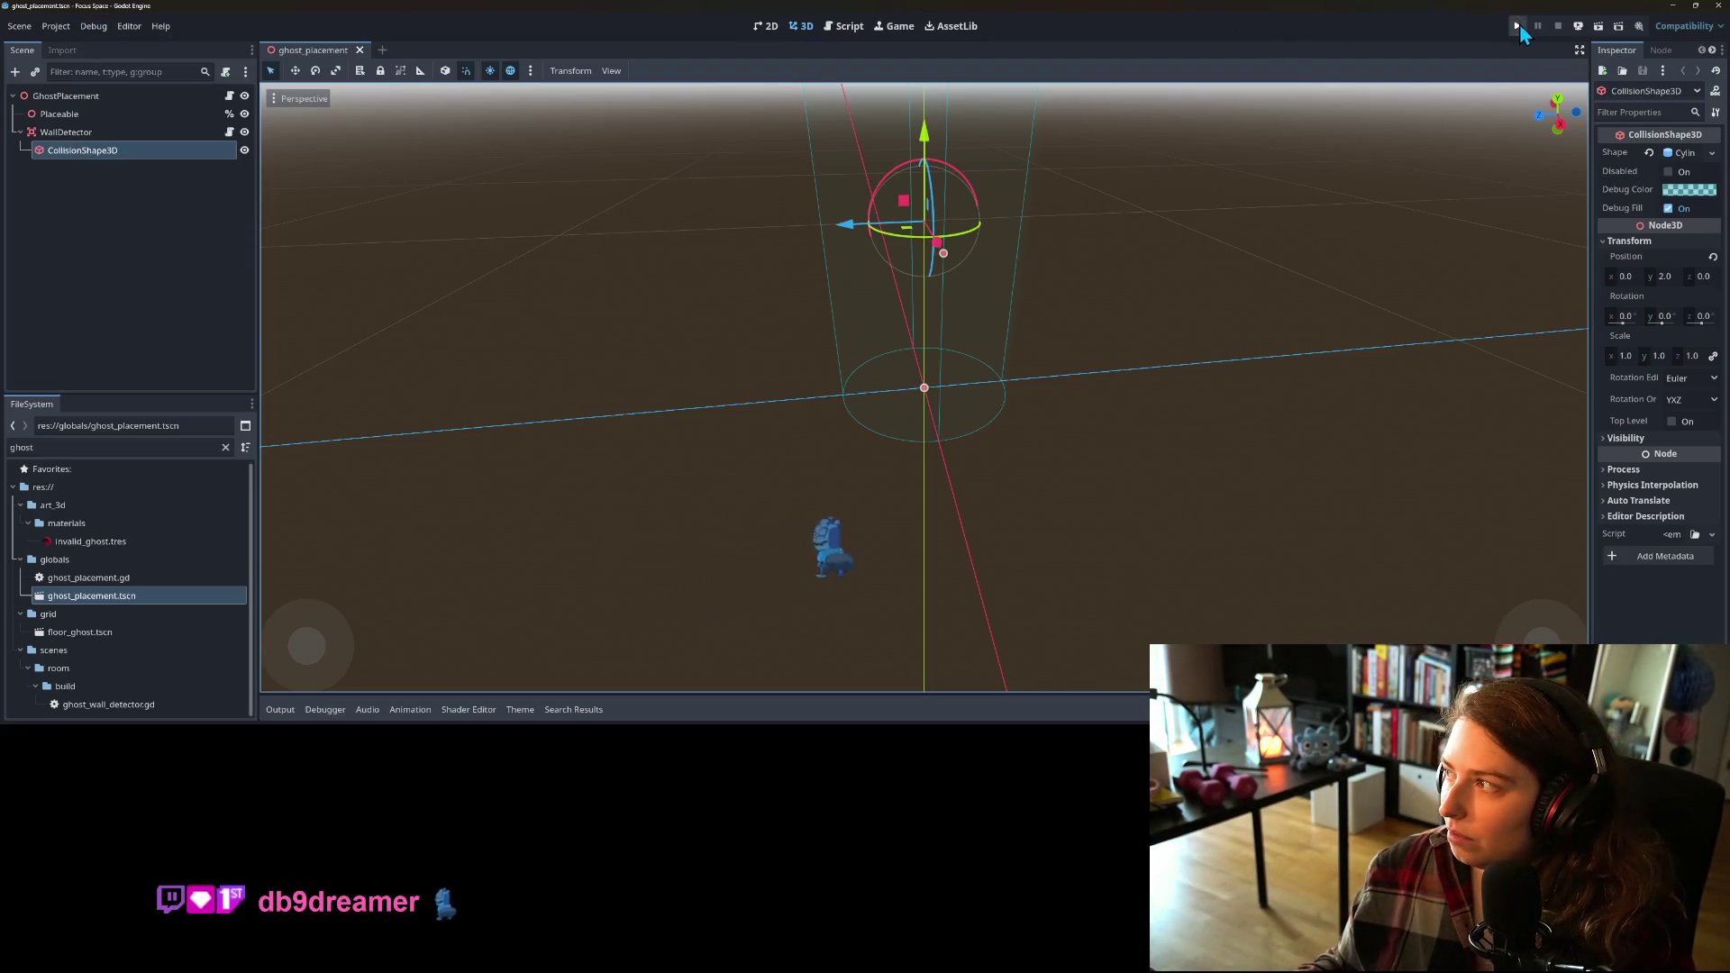
{"action": "left_click", "coordinate": [1518, 27]}
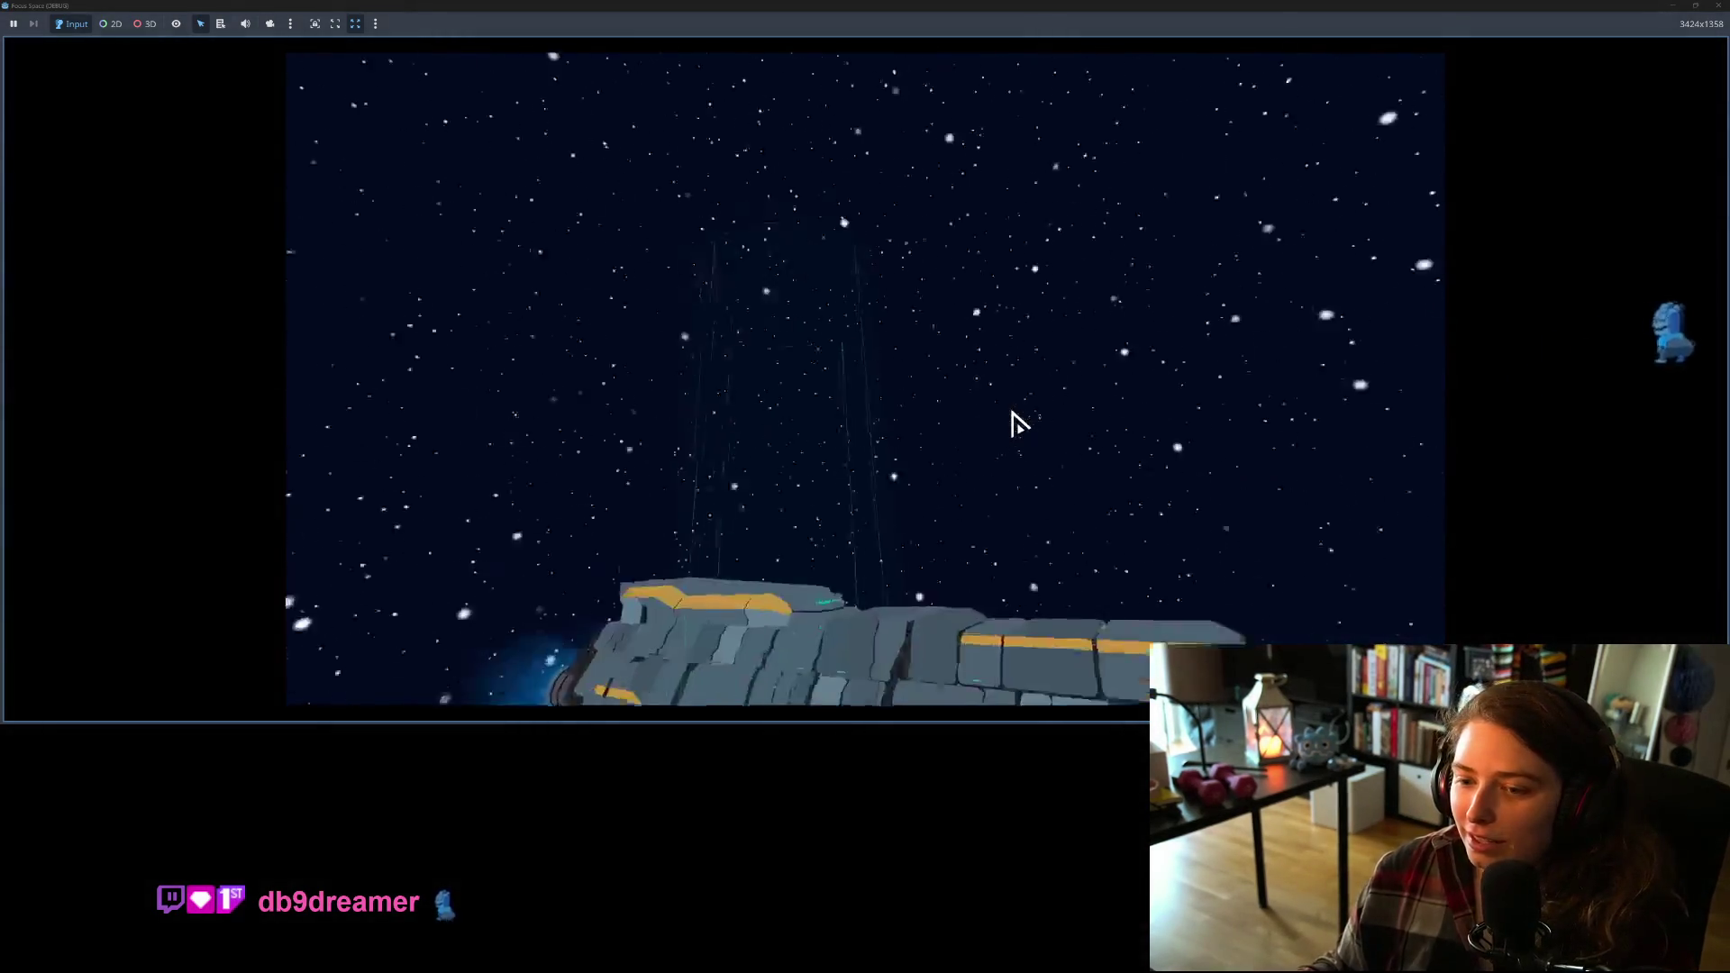
Step: Start the game, open a saved room, and pick the tree of life from the wall art items
{"action": "left_click", "coordinate": [888, 566]}
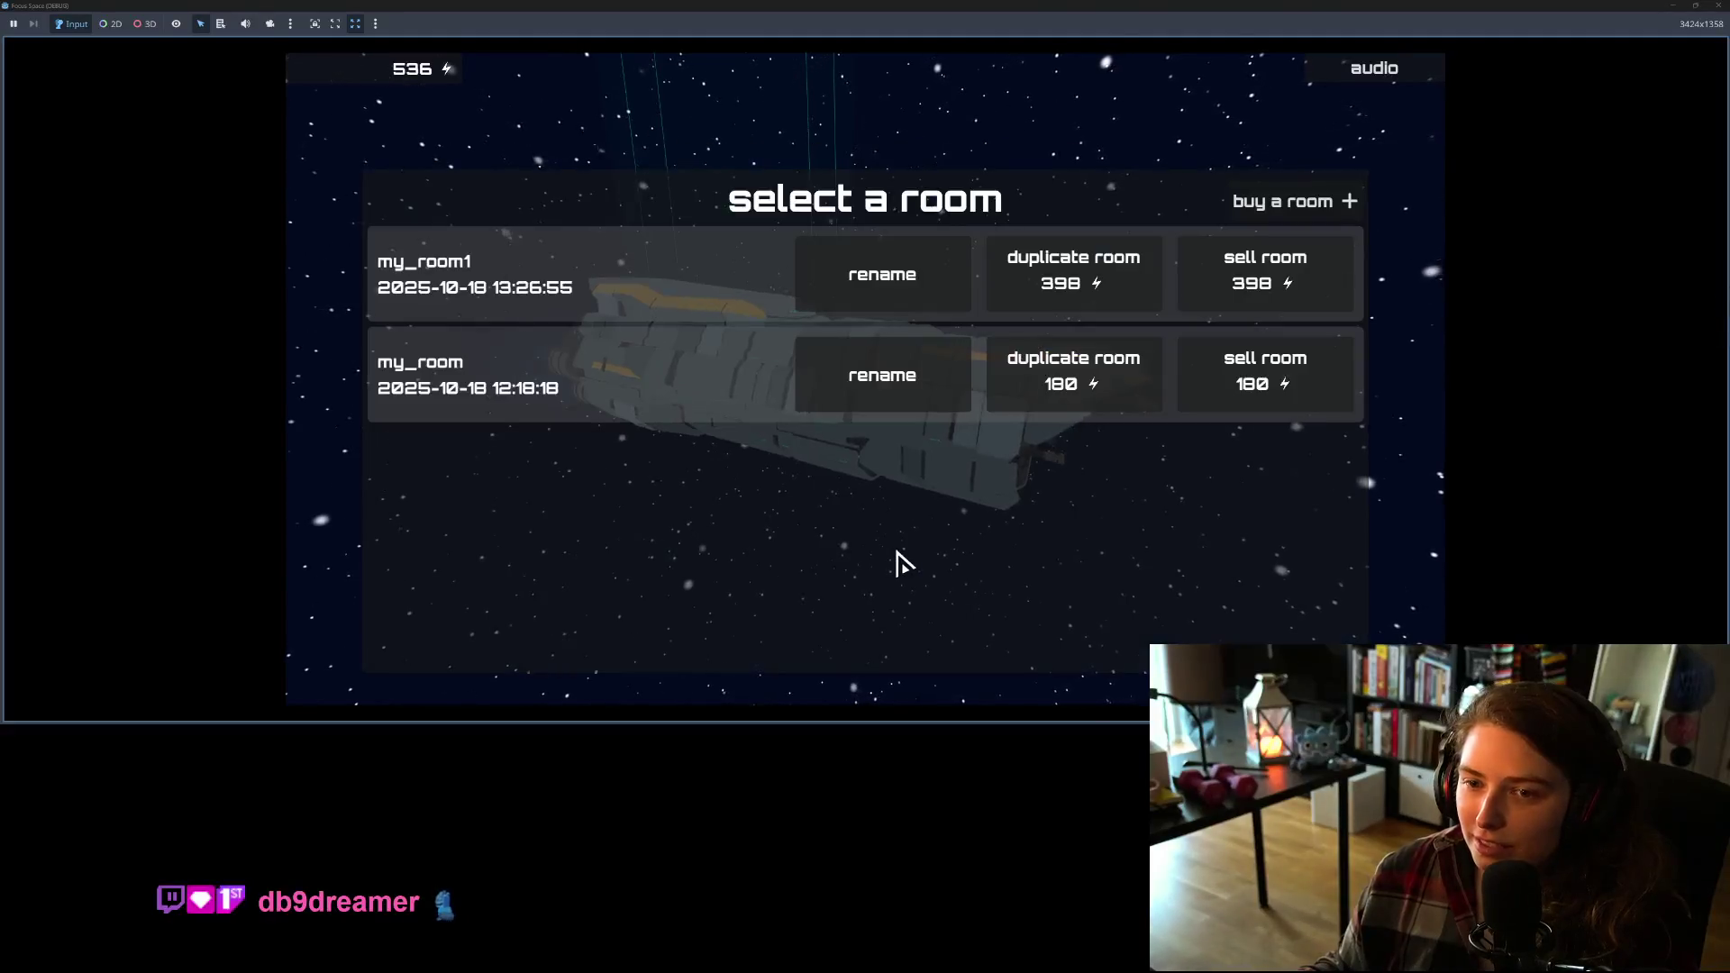
{"action": "left_click", "coordinate": [643, 347]}
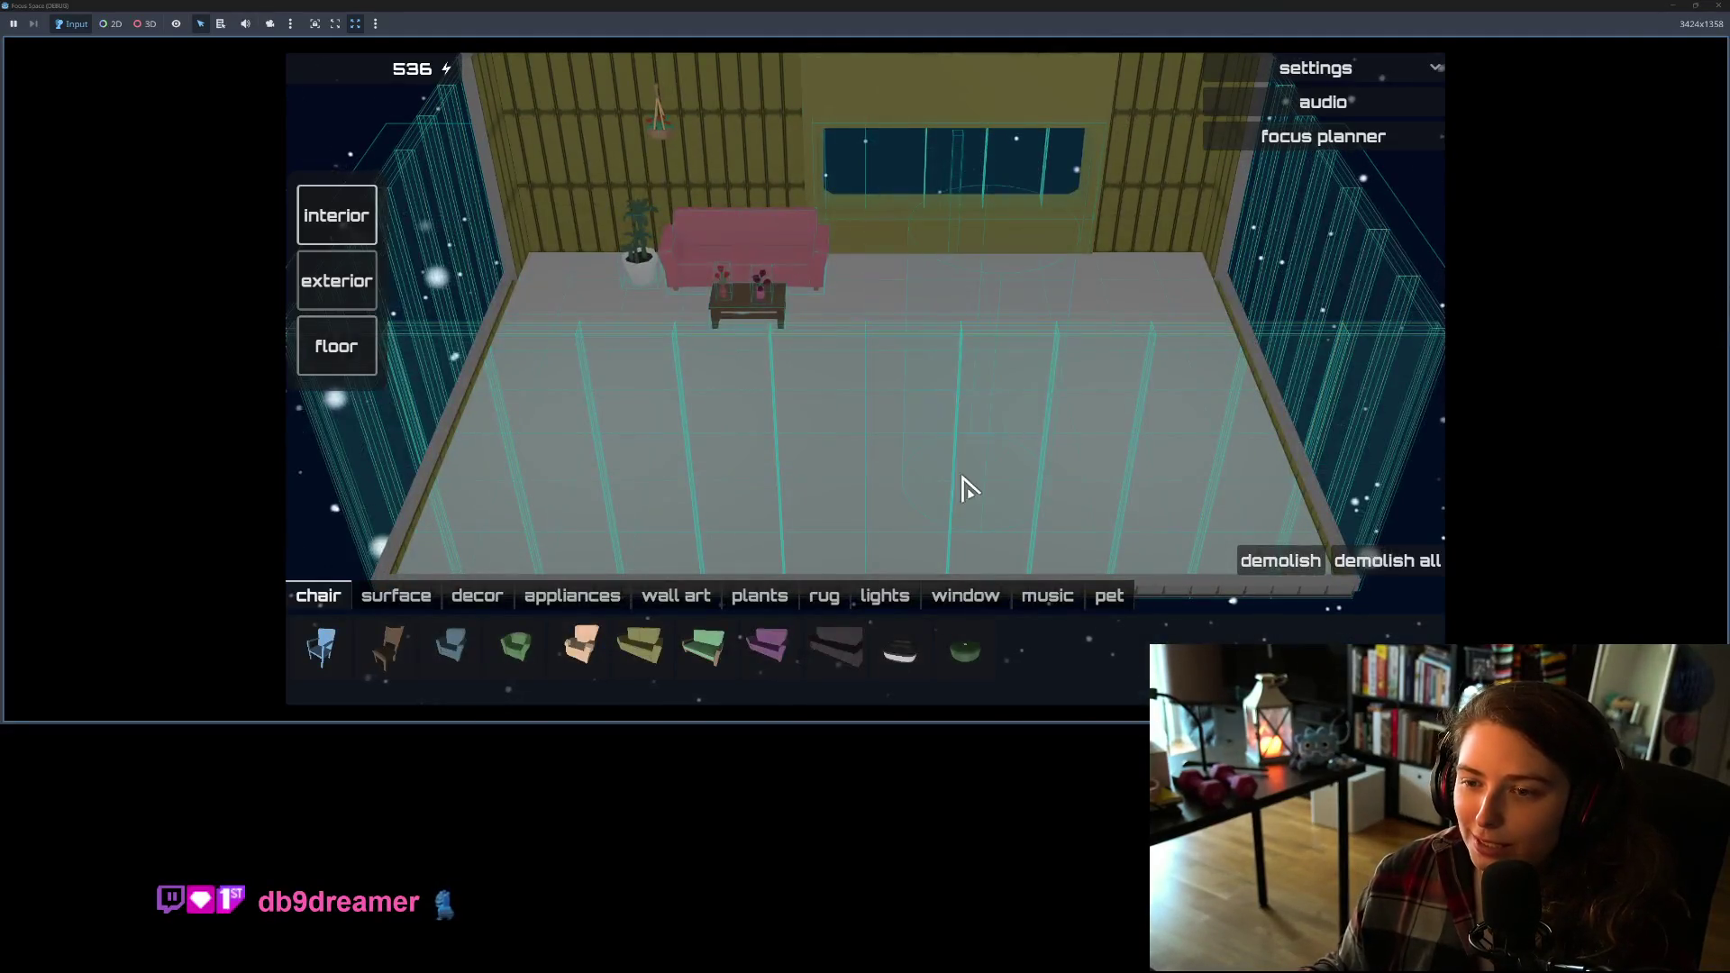
{"action": "left_click", "coordinate": [689, 600]}
{"action": "left_click", "coordinate": [645, 665]}
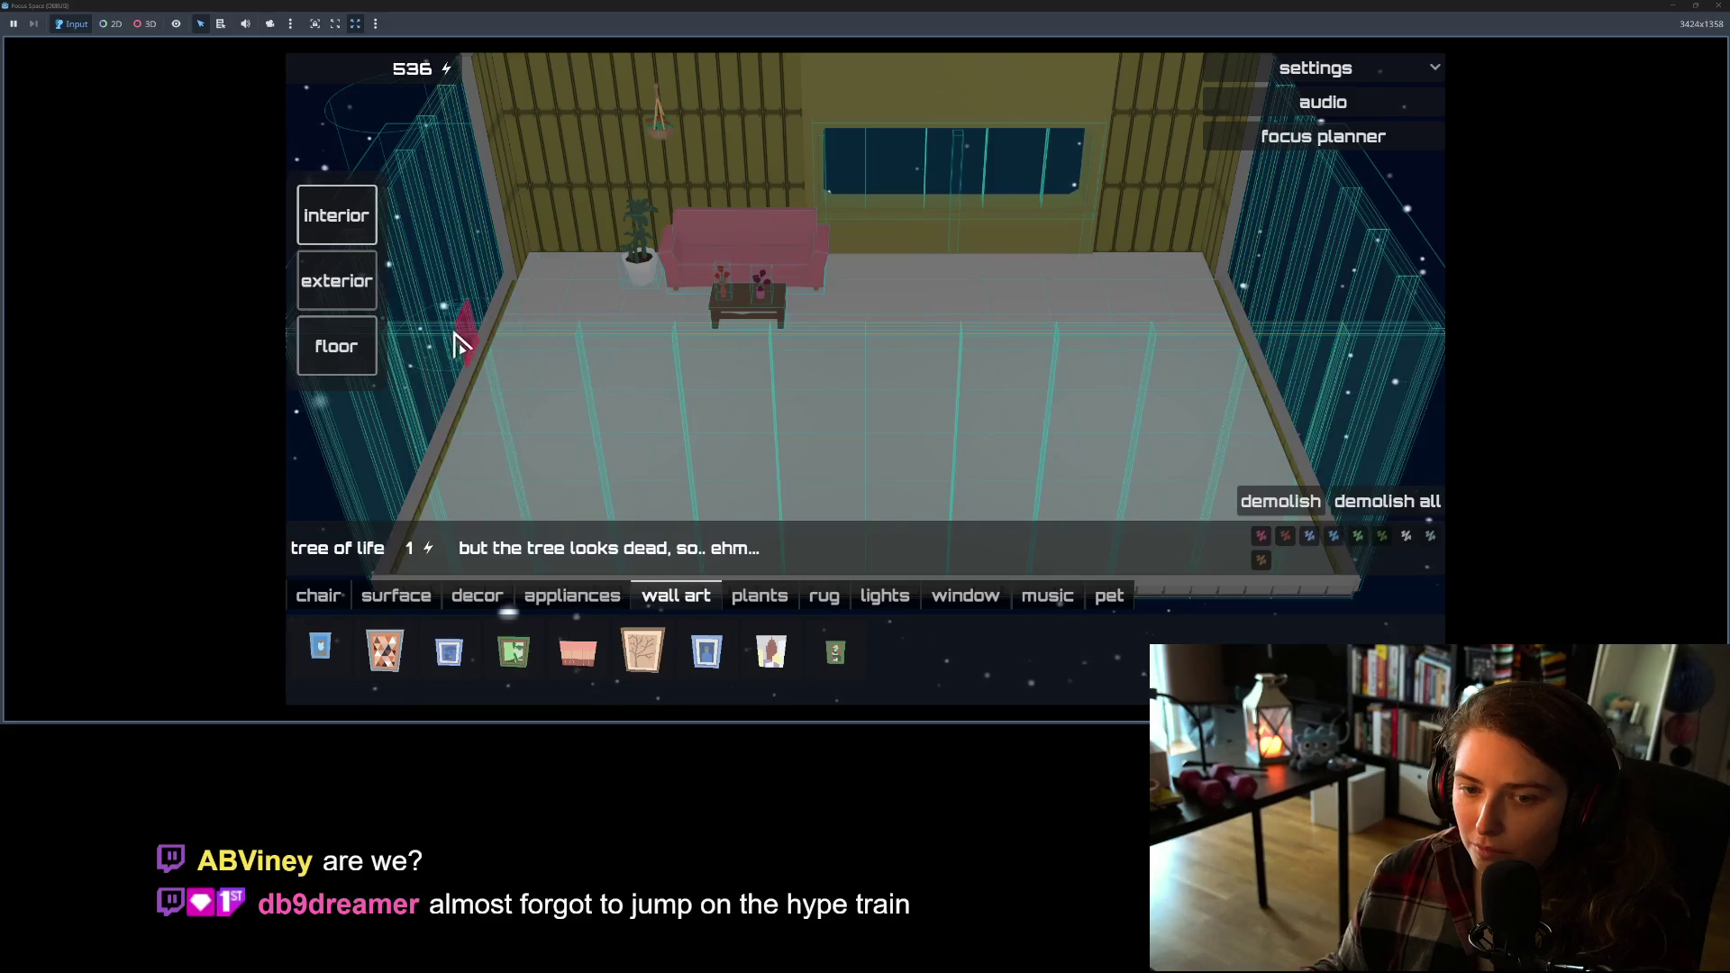
Step: Hang the tree of life on the far wall, orbit around the room, then stop the game with F8
{"action": "left_click", "coordinate": [447, 221]}
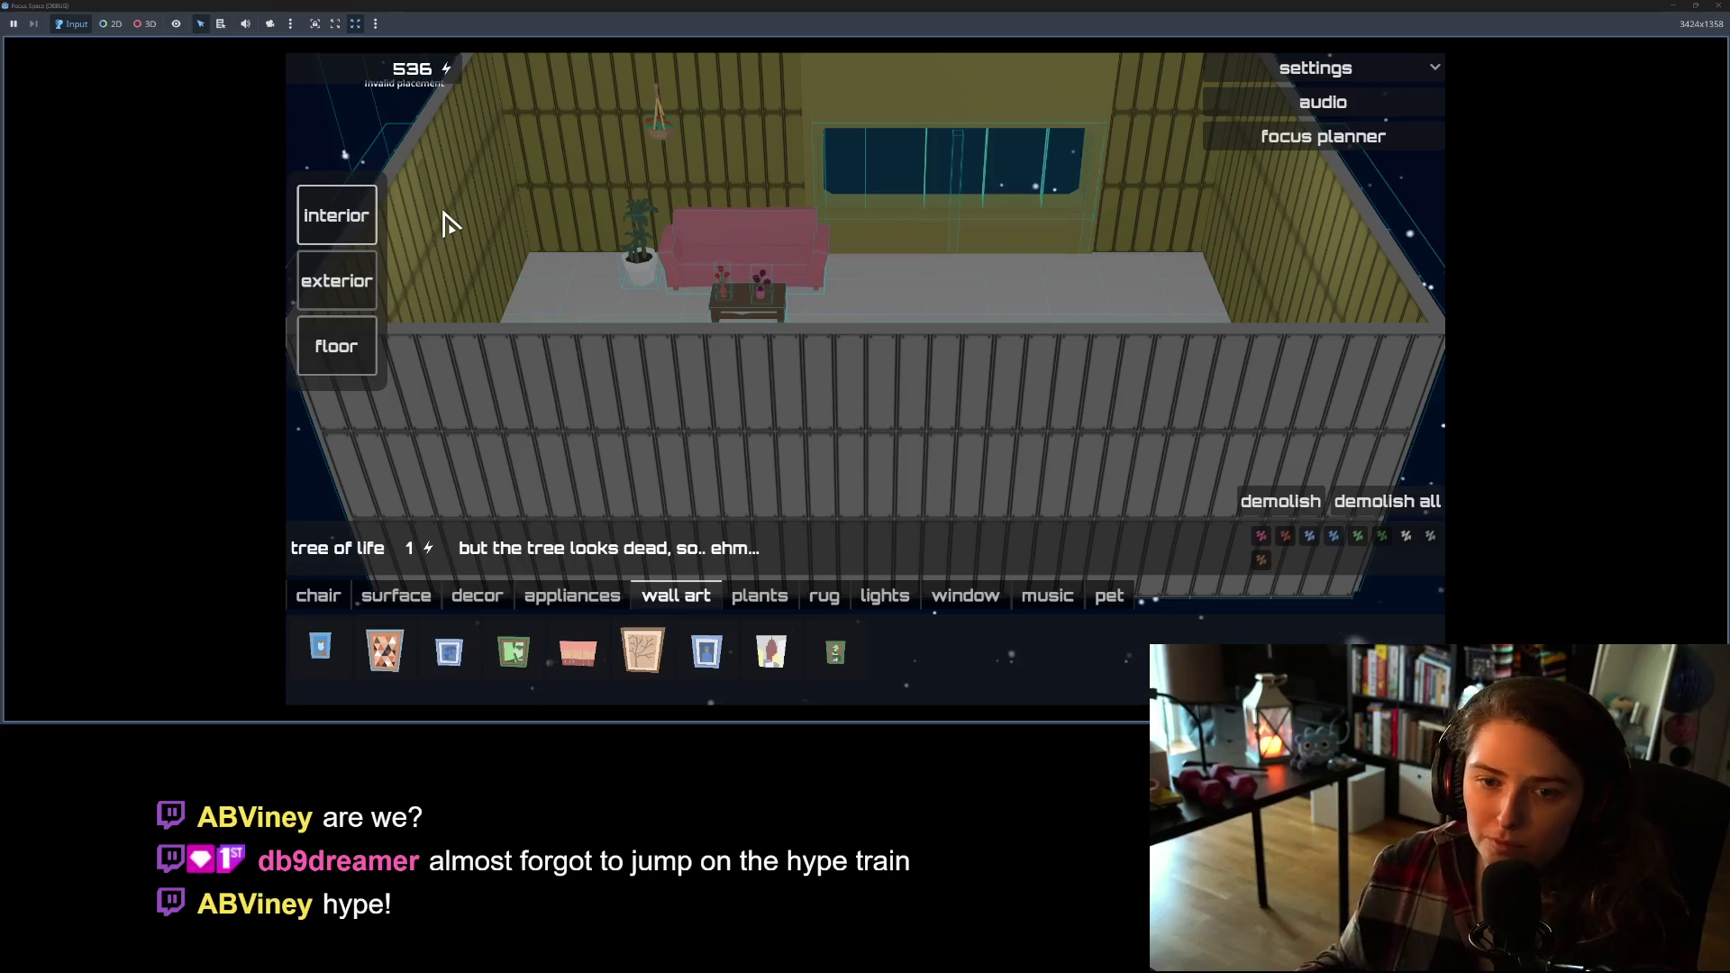
{"action": "mouse_move", "coordinate": [456, 259]}
{"action": "left_mouse_down"}
{"action": "mouse_move", "coordinate": [773, 278]}
{"action": "mouse_move", "coordinate": [847, 424]}
{"action": "left_mouse_up"}
{"action": "left_click", "coordinate": [847, 377]}
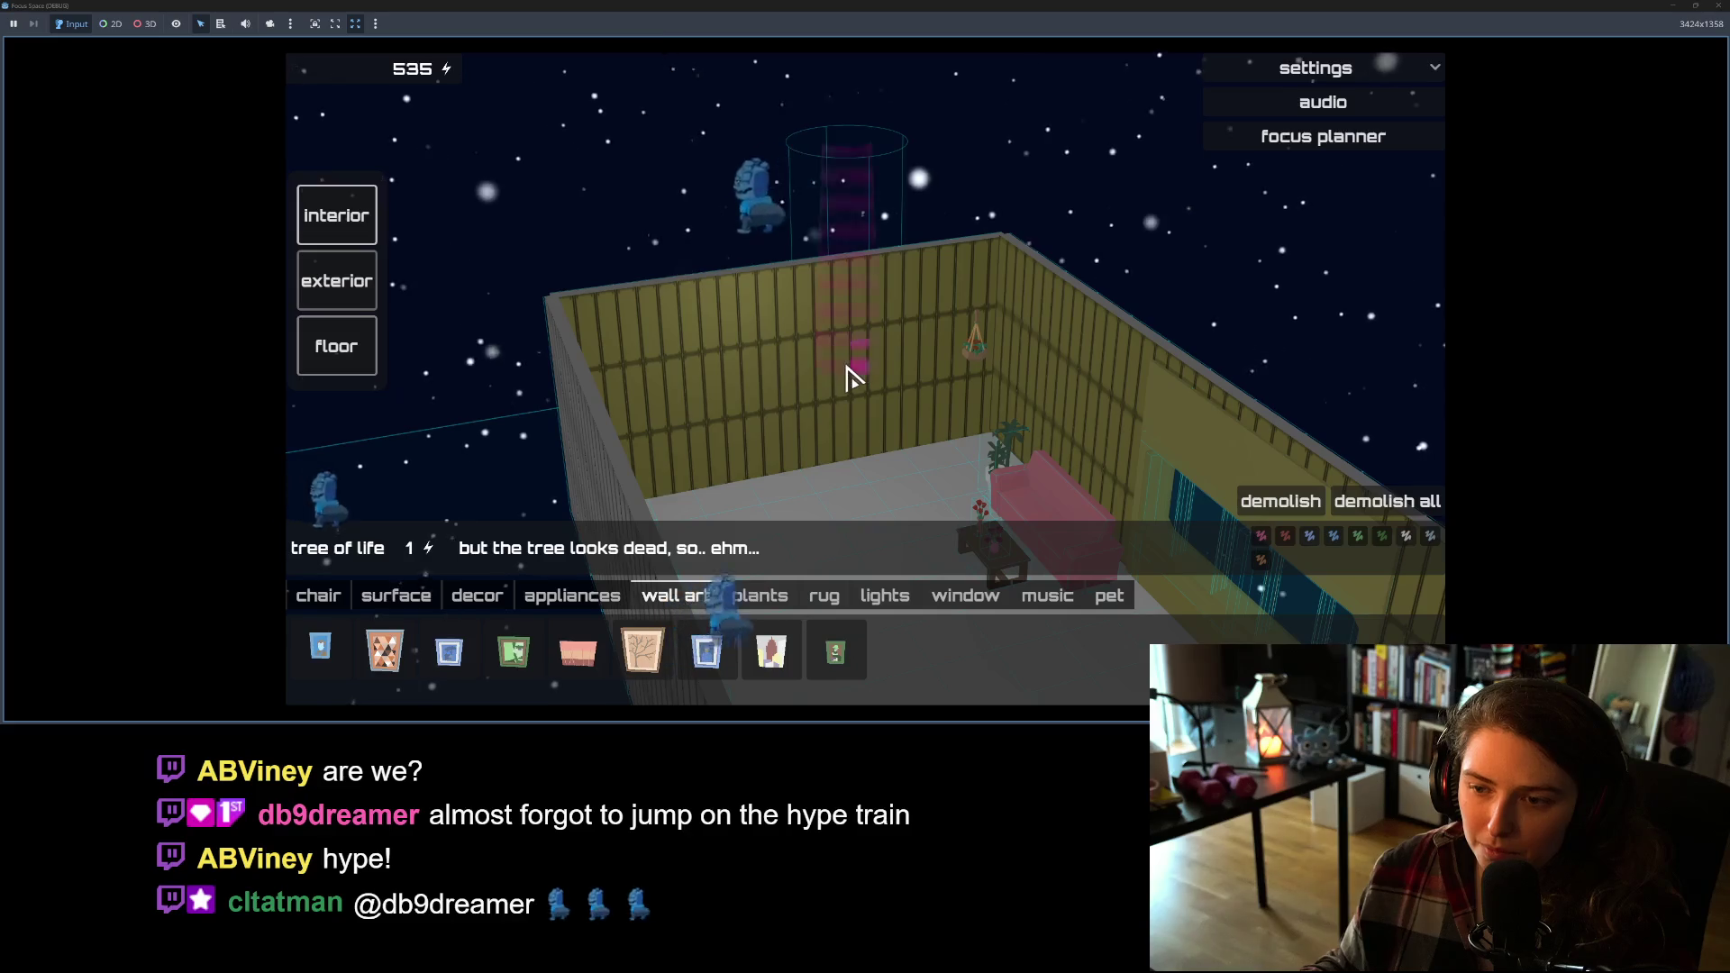
{"action": "mouse_move", "coordinate": [950, 452]}
{"action": "left_mouse_down"}
{"action": "mouse_move", "coordinate": [846, 402]}
{"action": "mouse_move", "coordinate": [523, 347]}
{"action": "mouse_move", "coordinate": [599, 366]}
{"action": "left_mouse_up"}
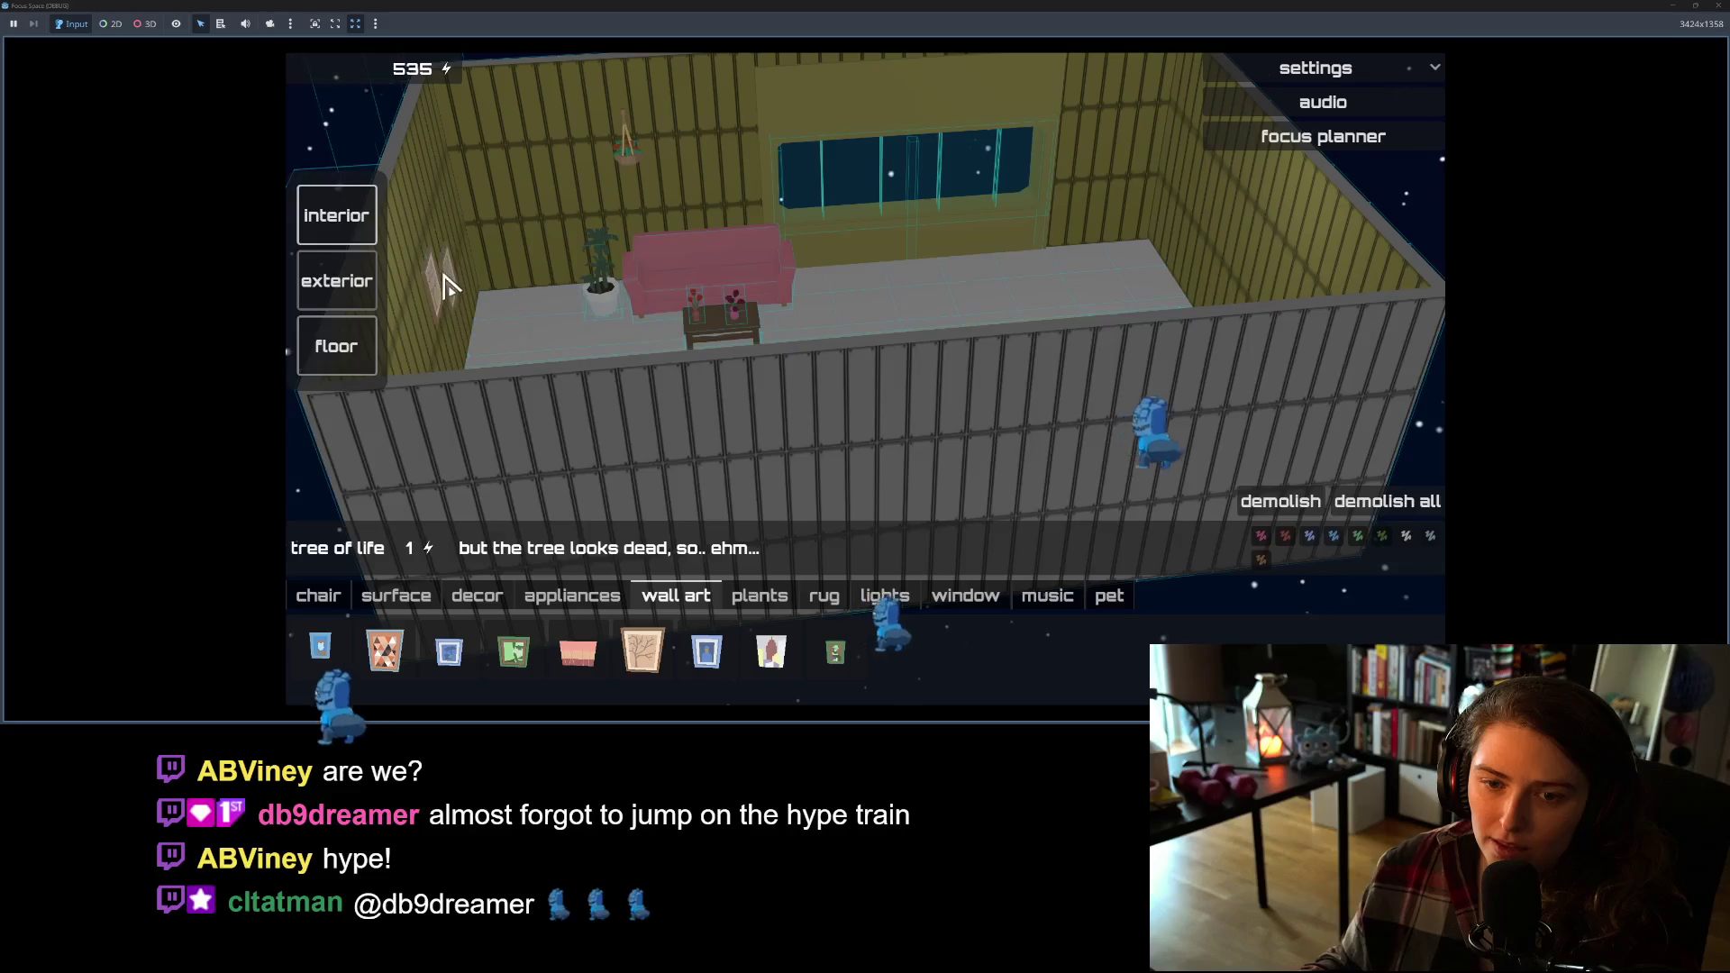
{"action": "mouse_move", "coordinate": [500, 275]}
{"action": "left_mouse_down"}
{"action": "mouse_move", "coordinate": [560, 309]}
{"action": "mouse_move", "coordinate": [270, 327]}
{"action": "left_mouse_up"}
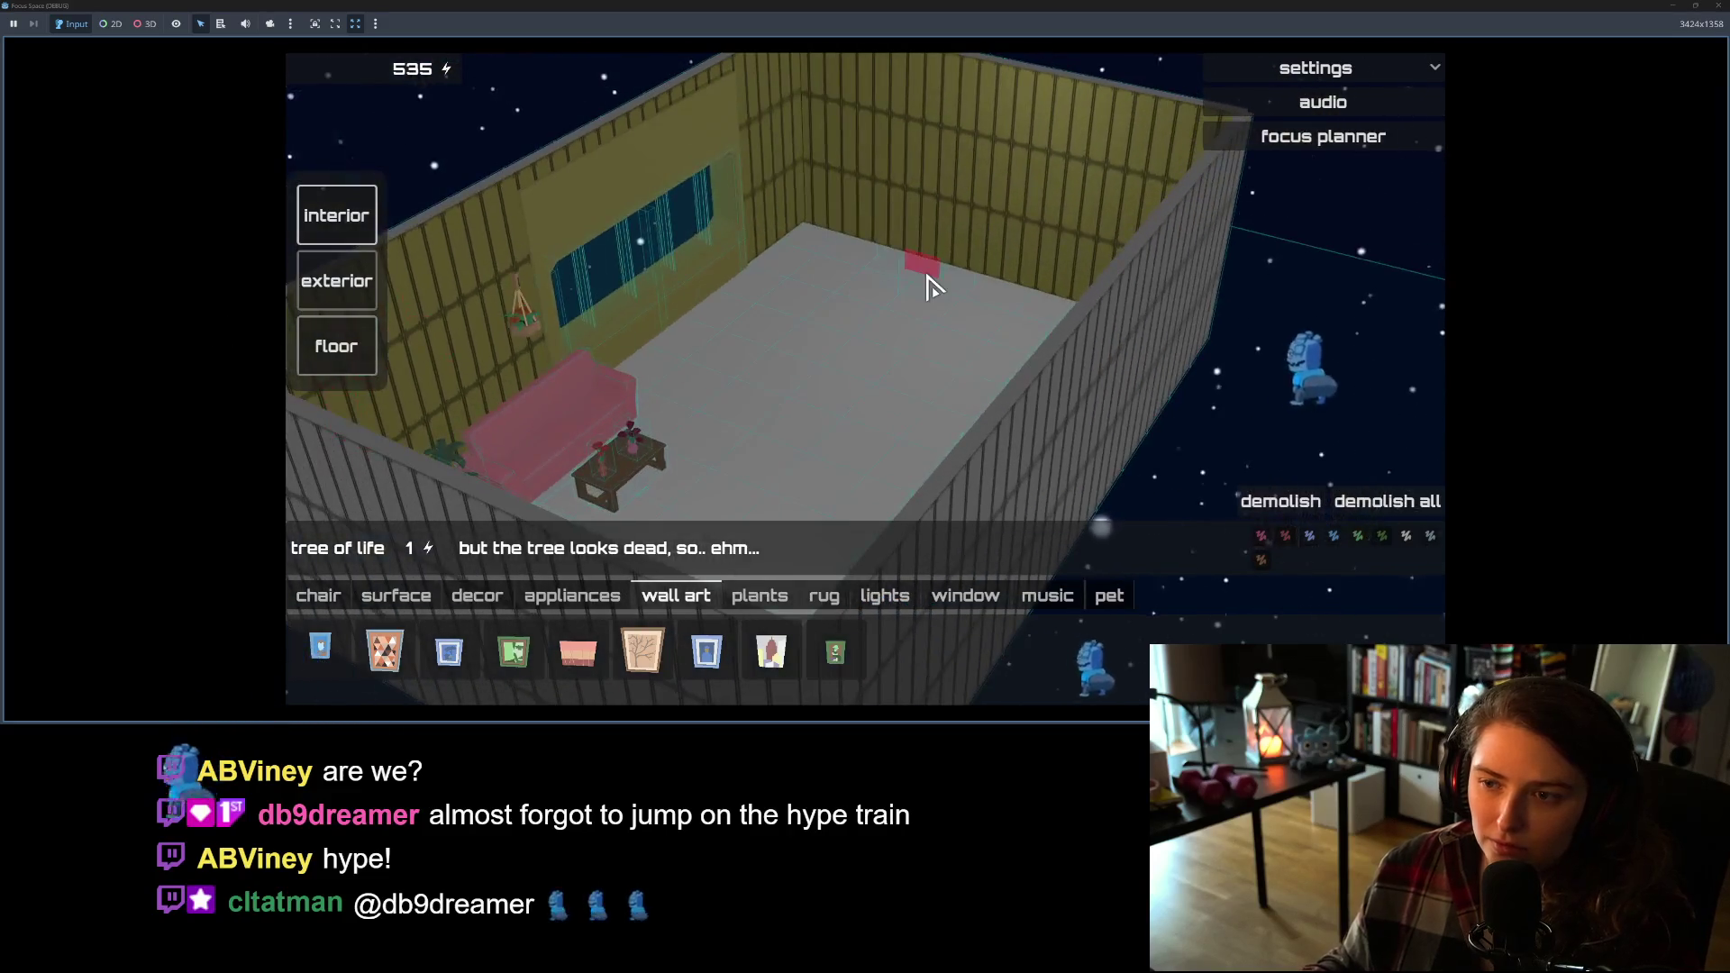
{"action": "scroll", "coordinate": [863, 325], "scroll_direction": "up", "scroll_amount": 3}
{"action": "scroll", "coordinate": [857, 344], "scroll_direction": "down", "scroll_amount": 5}
{"action": "mouse_move", "coordinate": [970, 351]}
{"action": "left_mouse_down"}
{"action": "mouse_move", "coordinate": [1151, 355]}
{"action": "mouse_move", "coordinate": [1127, 436]}
{"action": "left_mouse_up"}
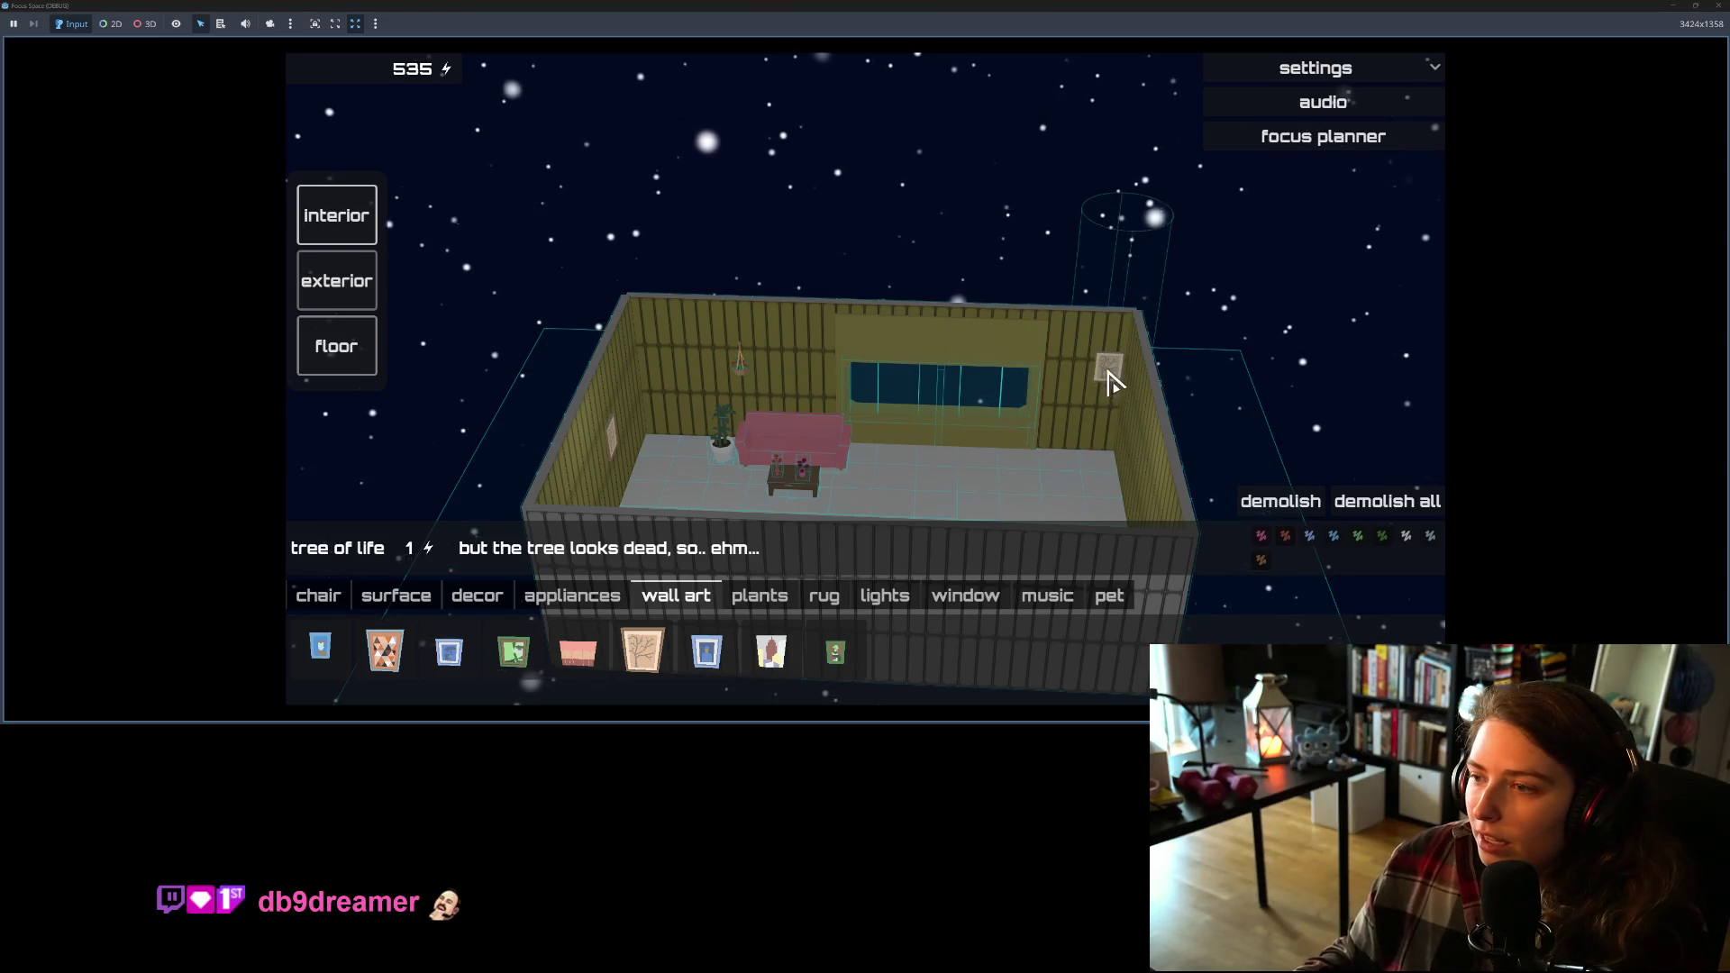
{"action": "key", "text": "F8"}
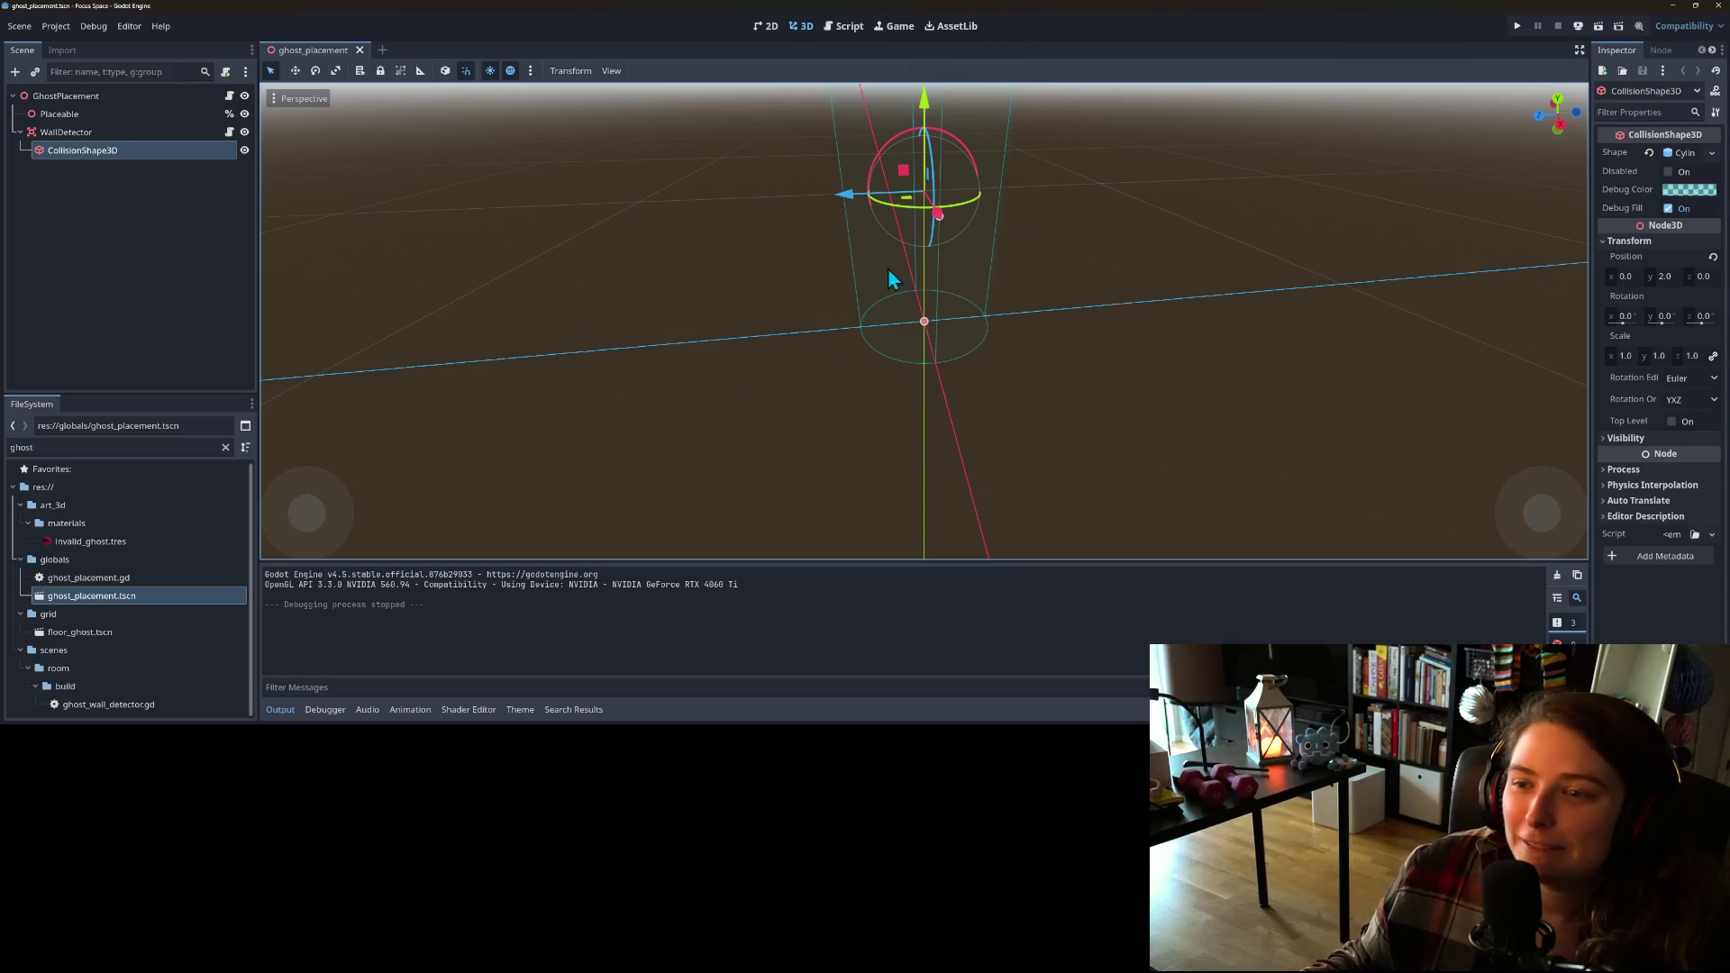
Step: Open ghost_wall_detector.gd from the WallDetector node's script icon and collapse the Output panel
{"action": "scroll", "coordinate": [1103, 386], "scroll_direction": "down", "scroll_amount": 2}
{"action": "scroll", "coordinate": [1064, 382], "scroll_direction": "down", "scroll_amount": 4}
{"action": "mouse_move", "coordinate": [1005, 372]}
{"action": "left_mouse_down"}
{"action": "mouse_move", "coordinate": [1194, 425]}
{"action": "mouse_move", "coordinate": [1090, 476]}
{"action": "mouse_move", "coordinate": [865, 409]}
{"action": "mouse_move", "coordinate": [1031, 367]}
{"action": "mouse_move", "coordinate": [1058, 379]}
{"action": "mouse_move", "coordinate": [969, 417]}
{"action": "left_mouse_up"}
{"action": "scroll", "coordinate": [865, 409], "scroll_direction": "up", "scroll_amount": 4}
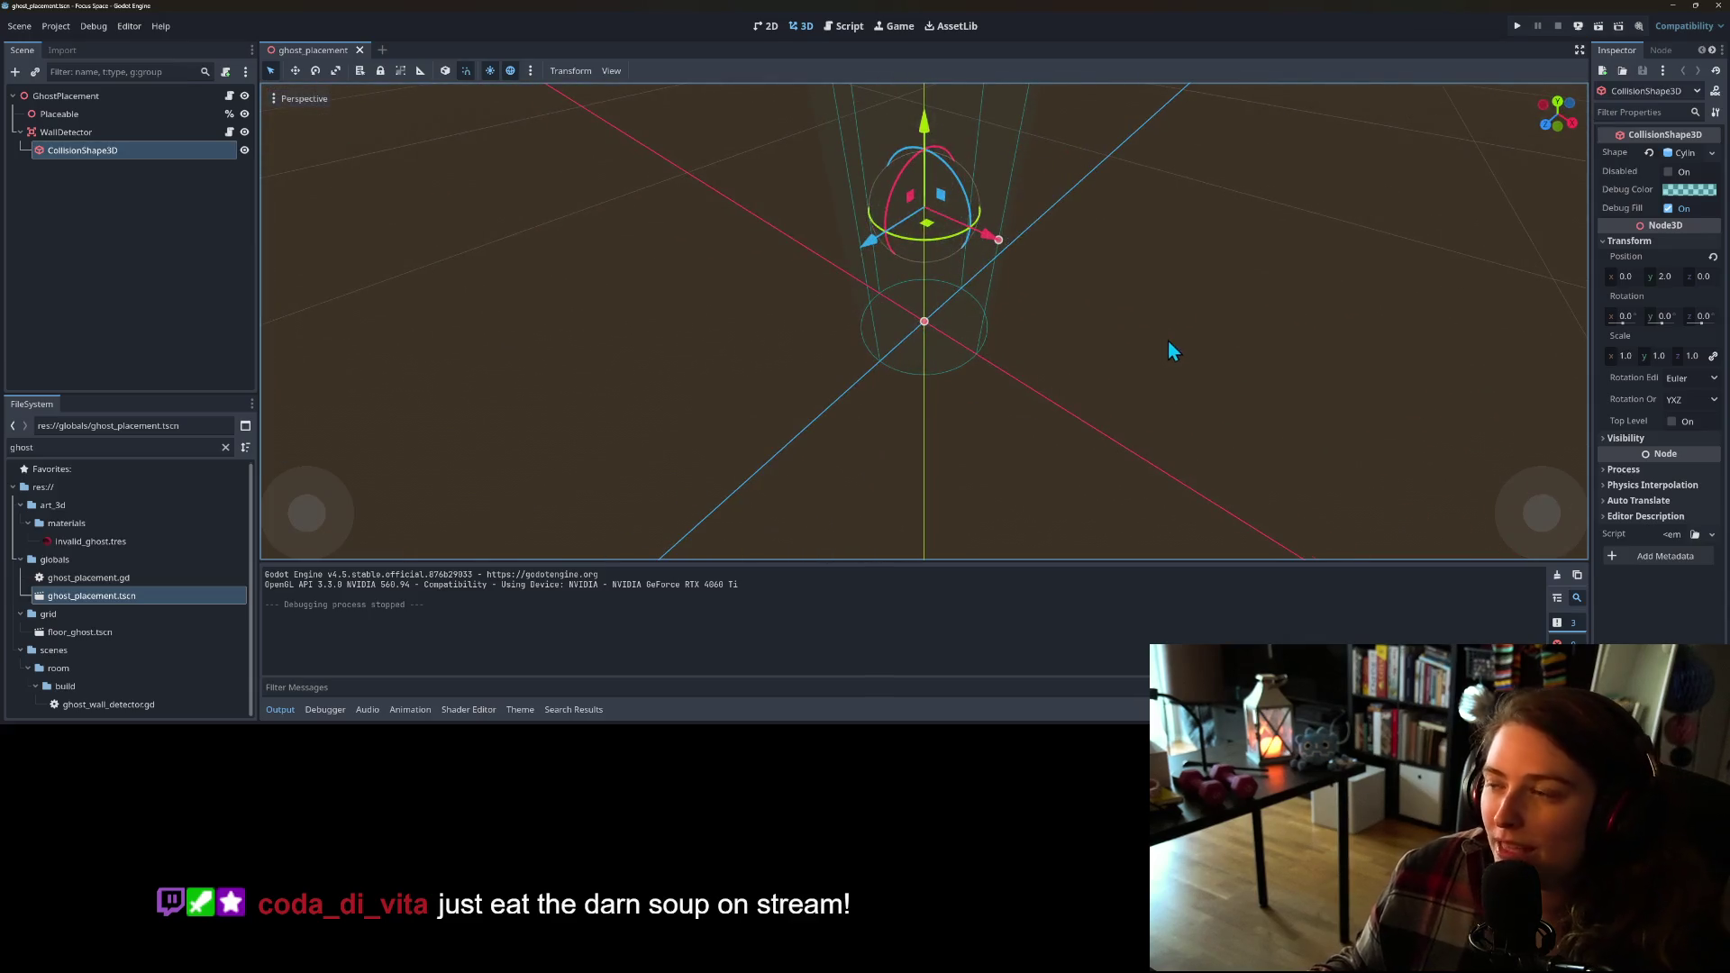
{"action": "left_click", "coordinate": [227, 131]}
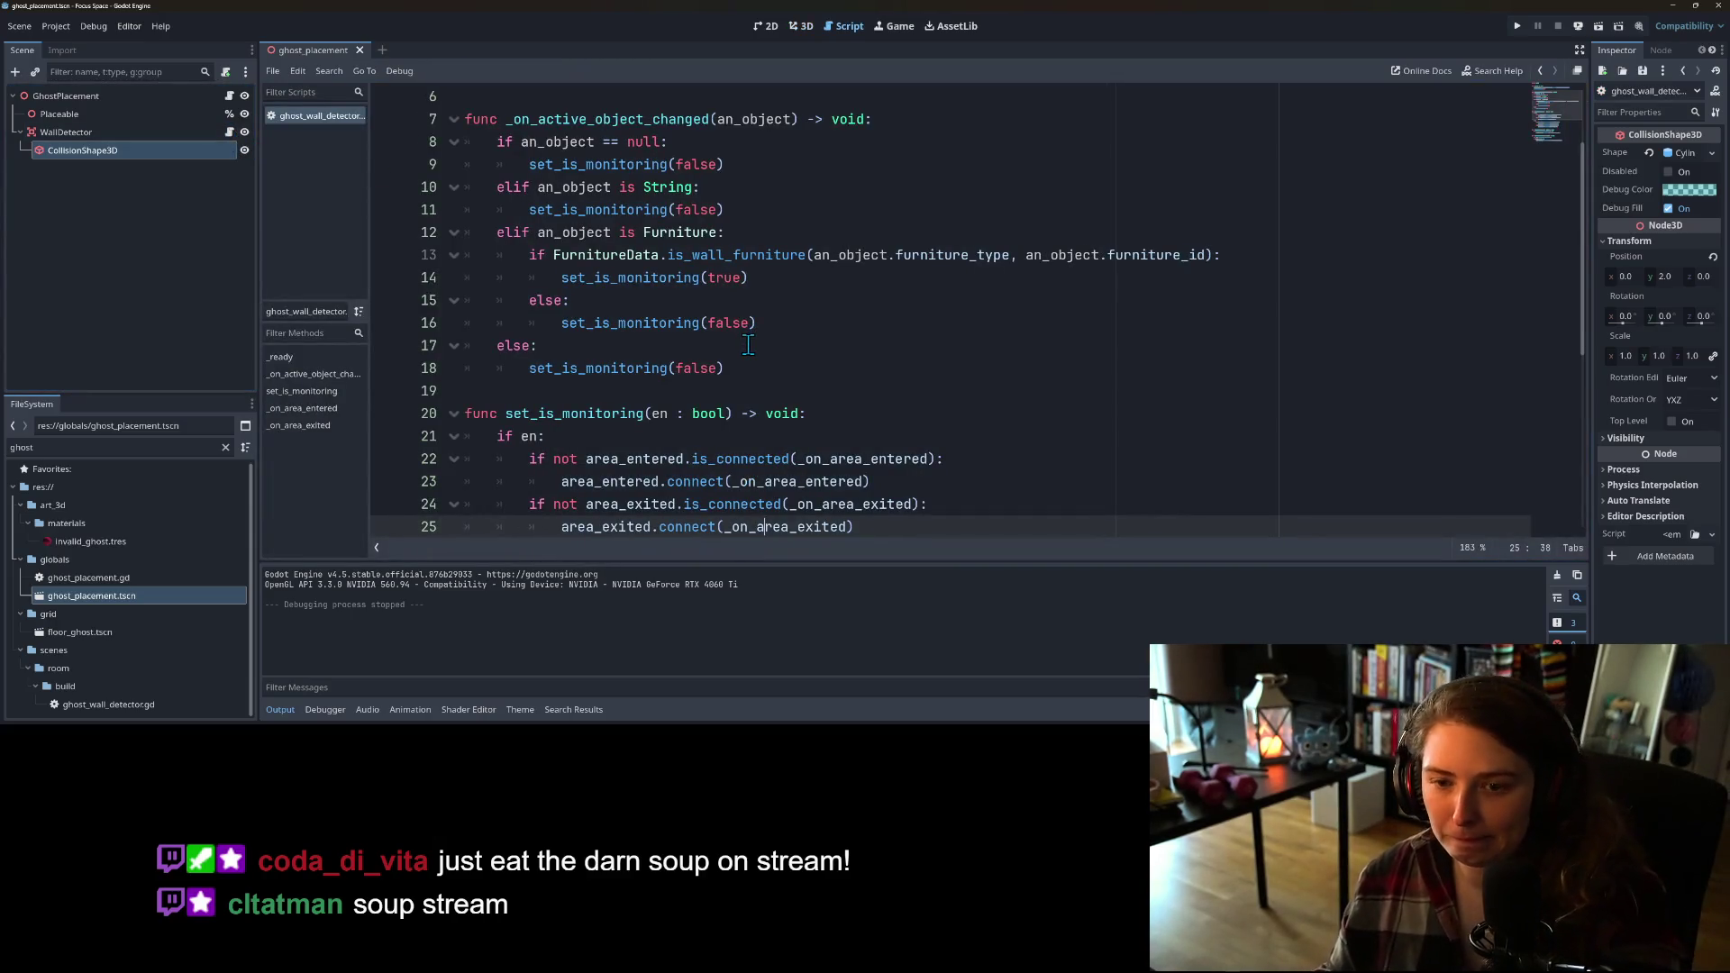
{"action": "scroll", "coordinate": [748, 346], "scroll_direction": "down", "scroll_amount": 2}
{"action": "scroll", "coordinate": [748, 347], "scroll_direction": "up", "scroll_amount": 1}
{"action": "left_click", "coordinate": [280, 709]}
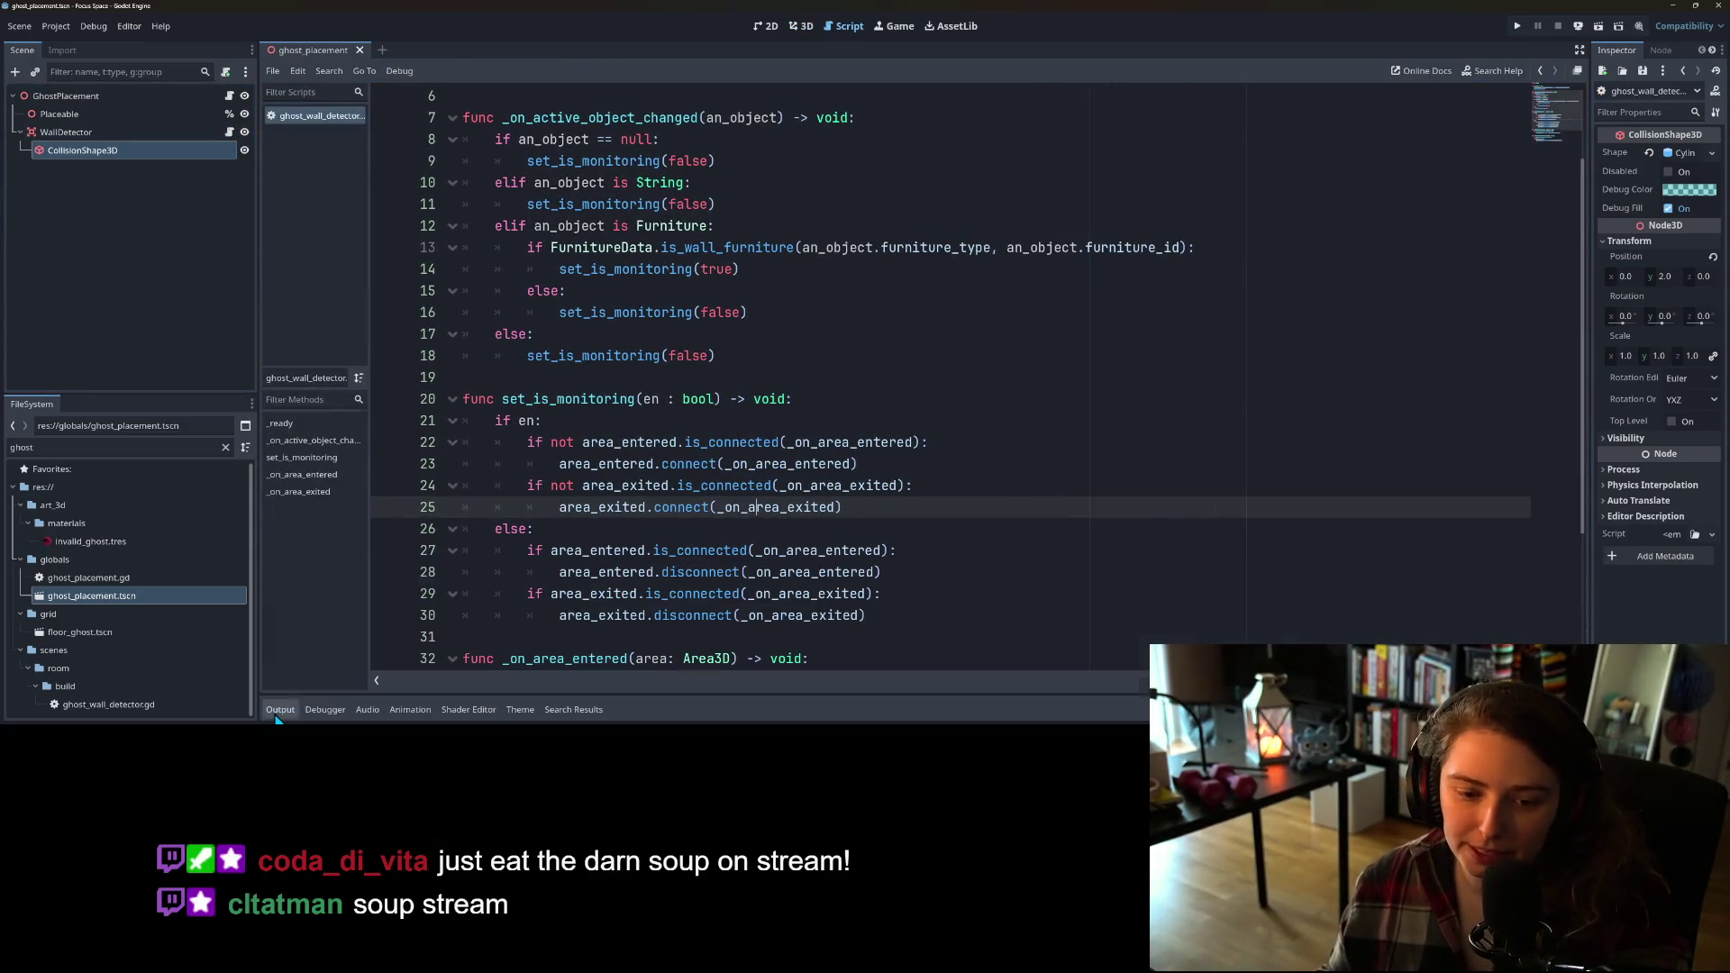
{"action": "scroll", "coordinate": [802, 436], "scroll_direction": "up", "scroll_amount": 2}
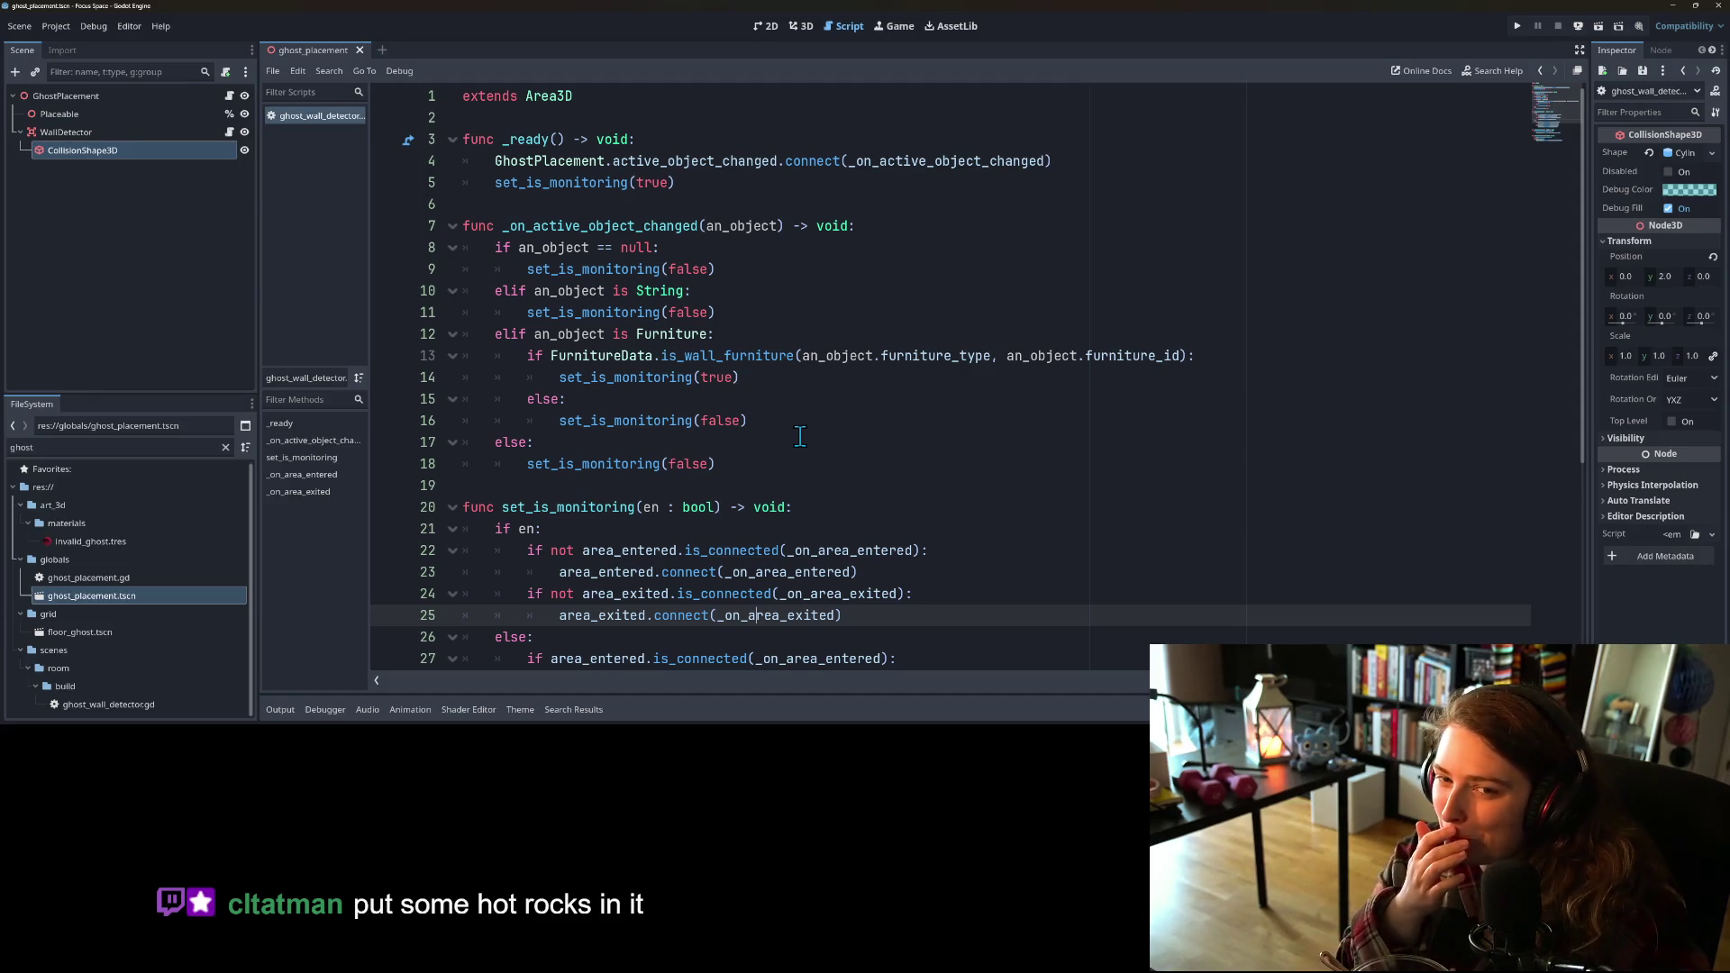
Step: Add a new empty line 22 below 'if en:' in set_is_monitoring
{"action": "scroll", "coordinate": [901, 477], "scroll_direction": "down", "scroll_amount": 3}
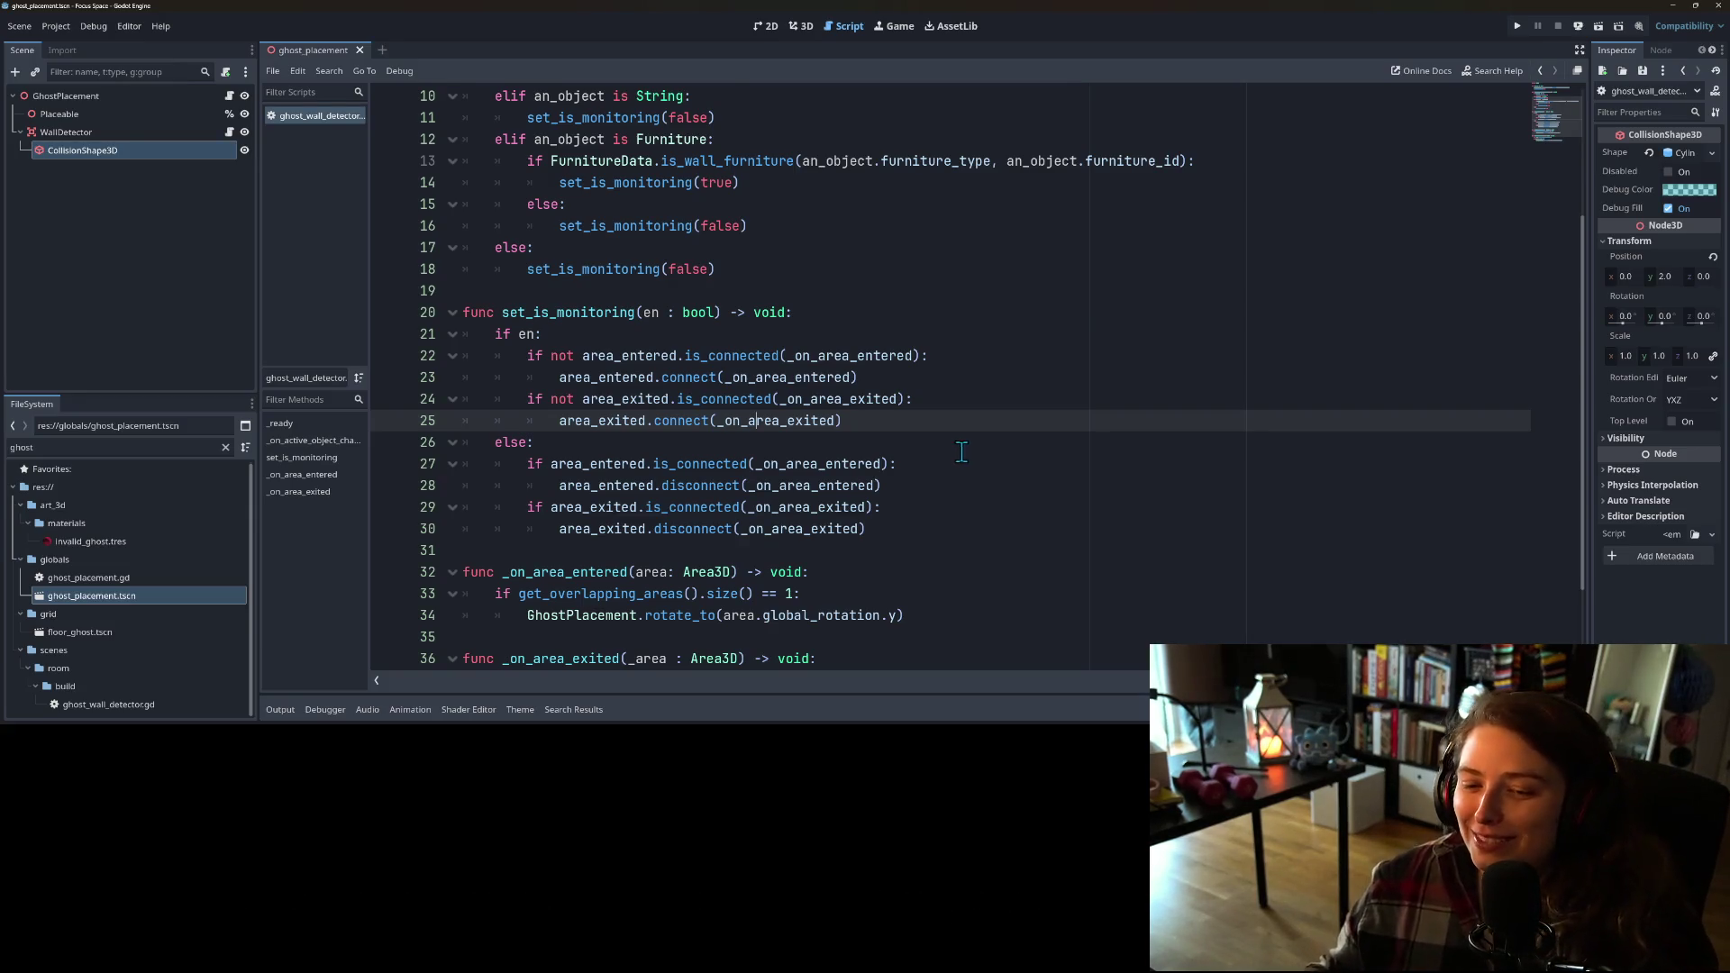
{"action": "scroll", "coordinate": [964, 453], "scroll_direction": "down", "scroll_amount": 2}
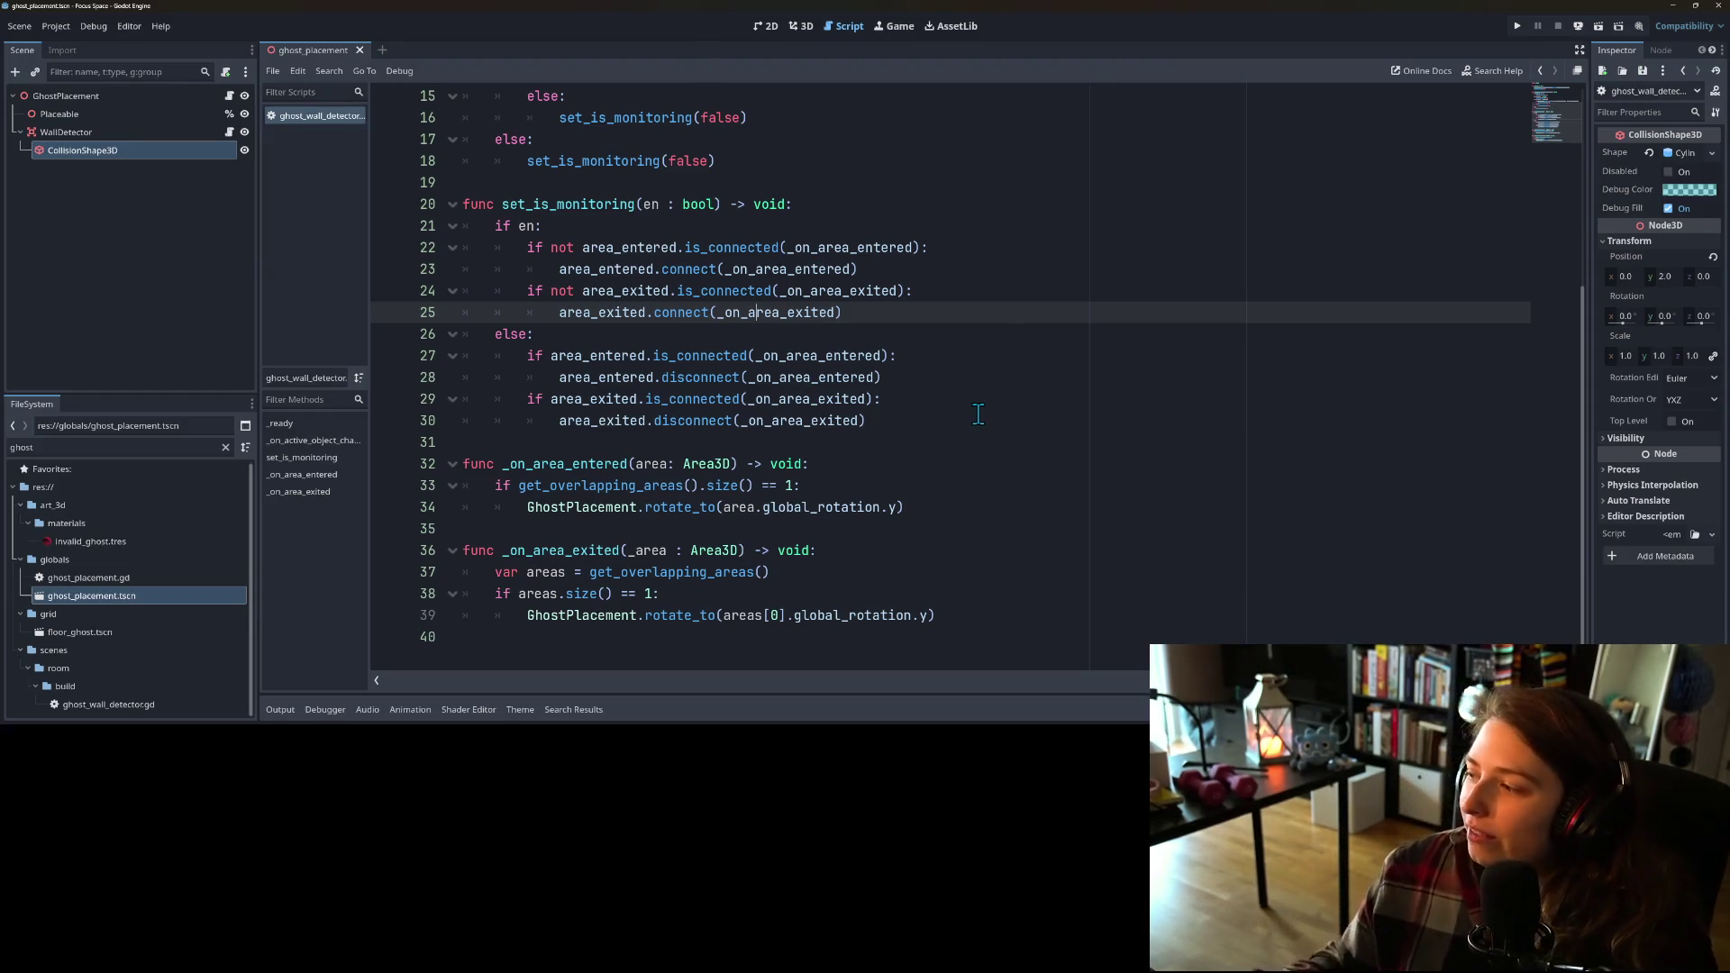
{"action": "left_click", "coordinate": [594, 227]}
{"action": "key", "text": "Return"}
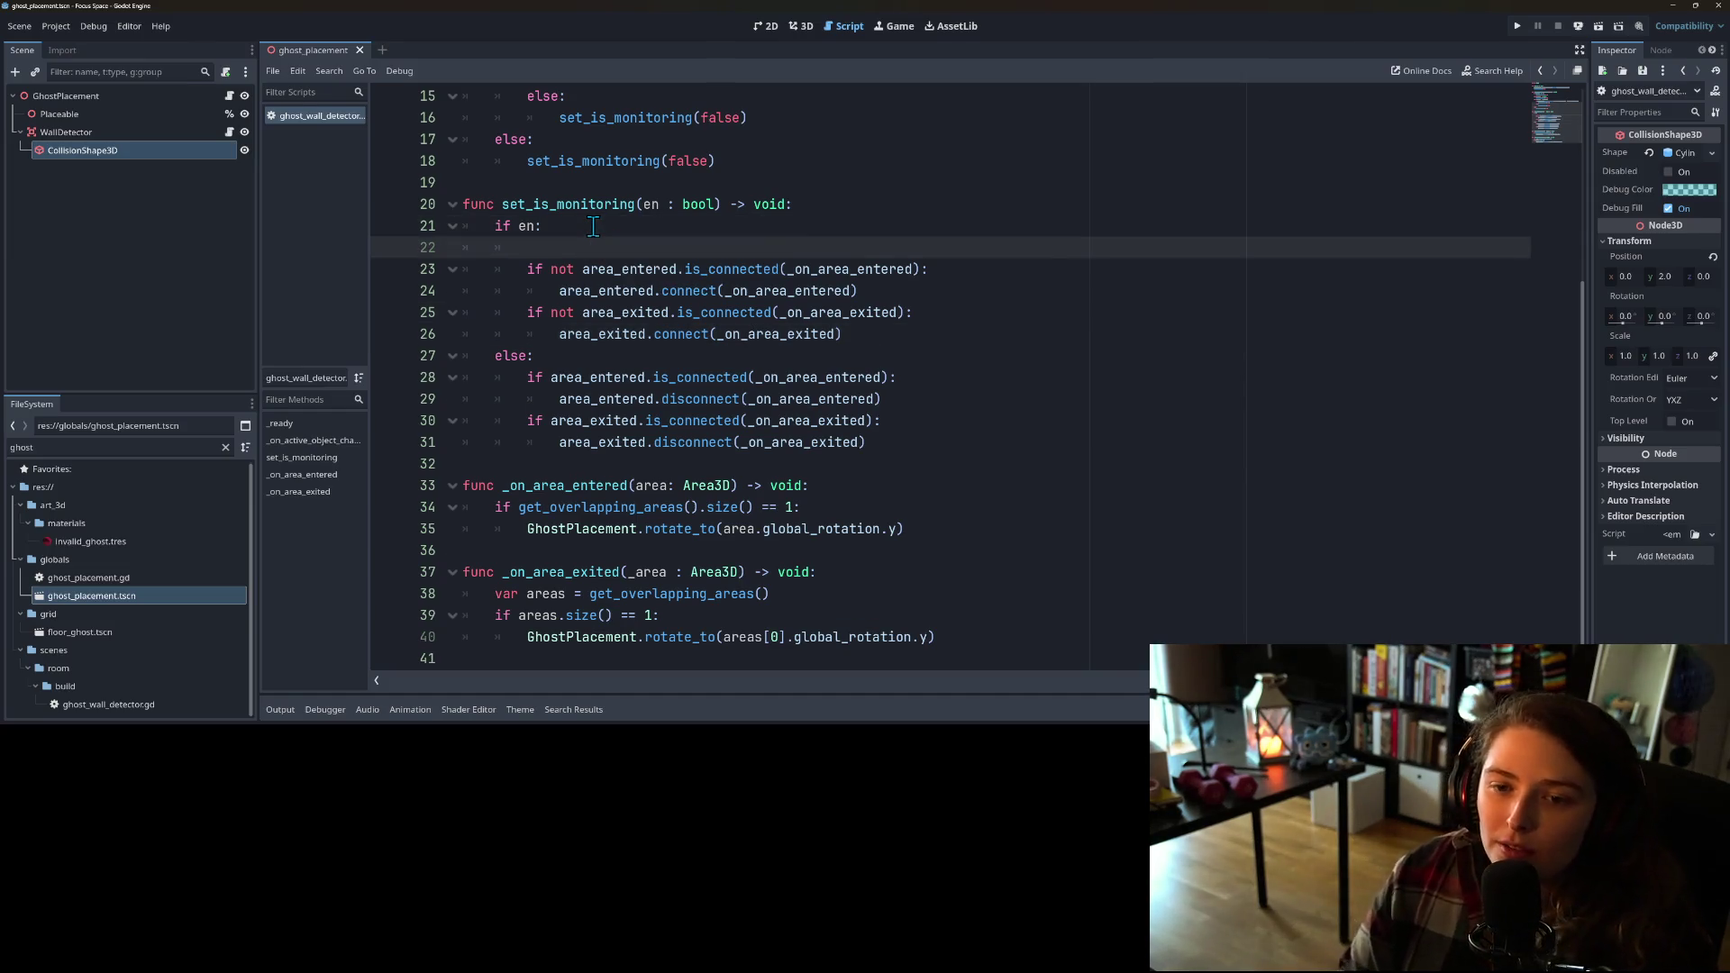
Step: Start a GlobalSignals.try_conn call on a new line above the if en: check
{"action": "key", "text": "BackSpace"}
{"action": "key", "text": "BackSpace"}
{"action": "key", "text": "BackSpace"}
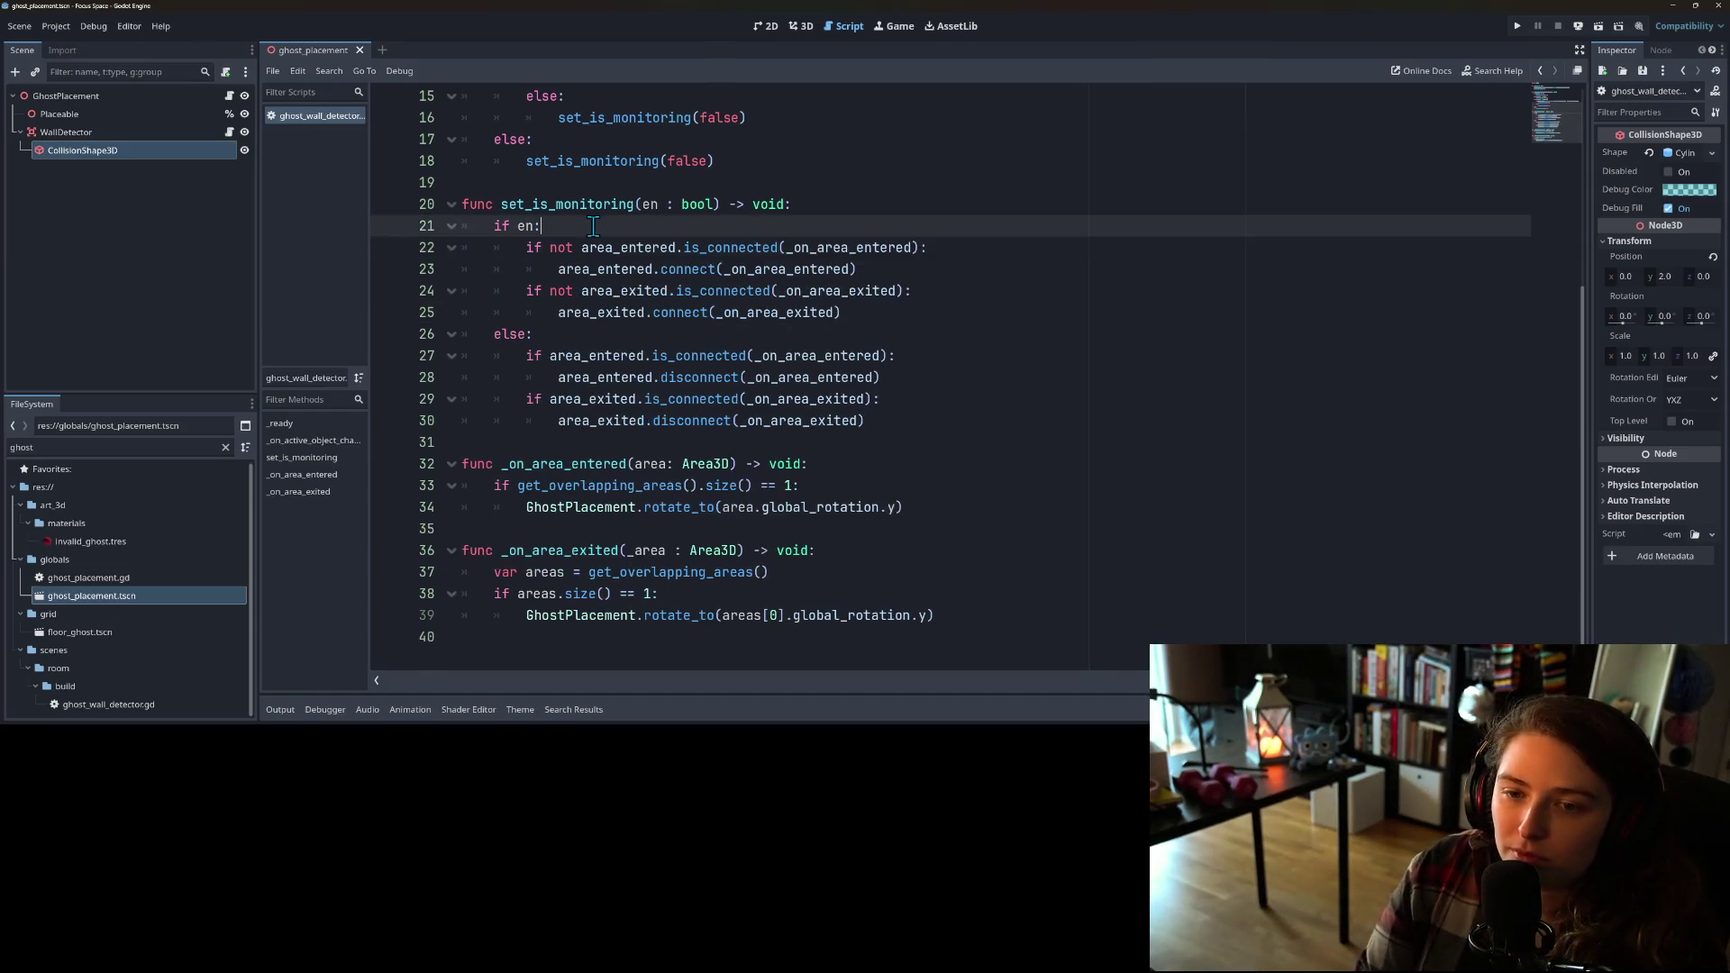
{"action": "key", "text": "Return"}
{"action": "type", "text": "Globals"}
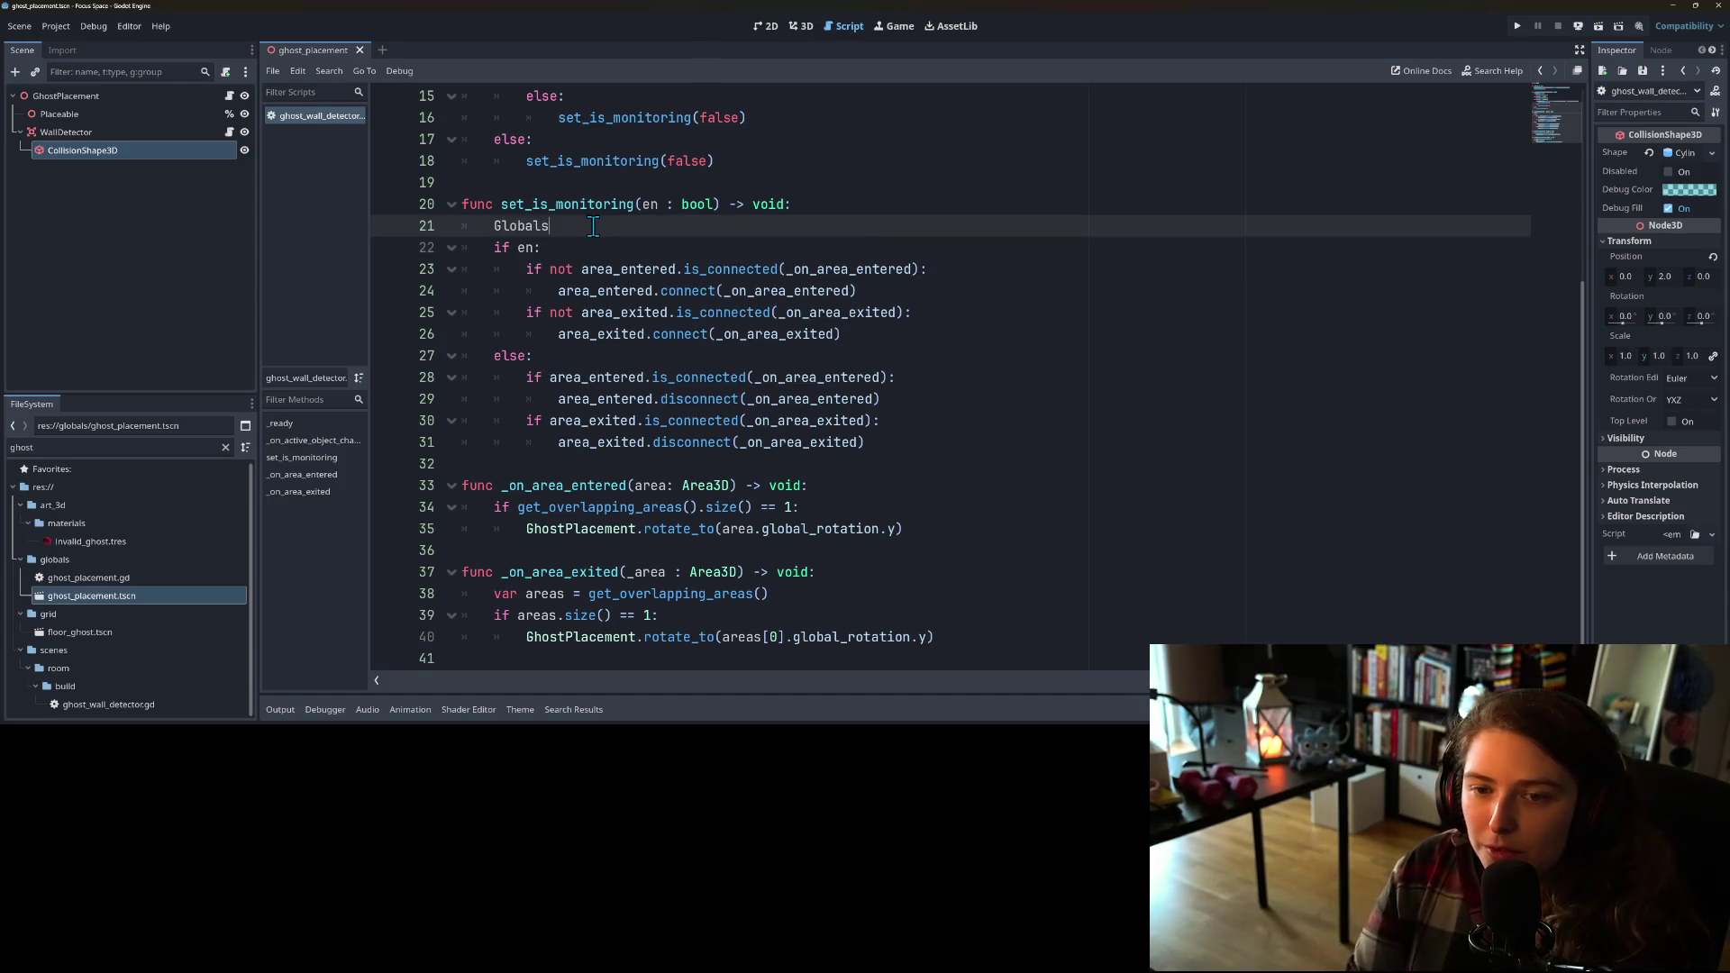
{"action": "key", "text": "Return"}
{"action": "type", "text": ".tr"}
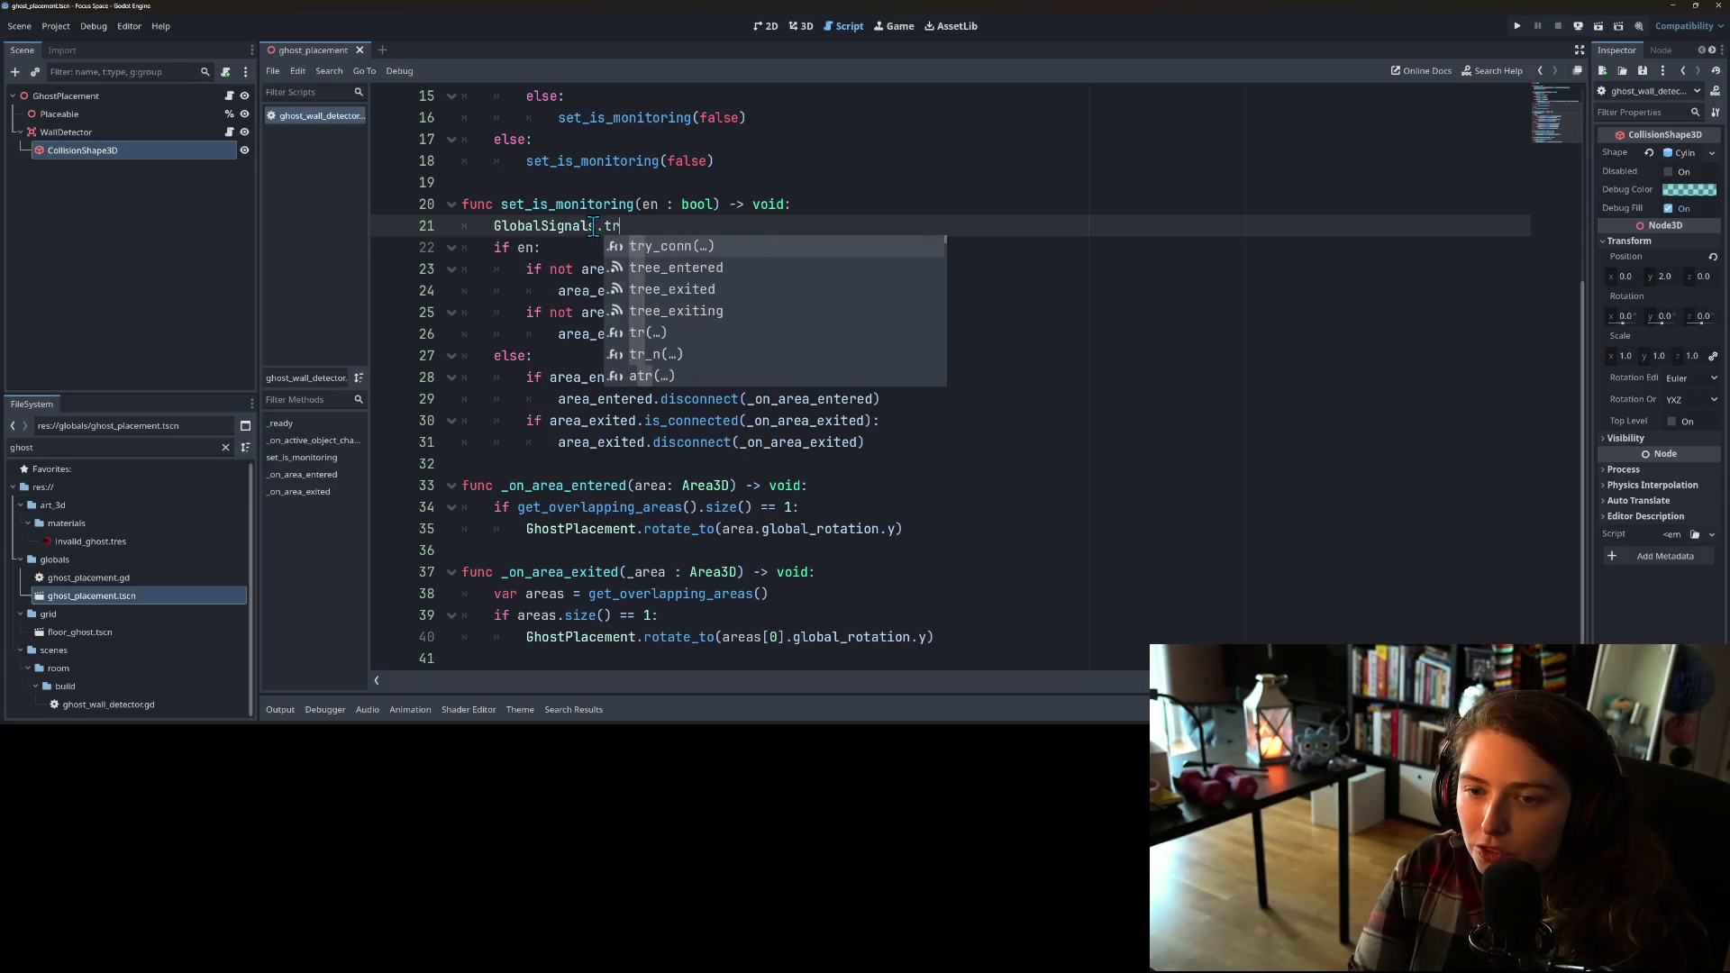
{"action": "key", "text": "Return"}
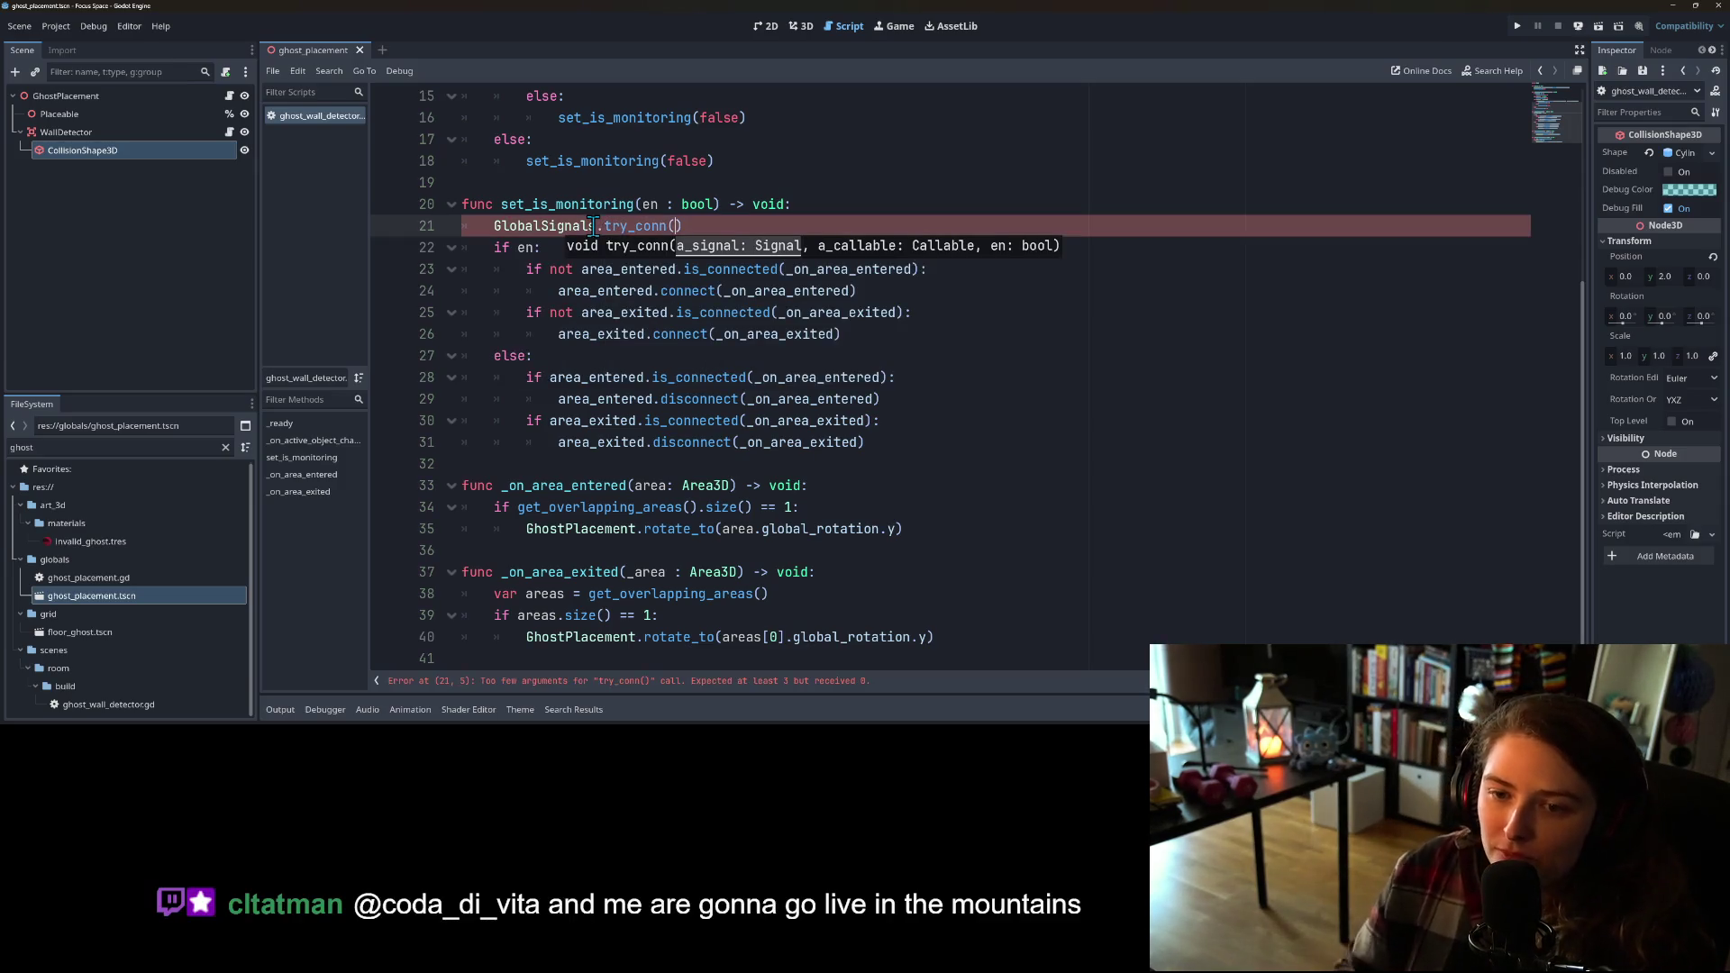
Step: Fill in the call as GlobalSignals.try_conn(area_entered, _on_area_entered, en)
{"action": "left_click", "coordinate": [613, 270]}
{"action": "double_click", "coordinate": [613, 270]}
{"action": "key", "text": "ctrl+c"}
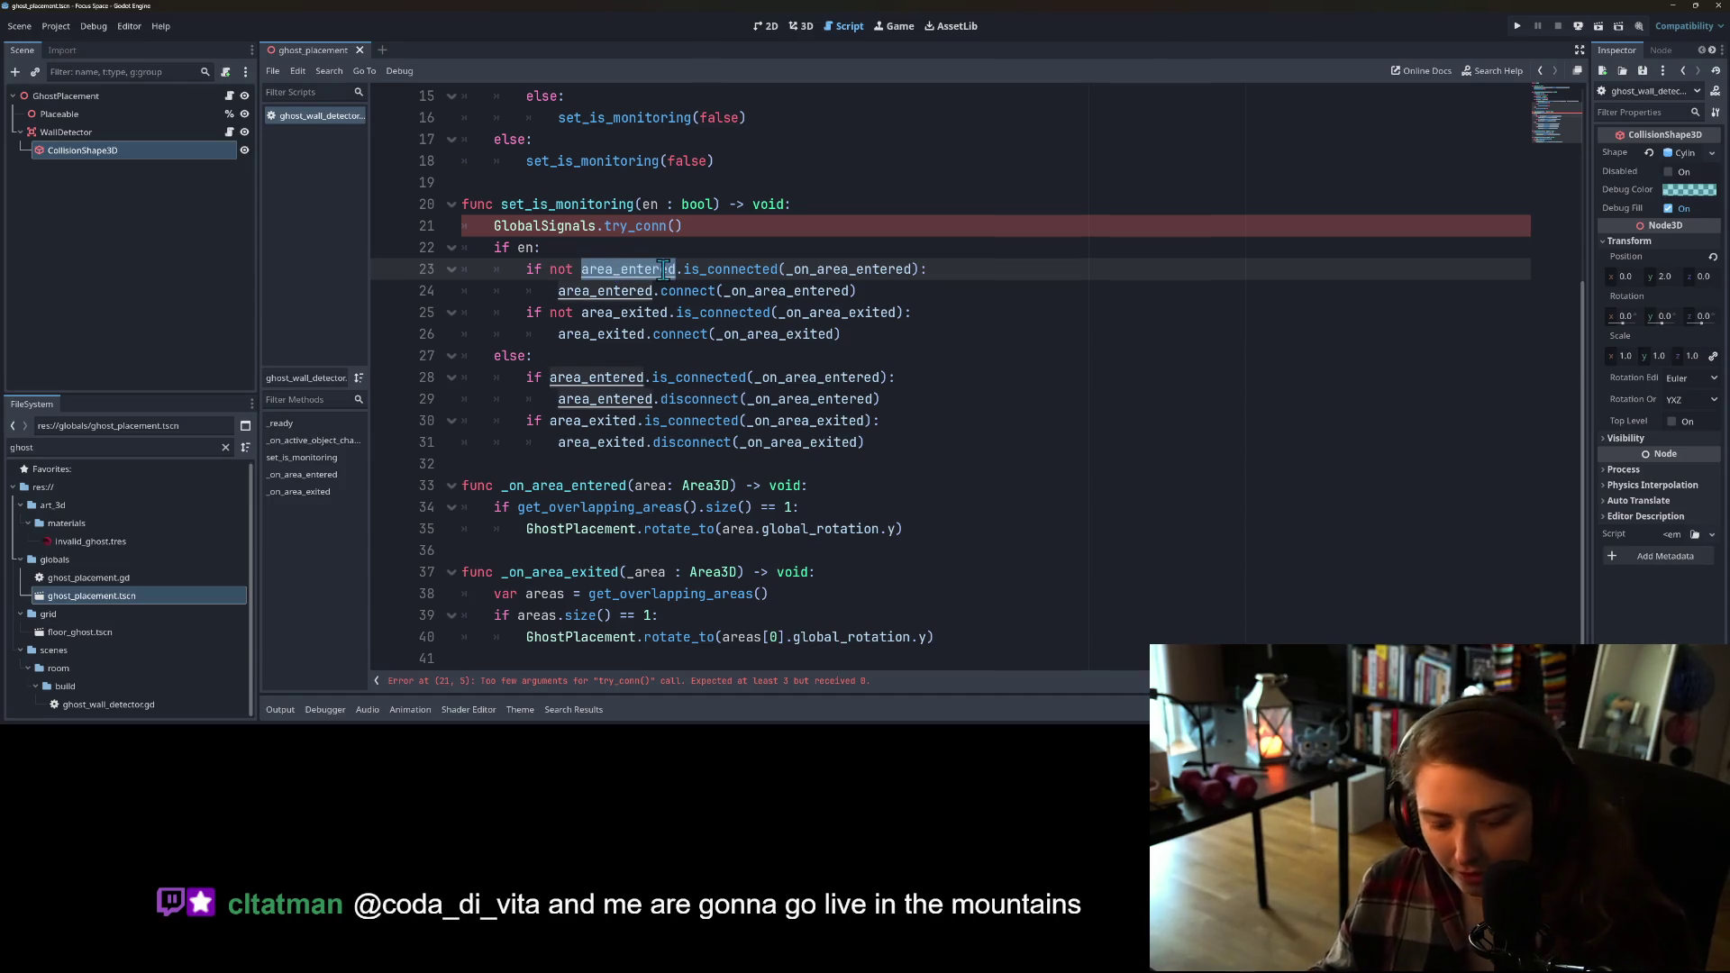
{"action": "left_click", "coordinate": [678, 228]}
{"action": "key", "text": "ctrl+v"}
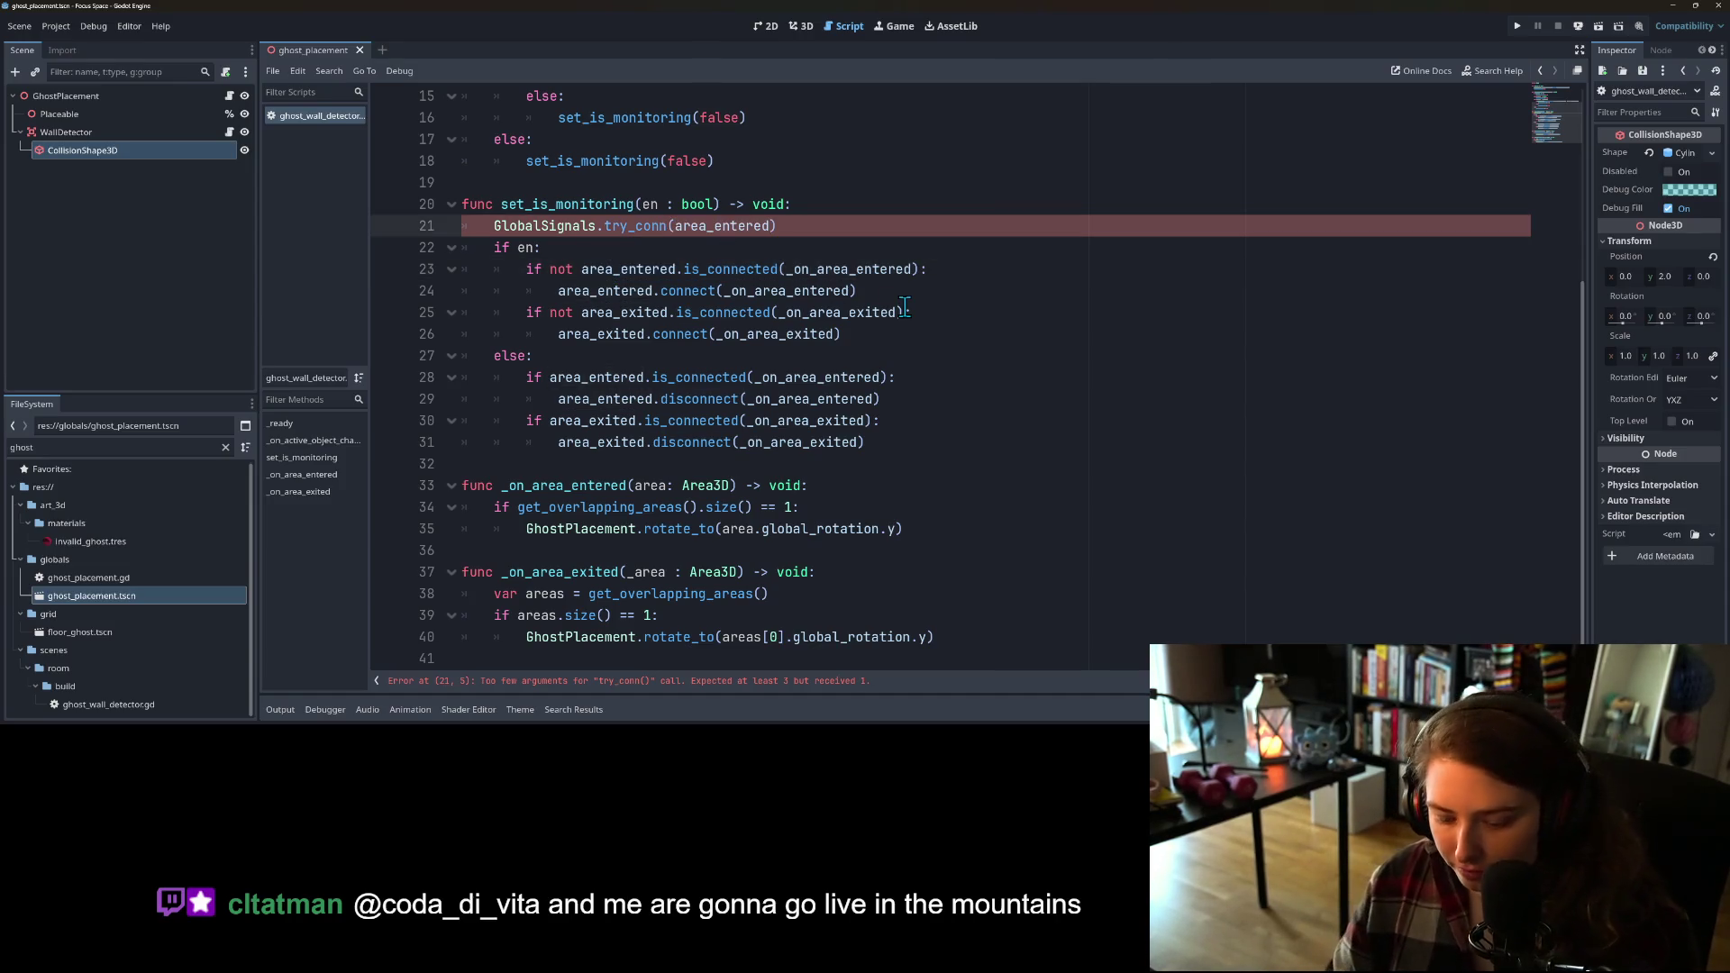
{"action": "type", "text": ", _on_area_entered"}
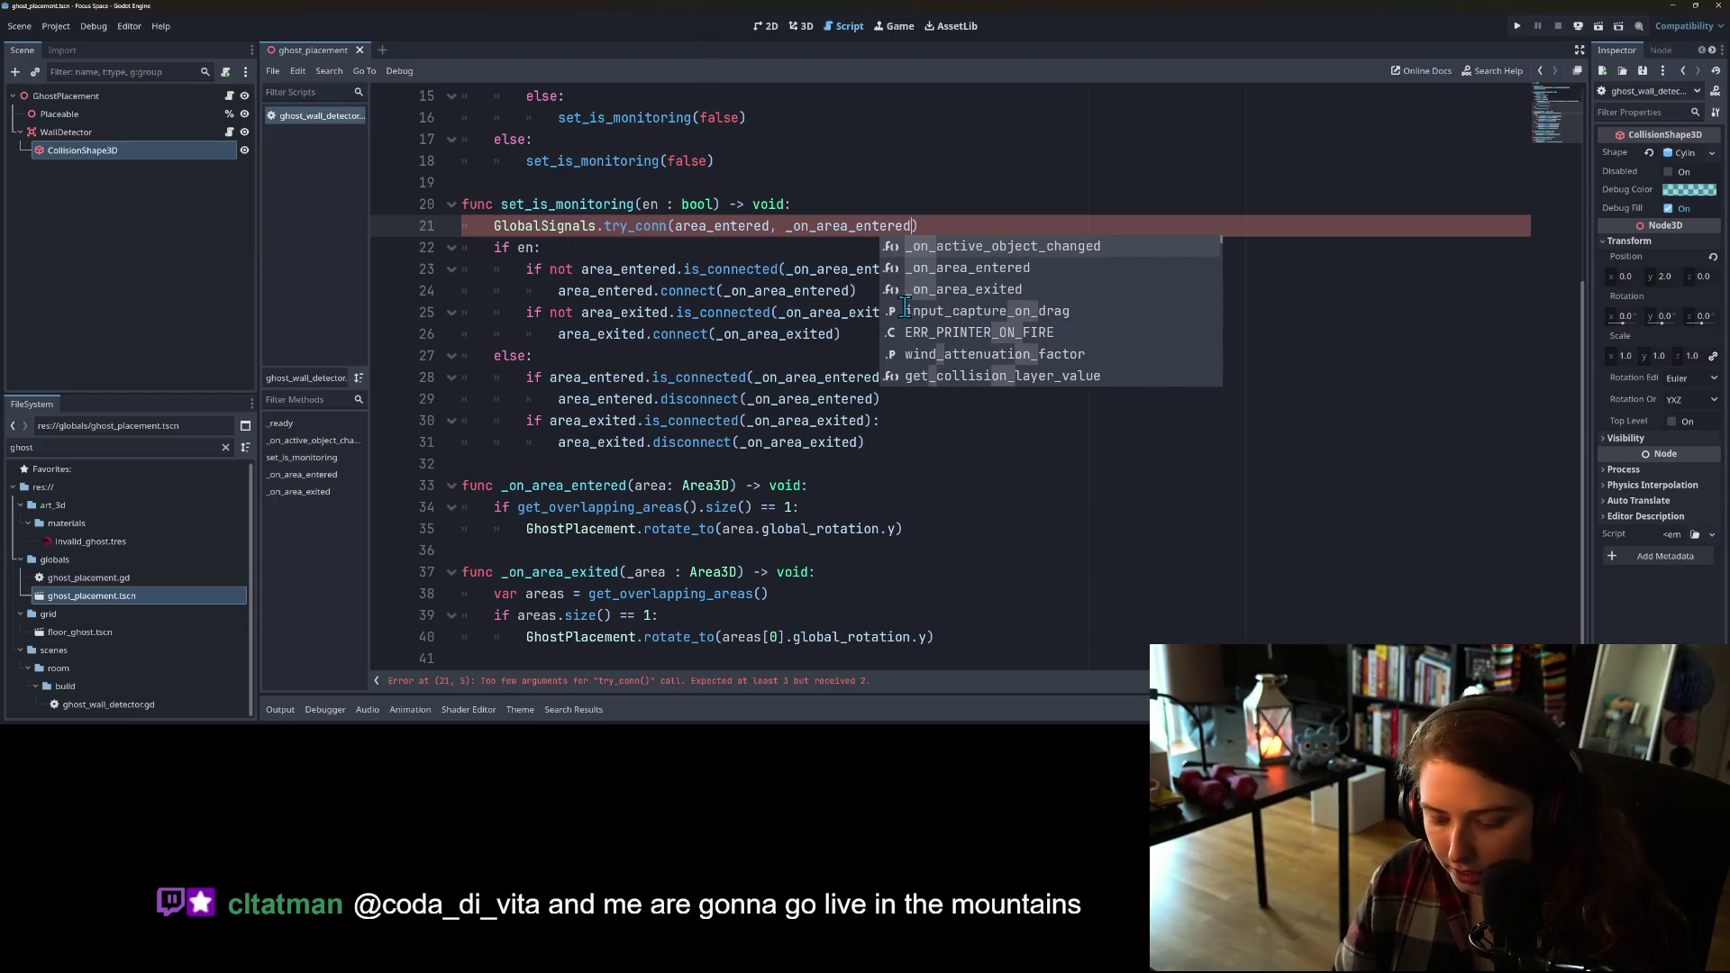
{"action": "type", "text": ", en"}
{"action": "key", "text": "End"}
{"action": "key", "text": "Return"}
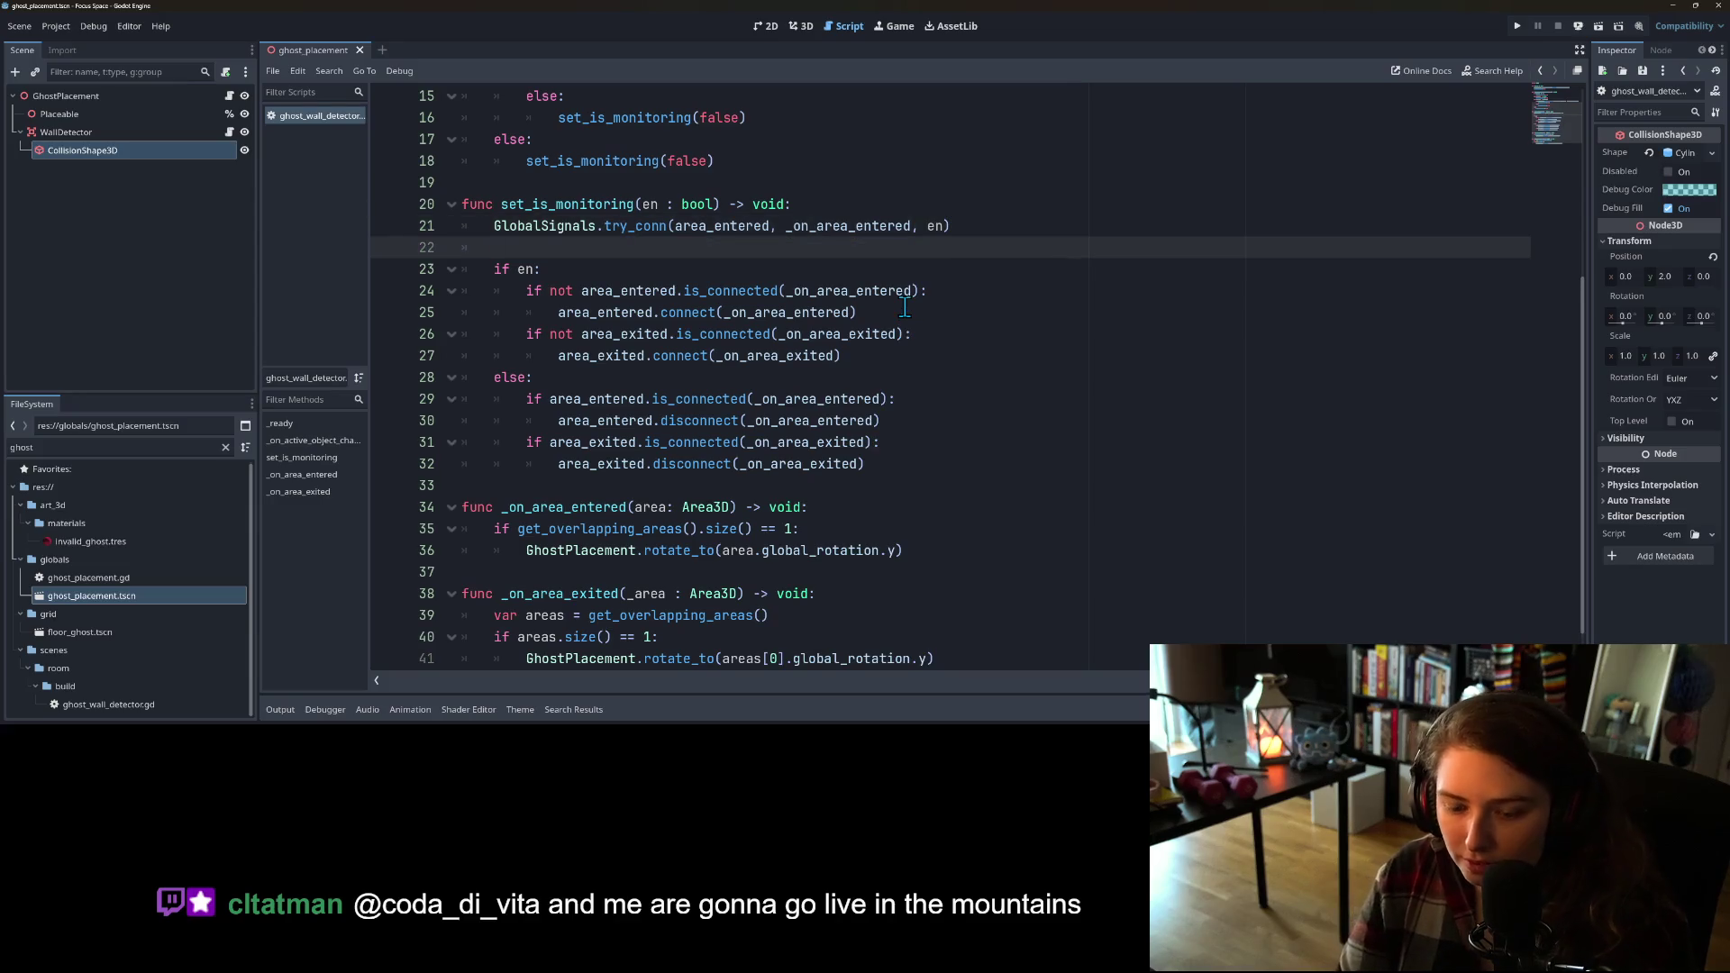
Step: Duplicate the try_conn line, changing it to area_exited and _on_area_exited
{"action": "type", "text": "GlobalSignals.try_conn(area_entered, _on_area_entered, en)"}
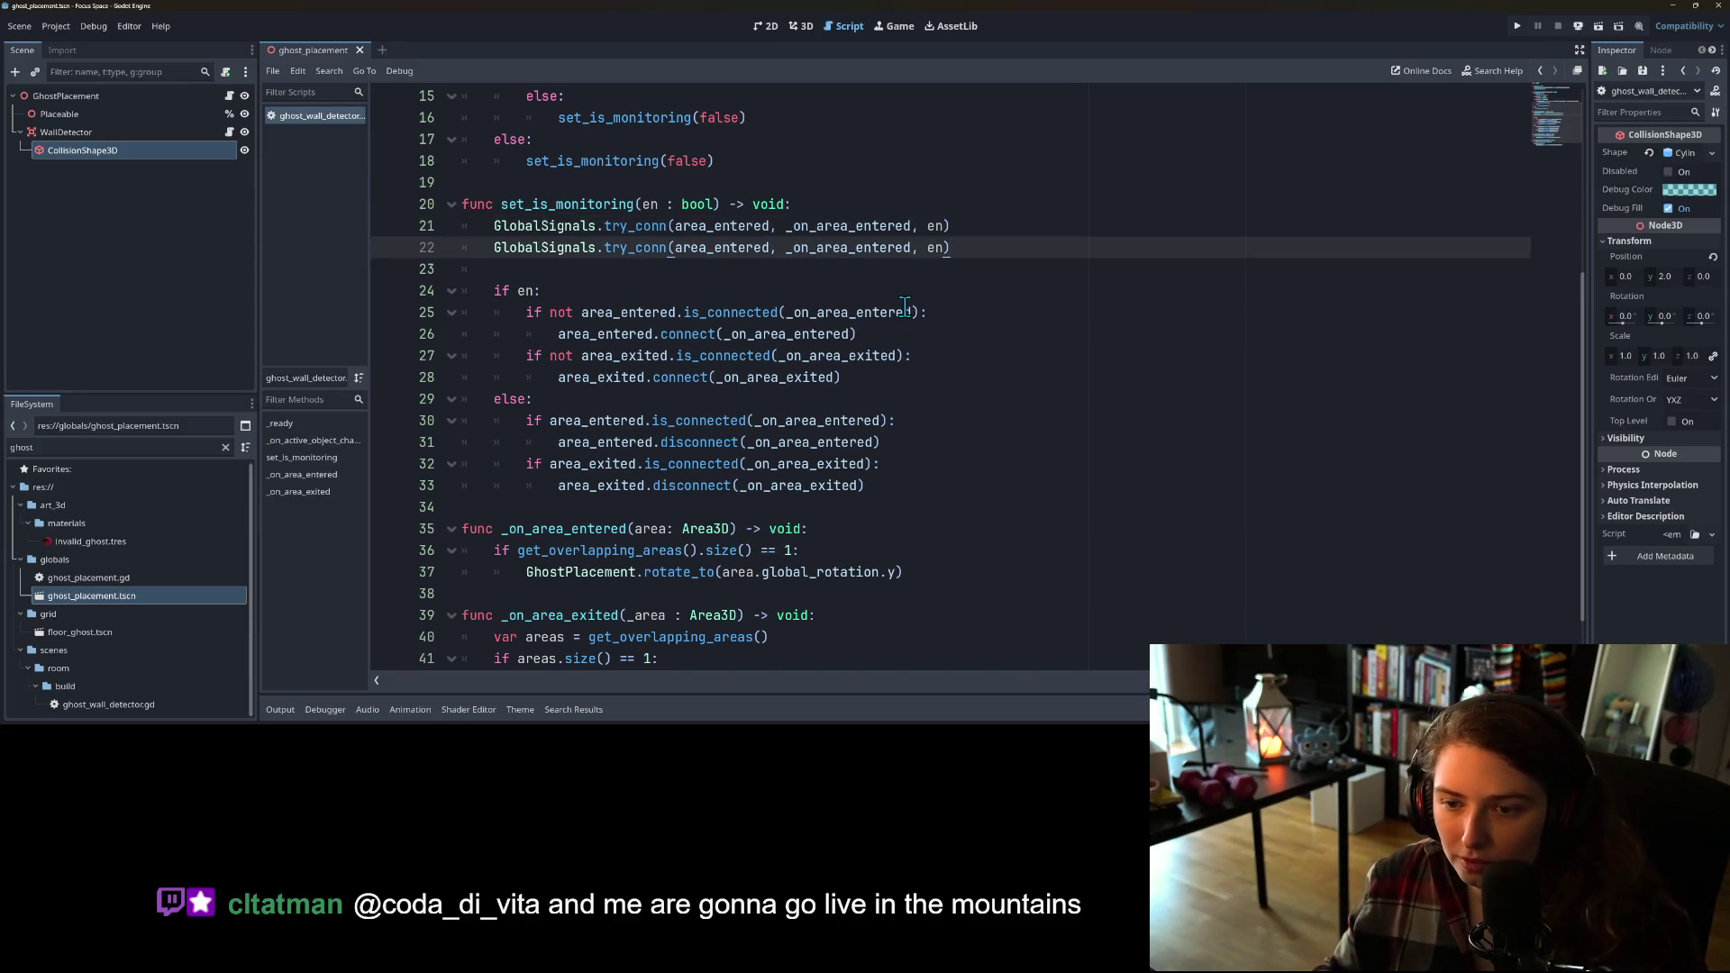
{"action": "double_click", "coordinate": [647, 357]}
{"action": "key", "text": "ctrl+c"}
{"action": "double_click", "coordinate": [721, 247]}
{"action": "key", "text": "ctrl+v"}
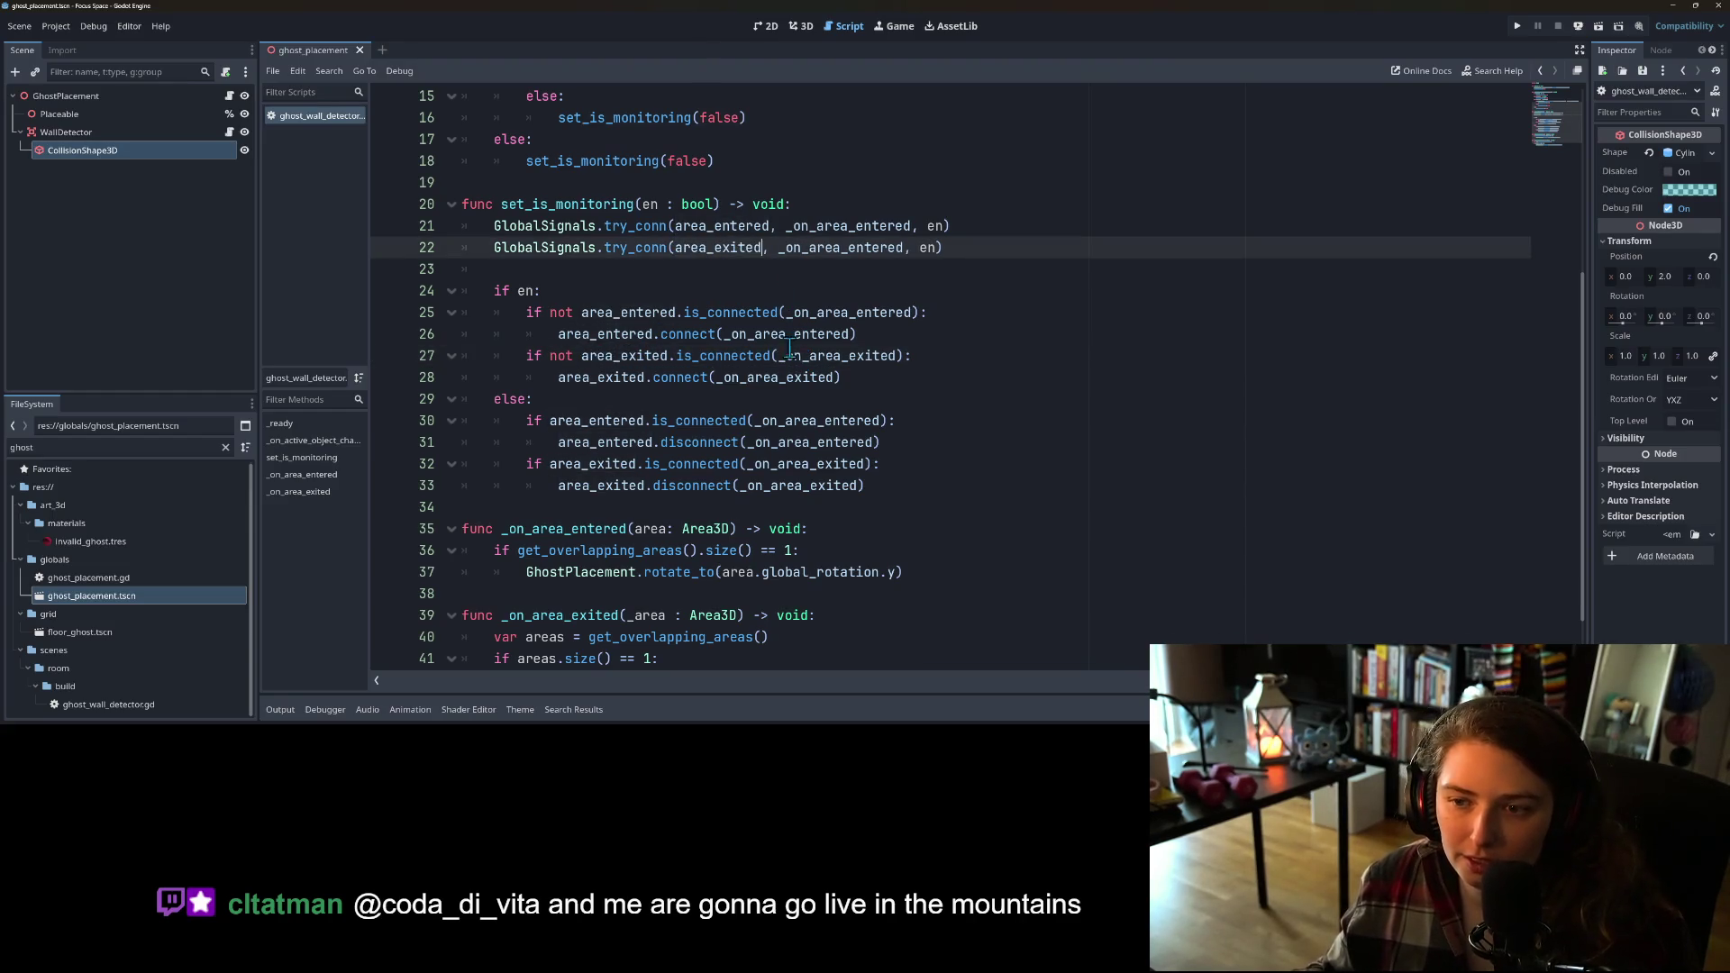
{"action": "left_click", "coordinate": [788, 386]}
{"action": "double_click", "coordinate": [802, 381]}
{"action": "key", "text": "ctrl+c"}
{"action": "double_click", "coordinate": [852, 245]}
{"action": "key", "text": "ctrl+v"}
Step: Delete the old connect/disconnect if-else block
{"action": "mouse_move", "coordinate": [867, 486]}
{"action": "left_mouse_down"}
{"action": "mouse_move", "coordinate": [432, 313]}
{"action": "mouse_move", "coordinate": [420, 268]}
{"action": "left_mouse_up"}
{"action": "key", "text": "BackSpace"}
{"action": "key", "text": "BackSpace"}
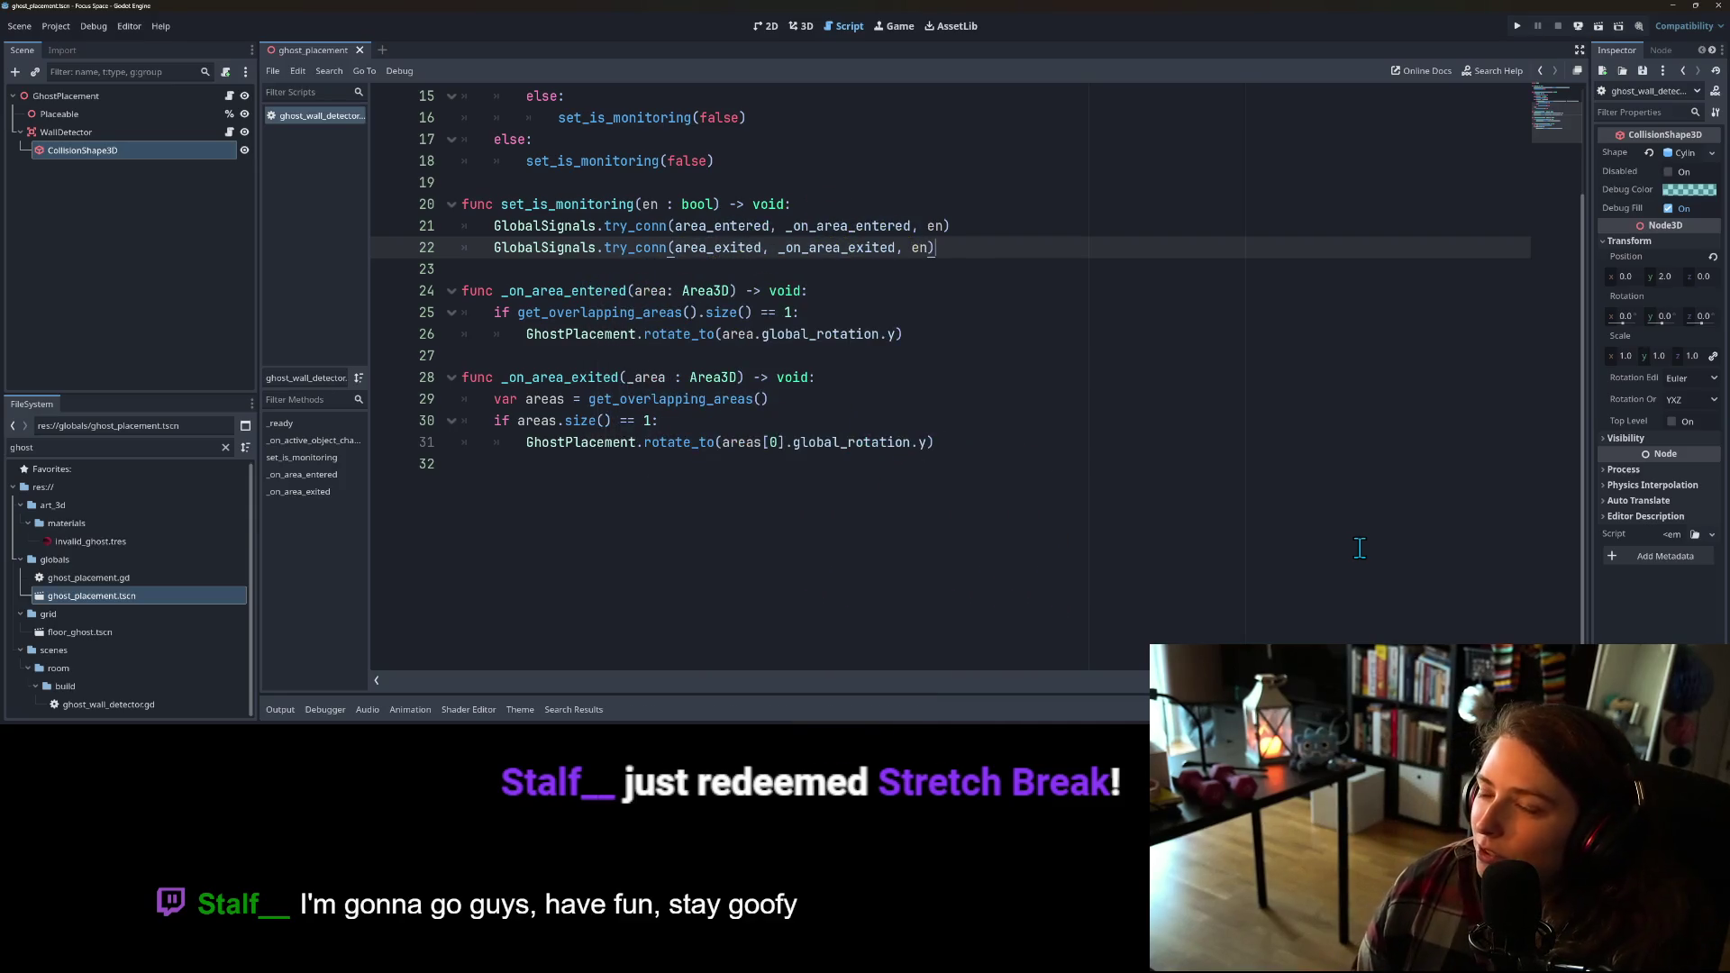
{"action": "scroll", "coordinate": [906, 531], "scroll_direction": "up", "scroll_amount": 5}
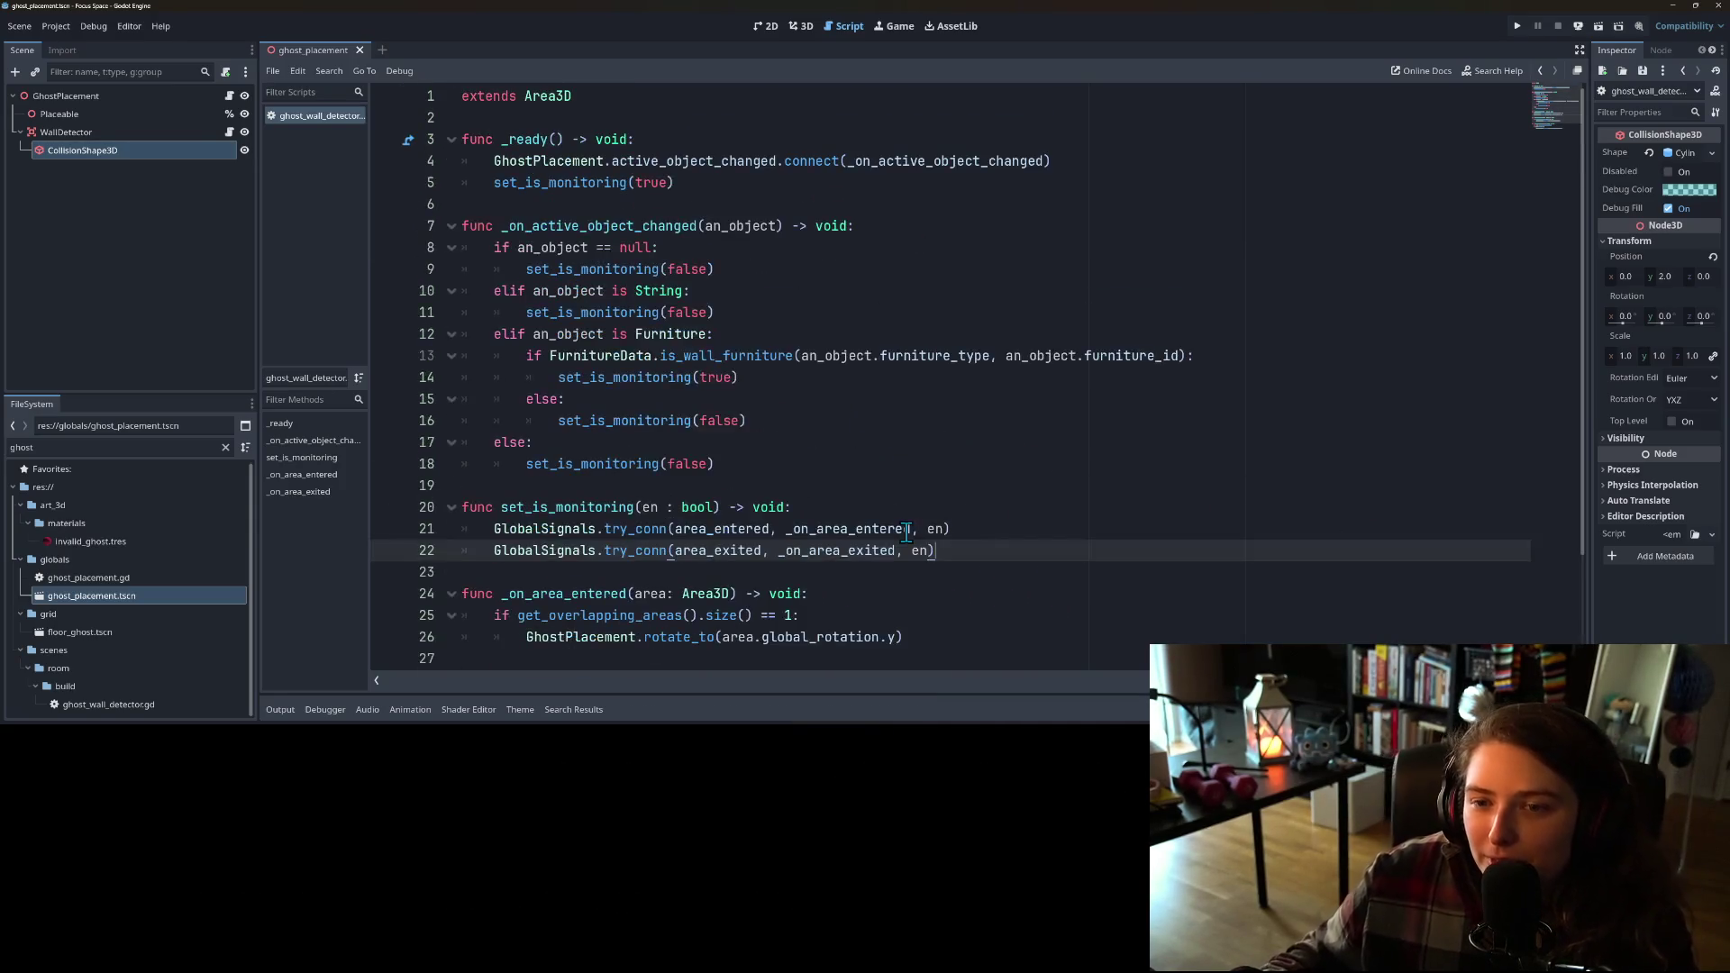
Step: Highlight the uses of set_is_monitoring, an_object and _on_active_object_changed in the script
{"action": "left_click", "coordinate": [675, 312]}
{"action": "double_click", "coordinate": [635, 247]}
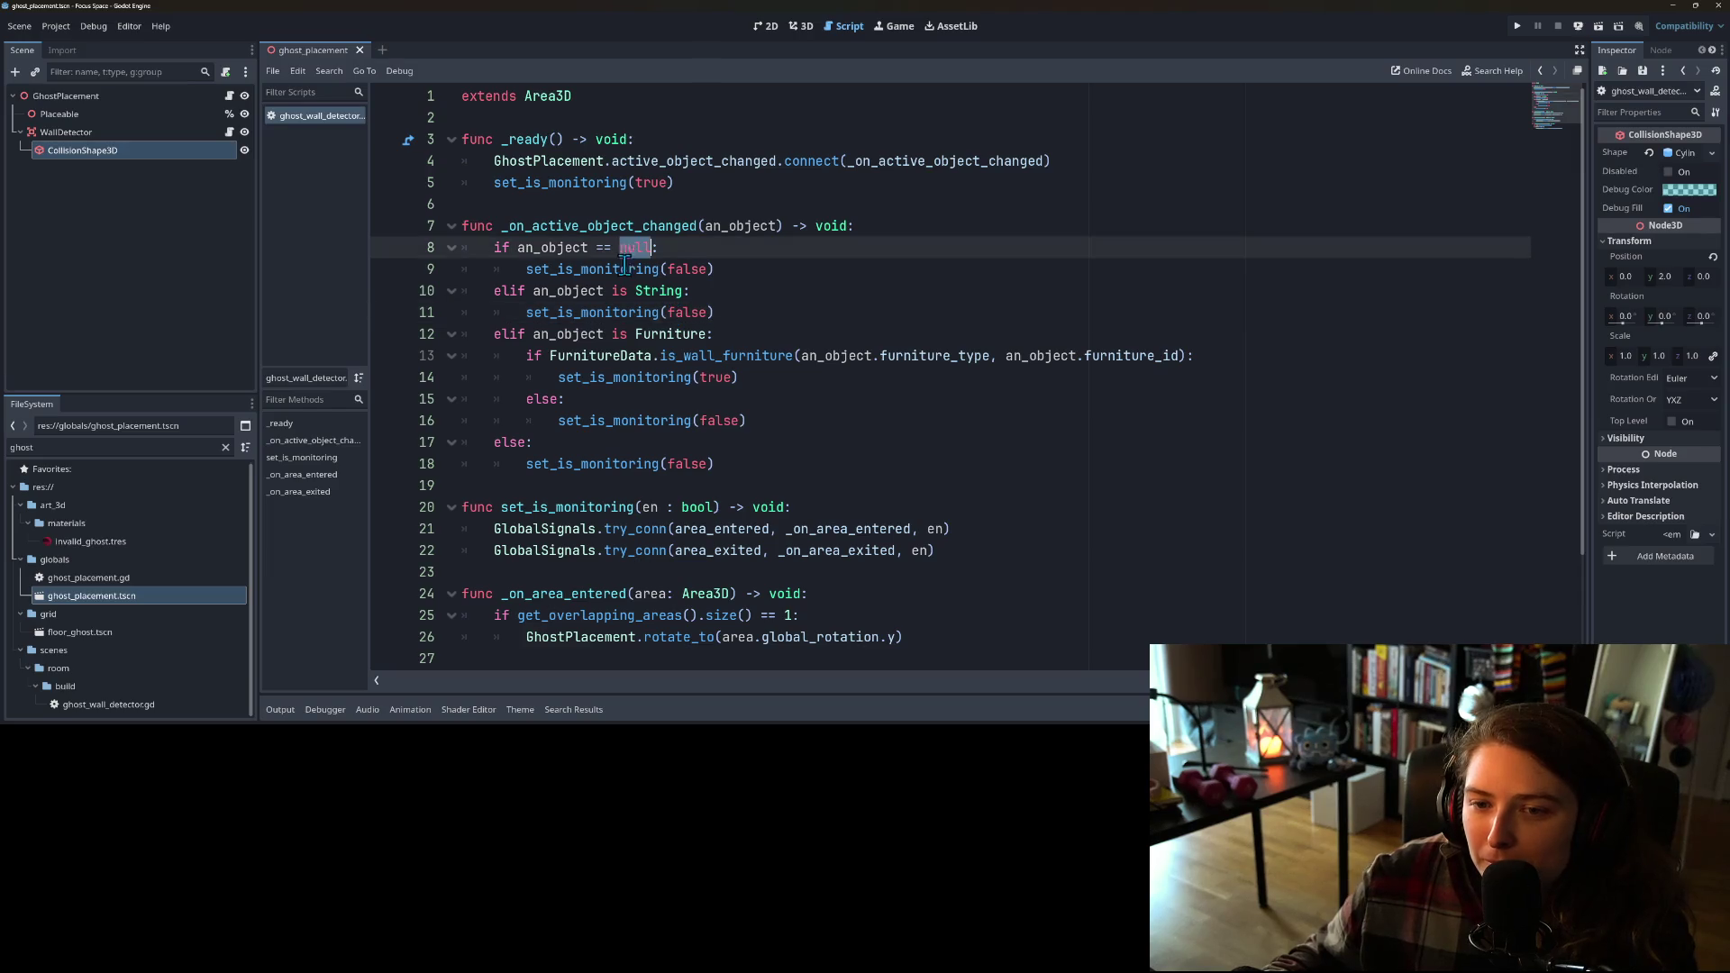
{"action": "double_click", "coordinate": [614, 268]}
{"action": "double_click", "coordinate": [547, 247]}
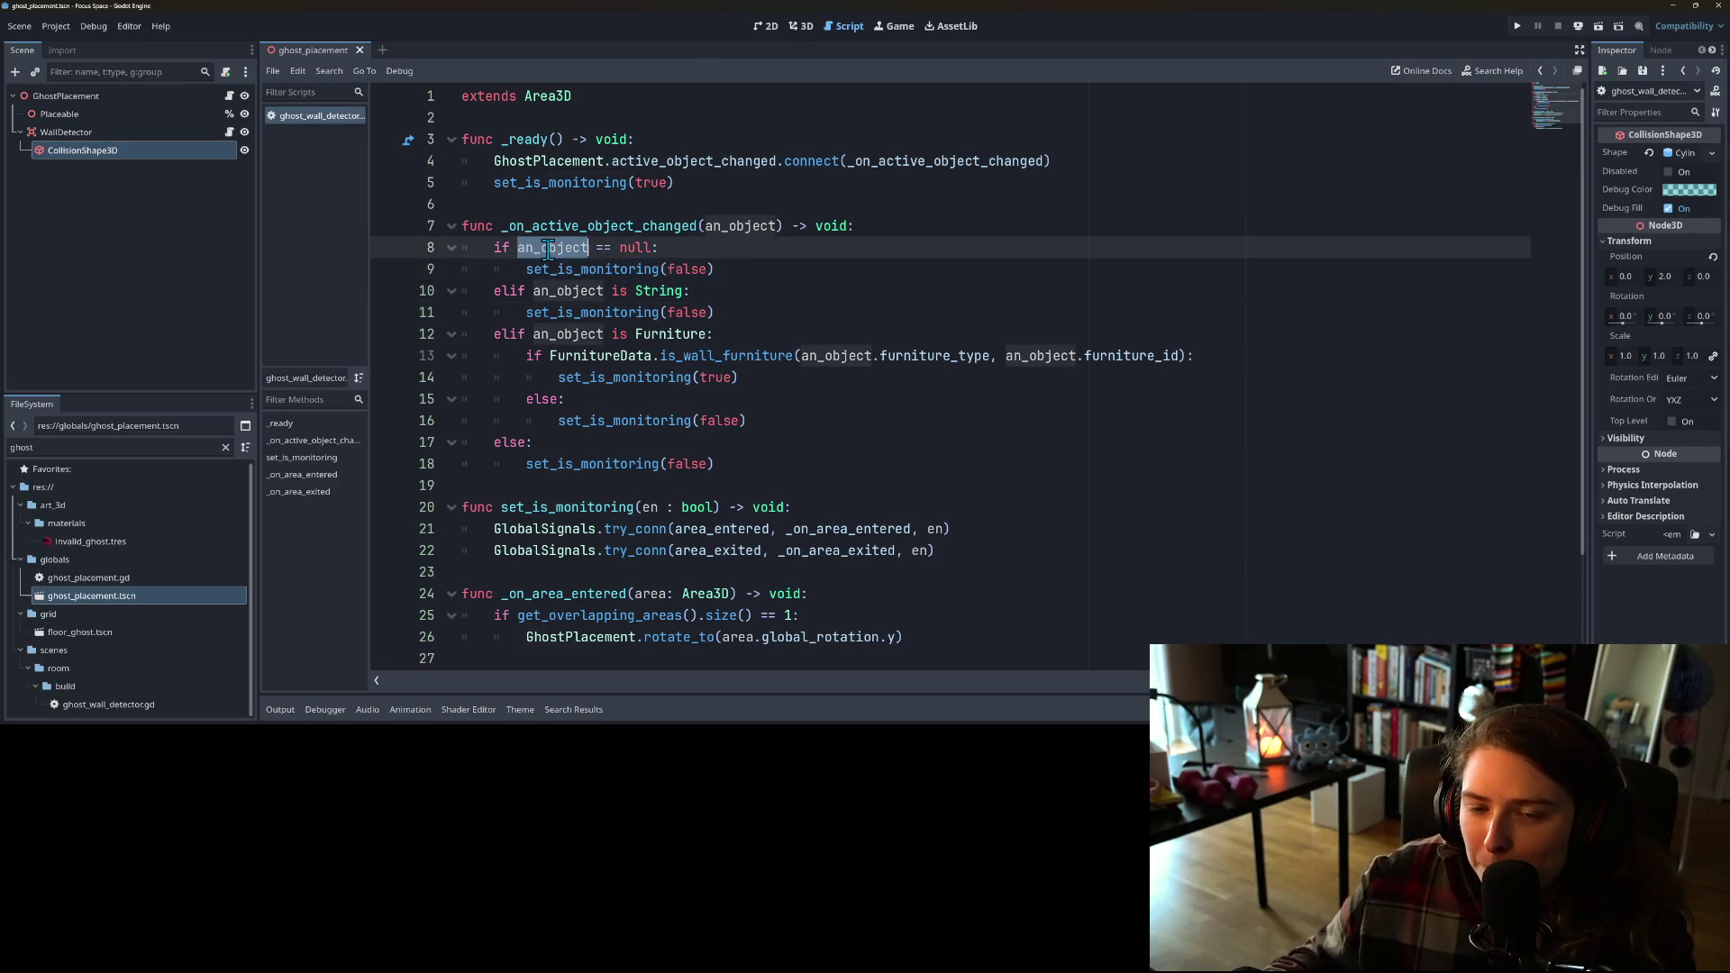
{"action": "double_click", "coordinate": [558, 290]}
{"action": "double_click", "coordinate": [573, 225]}
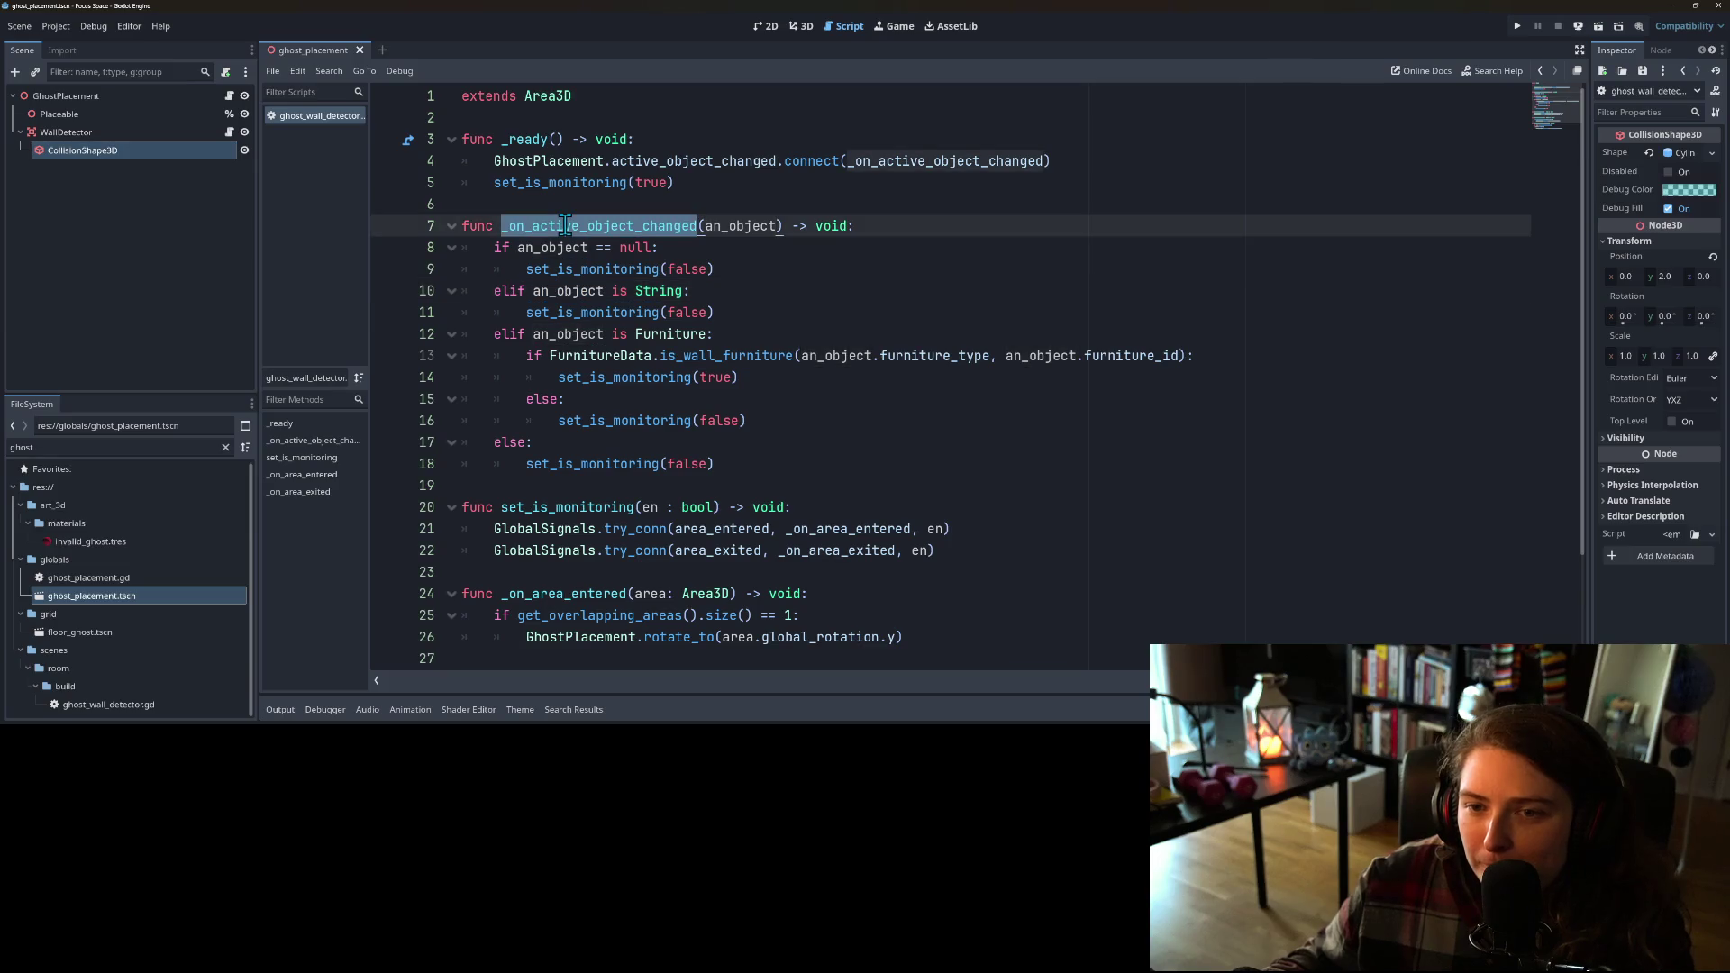
{"action": "double_click", "coordinate": [579, 182]}
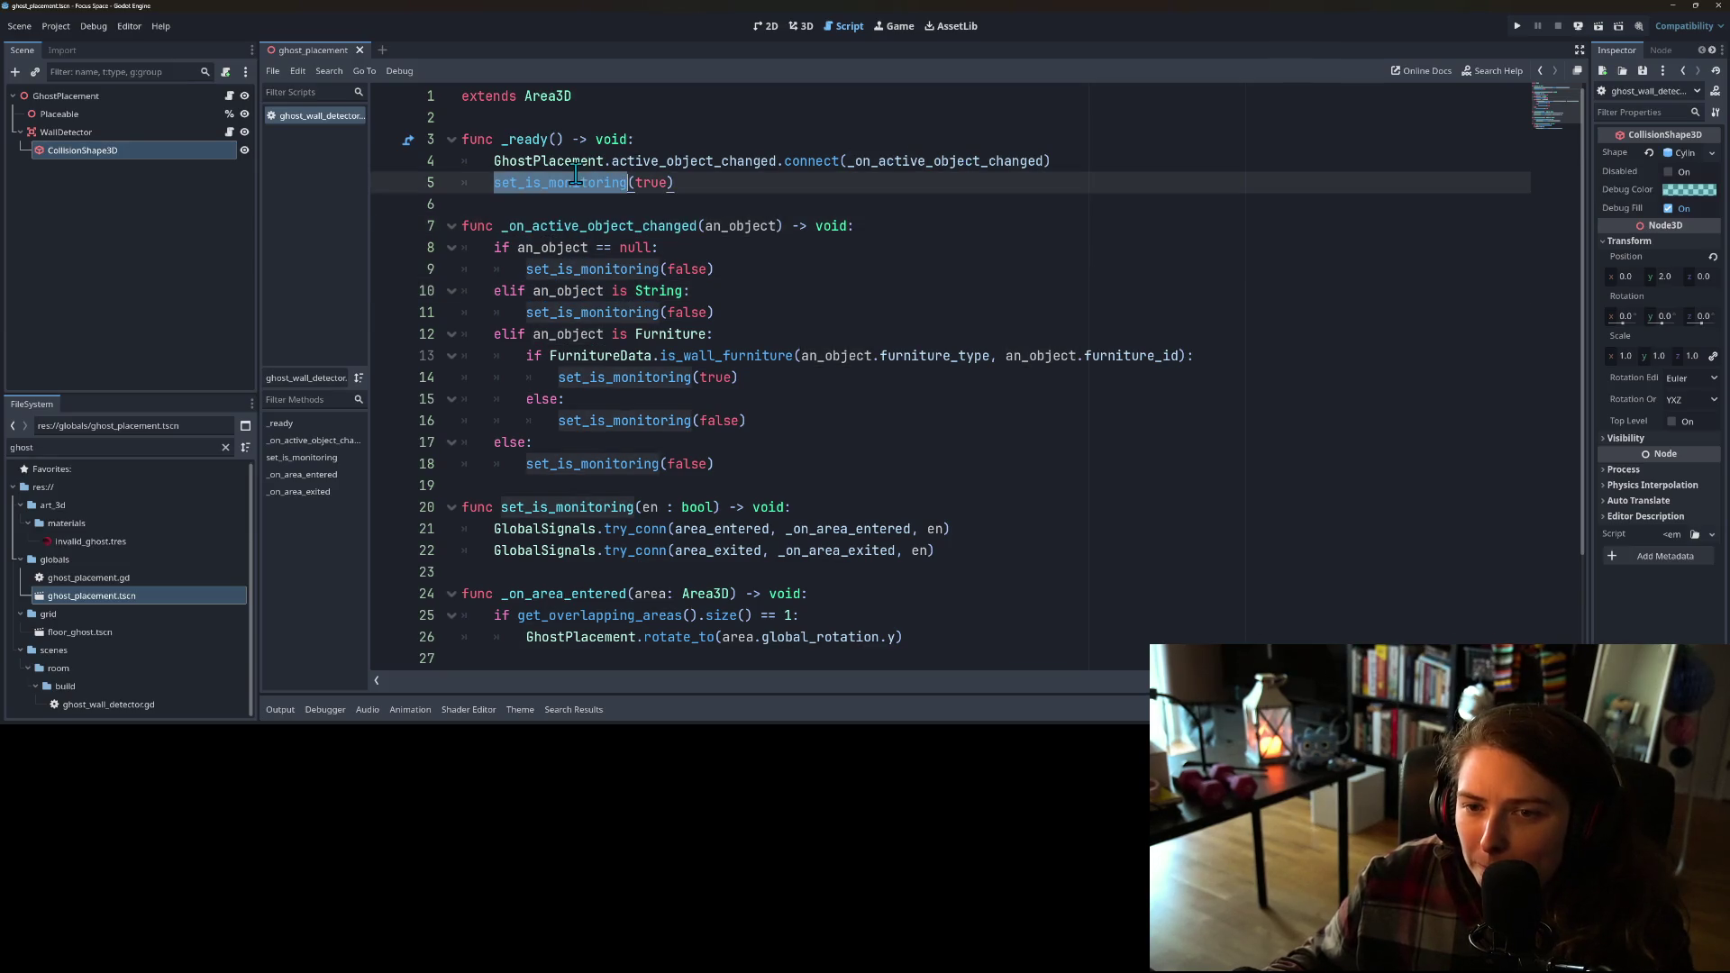
Step: Change the set_is_monitoring argument in _ready on line 5 from true to false
{"action": "scroll", "coordinate": [577, 283], "scroll_direction": "down", "scroll_amount": 2}
{"action": "double_click", "coordinate": [597, 378]}
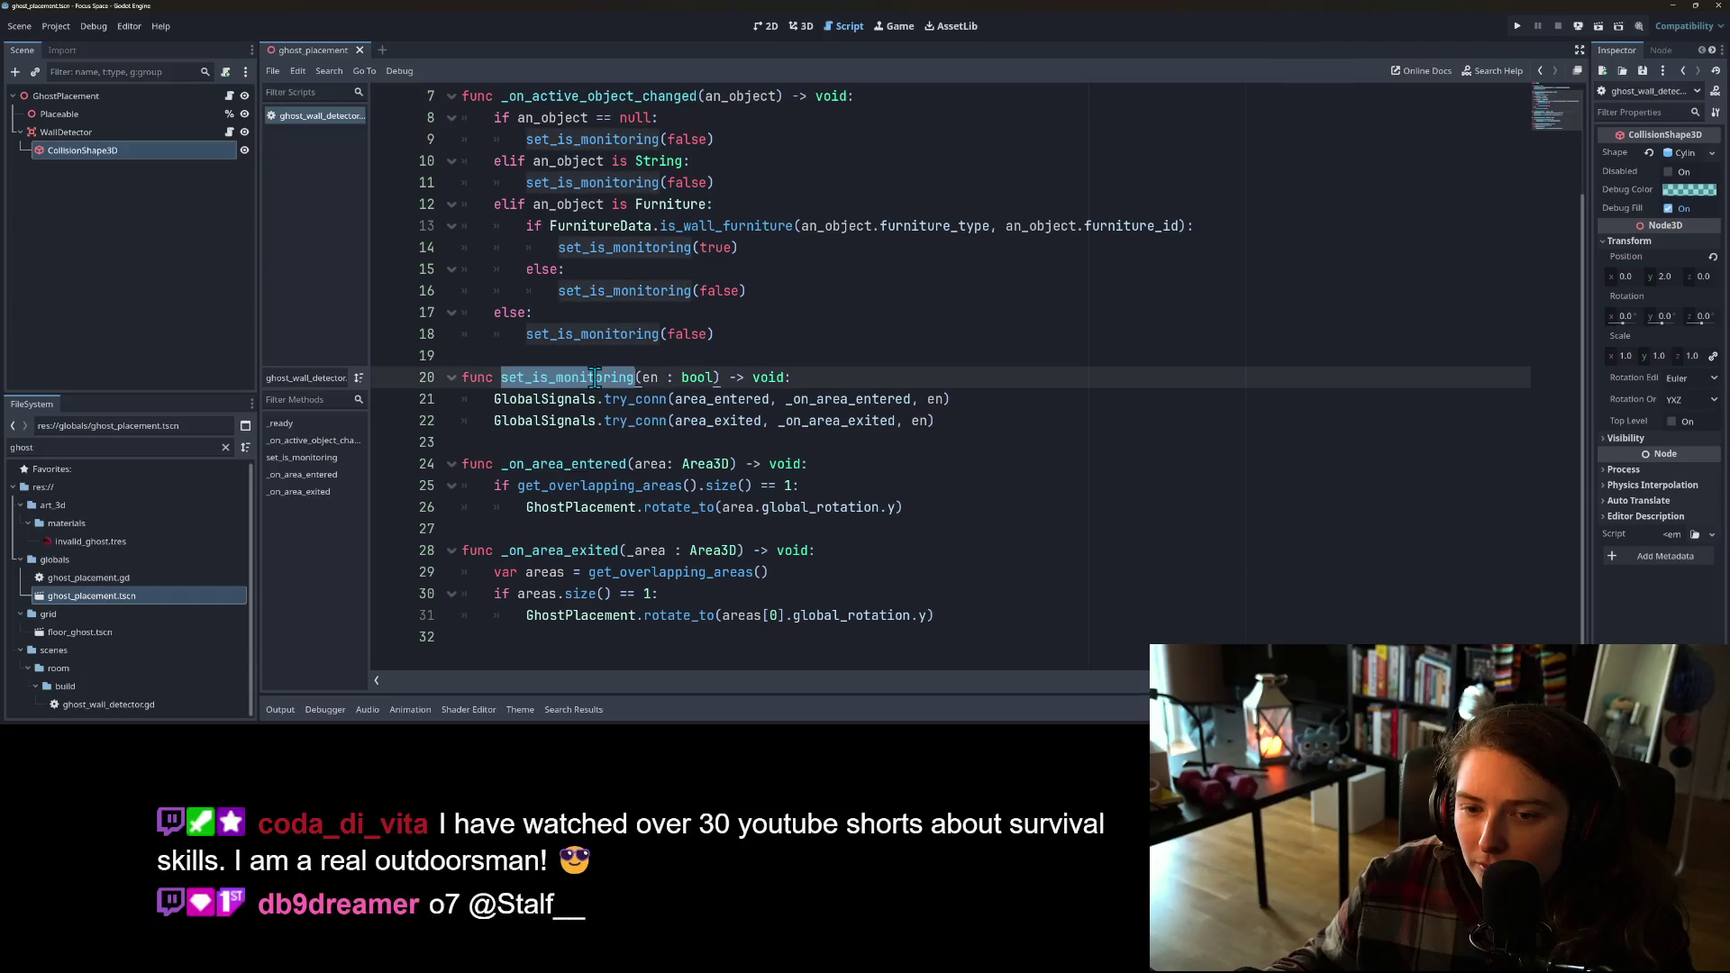
{"action": "scroll", "coordinate": [599, 379], "scroll_direction": "up", "scroll_amount": 2}
{"action": "scroll", "coordinate": [621, 386], "scroll_direction": "down", "scroll_amount": 1}
{"action": "scroll", "coordinate": [640, 333], "scroll_direction": "up", "scroll_amount": 1}
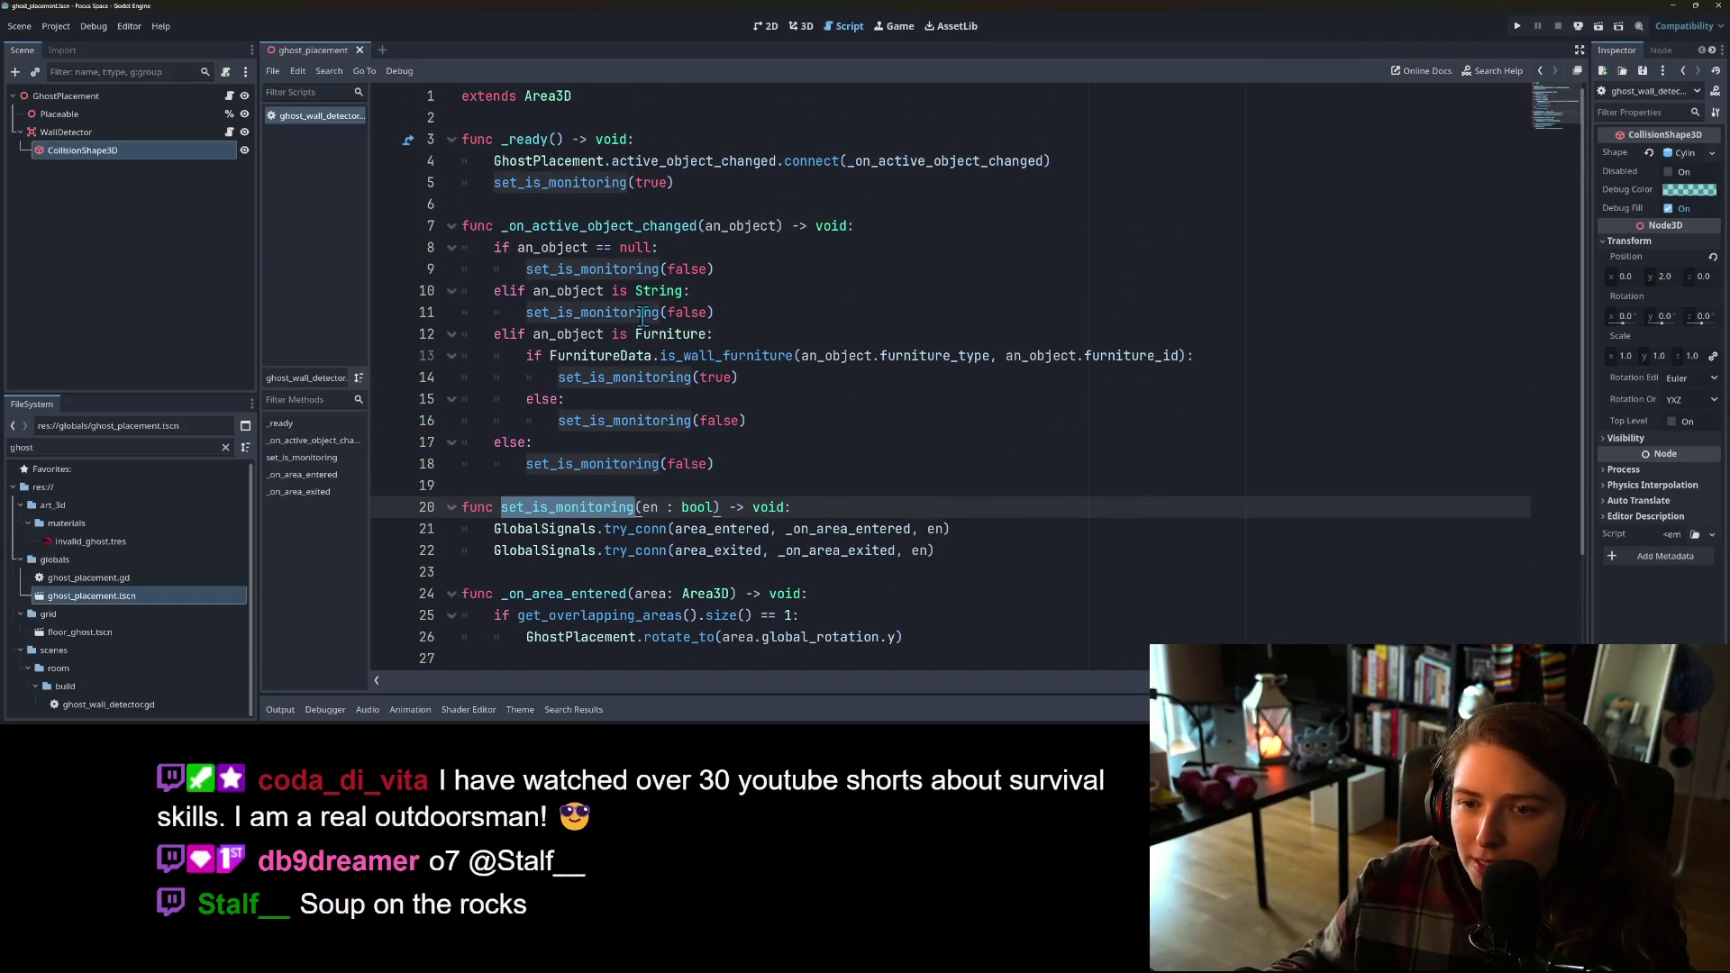
{"action": "left_click", "coordinate": [642, 189]}
{"action": "double_click", "coordinate": [649, 184]}
{"action": "type", "text": "false"}
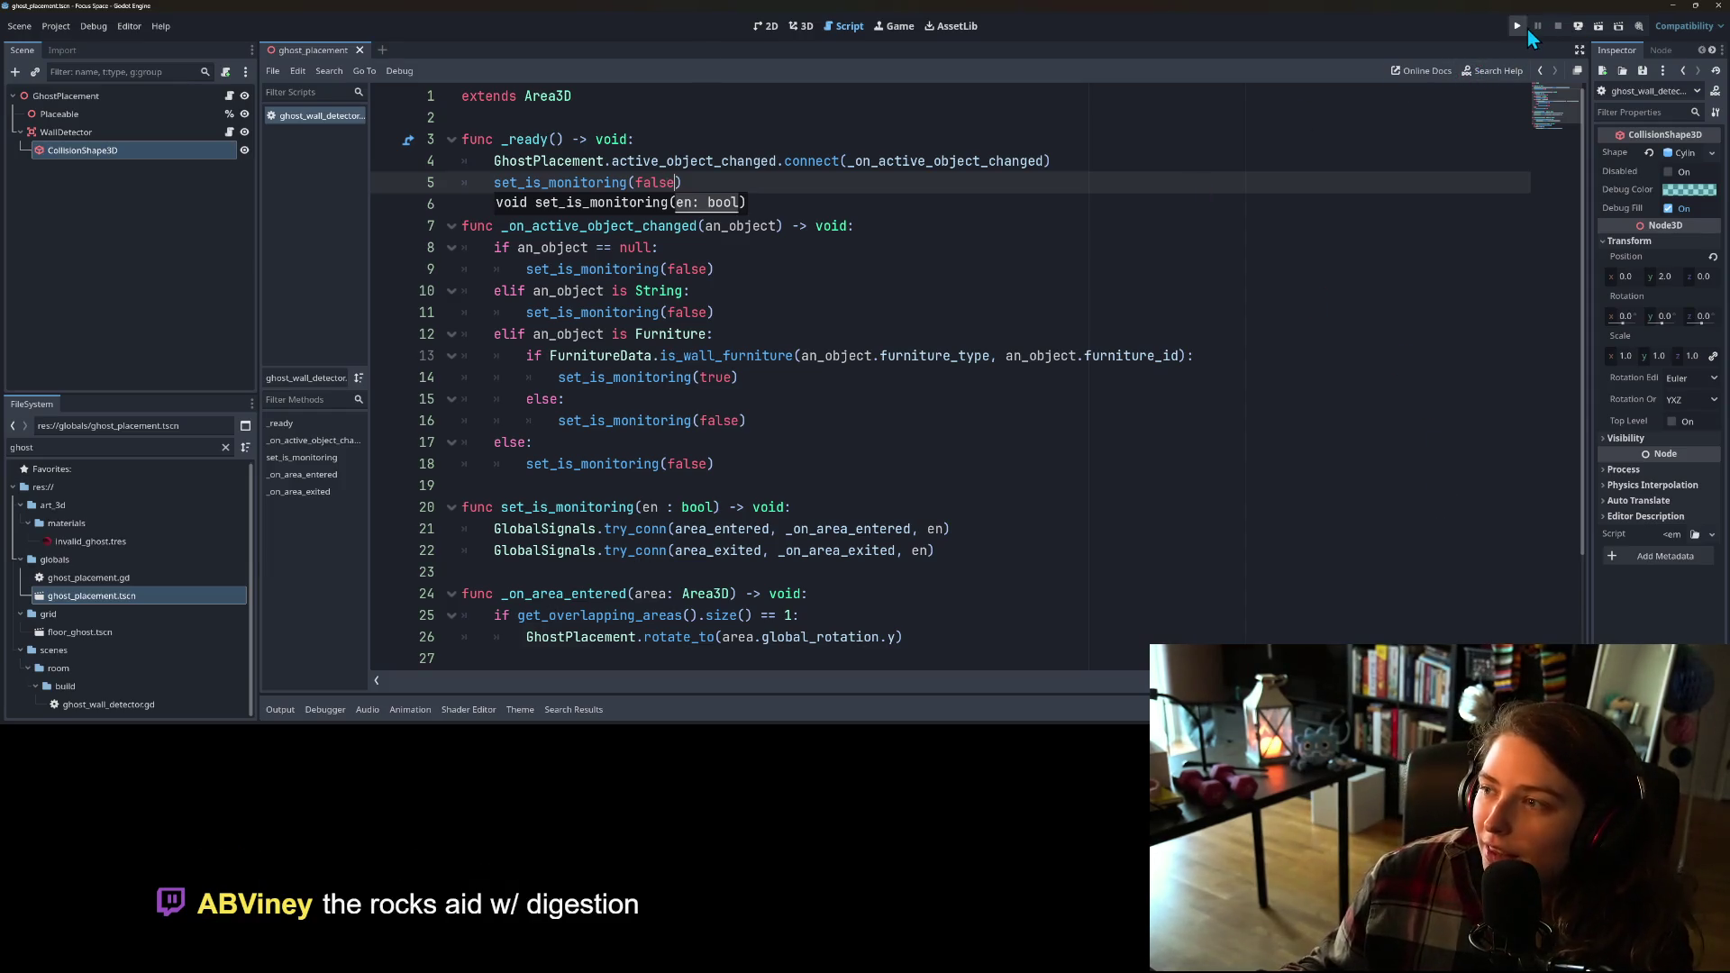
Step: Run the game in a debug window, open my_room1 and start a 5-minute ad break focus session
{"action": "left_click", "coordinate": [103, 31]}
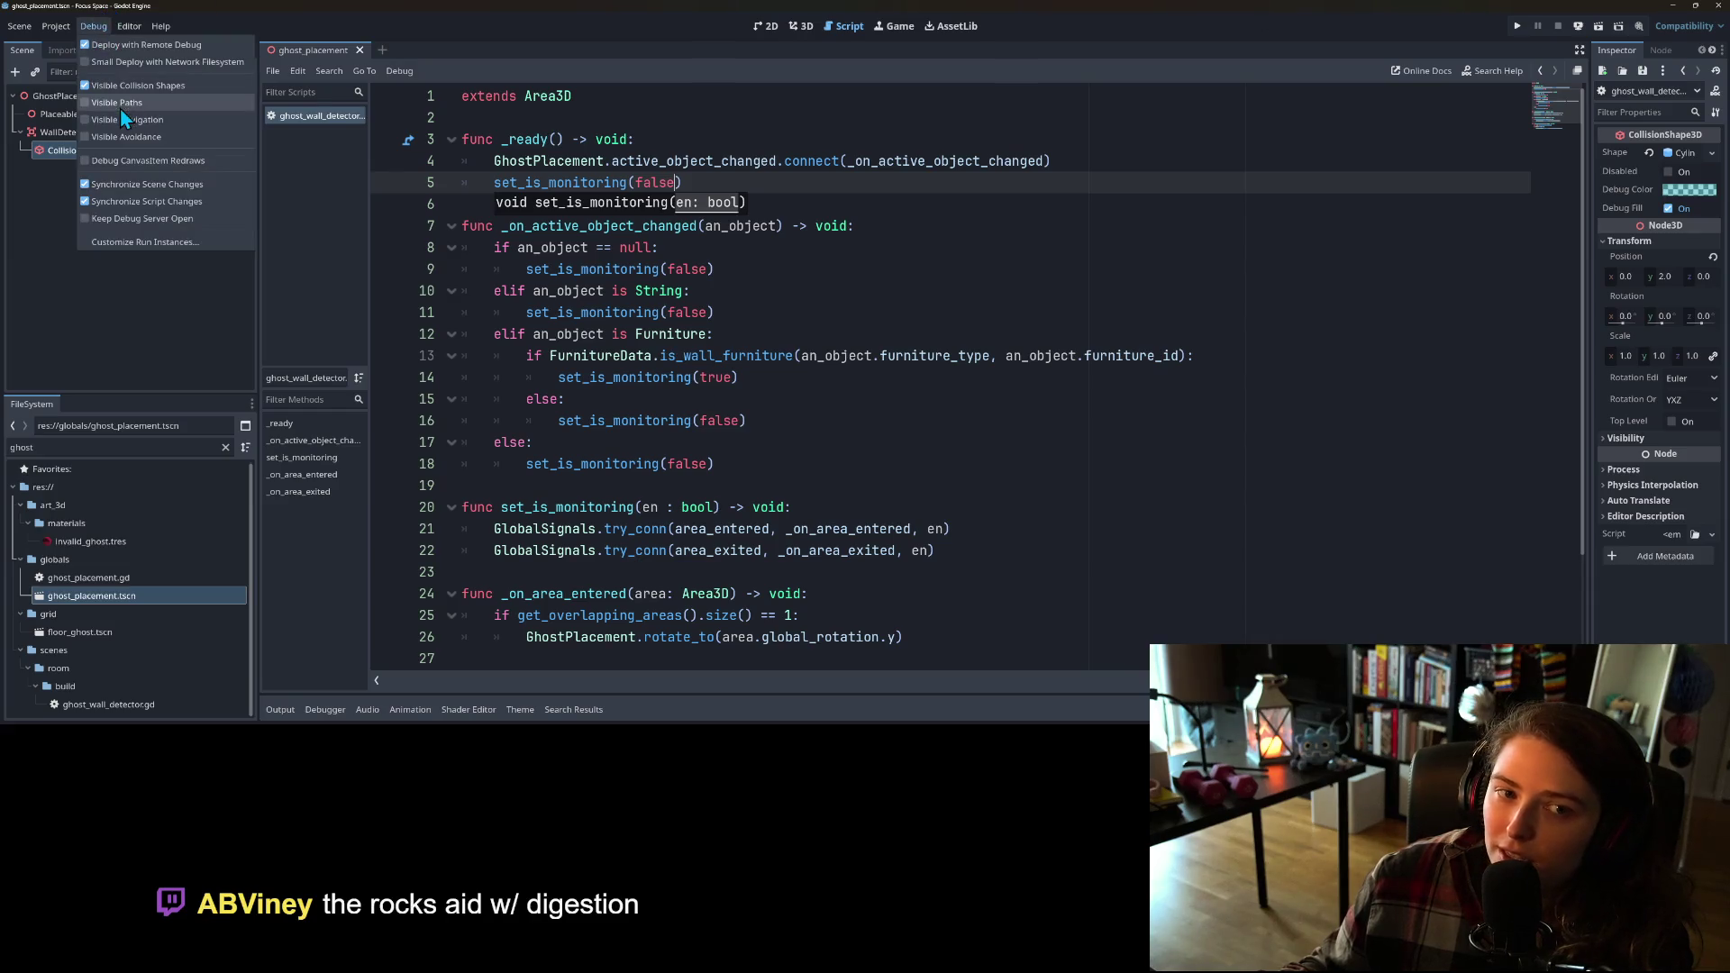
{"action": "left_click", "coordinate": [1516, 25]}
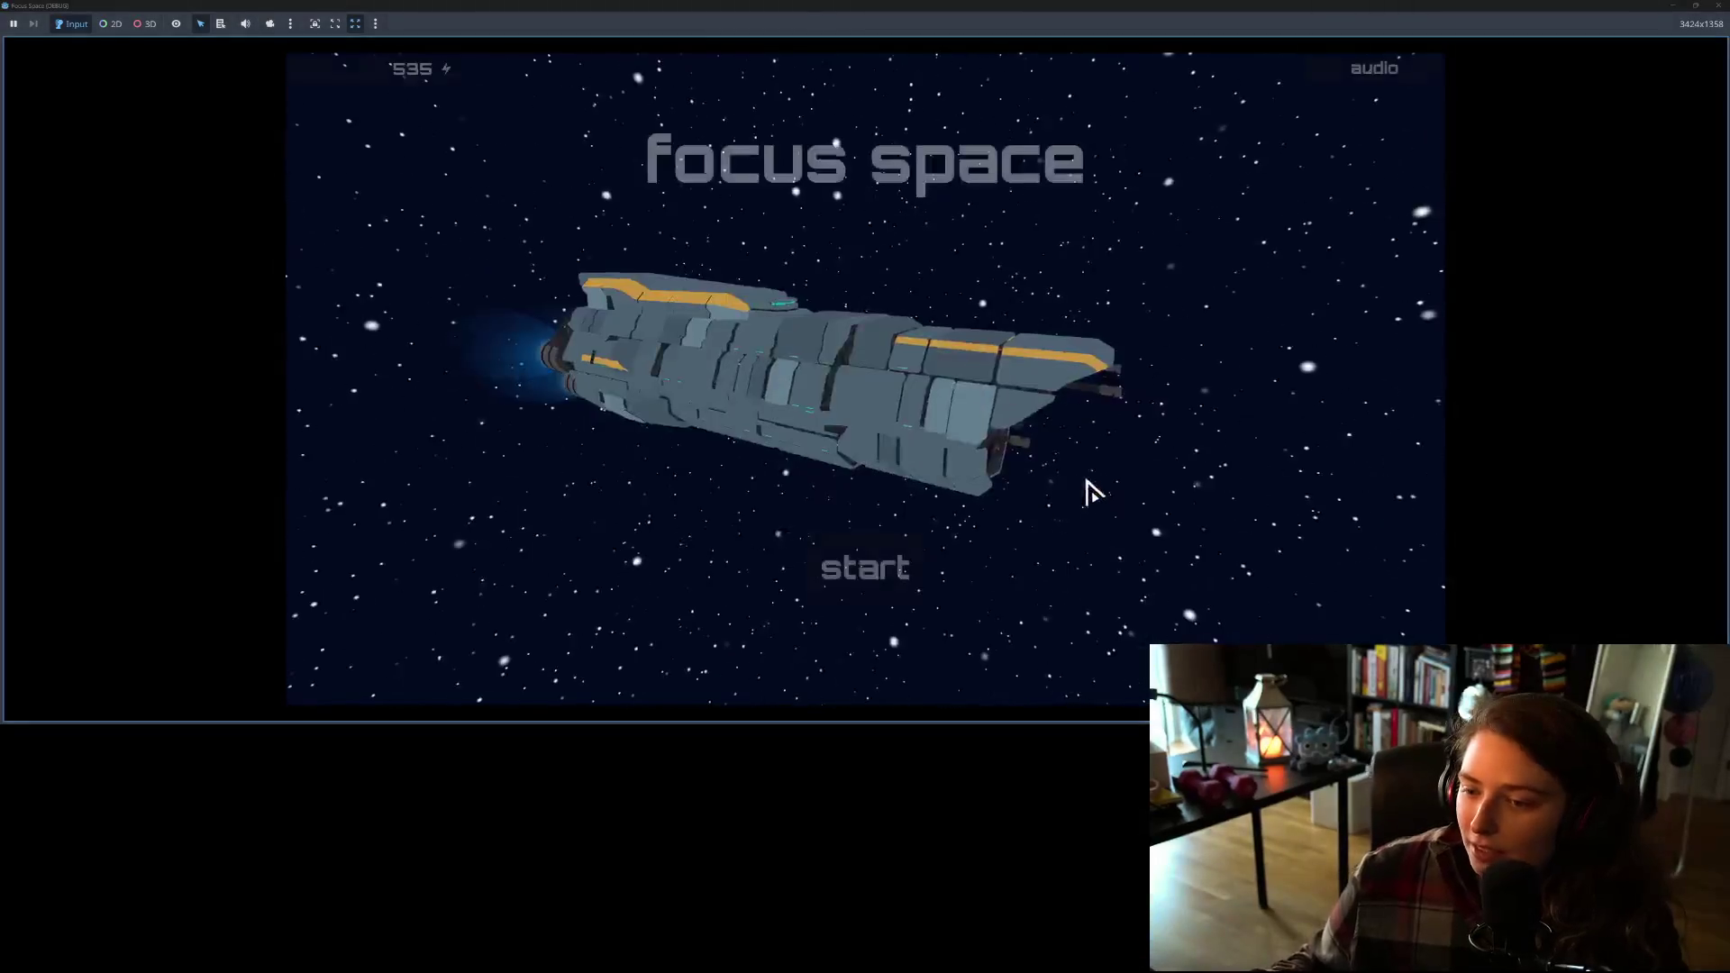
{"action": "left_click", "coordinate": [872, 581]}
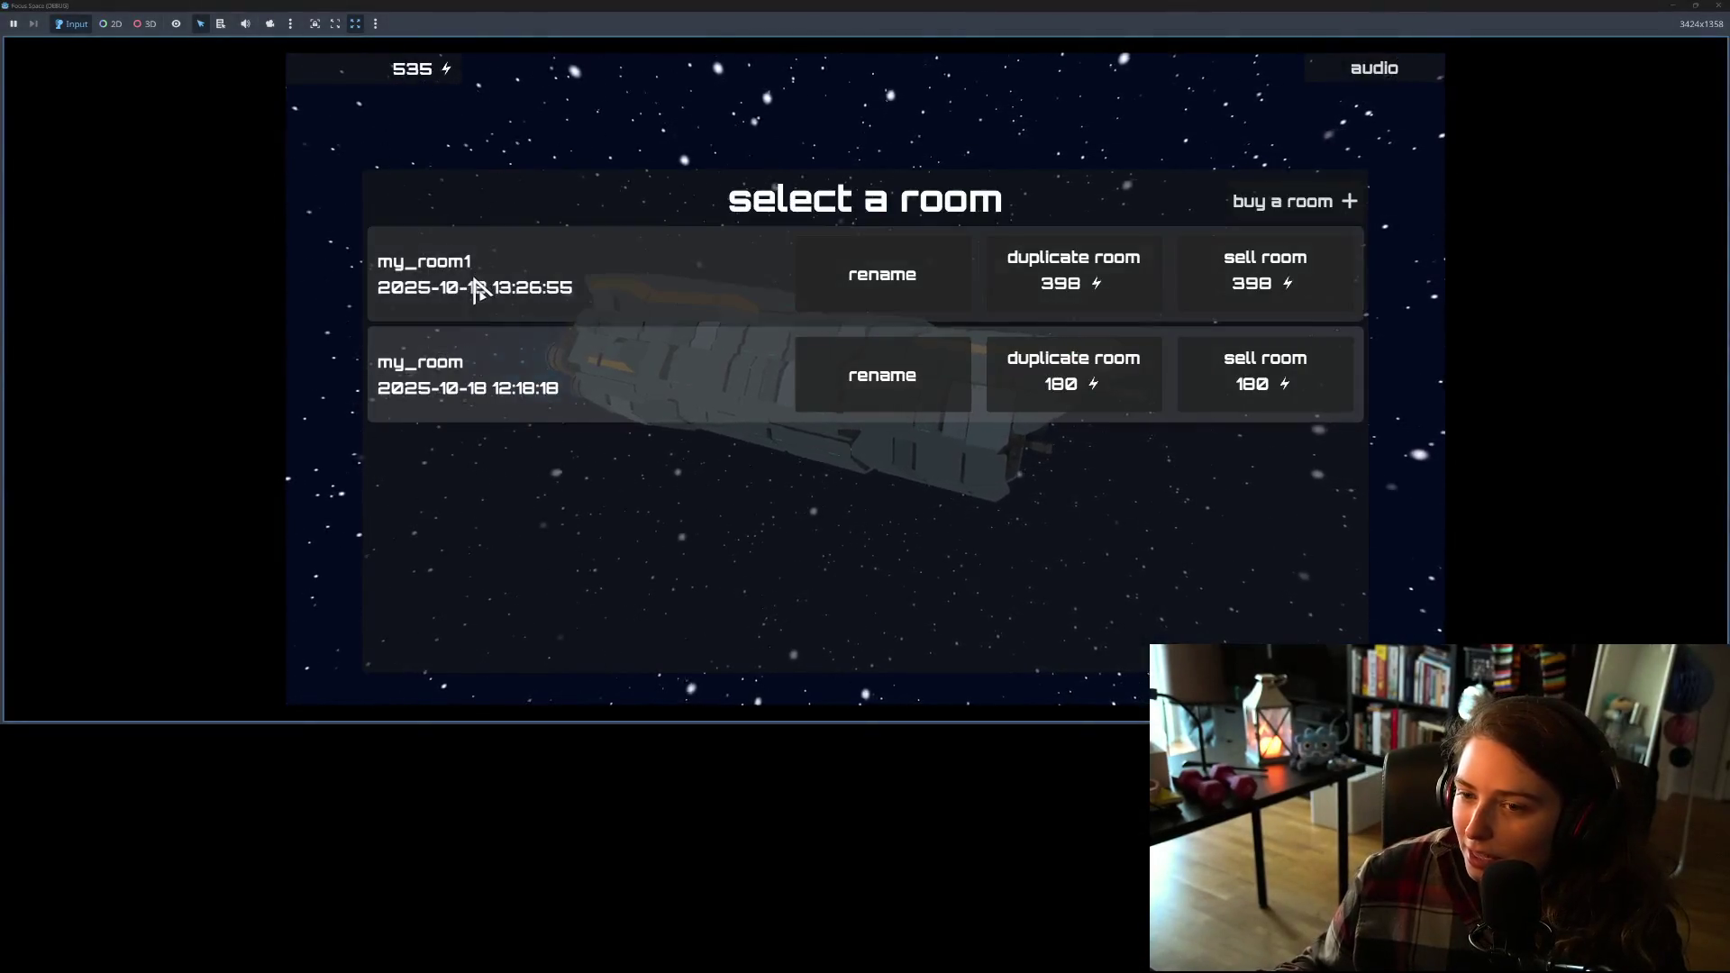
{"action": "left_click", "coordinate": [475, 289]}
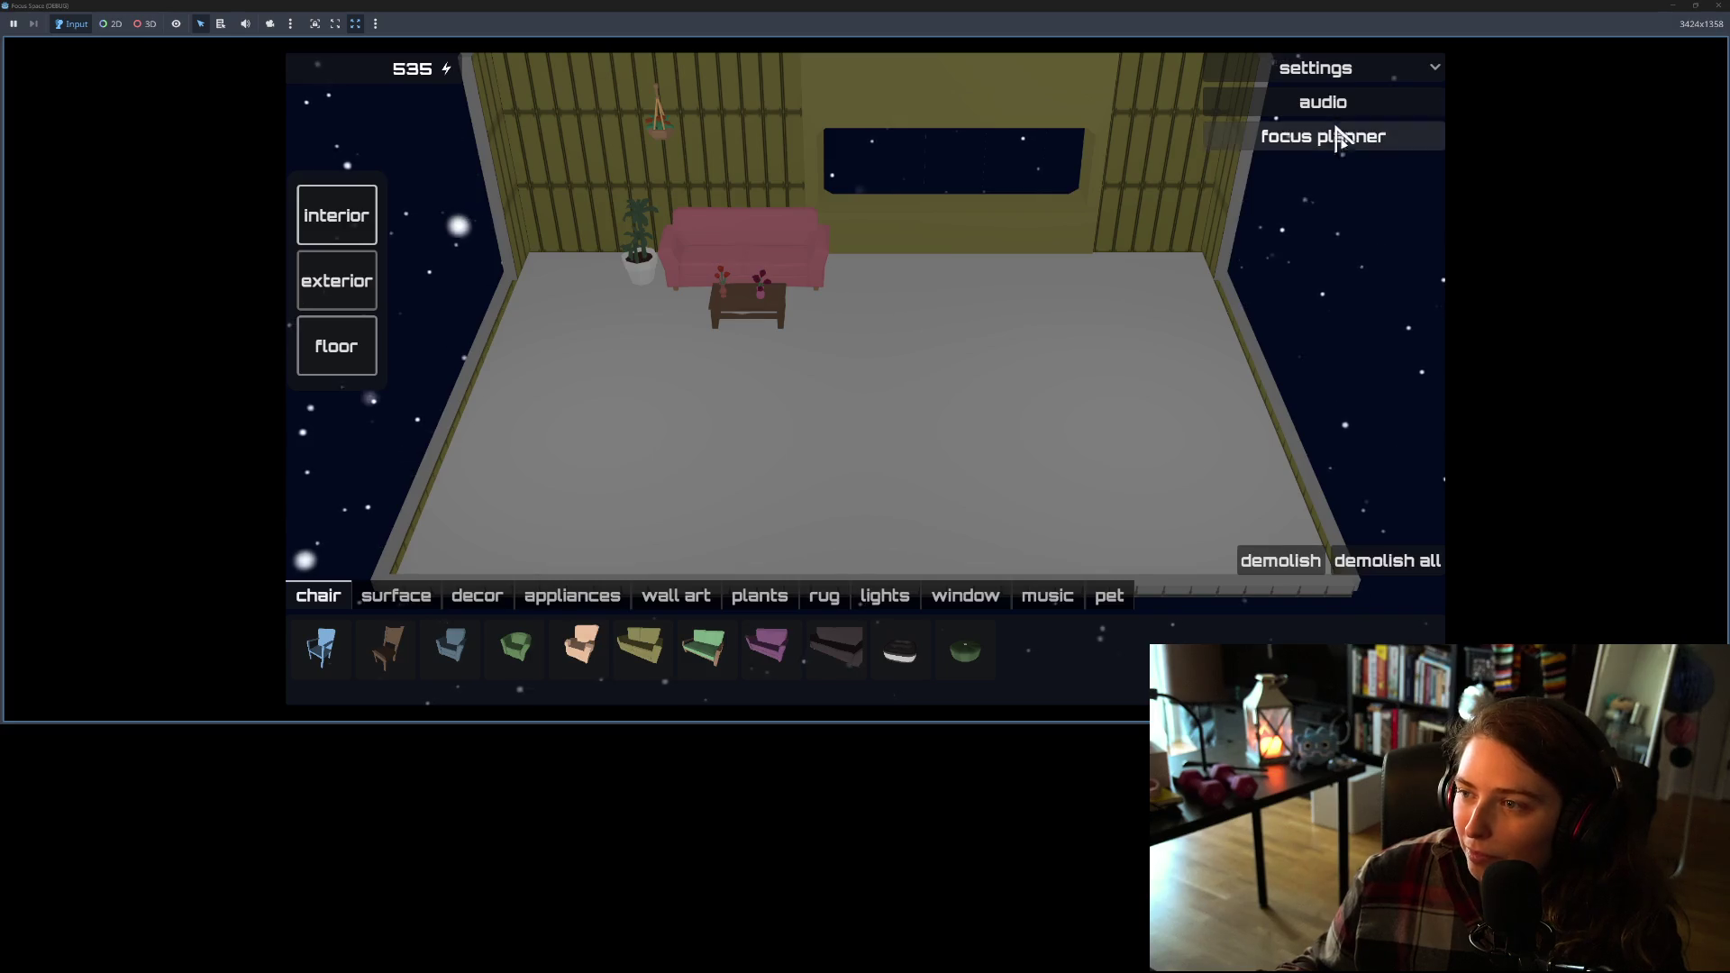
{"action": "left_click", "coordinate": [1340, 137]}
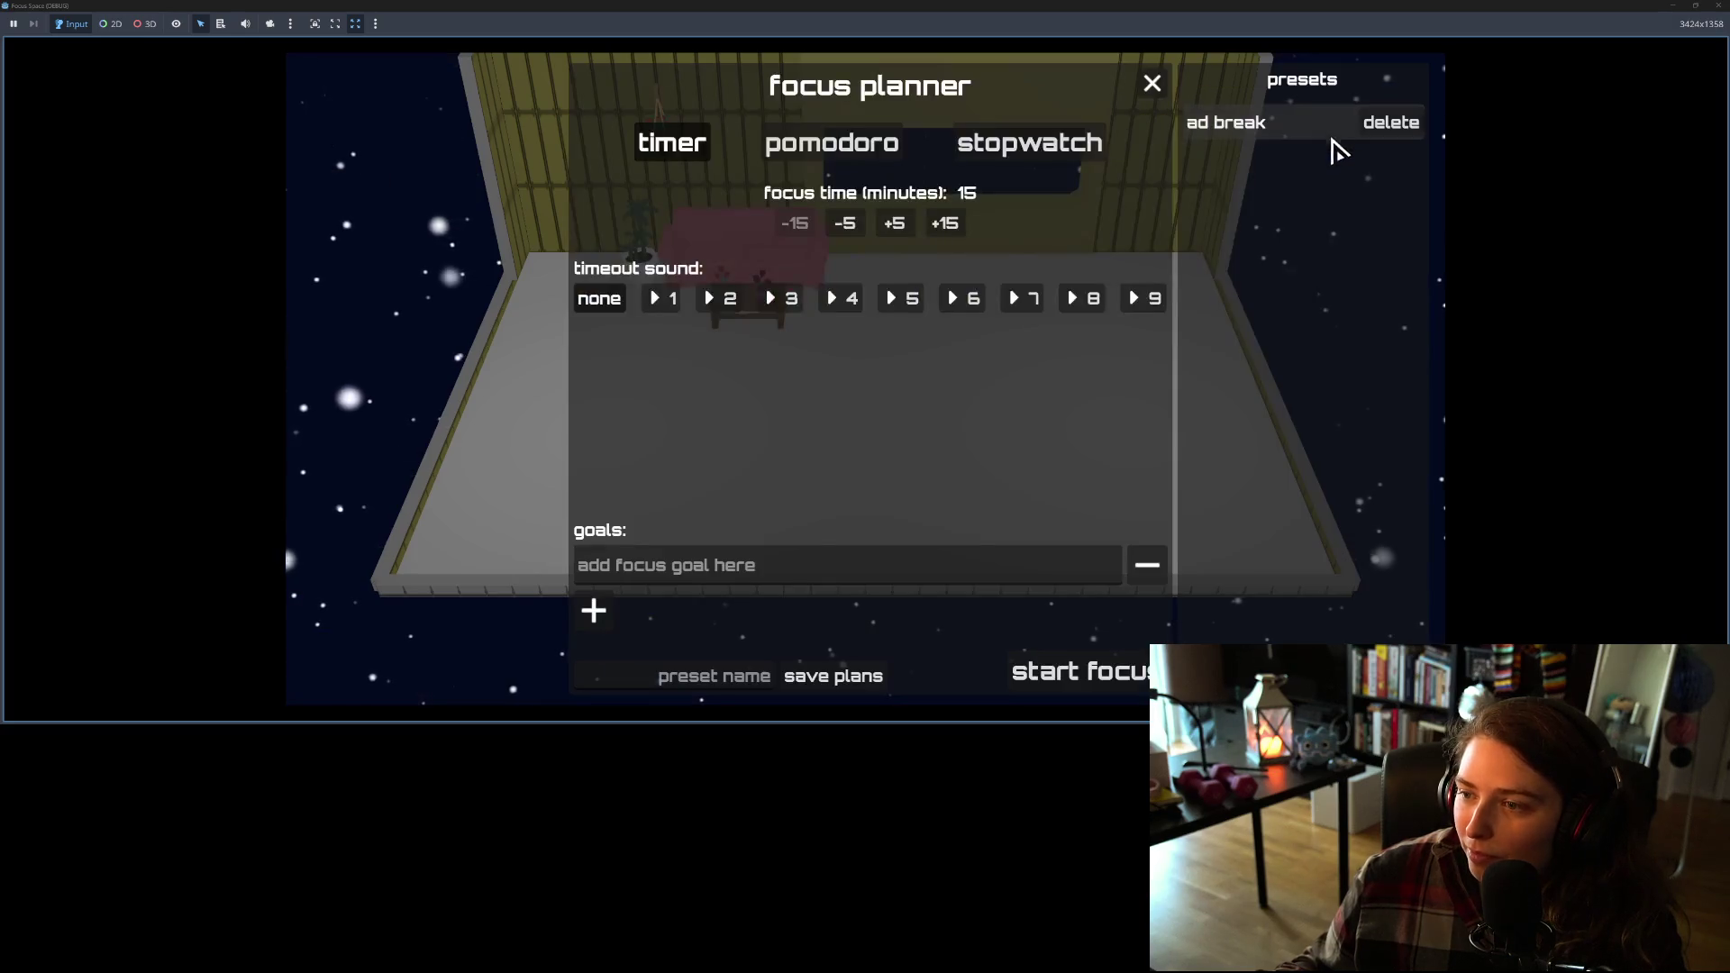
{"action": "left_click", "coordinate": [1248, 134]}
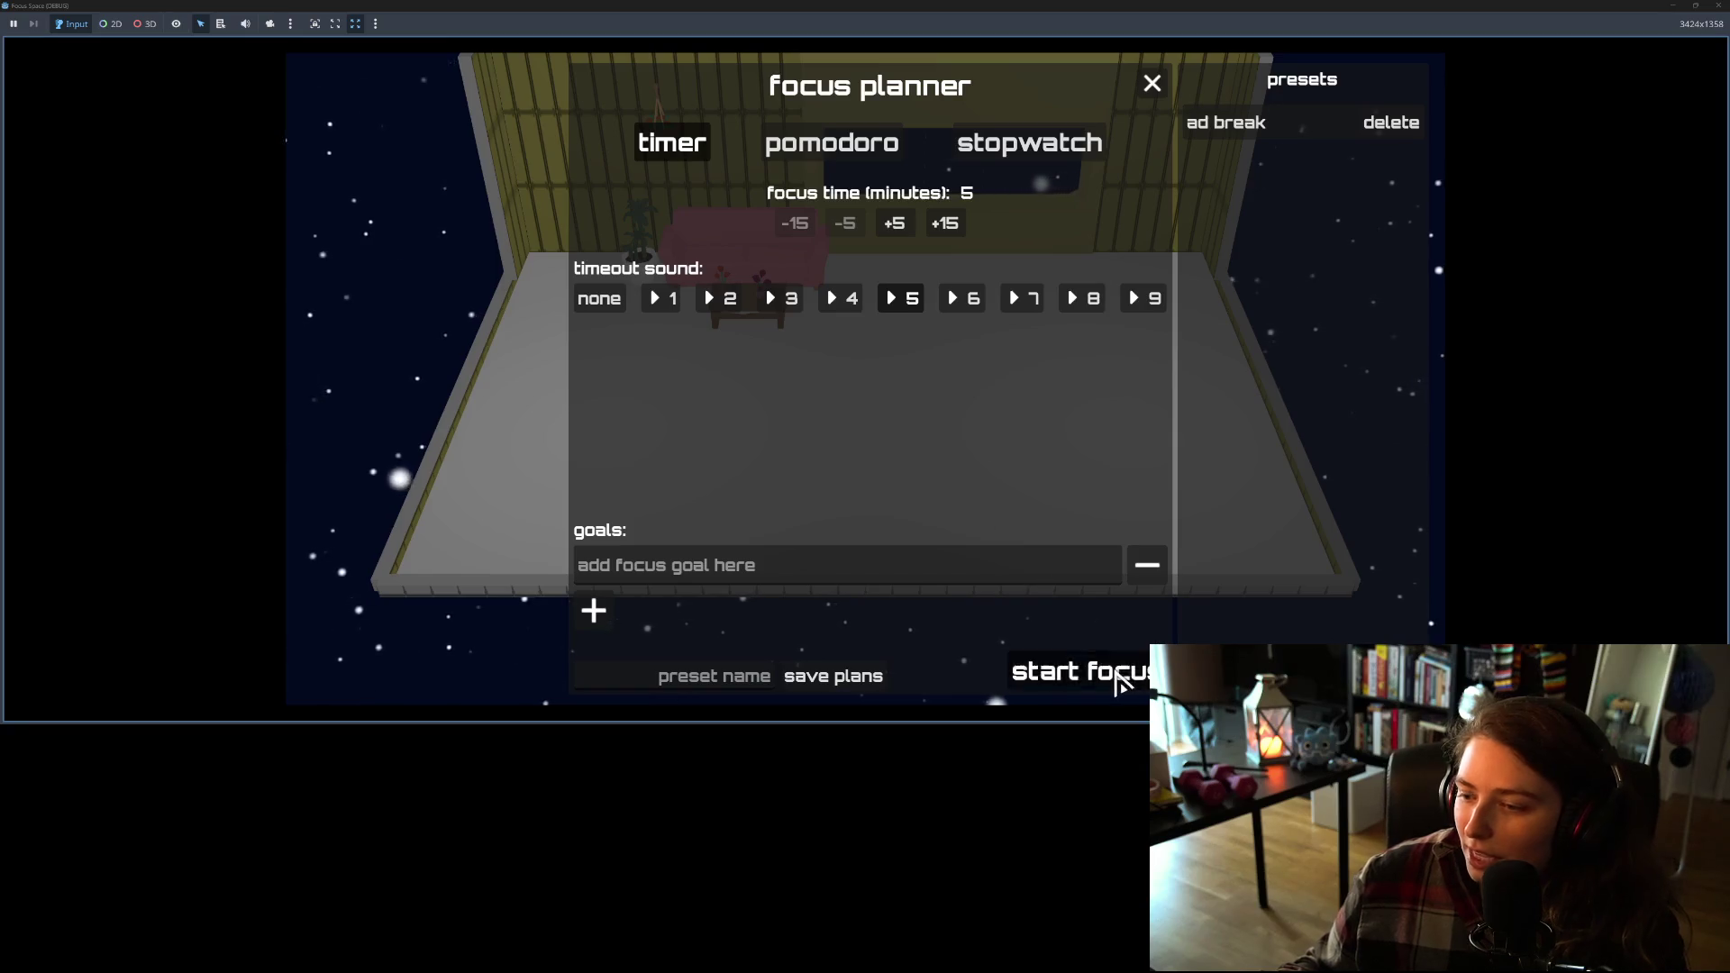
{"action": "left_click", "coordinate": [1120, 682]}
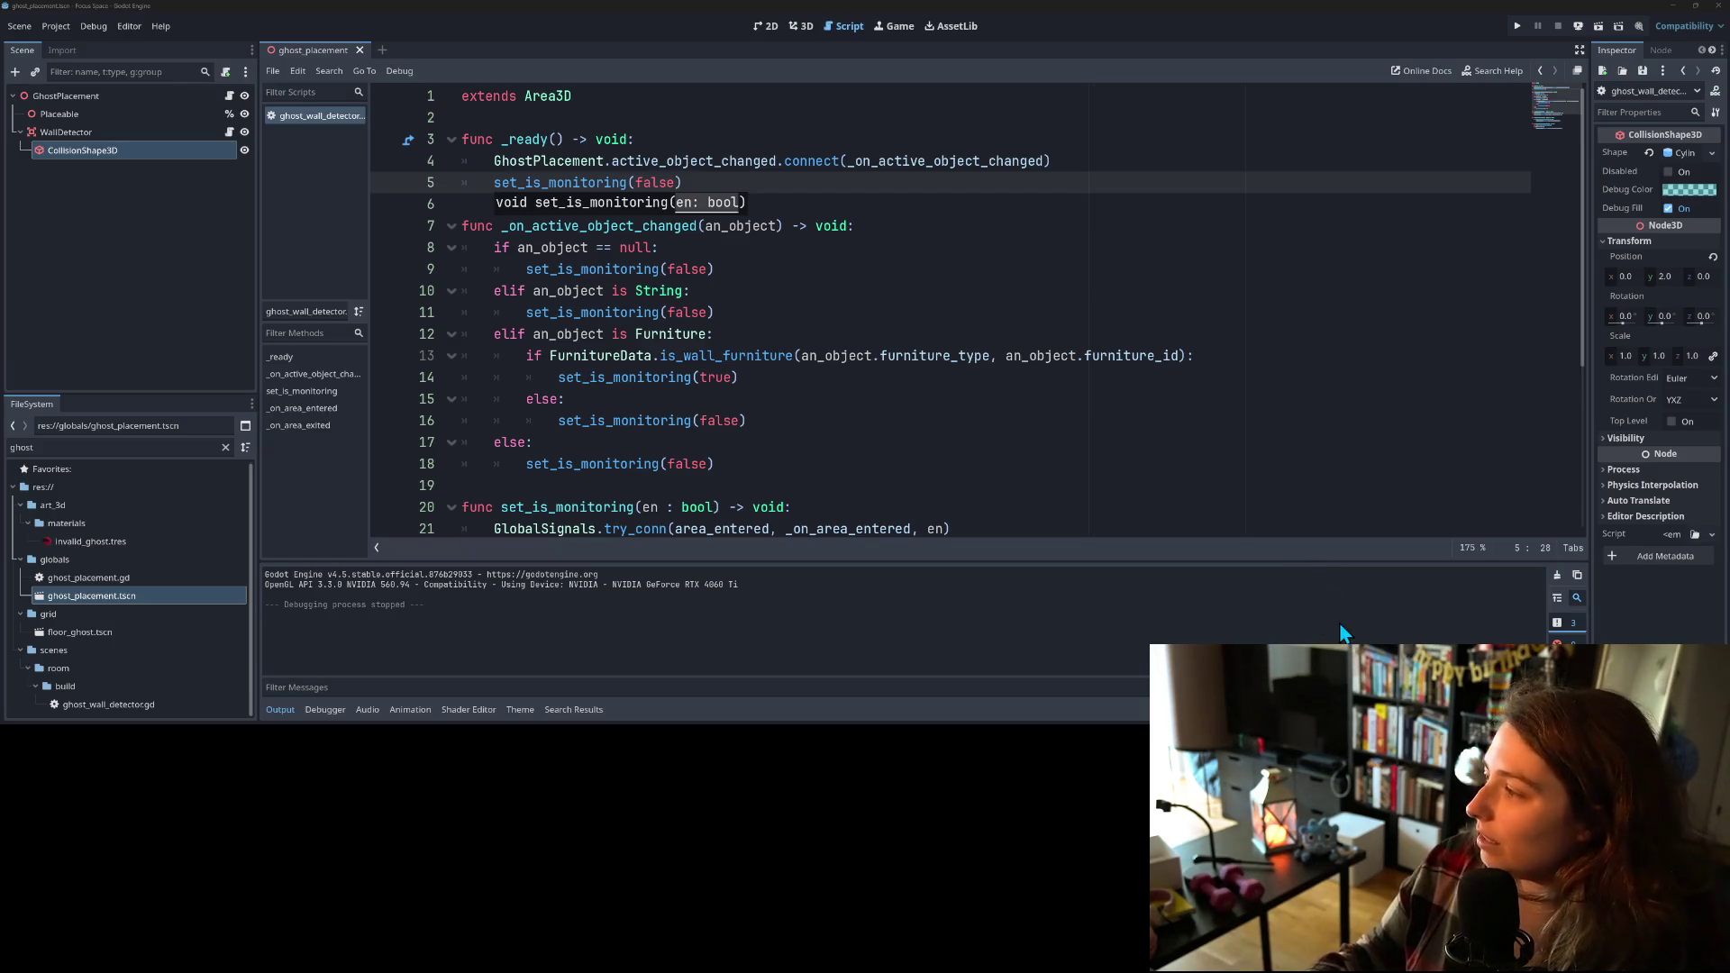
Step: Place the caret at the end of line 15 in ghost_wall_detector.gd
{"action": "left_click", "coordinate": [1068, 409]}
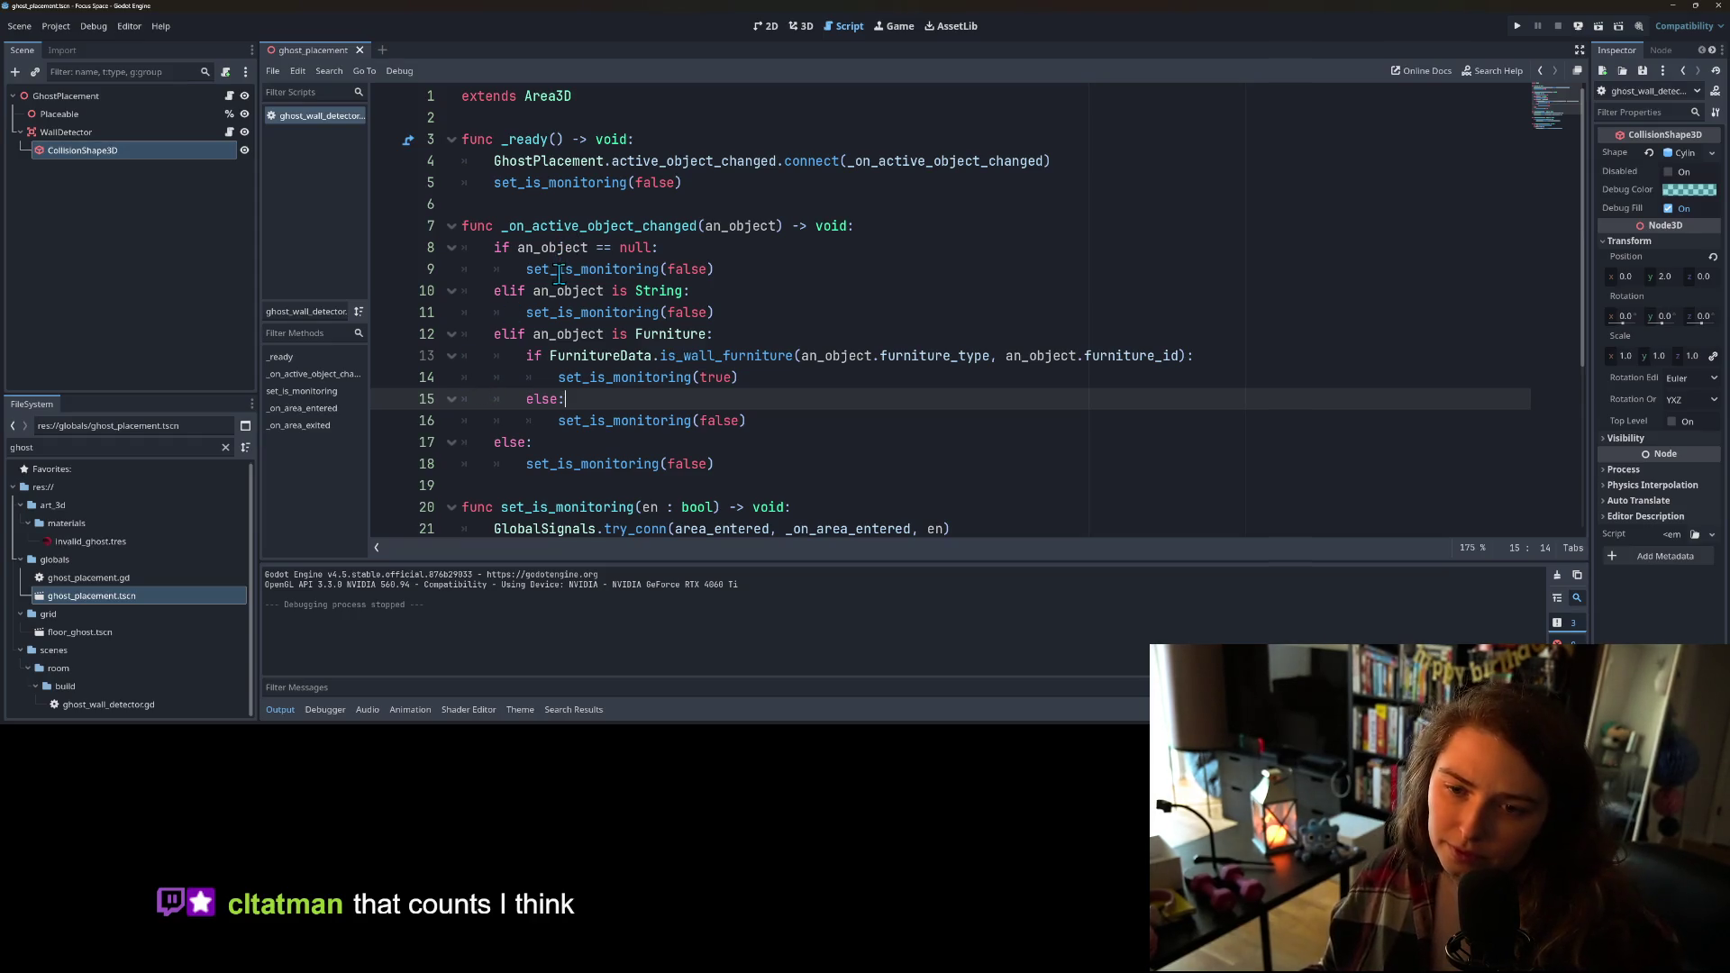
Step: Add a breakpoint on line 25's overlapping-areas check in _on_area_entered and rerun the project
{"action": "double_click", "coordinate": [644, 376]}
{"action": "scroll", "coordinate": [645, 380], "scroll_direction": "down", "scroll_amount": 1}
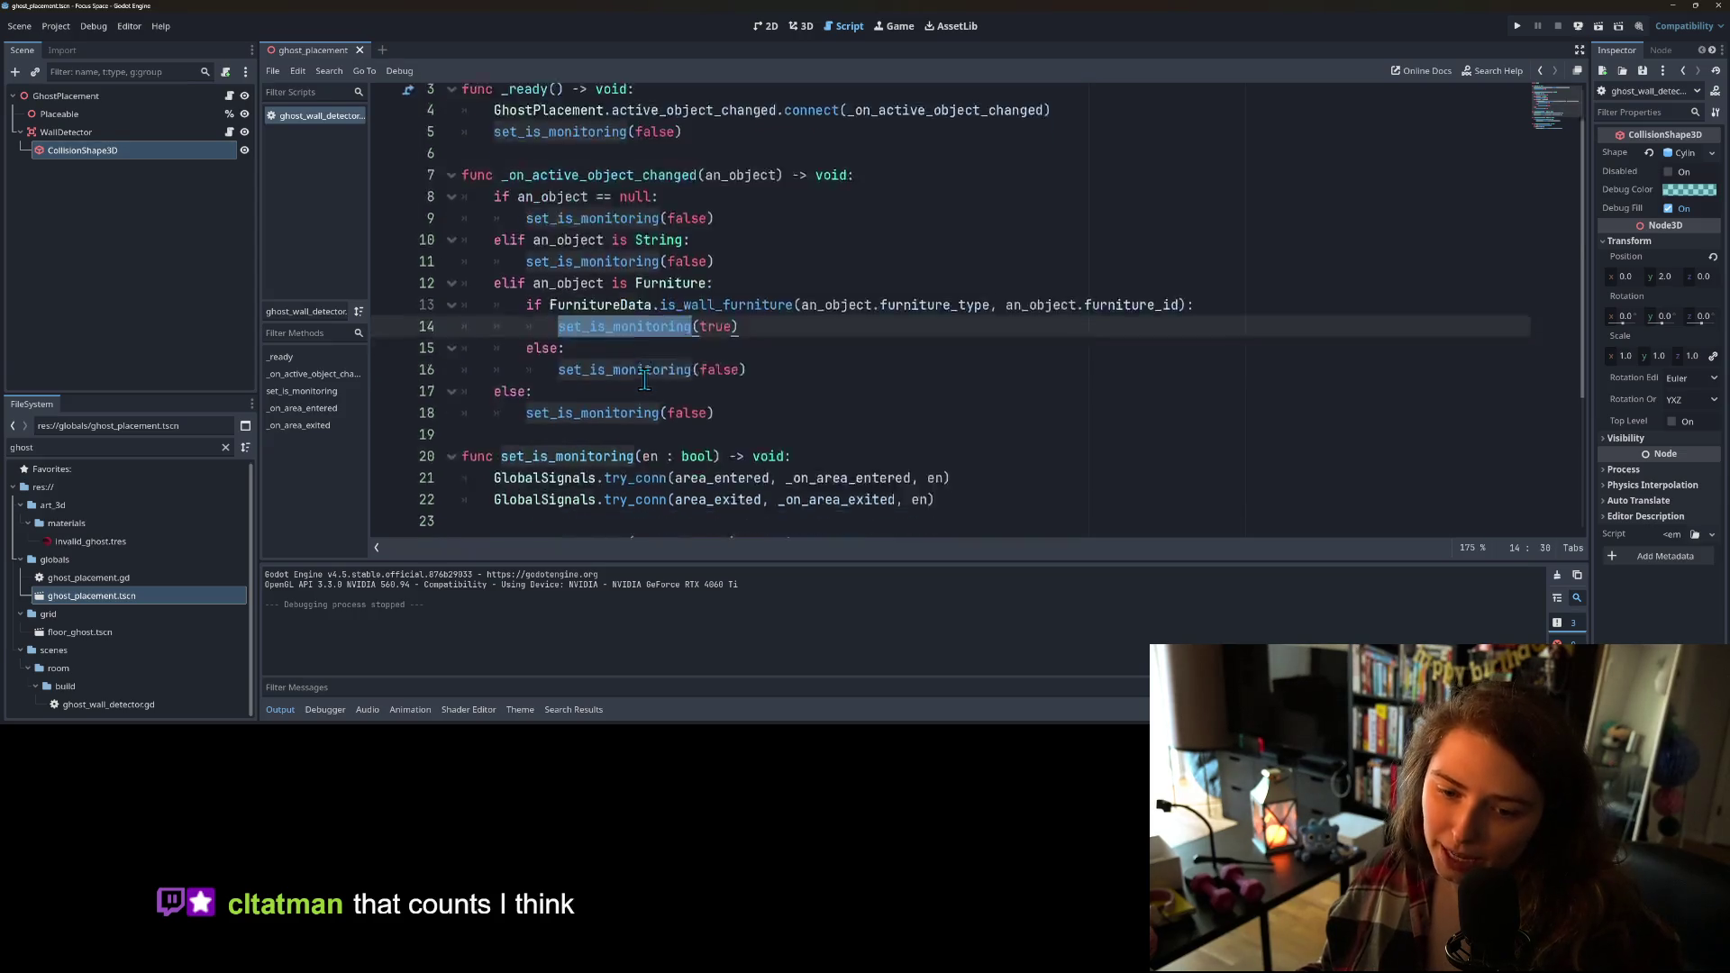
{"action": "scroll", "coordinate": [645, 380], "scroll_direction": "down", "scroll_amount": 5}
{"action": "left_click", "coordinate": [494, 356]}
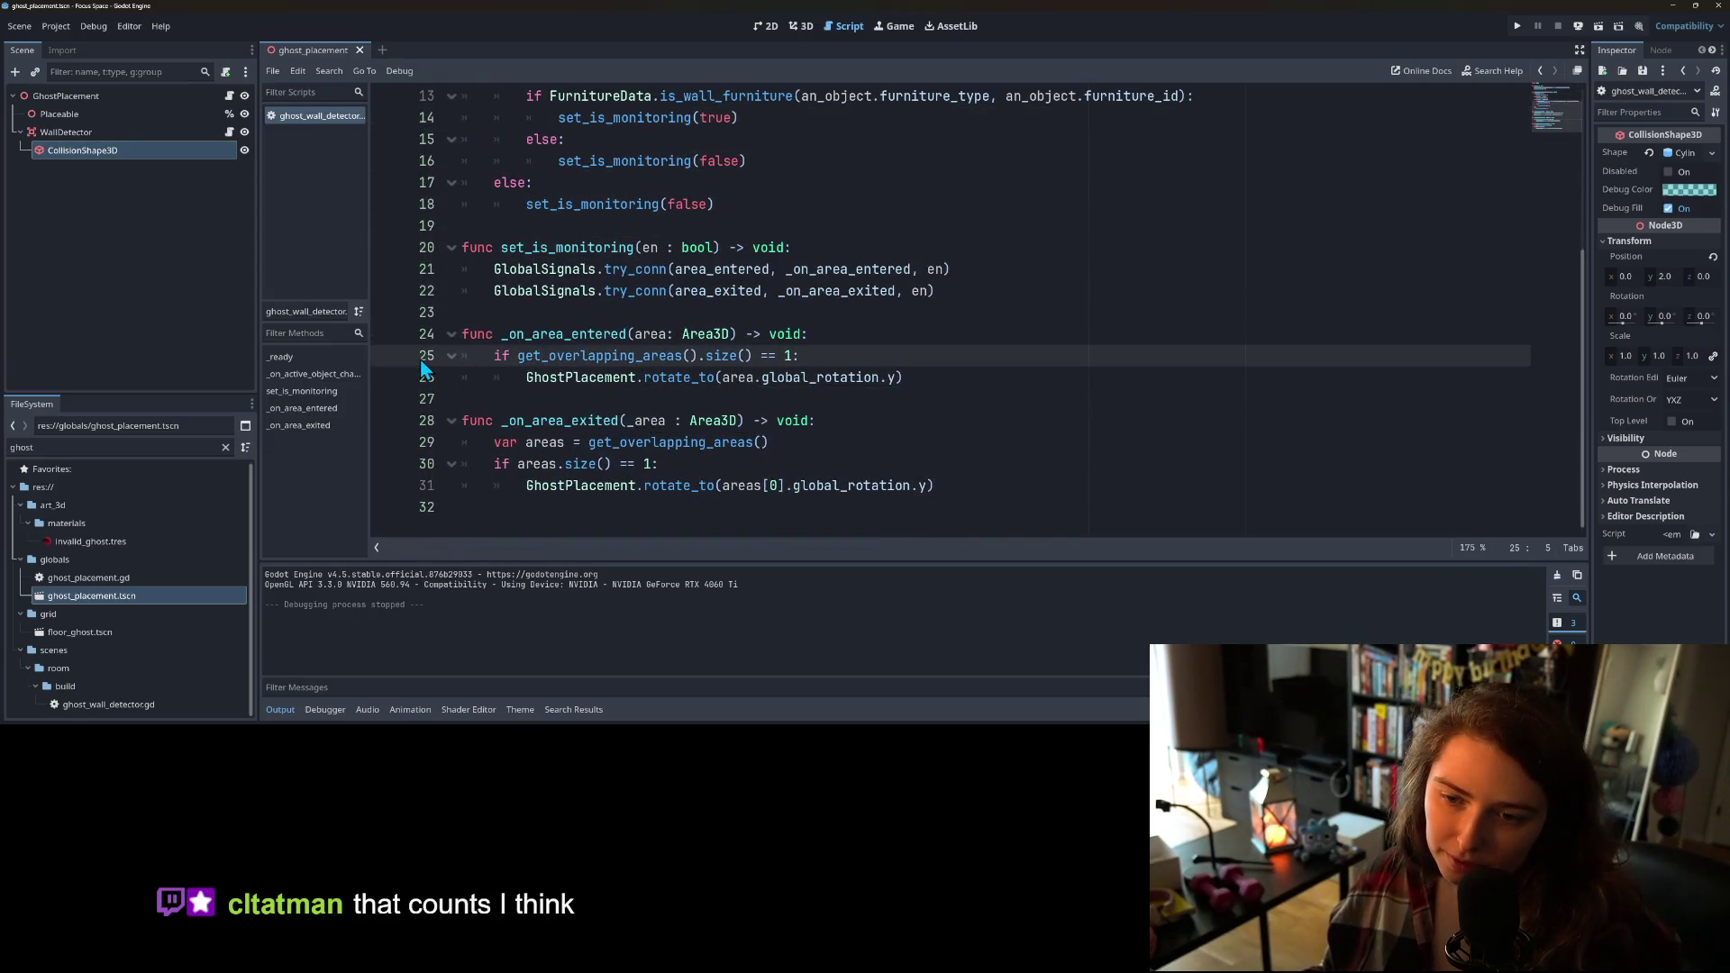
{"action": "left_click", "coordinate": [390, 363]}
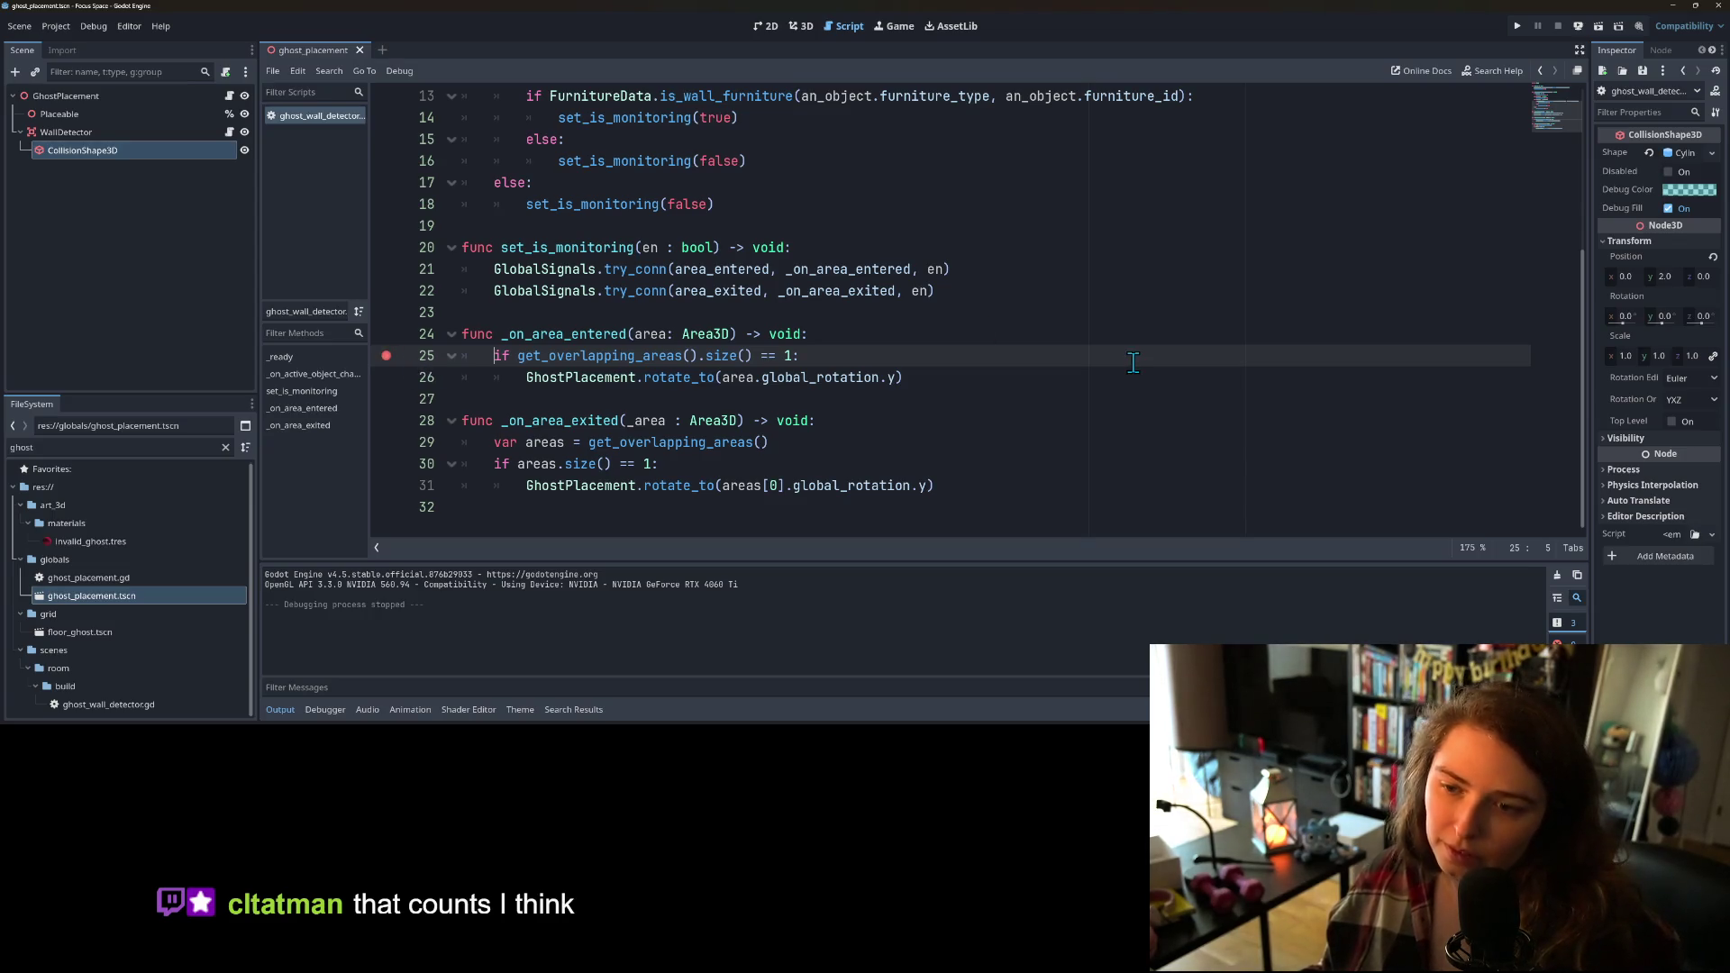
{"action": "left_click", "coordinate": [1522, 31]}
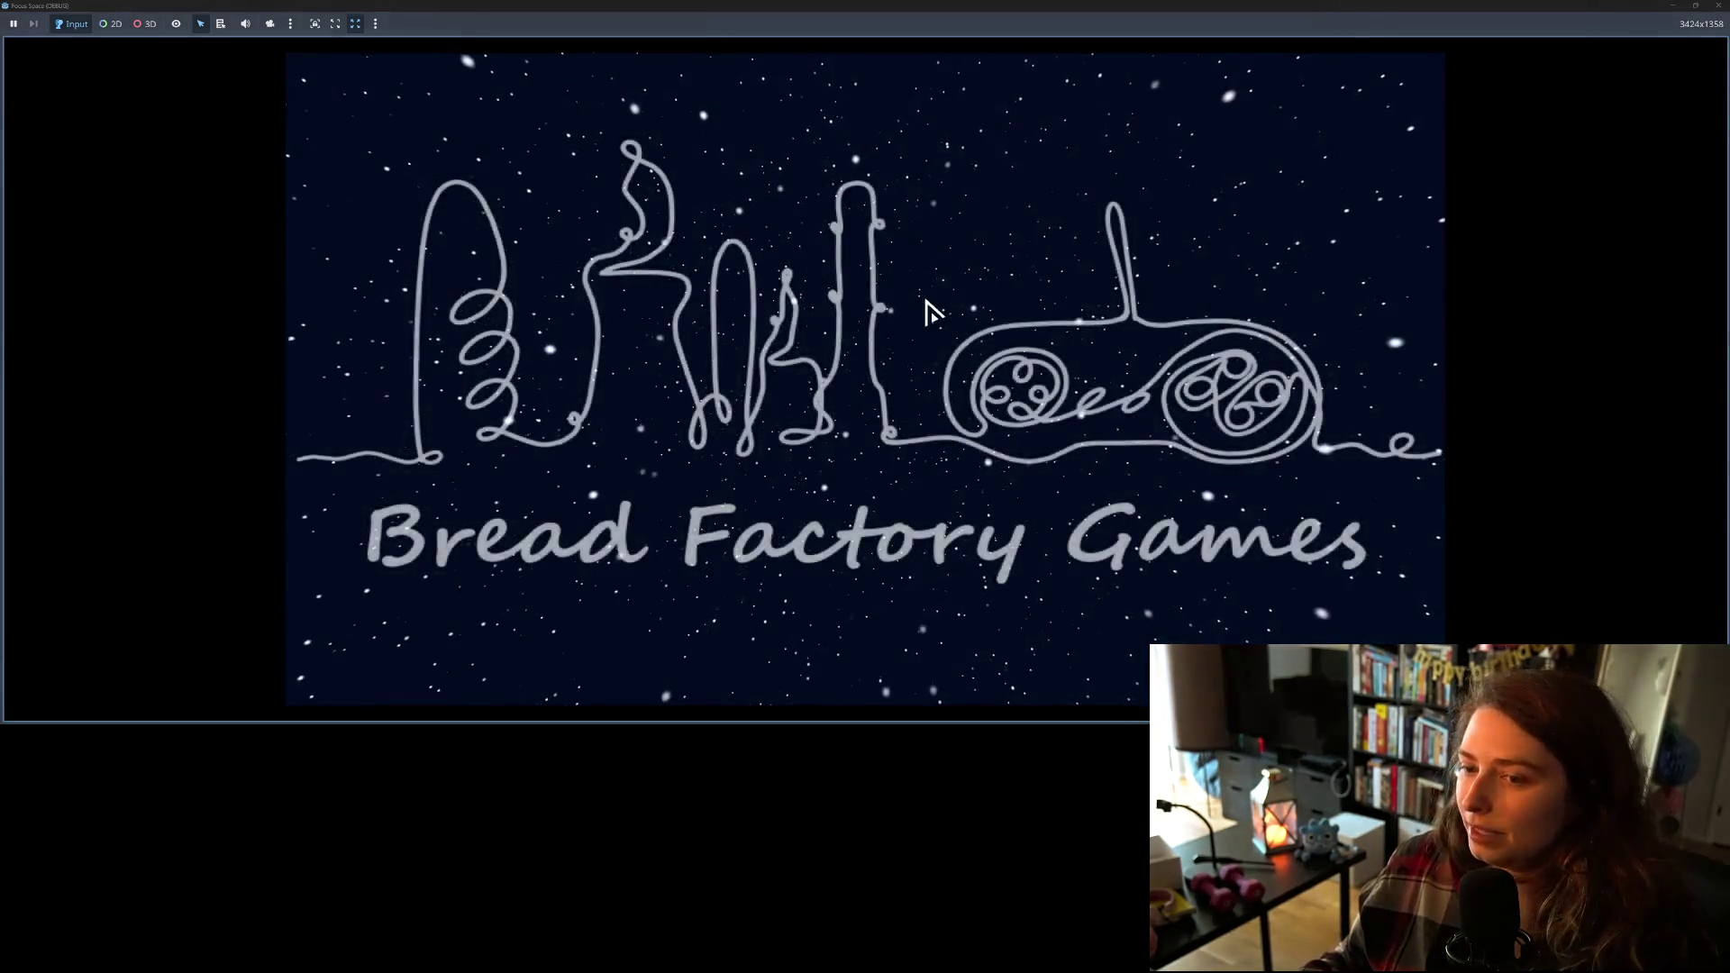
Step: Enter my_room1 and pick a wall art piece to place, triggering the breakpoint
{"action": "left_click", "coordinate": [892, 577]}
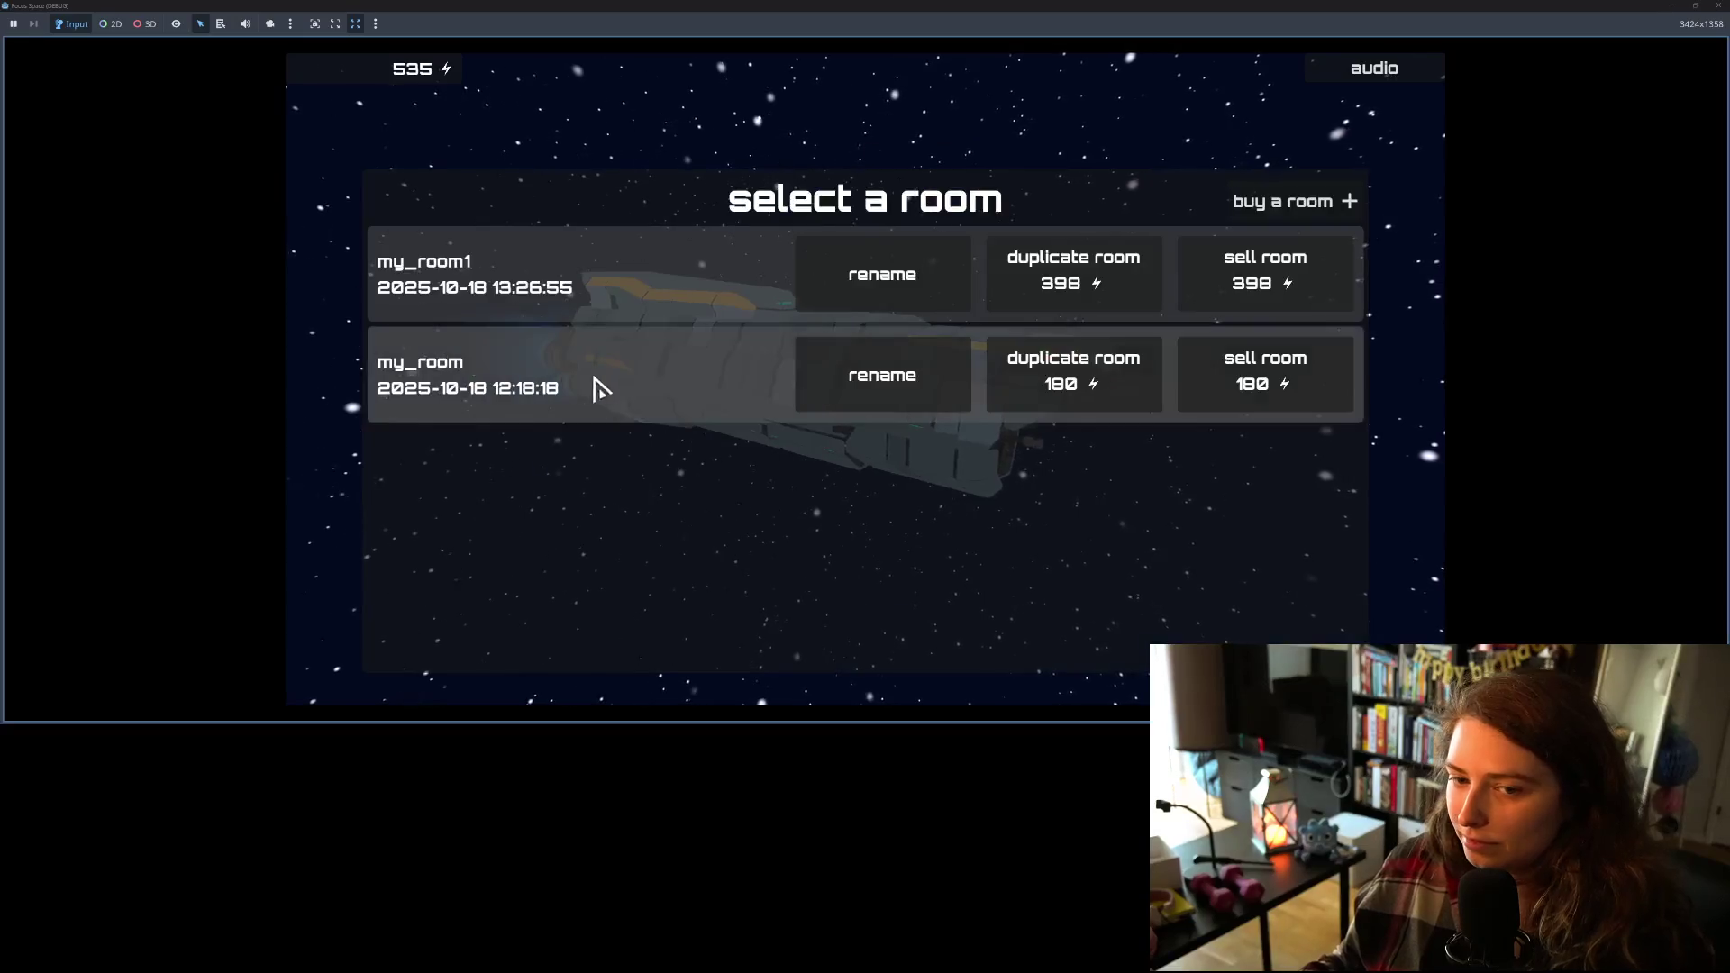
{"action": "left_click", "coordinate": [615, 298]}
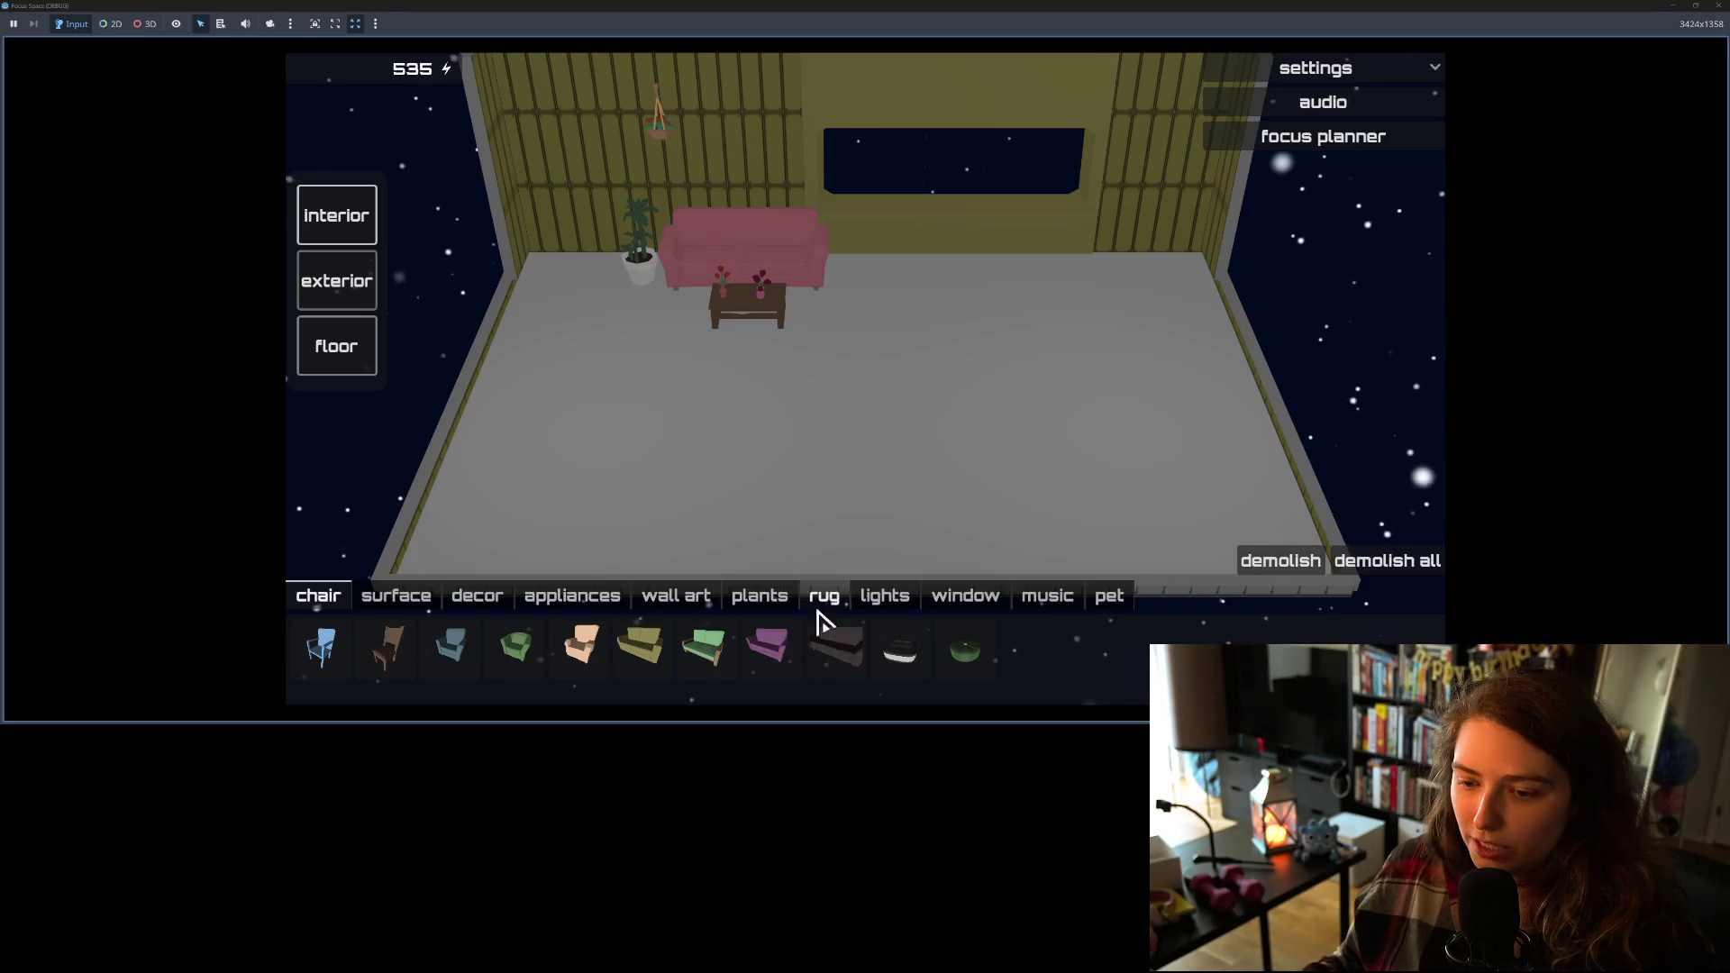
{"action": "left_click", "coordinate": [690, 606]}
{"action": "left_click", "coordinate": [685, 654]}
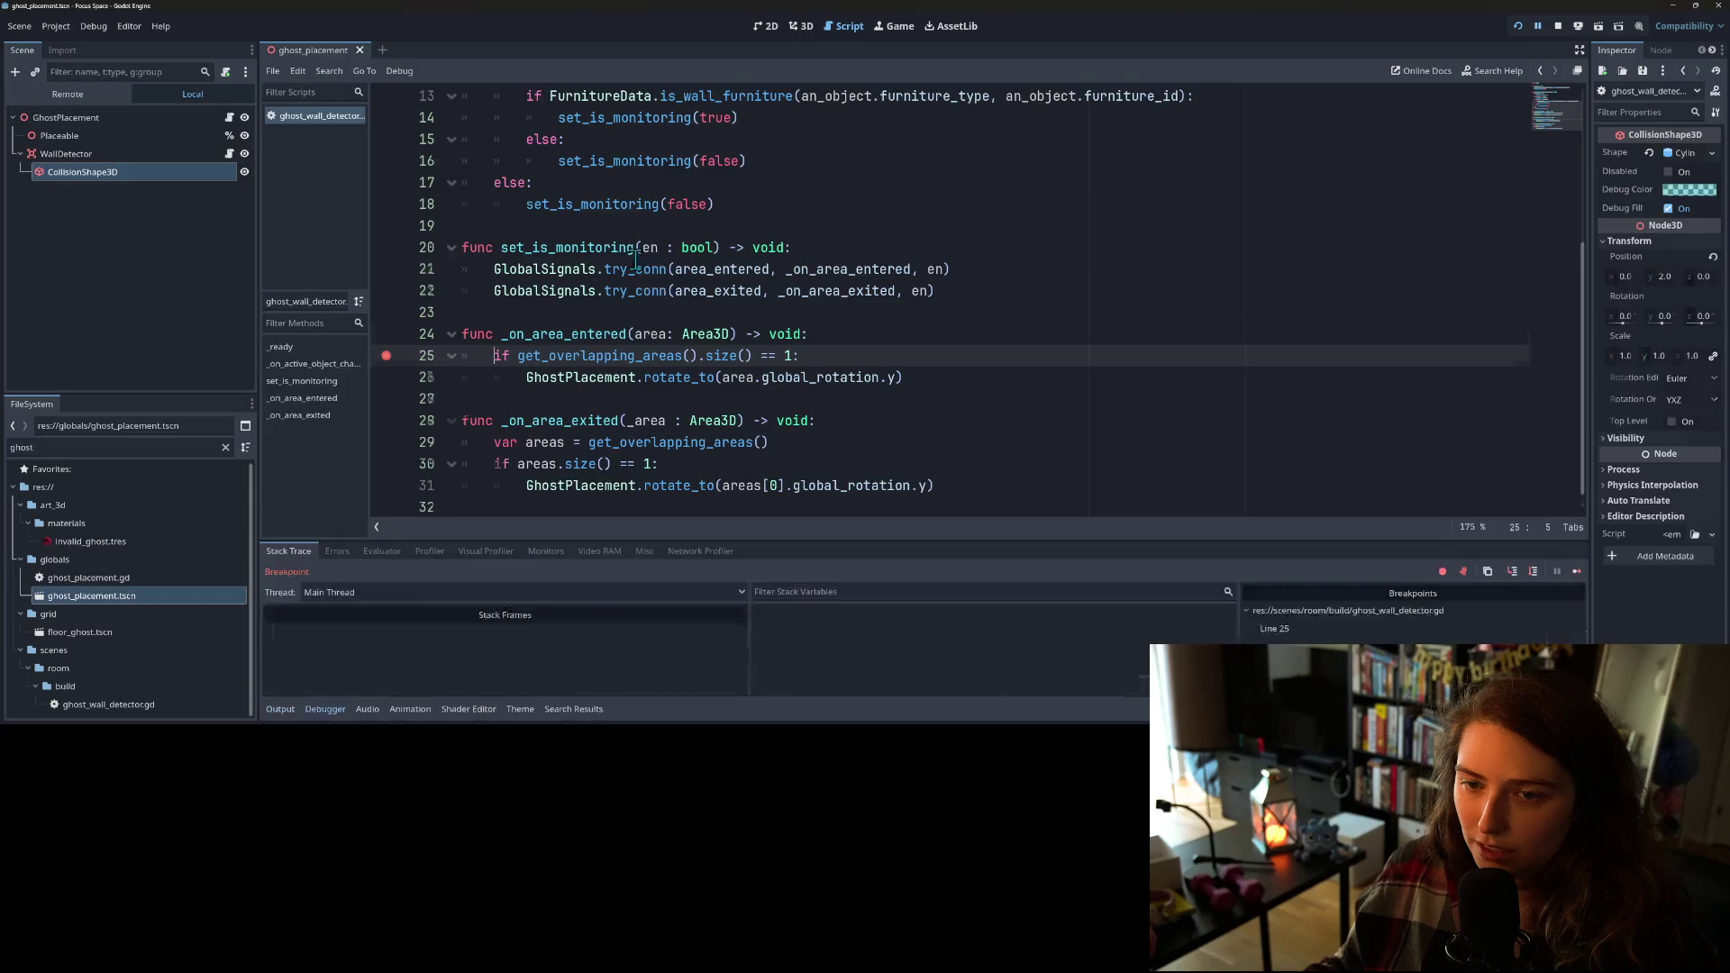
Step: Step past line 25, resume the game, cancel the placement and stop the run with F8
{"action": "left_click", "coordinate": [1511, 571]}
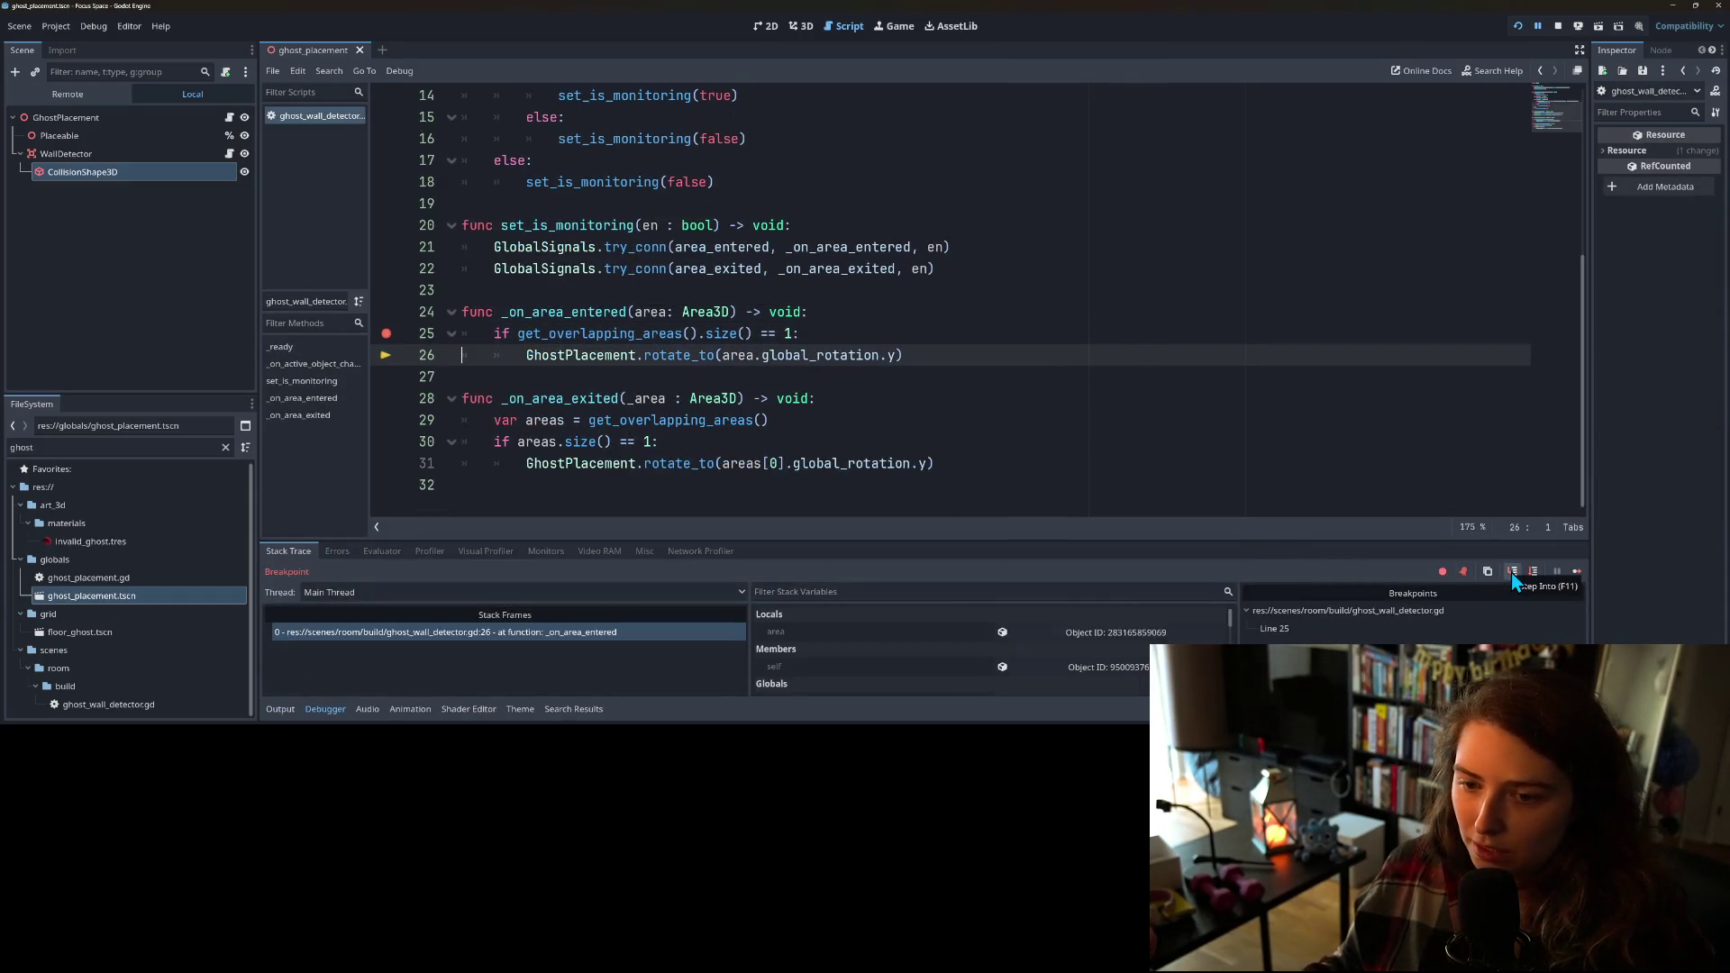
{"action": "left_click", "coordinate": [1576, 571]}
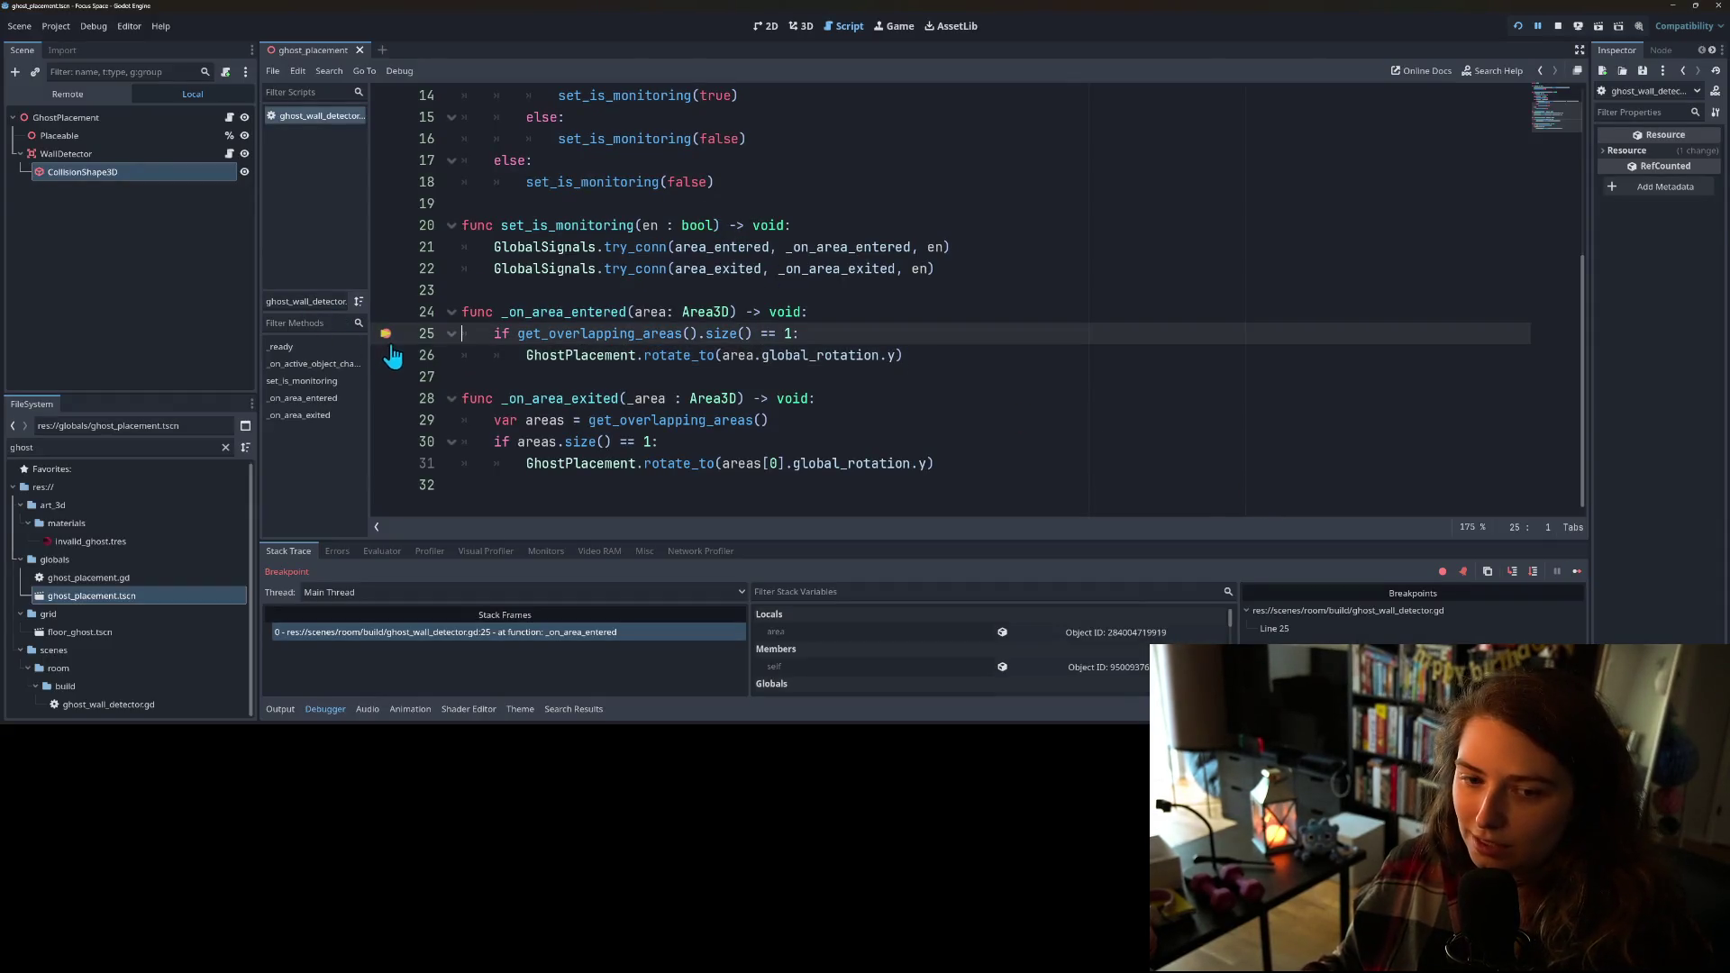
{"action": "left_click", "coordinate": [1578, 572]}
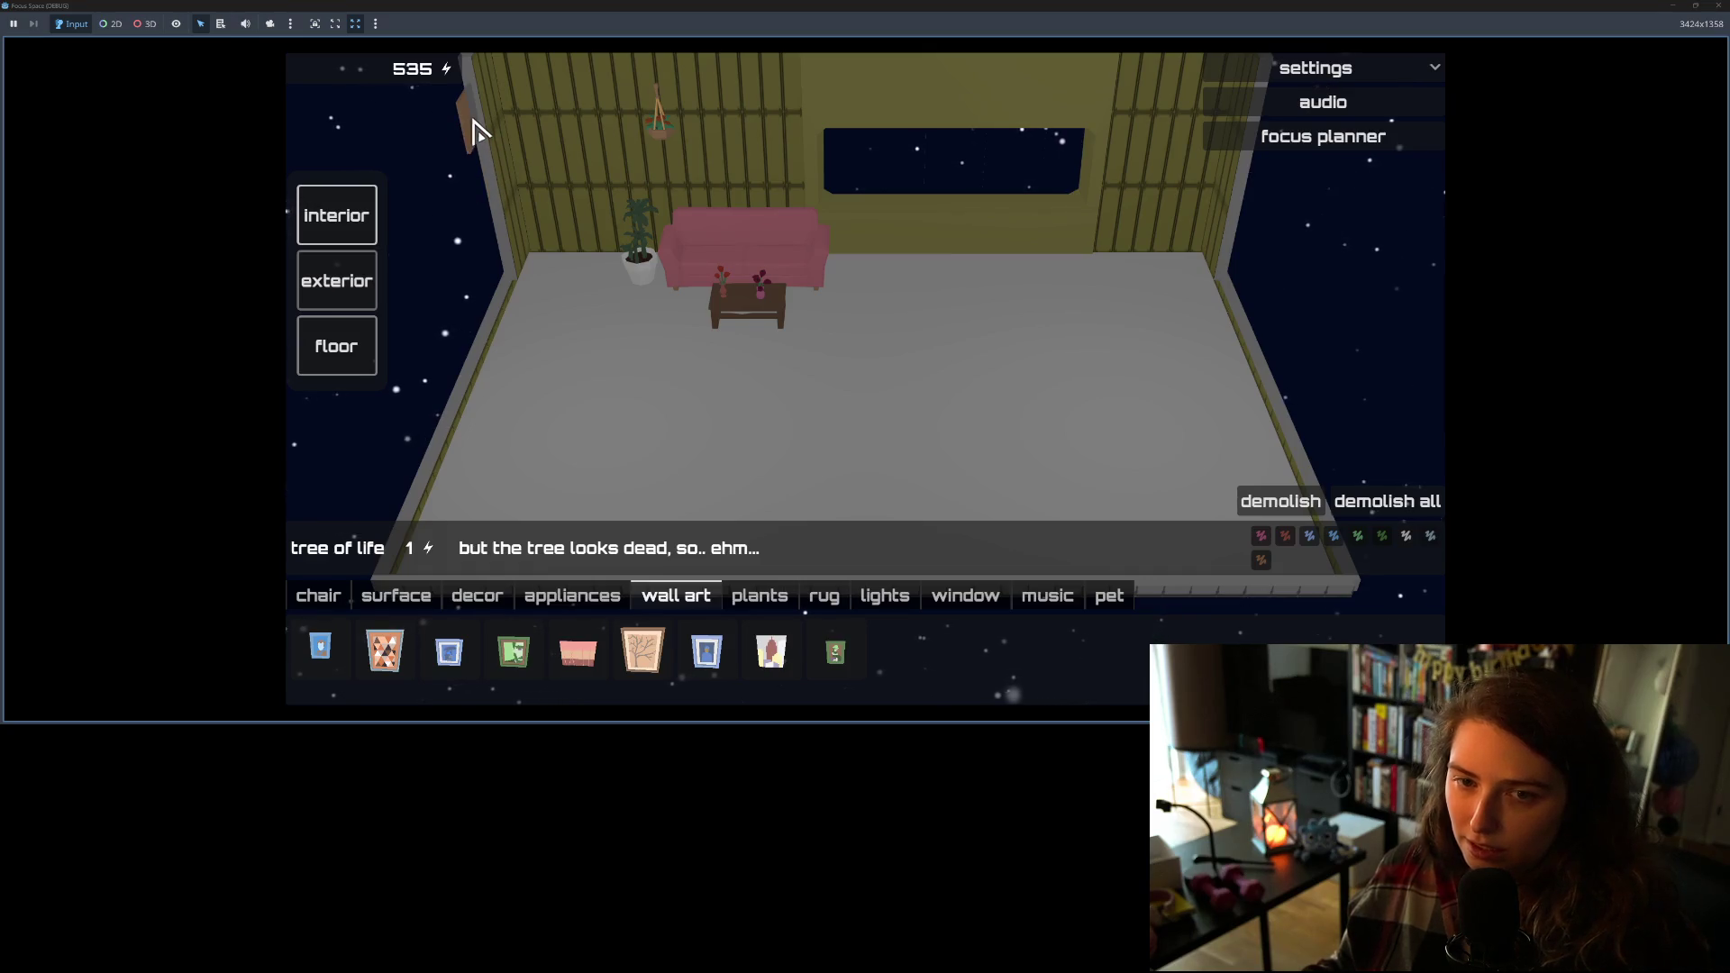
{"action": "right_click", "coordinate": [573, 394]}
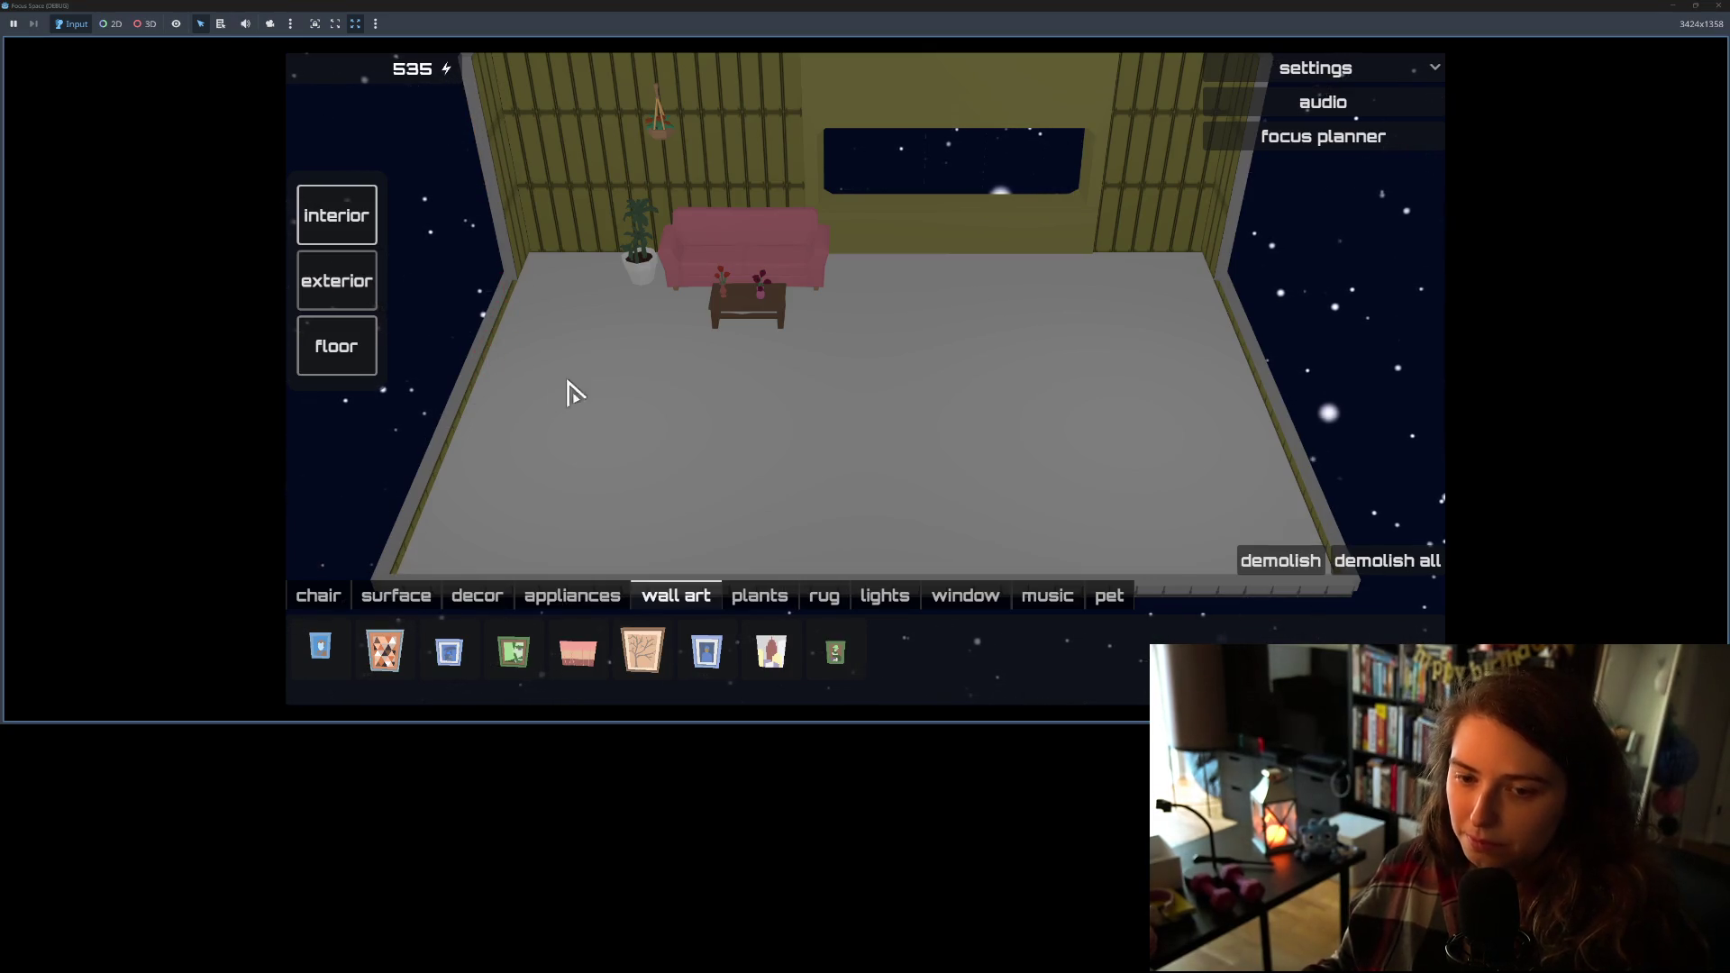
{"action": "key", "text": "F8"}
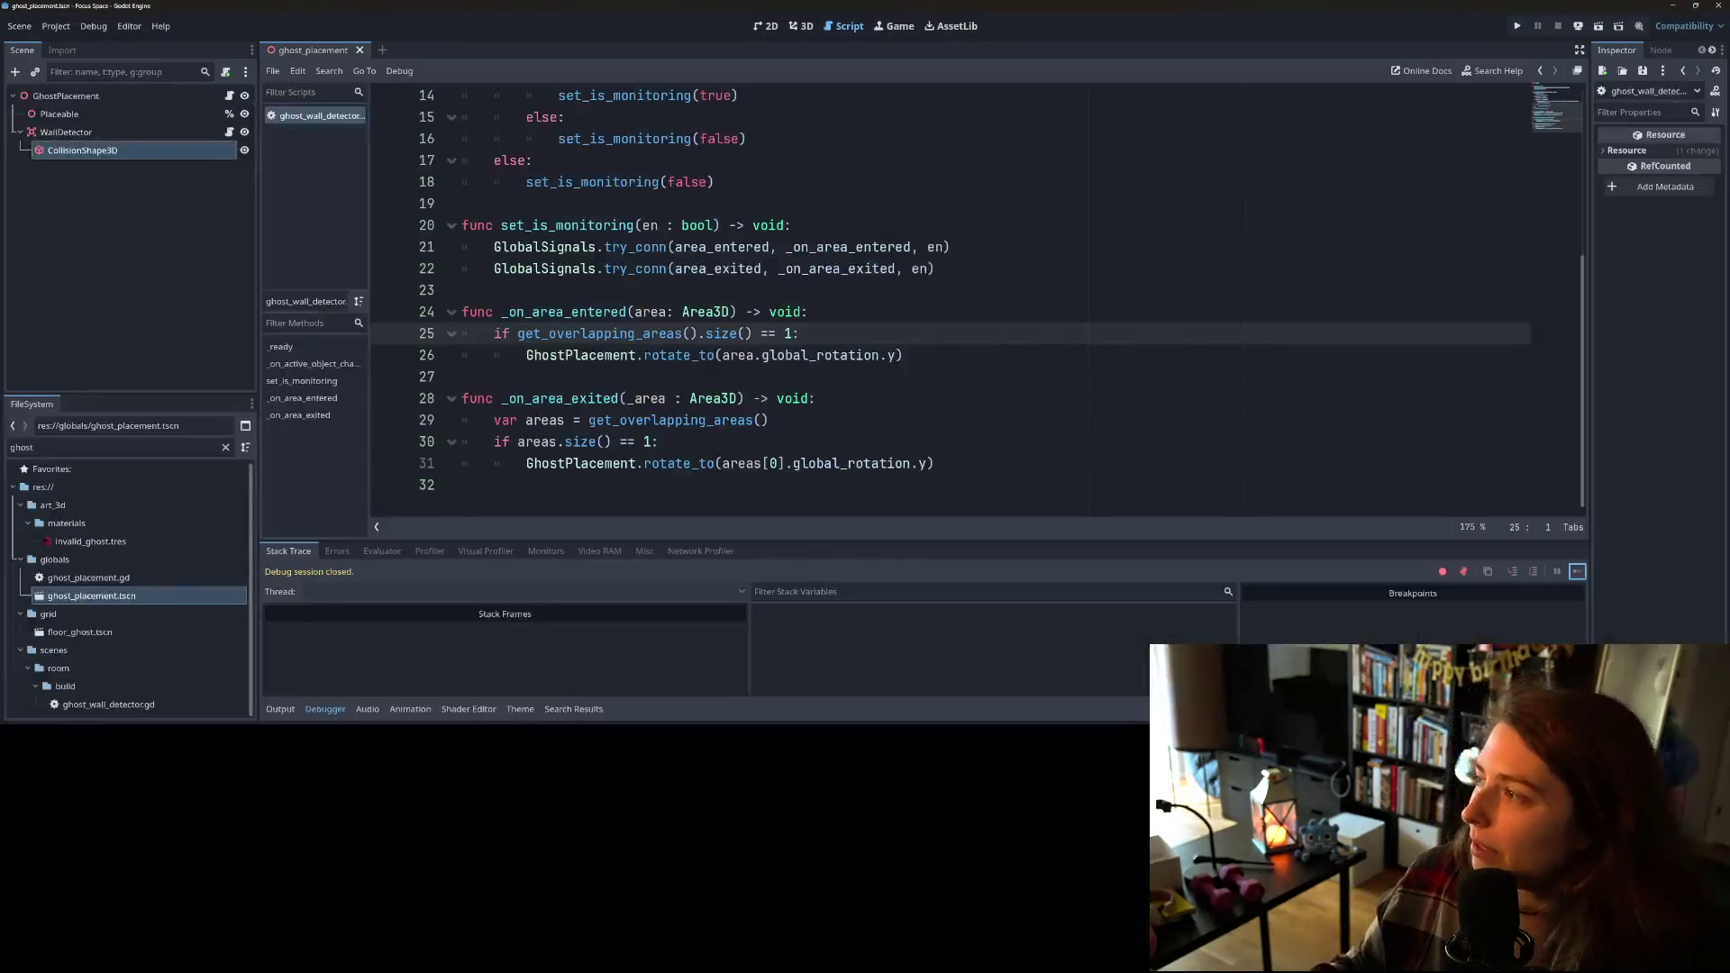
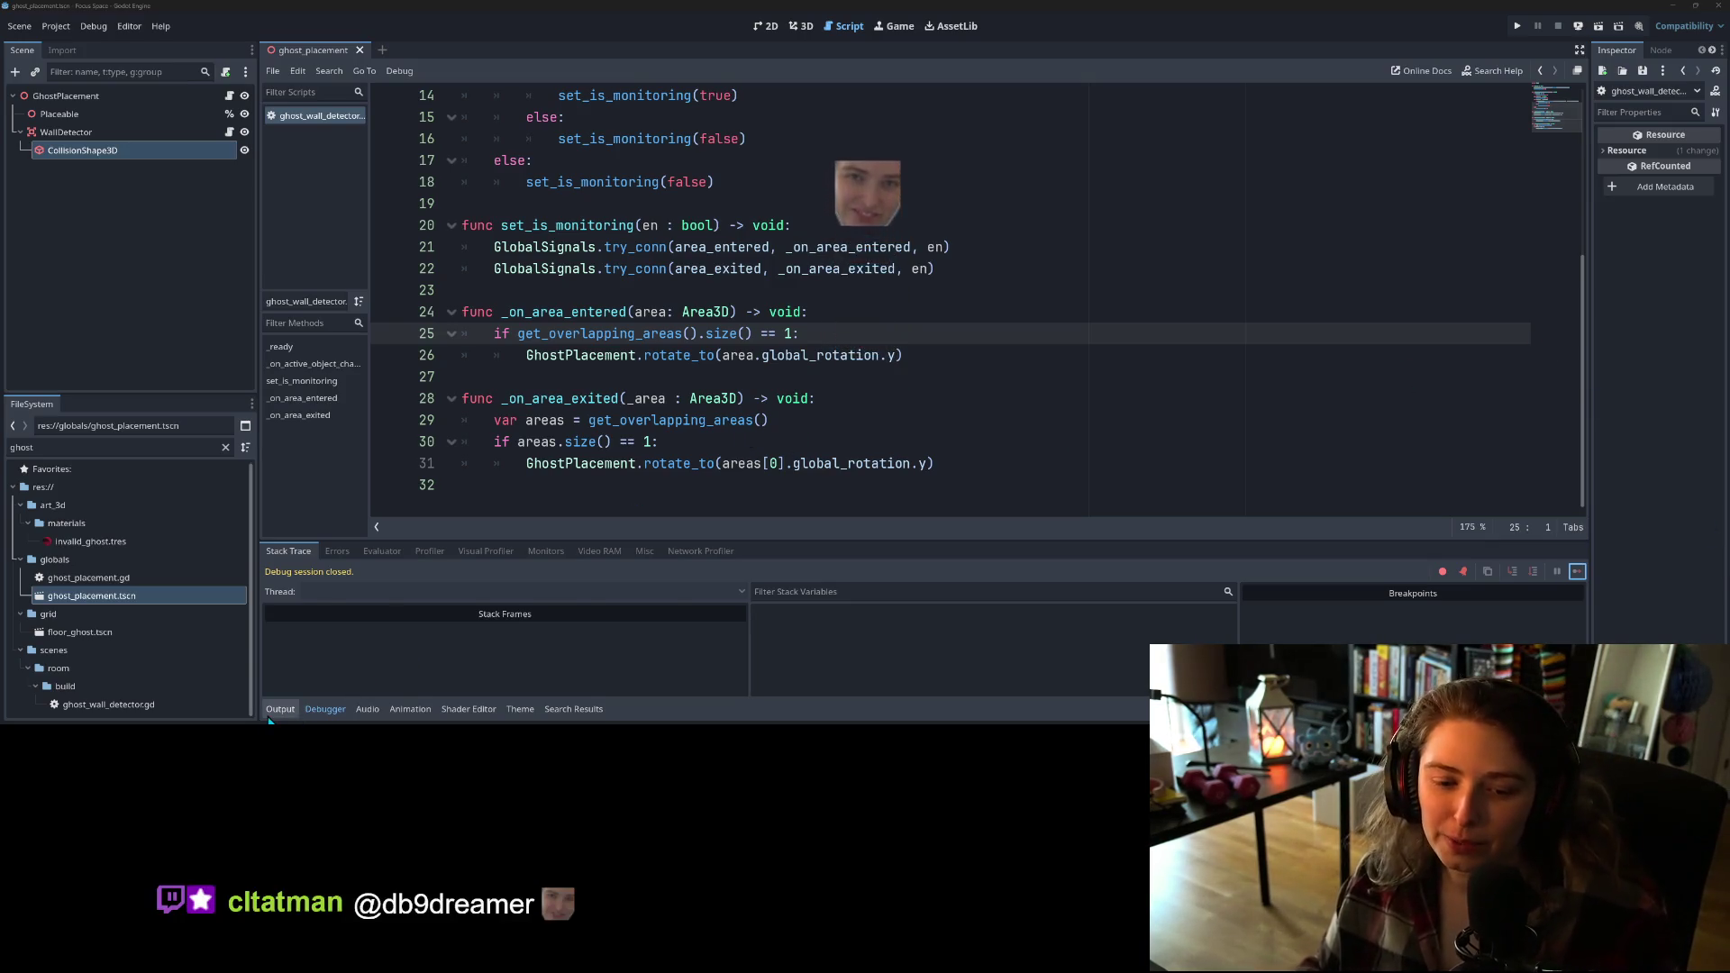
Step: Add print("rotating to area") right after the rotate_to call in _on_area_entered
{"action": "left_click", "coordinate": [866, 336]}
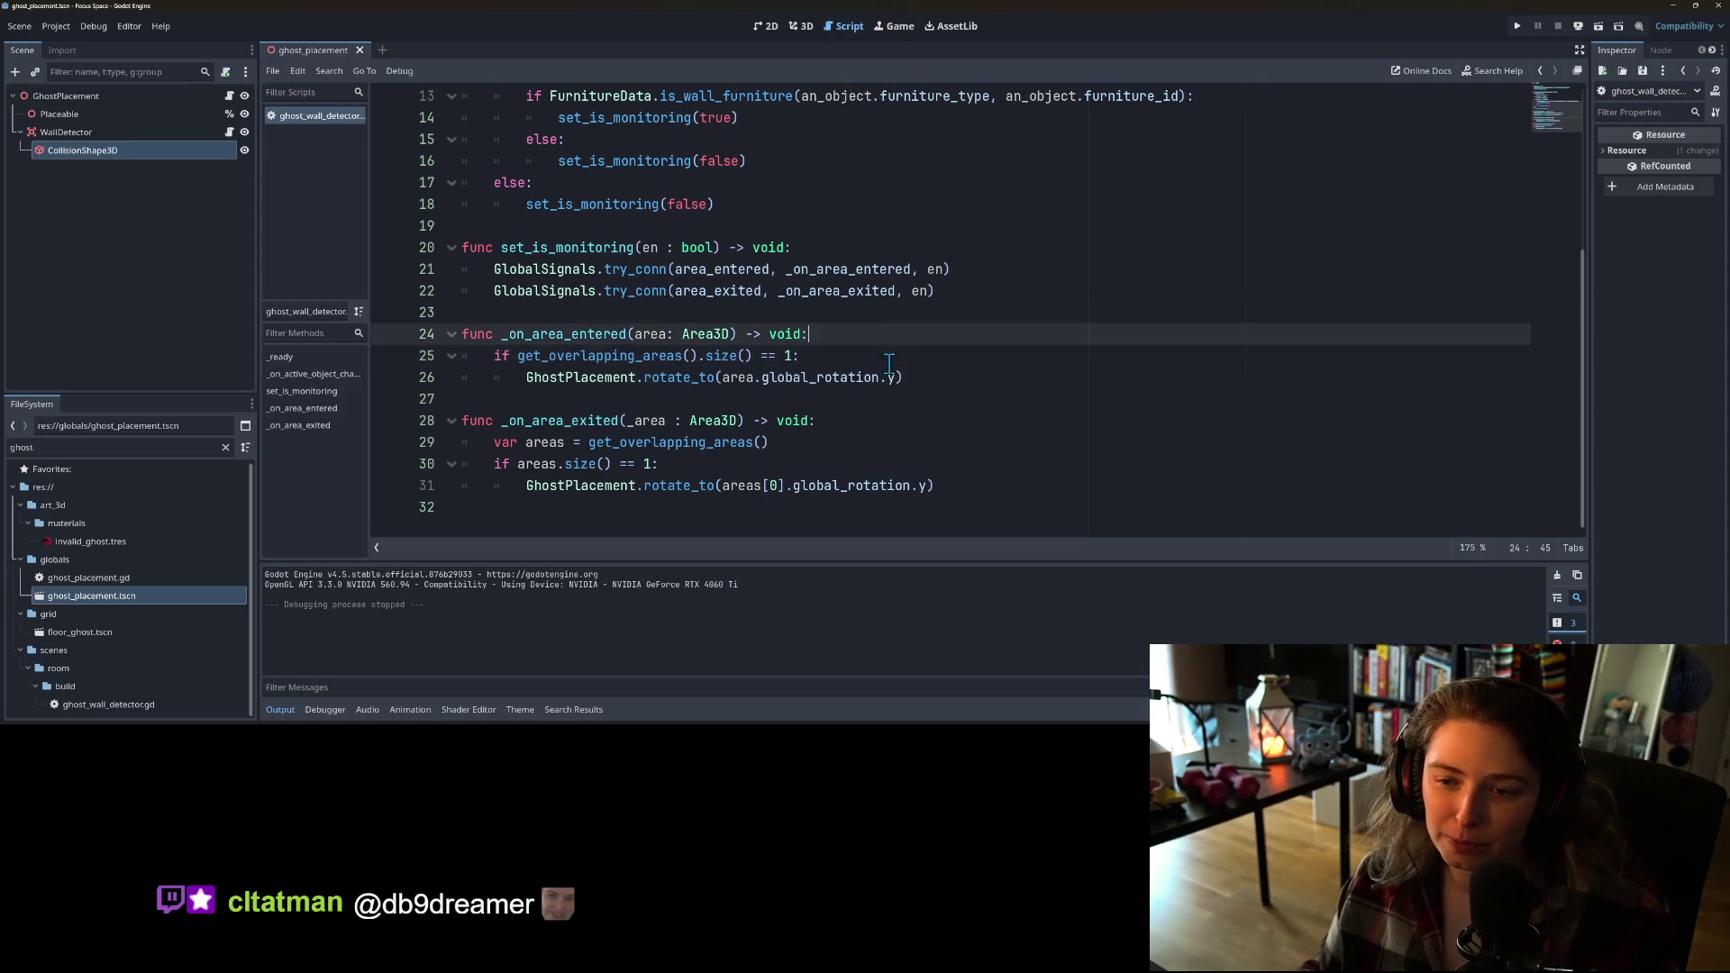
{"action": "left_click", "coordinate": [975, 379]}
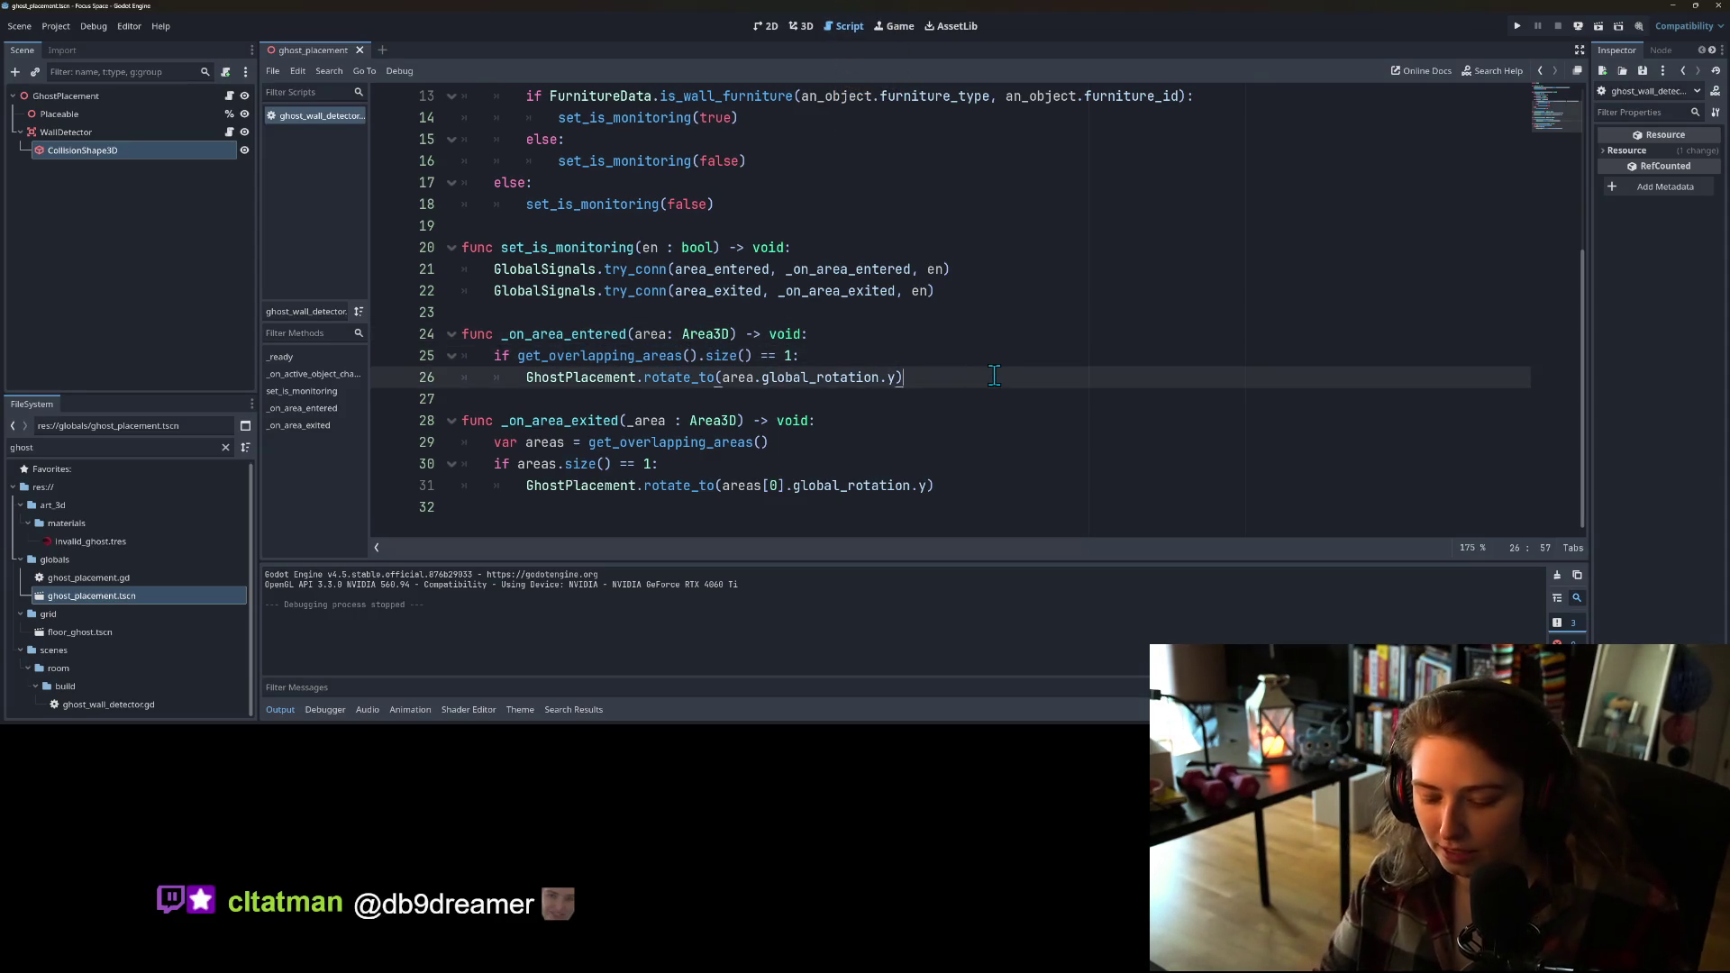
{"action": "key", "text": "Return"}
{"action": "type", "text": "p"}
{"action": "type", "text": "(\"r"}
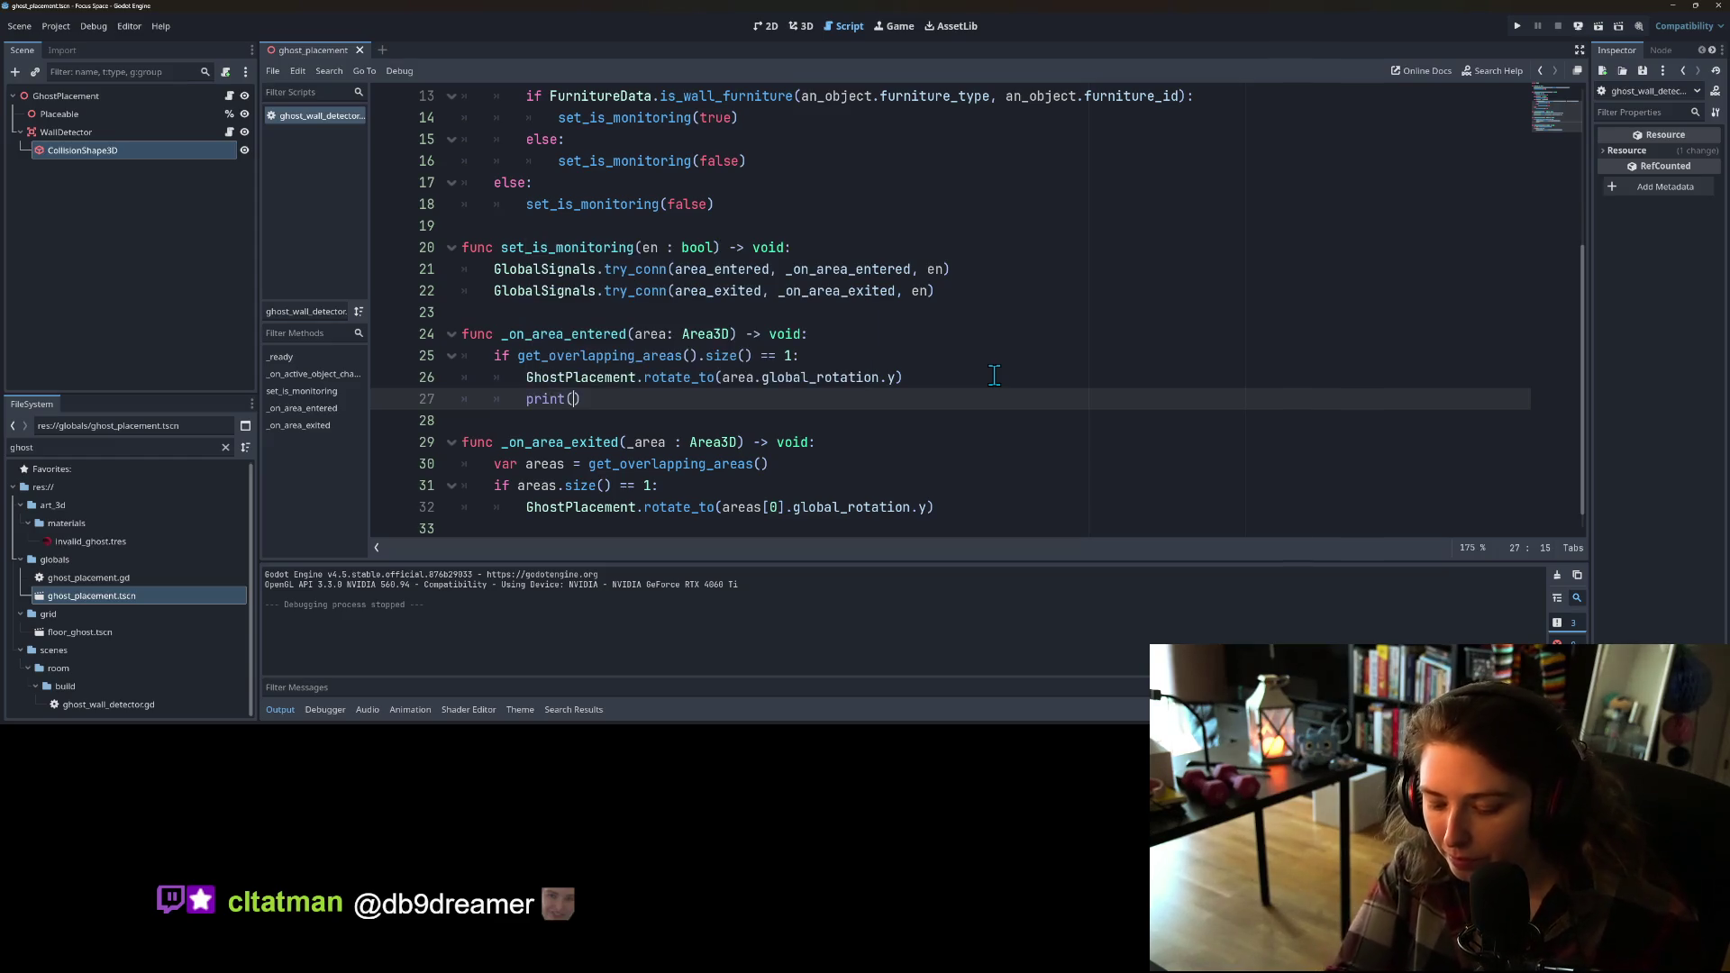
{"action": "type", "text": "to a"}
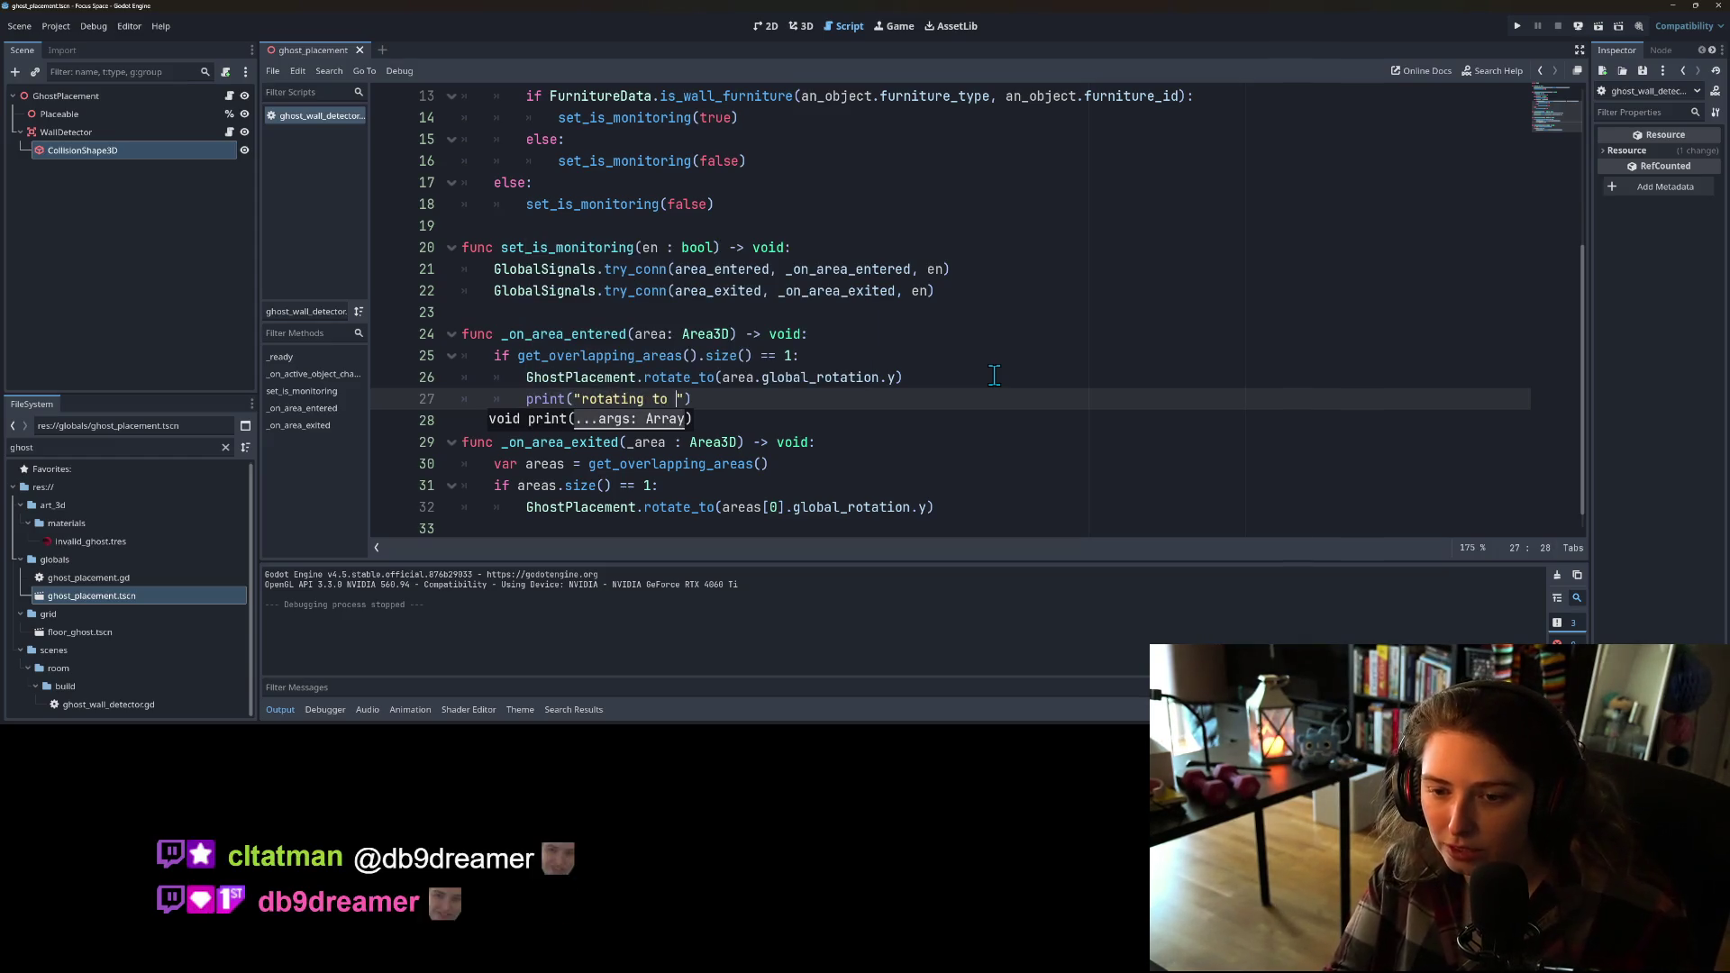
{"action": "type", "text": "rea"}
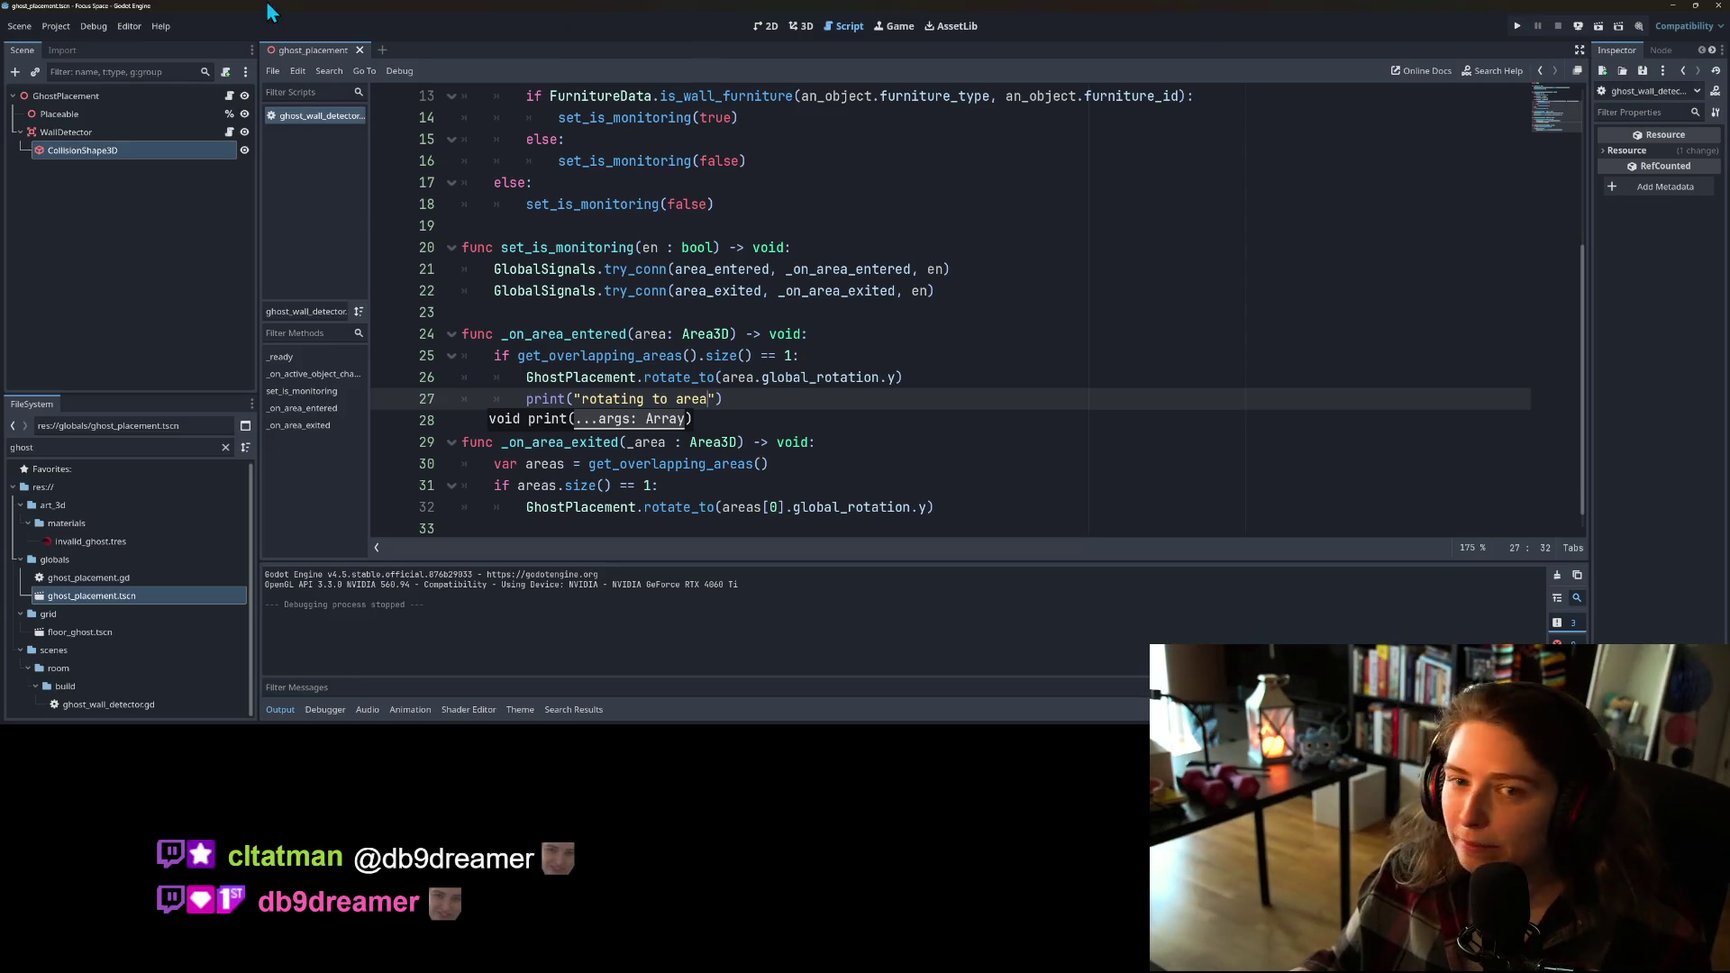
{"action": "left_click", "coordinate": [93, 26]}
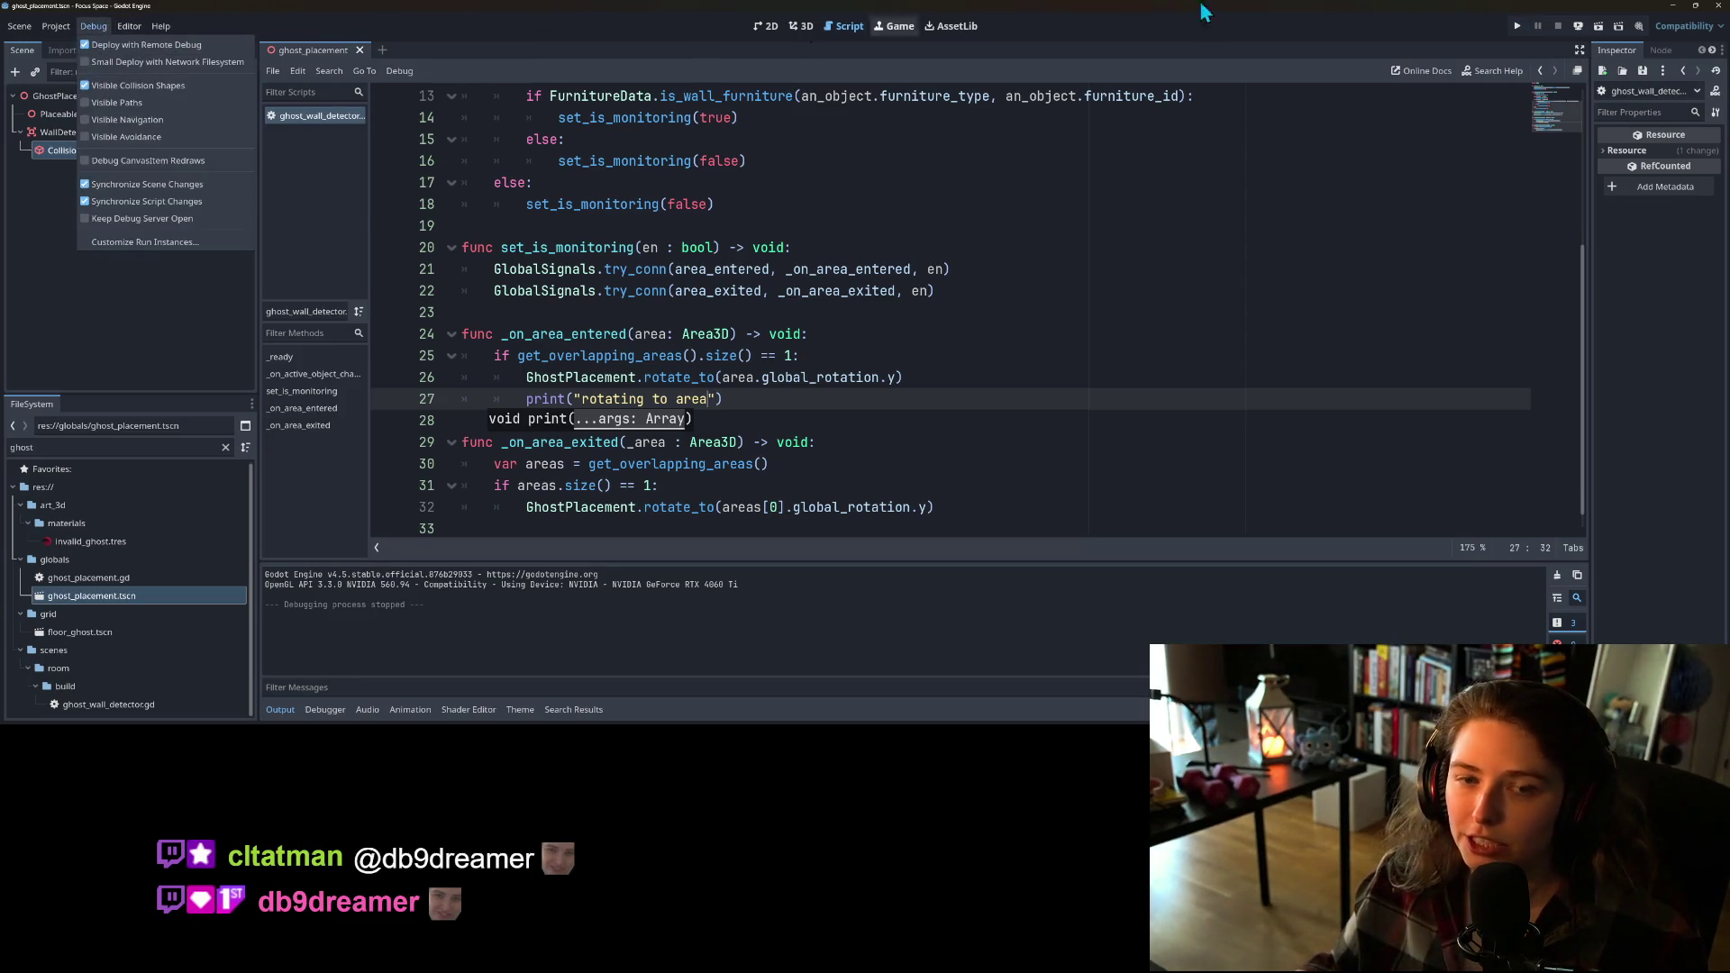
Step: Run the project, pass the title screen, open my_room1, and shrink the game window
{"action": "left_click", "coordinate": [1521, 31]}
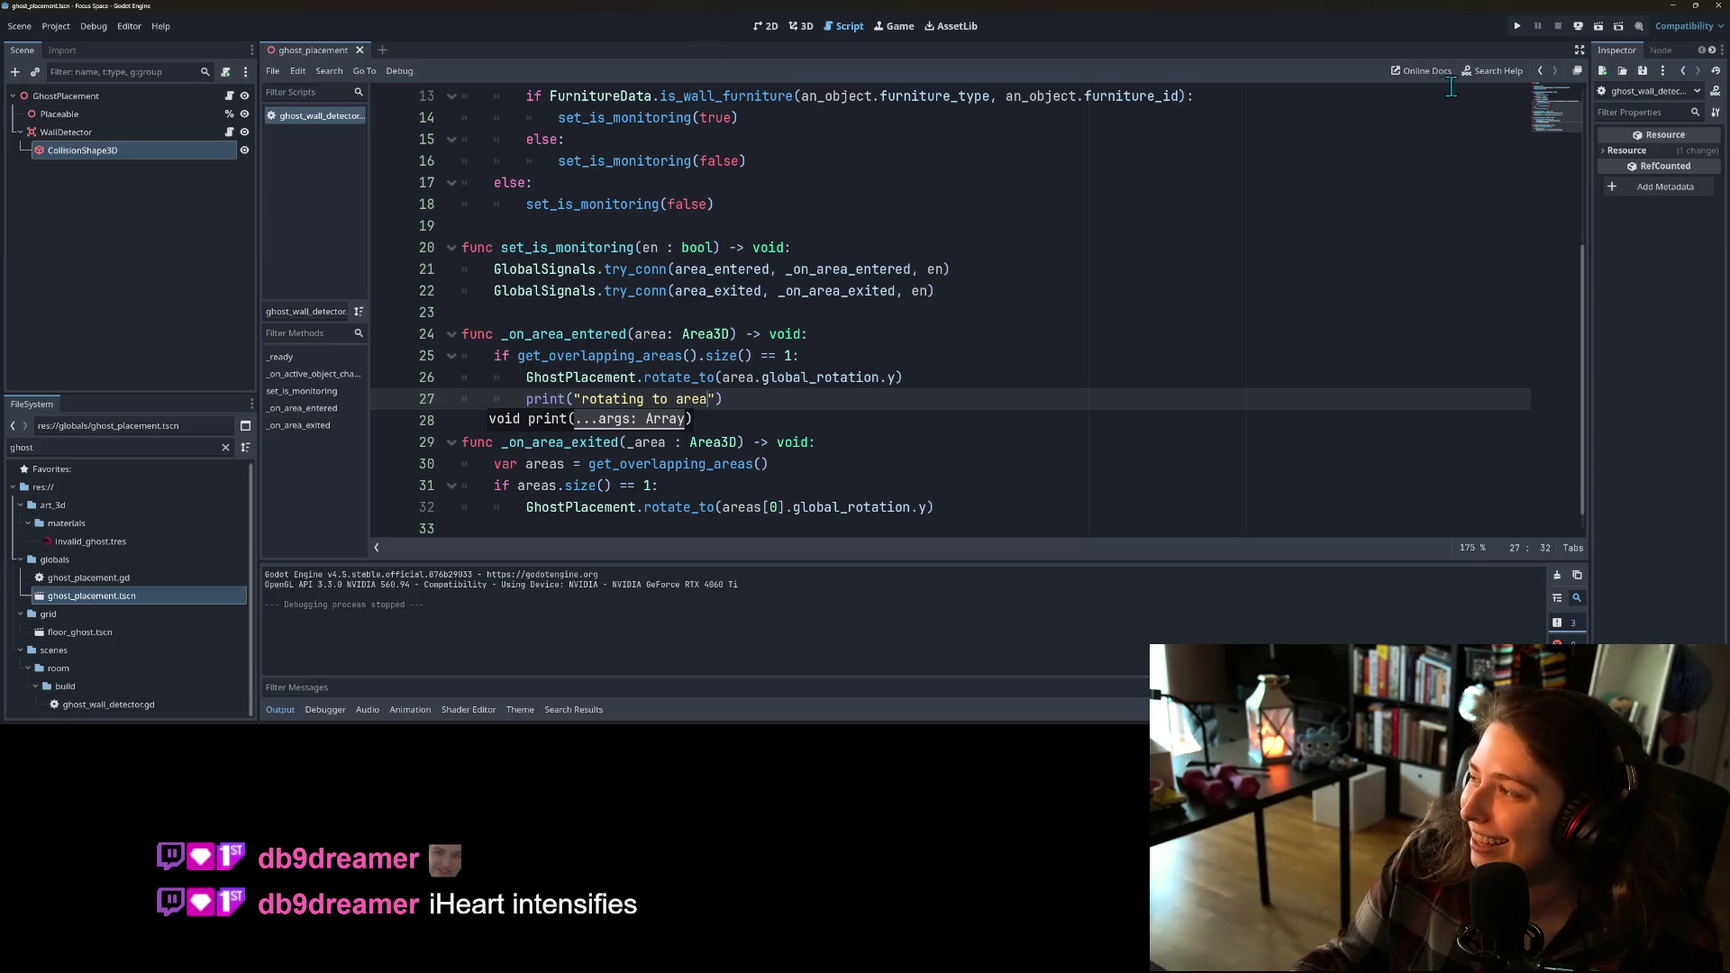
{"action": "left_click", "coordinate": [1515, 25]}
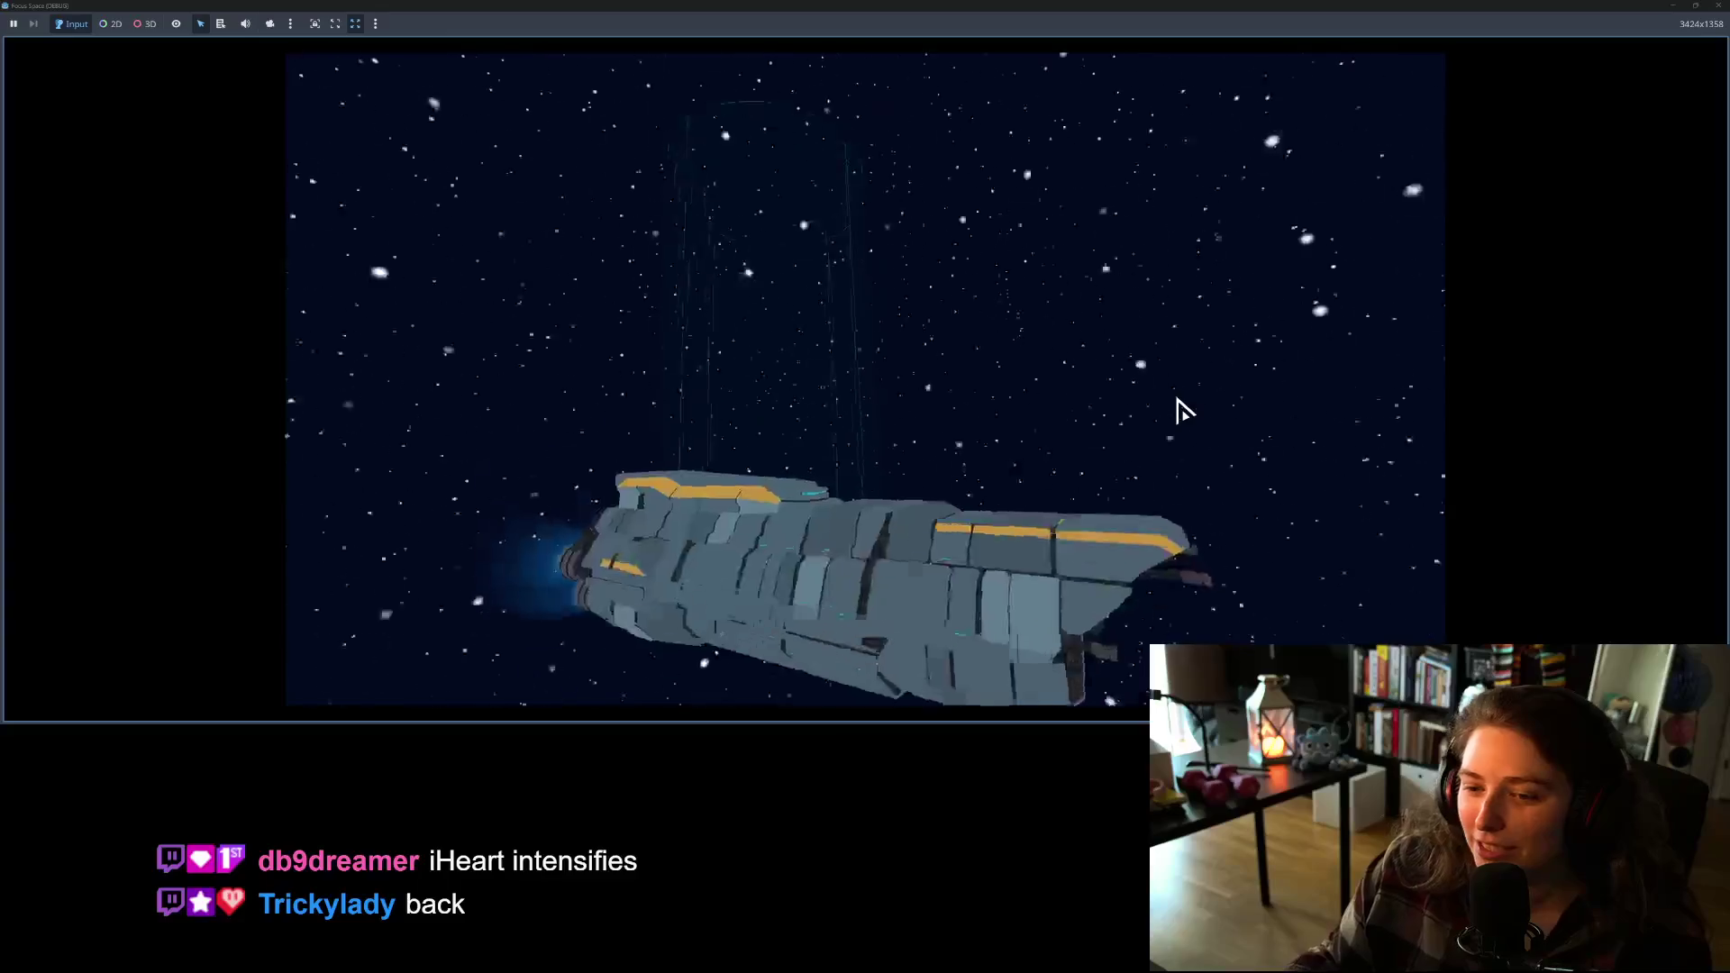
{"action": "left_click", "coordinate": [927, 568]}
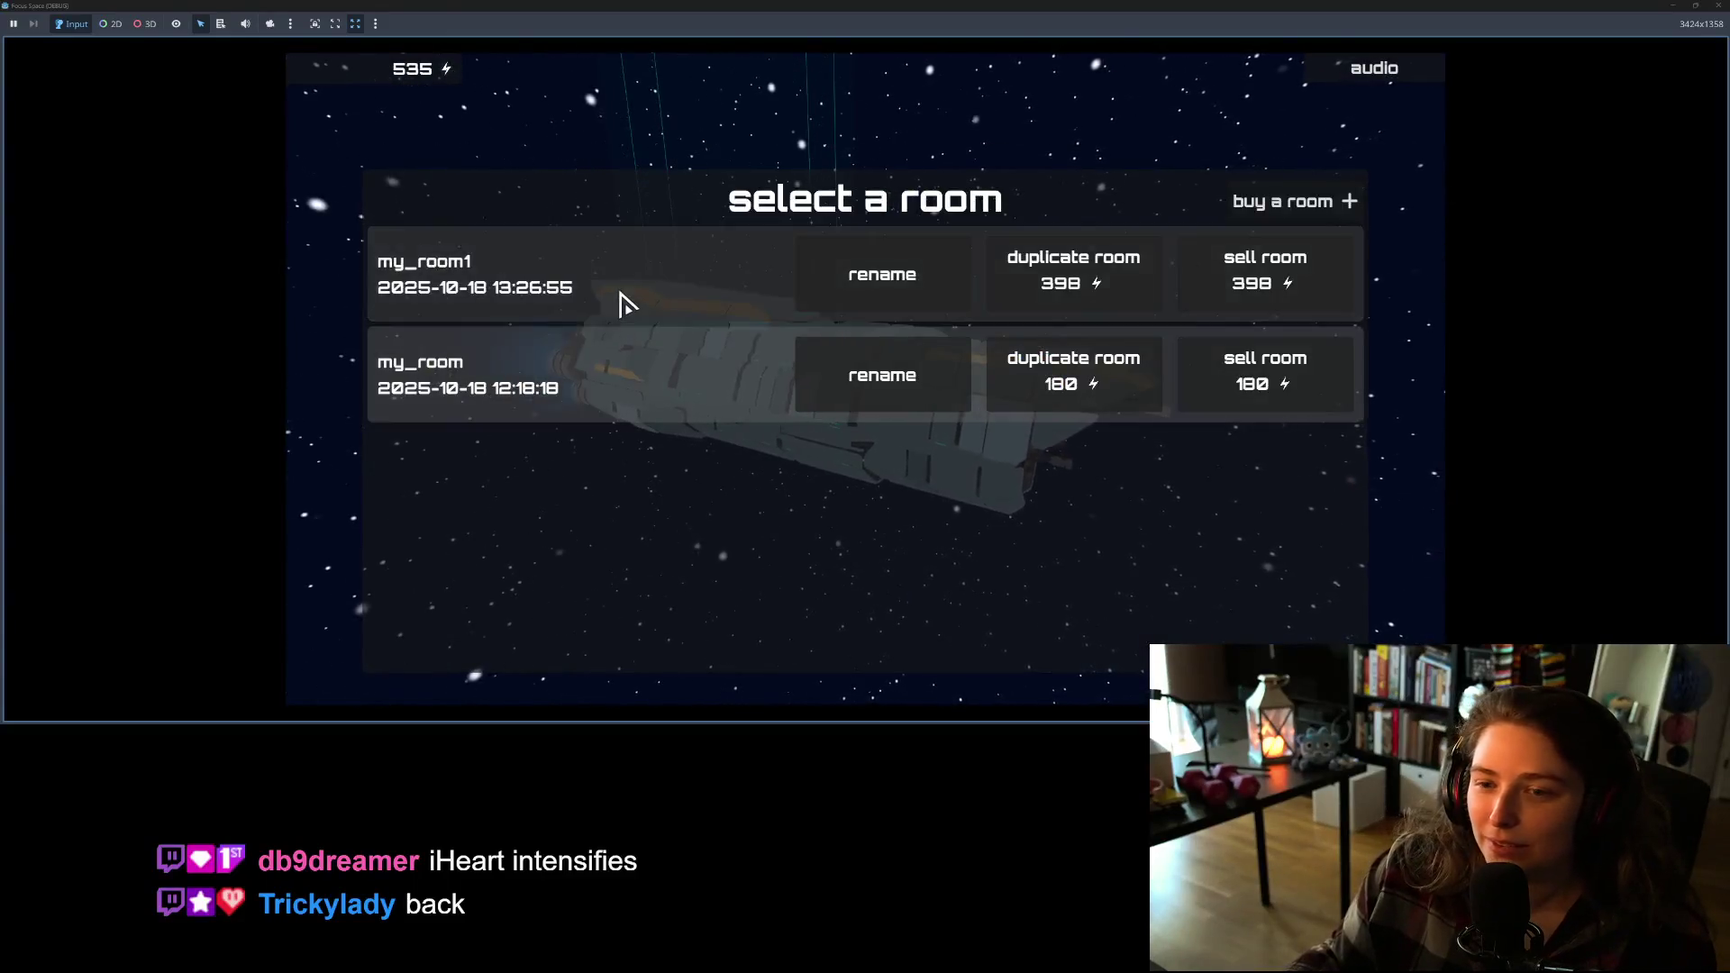
{"action": "left_click", "coordinate": [618, 301]}
{"action": "left_click_drag", "start_coordinate": [963, 11], "coordinate": [861, 121]}
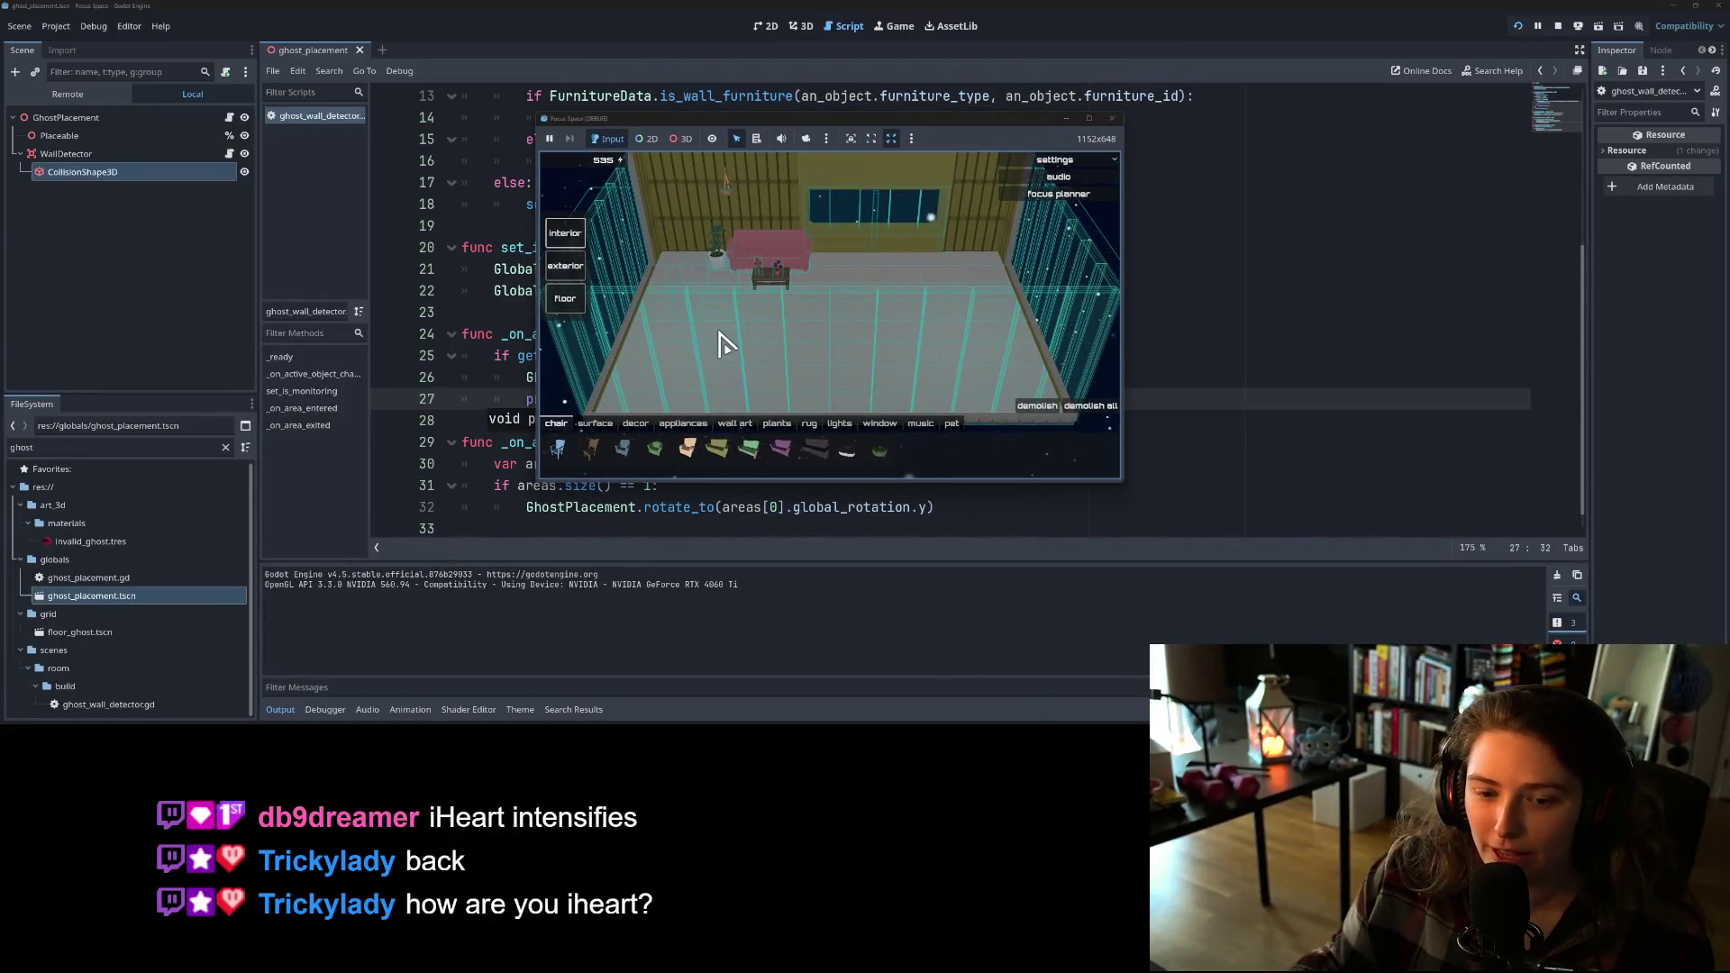
Step: Test wall-art placement against several walls while orbiting the camera, then close the game
{"action": "left_click", "coordinate": [739, 427]}
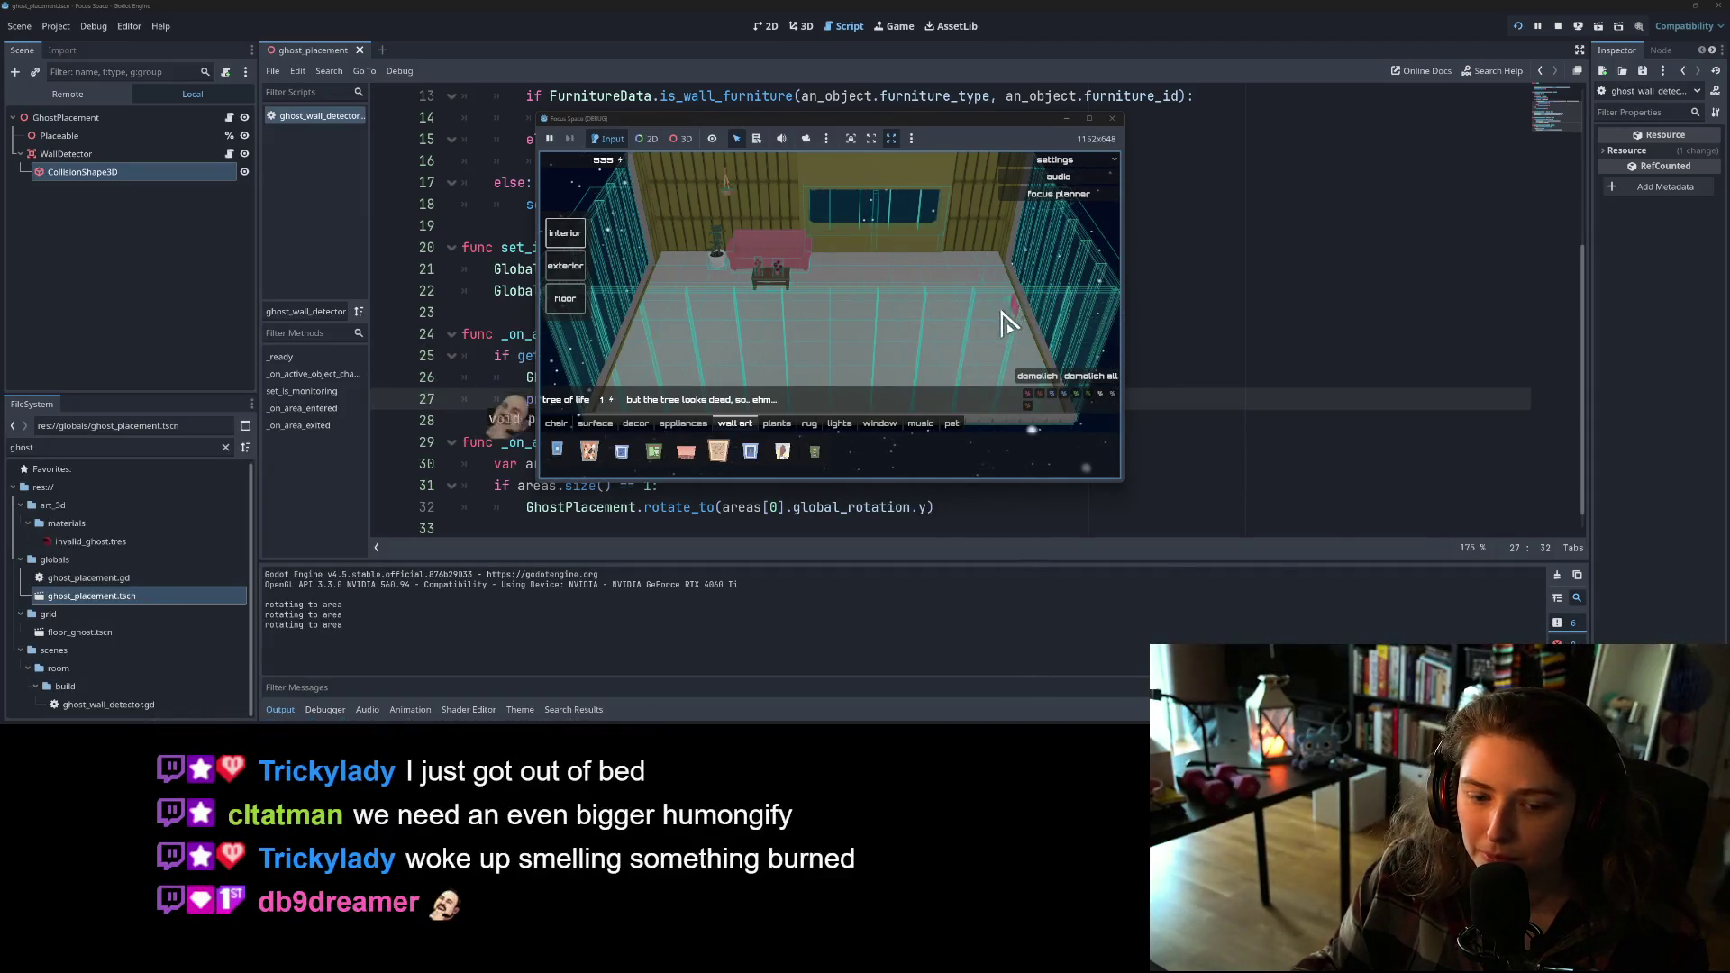
{"action": "scroll", "coordinate": [929, 379], "scroll_direction": "down", "scroll_amount": 2}
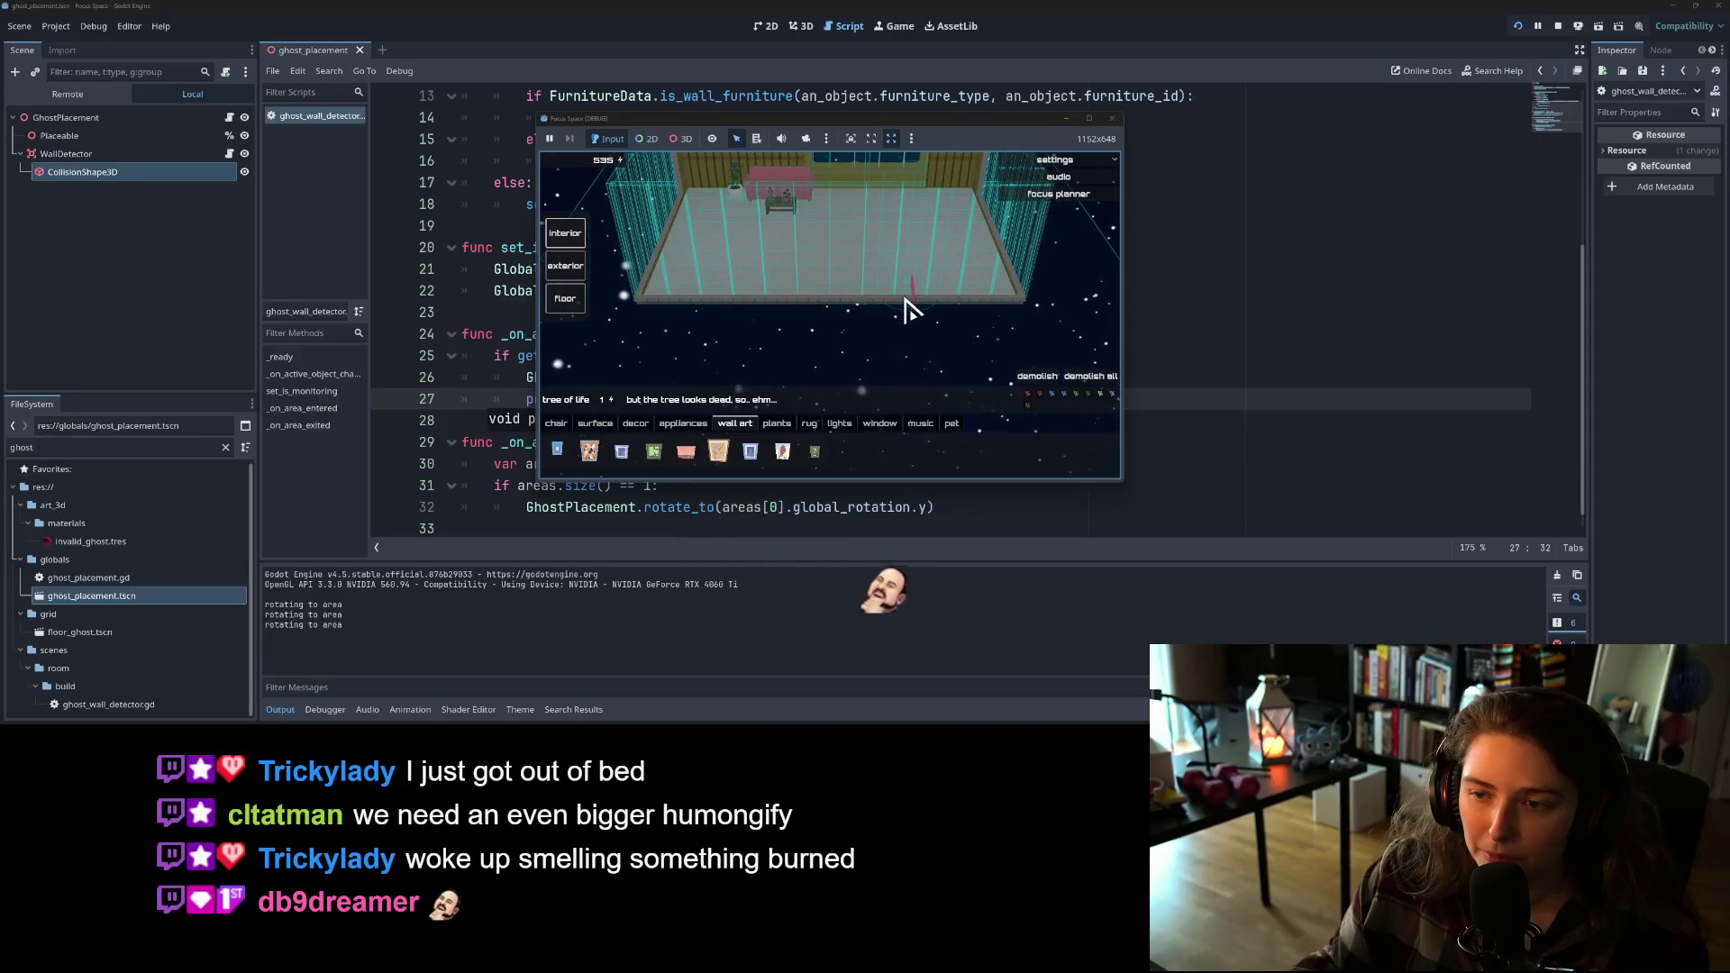
{"action": "scroll", "coordinate": [905, 305], "scroll_direction": "up", "scroll_amount": 3}
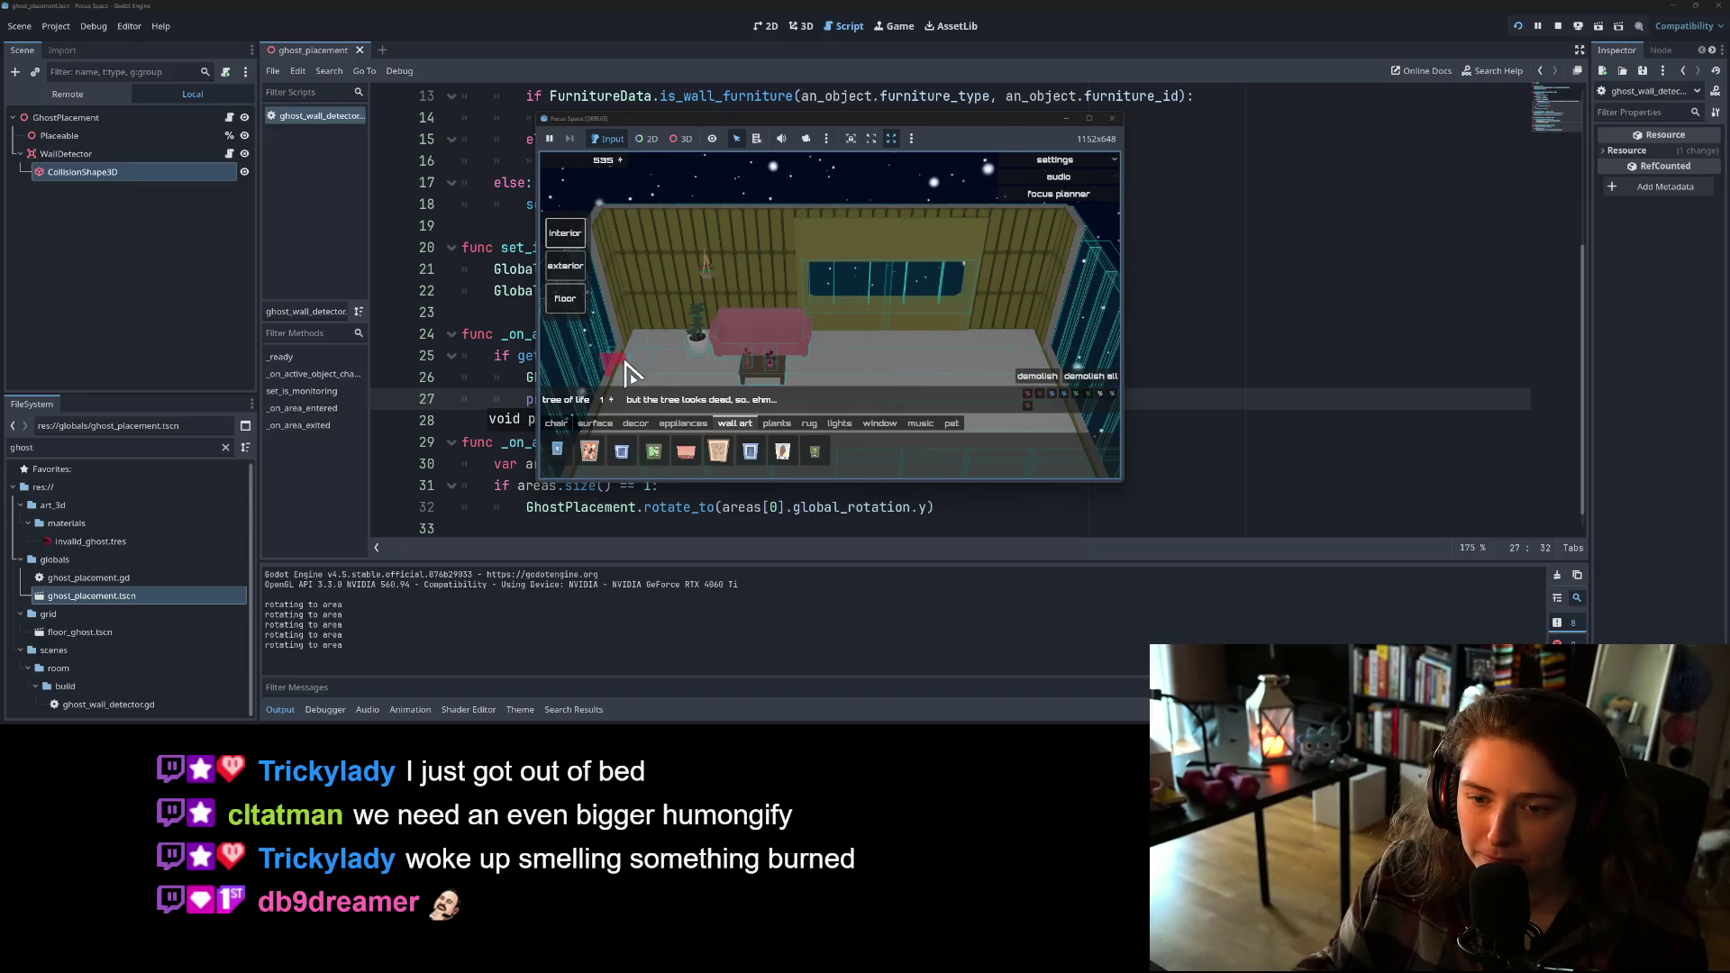
{"action": "key", "text": "e"}
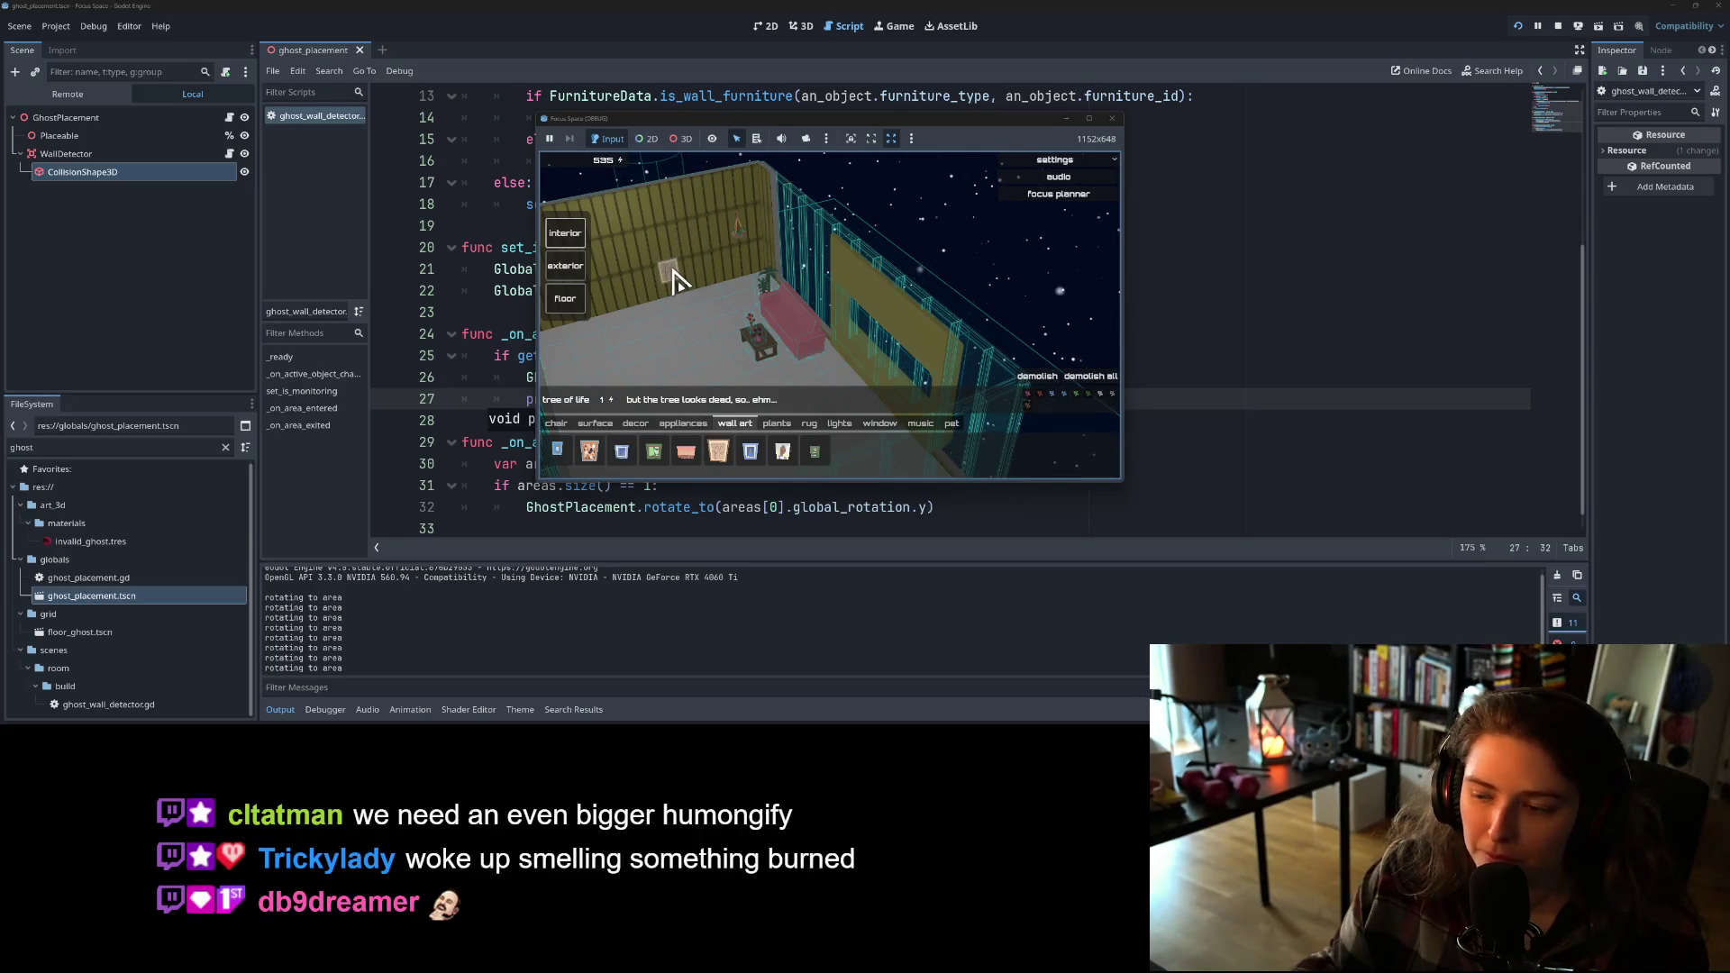
{"action": "key", "text": "e"}
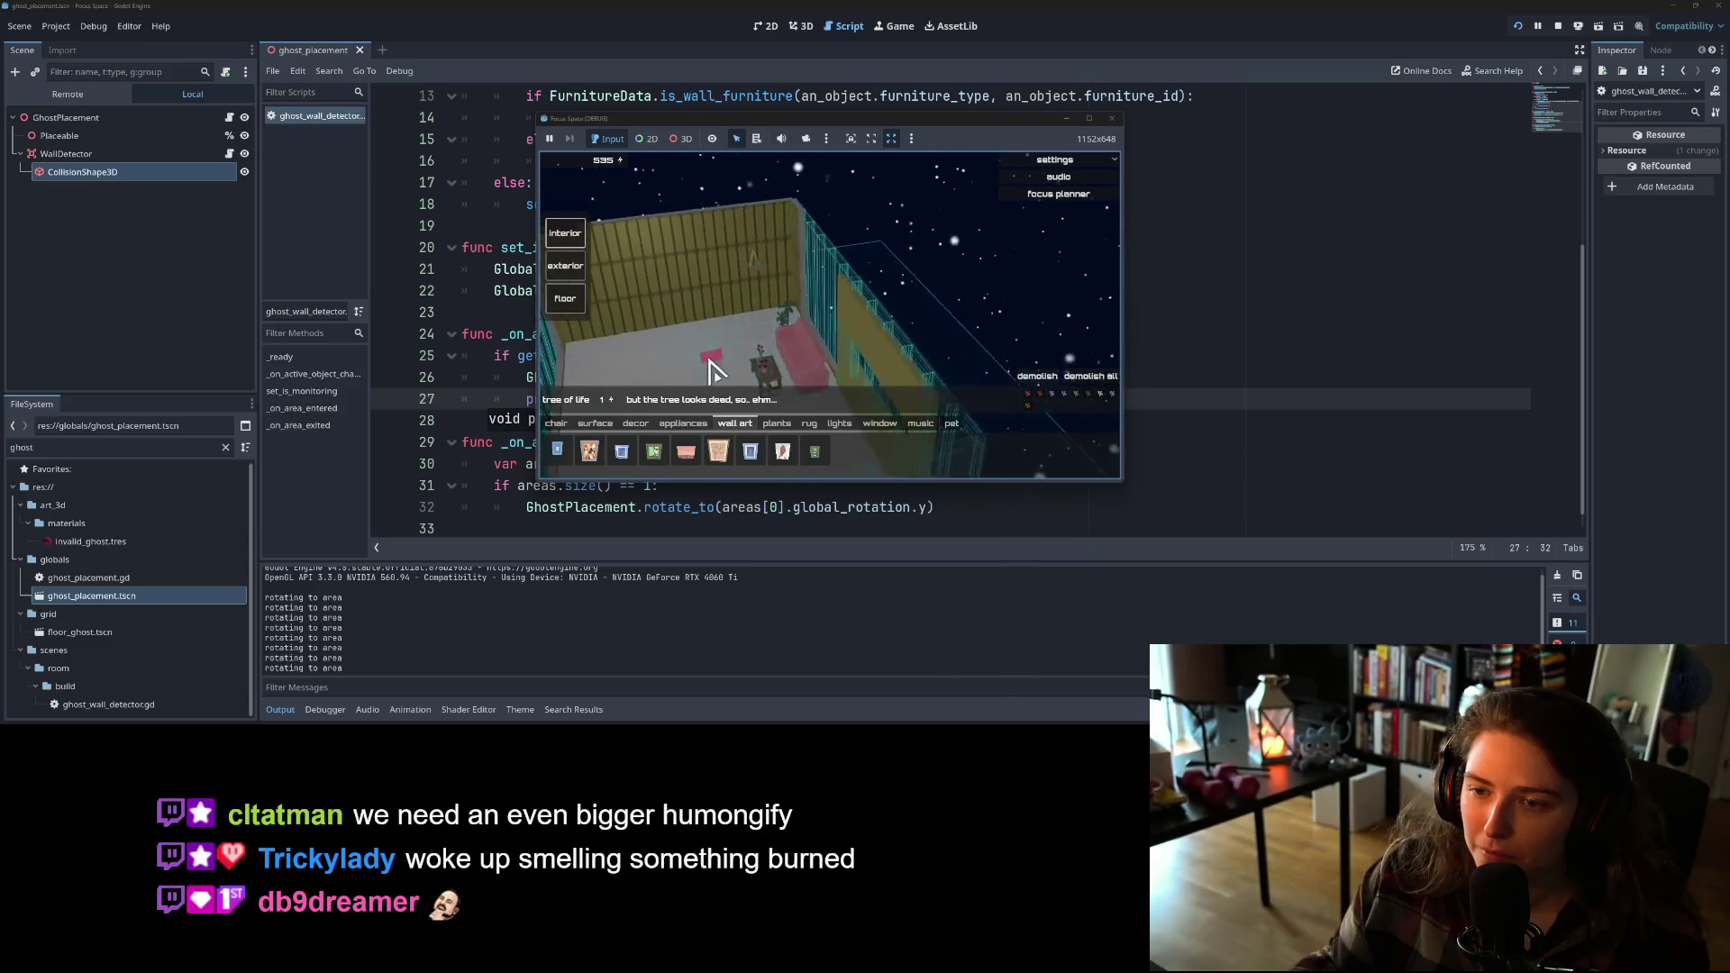
{"action": "key", "text": "e"}
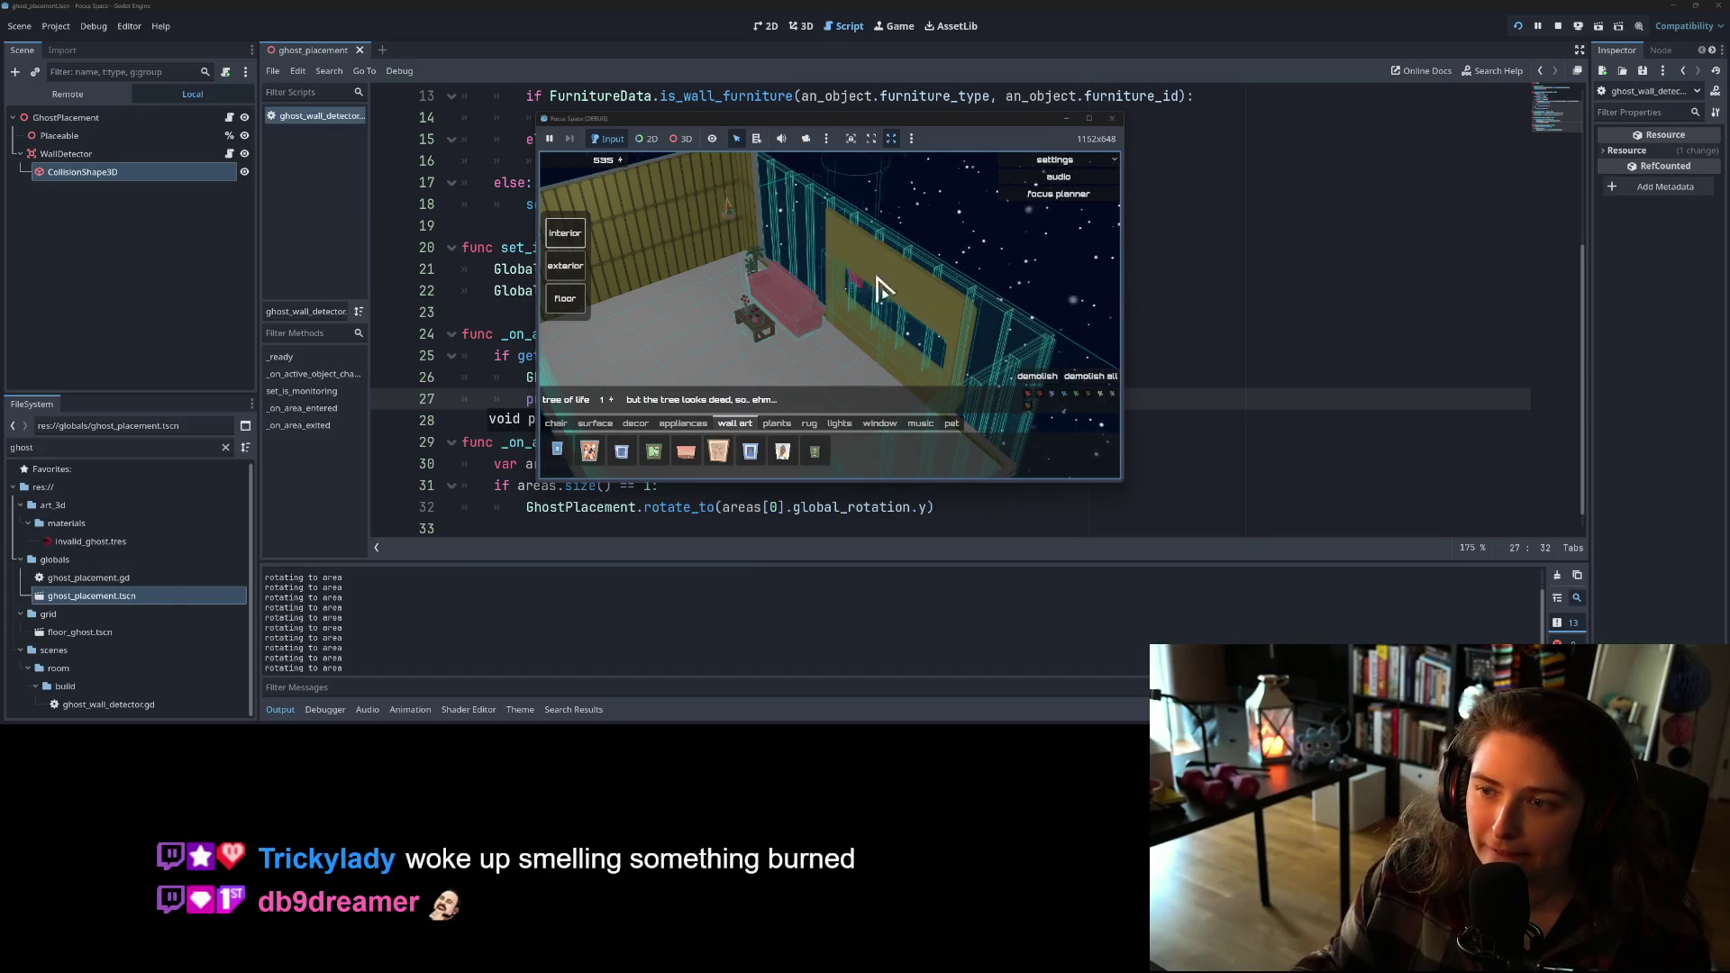
{"action": "left_click", "coordinate": [1117, 121]}
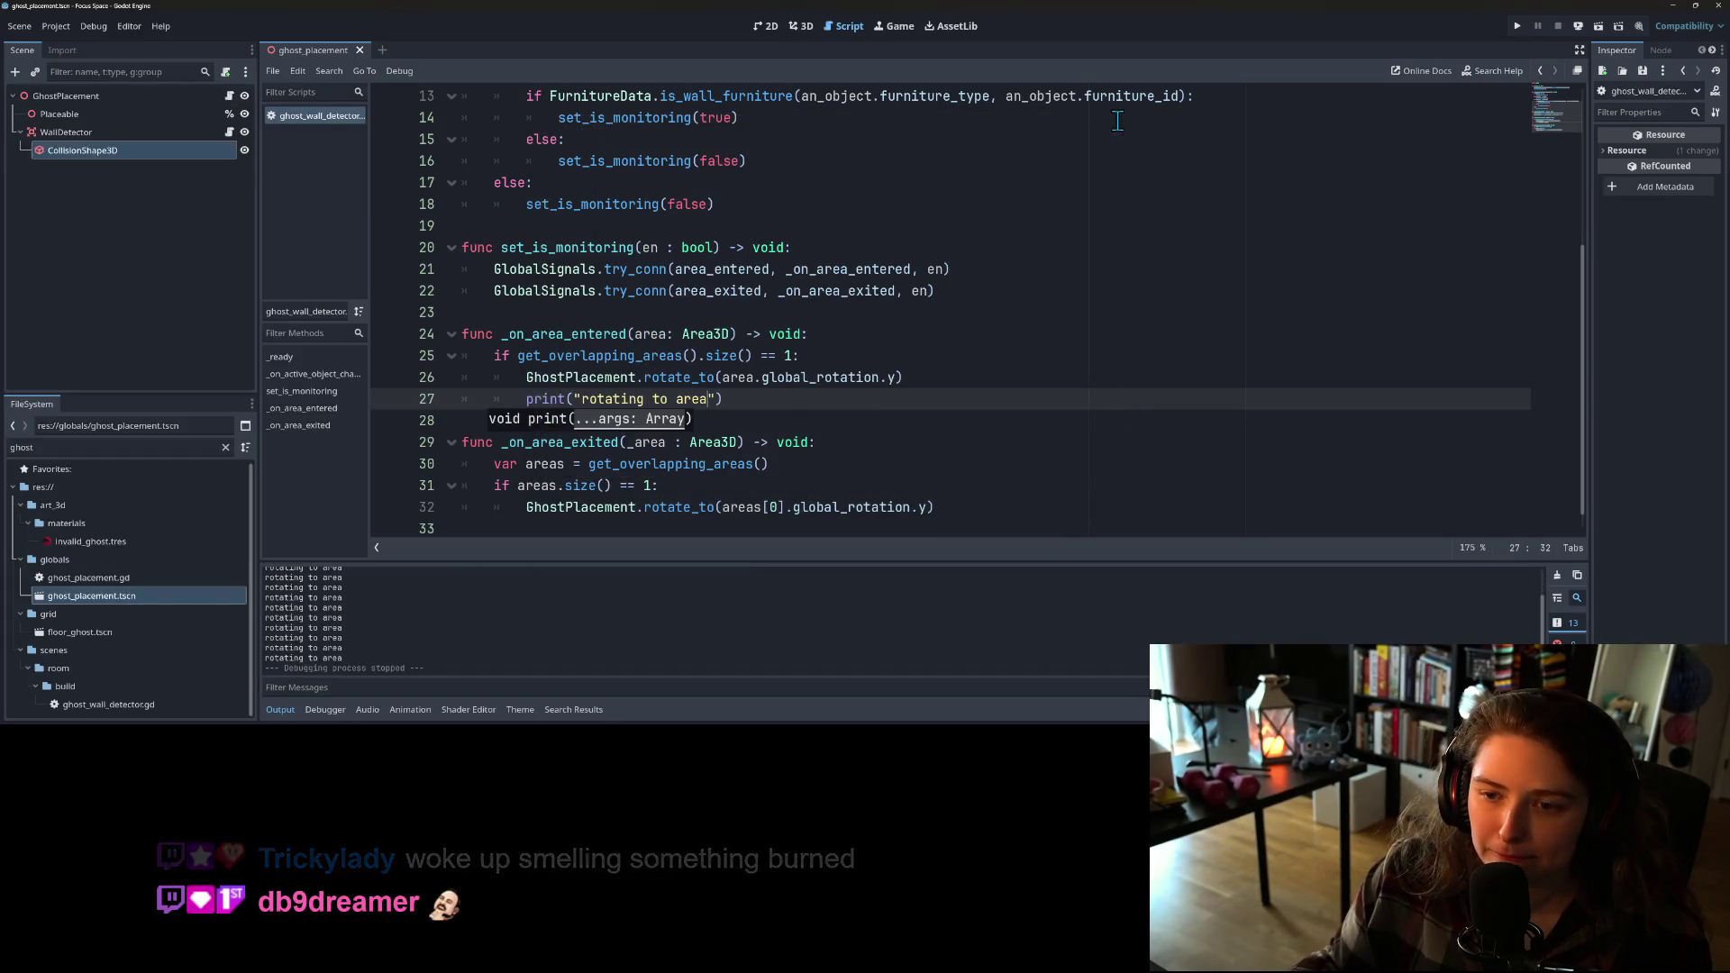
Step: Delete the print("rotating to area") line below the rotate_to call in _on_area_entered
{"action": "left_click", "coordinate": [874, 413]}
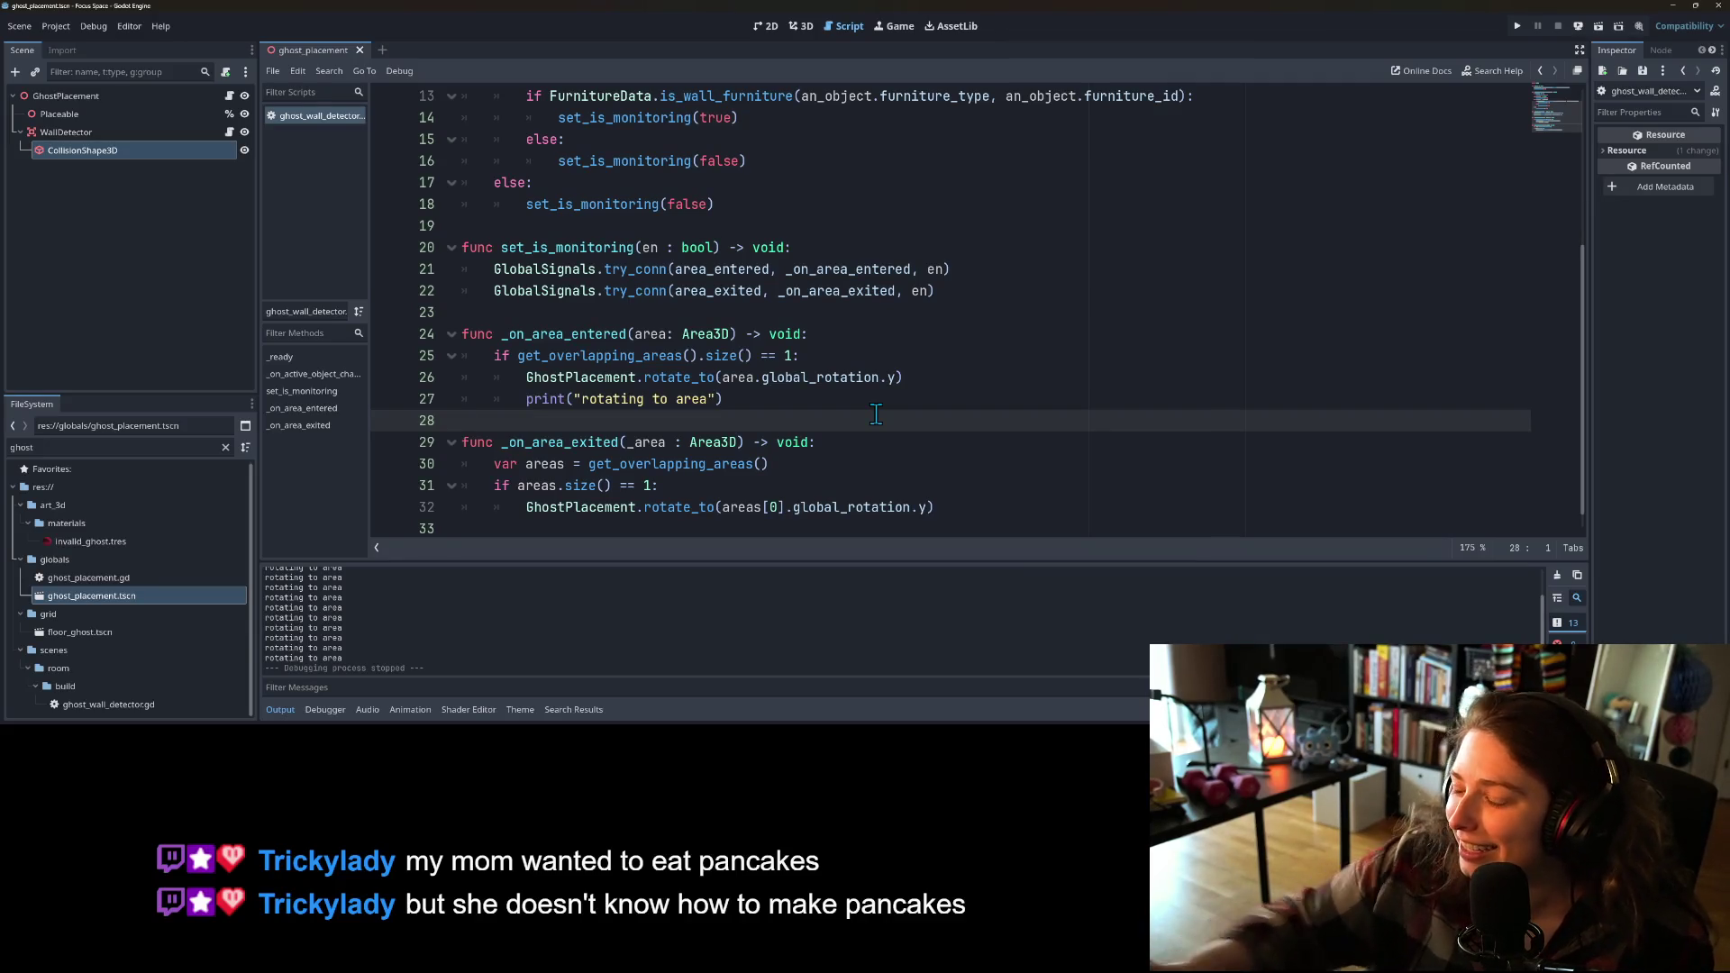
{"action": "left_click", "coordinate": [827, 384]}
{"action": "left_click", "coordinate": [786, 415]}
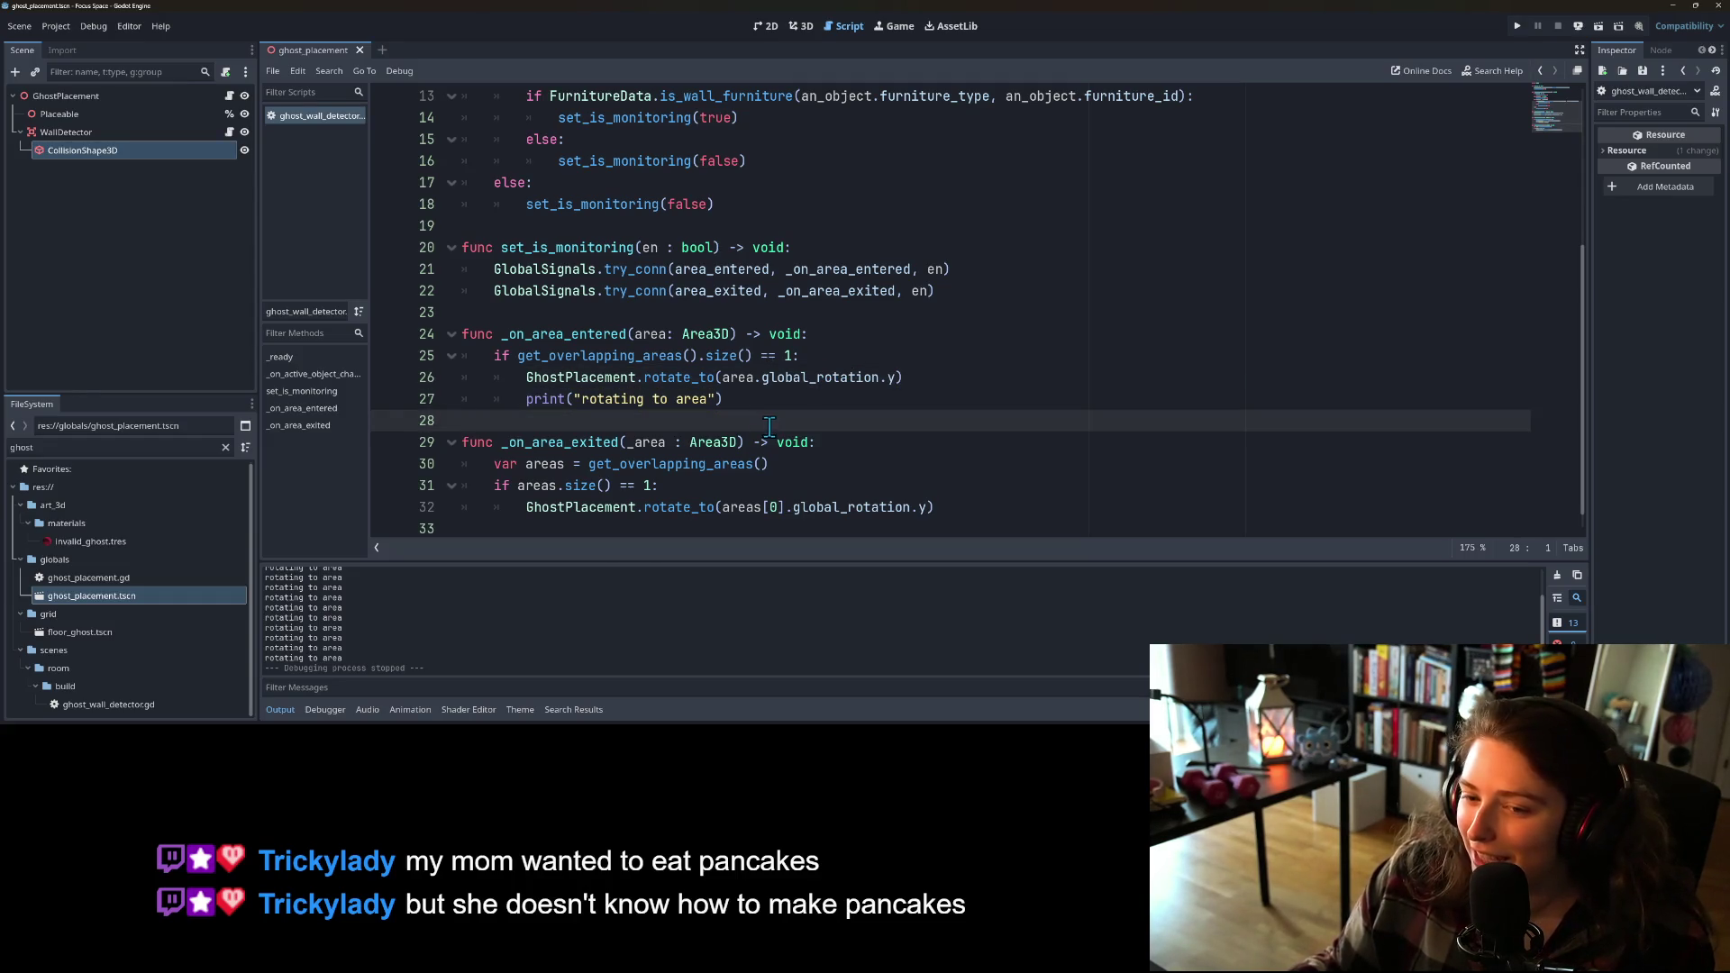
{"action": "left_click_drag", "start_coordinate": [765, 399], "coordinate": [451, 400]}
{"action": "key", "text": "BackSpace"}
{"action": "key", "text": "BackSpace"}
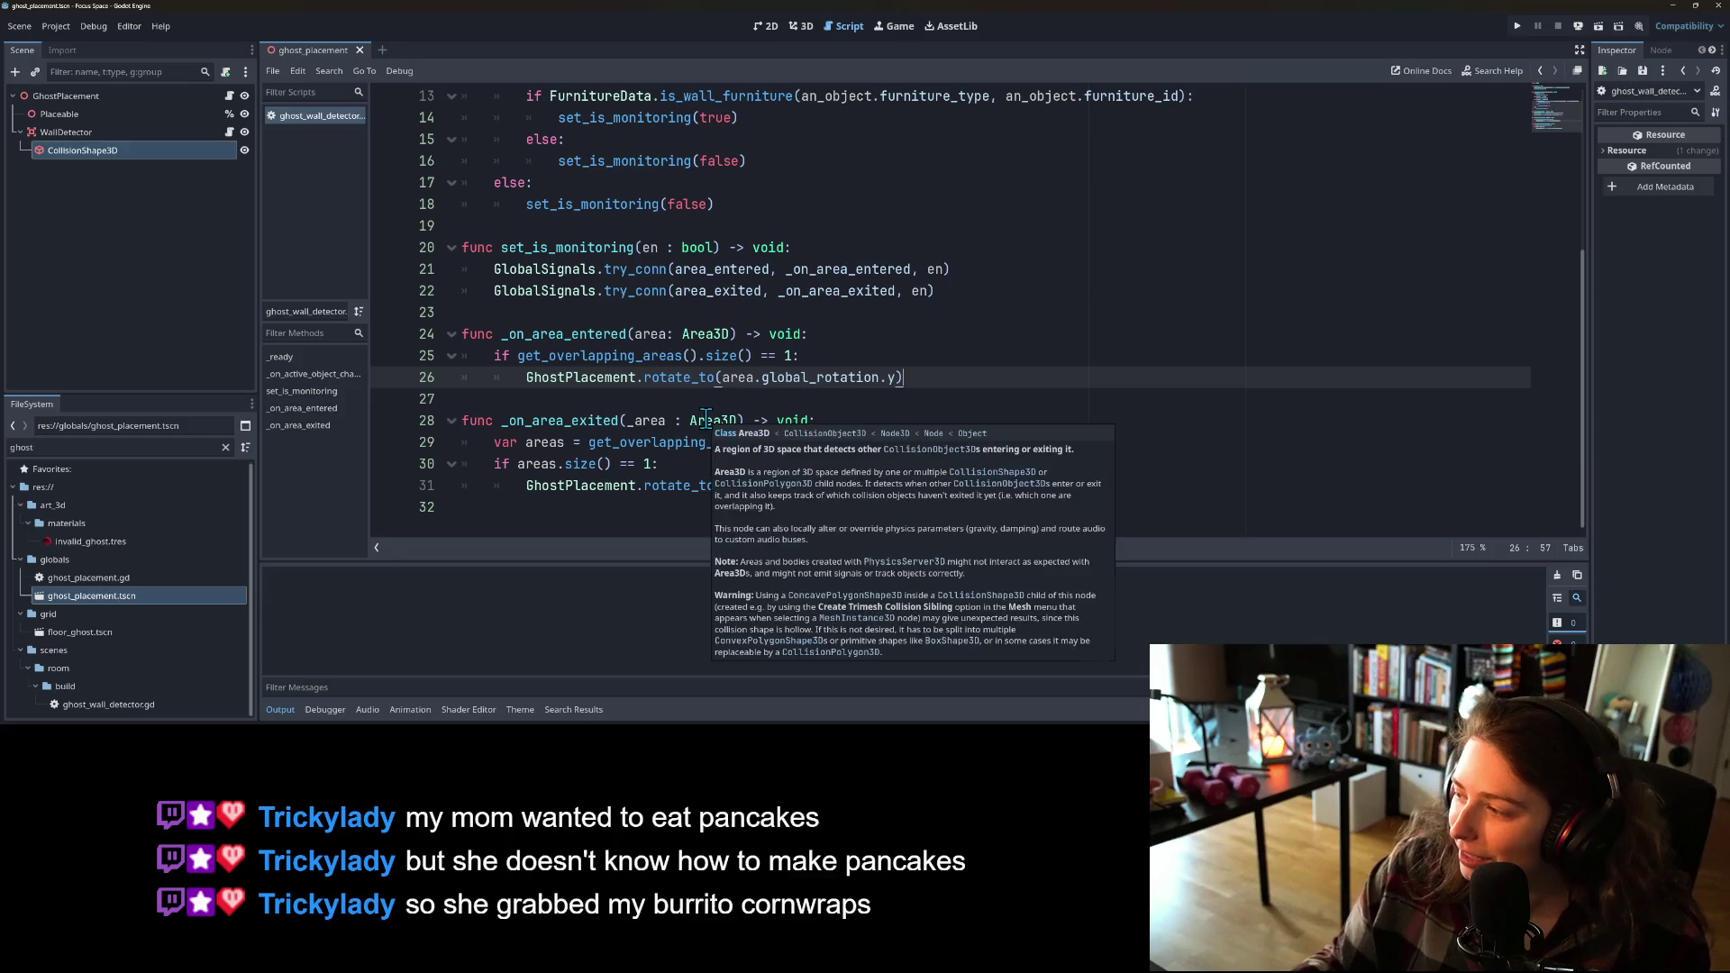
{"action": "left_click", "coordinate": [814, 331]}
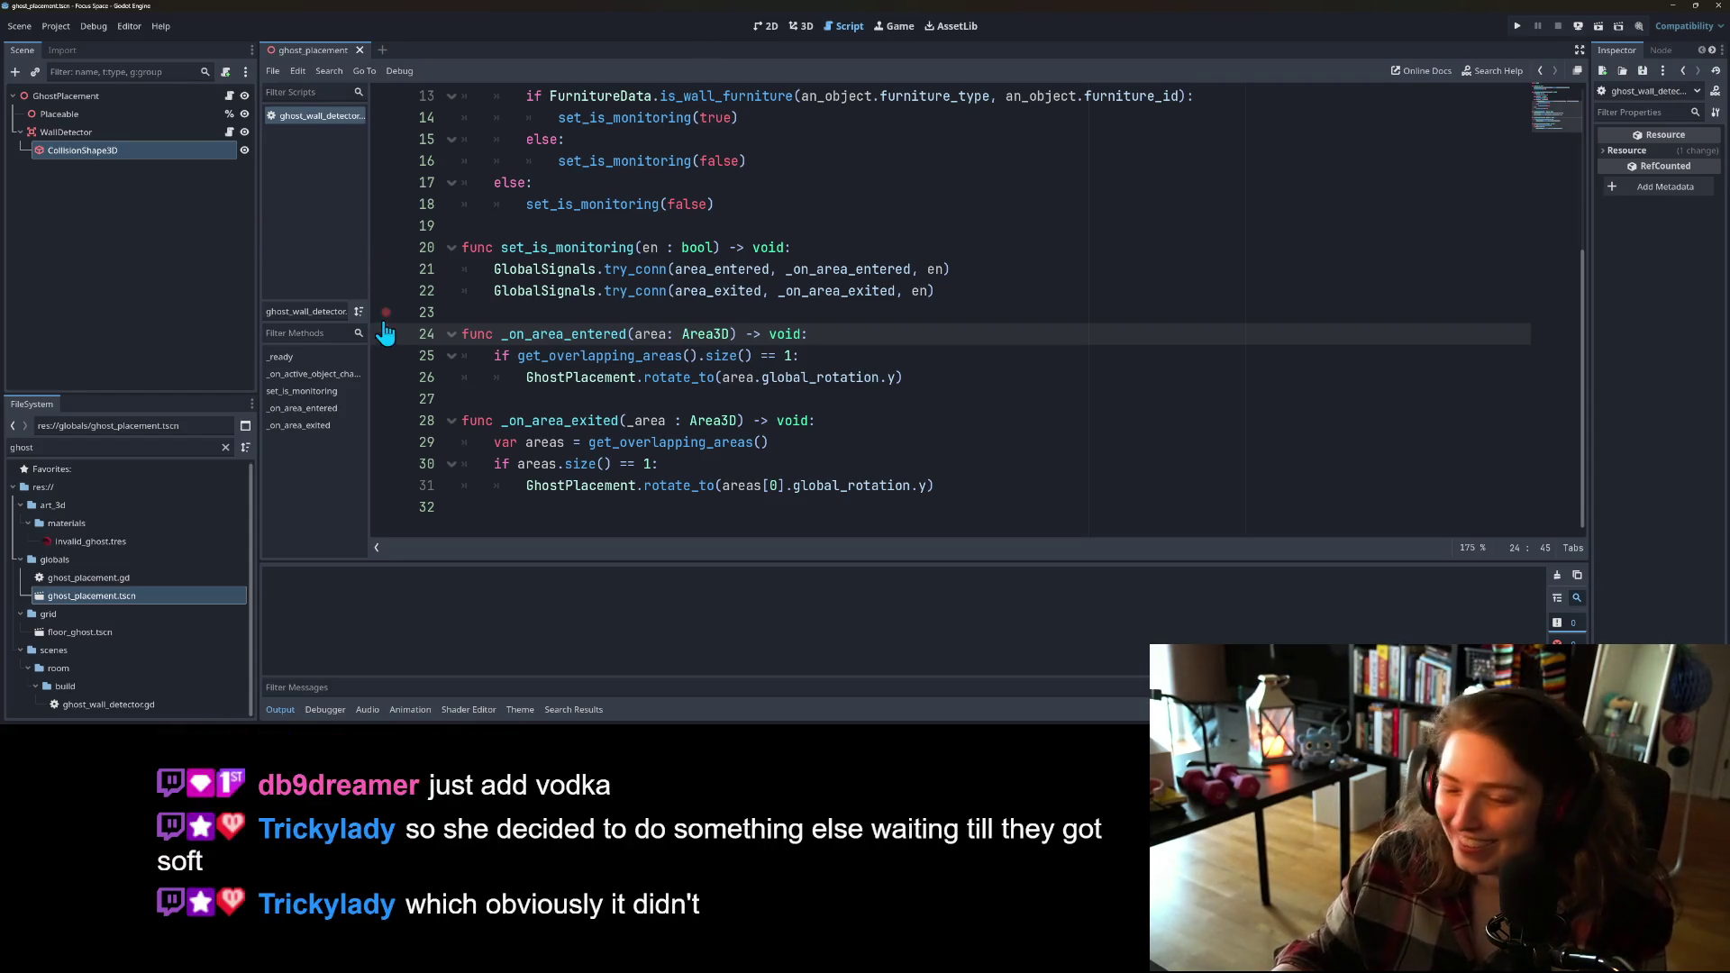
{"action": "left_click", "coordinate": [111, 447]}
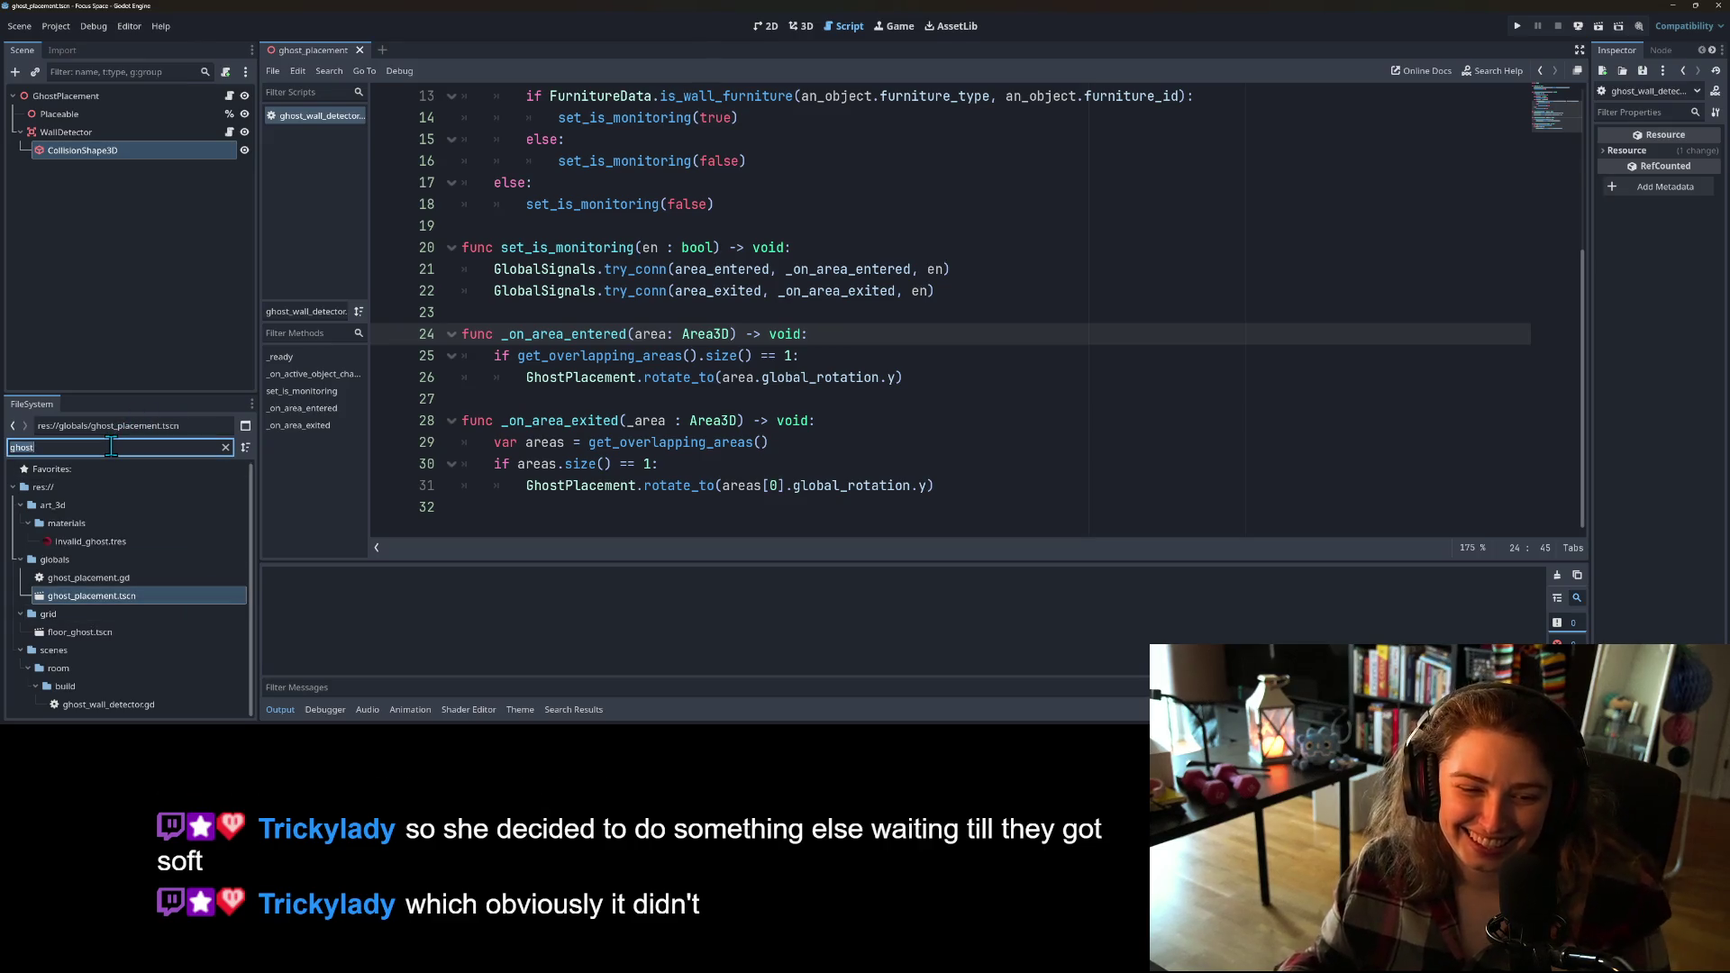
Step: Filter the FileSystem by 'wall', open wall_piece.tscn, and enlarge its scene tree
{"action": "type", "text": "wall"}
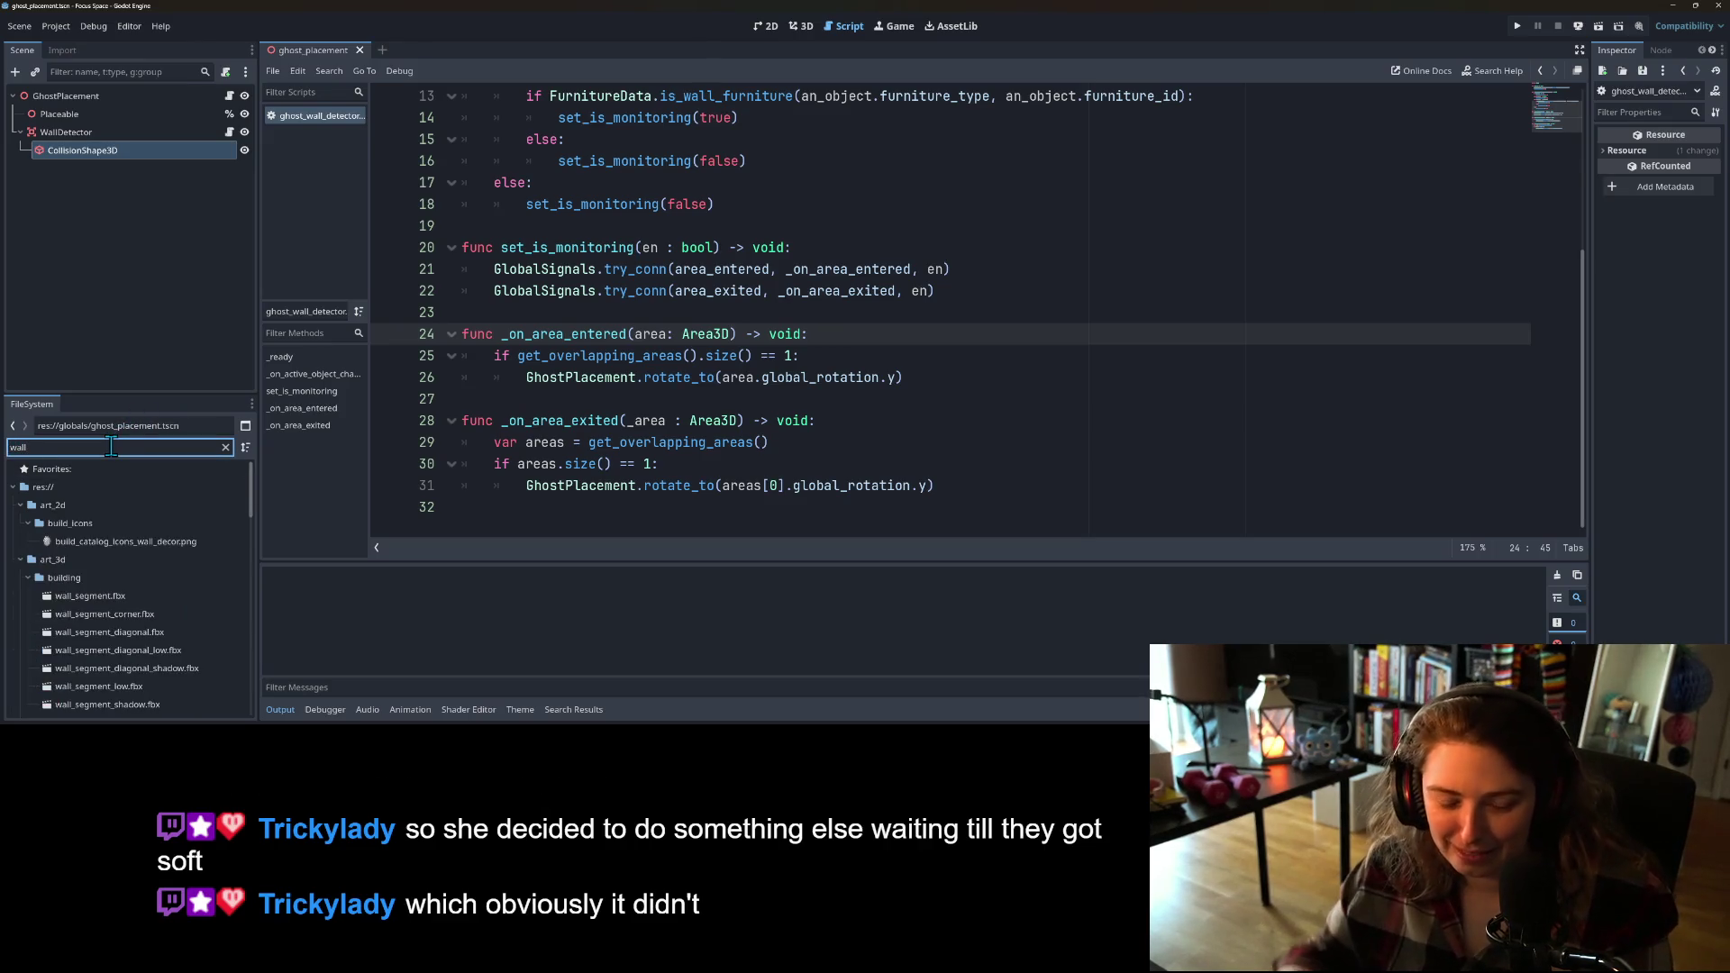
{"action": "scroll", "coordinate": [174, 636], "scroll_direction": "down", "scroll_amount": 2}
{"action": "scroll", "coordinate": [174, 649], "scroll_direction": "down", "scroll_amount": 5}
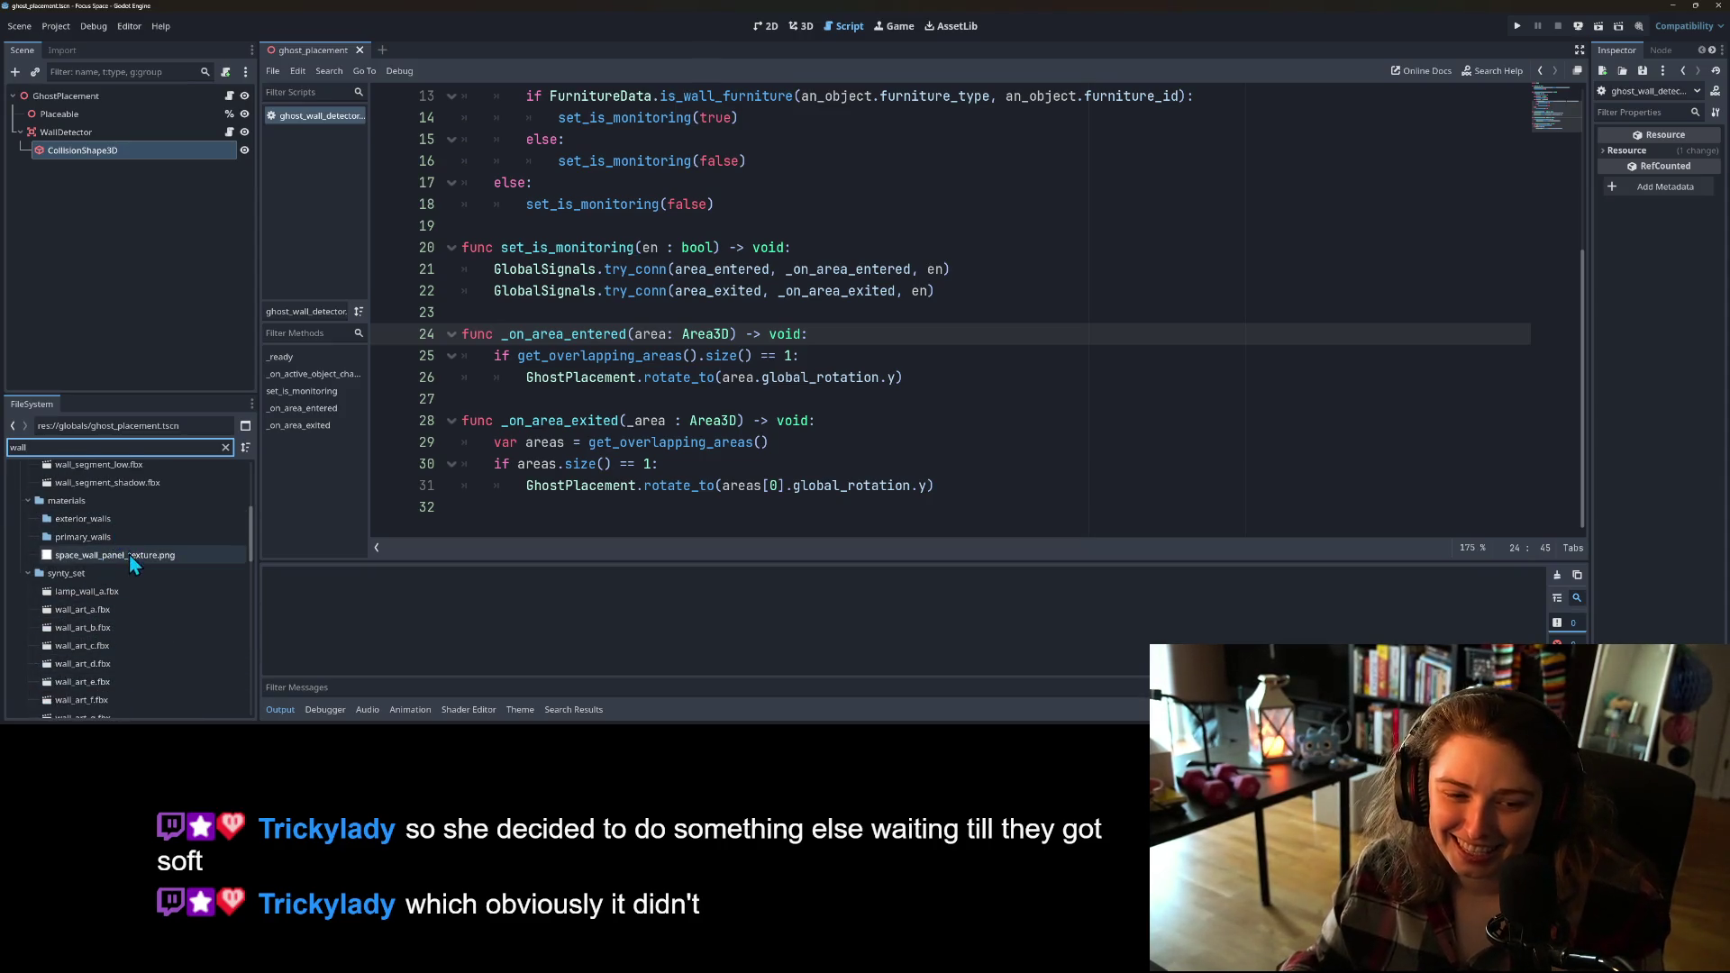
{"action": "scroll", "coordinate": [132, 570], "scroll_direction": "down", "scroll_amount": 3}
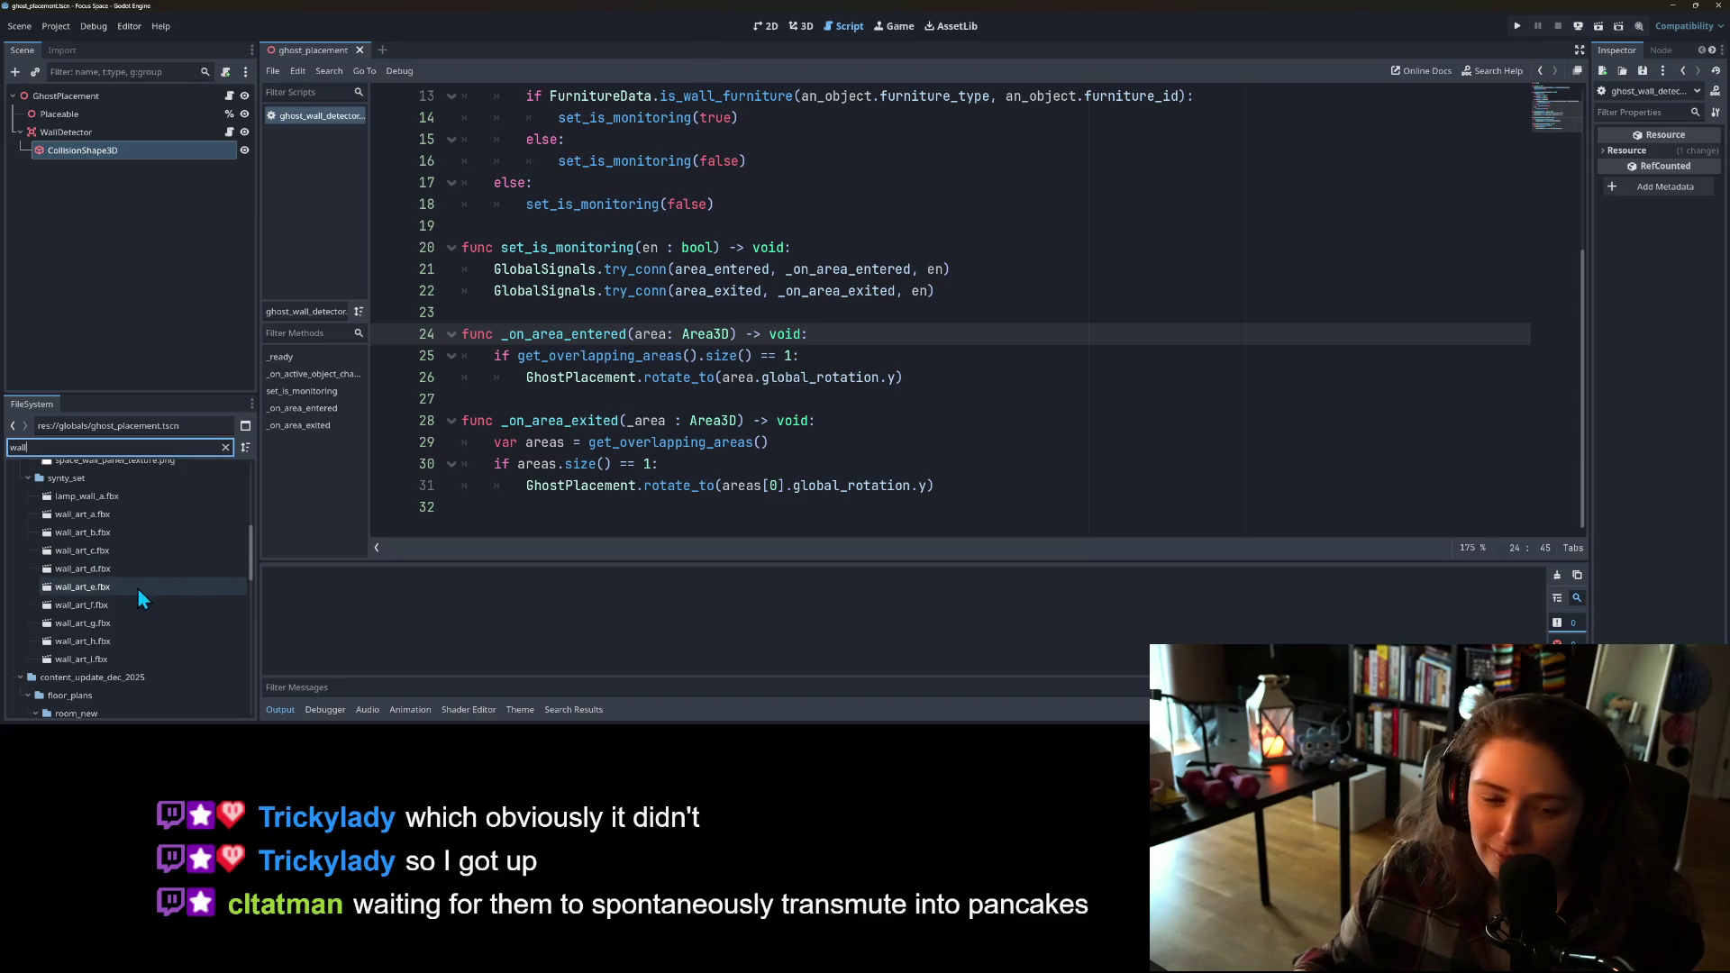
{"action": "scroll", "coordinate": [117, 647], "scroll_direction": "down", "scroll_amount": 2}
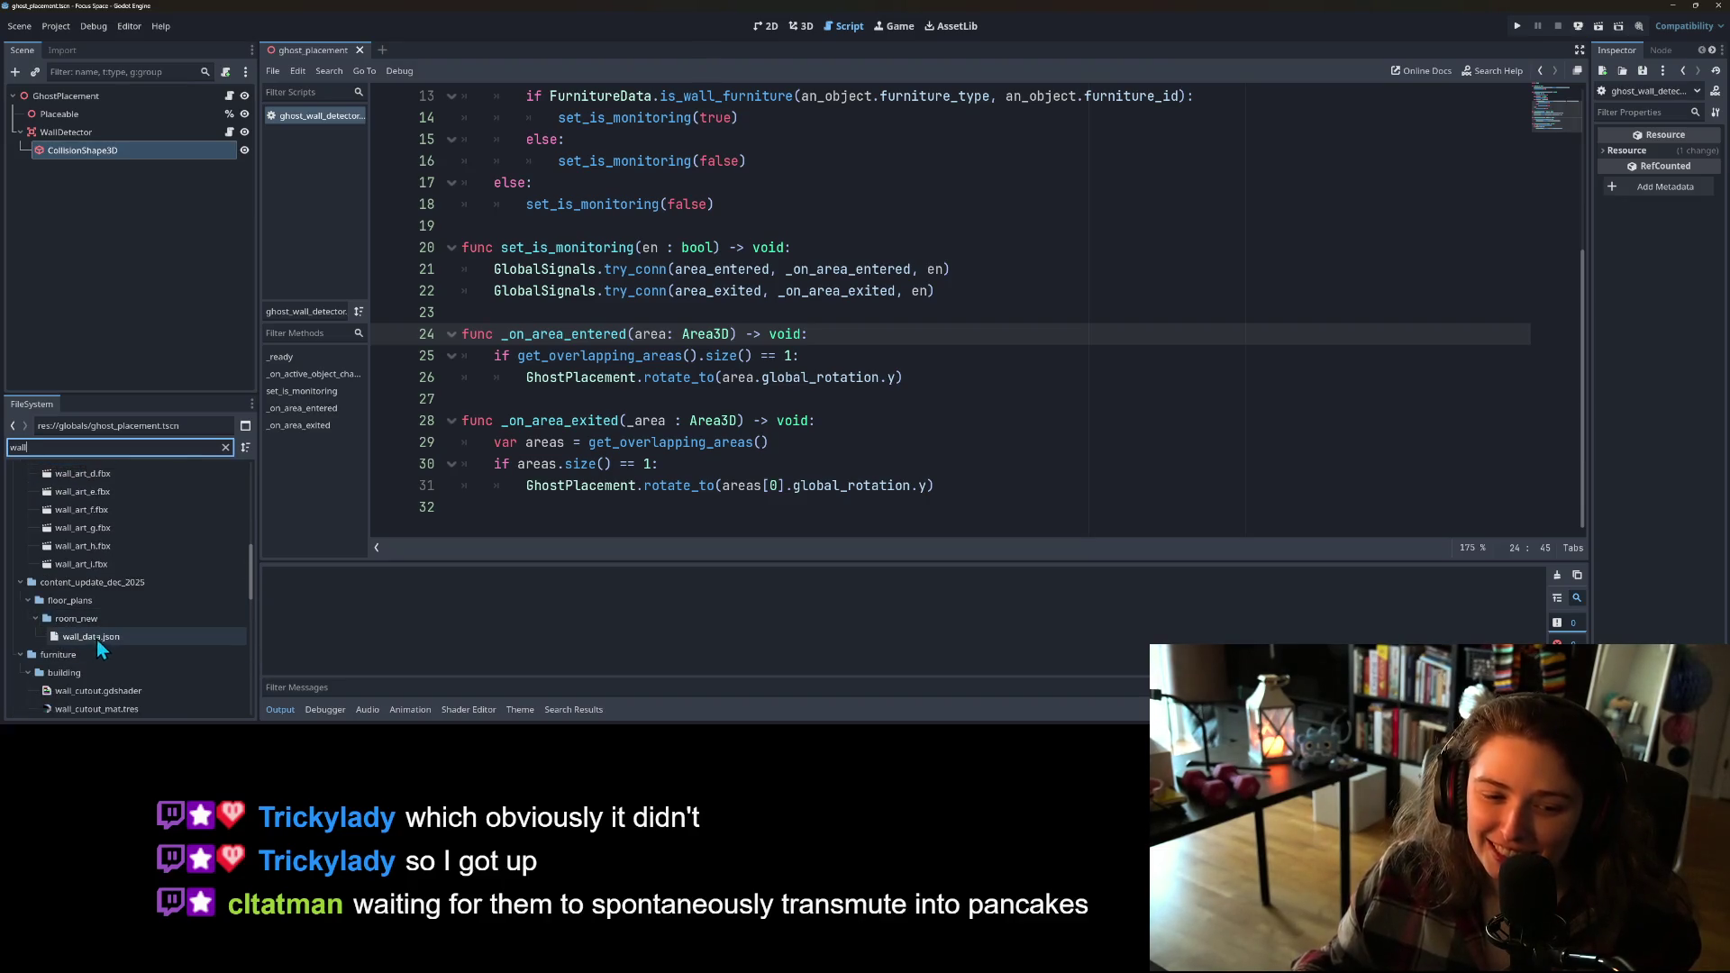
{"action": "scroll", "coordinate": [116, 636], "scroll_direction": "down", "scroll_amount": 4}
{"action": "double_click", "coordinate": [110, 590]}
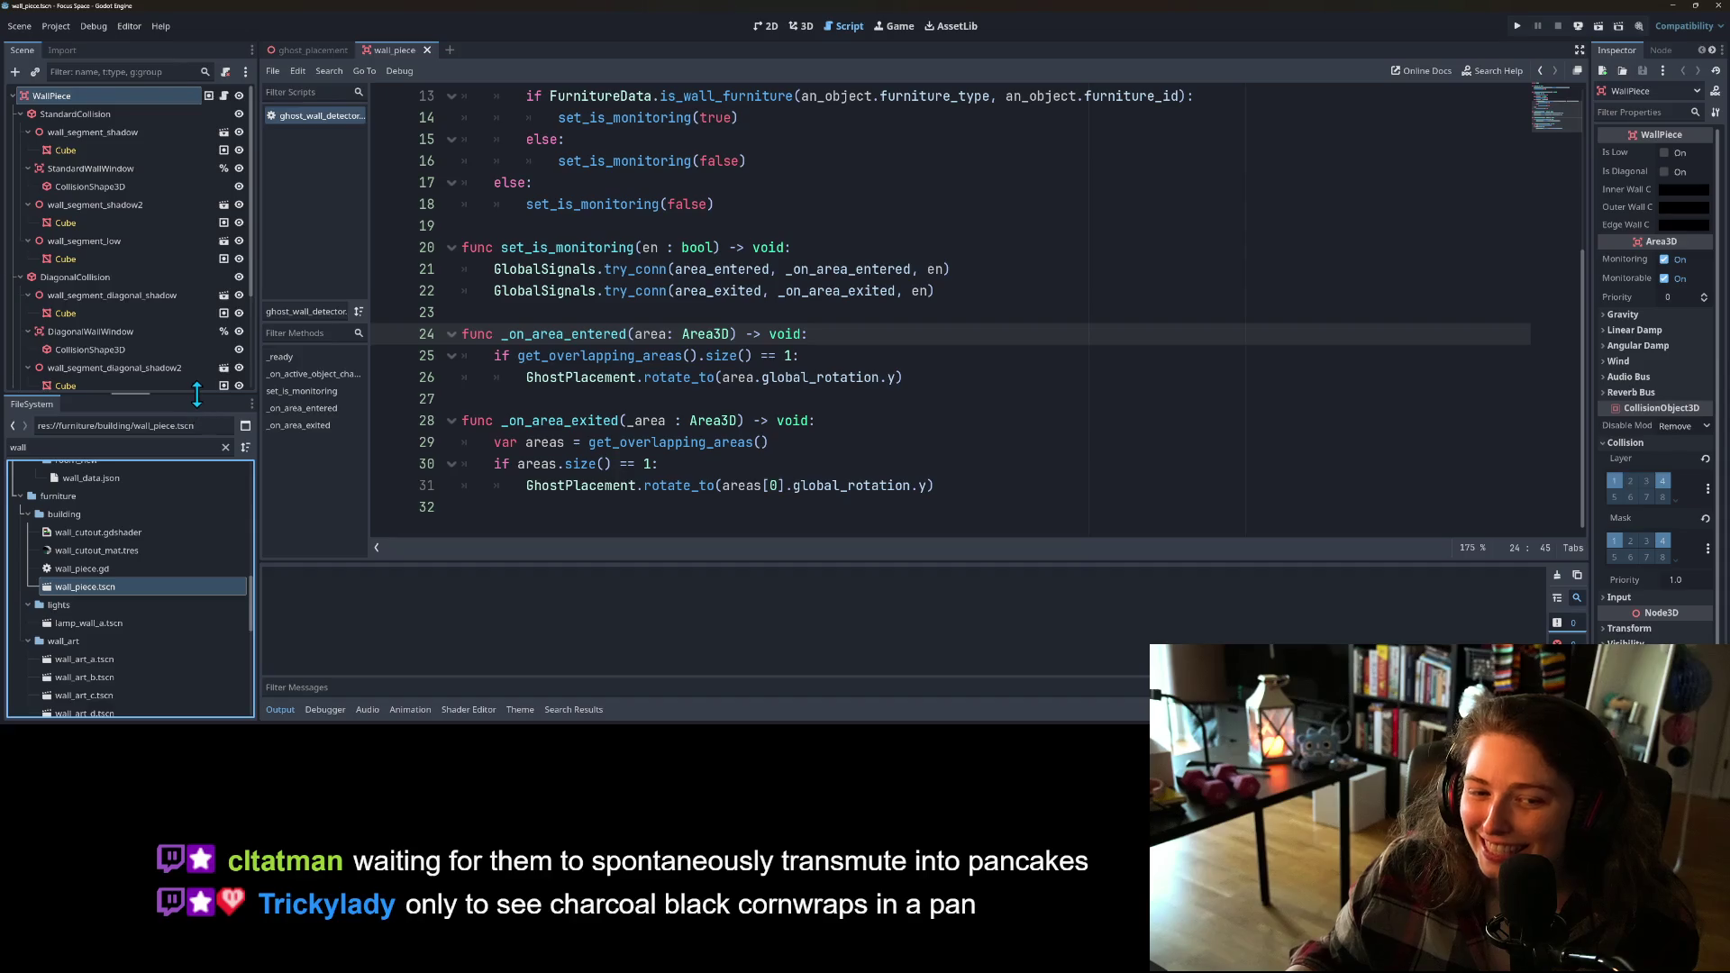
{"action": "left_click_drag", "start_coordinate": [196, 393], "coordinate": [180, 541]}
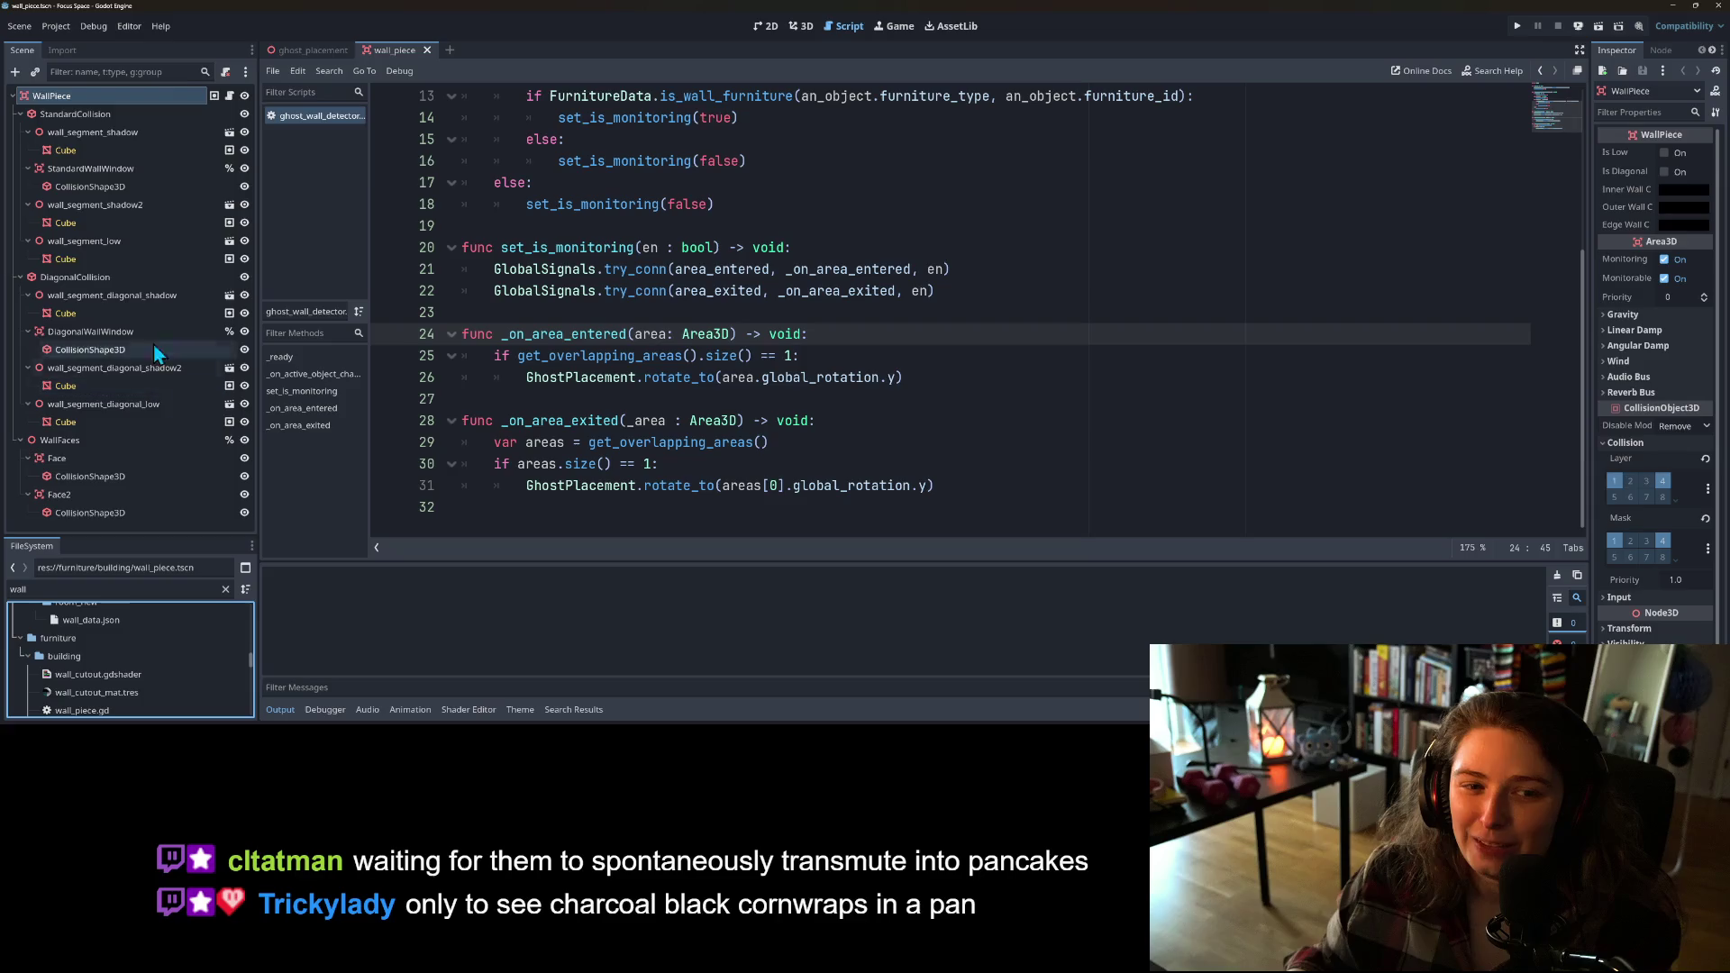
Step: Hide the Output panel and scroll through the wall_piece.gd script
{"action": "left_click", "coordinate": [231, 104]}
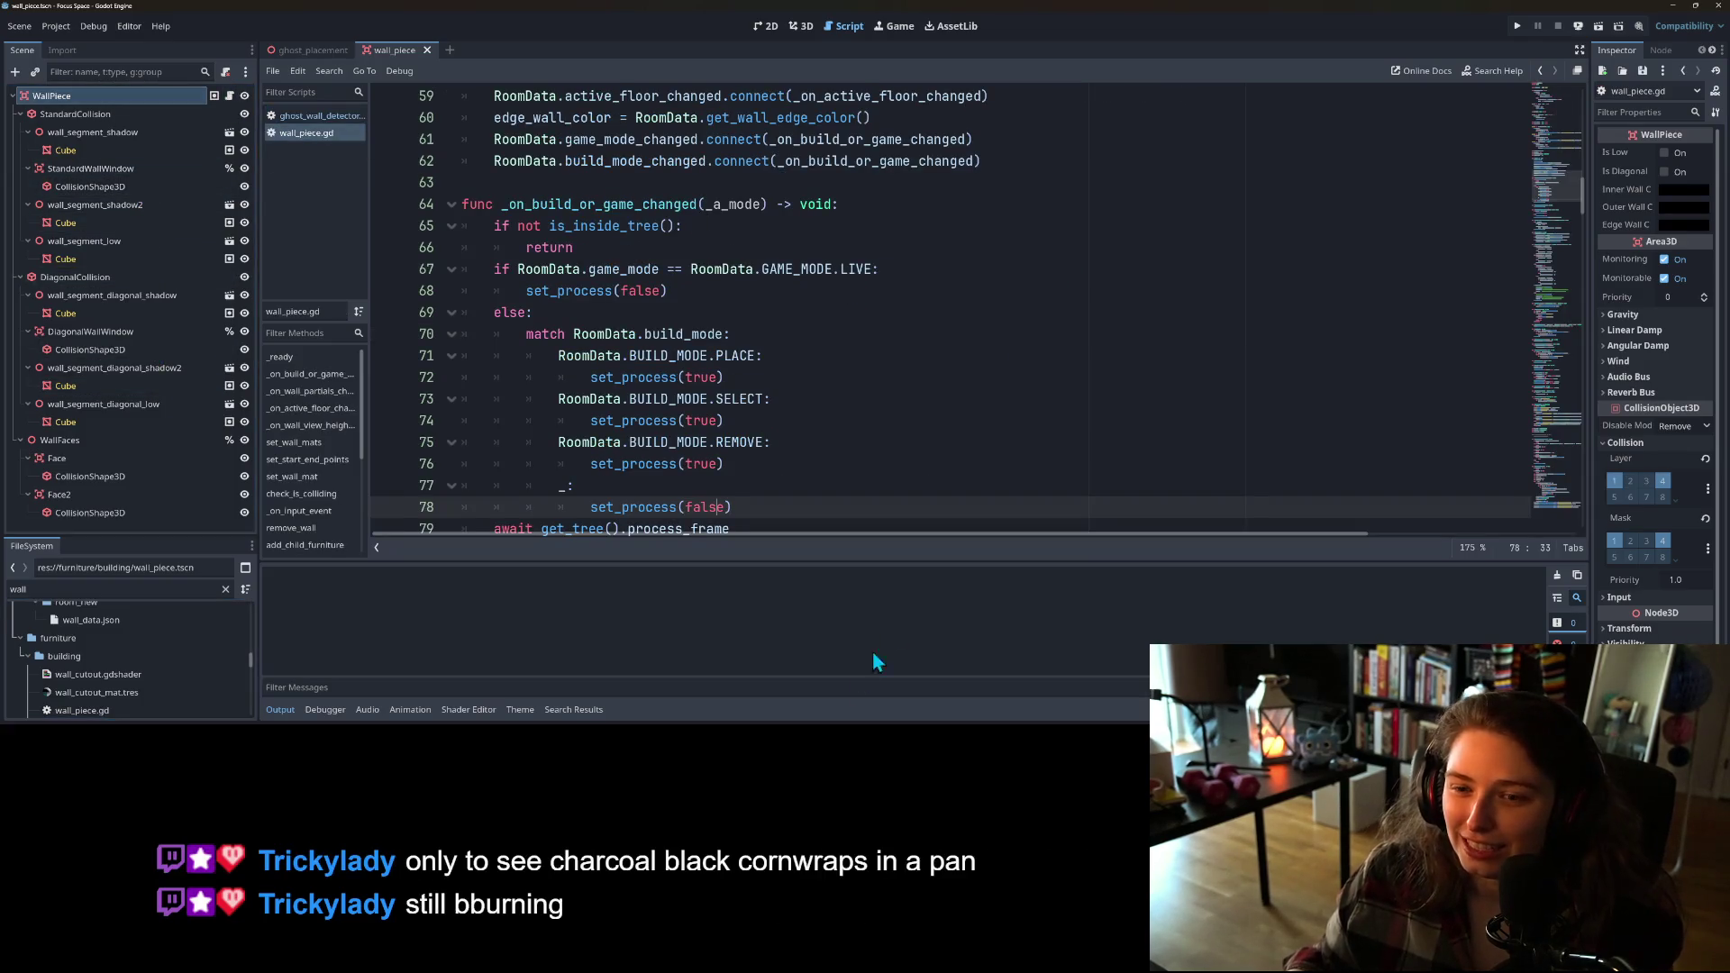
{"action": "left_click", "coordinate": [280, 709]}
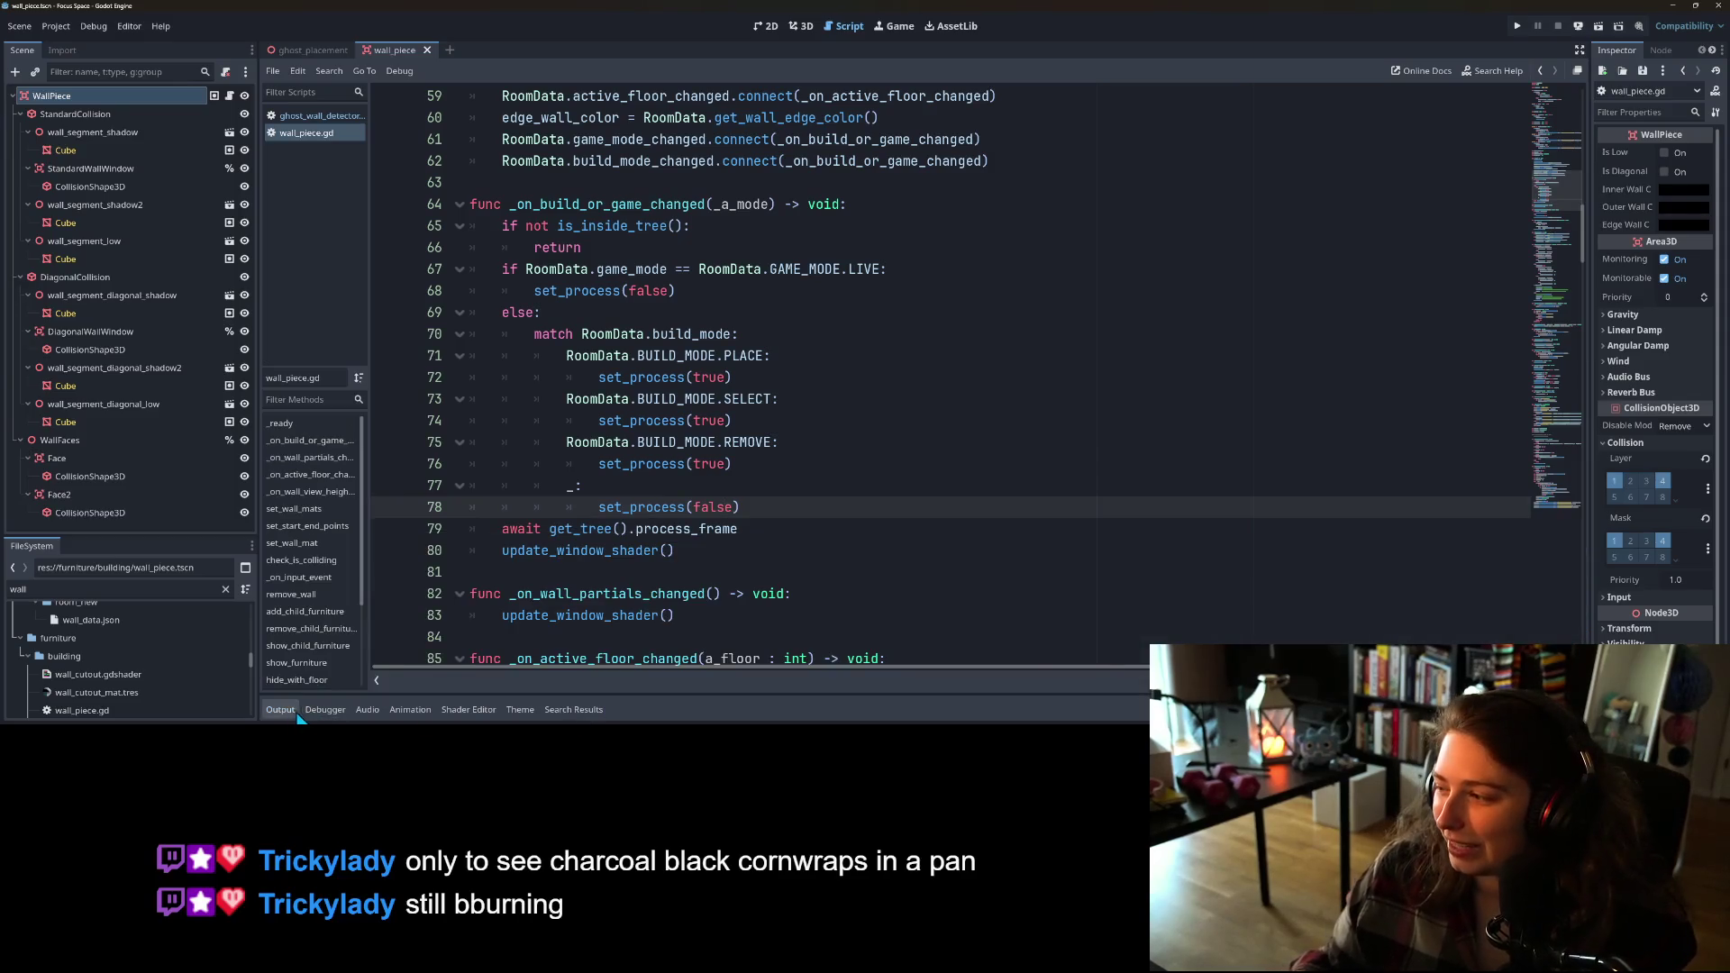
{"action": "scroll", "coordinate": [893, 416], "scroll_direction": "down", "scroll_amount": 3, "text": "ctrl"}
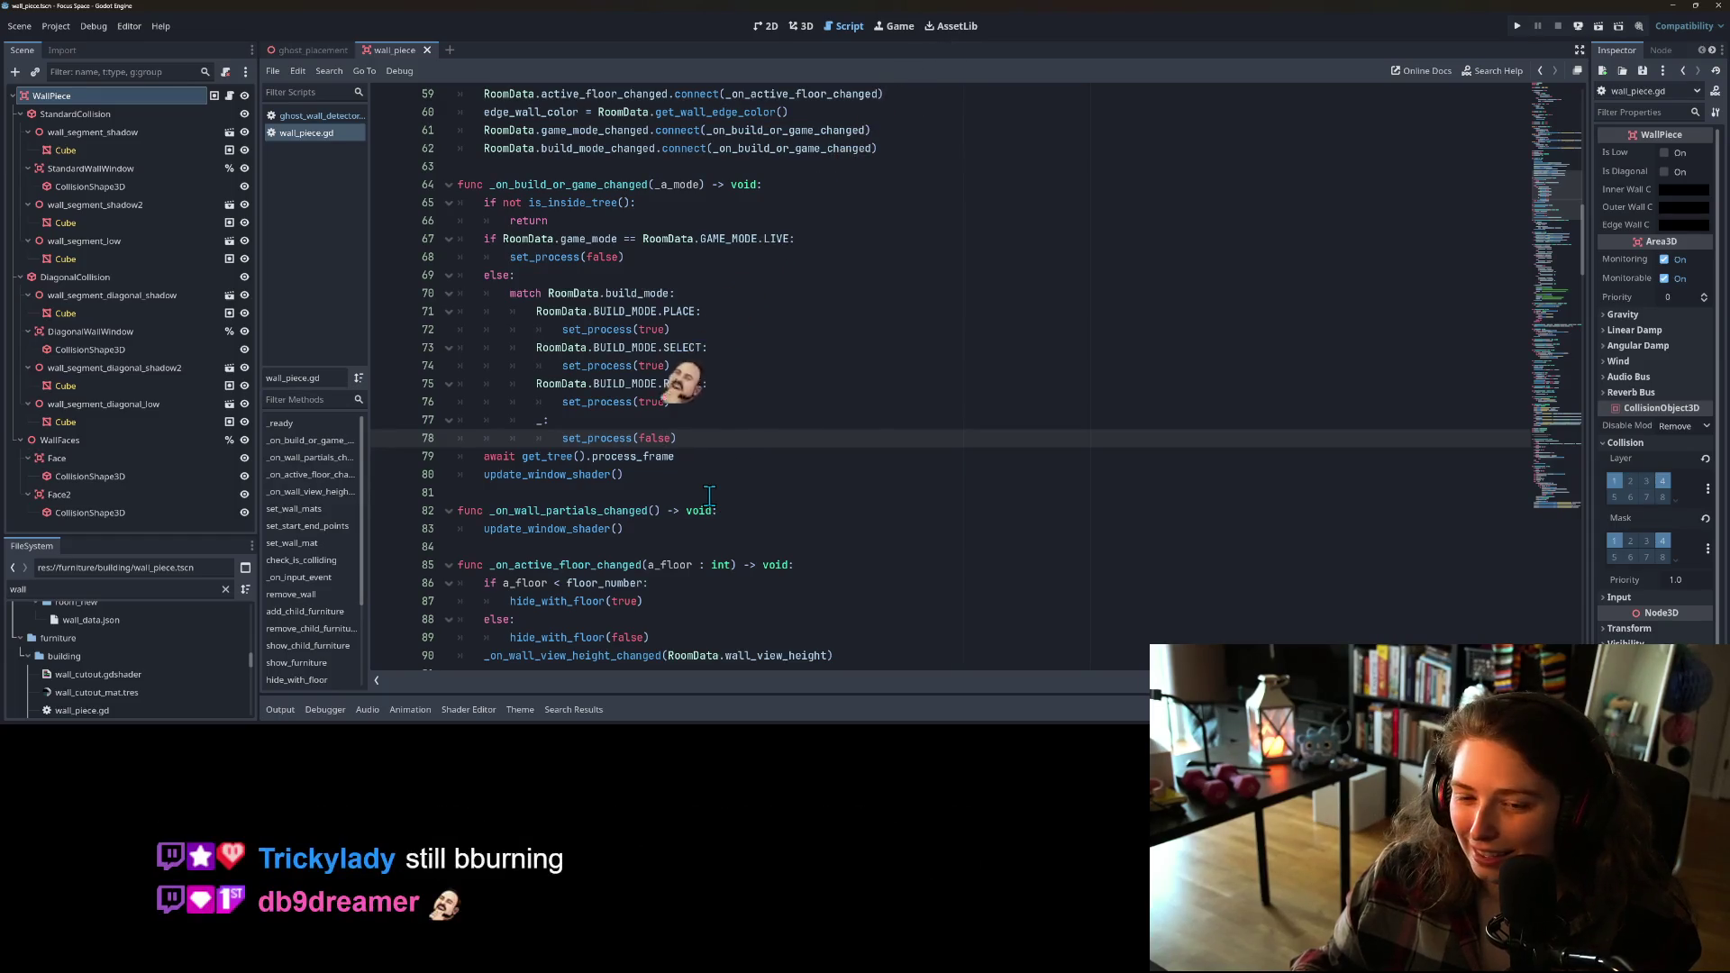
{"action": "scroll", "coordinate": [710, 497], "scroll_direction": "down", "scroll_amount": 1}
{"action": "scroll", "coordinate": [709, 496], "scroll_direction": "down", "scroll_amount": 4}
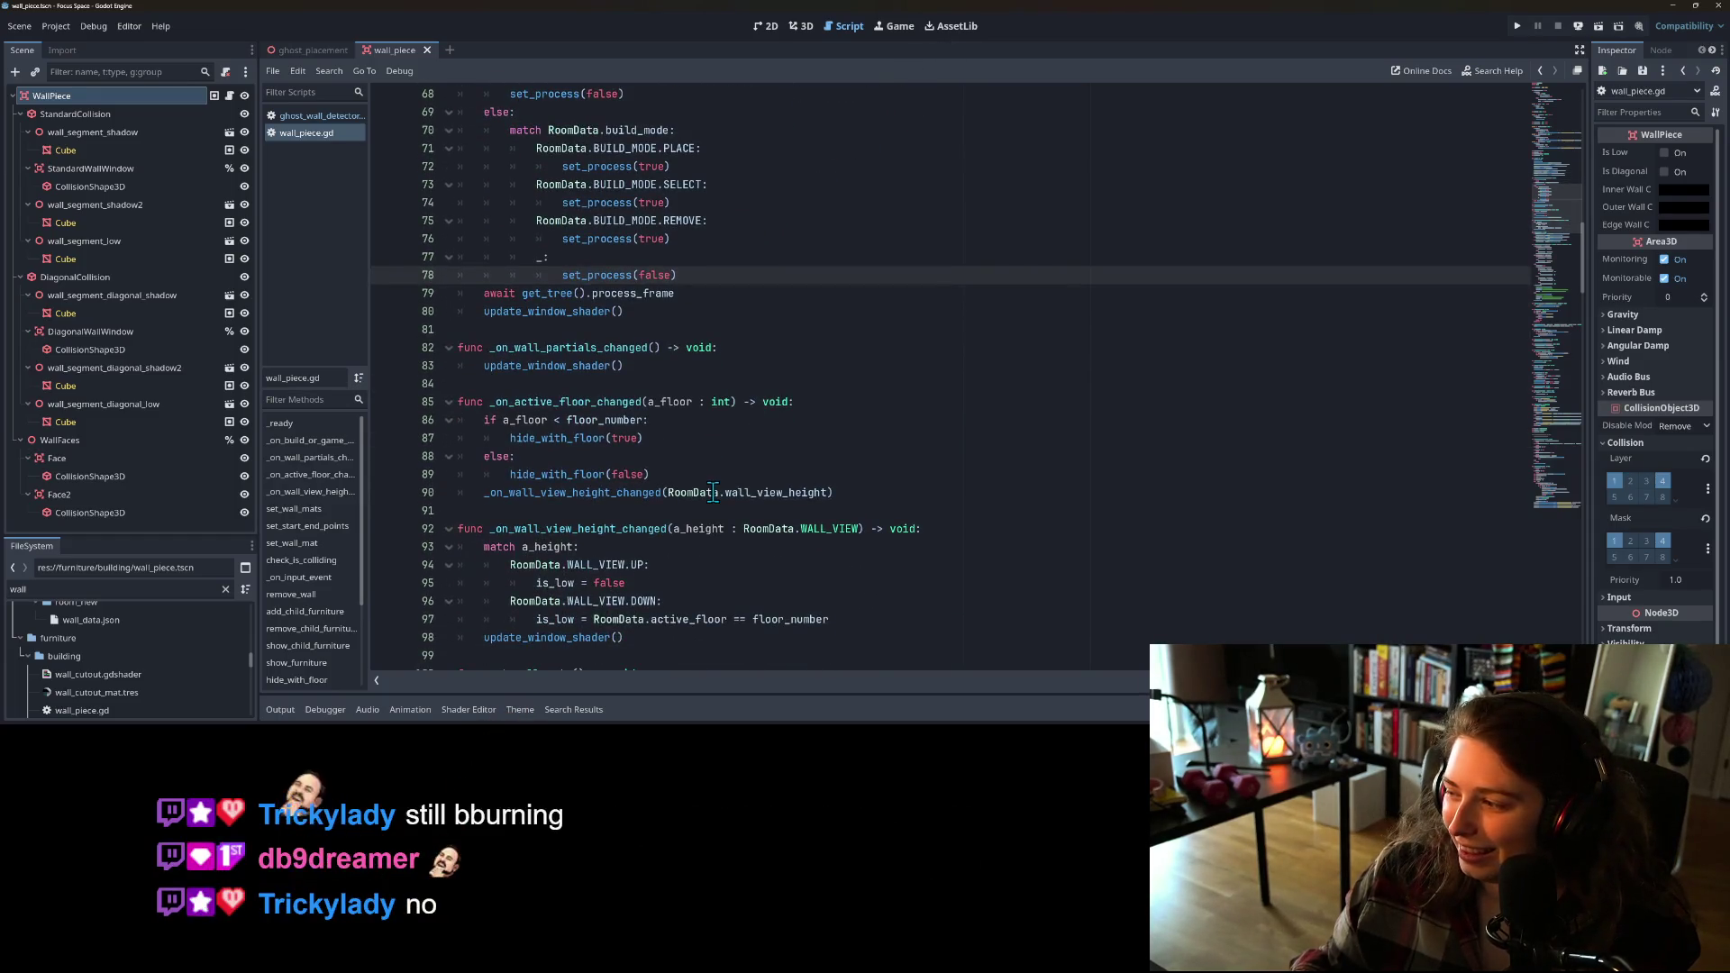
{"action": "scroll", "coordinate": [741, 502], "scroll_direction": "up", "scroll_amount": 6}
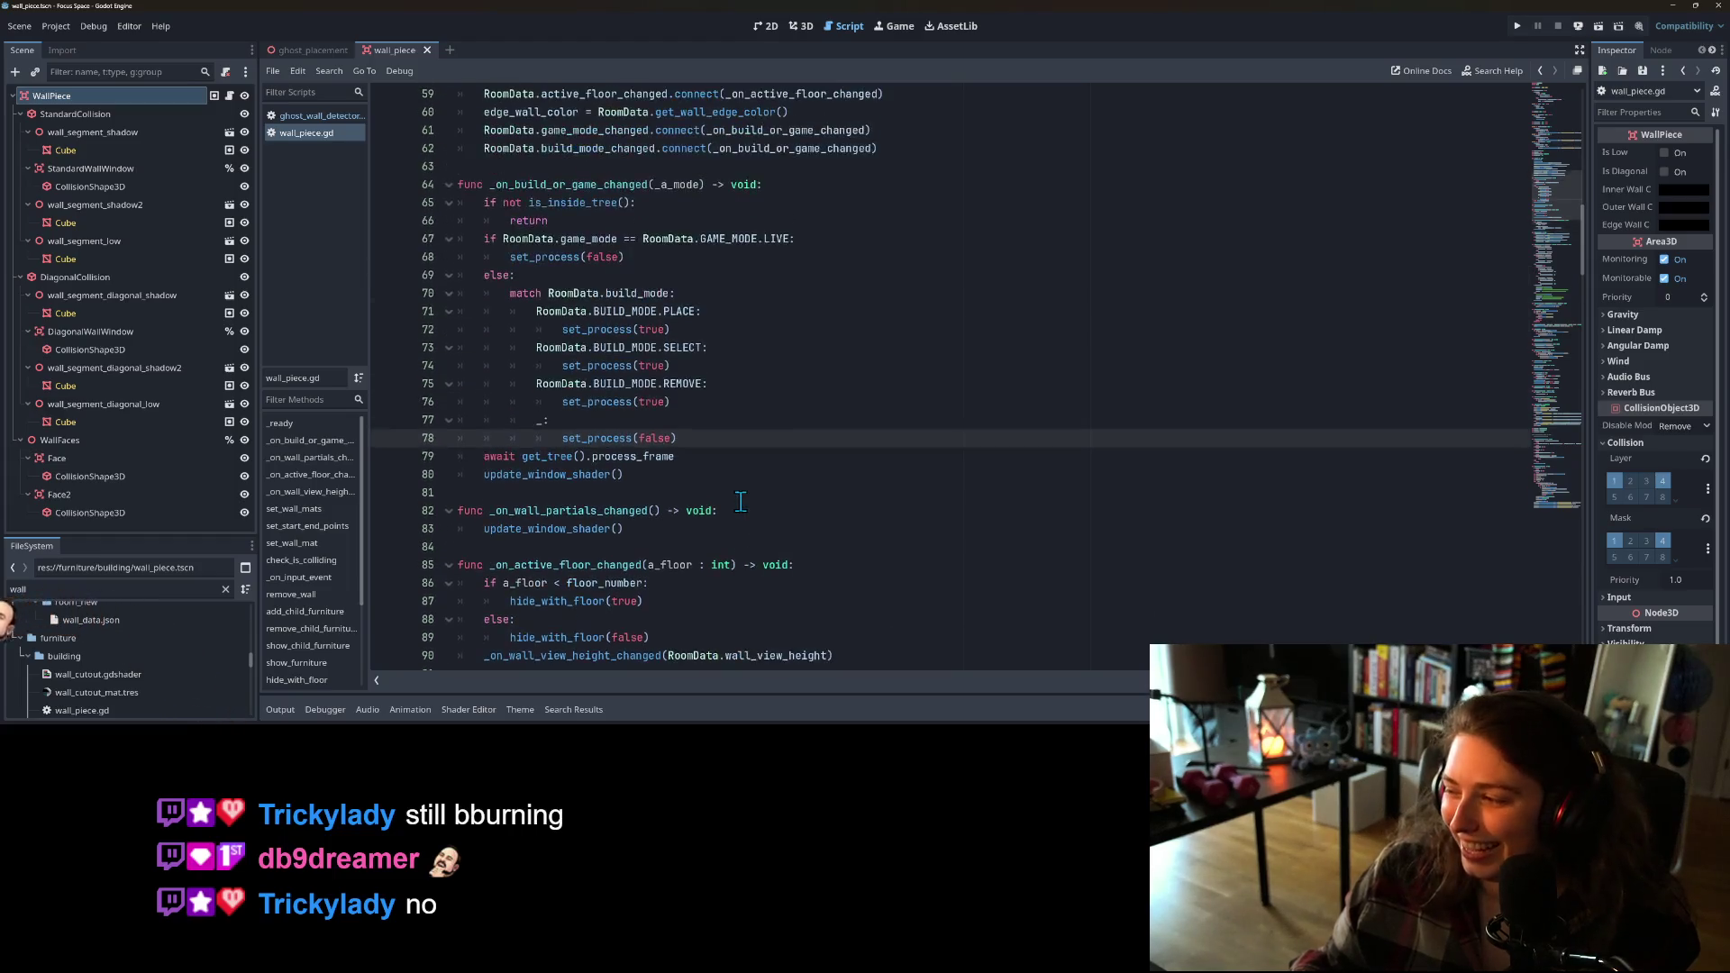
{"action": "scroll", "coordinate": [740, 502], "scroll_direction": "up", "scroll_amount": 10}
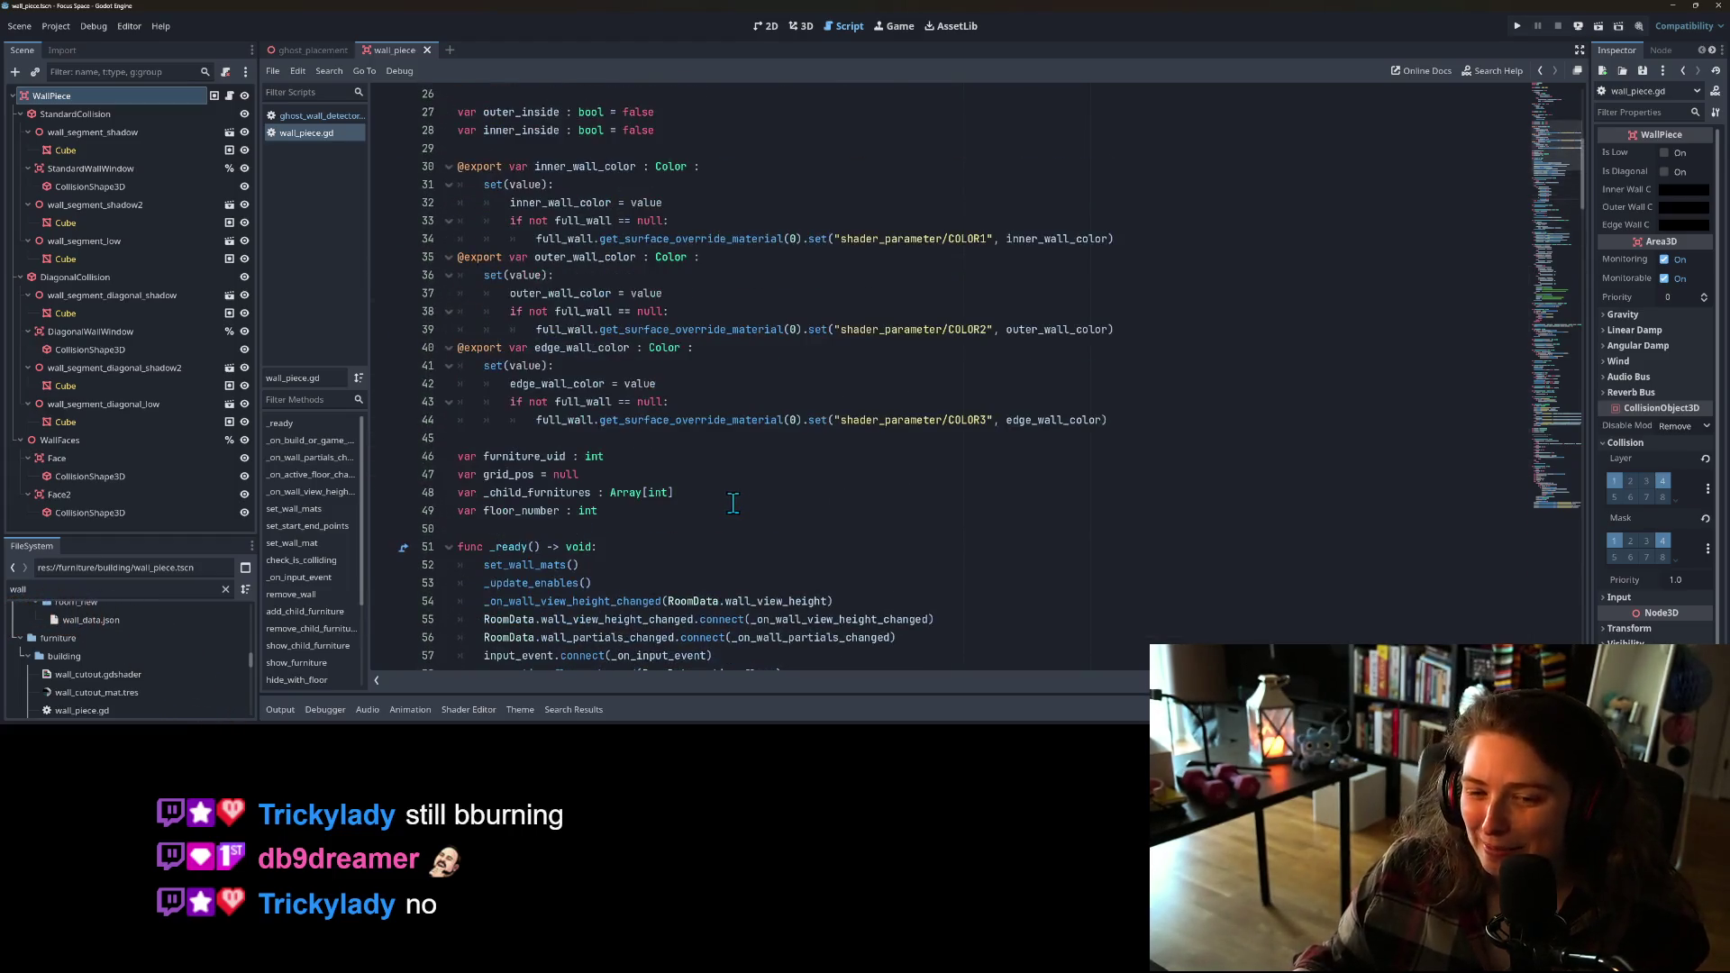
{"action": "scroll", "coordinate": [735, 503], "scroll_direction": "up", "scroll_amount": 6}
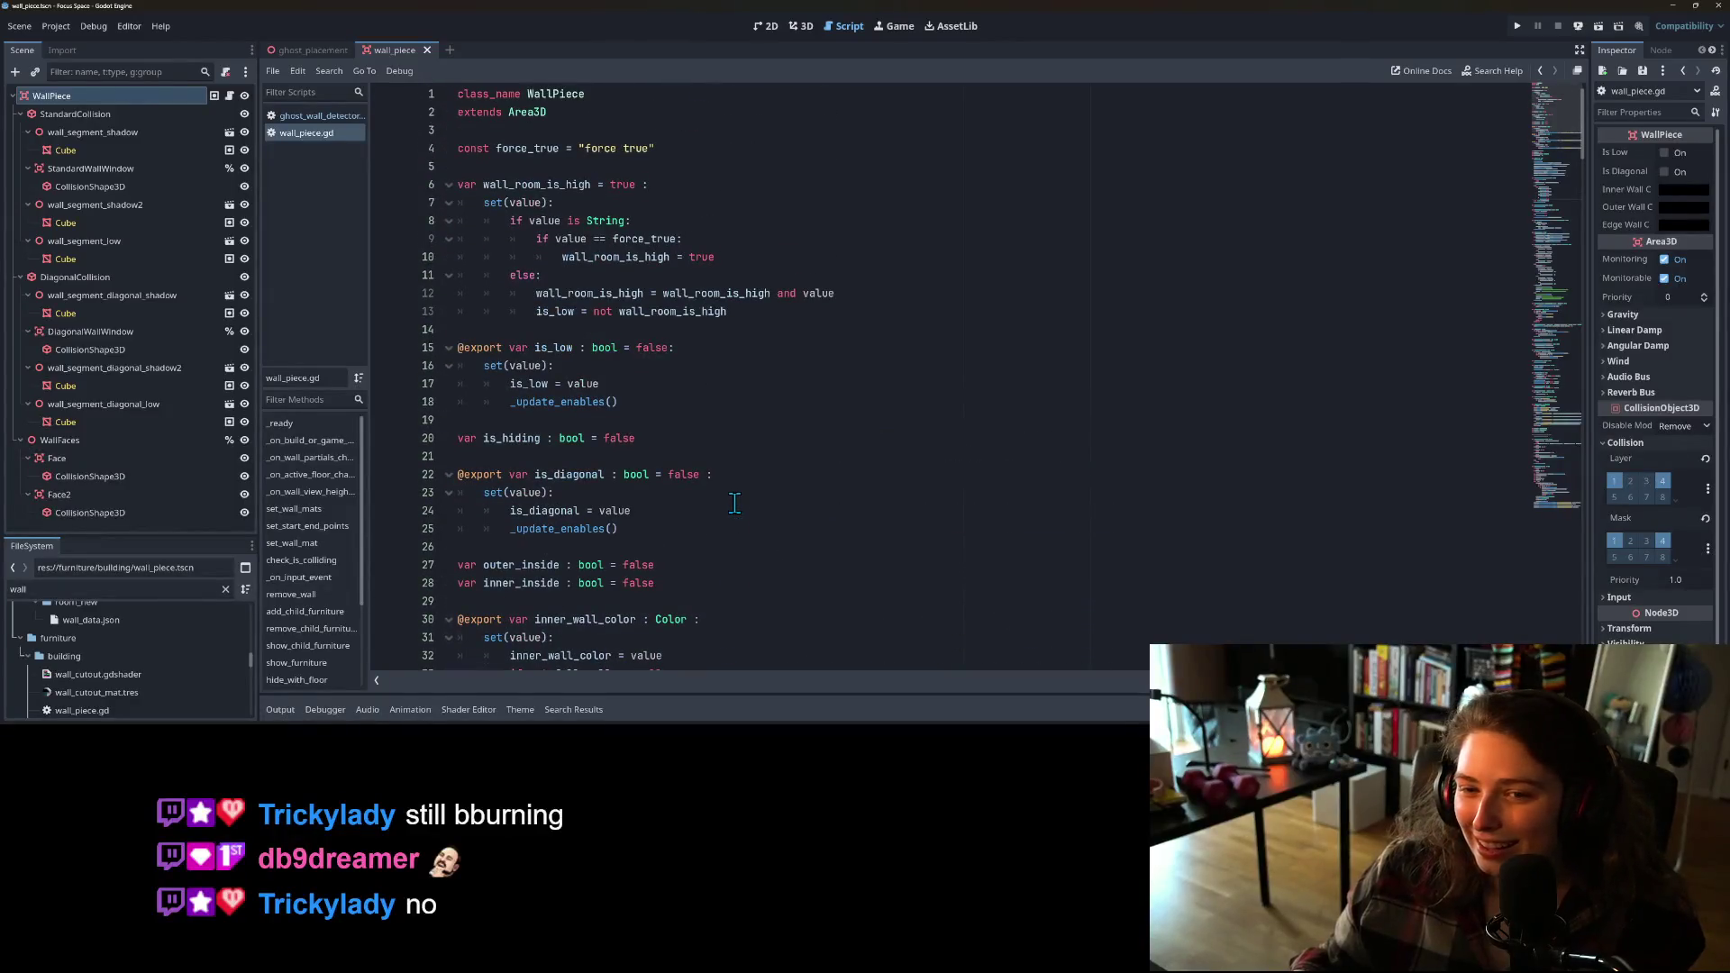
{"action": "scroll", "coordinate": [736, 503], "scroll_direction": "down", "scroll_amount": 2}
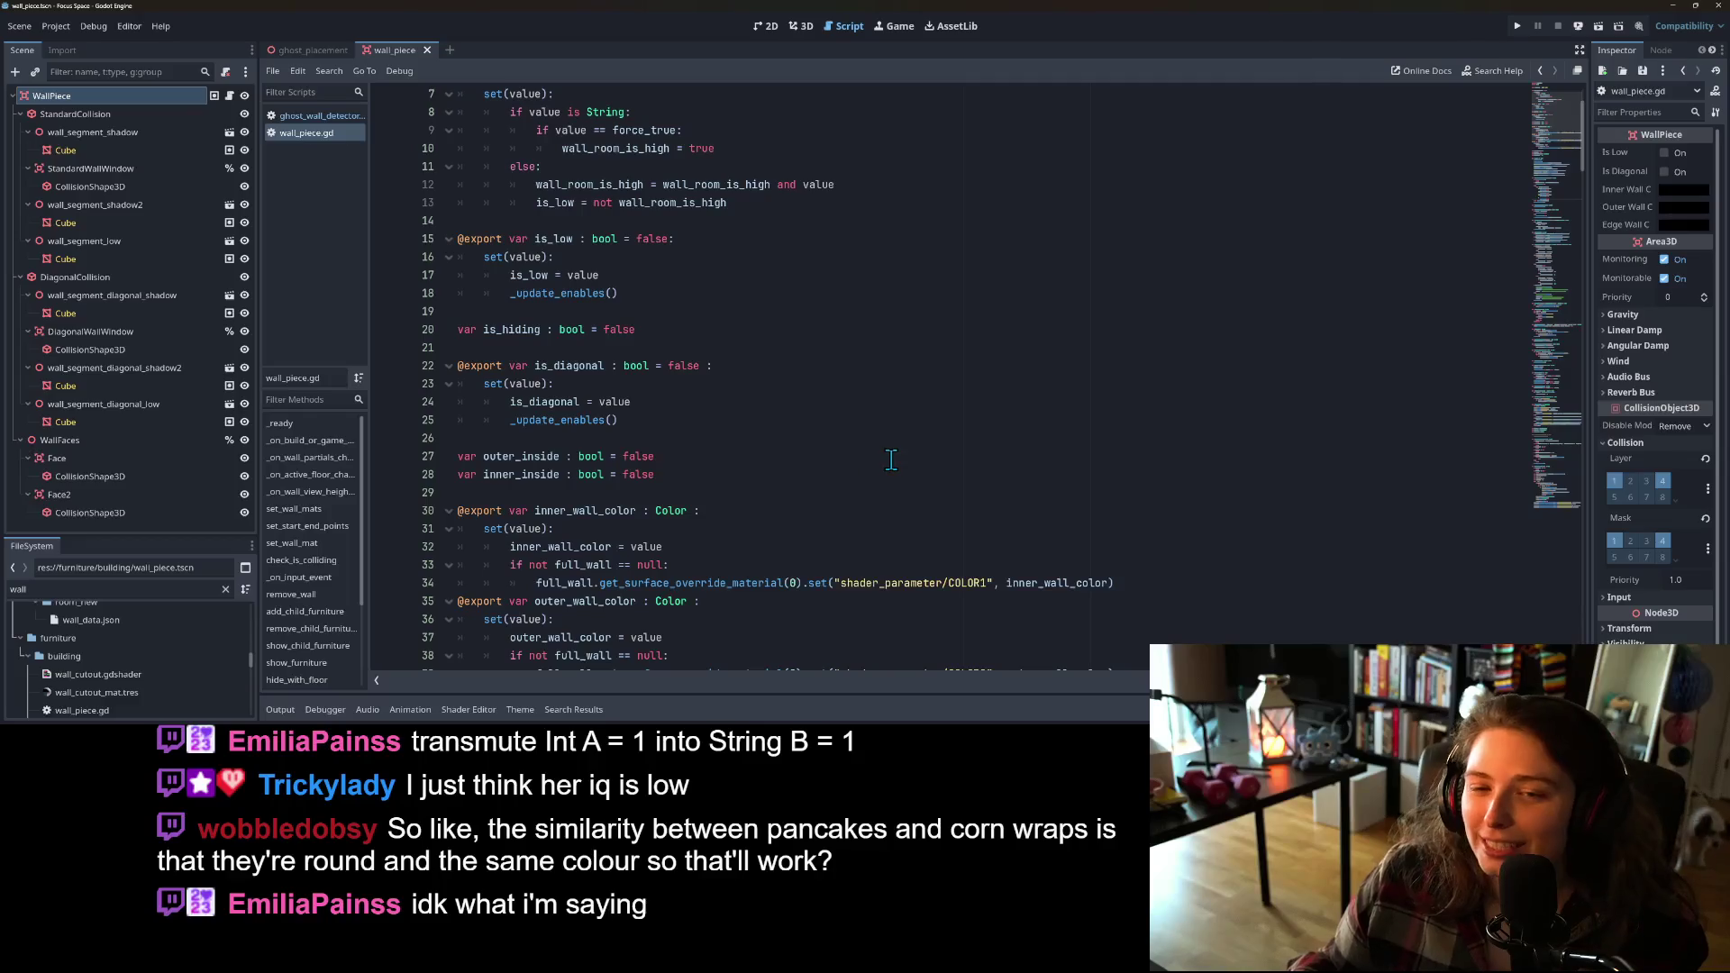
{"action": "scroll", "coordinate": [797, 541], "scroll_direction": "down", "scroll_amount": 5}
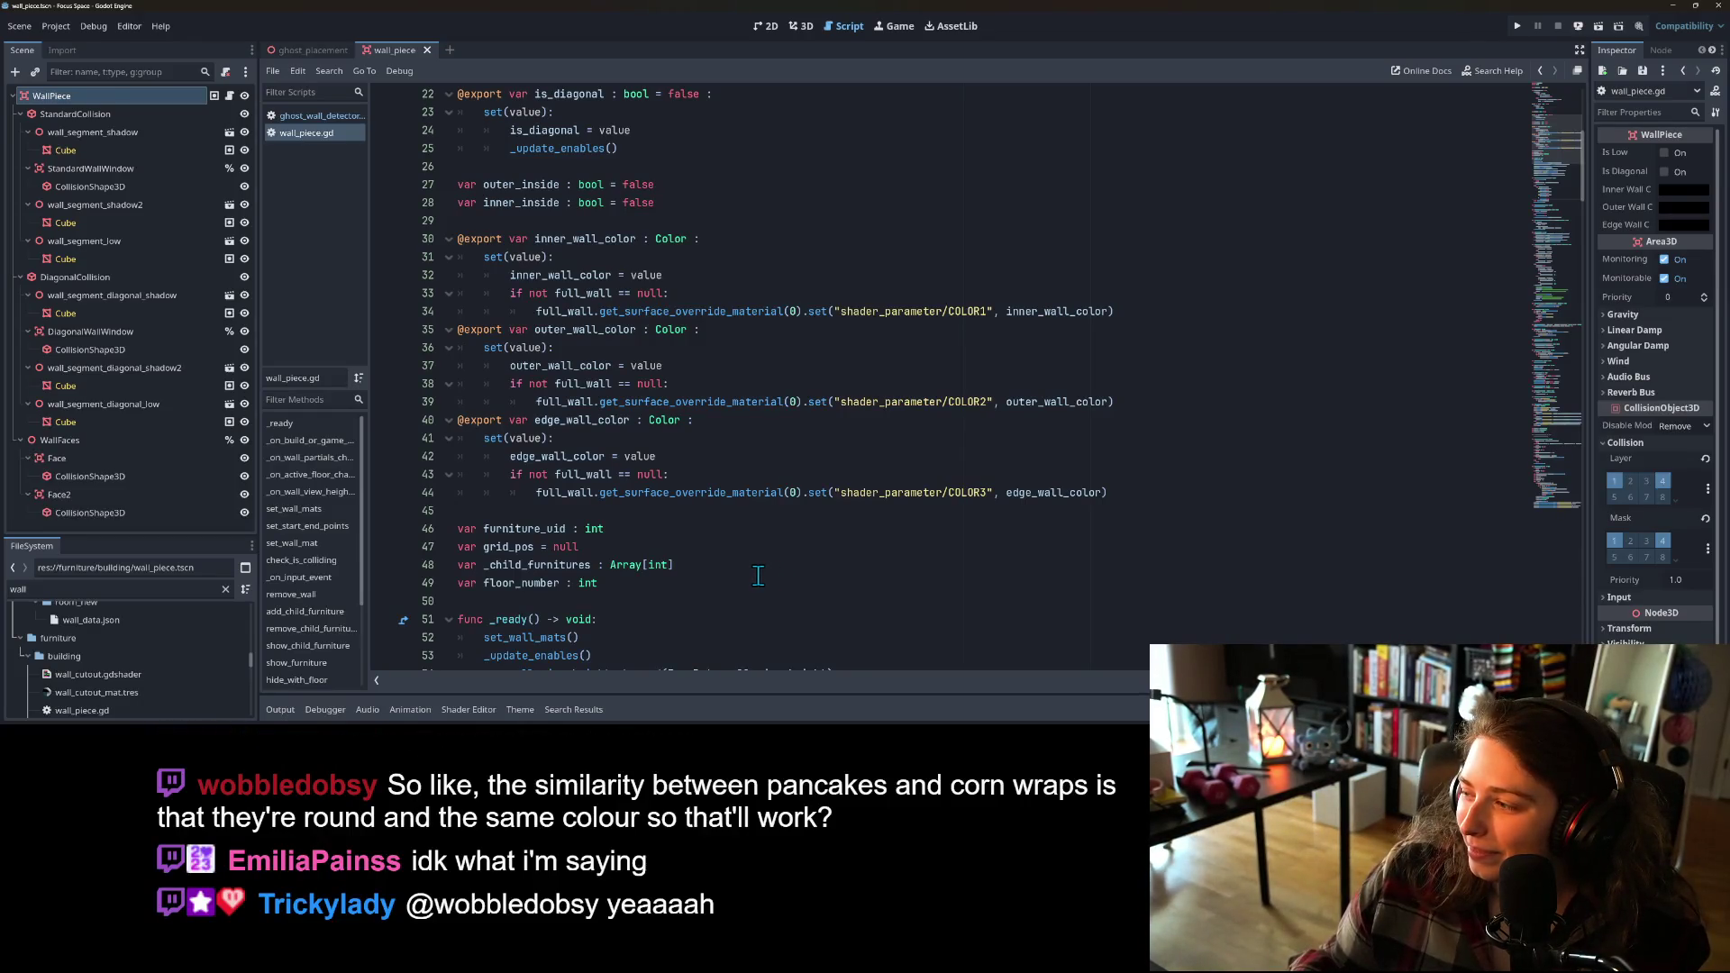
{"action": "scroll", "coordinate": [763, 574], "scroll_direction": "down", "scroll_amount": 2}
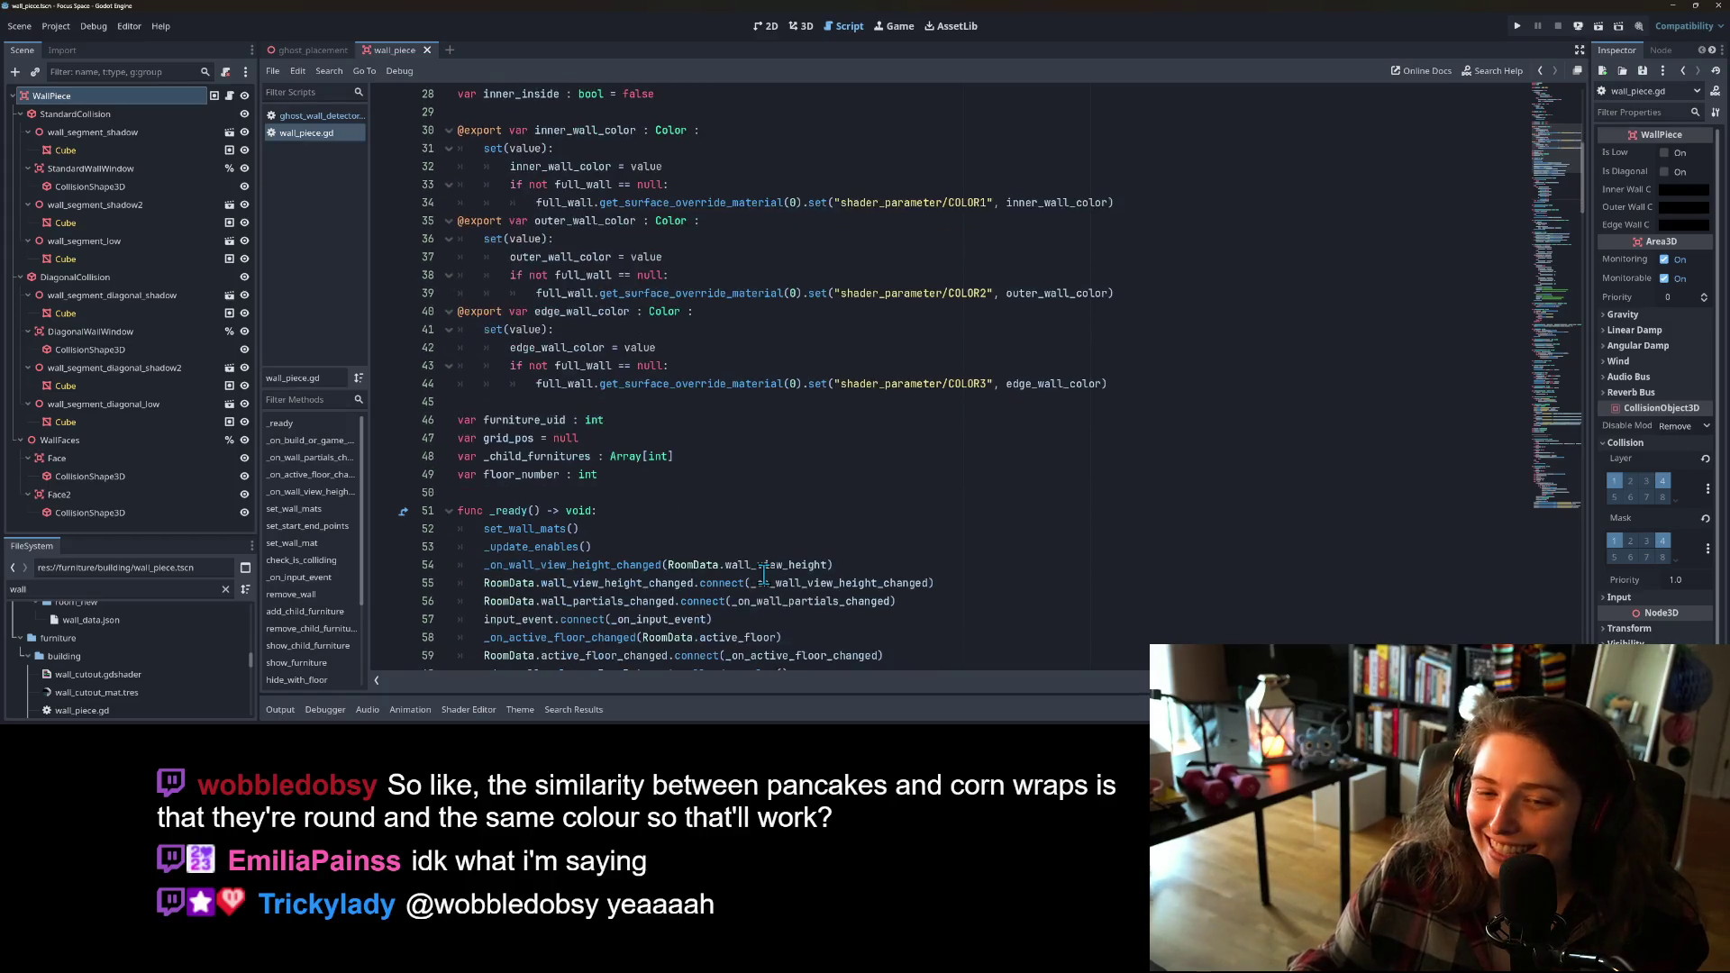
{"action": "scroll", "coordinate": [867, 528], "scroll_direction": "down", "scroll_amount": 5}
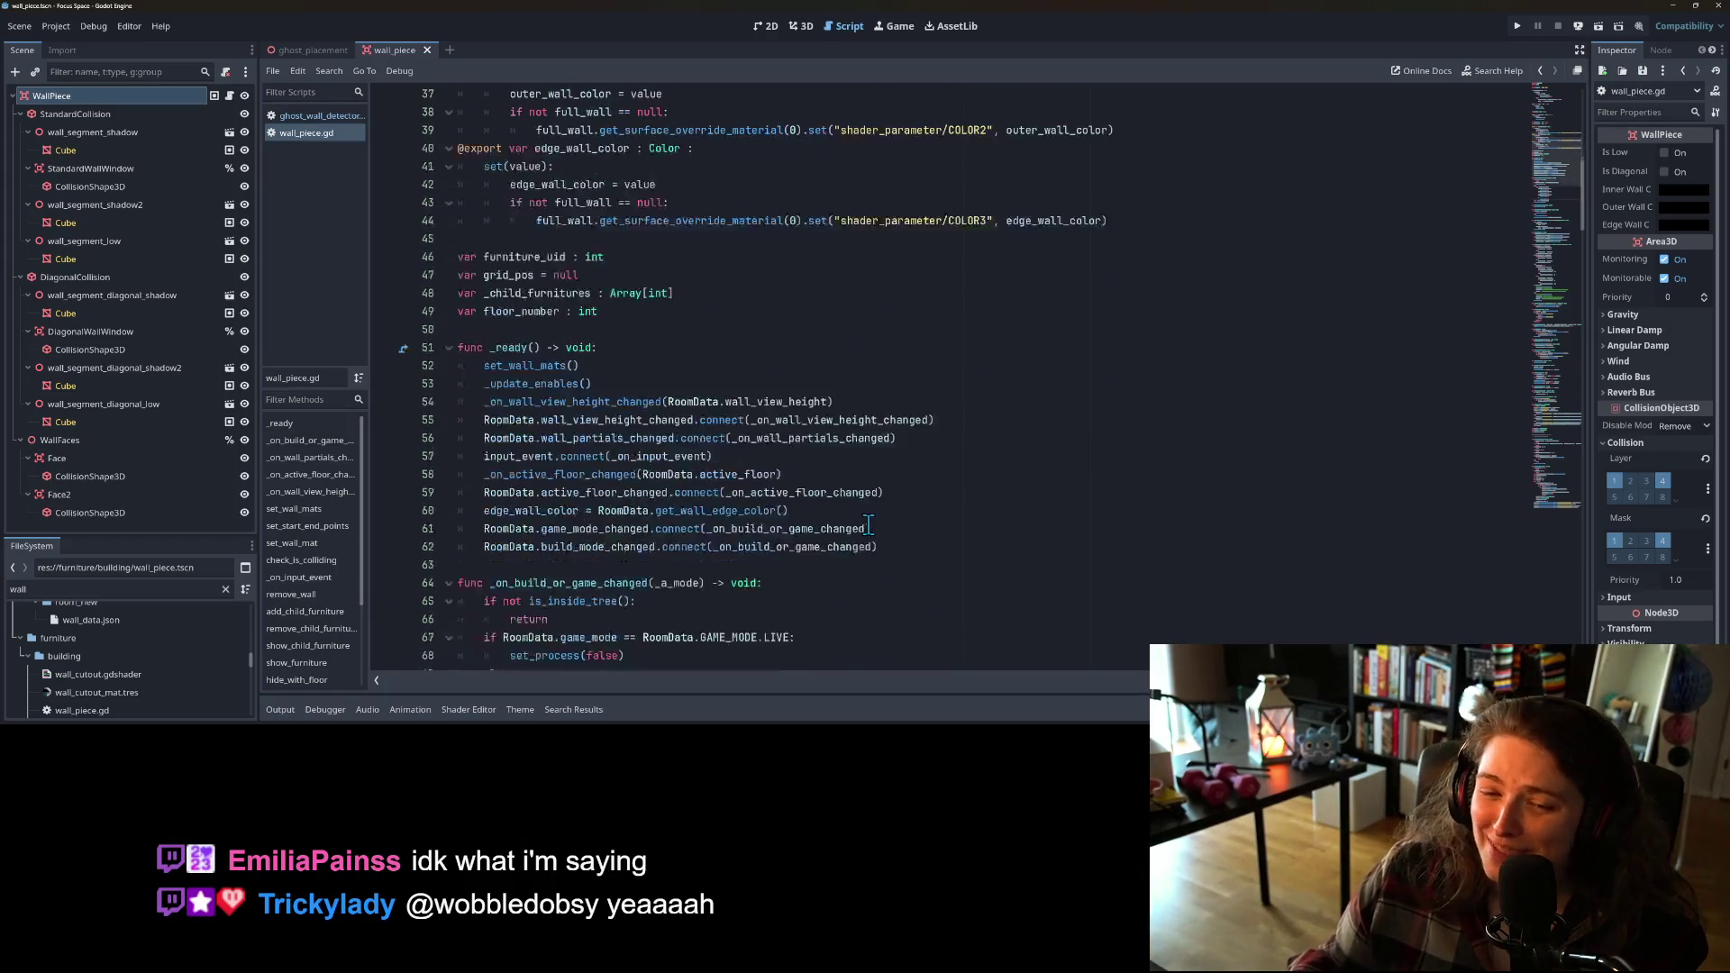
{"action": "scroll", "coordinate": [847, 528], "scroll_direction": "down", "scroll_amount": 2}
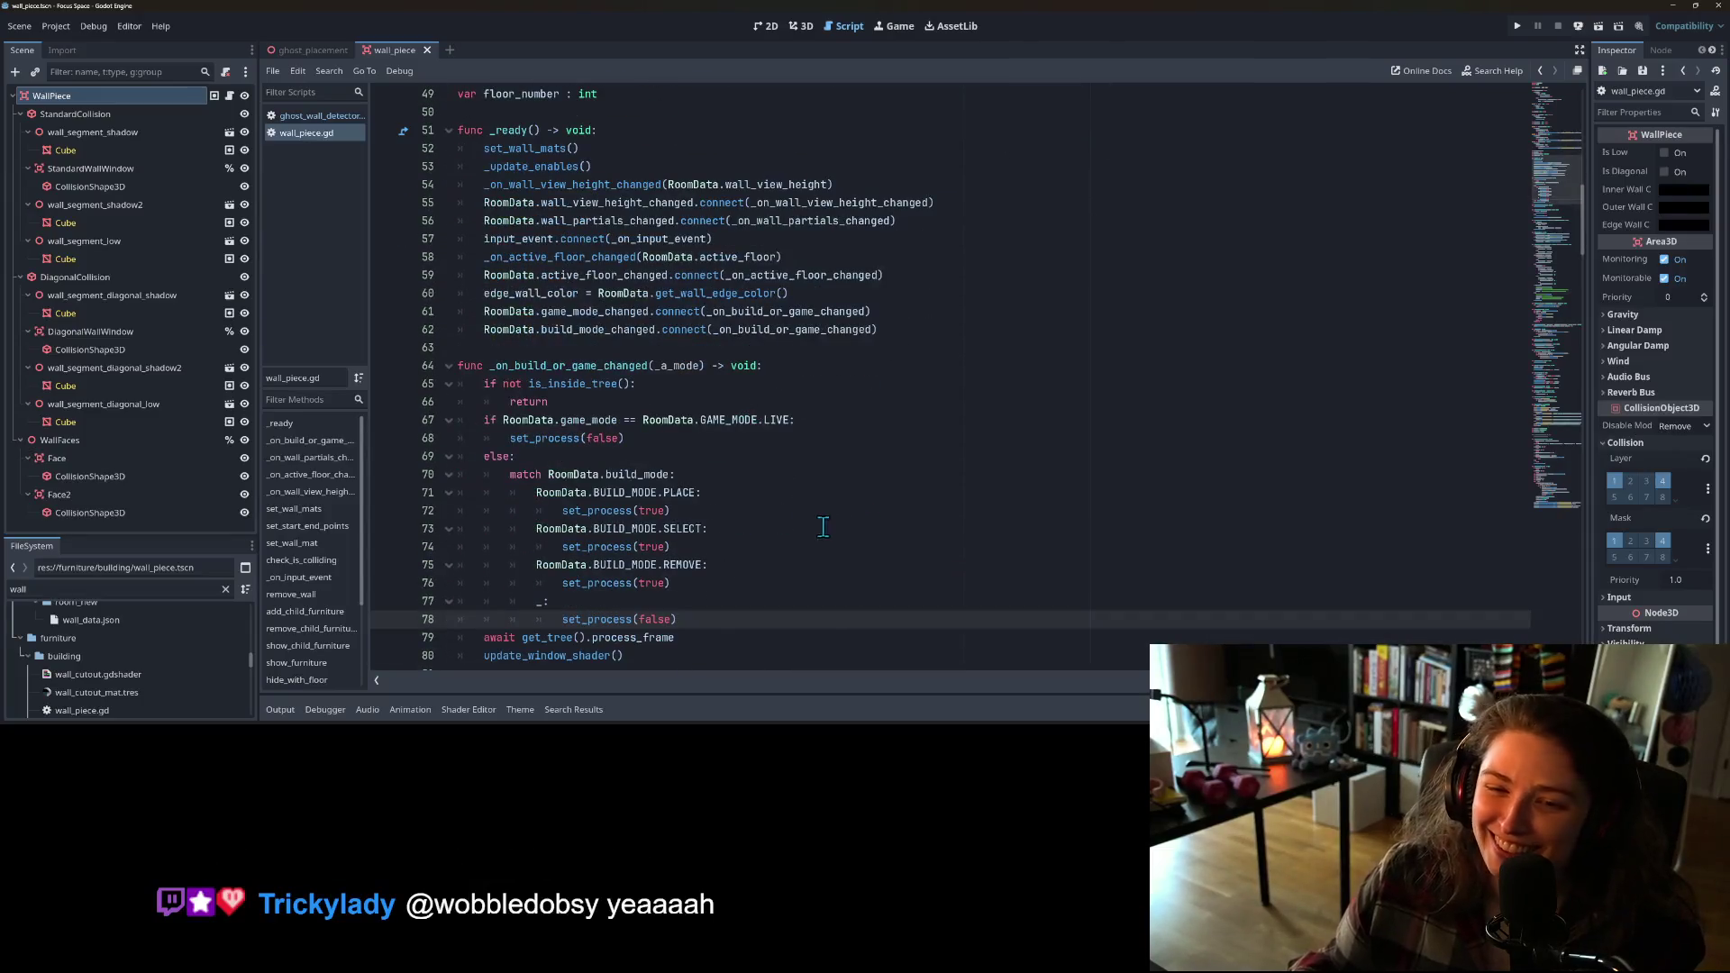
{"action": "scroll", "coordinate": [770, 505], "scroll_direction": "down", "scroll_amount": 1}
{"action": "scroll", "coordinate": [721, 496], "scroll_direction": "down", "scroll_amount": 1}
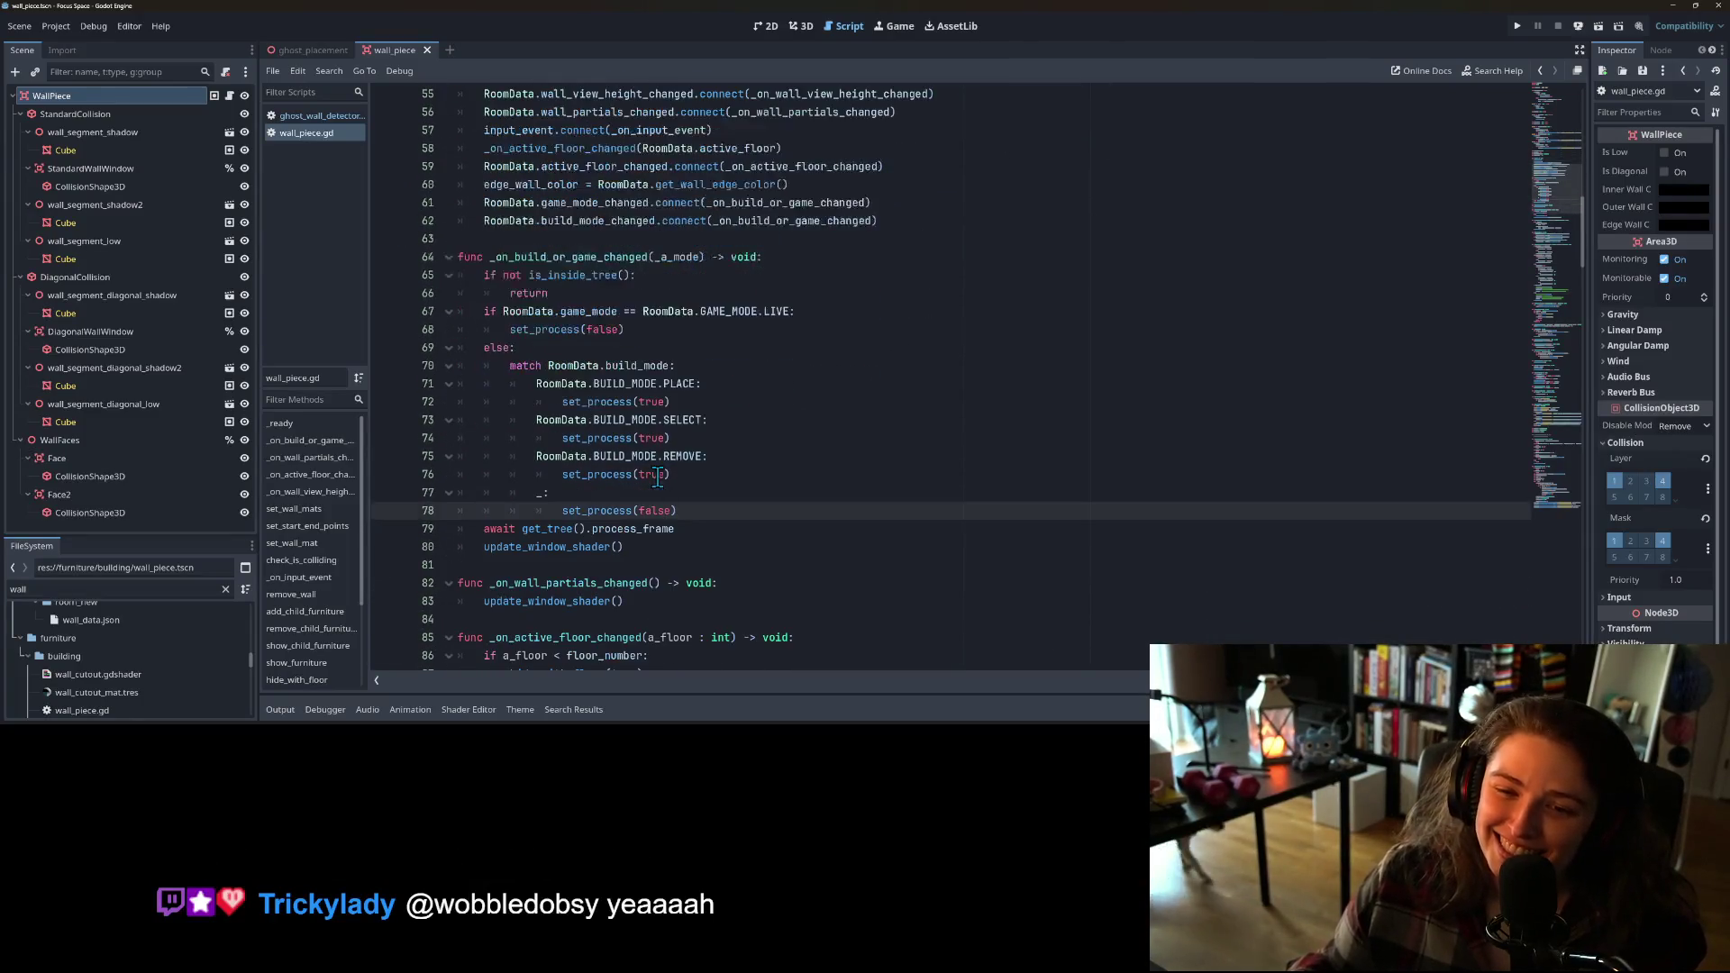
{"action": "scroll", "coordinate": [690, 485], "scroll_direction": "down", "scroll_amount": 3}
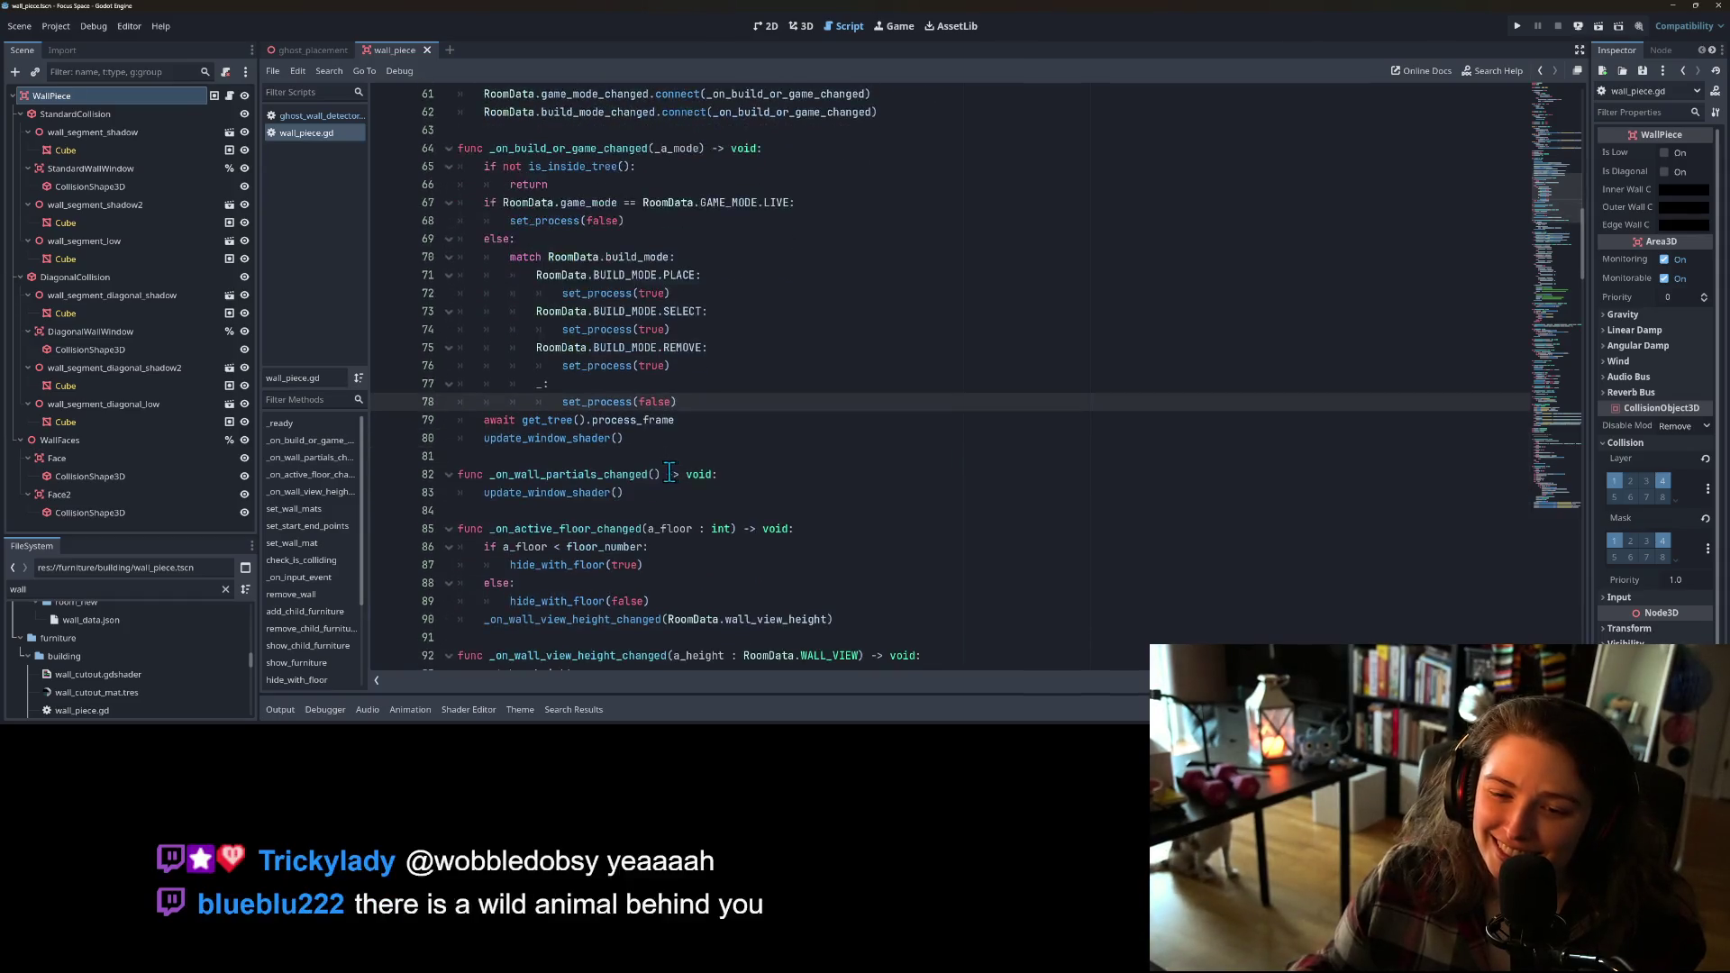
Step: Read on past the update_window_shader call and jump to _disable_wall_faces at line 205
{"action": "left_click", "coordinate": [668, 438]}
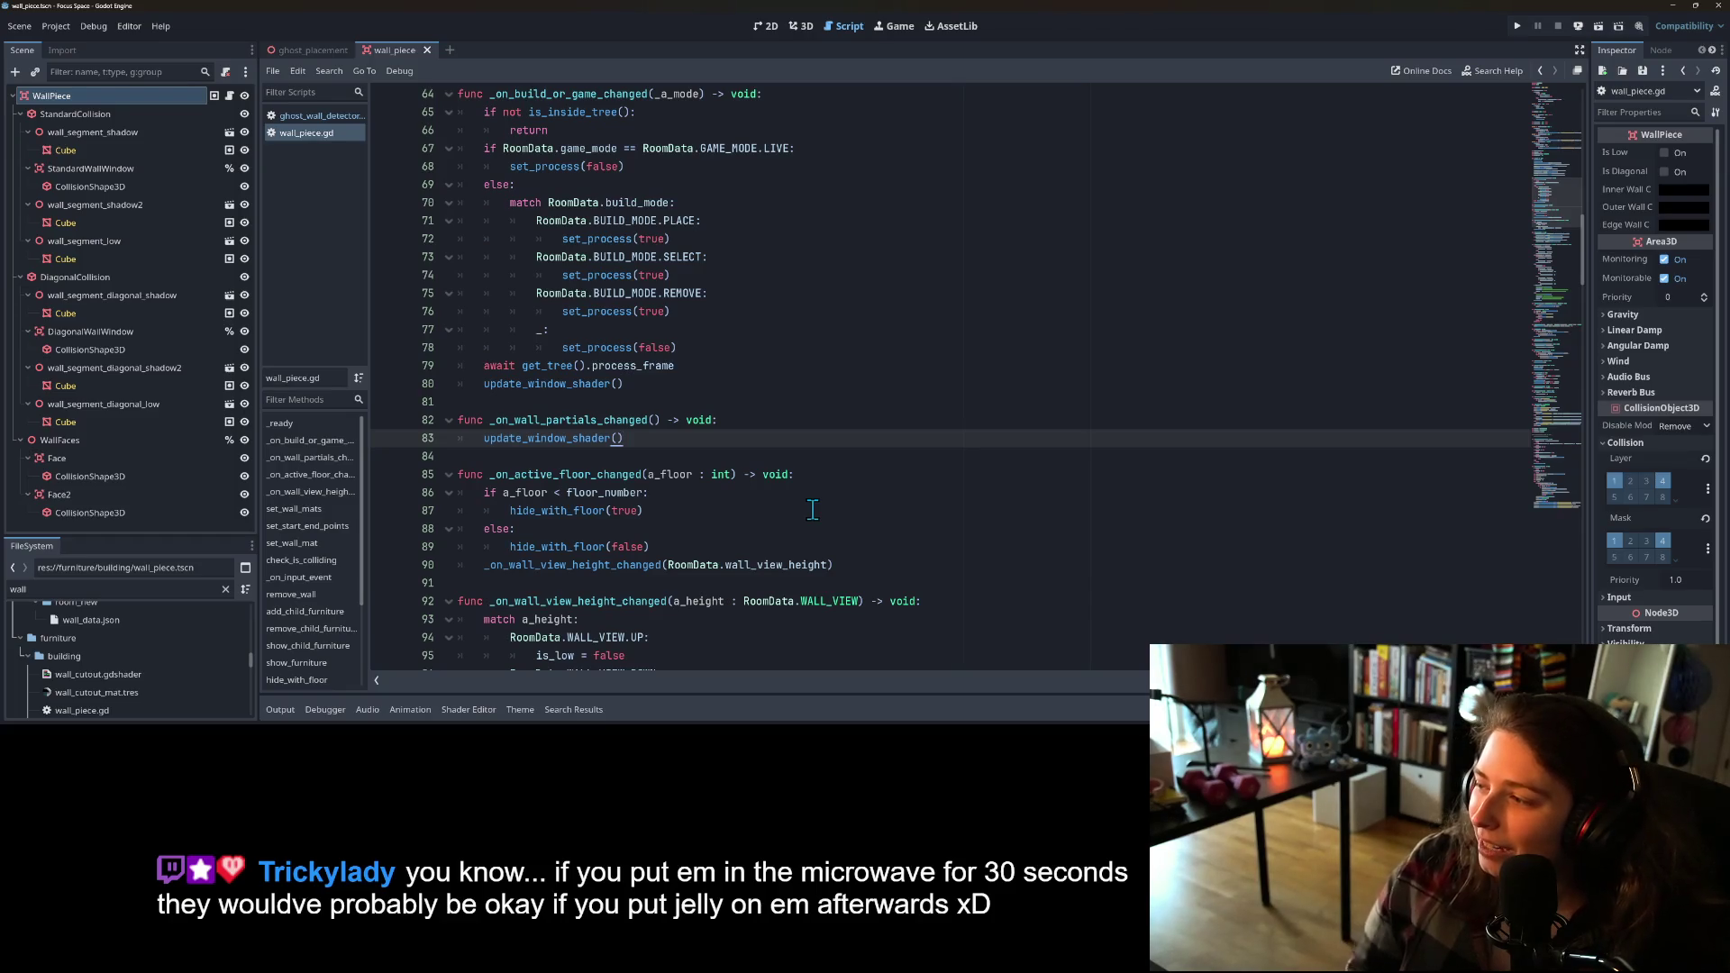
{"action": "scroll", "coordinate": [822, 531], "scroll_direction": "down", "scroll_amount": 3}
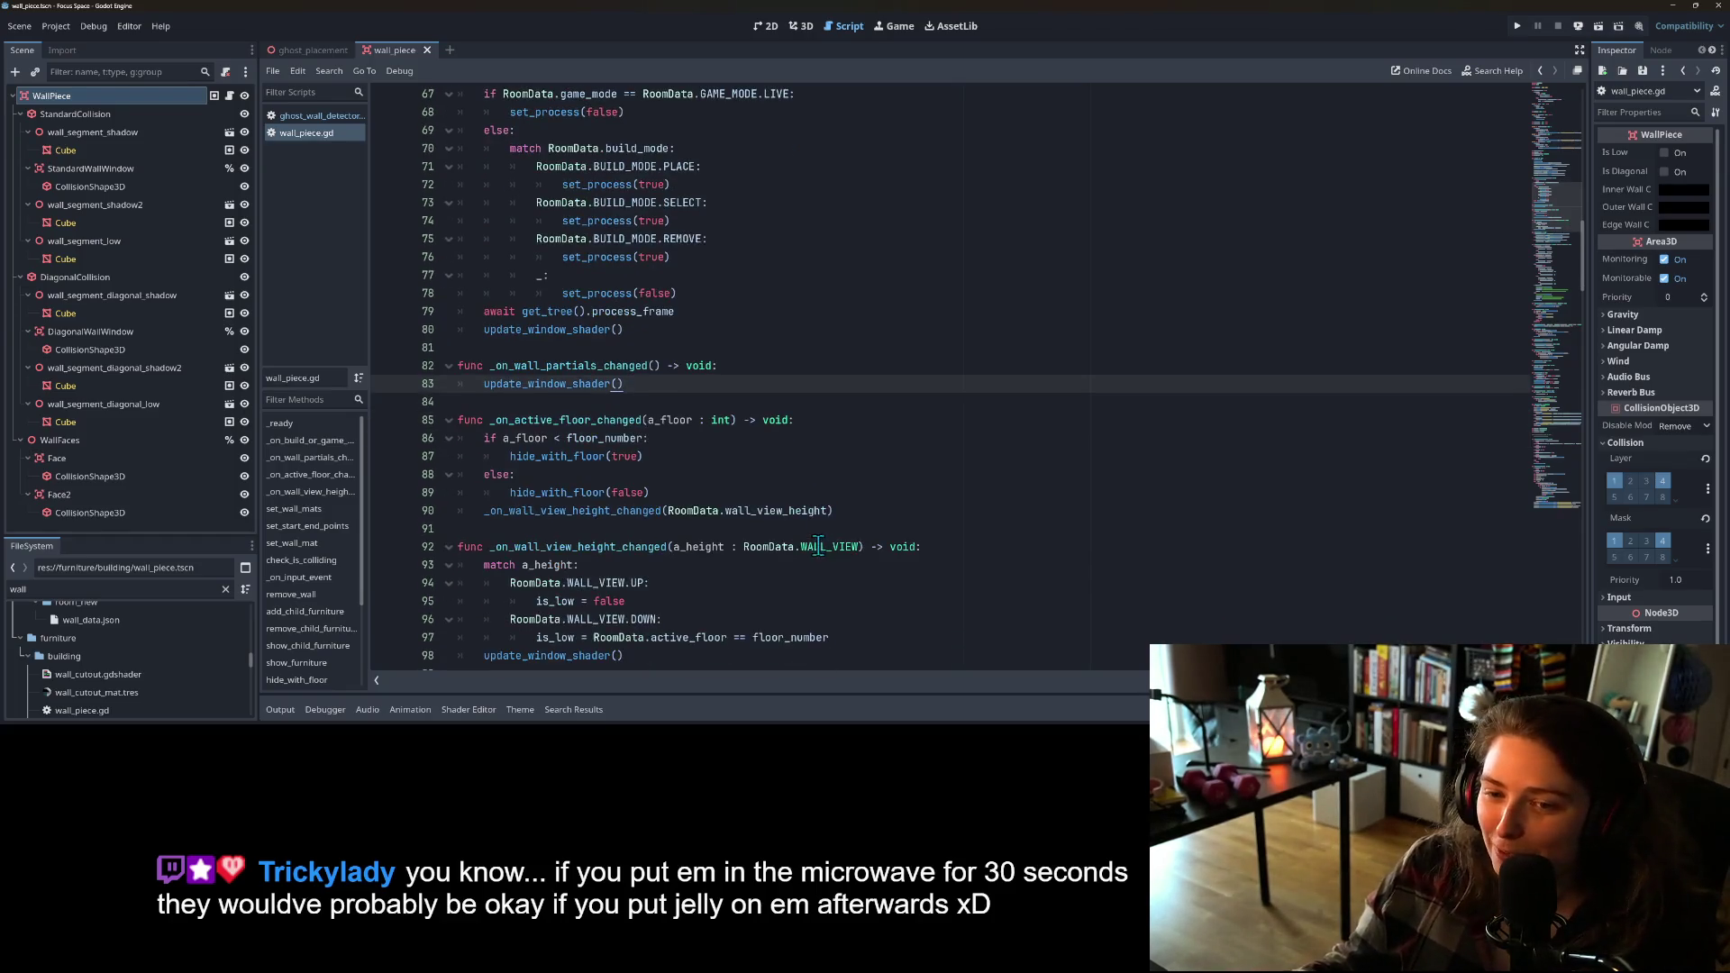
{"action": "scroll", "coordinate": [842, 560], "scroll_direction": "down", "scroll_amount": 6}
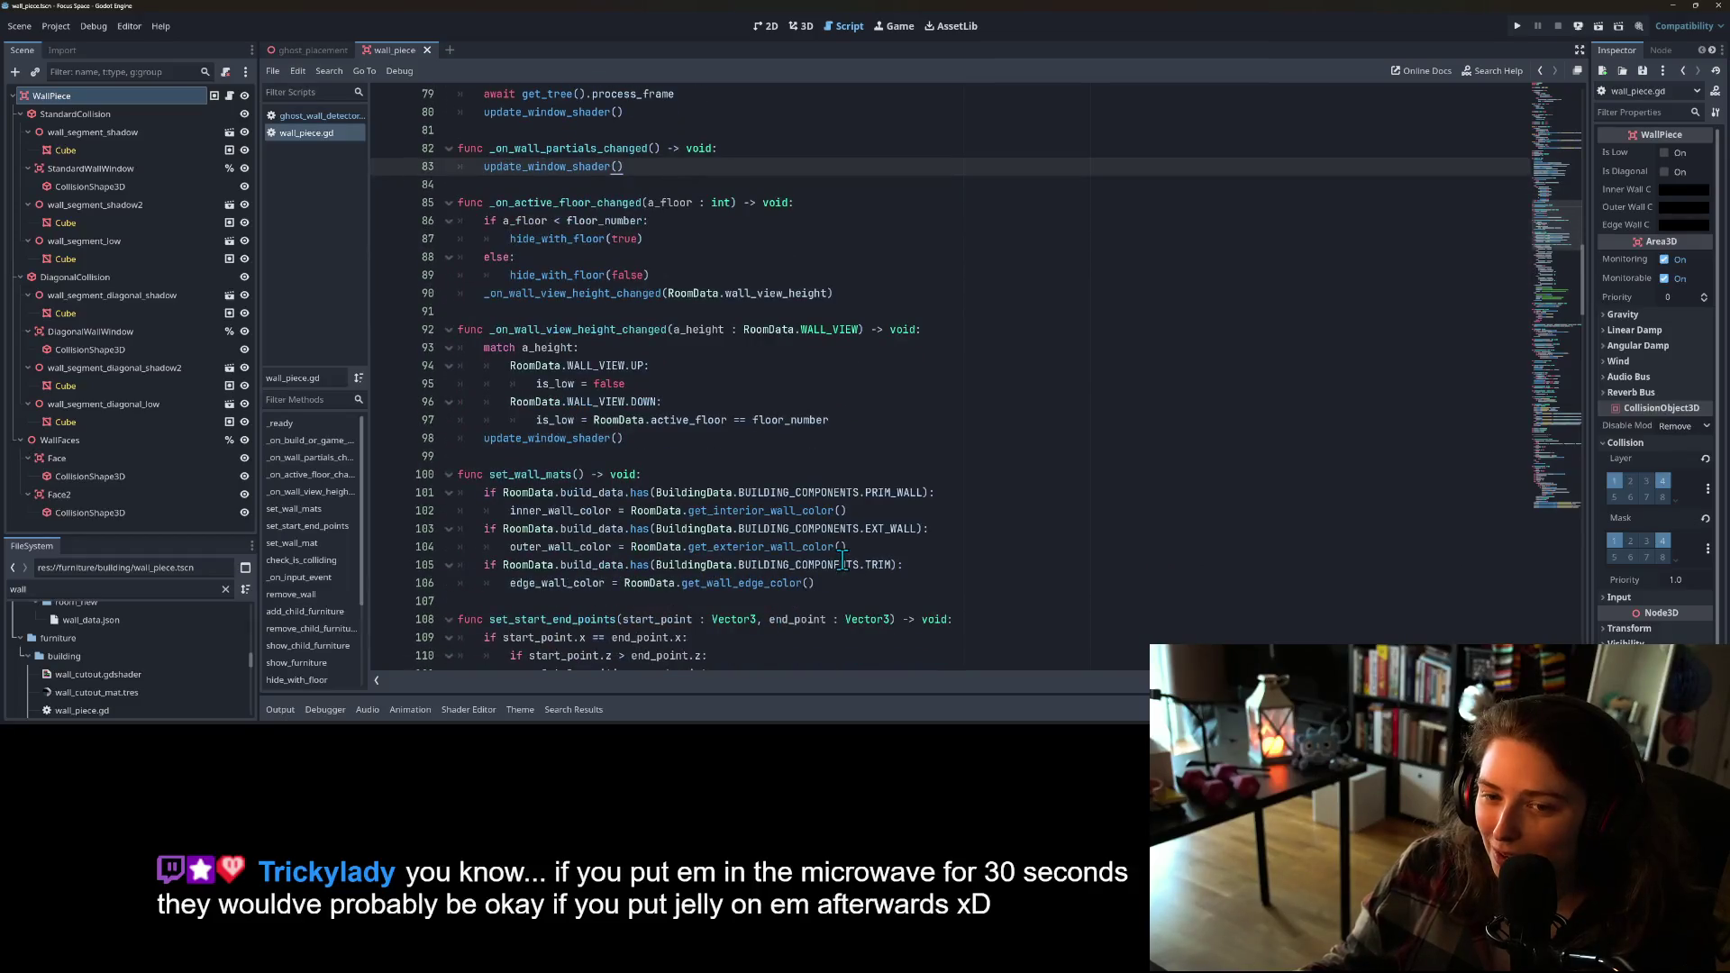
{"action": "scroll", "coordinate": [843, 556], "scroll_direction": "down", "scroll_amount": 1}
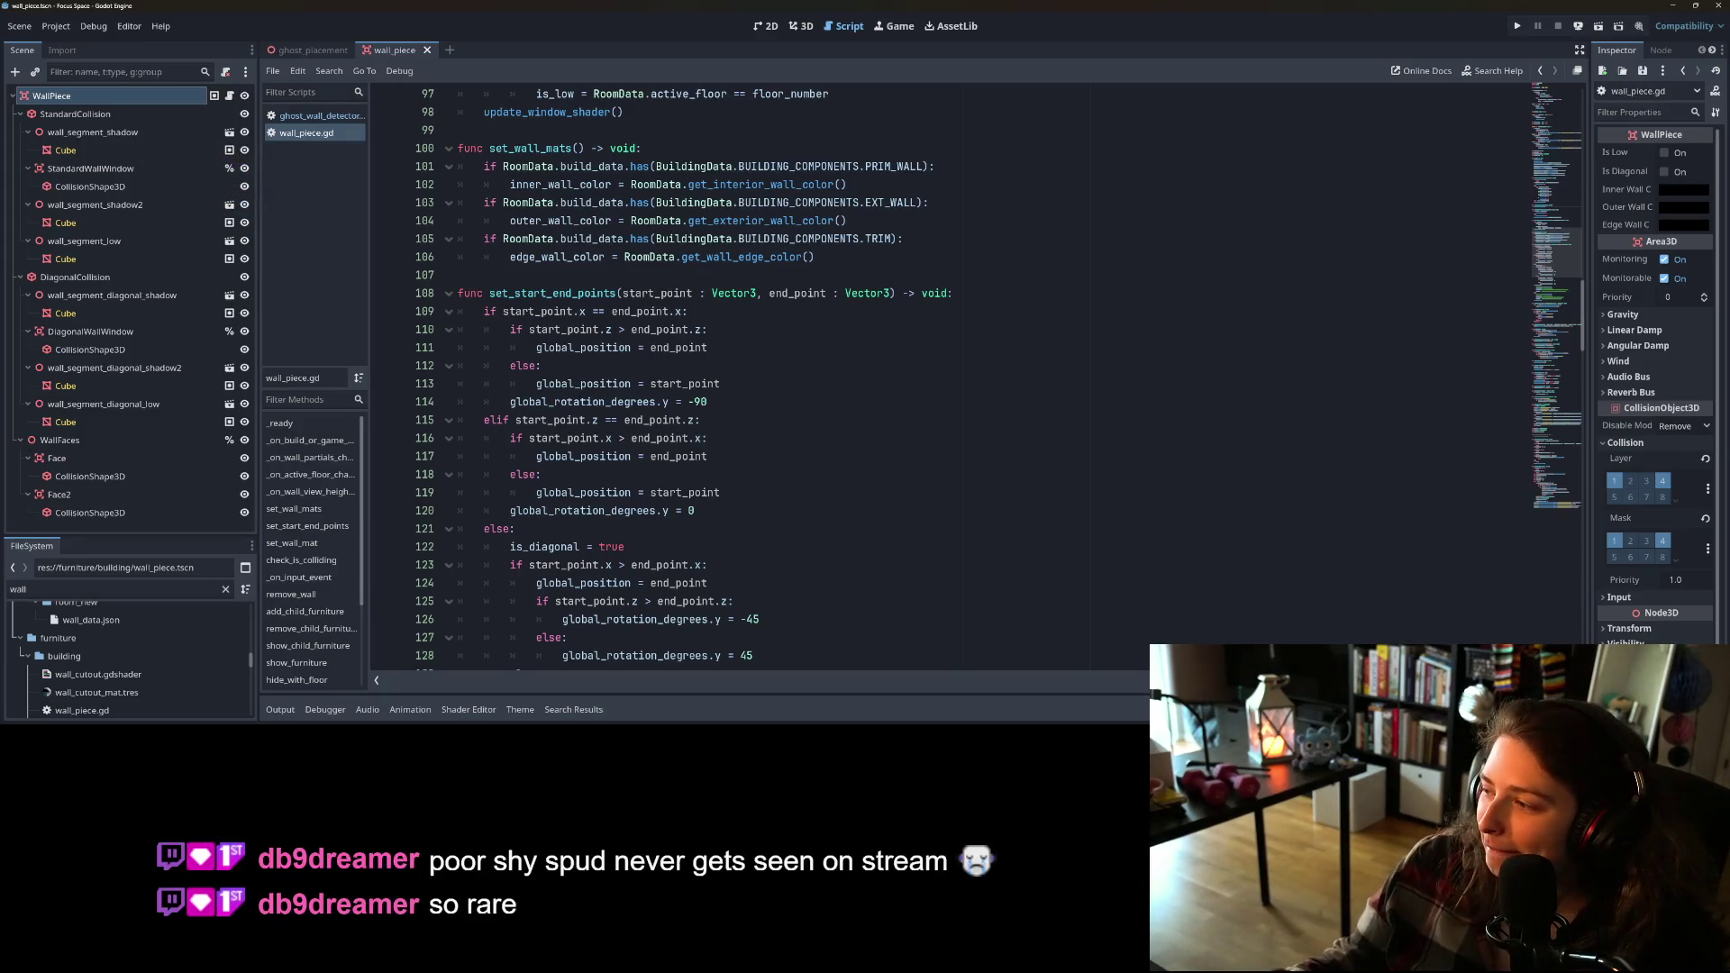
{"action": "scroll", "coordinate": [772, 419], "scroll_direction": "down", "scroll_amount": 2}
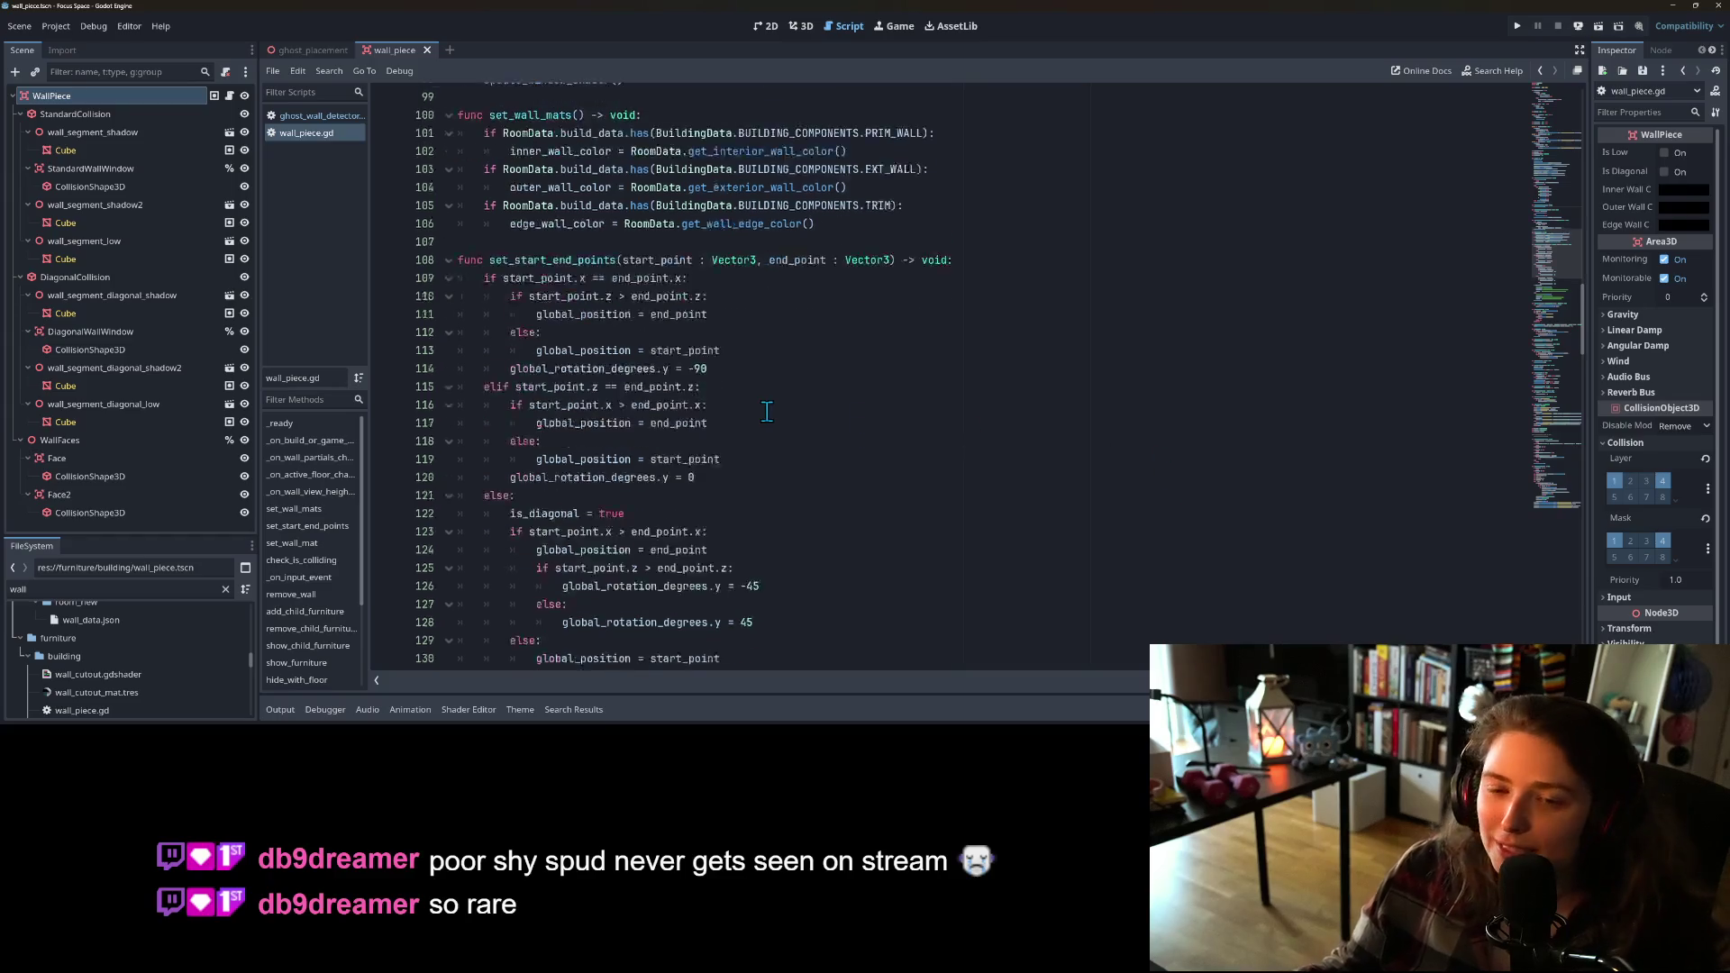
{"action": "scroll", "coordinate": [772, 410], "scroll_direction": "down", "scroll_amount": 12}
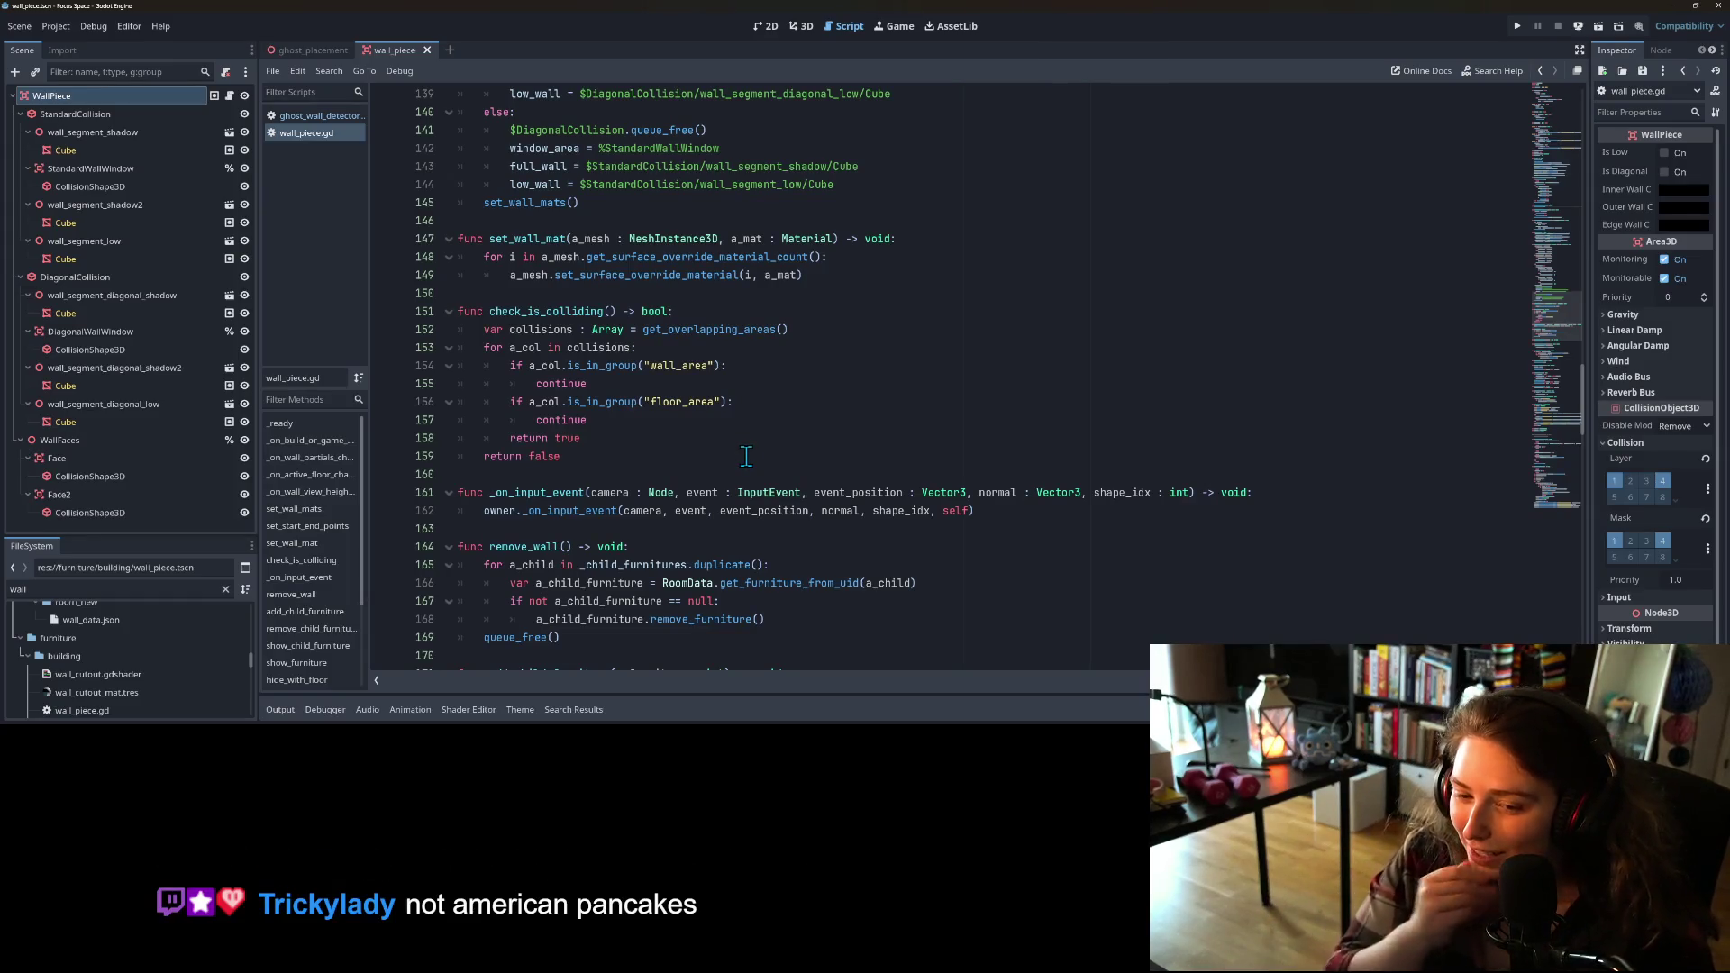
{"action": "scroll", "coordinate": [744, 424], "scroll_direction": "down", "scroll_amount": 1}
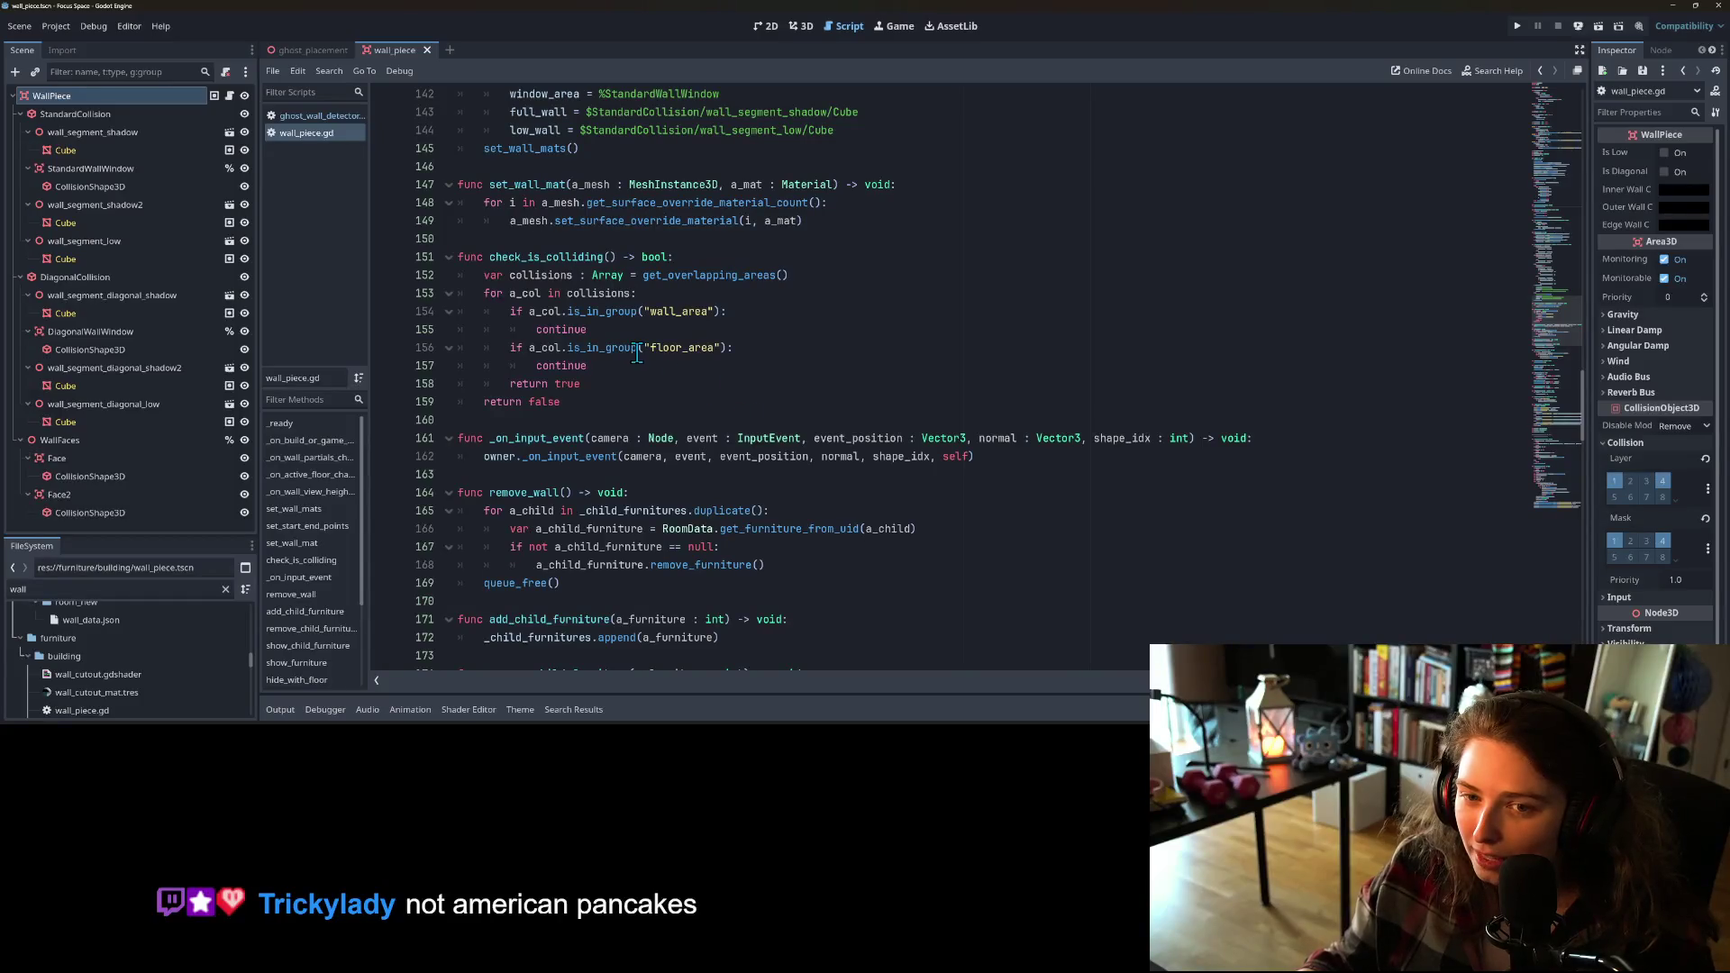
{"action": "scroll", "coordinate": [637, 355], "scroll_direction": "down", "scroll_amount": 9}
{"action": "scroll", "coordinate": [645, 441], "scroll_direction": "down", "scroll_amount": 6}
{"action": "scroll", "coordinate": [646, 445], "scroll_direction": "down", "scroll_amount": 9}
{"action": "scroll", "coordinate": [646, 445], "scroll_direction": "down", "scroll_amount": 10}
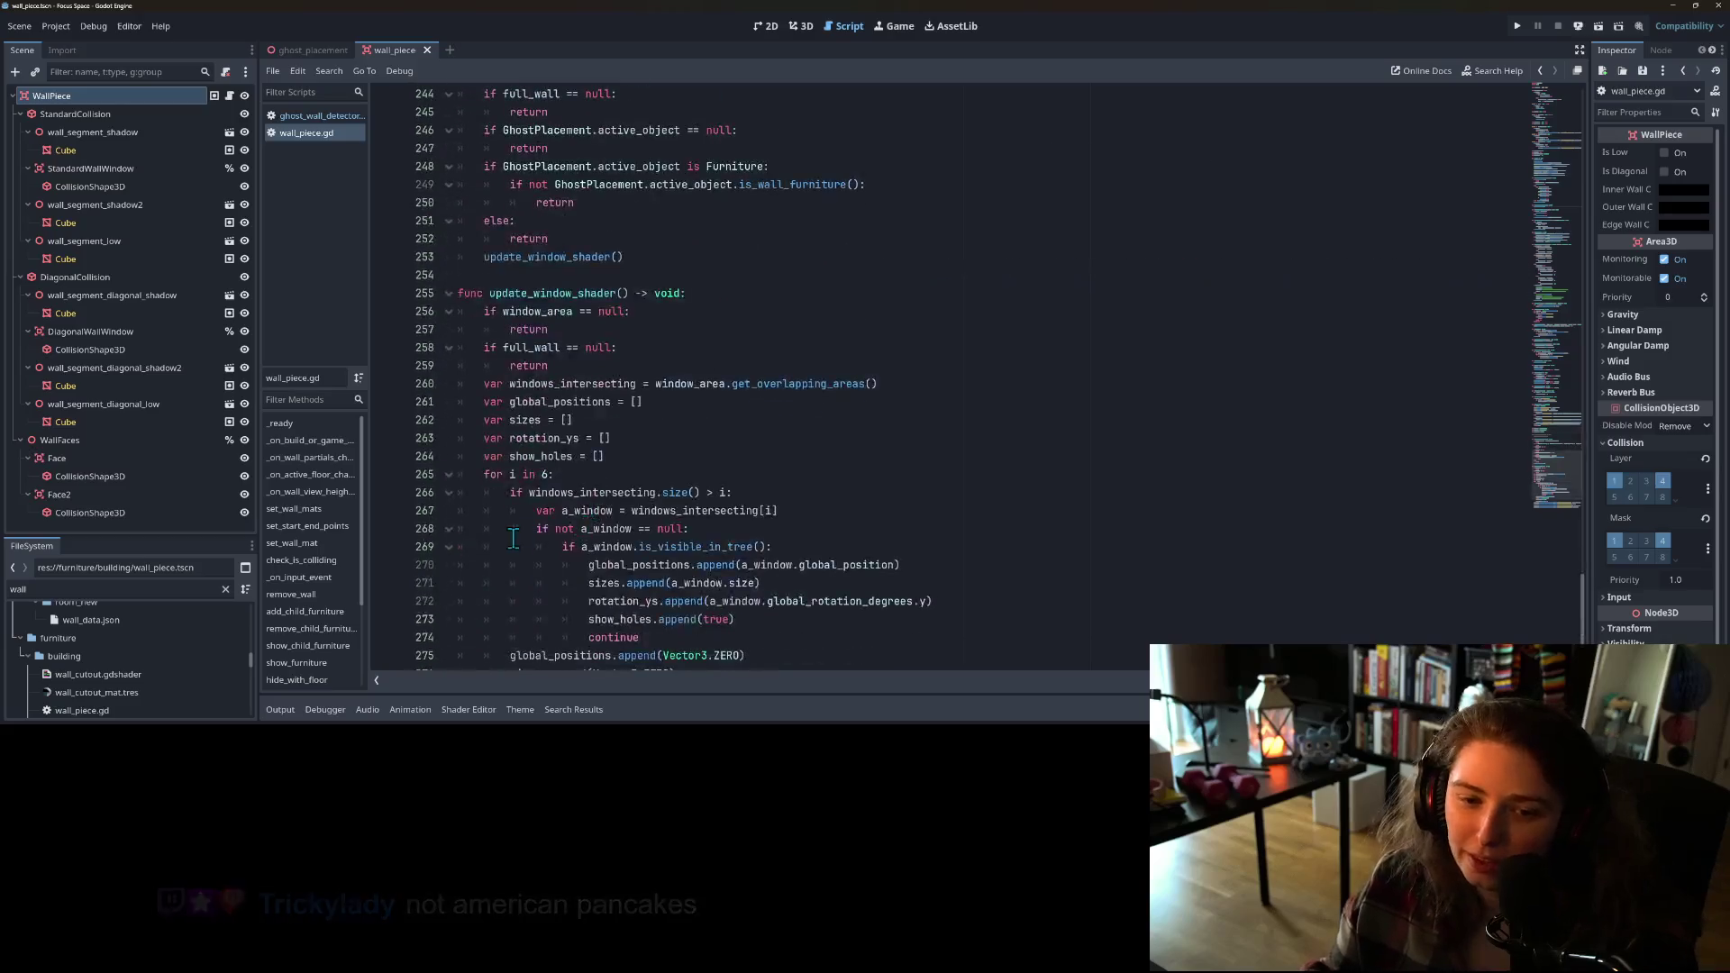
{"action": "scroll", "coordinate": [333, 577], "scroll_direction": "down", "scroll_amount": 1}
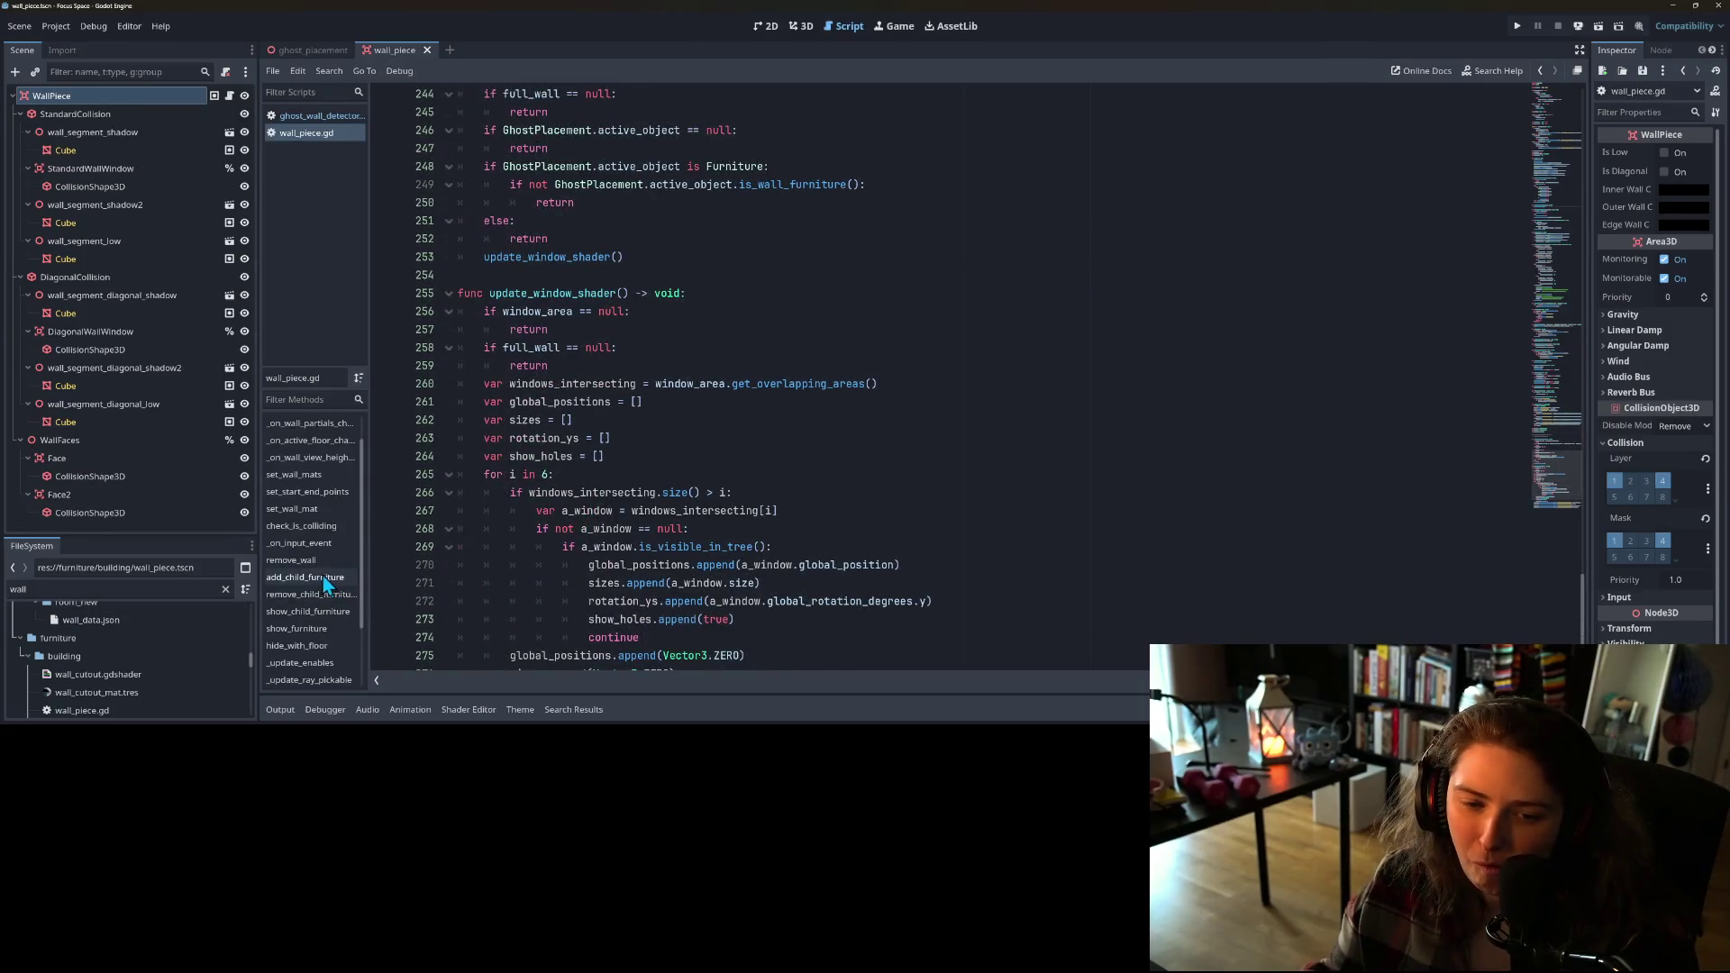
{"action": "scroll", "coordinate": [311, 550], "scroll_direction": "down", "scroll_amount": 3}
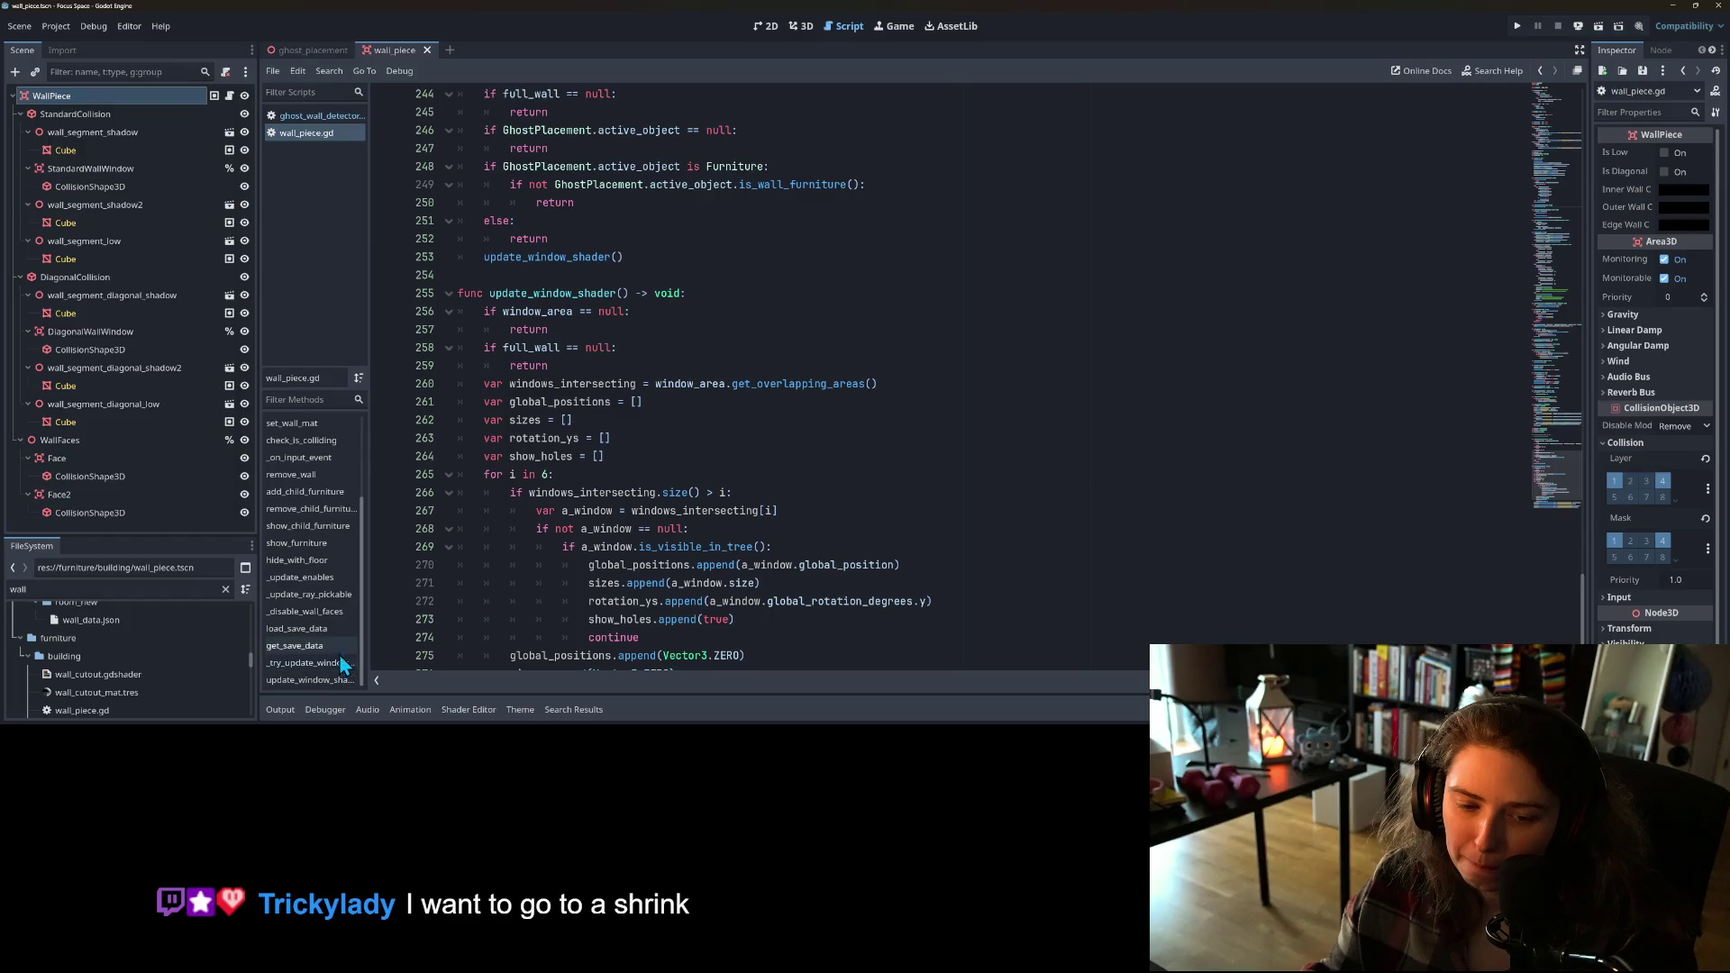
{"action": "left_click", "coordinate": [316, 613]}
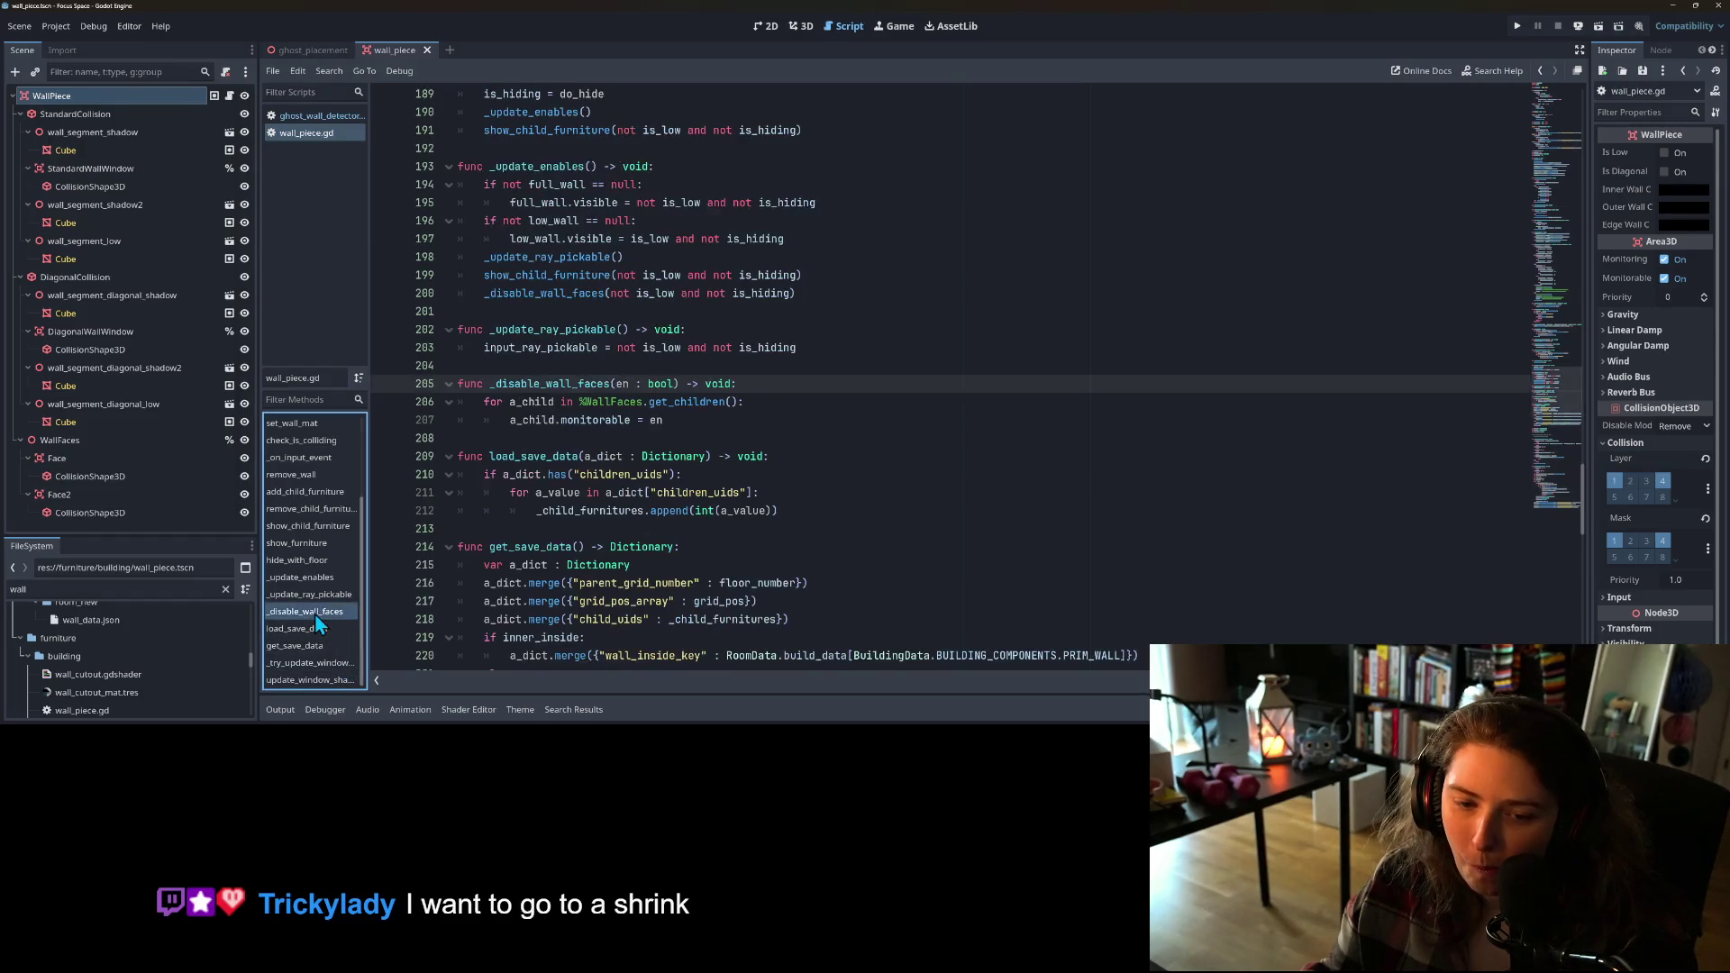
Step: Inspect _disable_wall_faces, highlighting its WallFaces monitorable code and the function name
{"action": "left_click", "coordinate": [588, 424]}
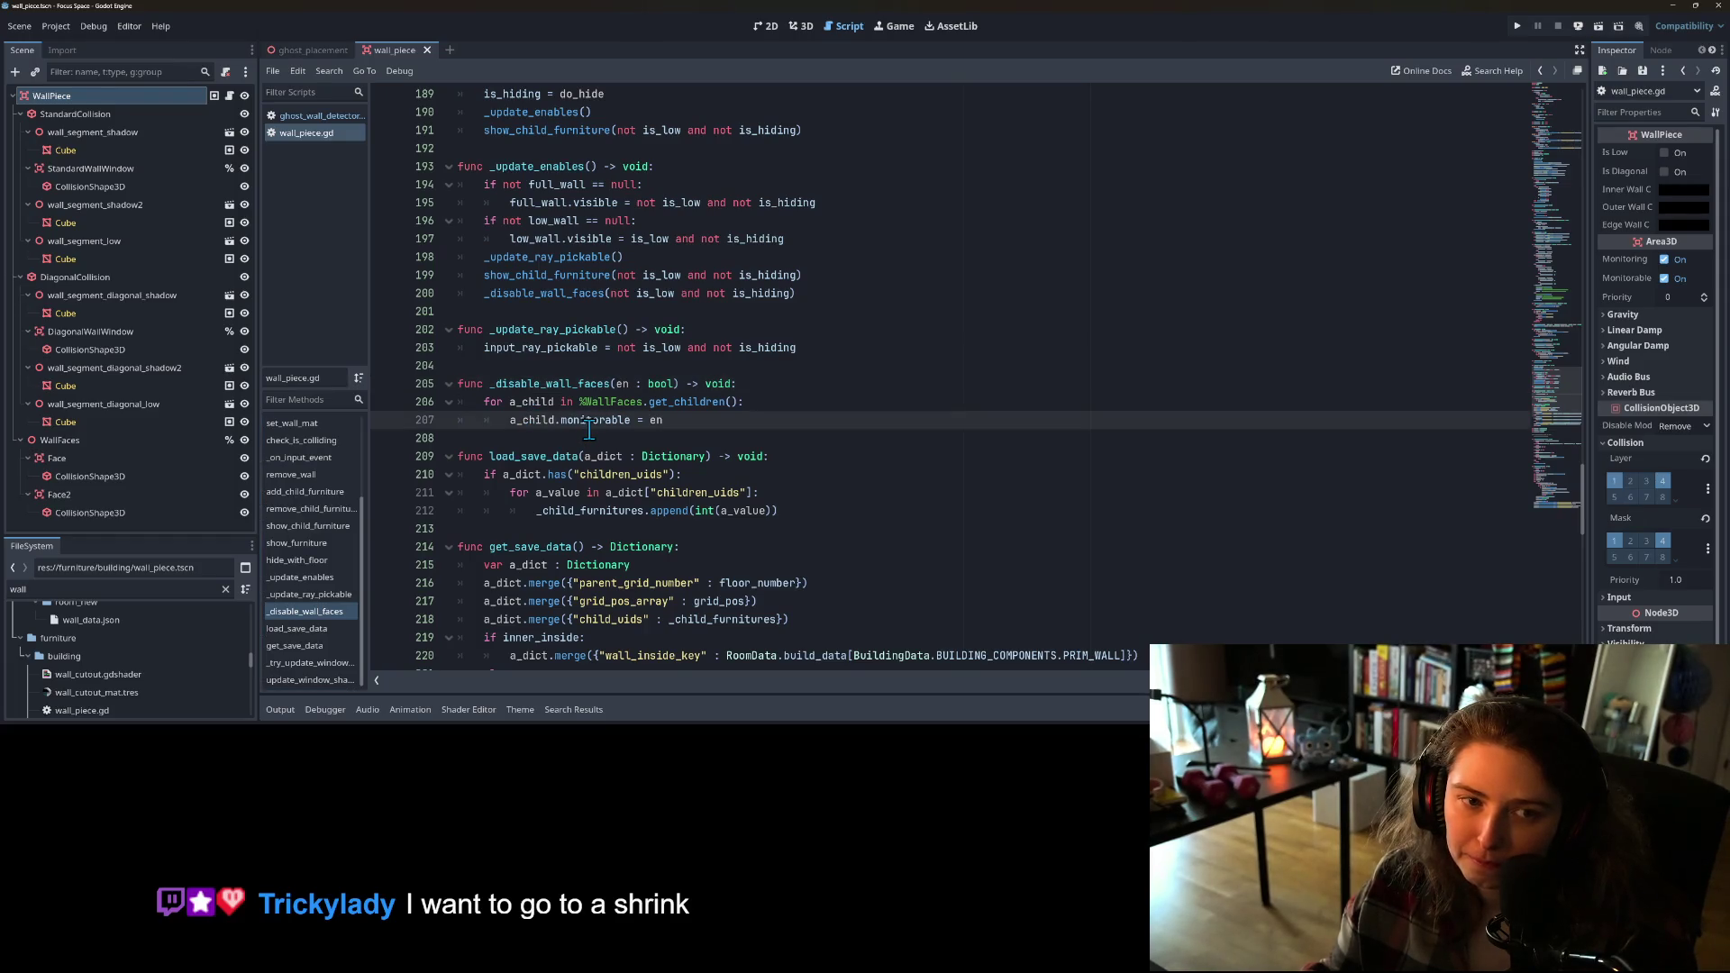
{"action": "double_click", "coordinate": [622, 403]}
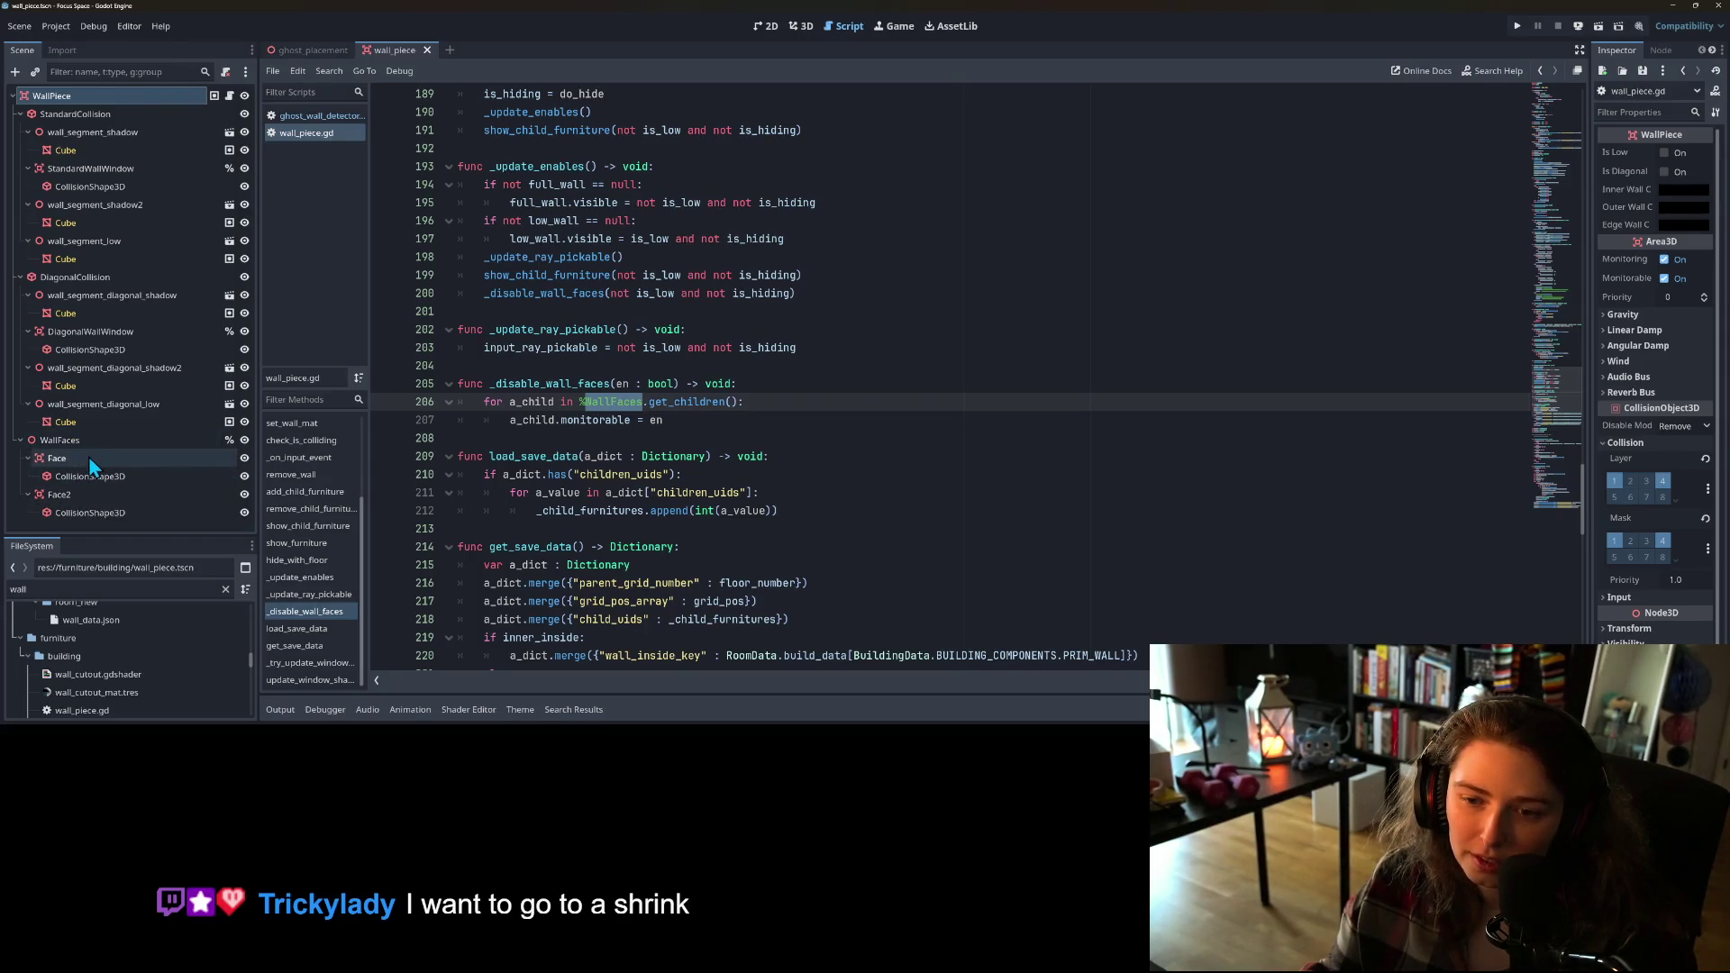
{"action": "double_click", "coordinate": [550, 383]}
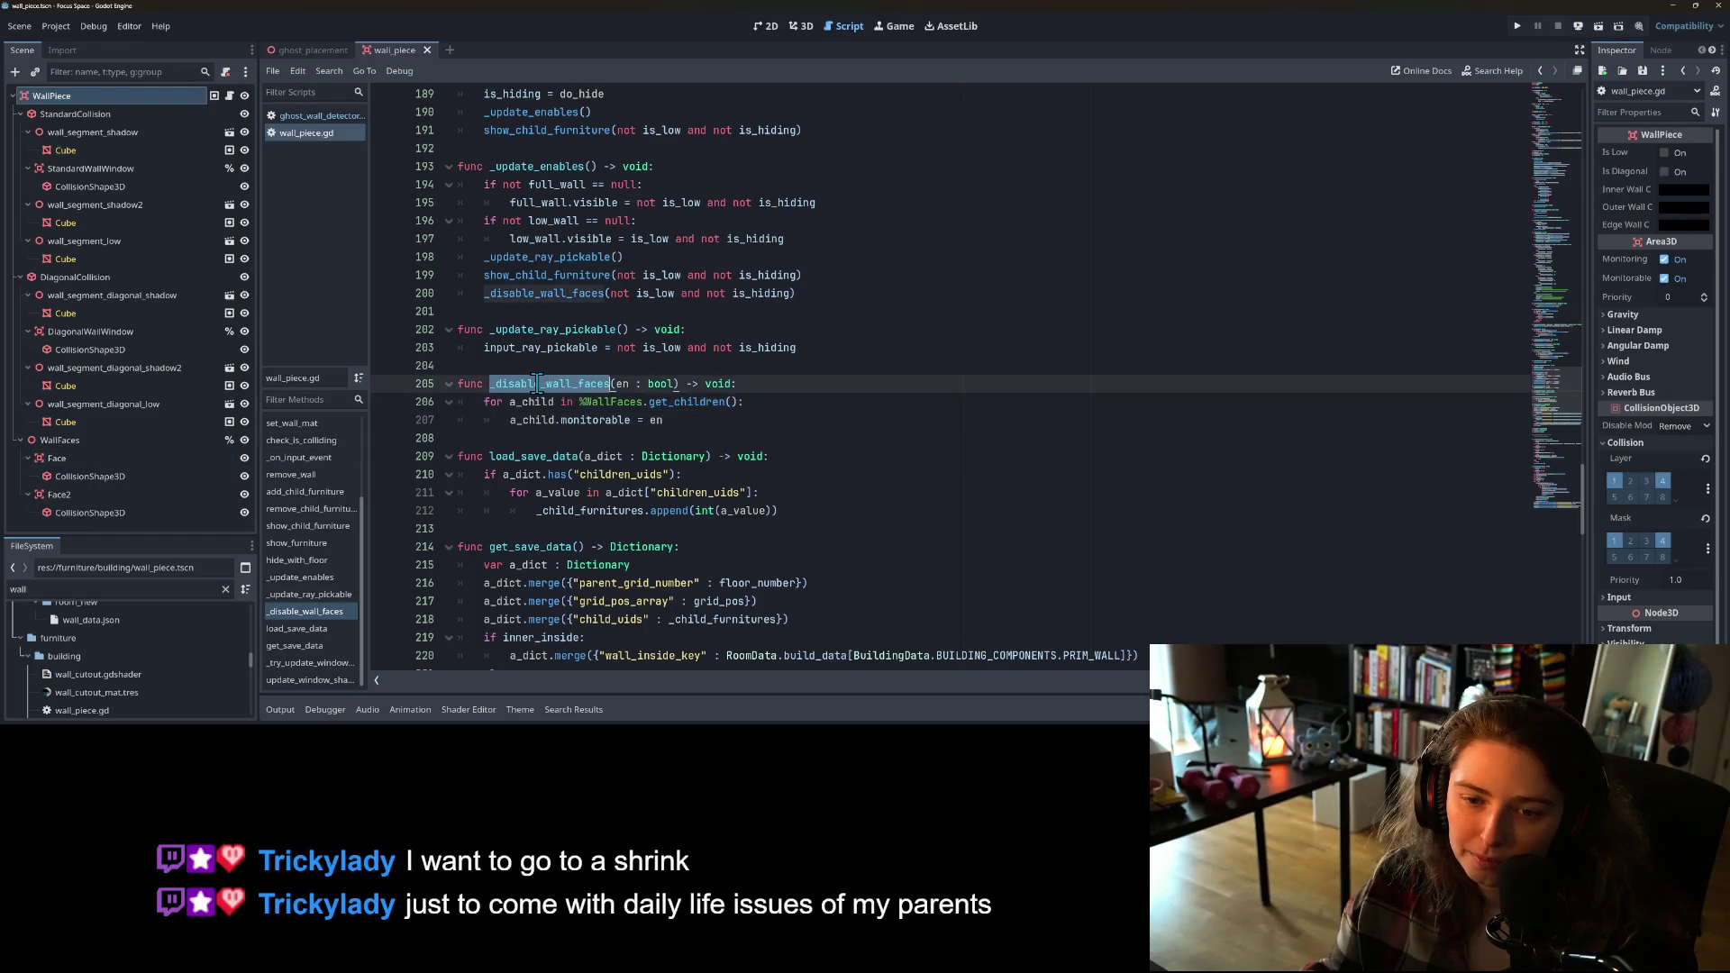
{"action": "scroll", "coordinate": [506, 415], "scroll_direction": "up", "scroll_amount": 1}
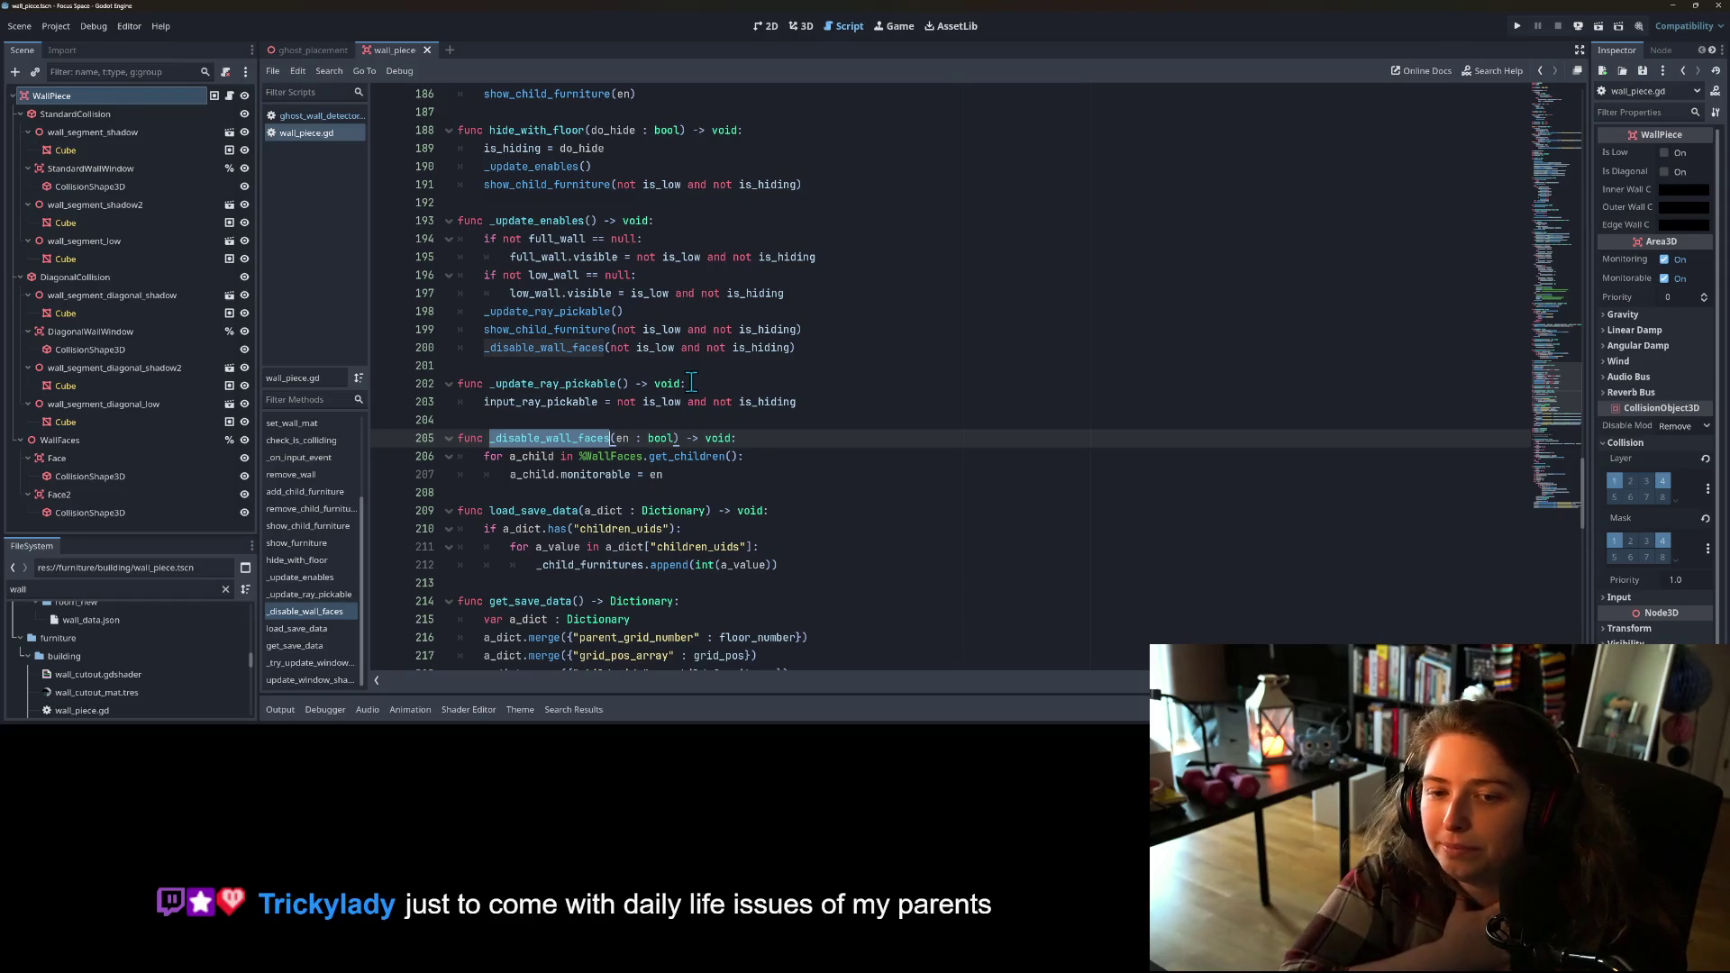
Step: Comment out the _disable_wall_faces call on line 200 and search for its other uses
{"action": "double_click", "coordinate": [515, 350]}
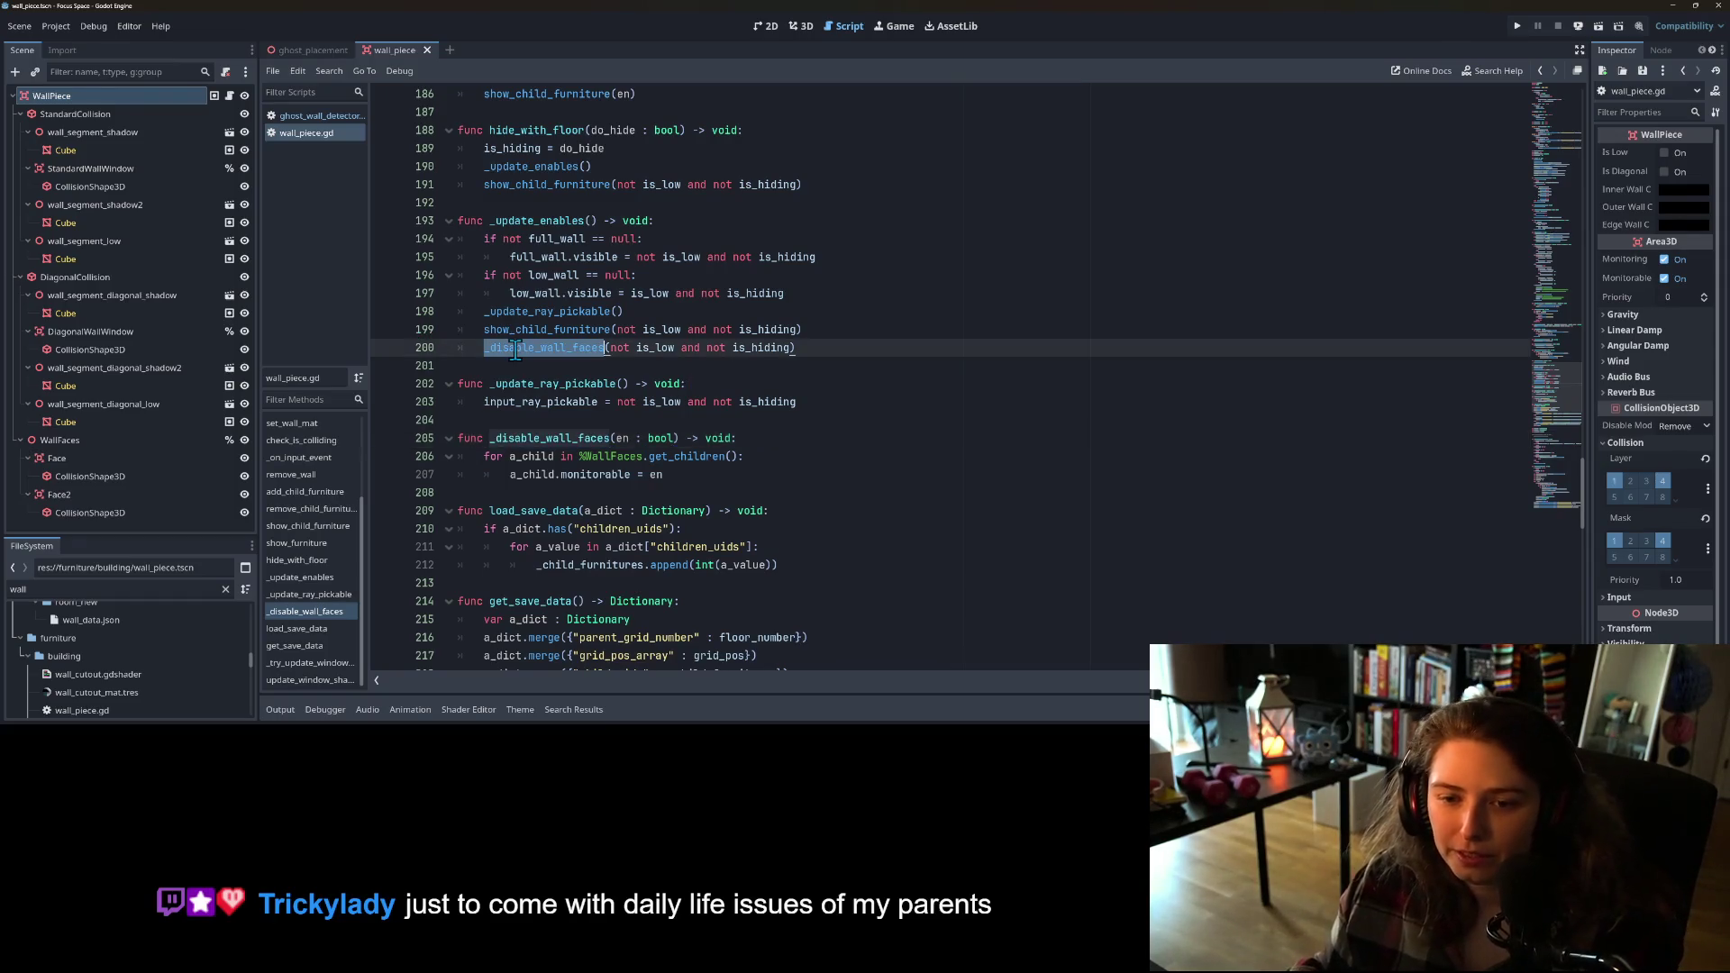
{"action": "key", "text": "ctrl+k"}
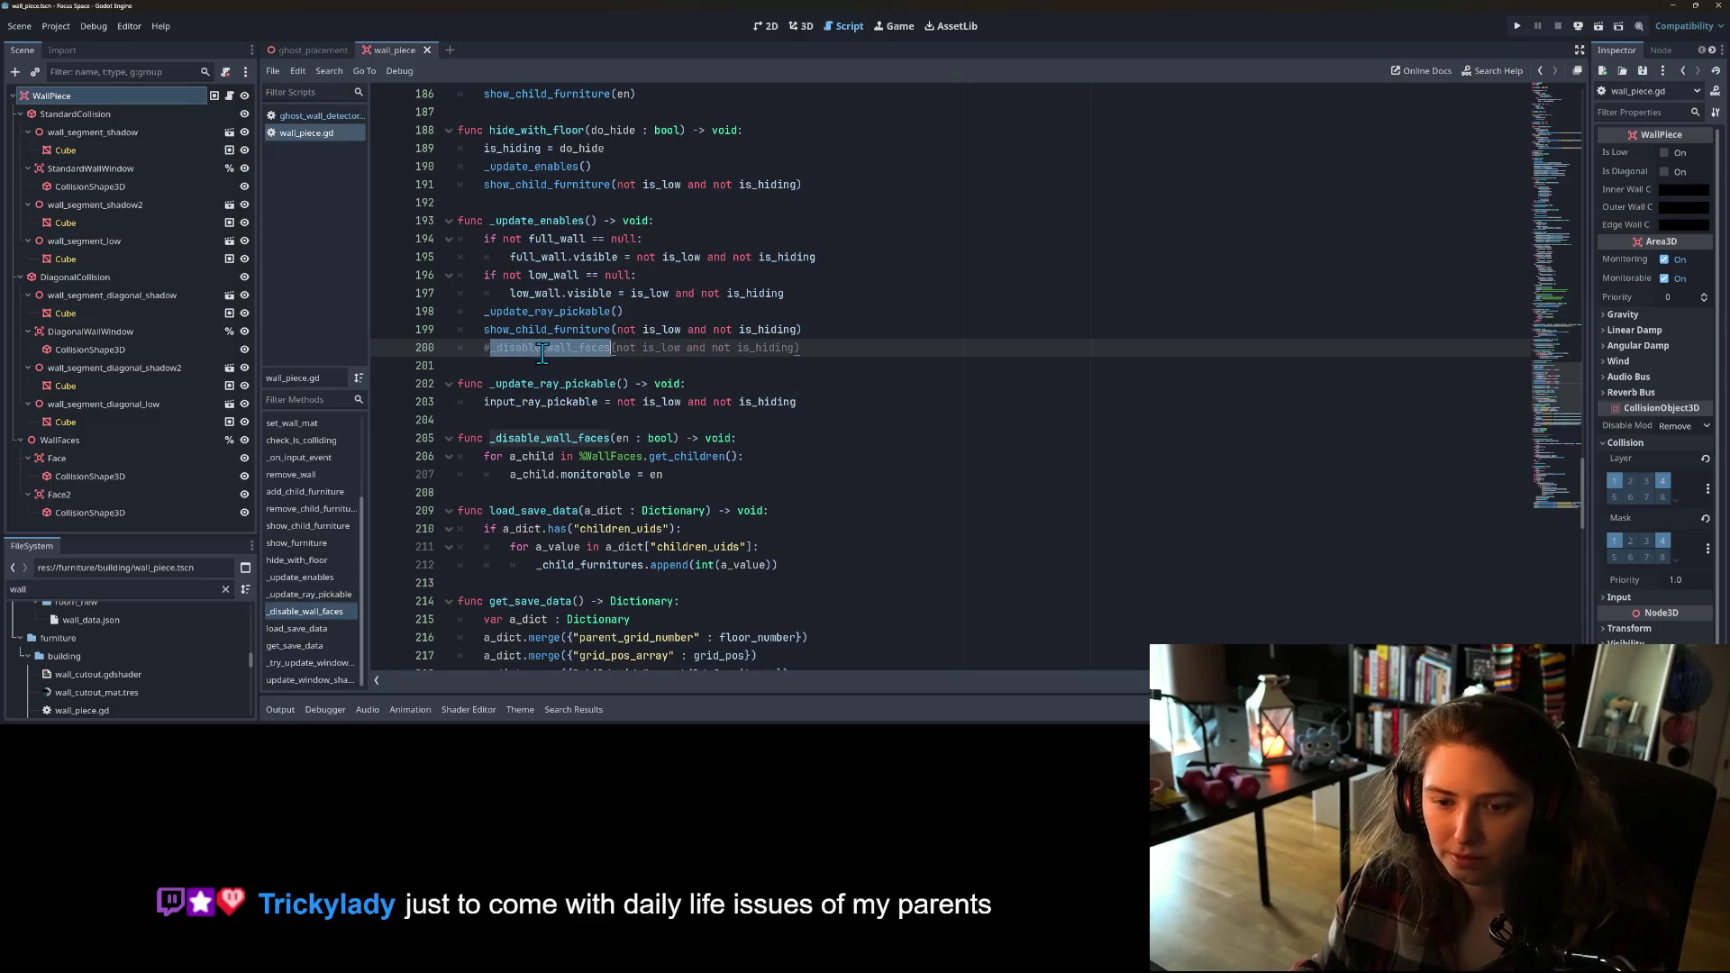
{"action": "scroll", "coordinate": [568, 464], "scroll_direction": "up", "scroll_amount": 1}
{"action": "scroll", "coordinate": [568, 465], "scroll_direction": "up", "scroll_amount": 5}
{"action": "scroll", "coordinate": [586, 513], "scroll_direction": "down", "scroll_amount": 4}
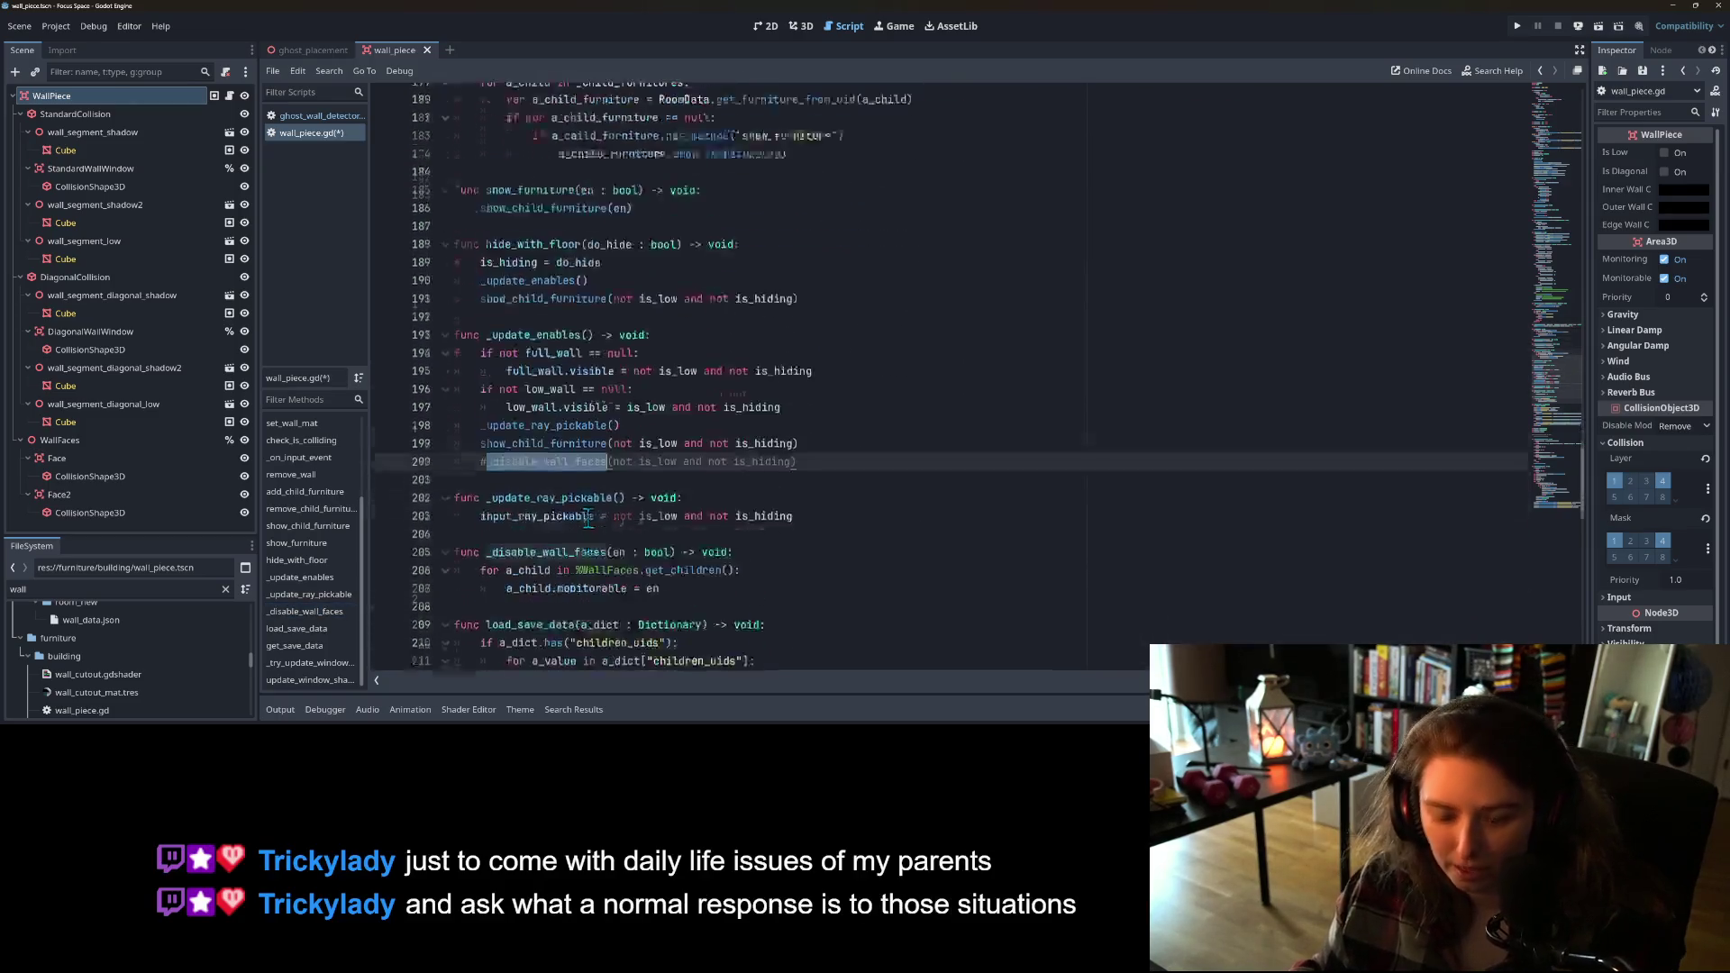
{"action": "key", "text": "ctrl+f"}
{"action": "scroll", "coordinate": [588, 517], "scroll_direction": "down", "scroll_amount": 1}
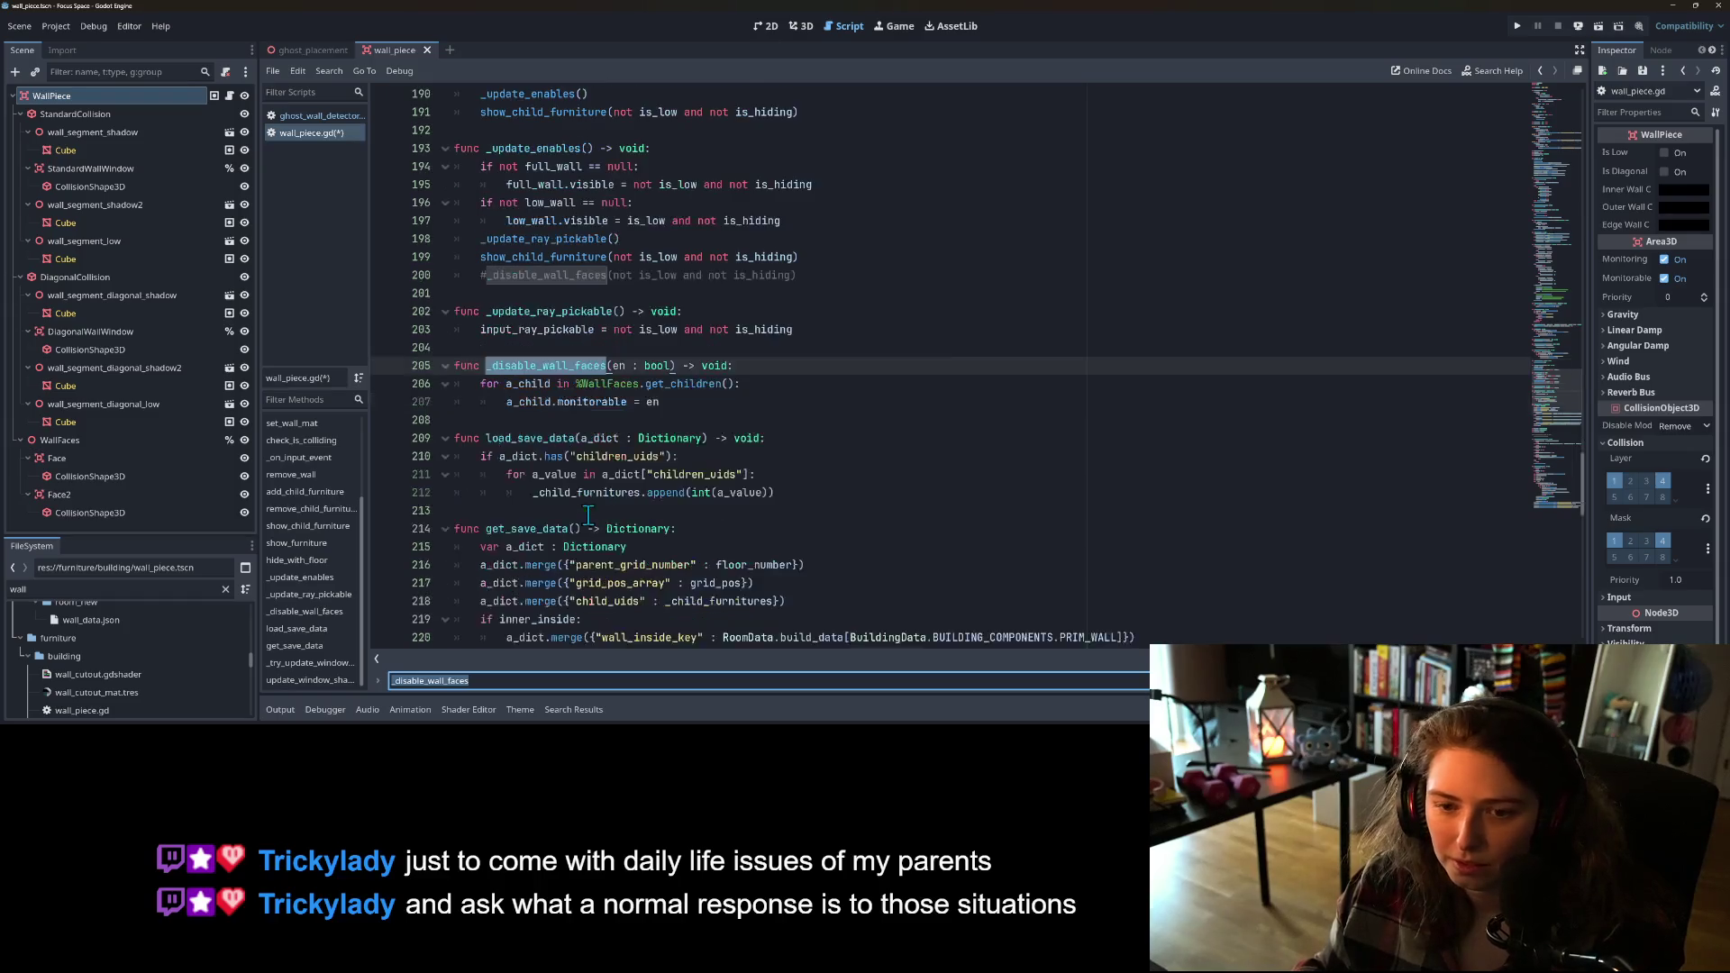
{"action": "left_click", "coordinate": [589, 514]}
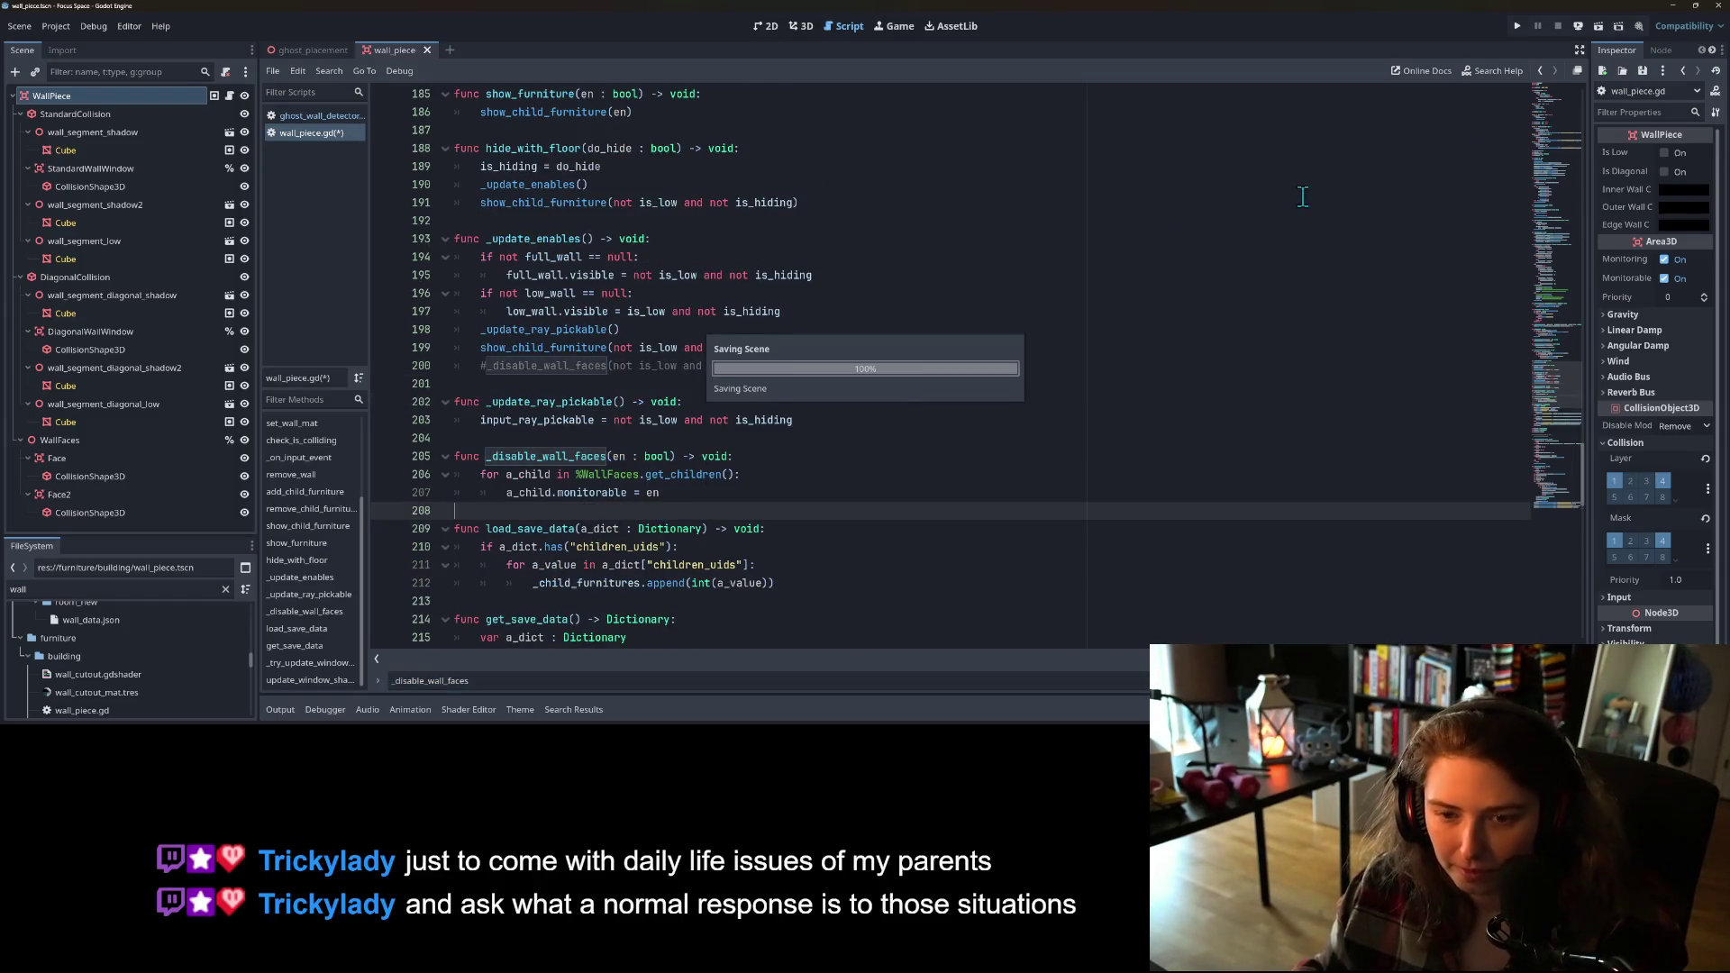
Step: Save the script, run the game maximized, and open my_room1
{"action": "left_click", "coordinate": [1521, 19]}
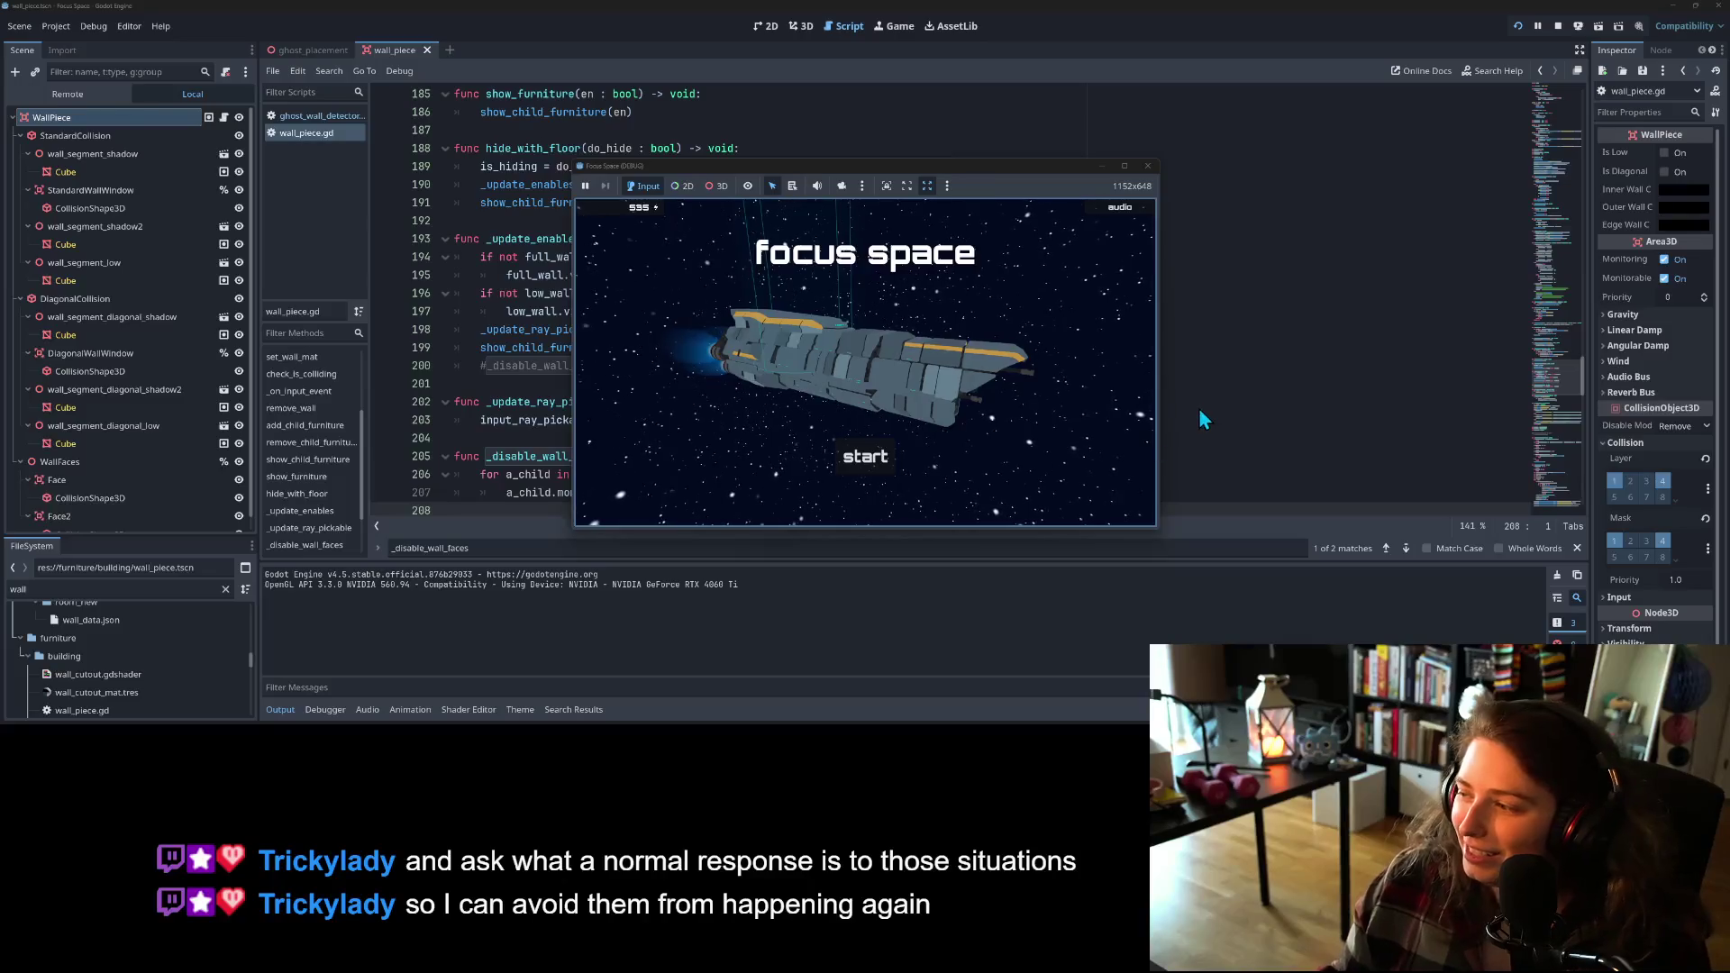
{"action": "left_click", "coordinate": [1129, 165]}
{"action": "left_click", "coordinate": [1129, 165]}
{"action": "left_click", "coordinate": [867, 568]}
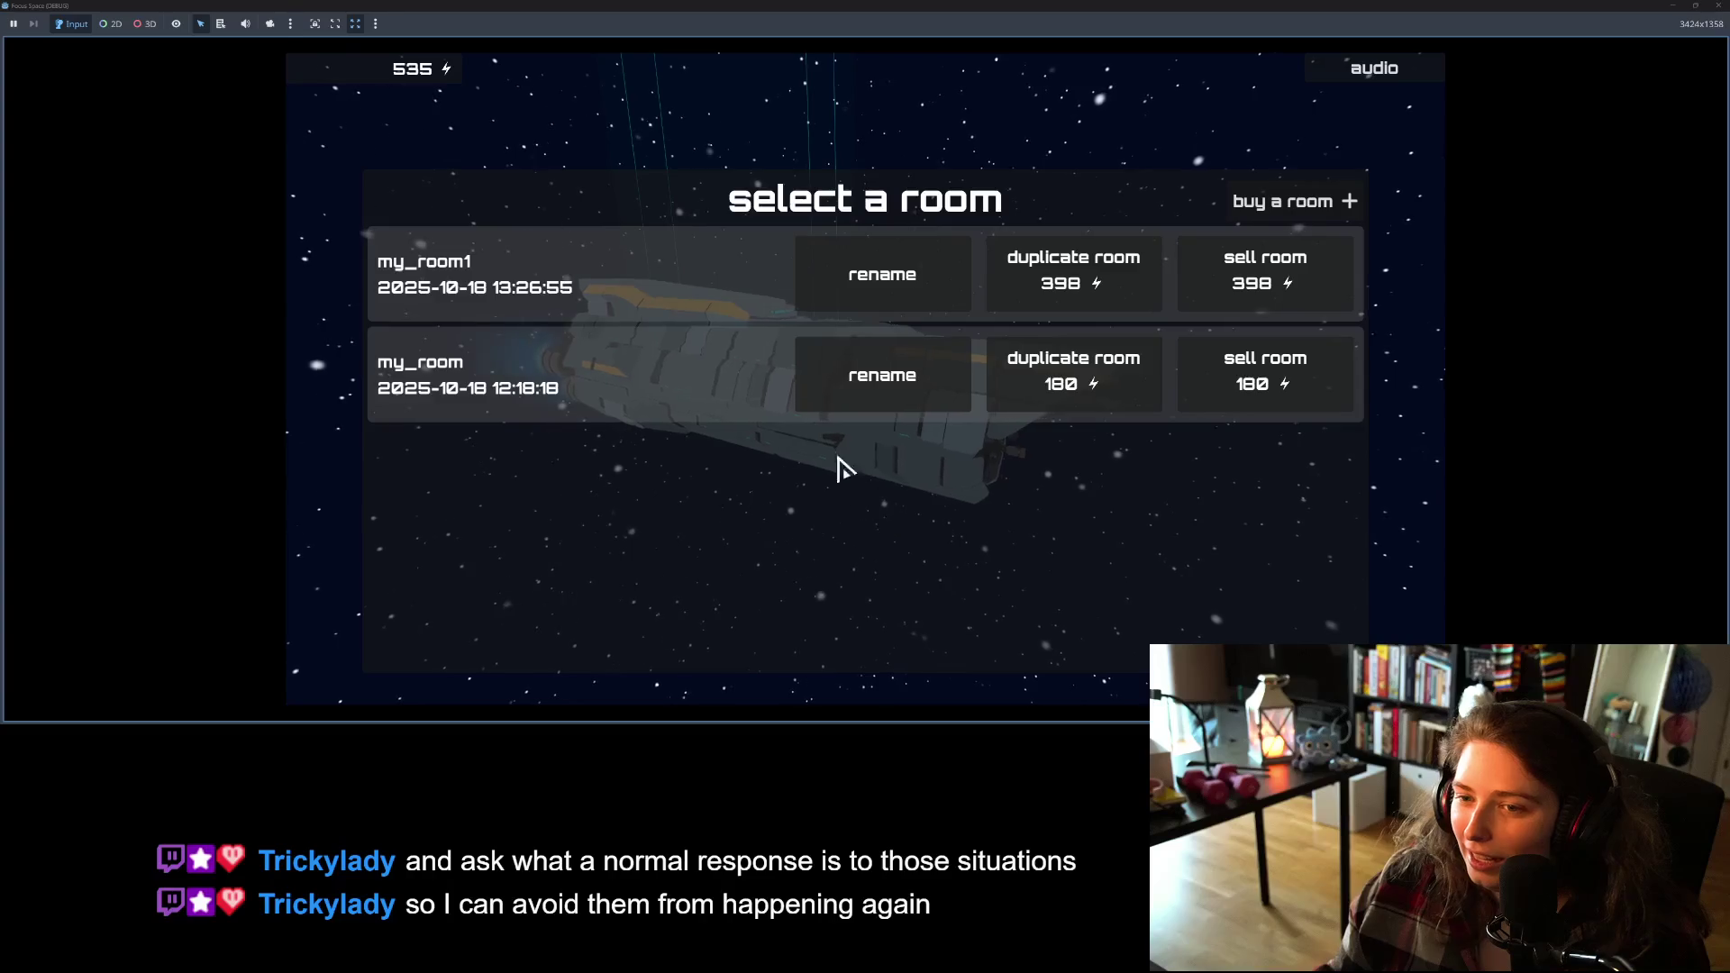
{"action": "left_click", "coordinate": [640, 296]}
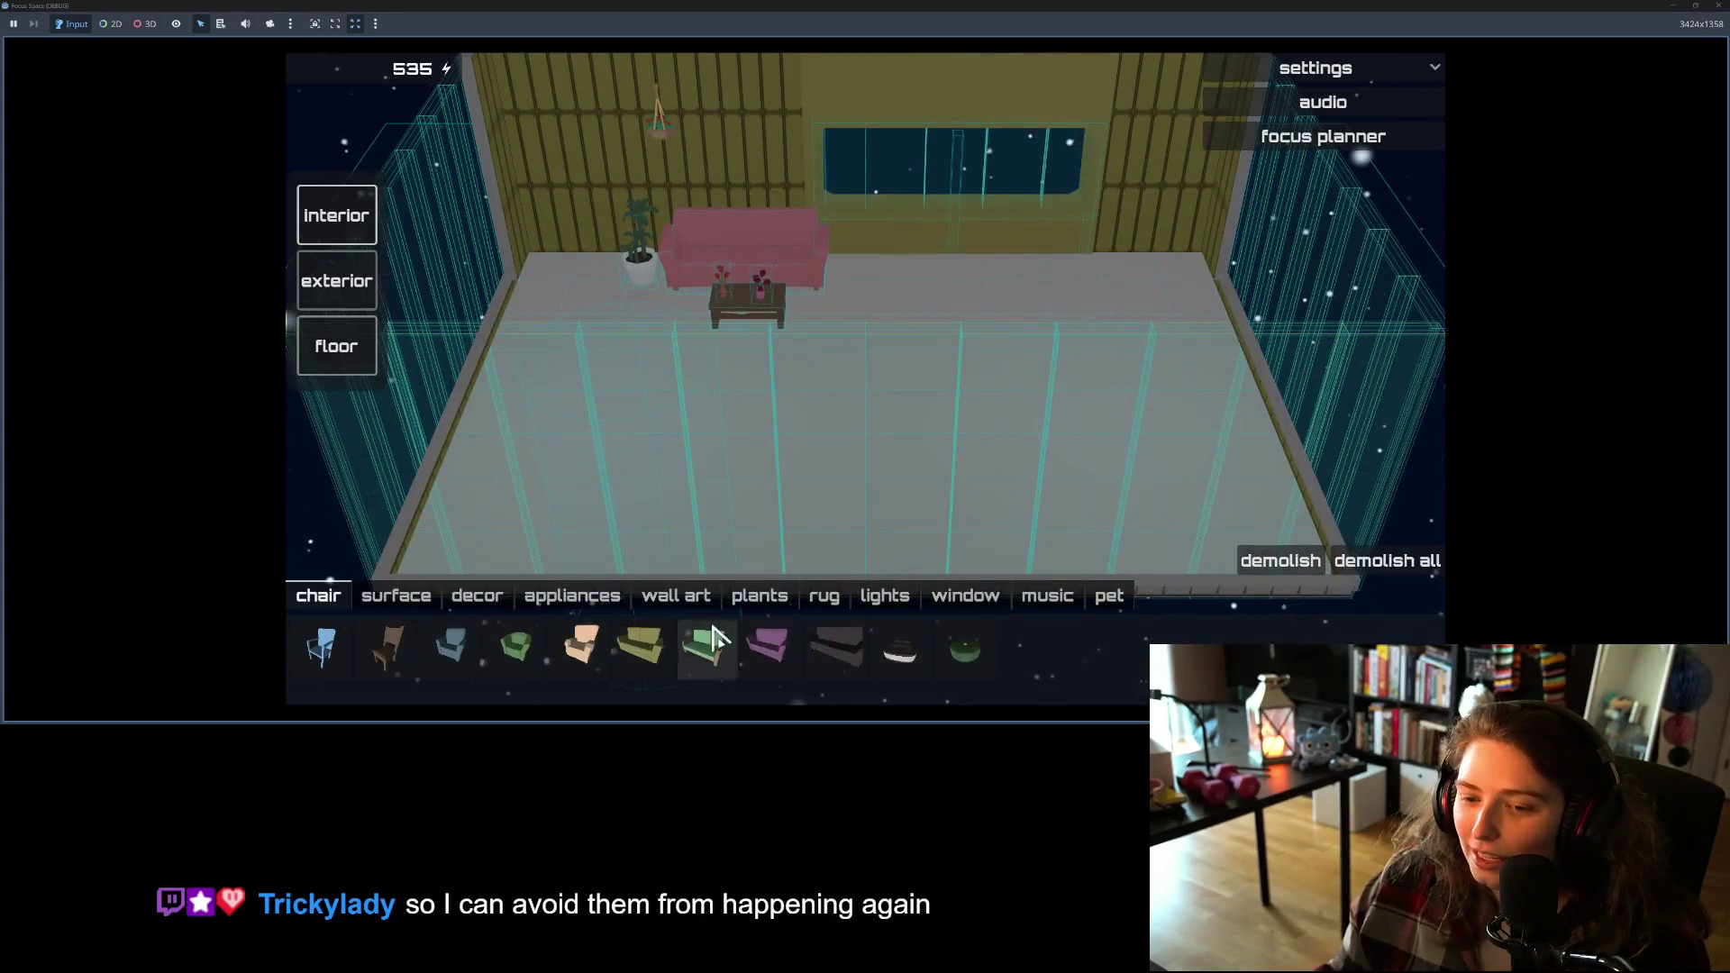
Step: Test placing the tree of life wall art on the right wall, then stop the game
{"action": "left_click", "coordinate": [676, 596]}
{"action": "left_click", "coordinate": [647, 649]}
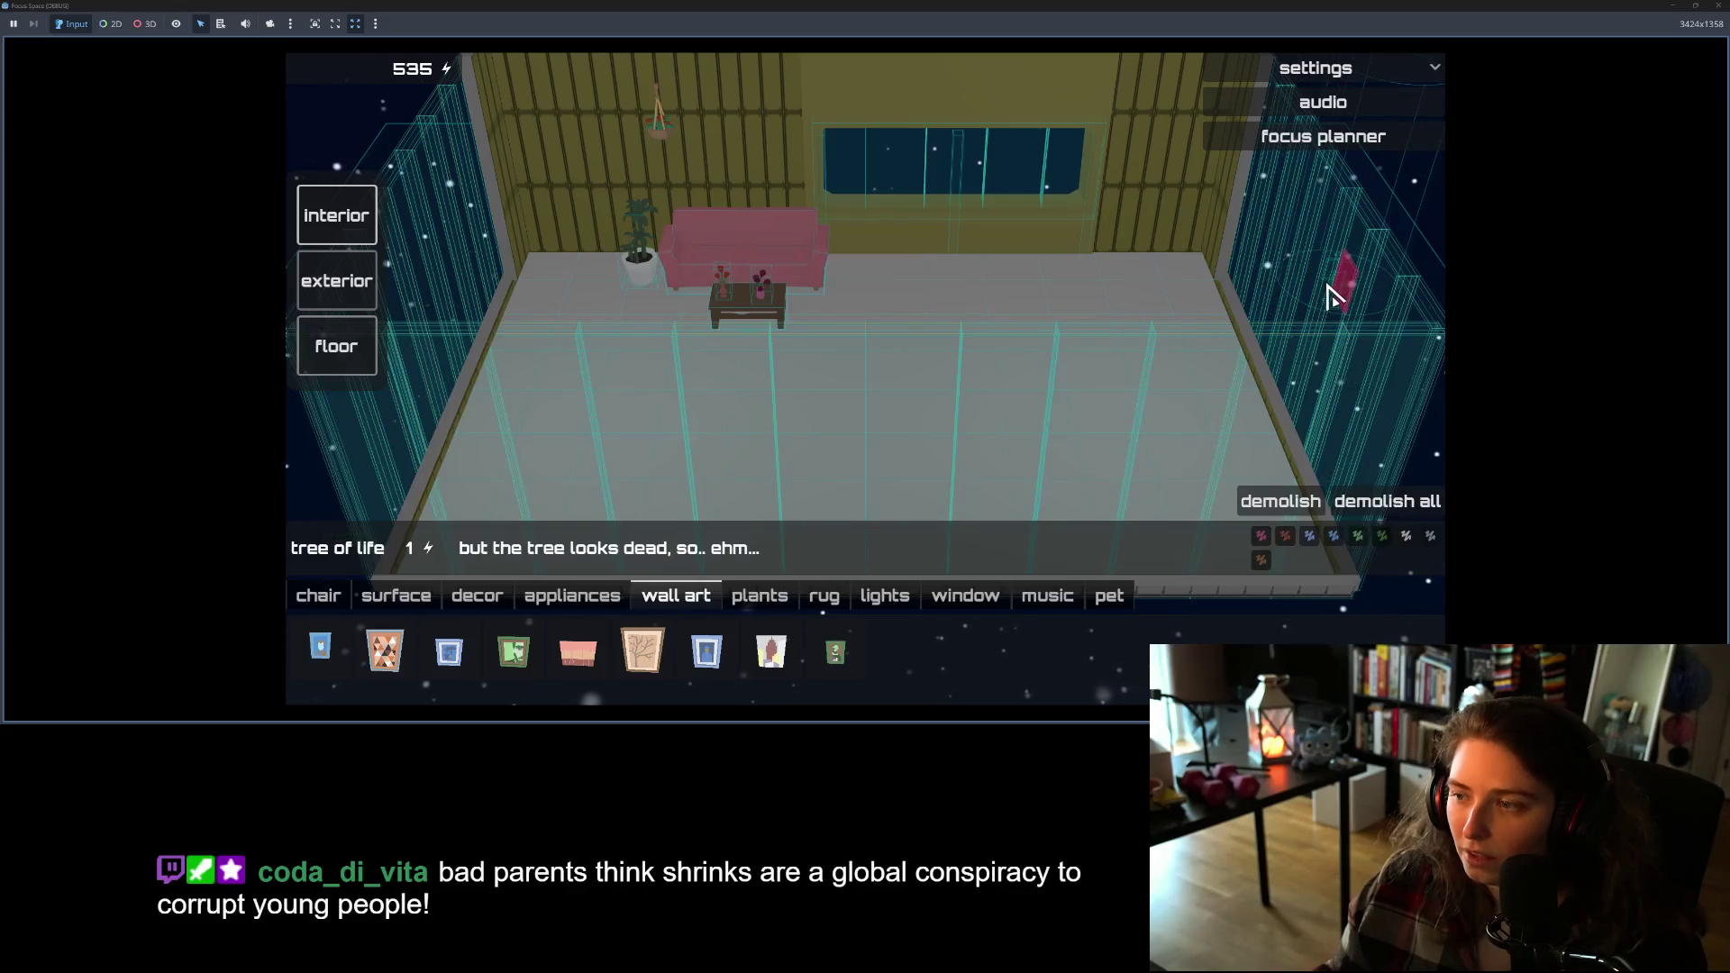
{"action": "left_click_drag", "start_coordinate": [1119, 431], "coordinate": [946, 446]}
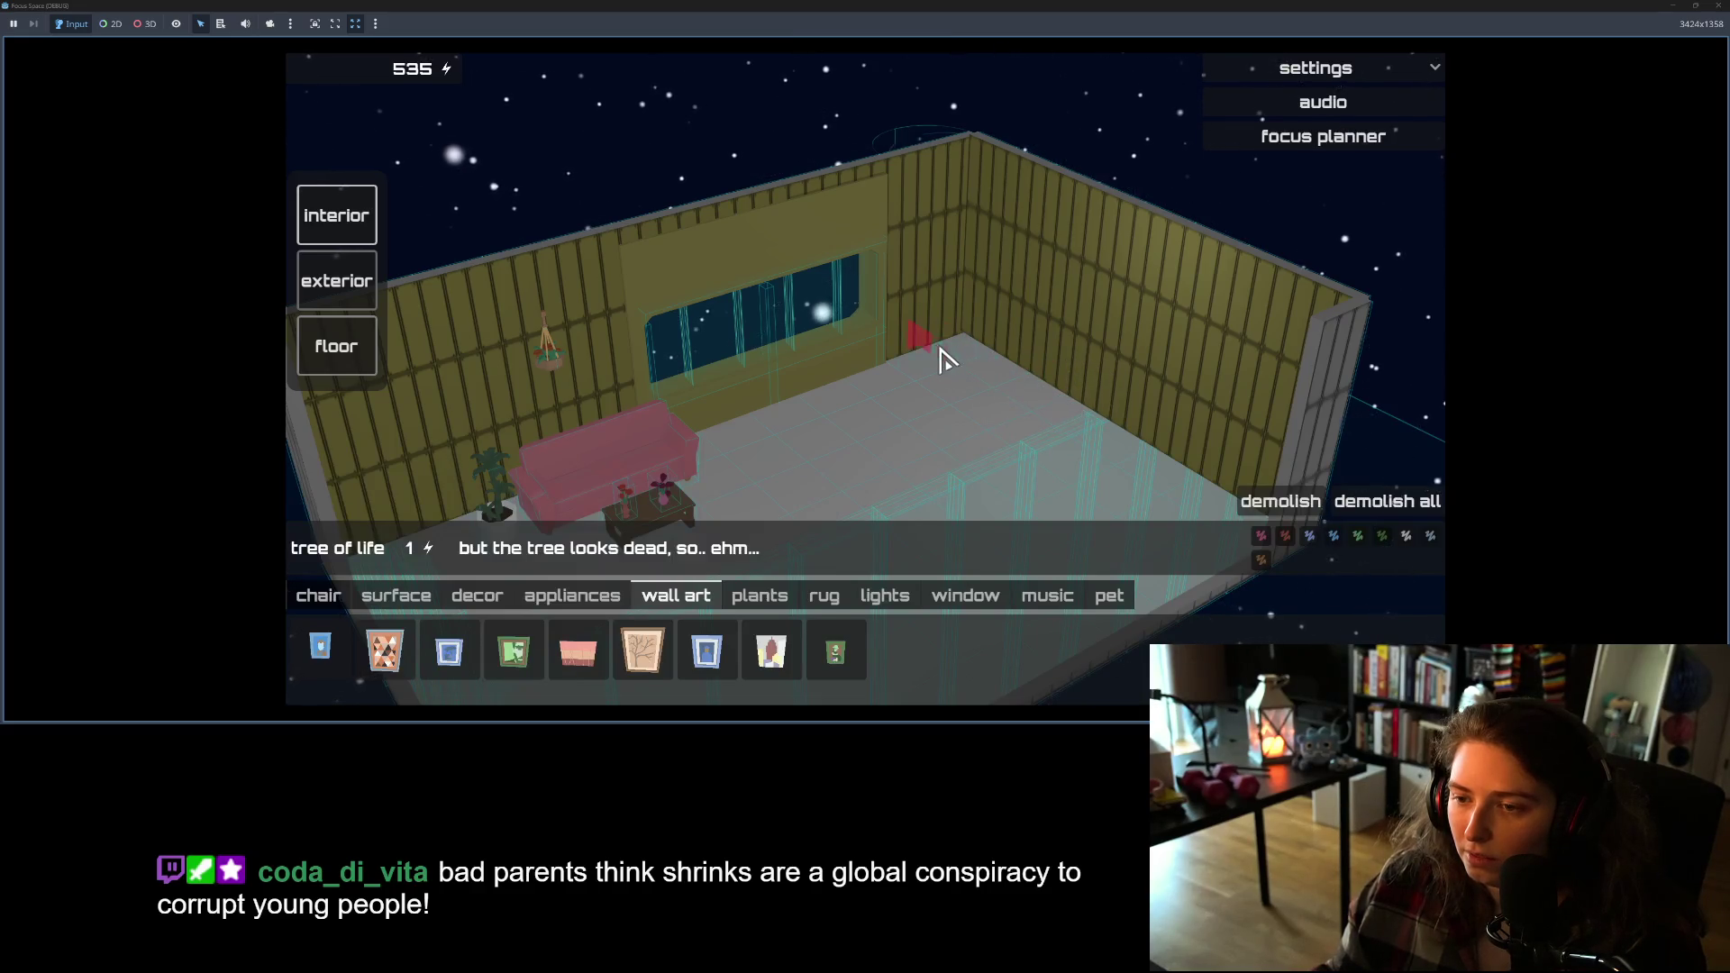
{"action": "left_click", "coordinate": [1718, 5]}
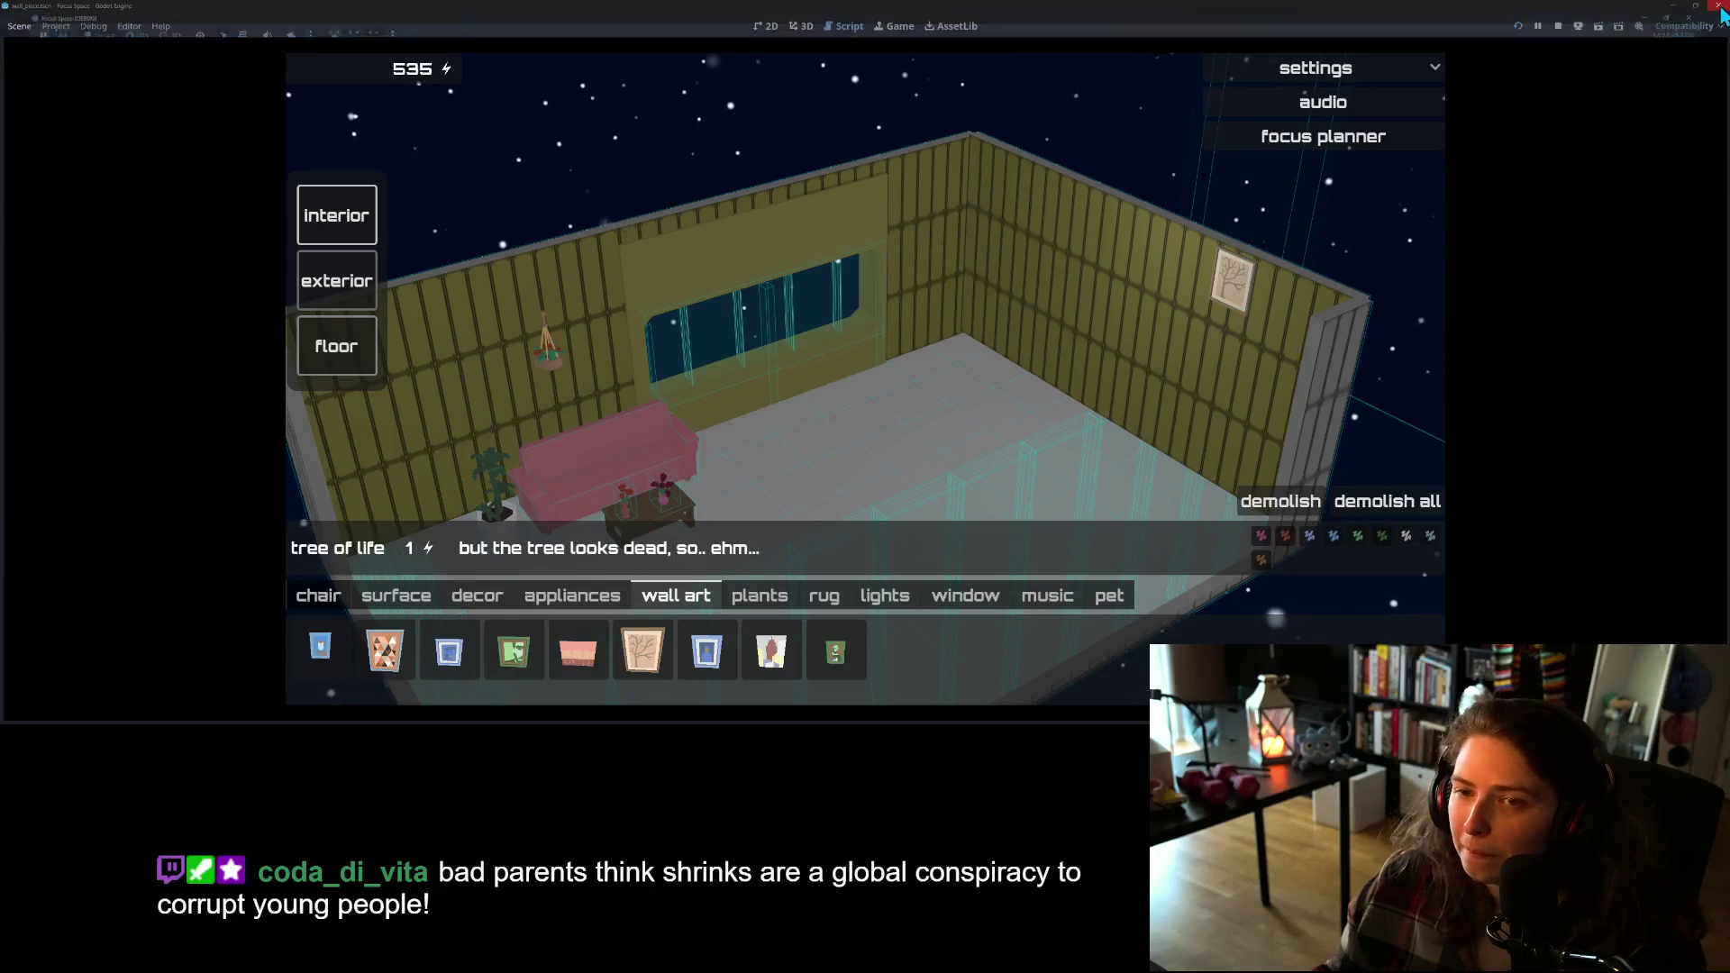
{"action": "left_click", "coordinate": [311, 50]}
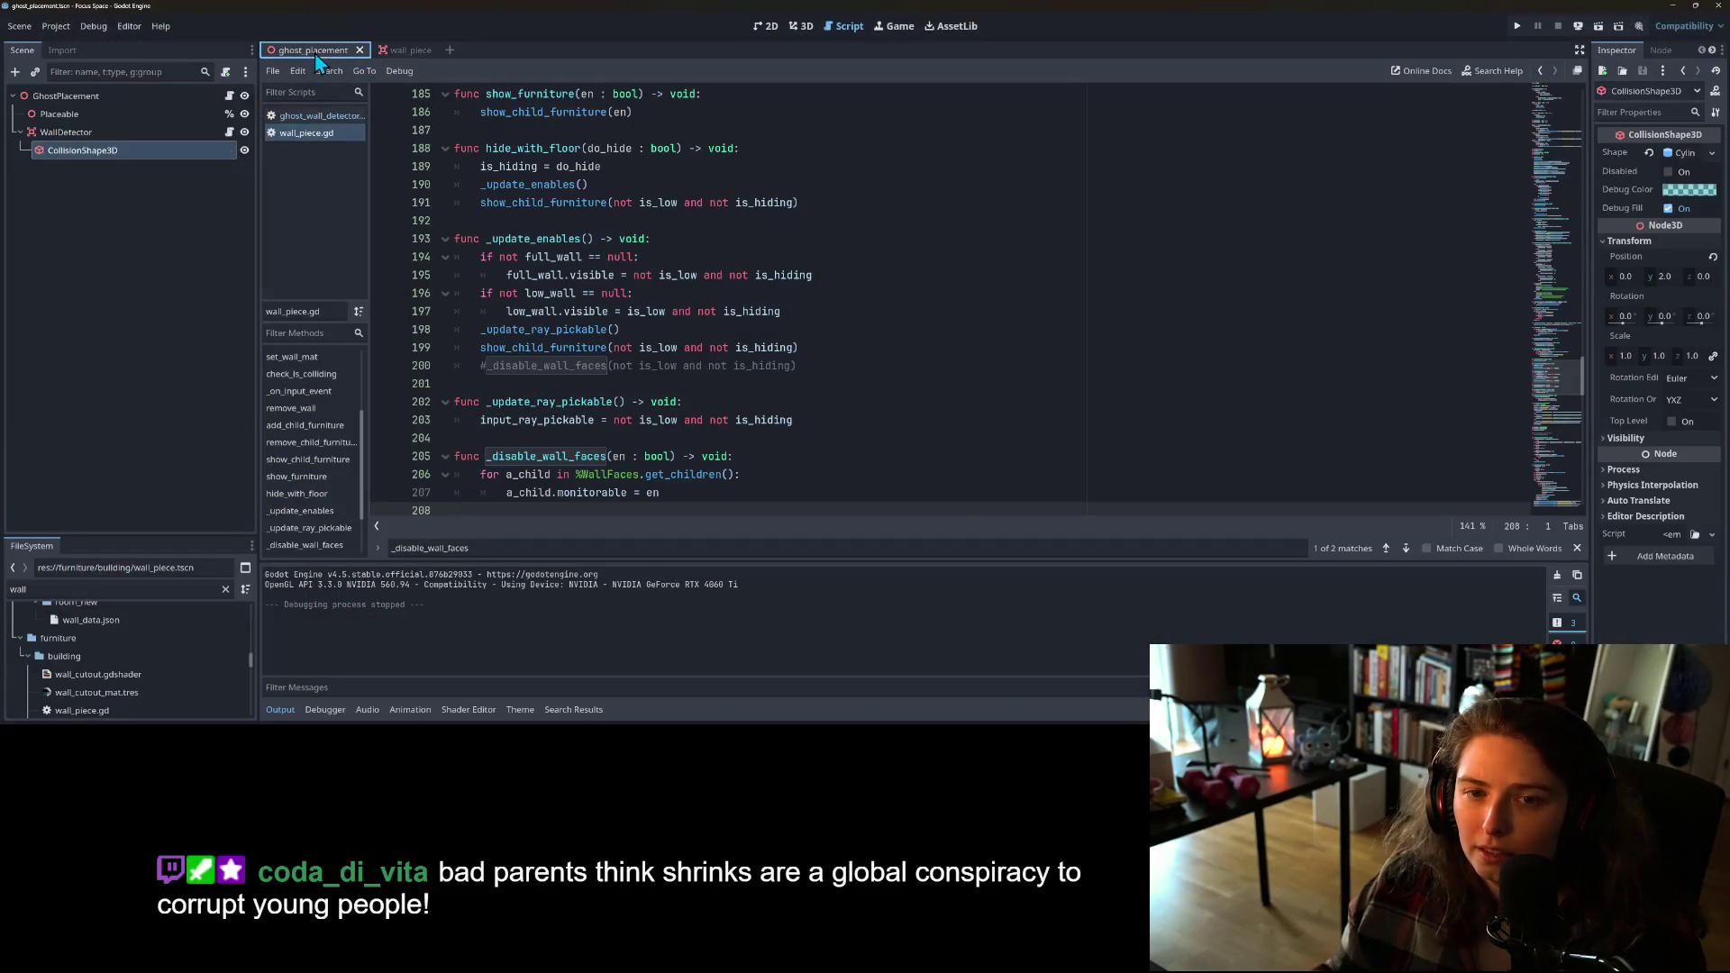
Step: Set the WallDetector's cylinder collision shape radius to 0.2 and run the game
{"action": "left_click", "coordinate": [801, 26]}
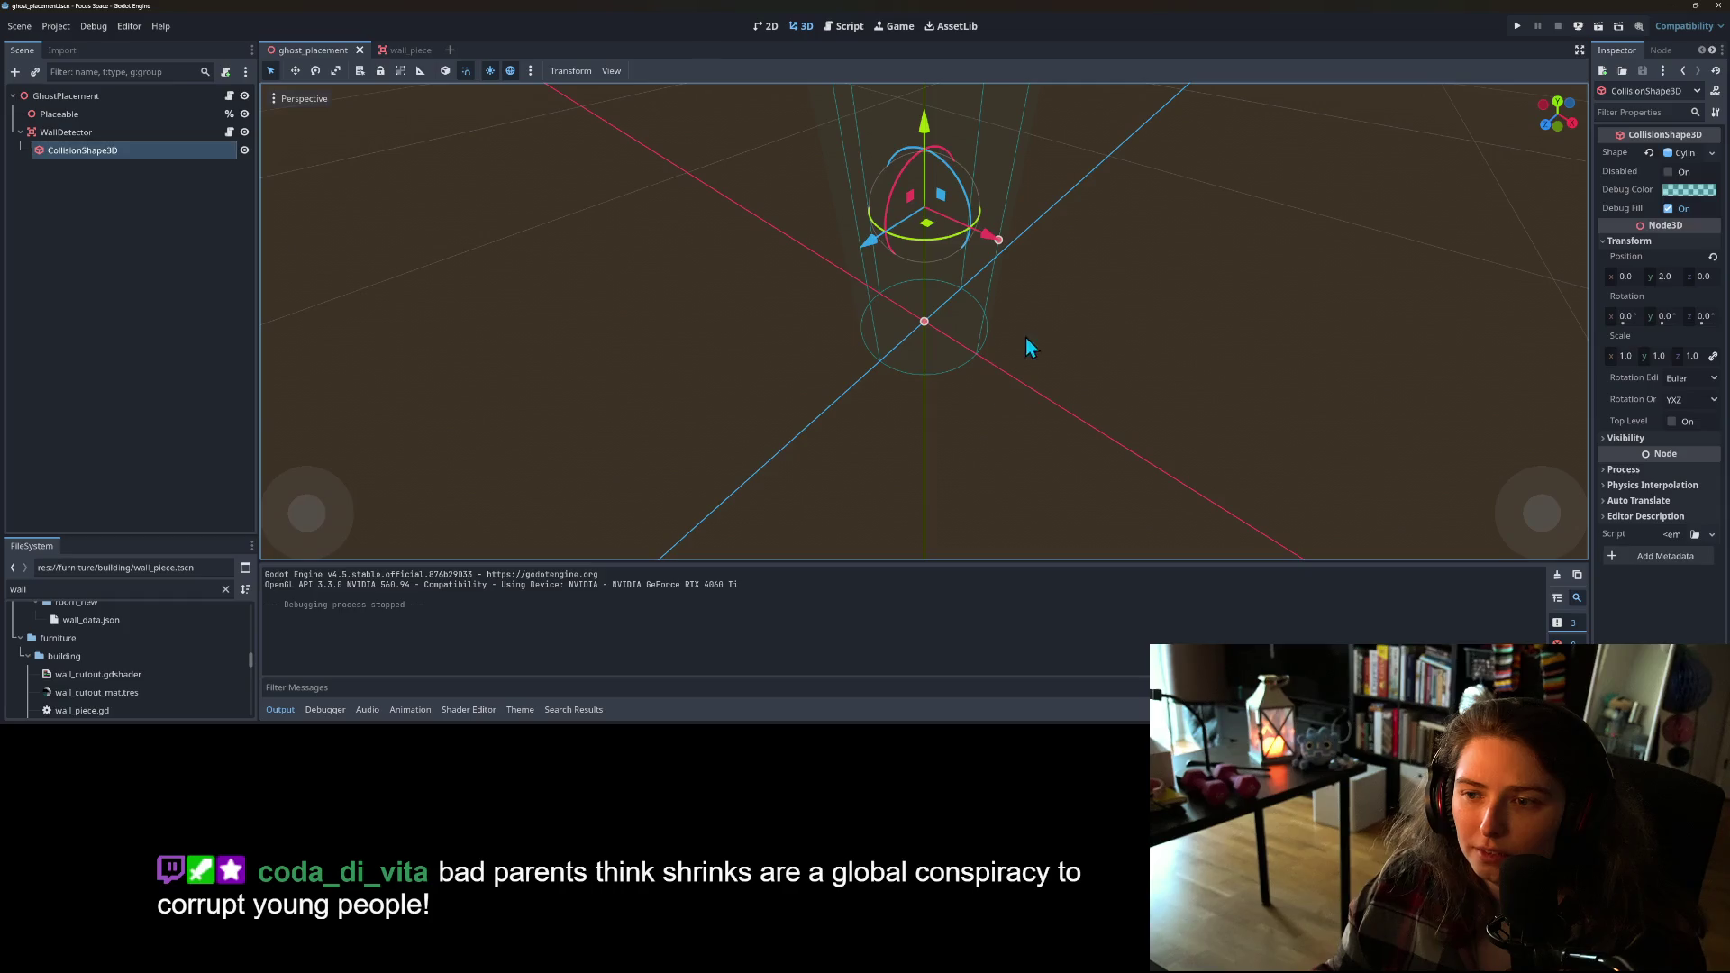
{"action": "left_click", "coordinate": [1674, 153]}
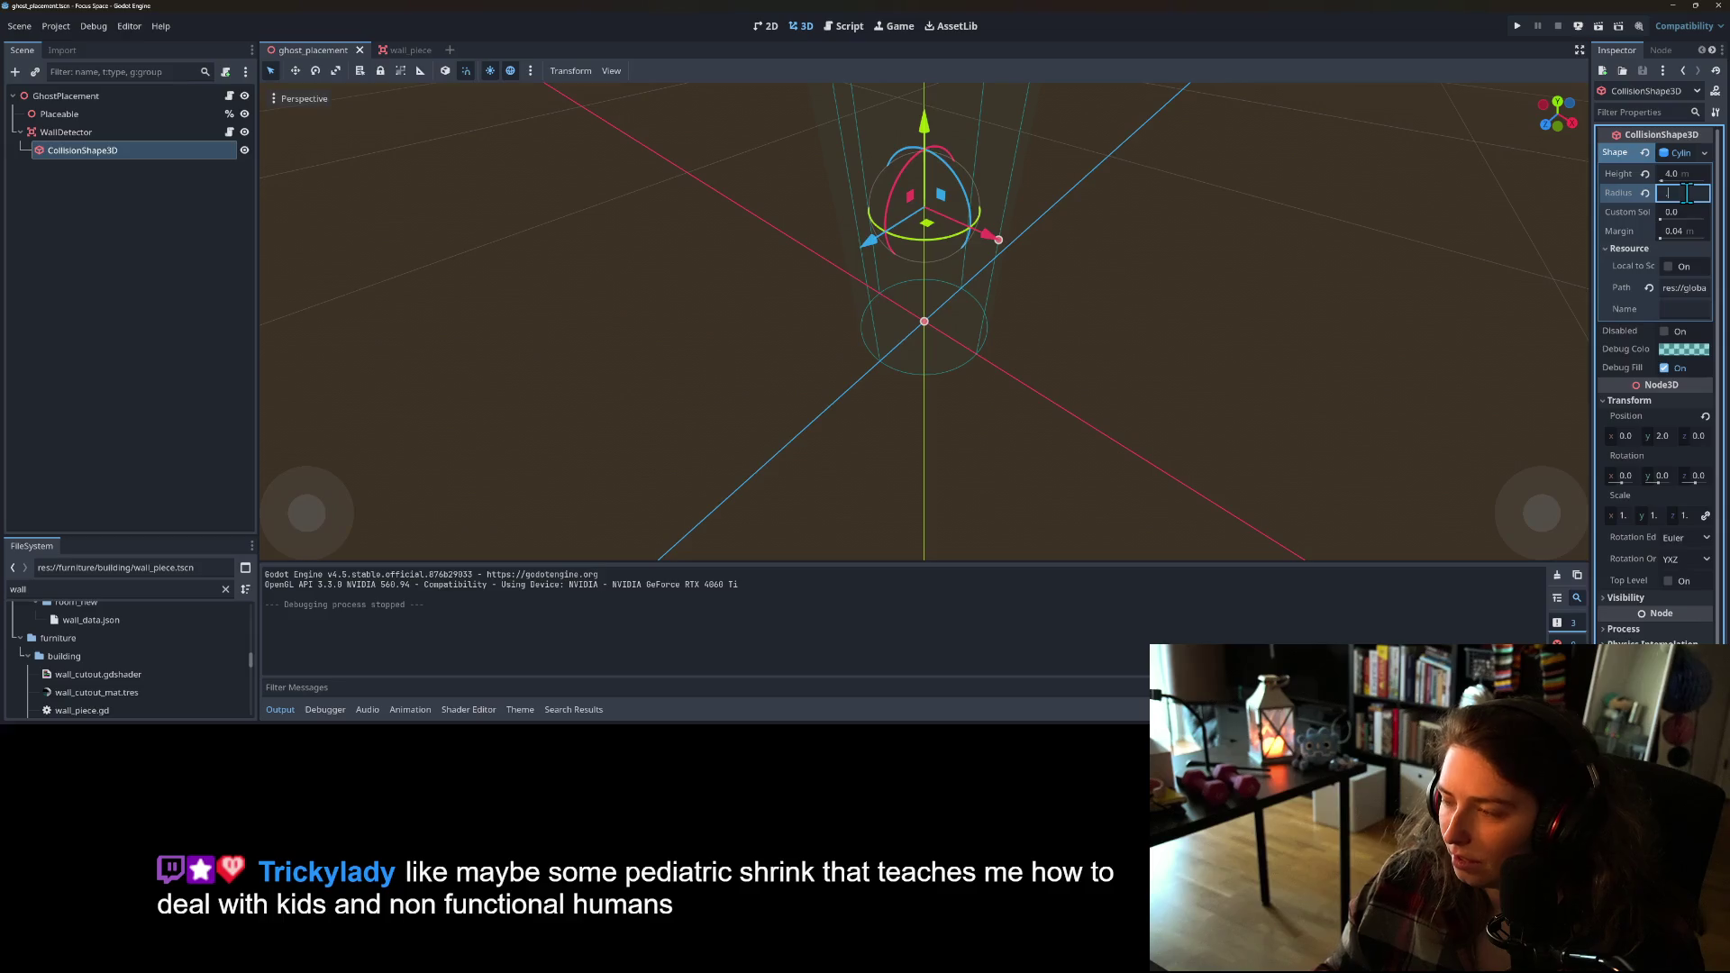
{"action": "type", "text": ".1"}
{"action": "key", "text": "Return"}
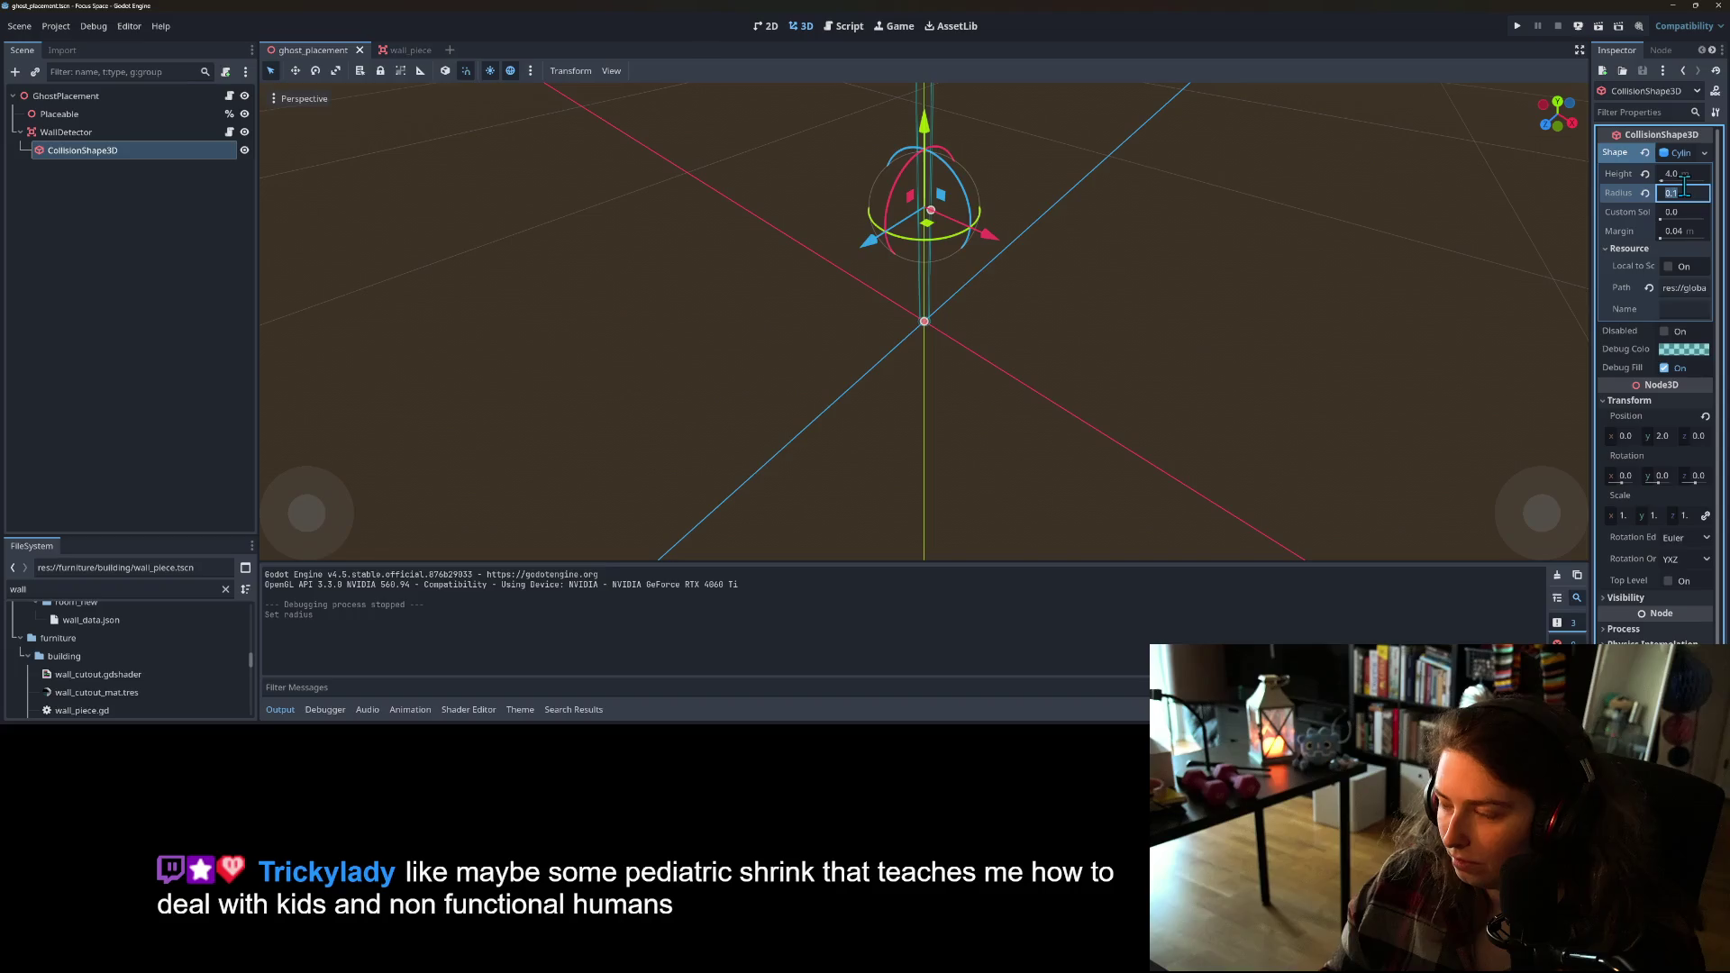
{"action": "type", "text": "0.2"}
{"action": "key", "text": "Return"}
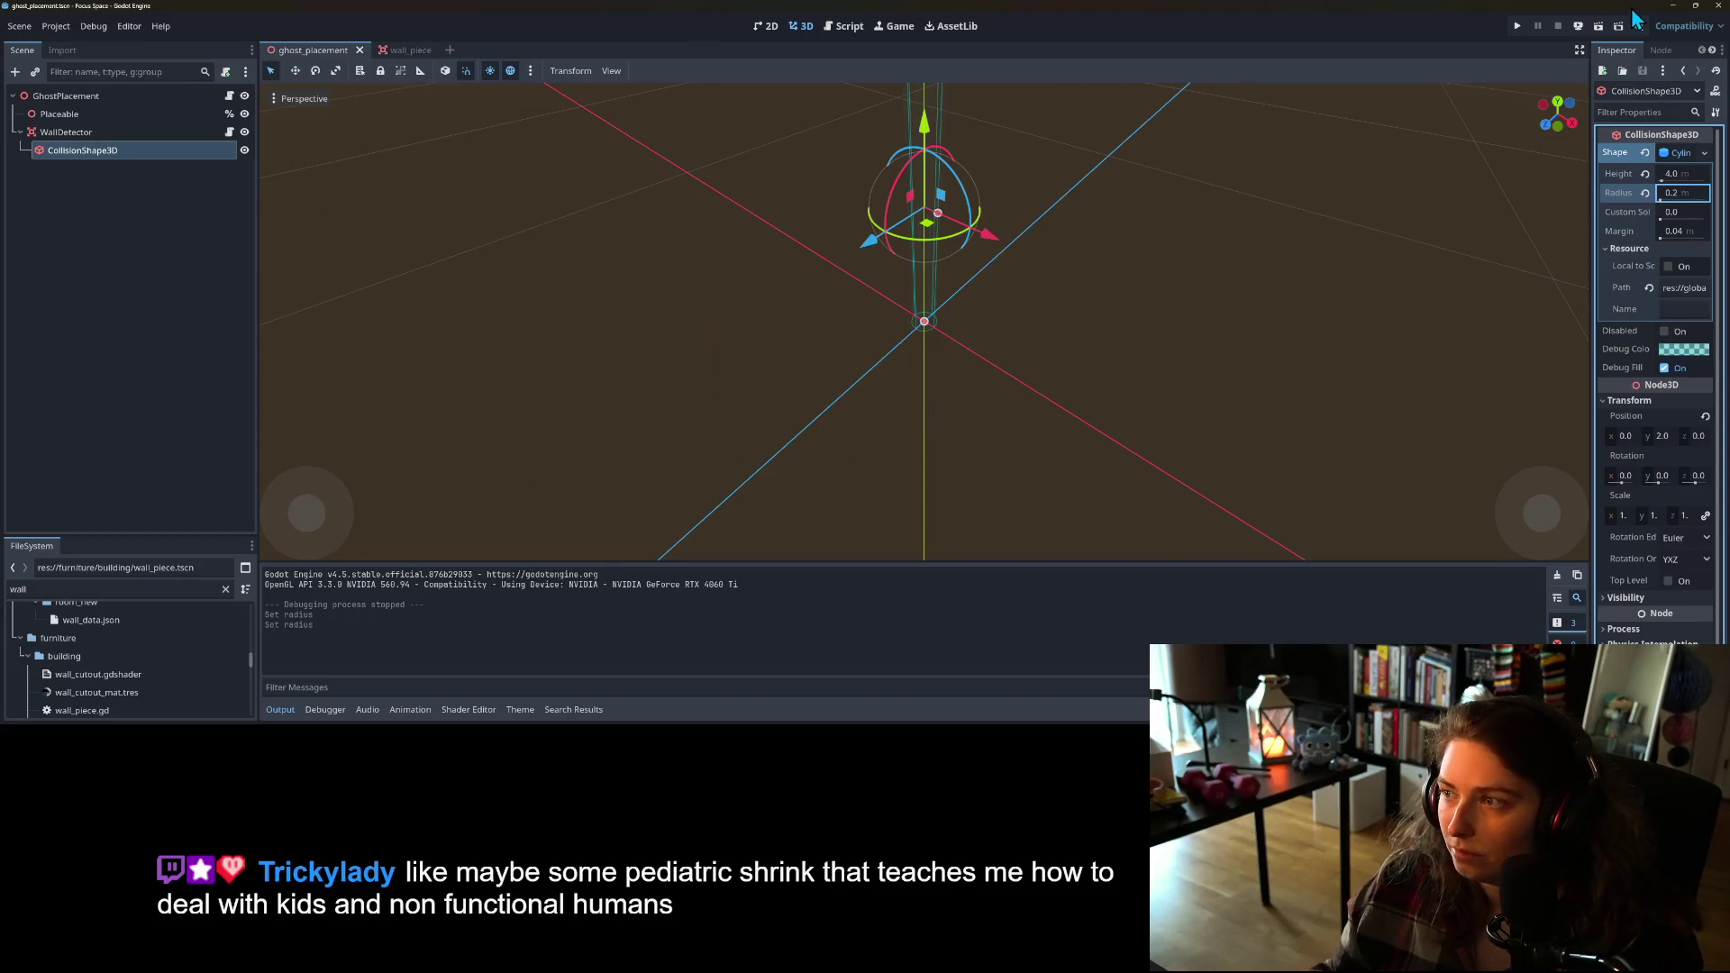
{"action": "left_click", "coordinate": [1521, 29]}
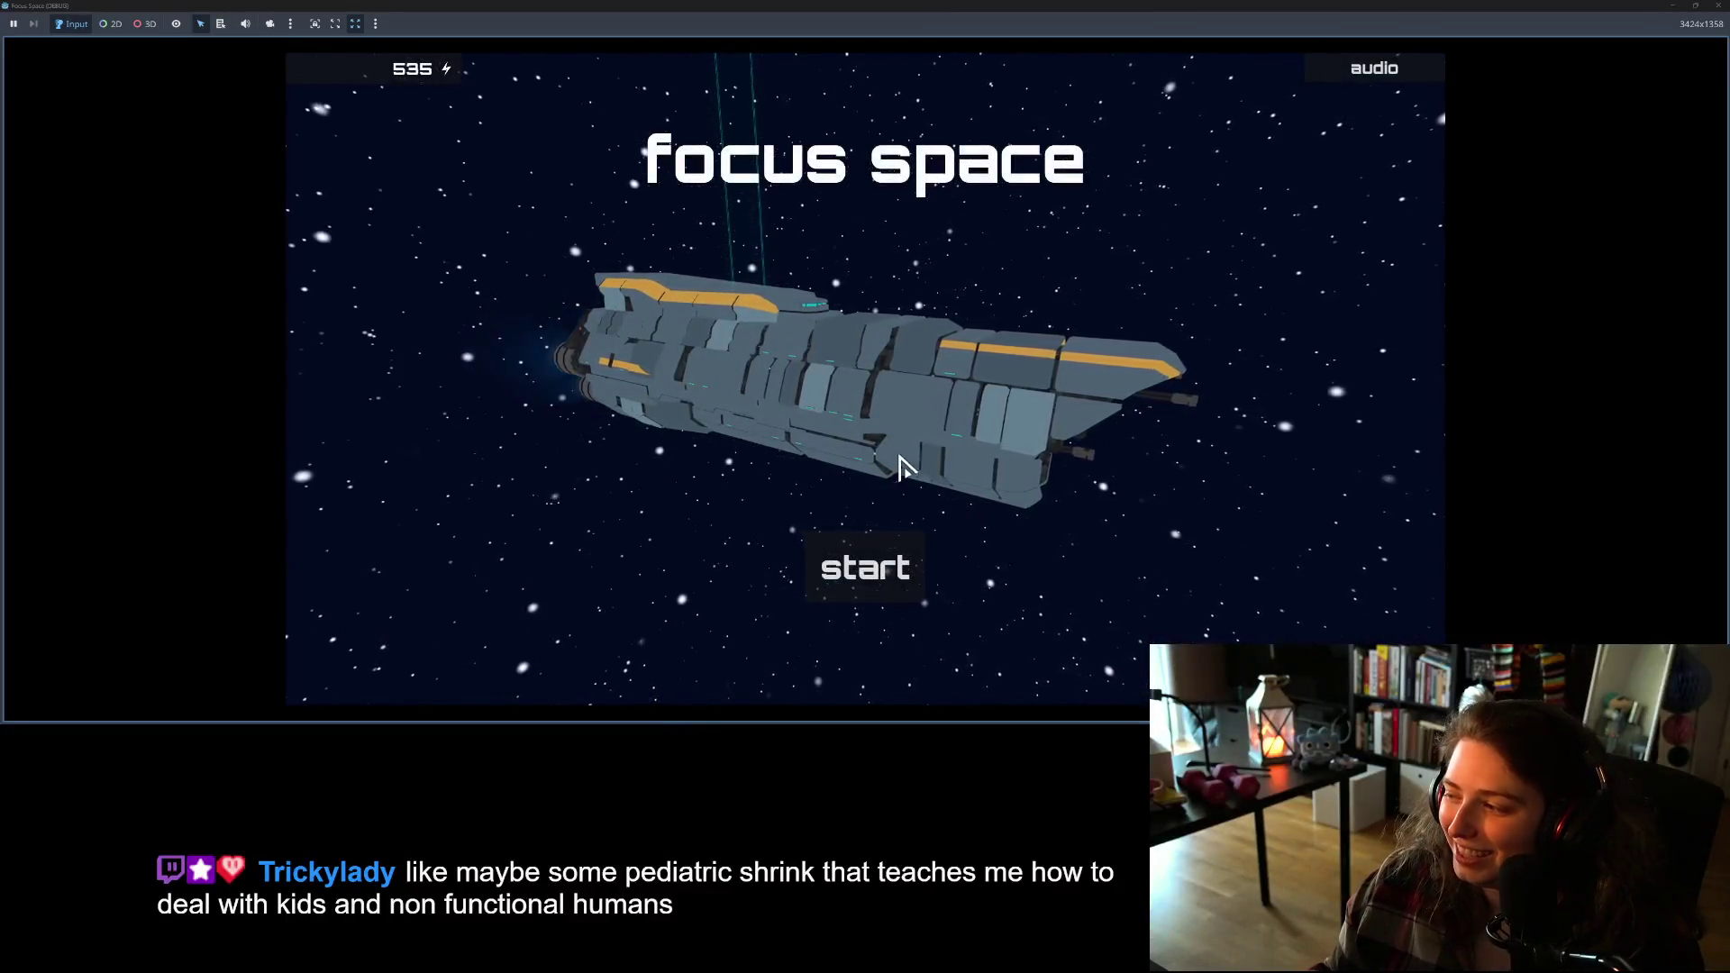
Step: Start the game, open my_room1 at an angled view, and show the Wall Art items
{"action": "left_click", "coordinate": [877, 584]}
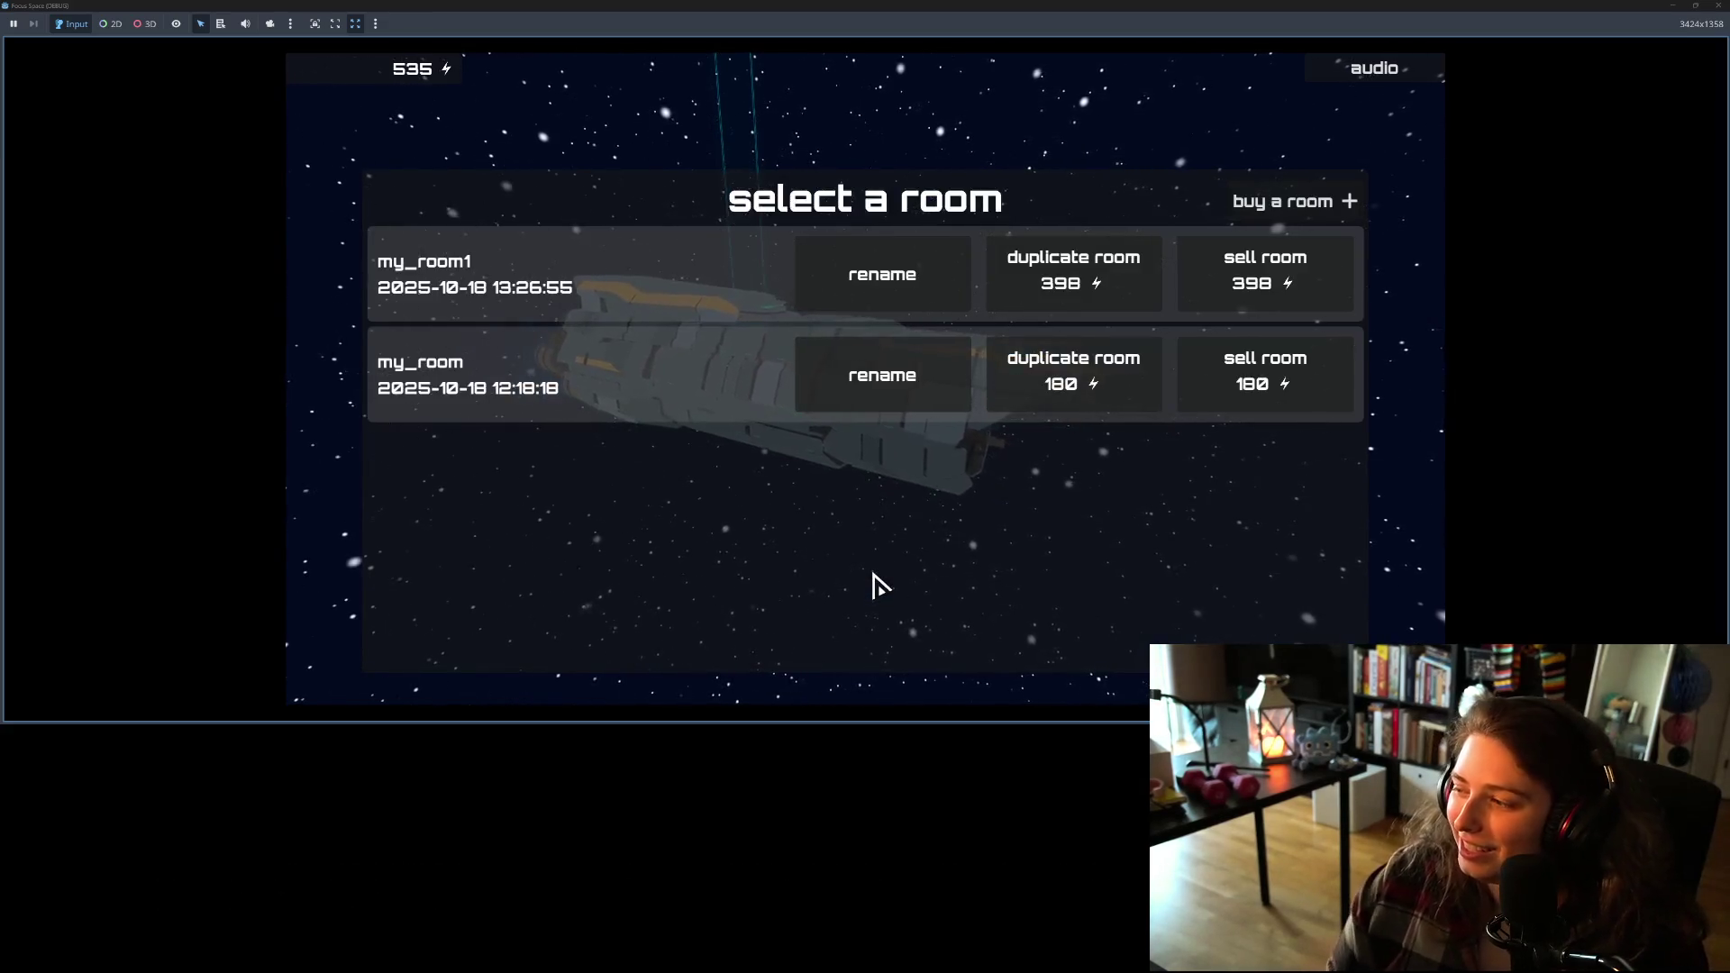
{"action": "left_click", "coordinate": [680, 301]}
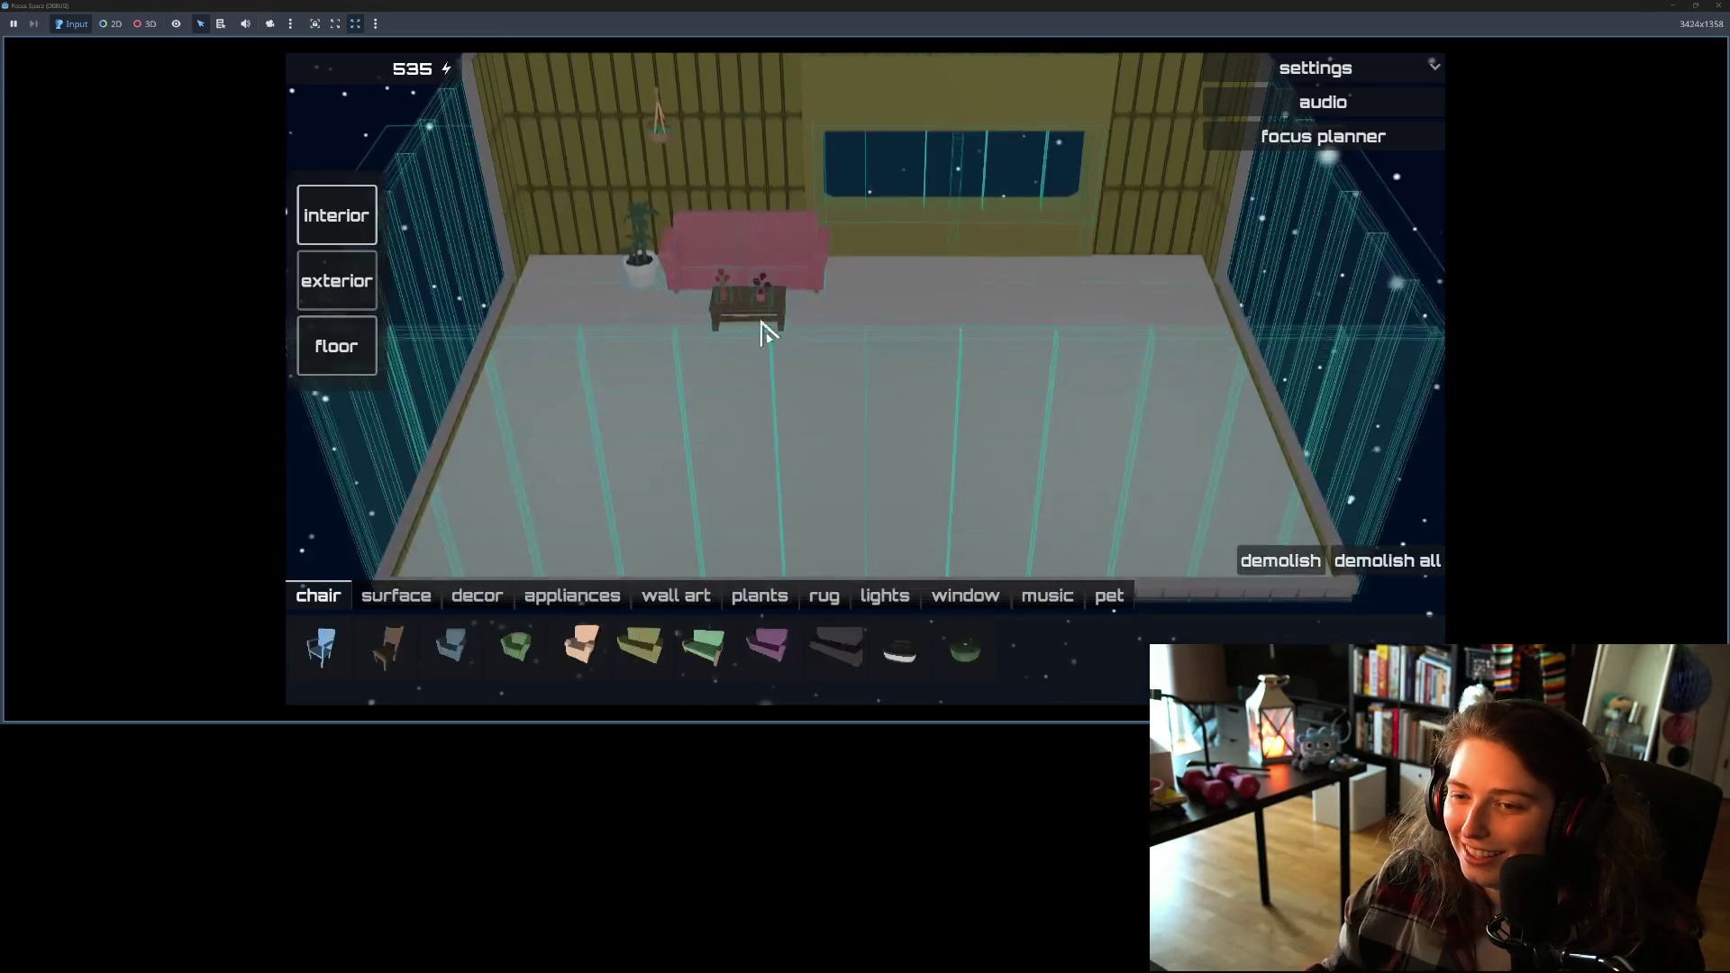
{"action": "mouse_move", "coordinate": [767, 553]}
{"action": "left_mouse_down"}
{"action": "mouse_move", "coordinate": [630, 541]}
{"action": "mouse_move", "coordinate": [676, 550]}
{"action": "left_mouse_up"}
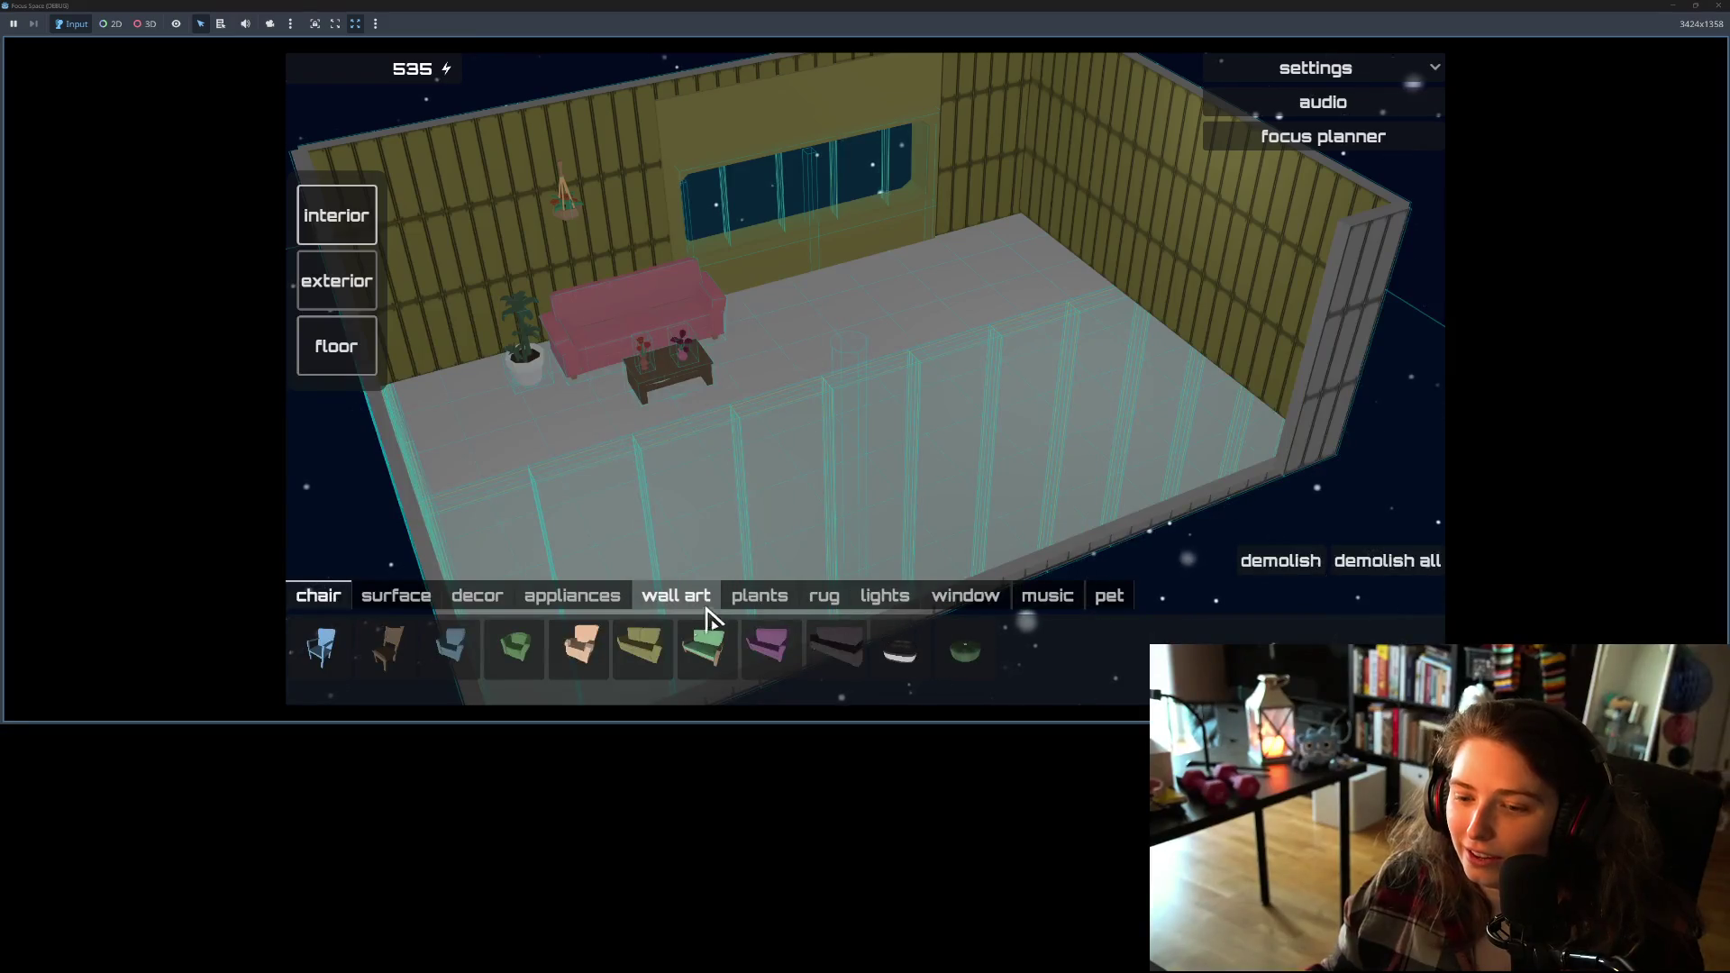
{"action": "left_click", "coordinate": [671, 597]}
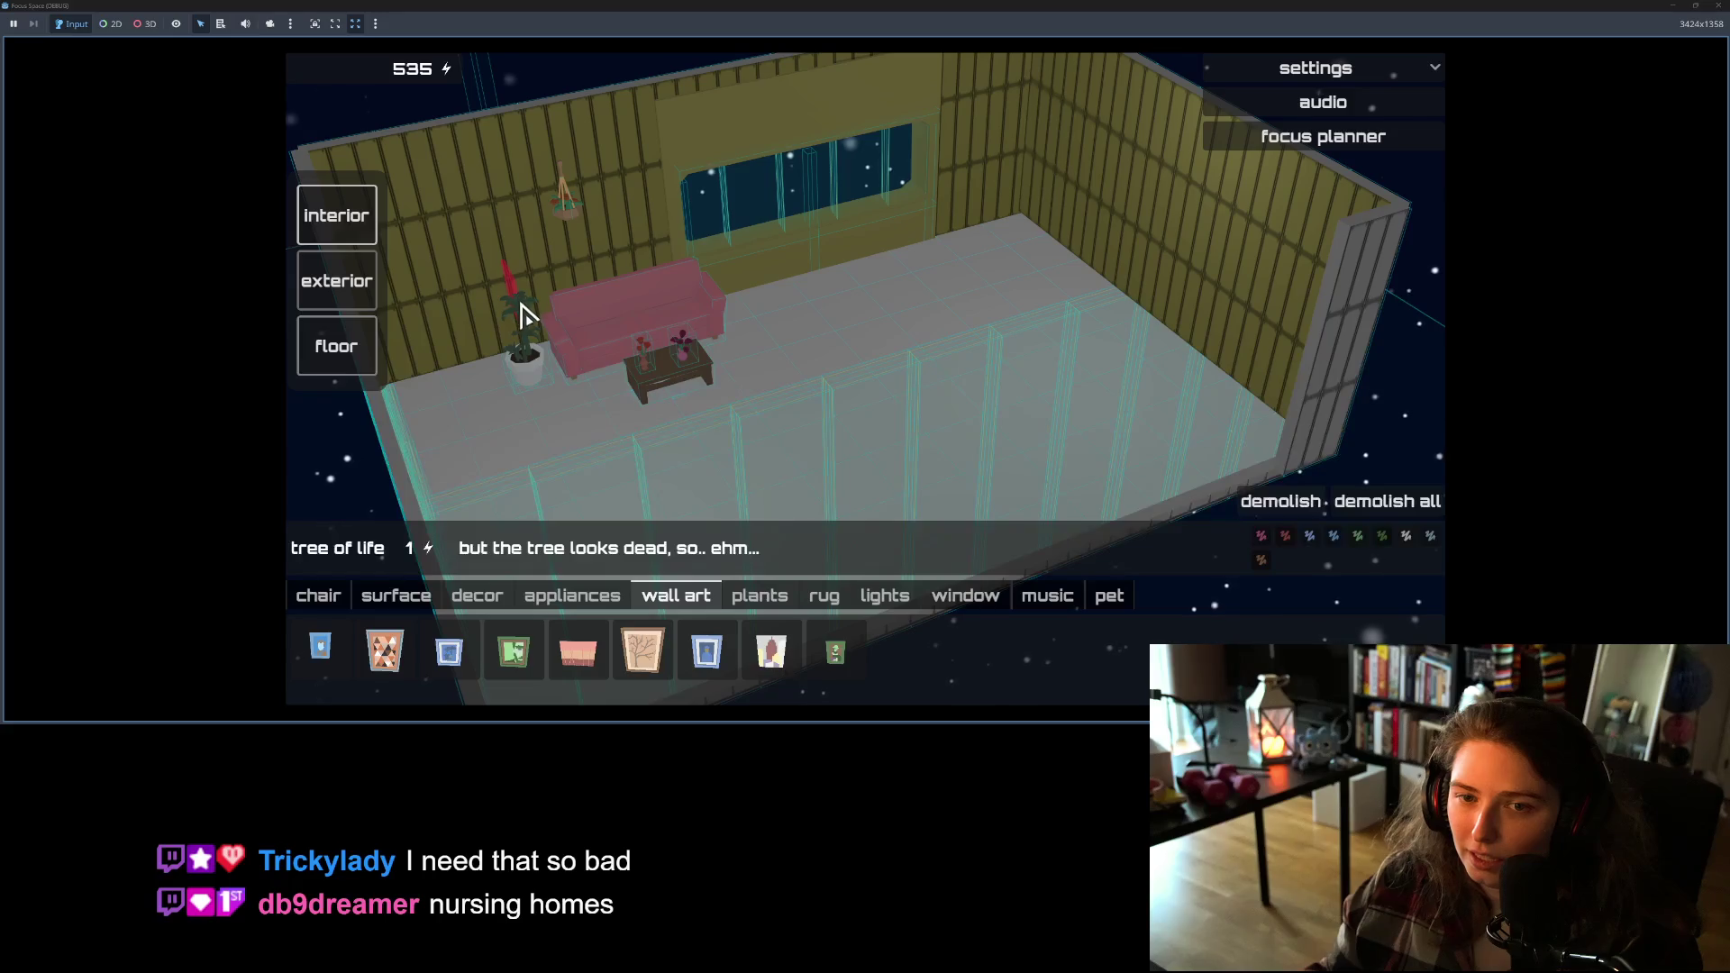
Step: Test tree of life placement near the walls while zooming and orbiting, then quit the game
{"action": "scroll", "coordinate": [693, 419], "scroll_direction": "down", "scroll_amount": 3}
{"action": "scroll", "coordinate": [766, 414], "scroll_direction": "up", "scroll_amount": 3}
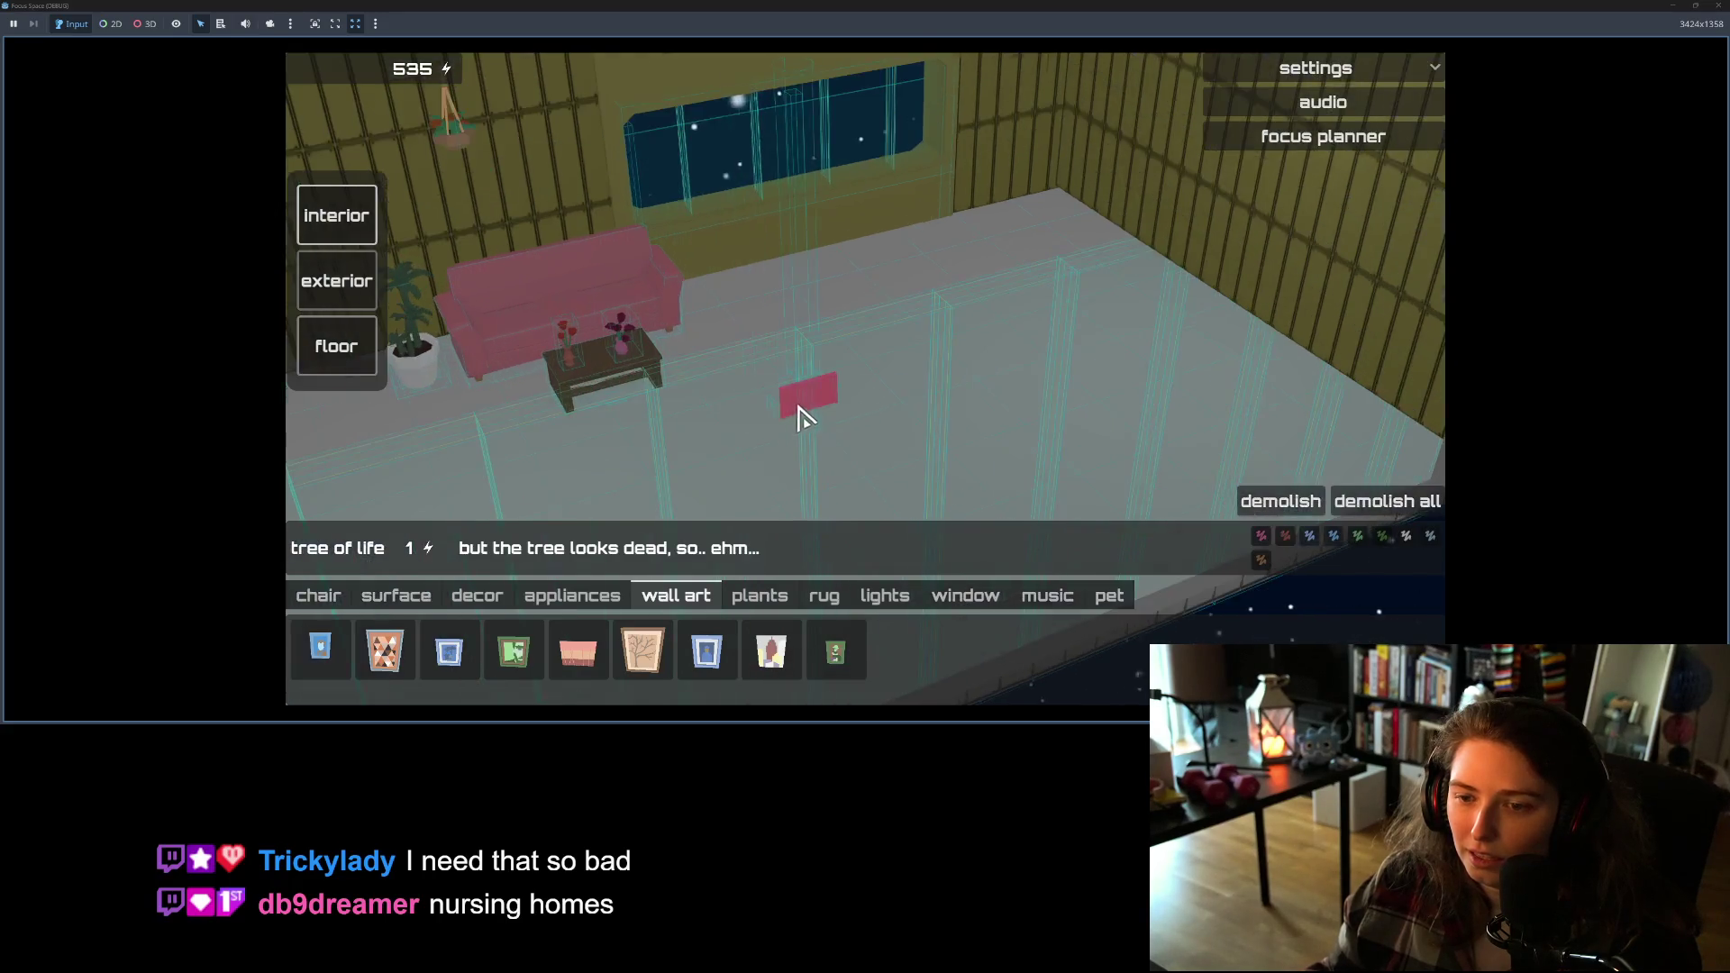
{"action": "scroll", "coordinate": [820, 414], "scroll_direction": "down", "scroll_amount": 5}
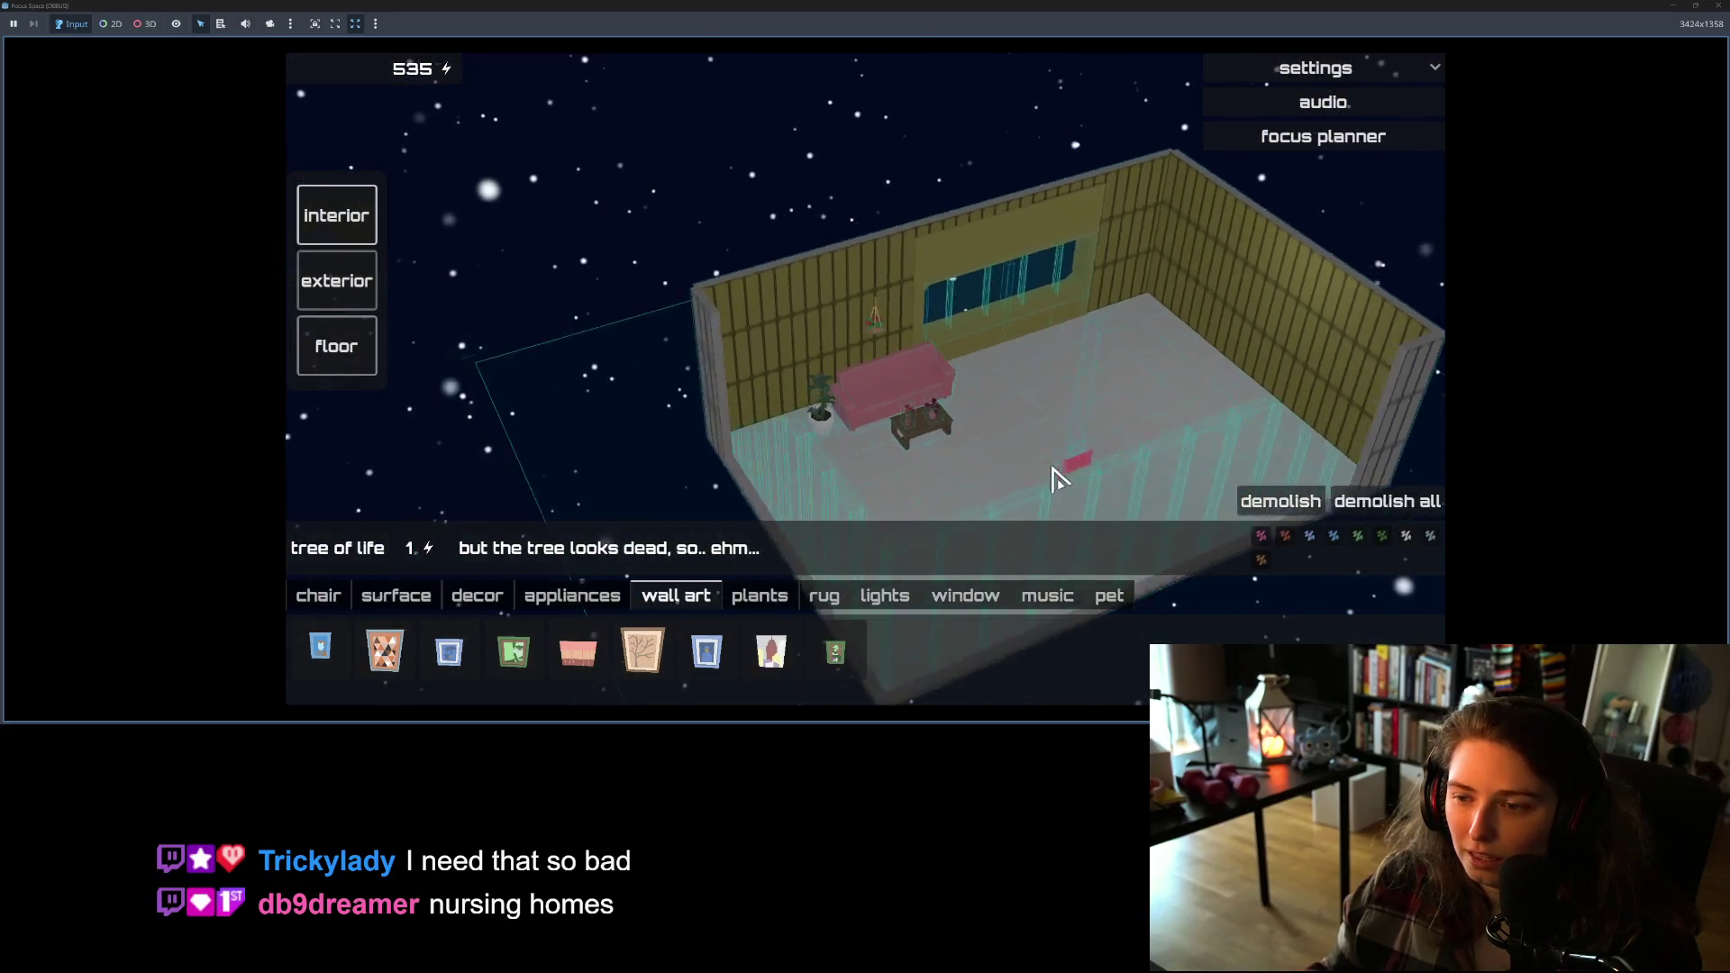
{"action": "scroll", "coordinate": [1058, 477], "scroll_direction": "down", "scroll_amount": 3}
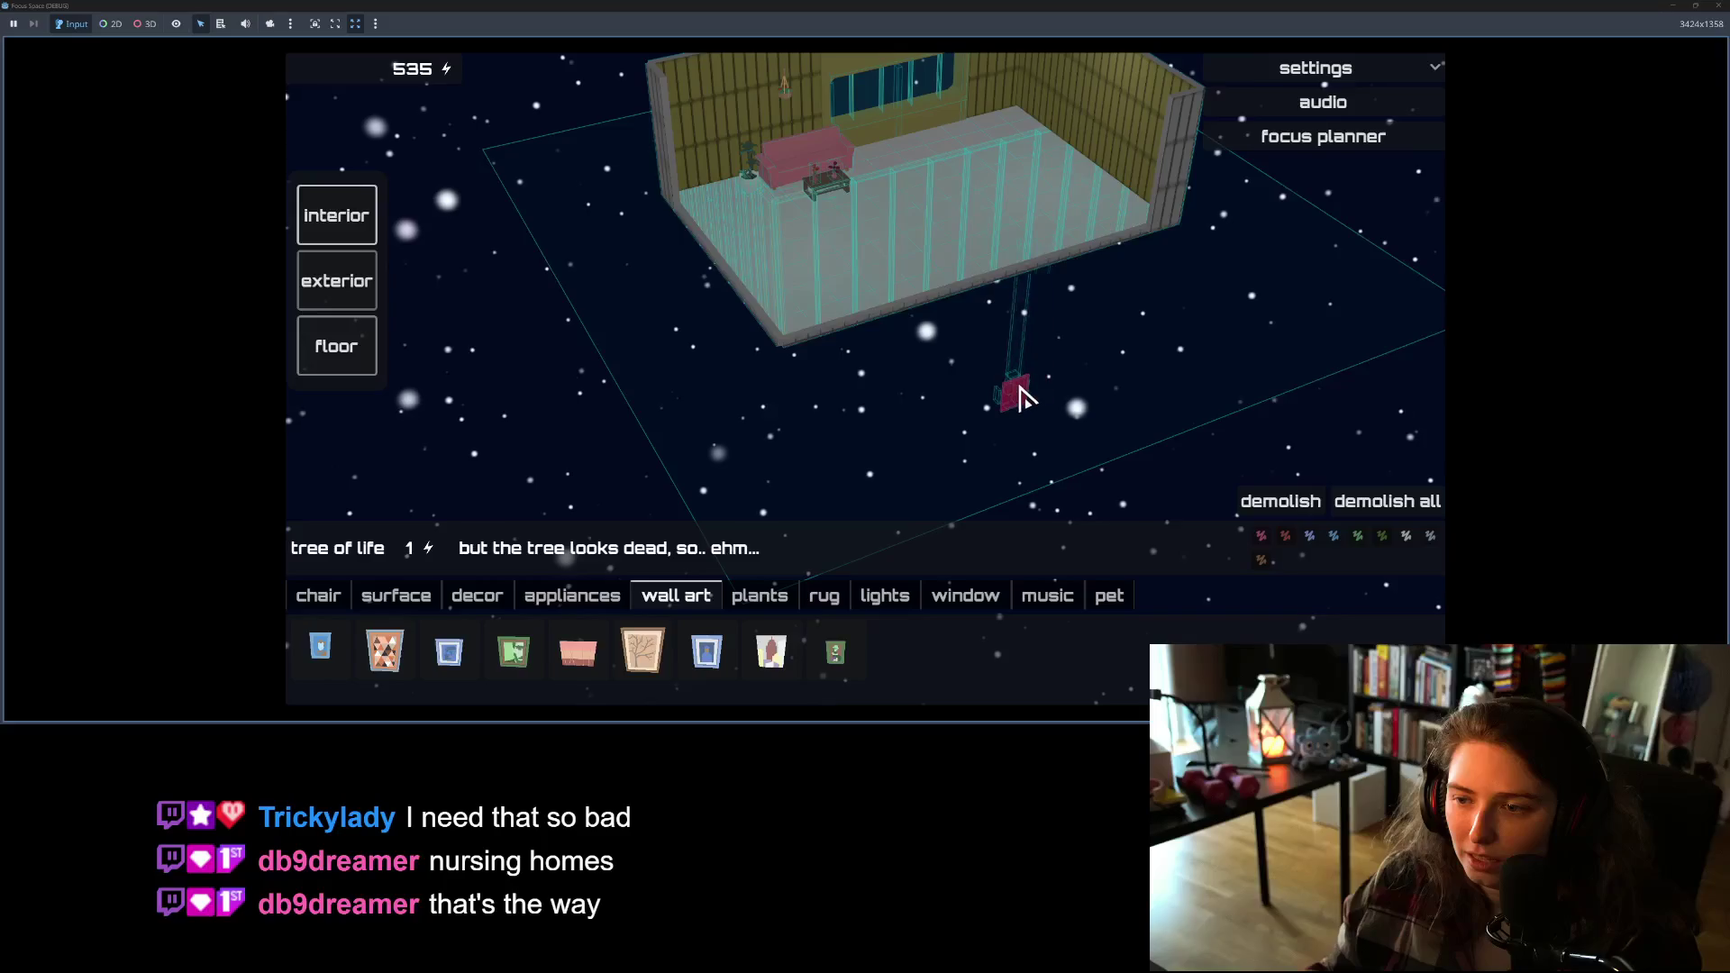
{"action": "key", "text": "q"}
{"action": "key", "text": "q"}
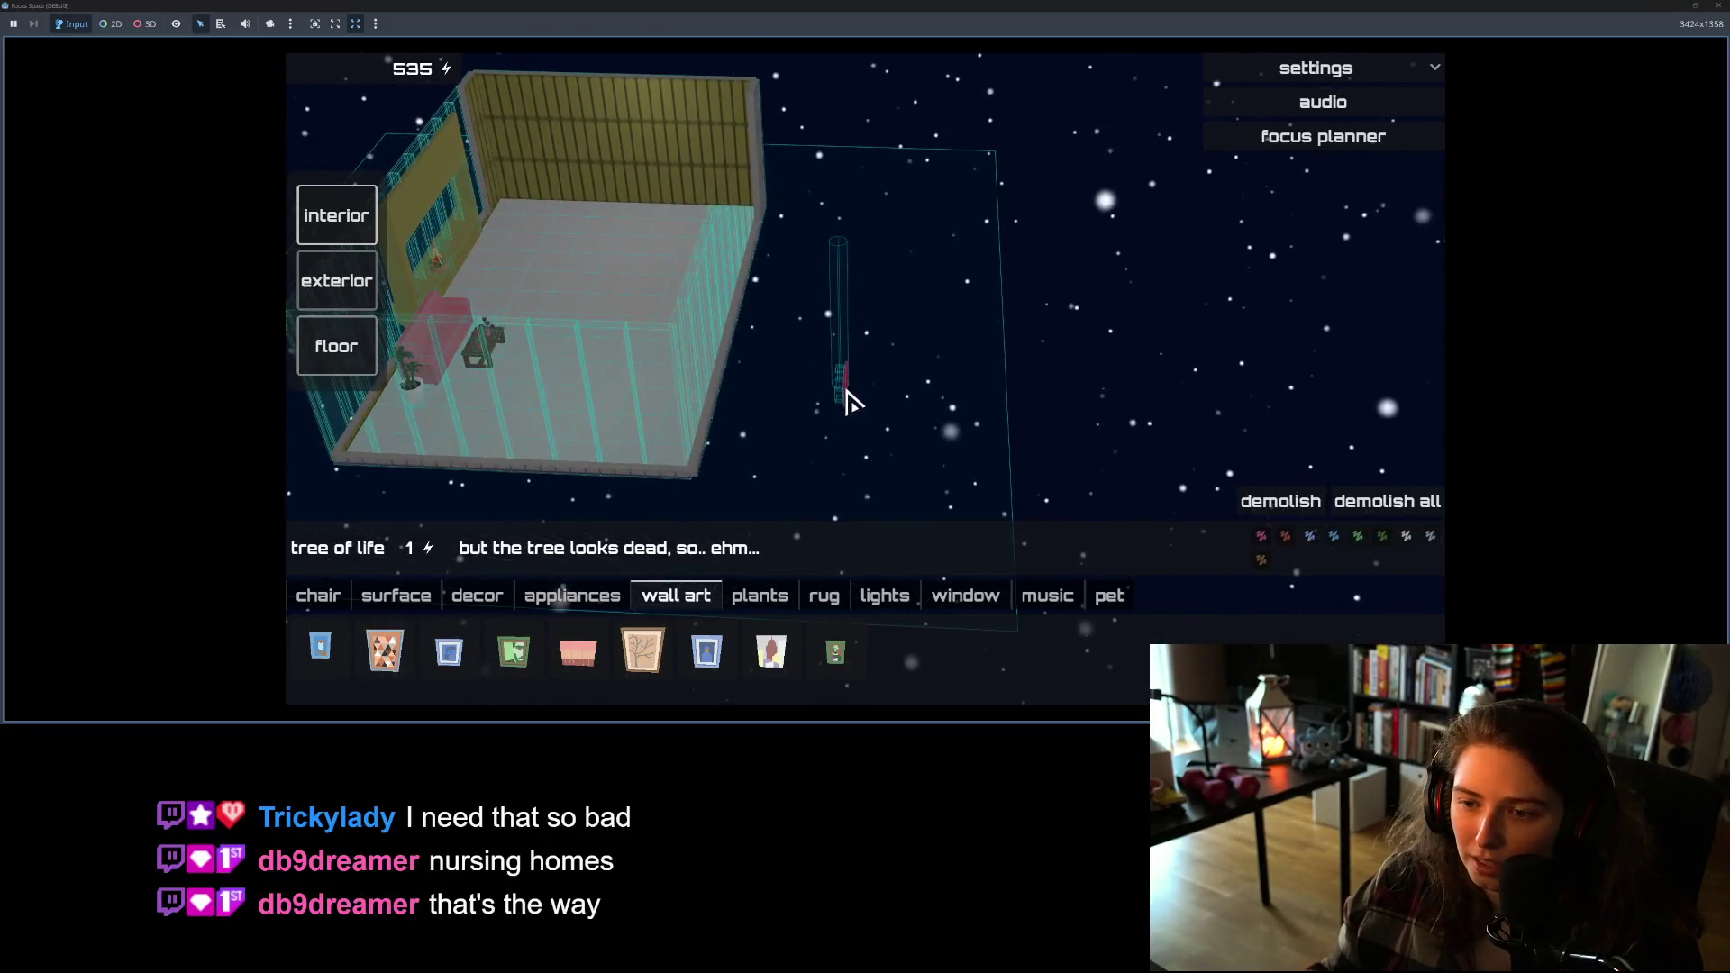
{"action": "scroll", "coordinate": [850, 403], "scroll_direction": "up", "scroll_amount": 3}
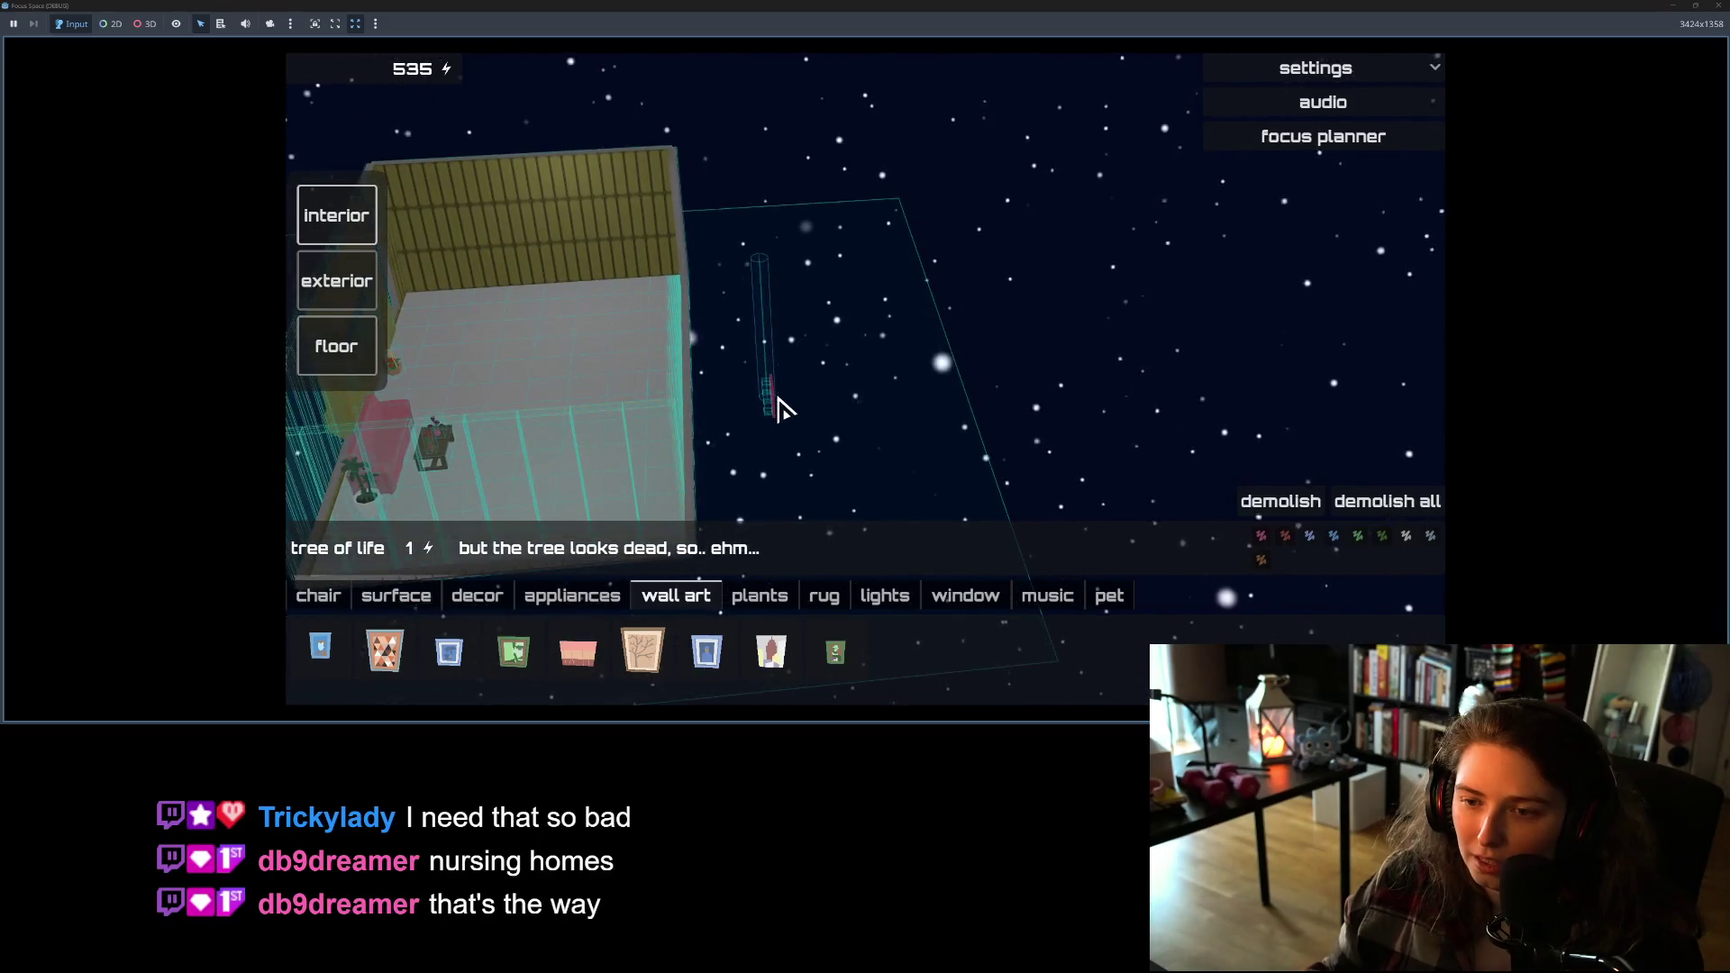
{"action": "scroll", "coordinate": [782, 410], "scroll_direction": "up", "scroll_amount": 5}
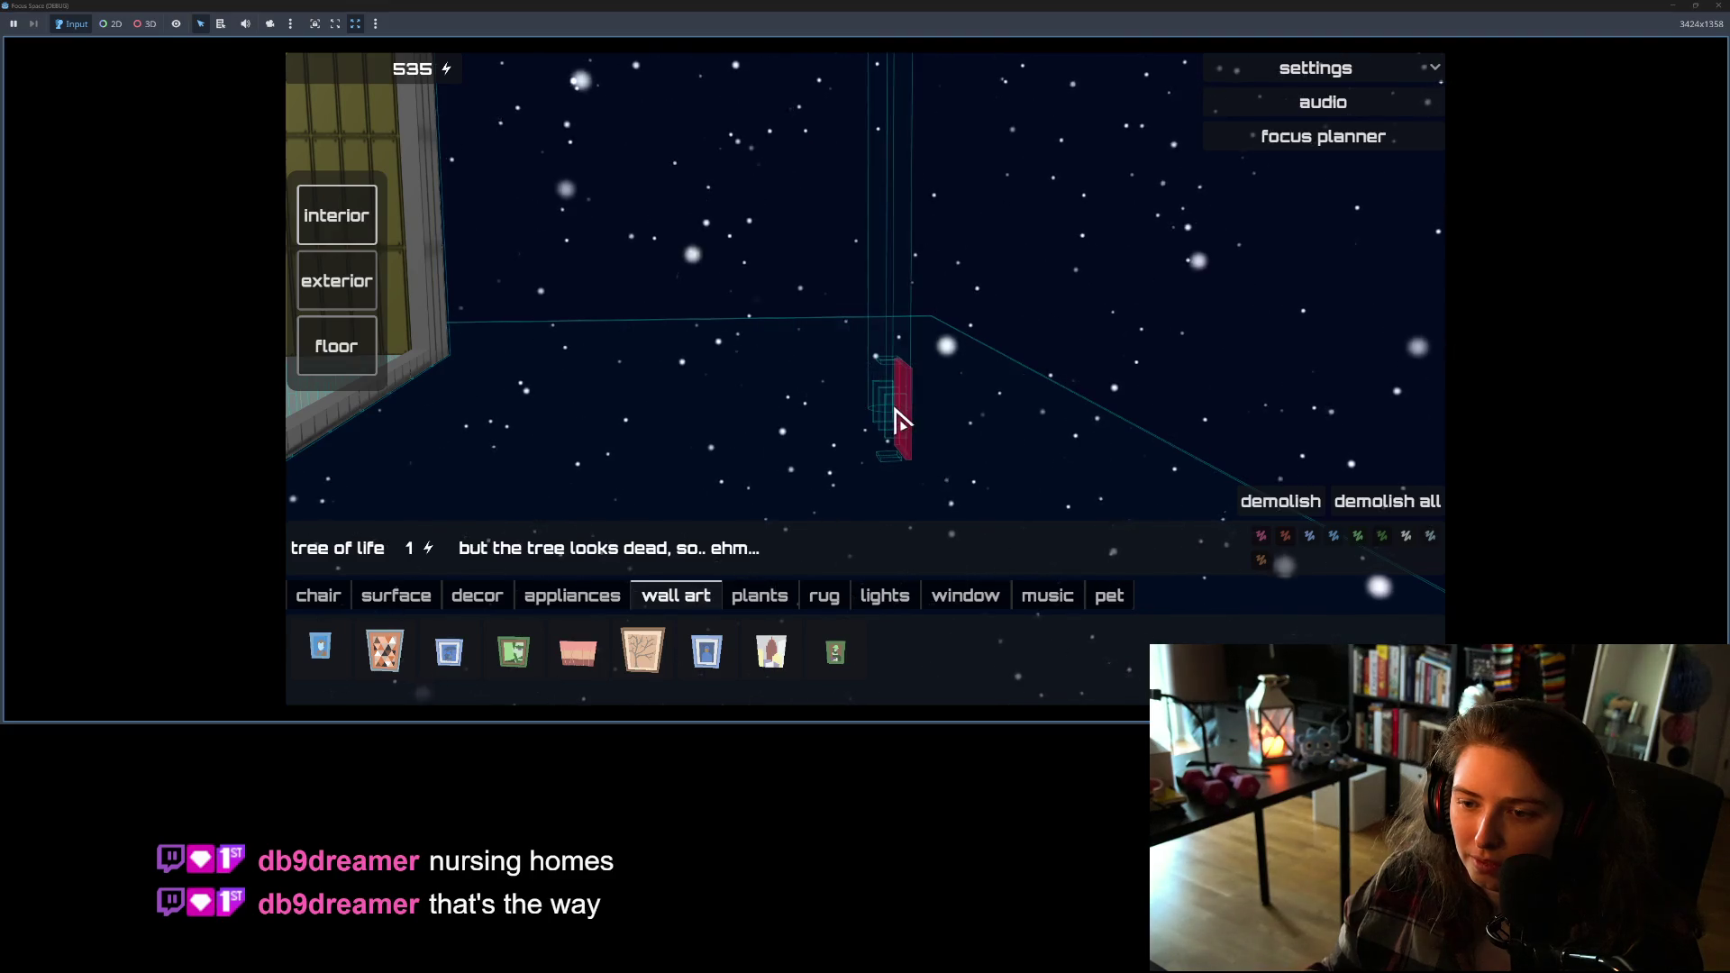
{"action": "scroll", "coordinate": [888, 419], "scroll_direction": "down", "scroll_amount": 5}
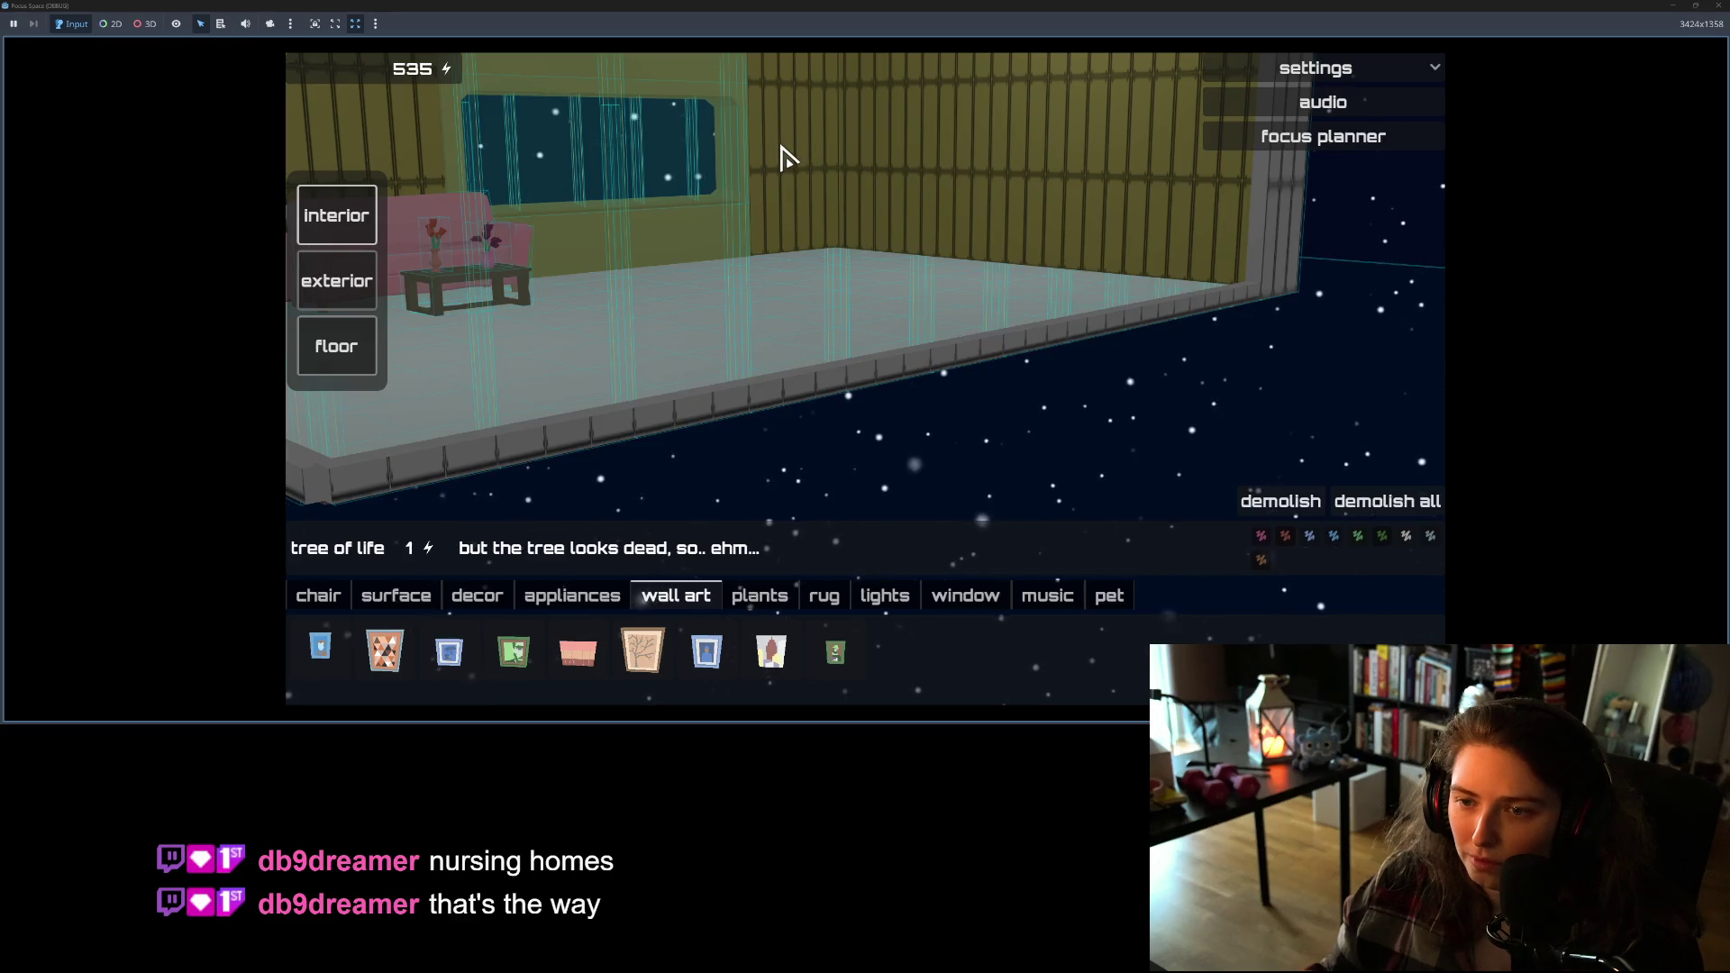
{"action": "scroll", "coordinate": [785, 155], "scroll_direction": "down", "scroll_amount": 5}
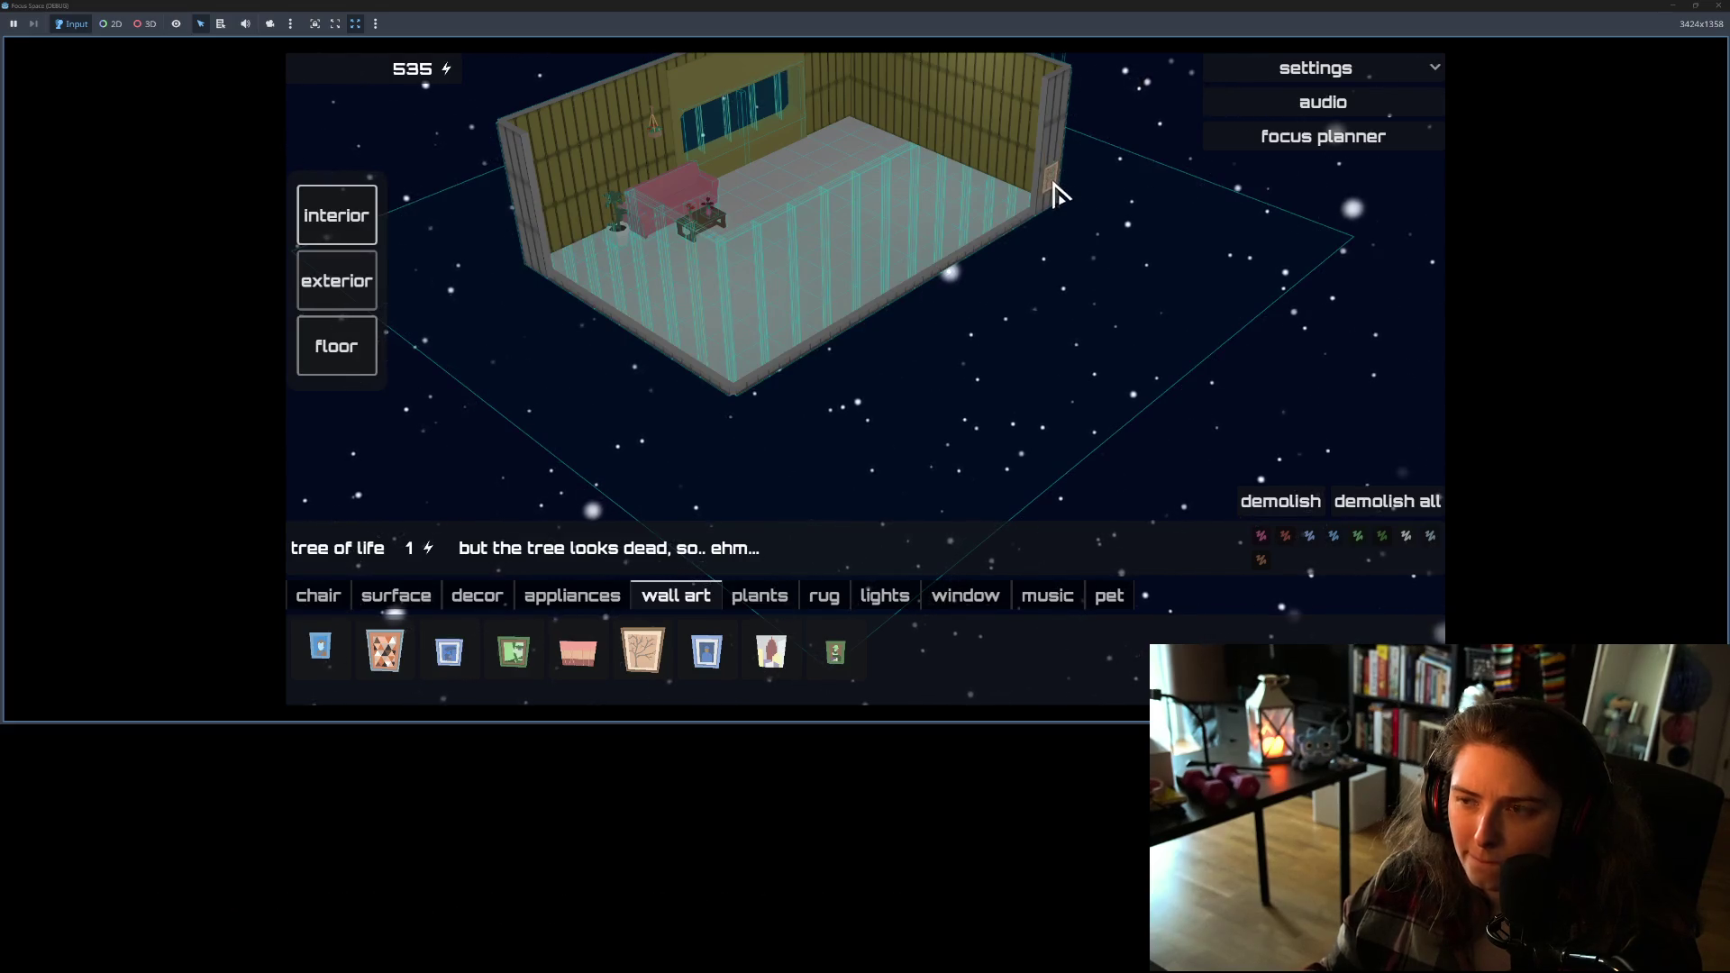
{"action": "key", "text": "alt+F4"}
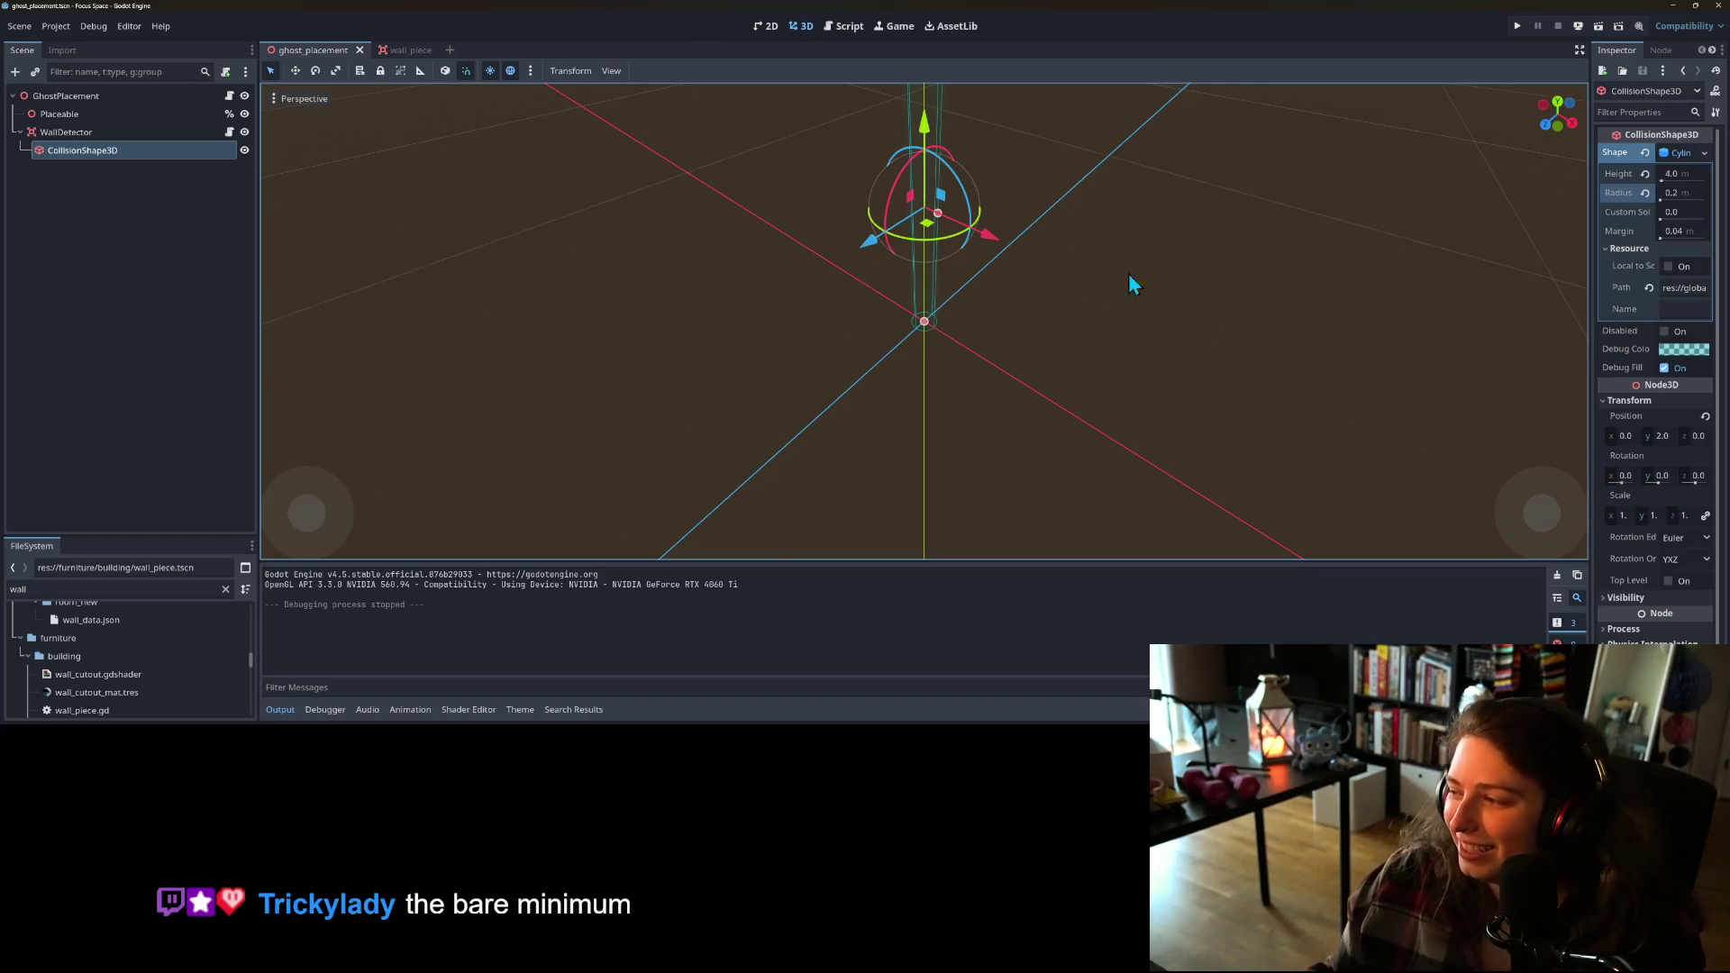
Step: Open the wall_piece scene and select its Face area node
{"action": "scroll", "coordinate": [1014, 326], "scroll_direction": "up", "scroll_amount": 3}
{"action": "scroll", "coordinate": [1007, 300], "scroll_direction": "up", "scroll_amount": 2}
{"action": "mouse_move", "coordinate": [1007, 301]}
{"action": "left_mouse_down"}
{"action": "mouse_move", "coordinate": [882, 308]}
{"action": "mouse_move", "coordinate": [857, 283]}
{"action": "left_mouse_up"}
{"action": "left_click", "coordinate": [404, 50]}
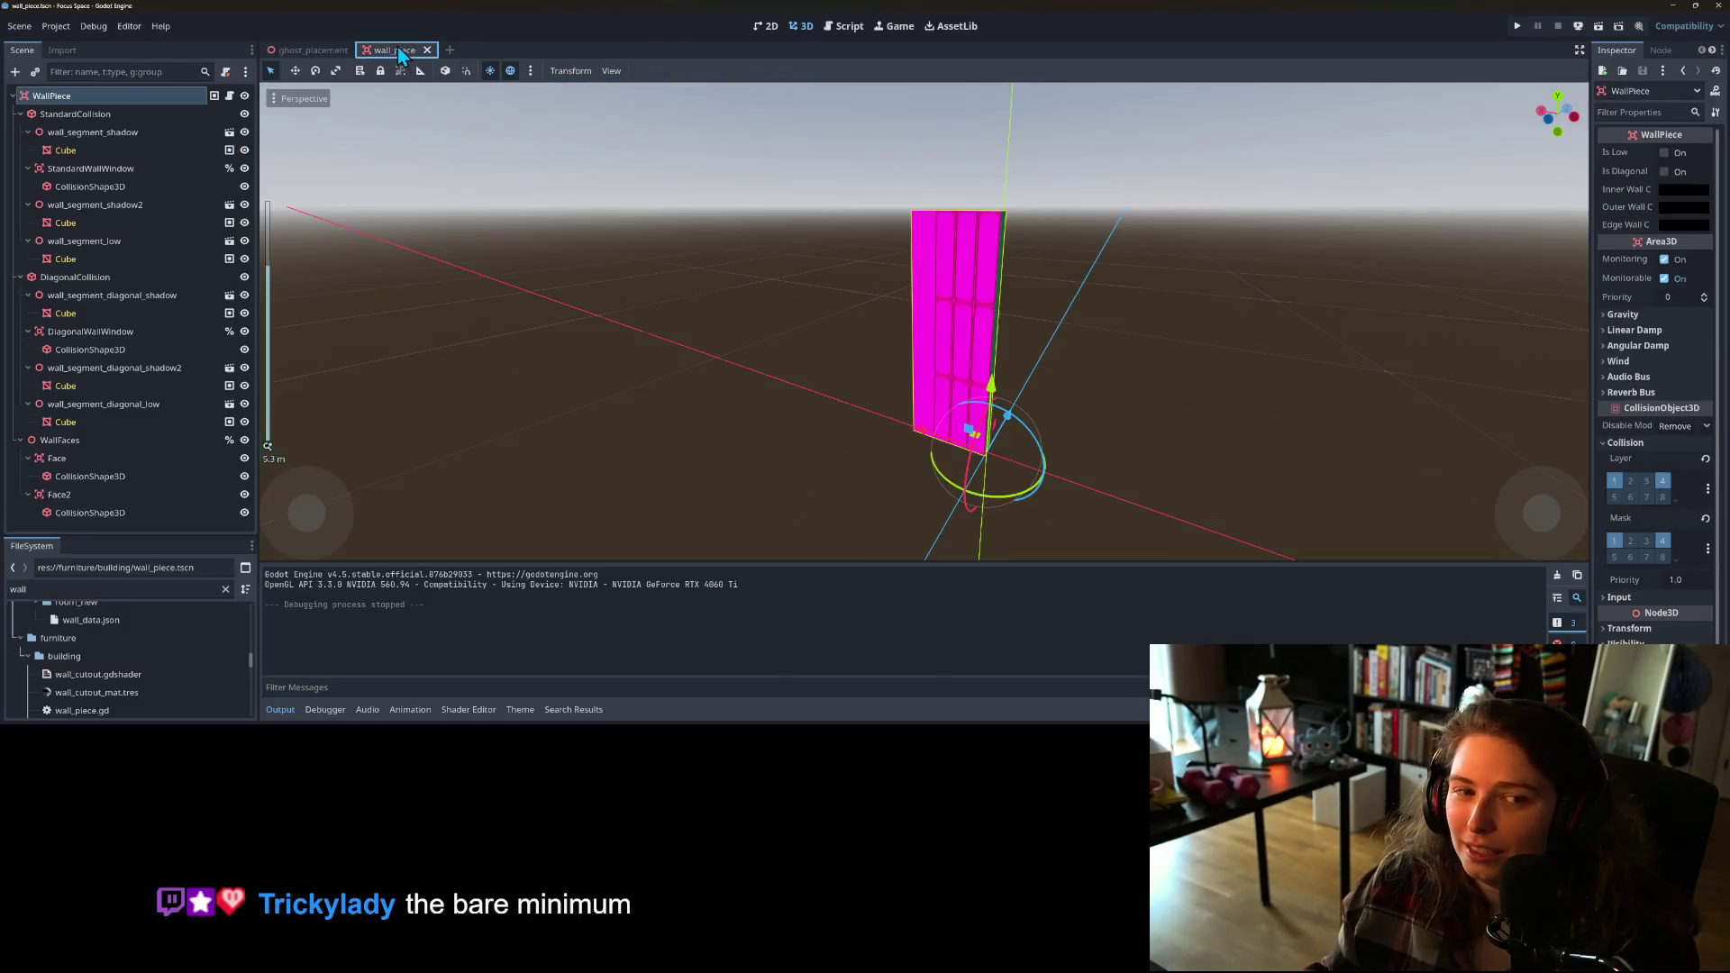
{"action": "mouse_move", "coordinate": [982, 342]}
{"action": "left_mouse_down"}
{"action": "mouse_move", "coordinate": [842, 397]}
{"action": "mouse_move", "coordinate": [806, 390]}
{"action": "left_mouse_up"}
{"action": "left_click", "coordinate": [136, 475]}
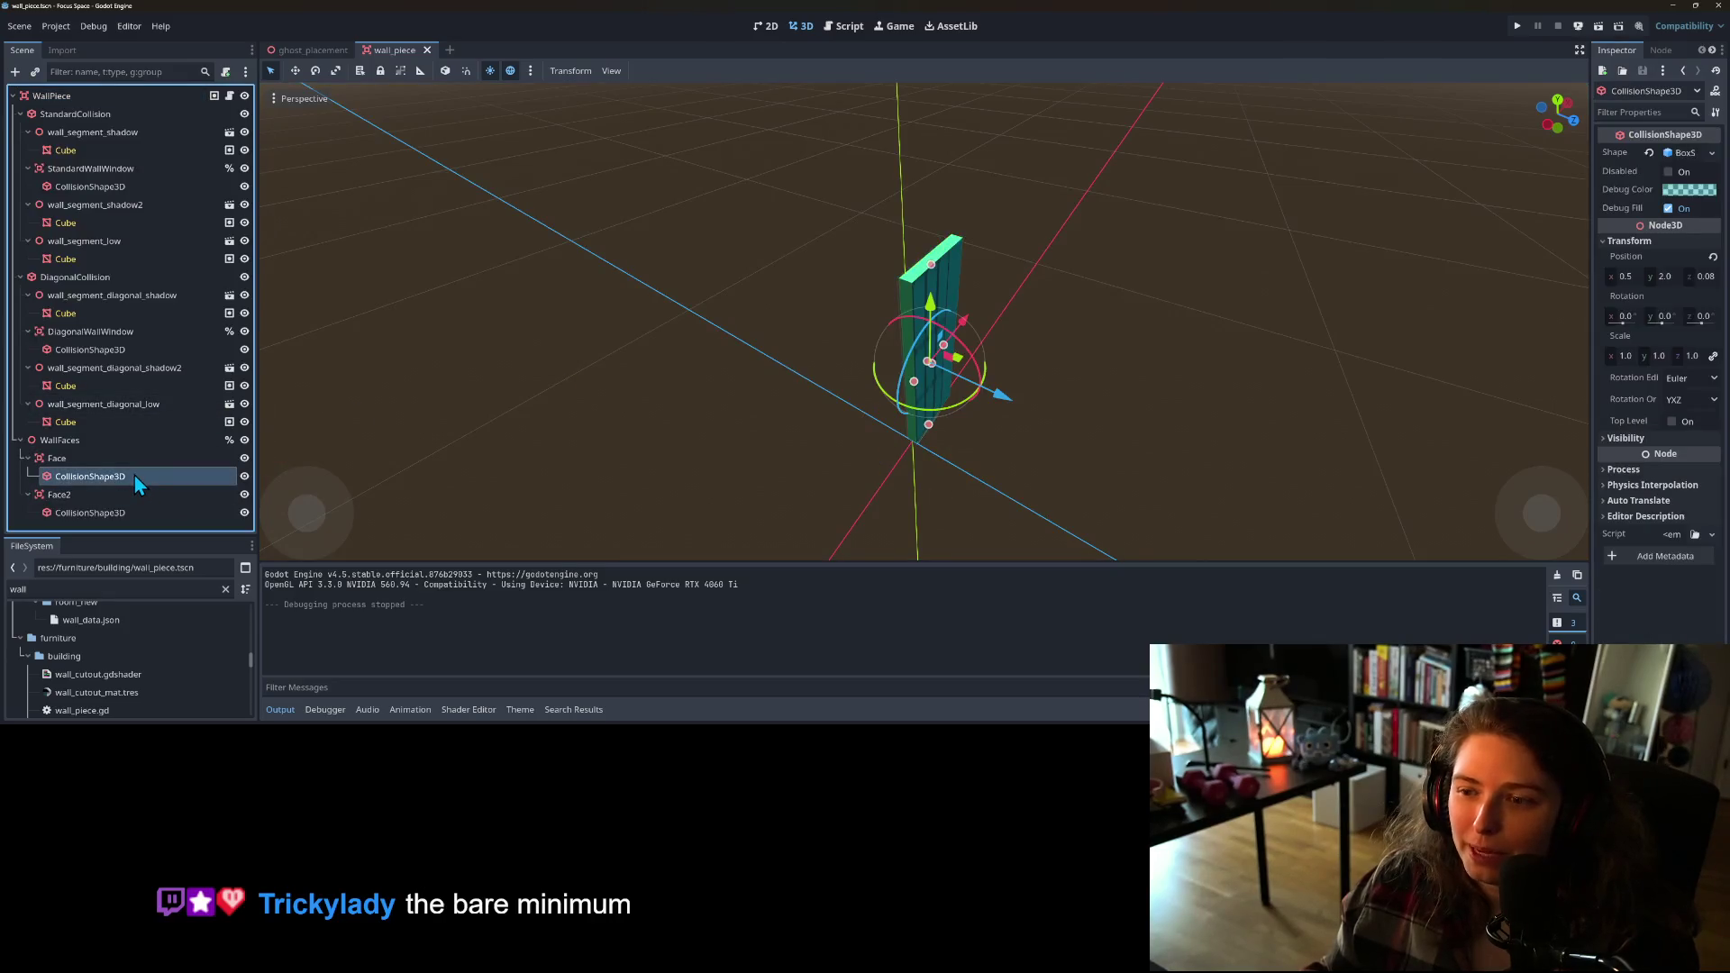
{"action": "left_click_drag", "start_coordinate": [699, 450], "coordinate": [748, 387]}
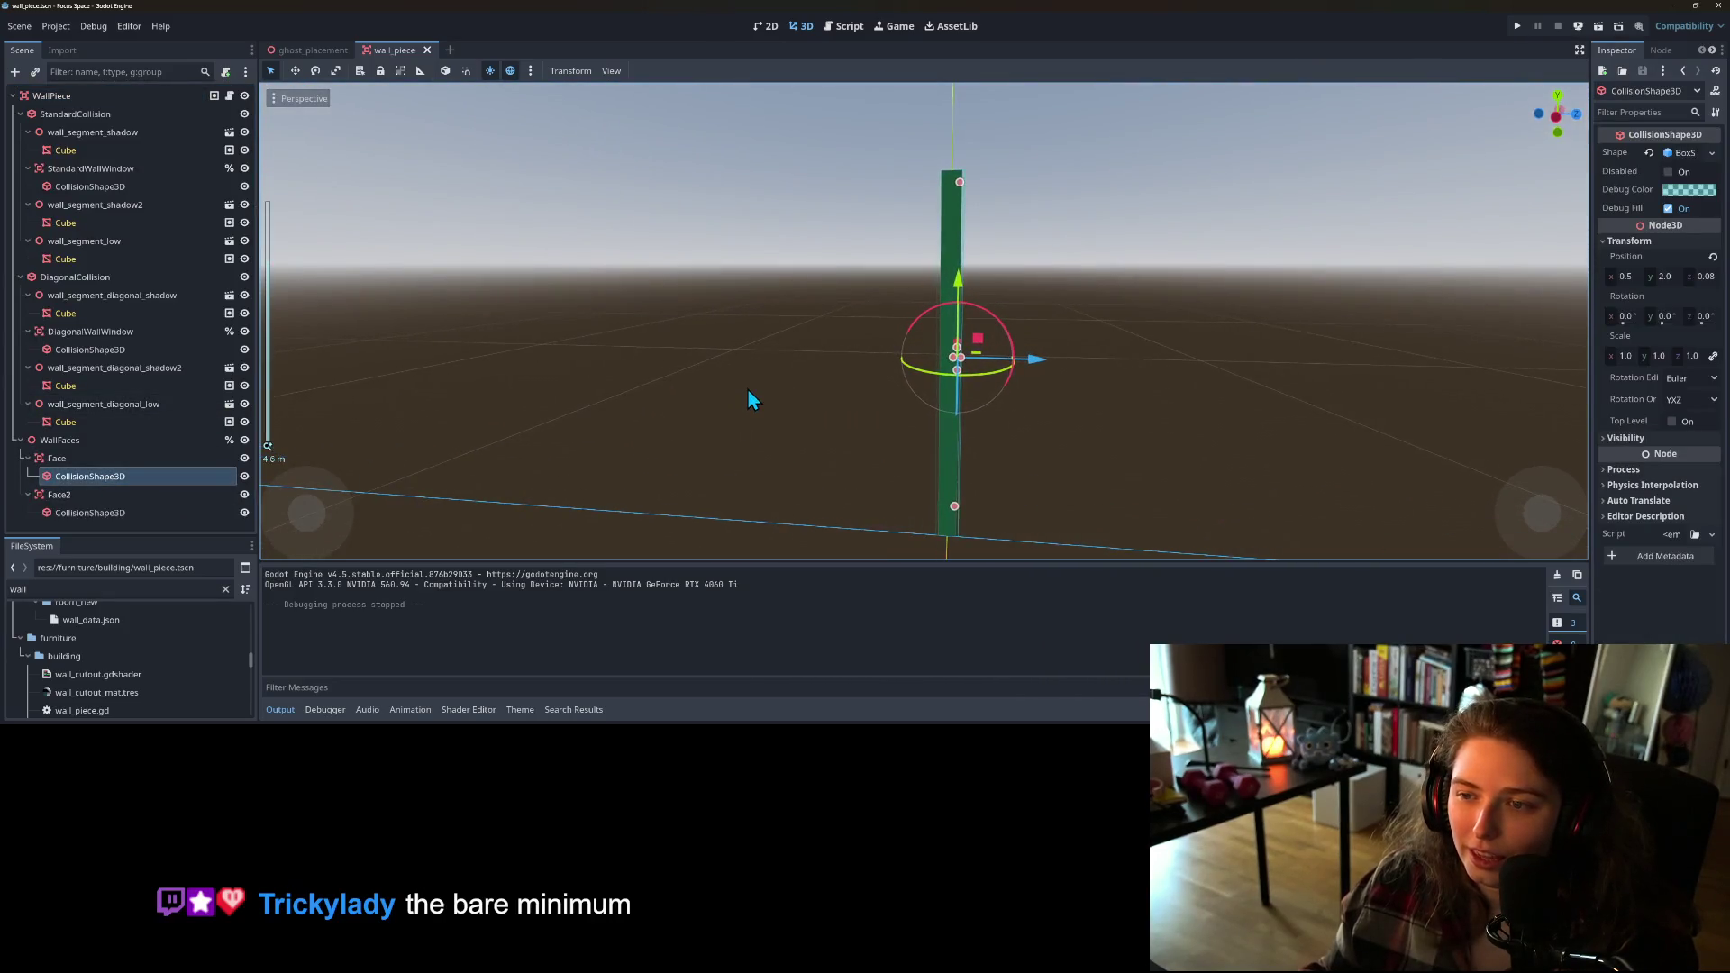
{"action": "left_click", "coordinate": [81, 458]}
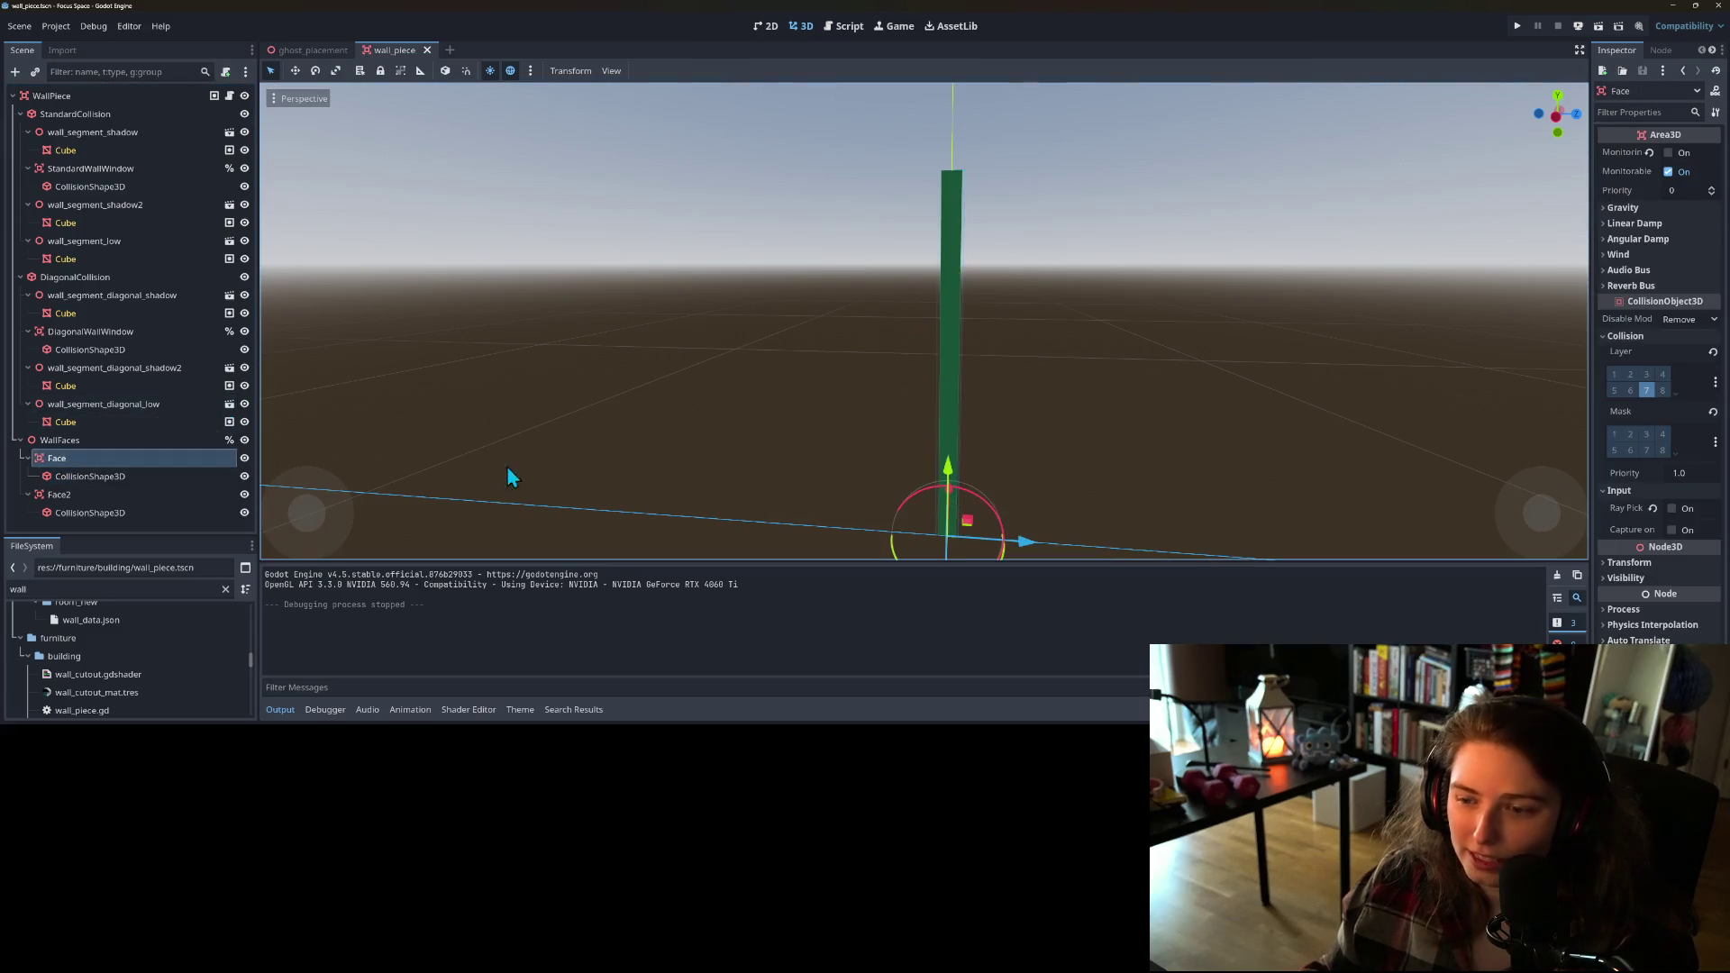
Step: In Right view, nudge the Face area along Z to about -0.1
{"action": "key", "text": "KP_3"}
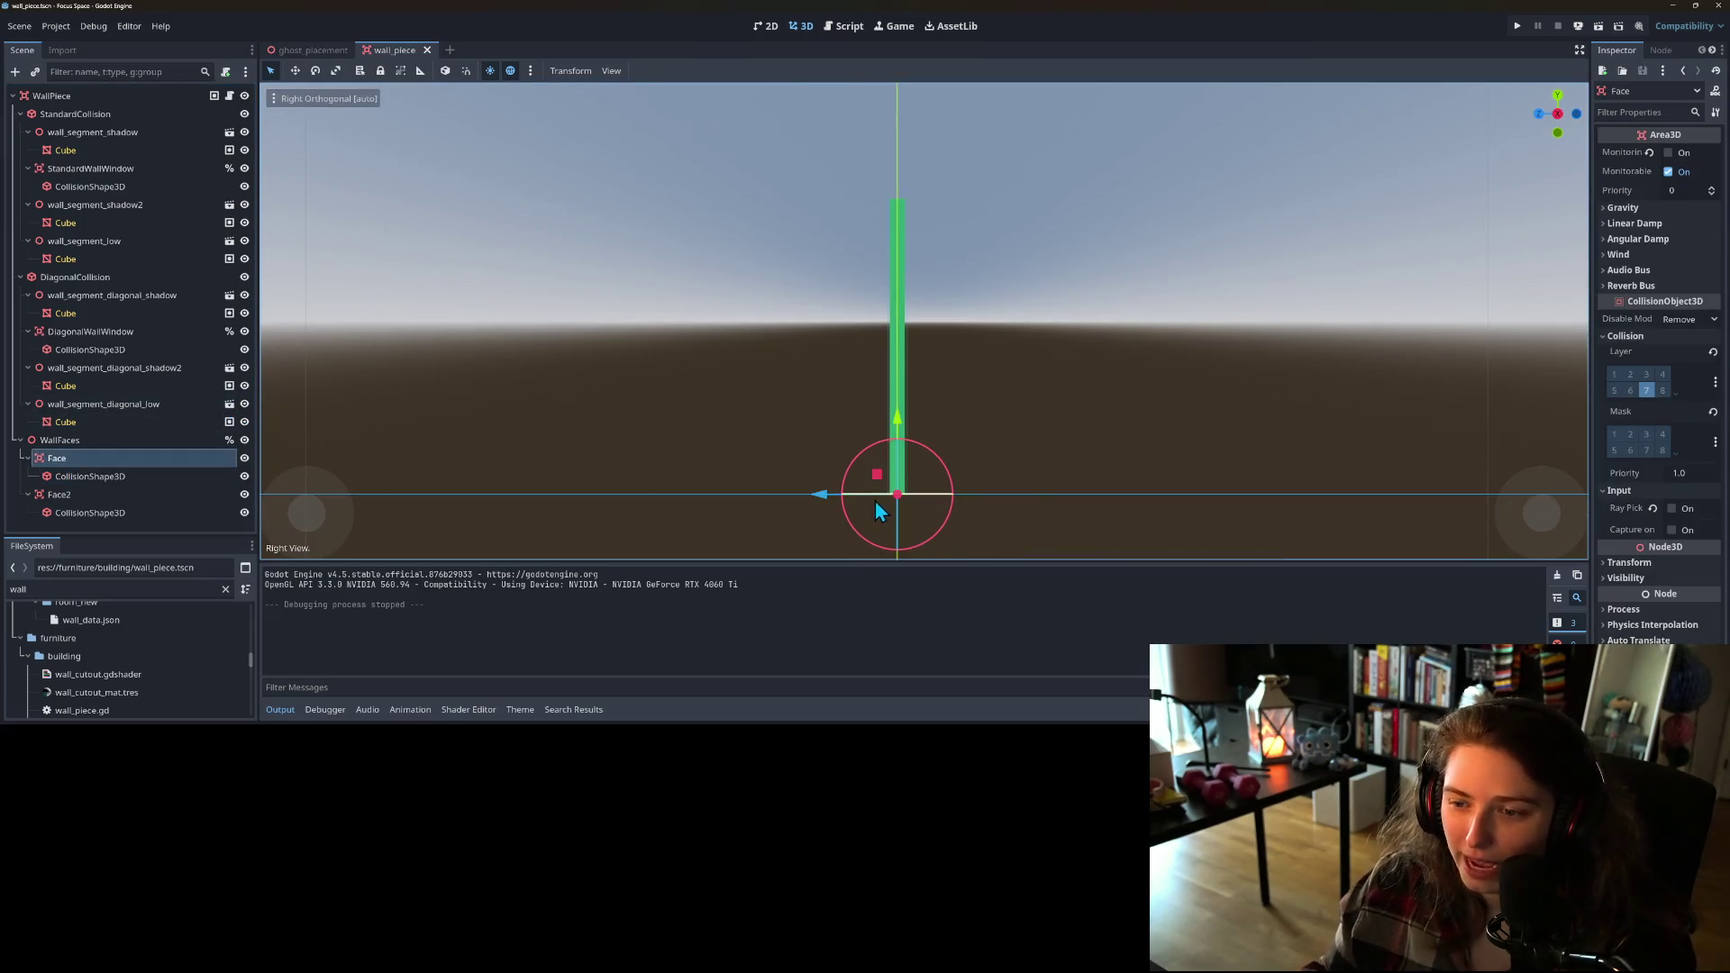
{"action": "left_click", "coordinate": [132, 479]}
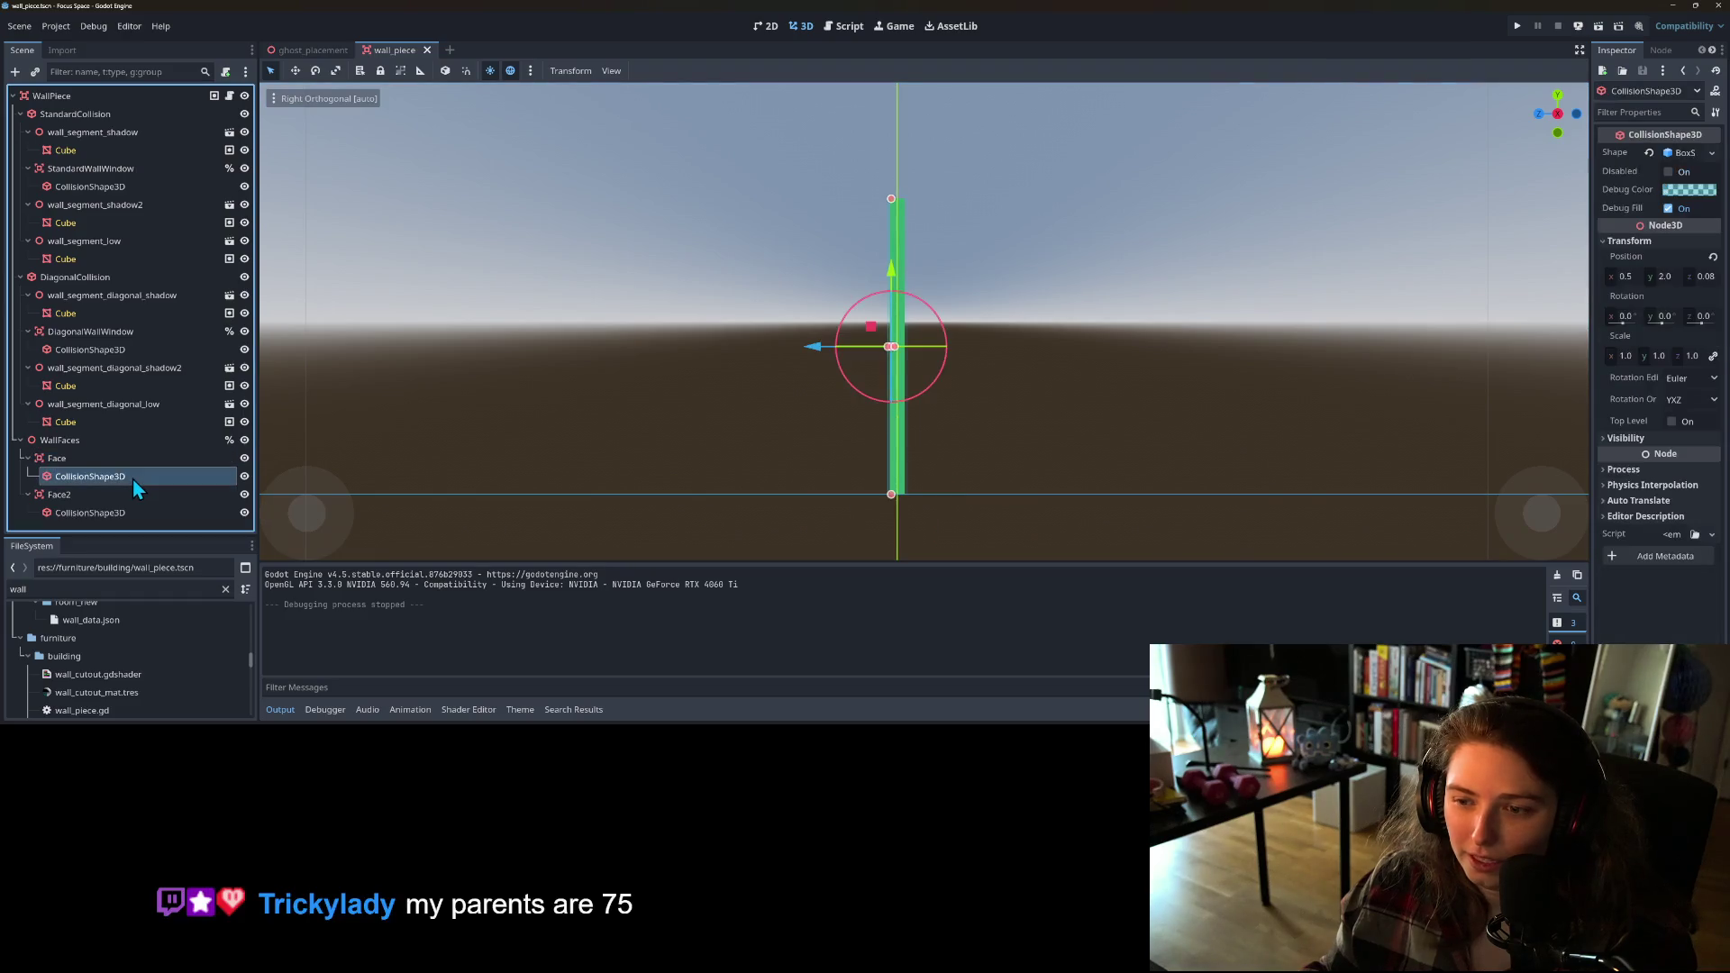
{"action": "left_click", "coordinate": [123, 460]}
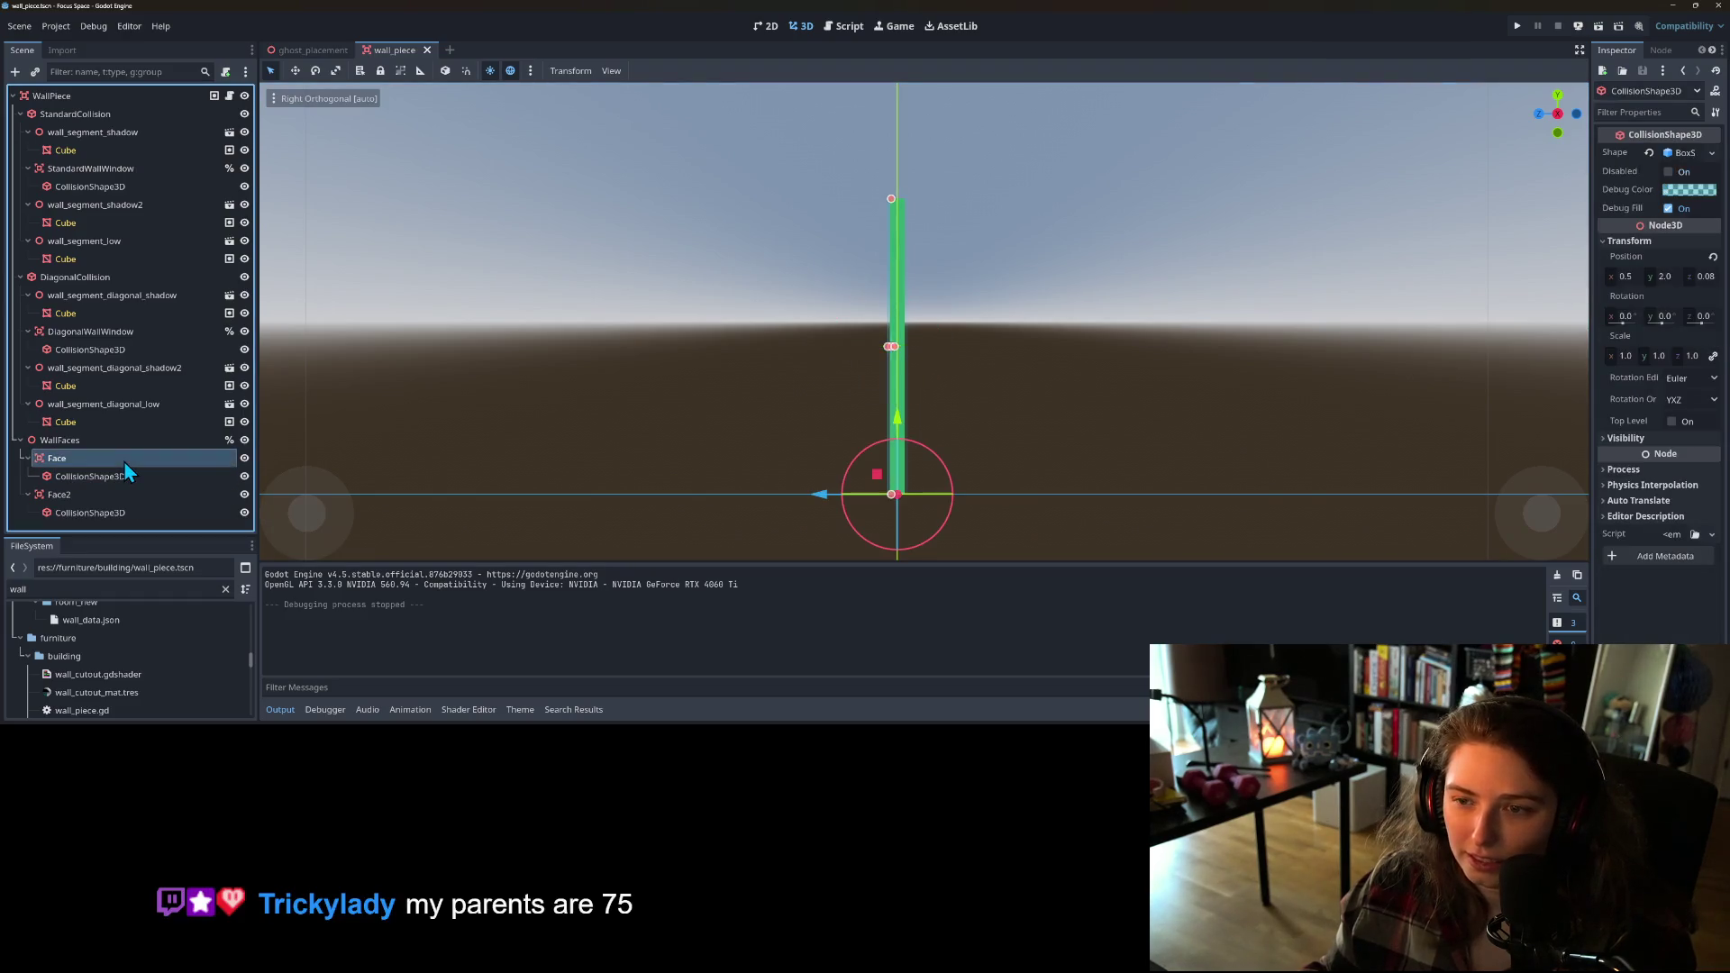
{"action": "left_click_drag", "start_coordinate": [824, 497], "coordinate": [831, 501]}
{"action": "left_click", "coordinate": [97, 495]}
Step: Save the wall_piece scene and run the project
{"action": "key", "text": "ctrl+s"}
{"action": "scroll", "coordinate": [1013, 472], "scroll_direction": "down", "scroll_amount": 3}
{"action": "mouse_move", "coordinate": [1013, 473]}
{"action": "left_mouse_down"}
{"action": "mouse_move", "coordinate": [915, 512]}
{"action": "mouse_move", "coordinate": [1225, 349]}
{"action": "left_mouse_up"}
{"action": "left_click", "coordinate": [1522, 26]}
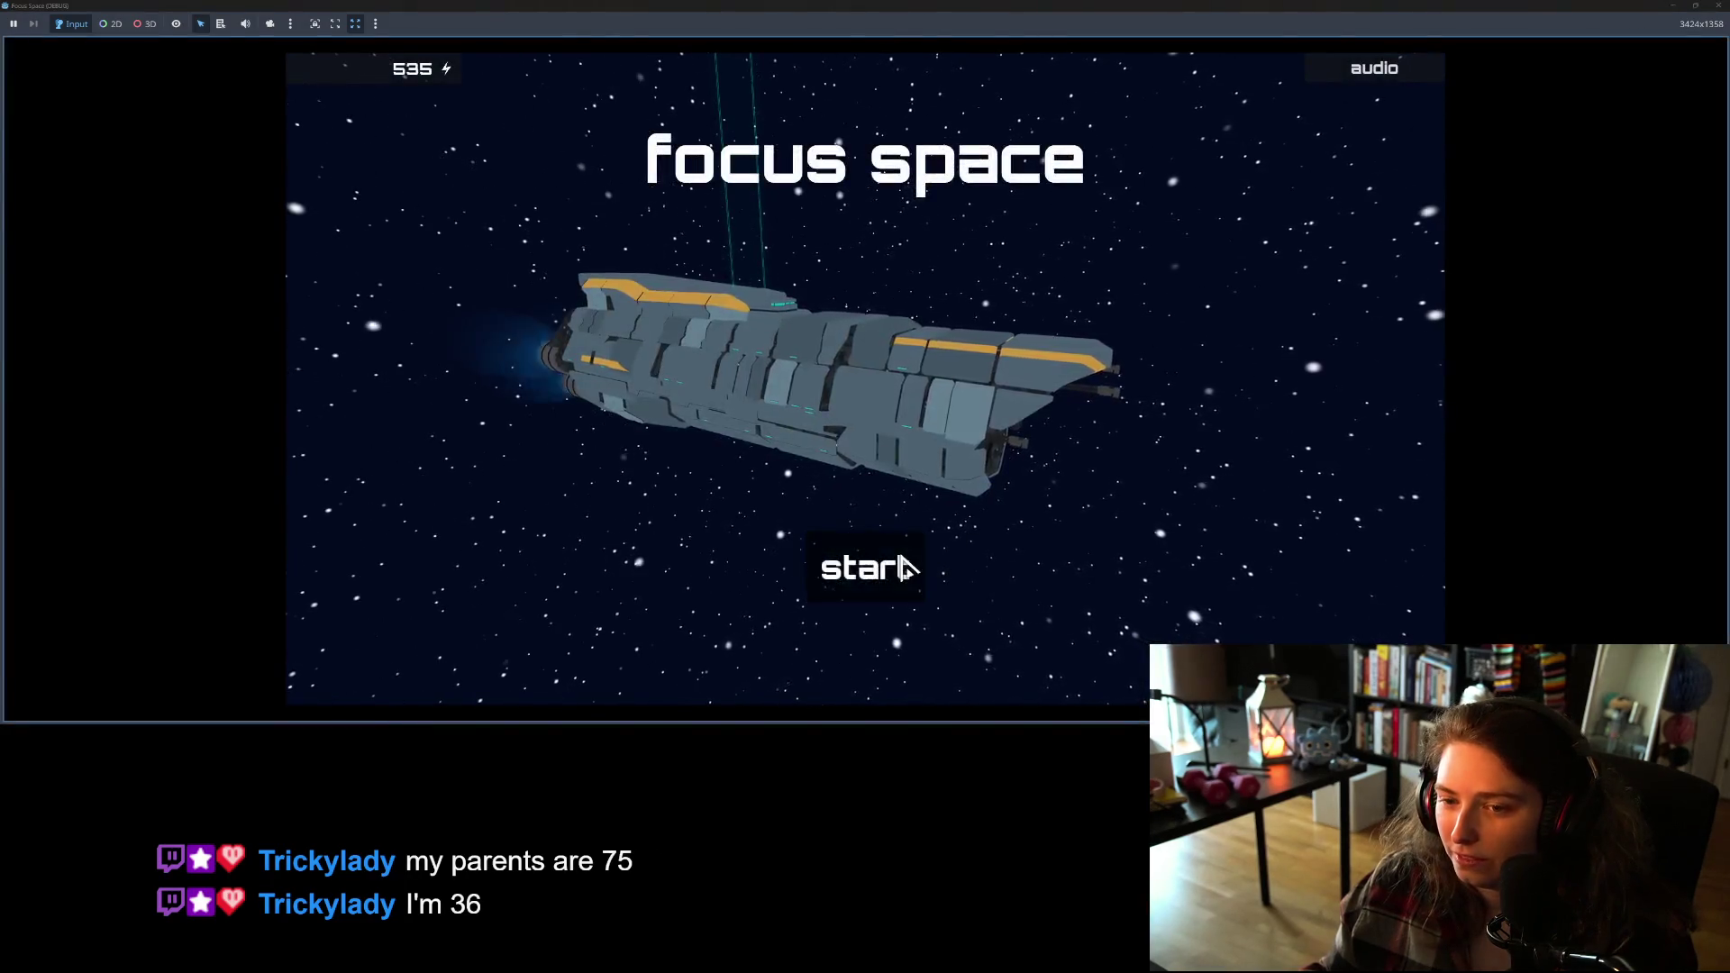
Step: Start the game, open the saved room, and pick the tree of life wall art
{"action": "left_click", "coordinate": [905, 568]}
{"action": "left_click", "coordinate": [538, 311]}
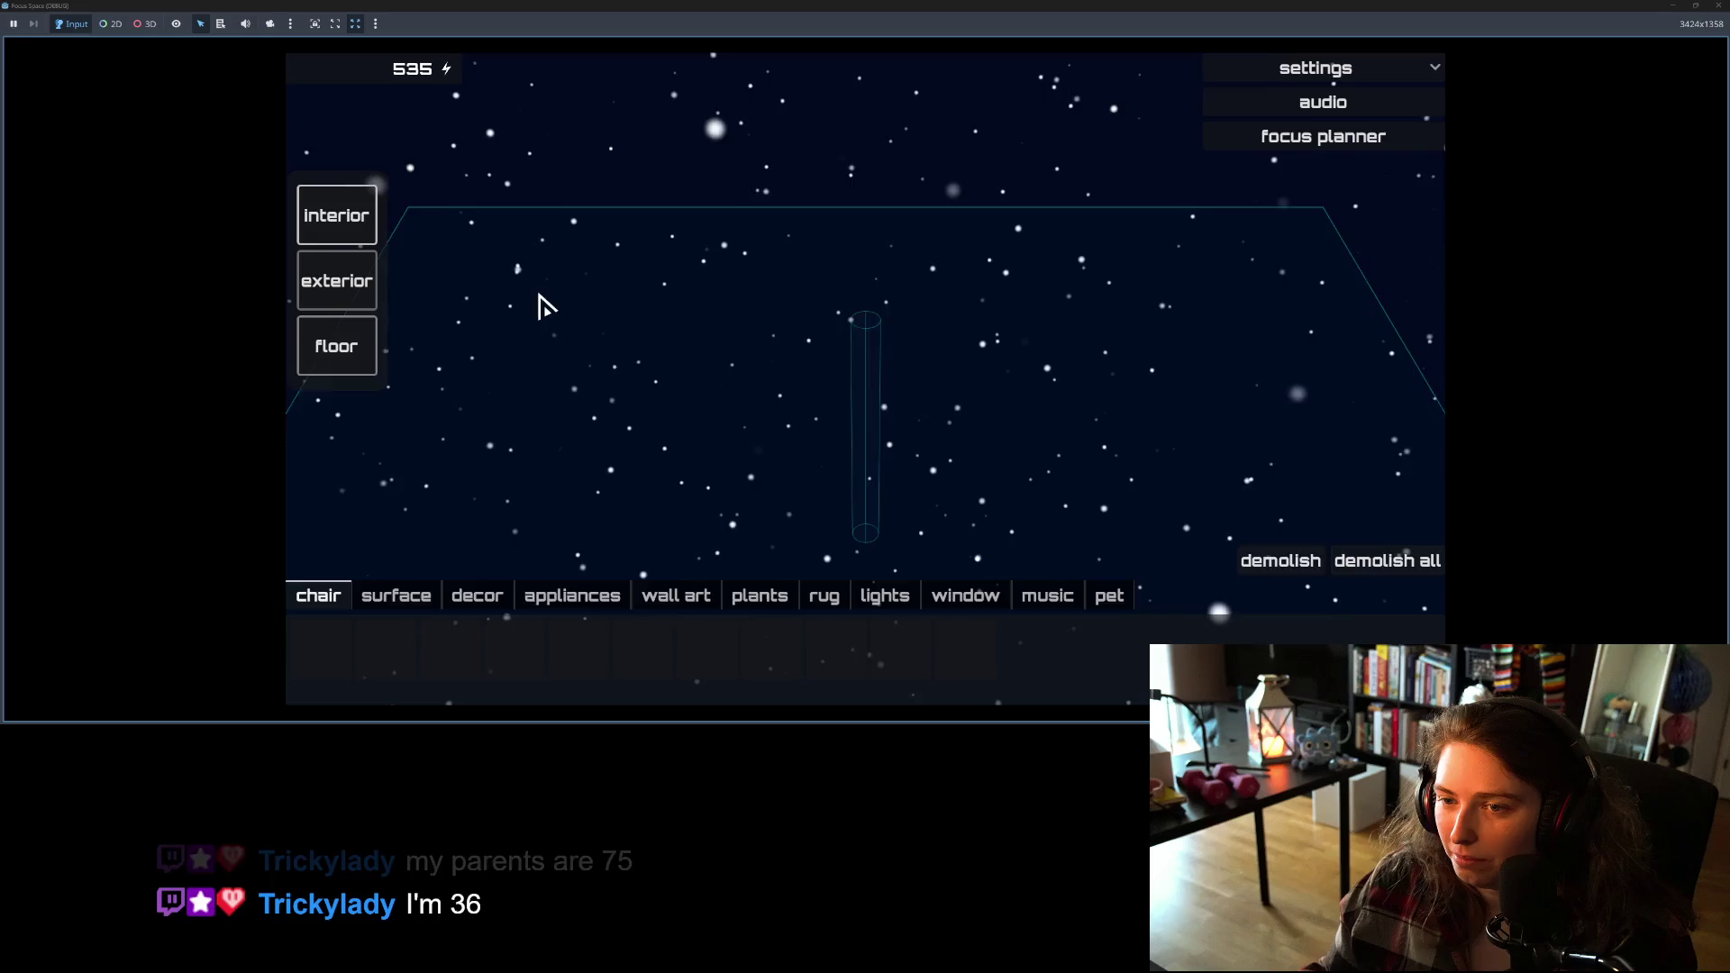
{"action": "left_click", "coordinate": [666, 596]}
{"action": "left_click", "coordinate": [642, 651]}
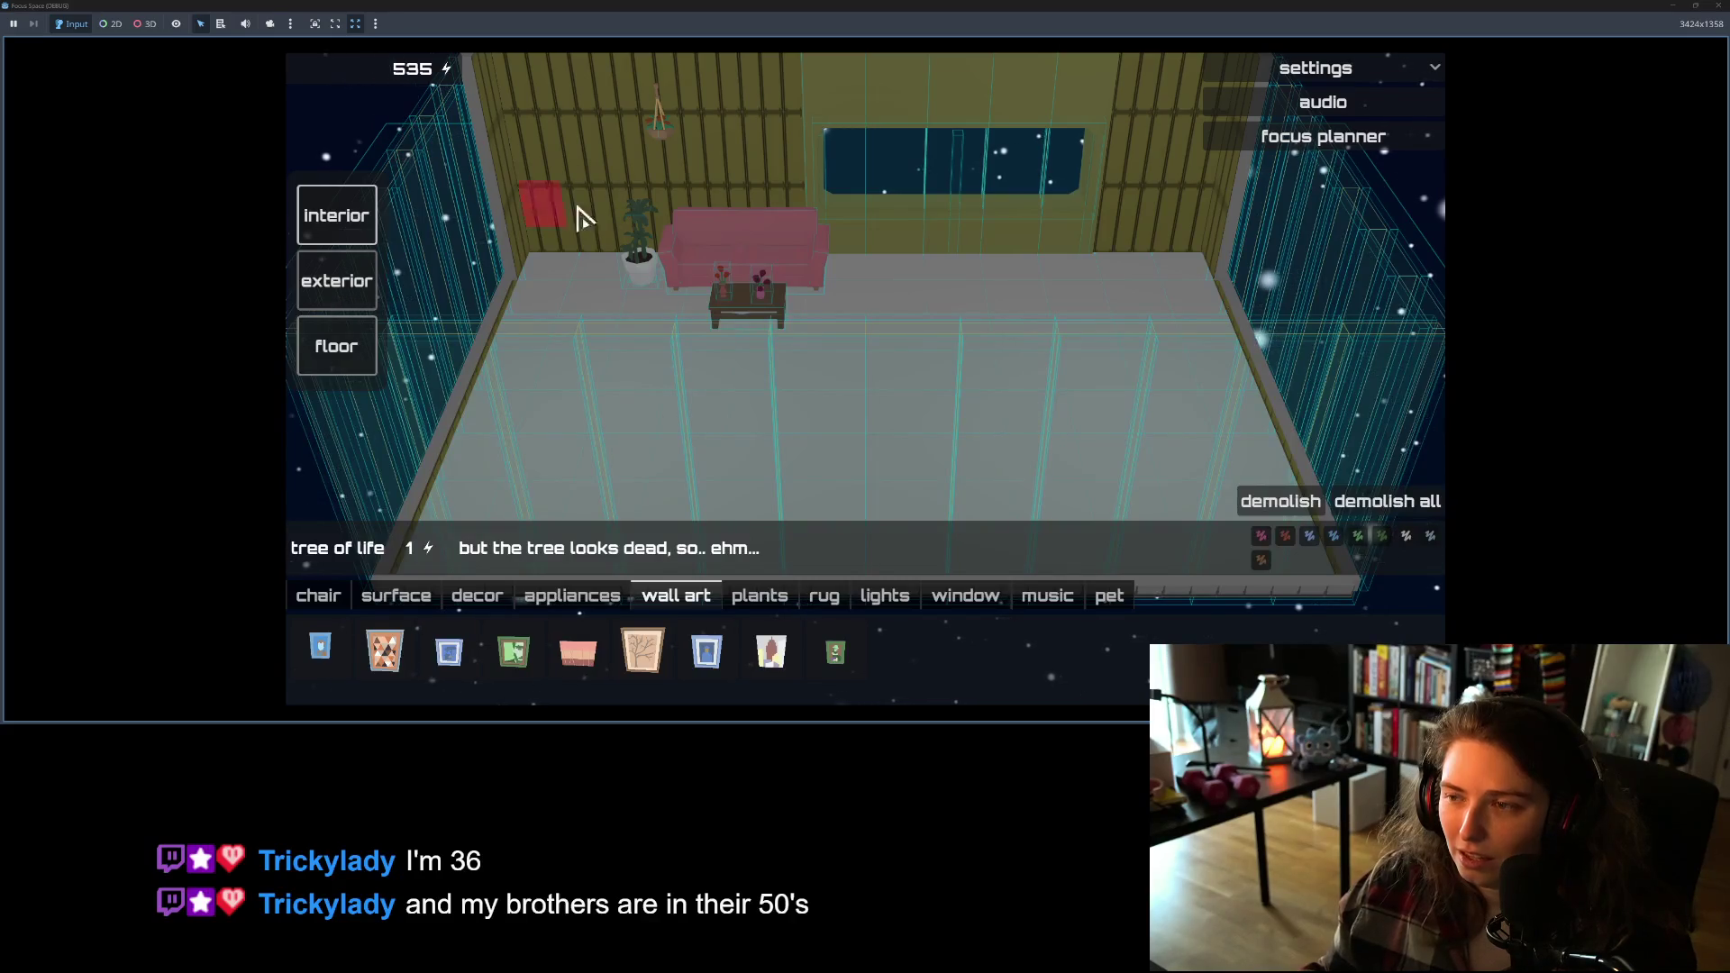
Step: Orbit the room camera to check the ghost on the walls, then stop the game
{"action": "scroll", "coordinate": [1161, 344], "scroll_direction": "down", "scroll_amount": 3}
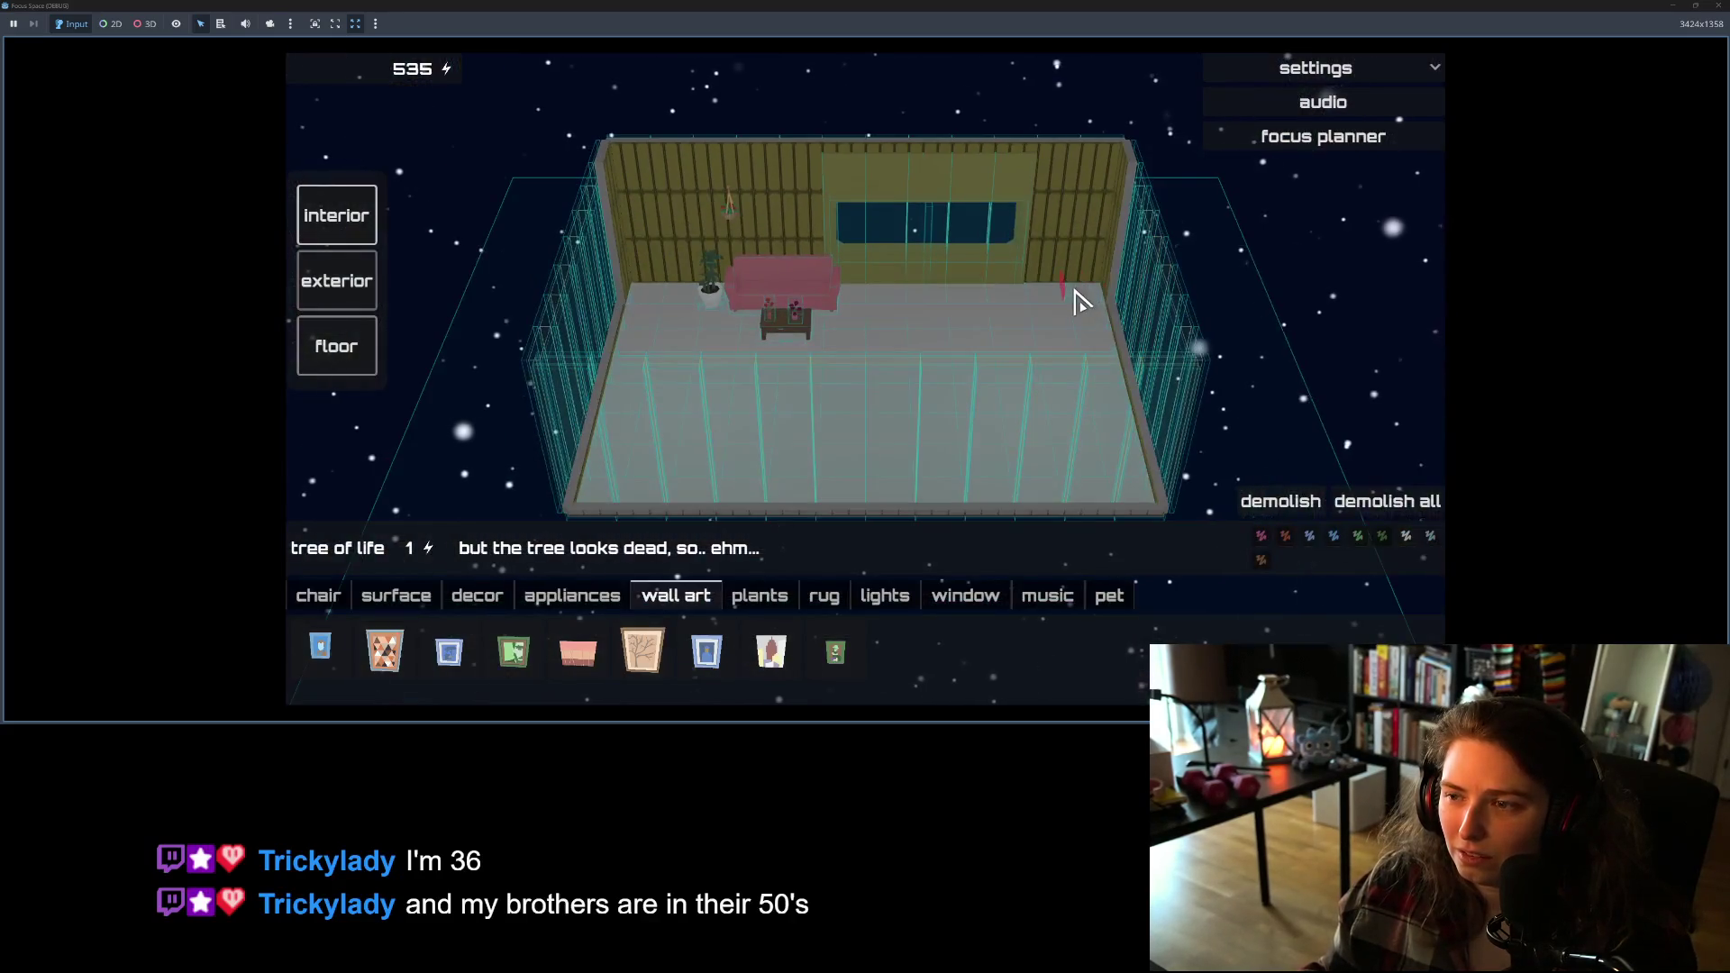
{"action": "key", "text": "e"}
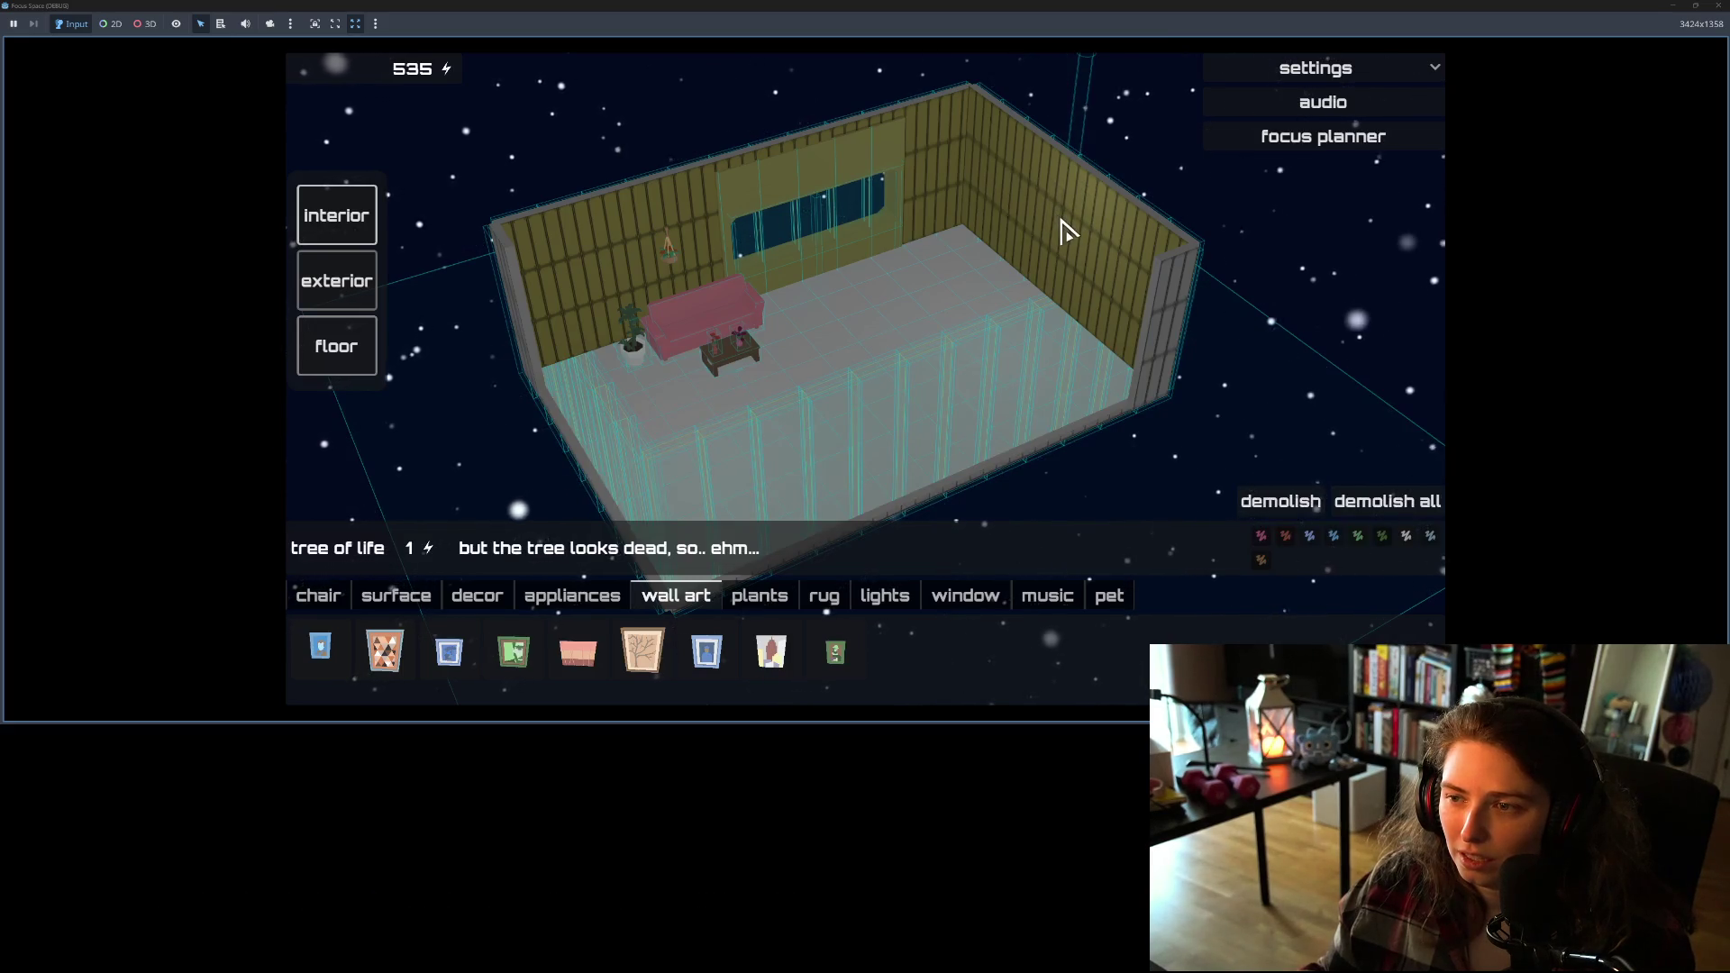
{"action": "left_click_drag", "start_coordinate": [1063, 222], "coordinate": [1182, 233]}
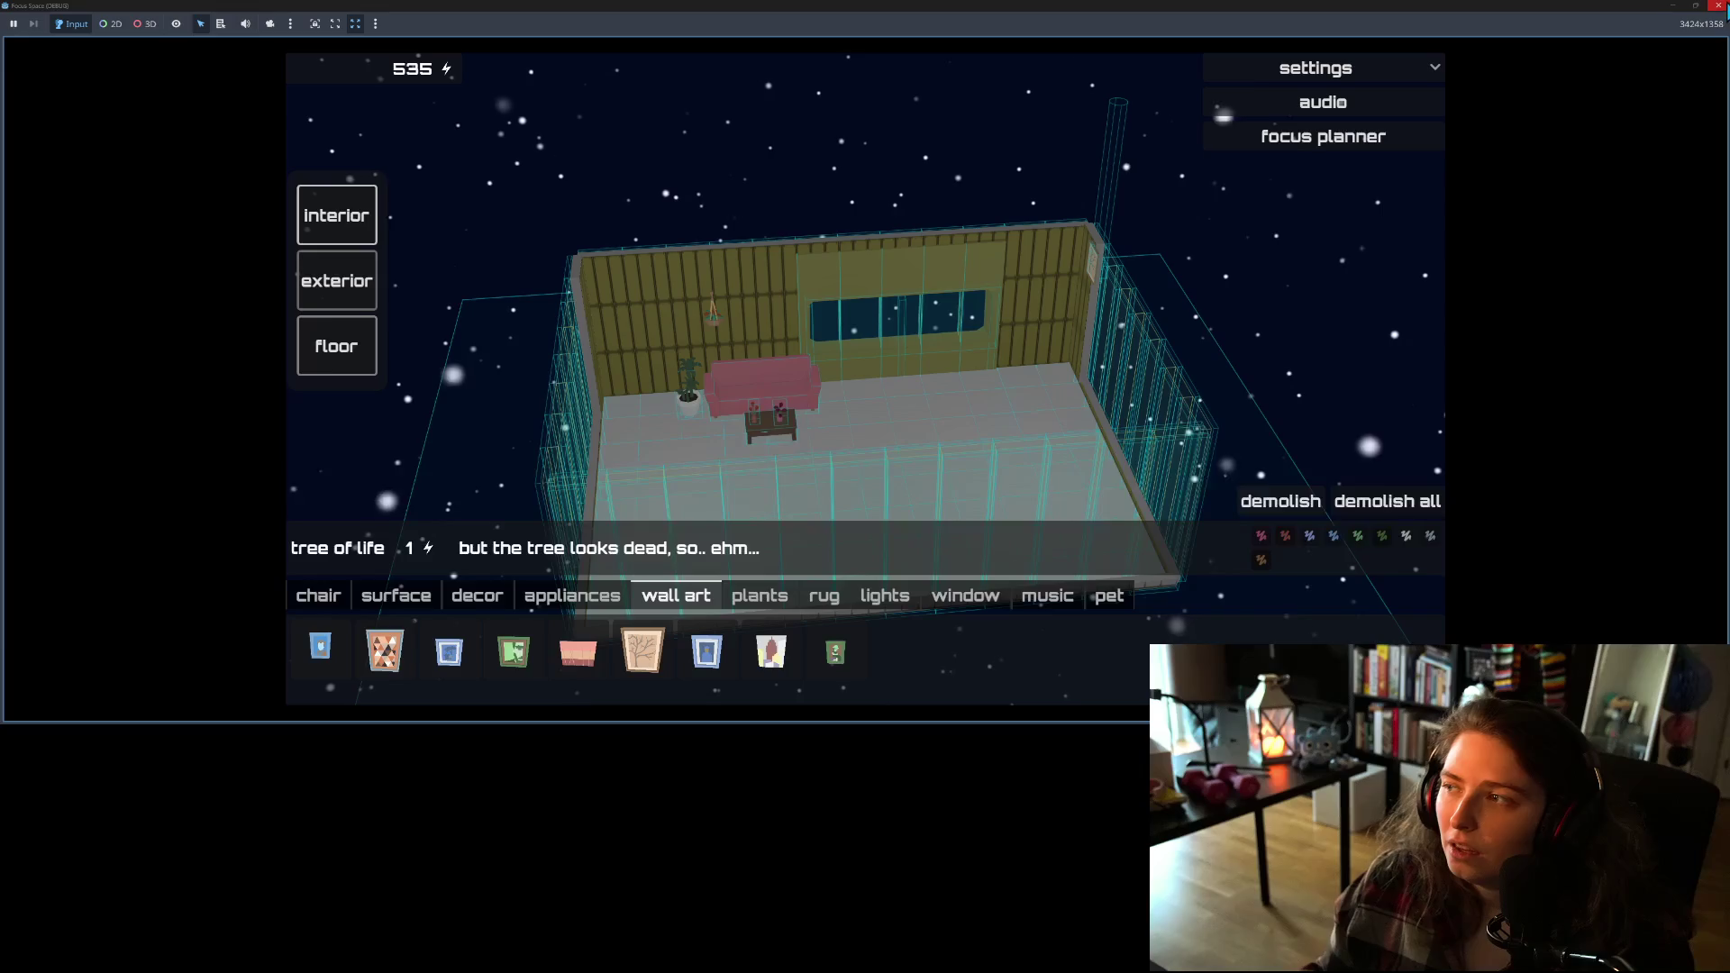
{"action": "key", "text": "F8"}
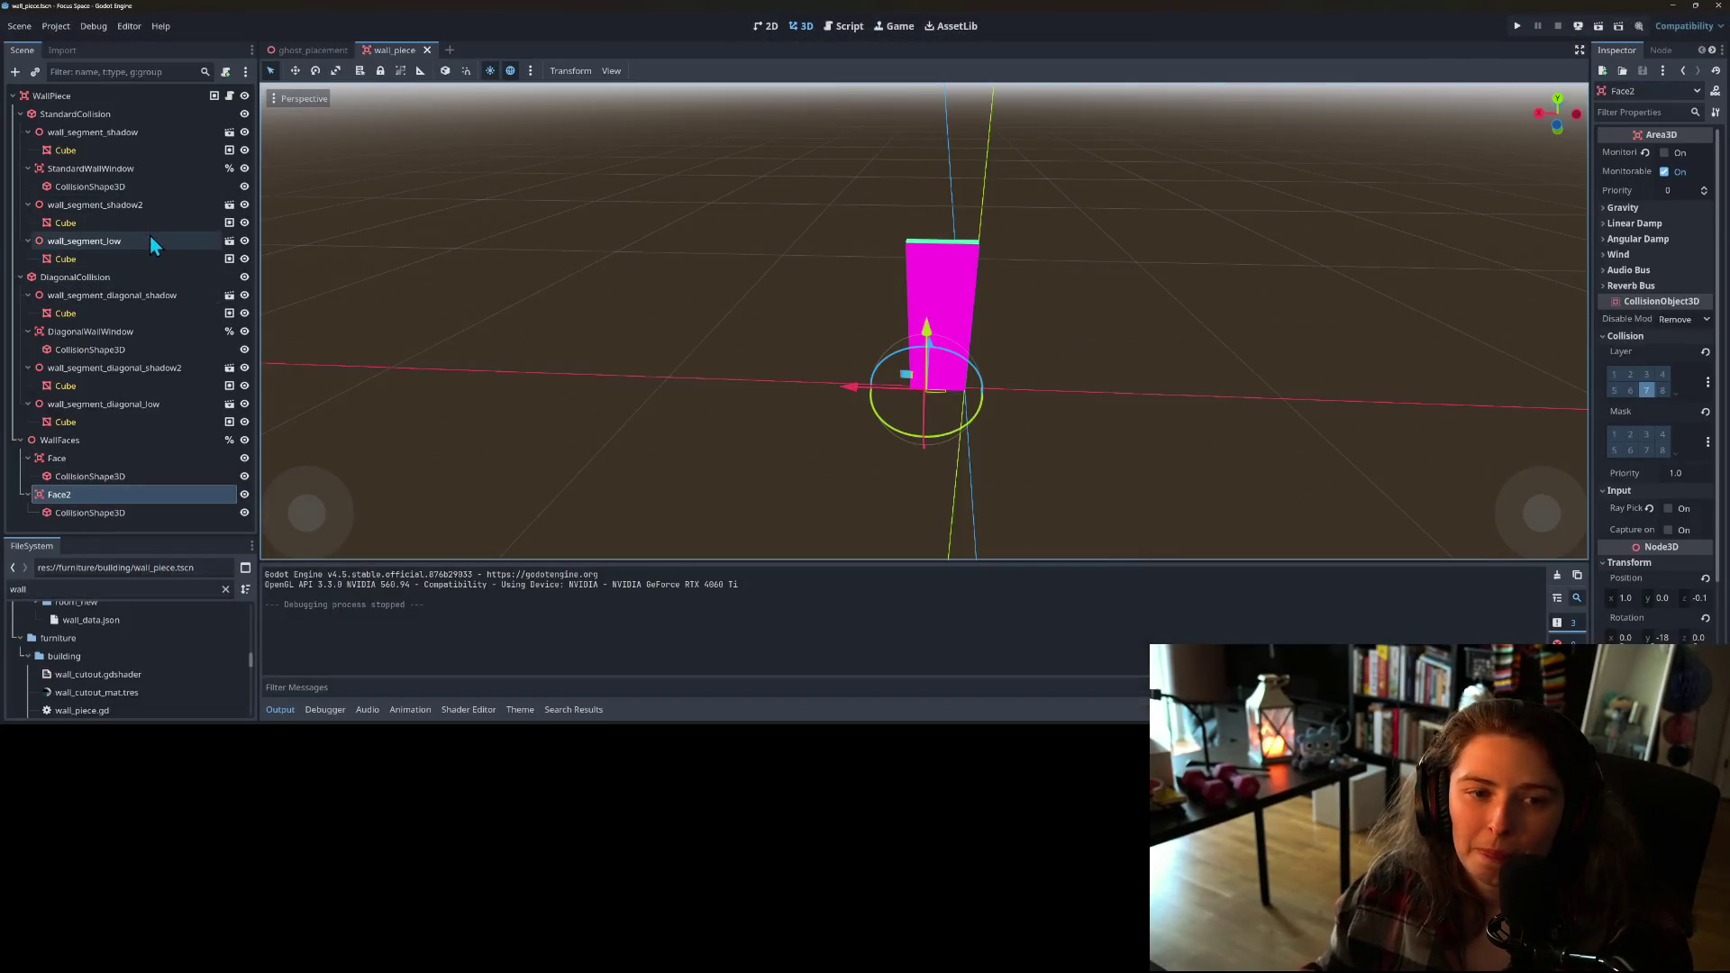
Step: Browse the wall piece's Scene dock nodes and select StandardCollision
{"action": "left_click", "coordinate": [90, 173]}
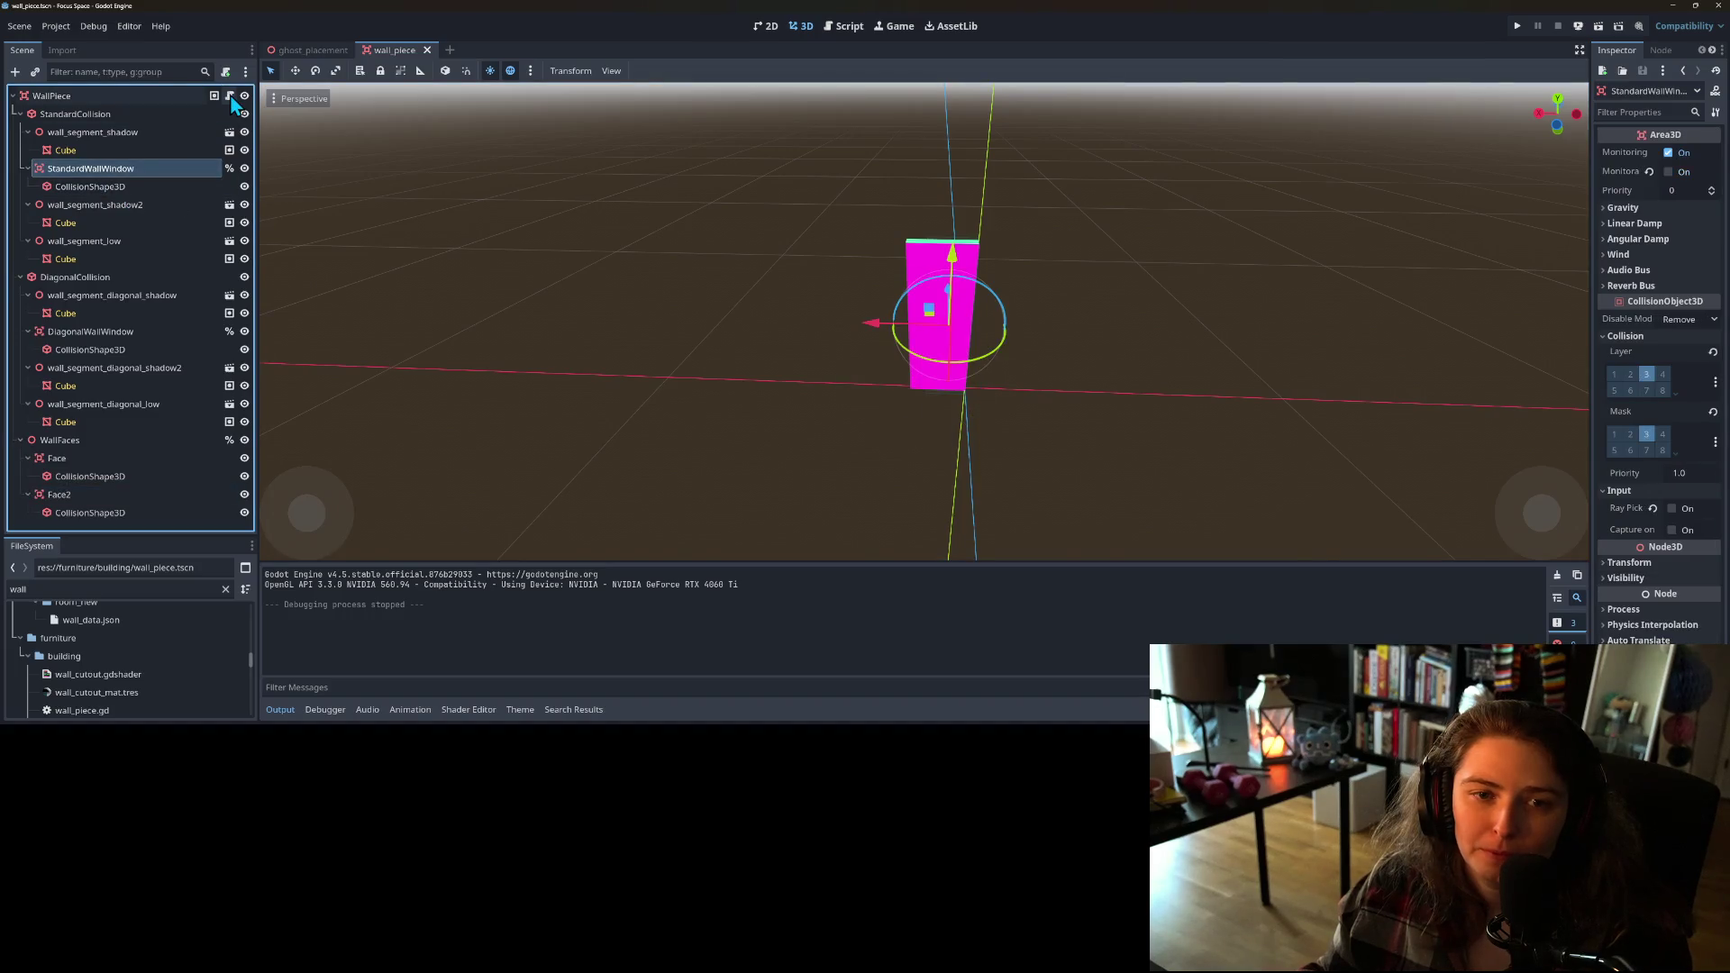
{"action": "left_click", "coordinate": [230, 96]}
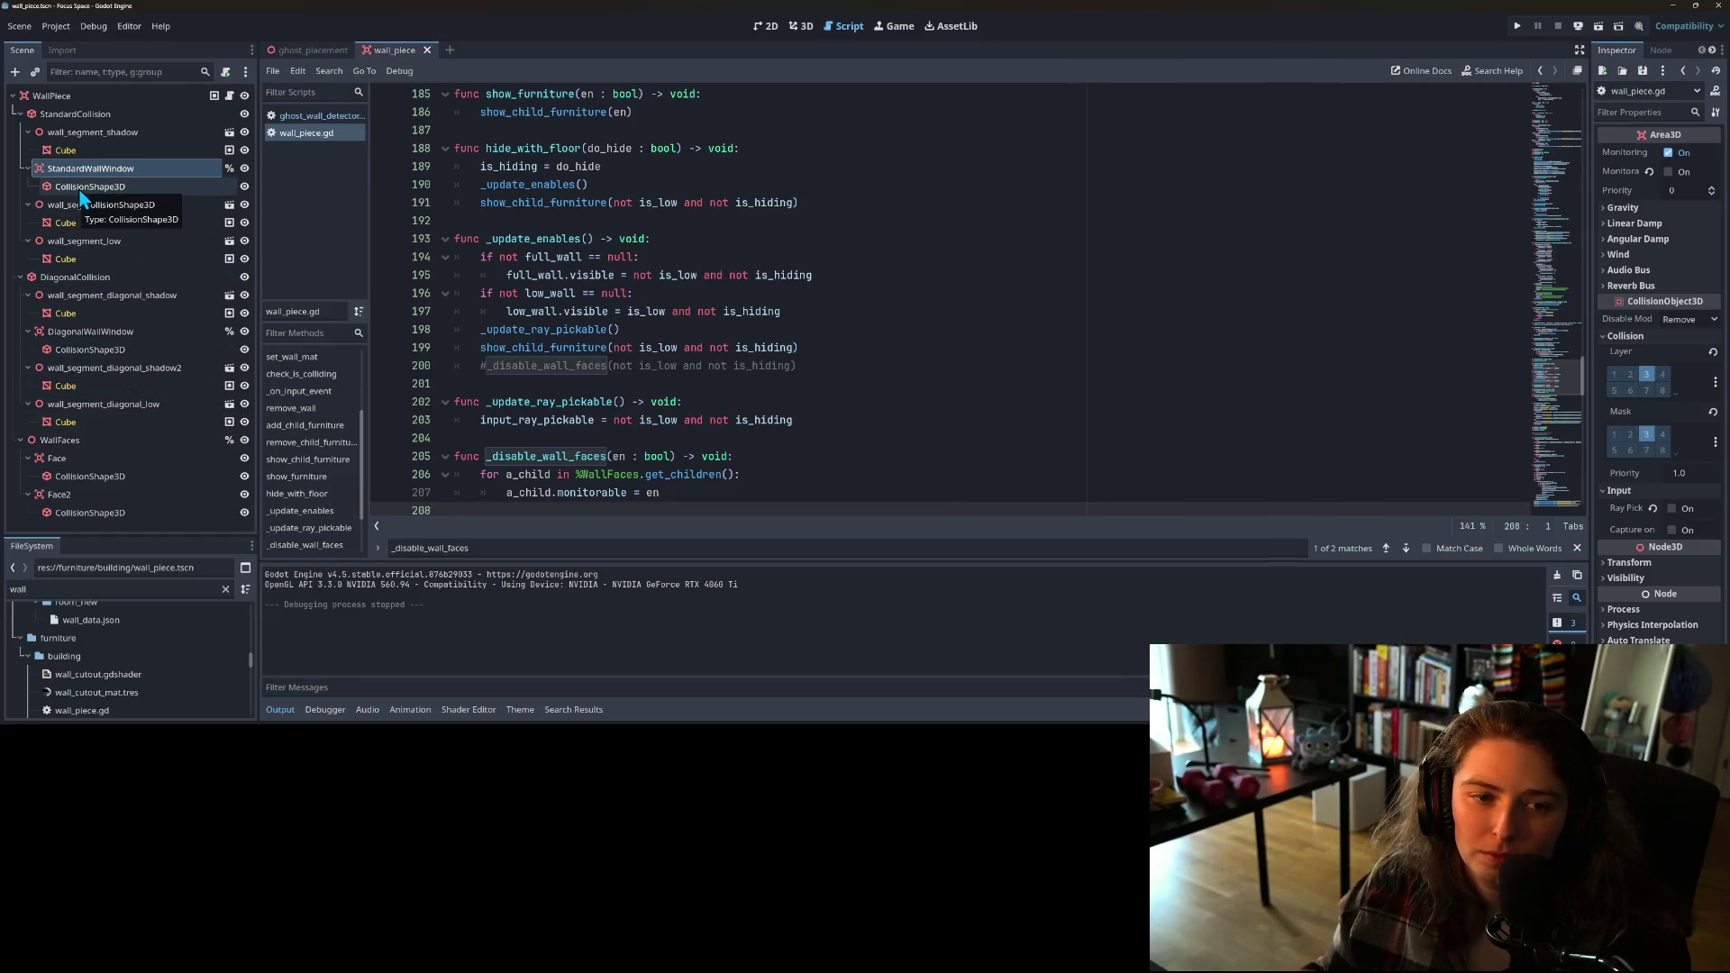
{"action": "left_click", "coordinate": [69, 443]}
{"action": "left_click", "coordinate": [65, 97]}
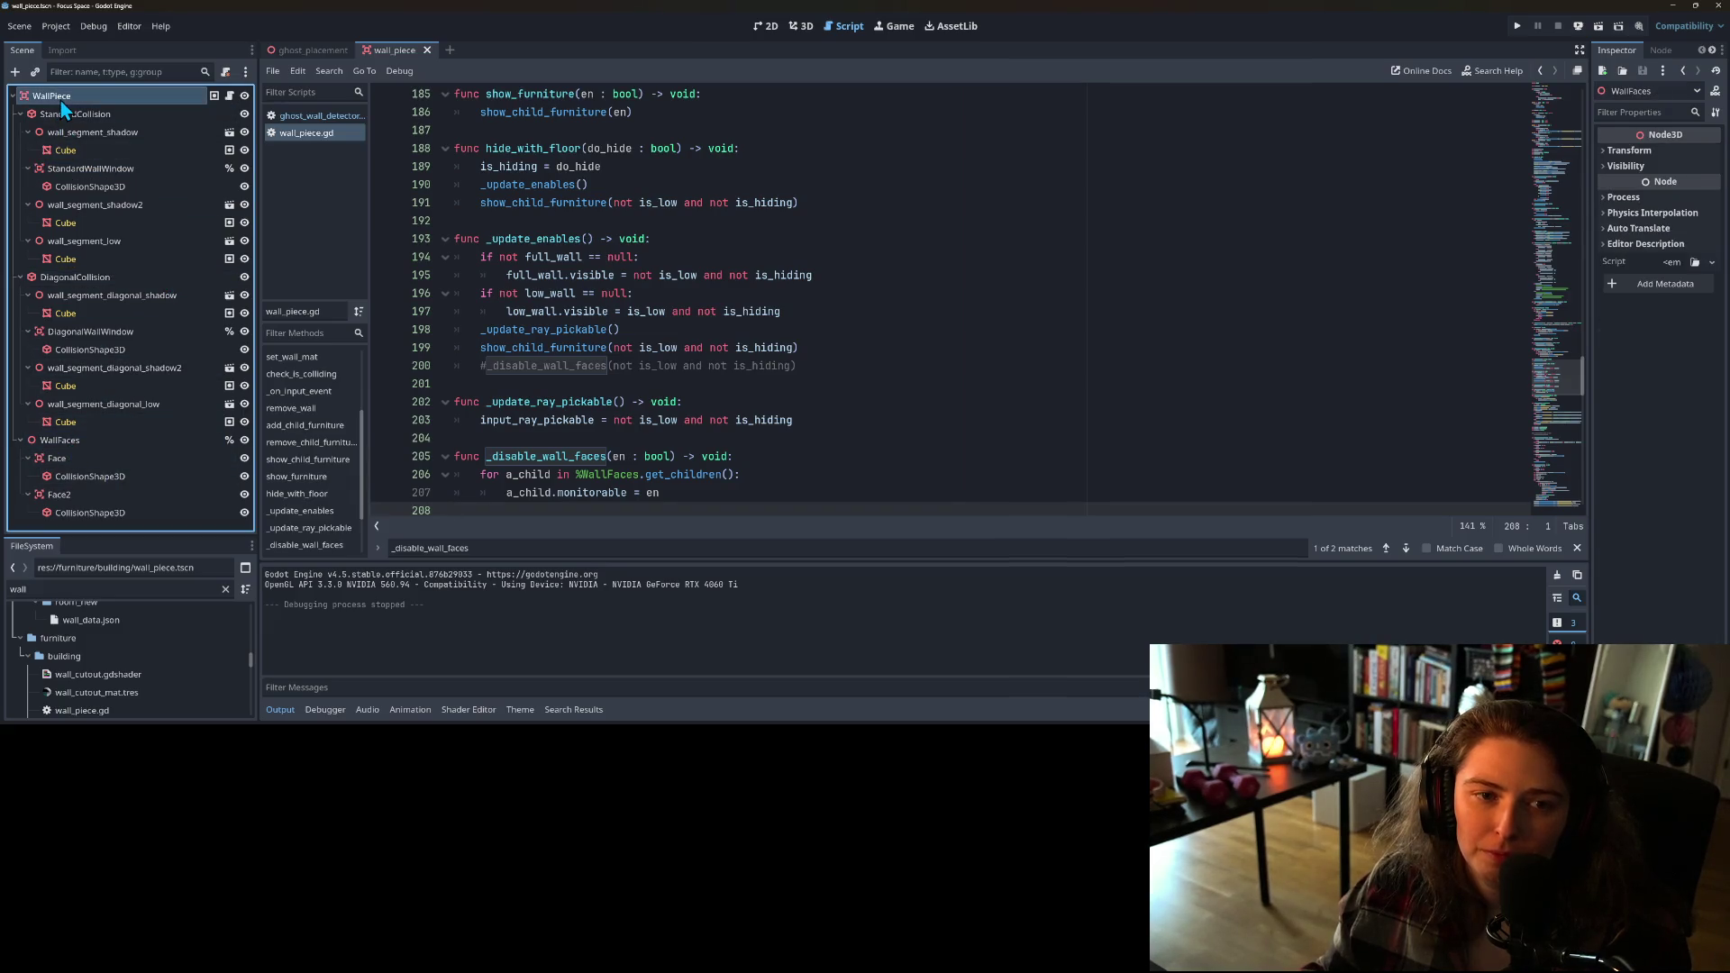
{"action": "left_click", "coordinate": [20, 114]}
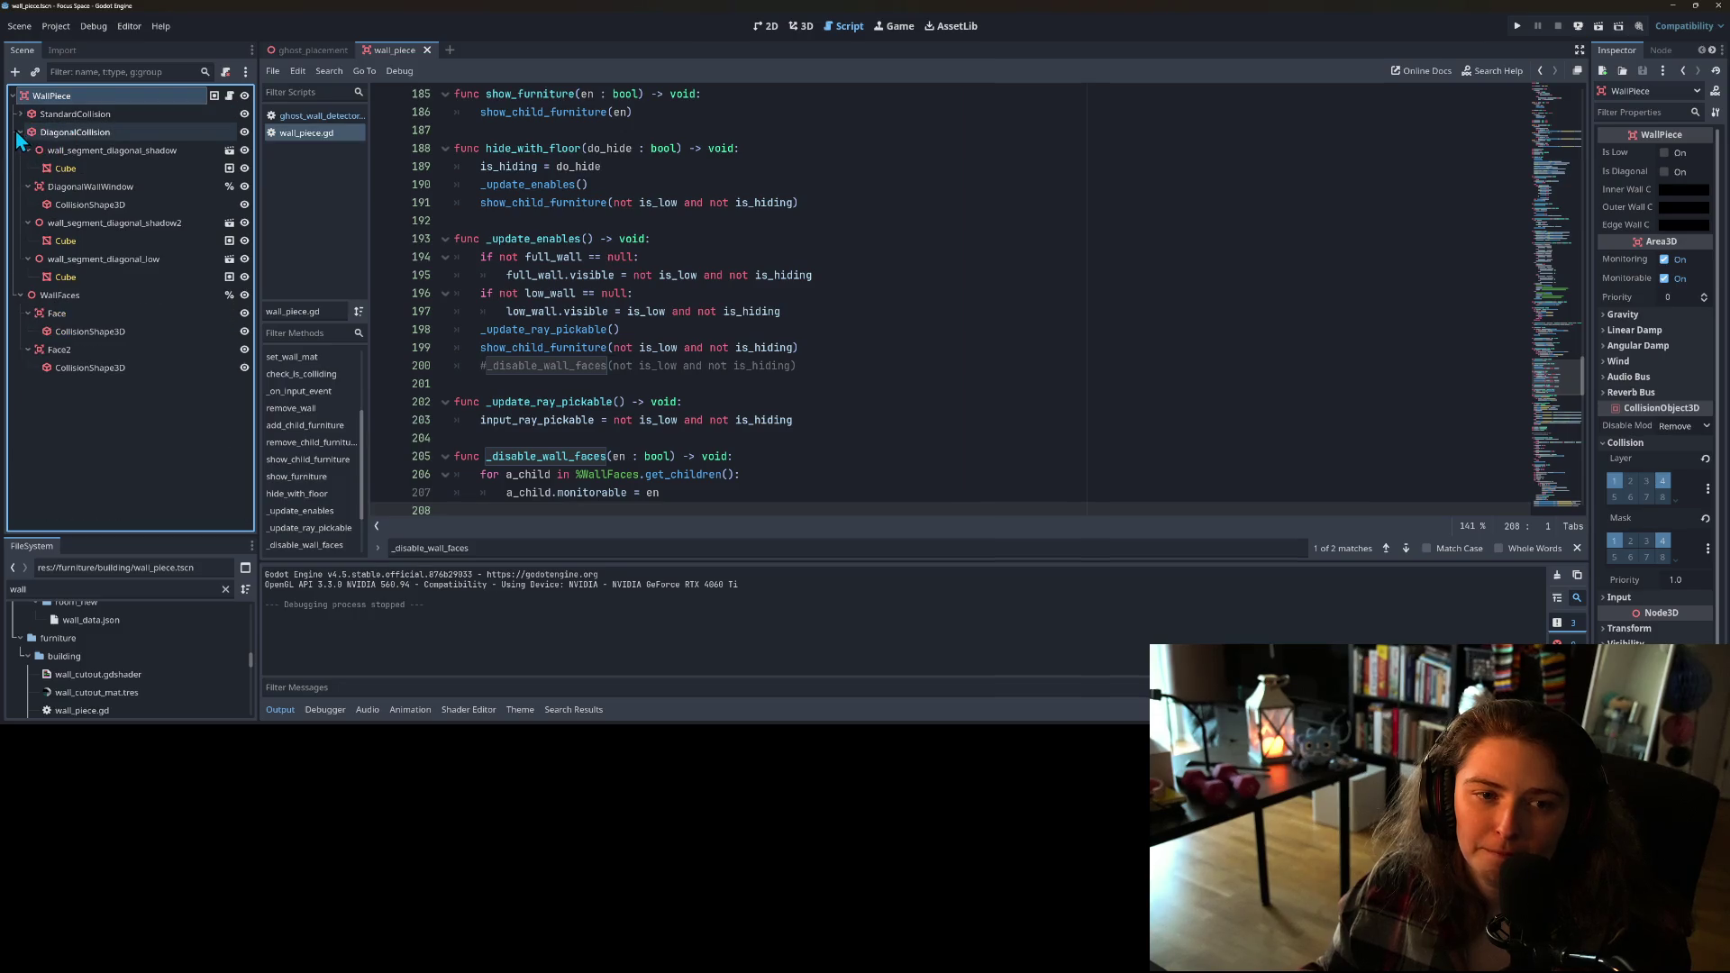
{"action": "left_click", "coordinate": [19, 133]}
{"action": "left_click", "coordinate": [20, 132]}
{"action": "left_click", "coordinate": [20, 114]}
{"action": "left_click", "coordinate": [72, 115]}
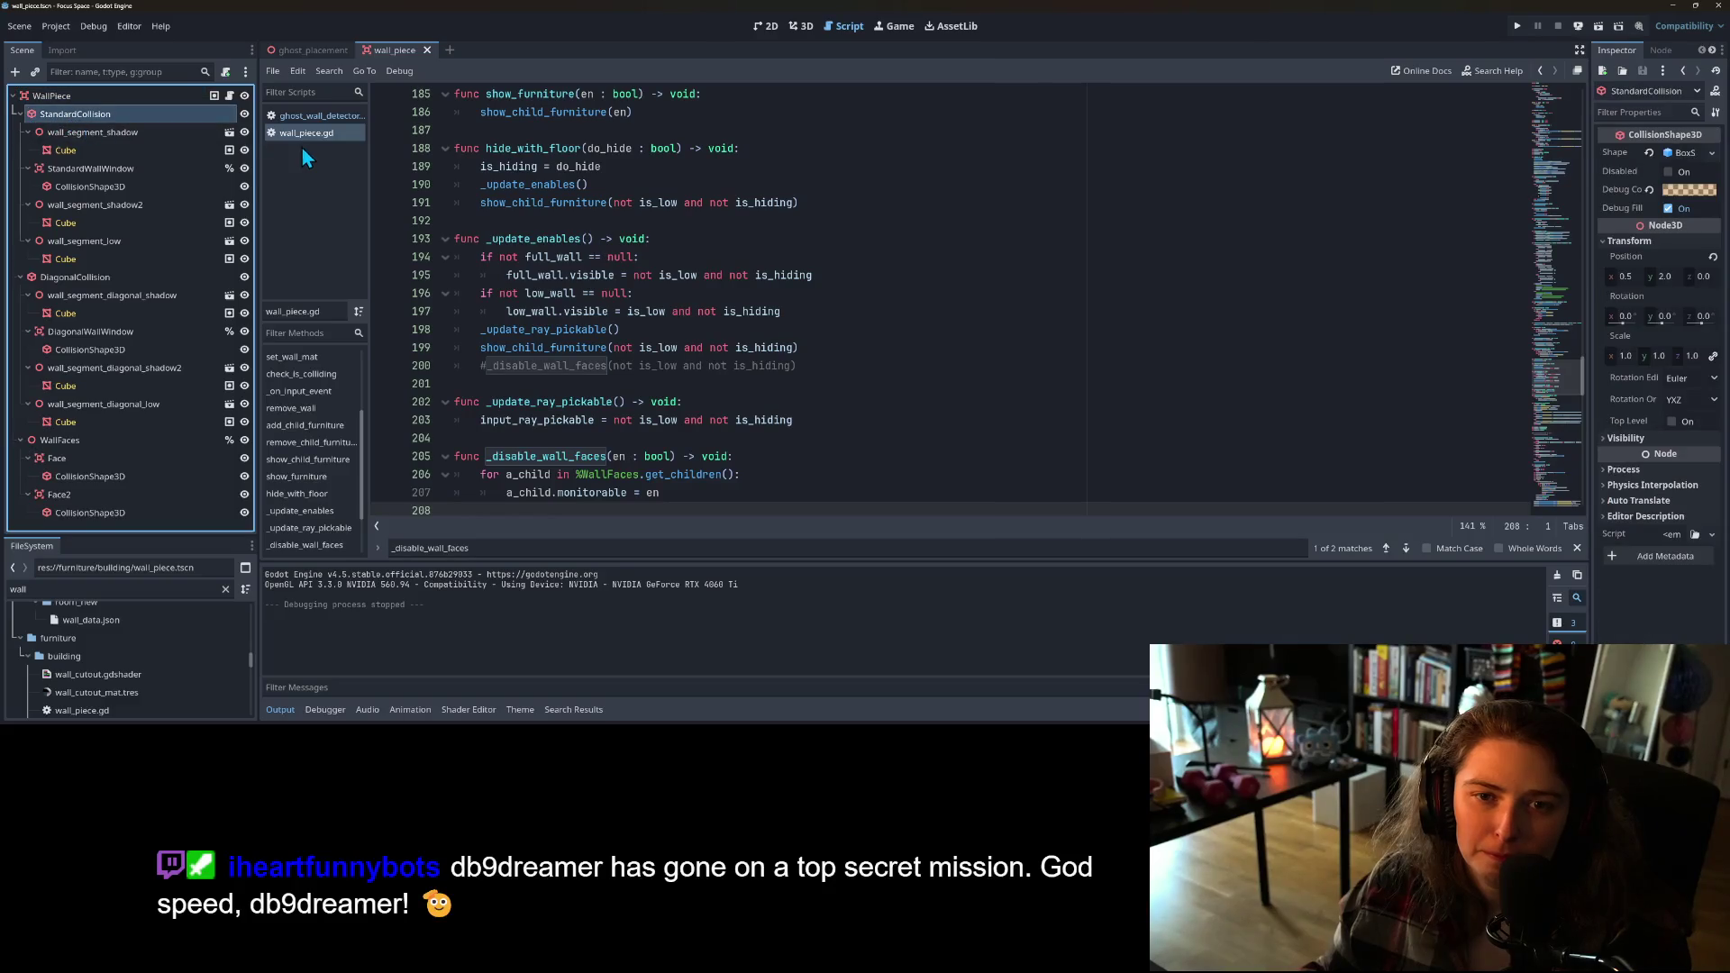
Step: View StandardCollision in the 3D view, then open wall_piece.gd
{"action": "left_click", "coordinate": [805, 26]}
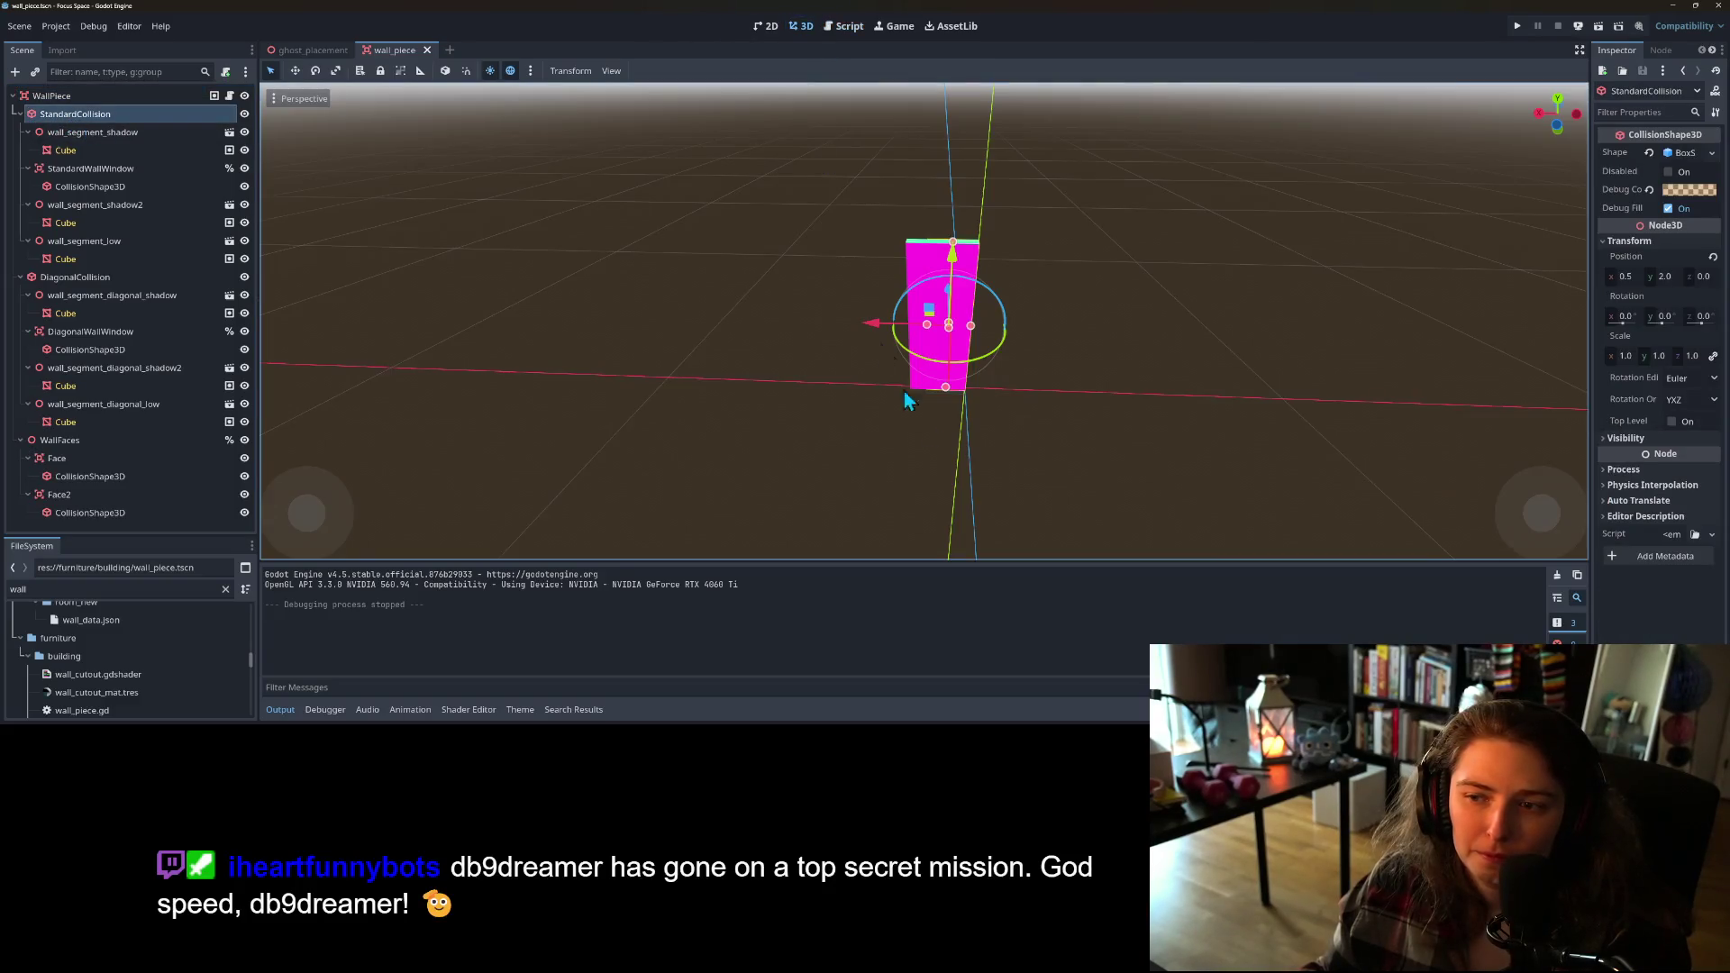
{"action": "scroll", "coordinate": [905, 392], "scroll_direction": "down", "scroll_amount": 3}
{"action": "mouse_move", "coordinate": [1000, 478]}
{"action": "left_mouse_down"}
{"action": "mouse_move", "coordinate": [807, 452]}
{"action": "mouse_move", "coordinate": [964, 487]}
{"action": "mouse_move", "coordinate": [1124, 490]}
{"action": "mouse_move", "coordinate": [1188, 490]}
{"action": "mouse_move", "coordinate": [1202, 453]}
{"action": "mouse_move", "coordinate": [1209, 490]}
{"action": "mouse_move", "coordinate": [1018, 472]}
{"action": "left_mouse_up"}
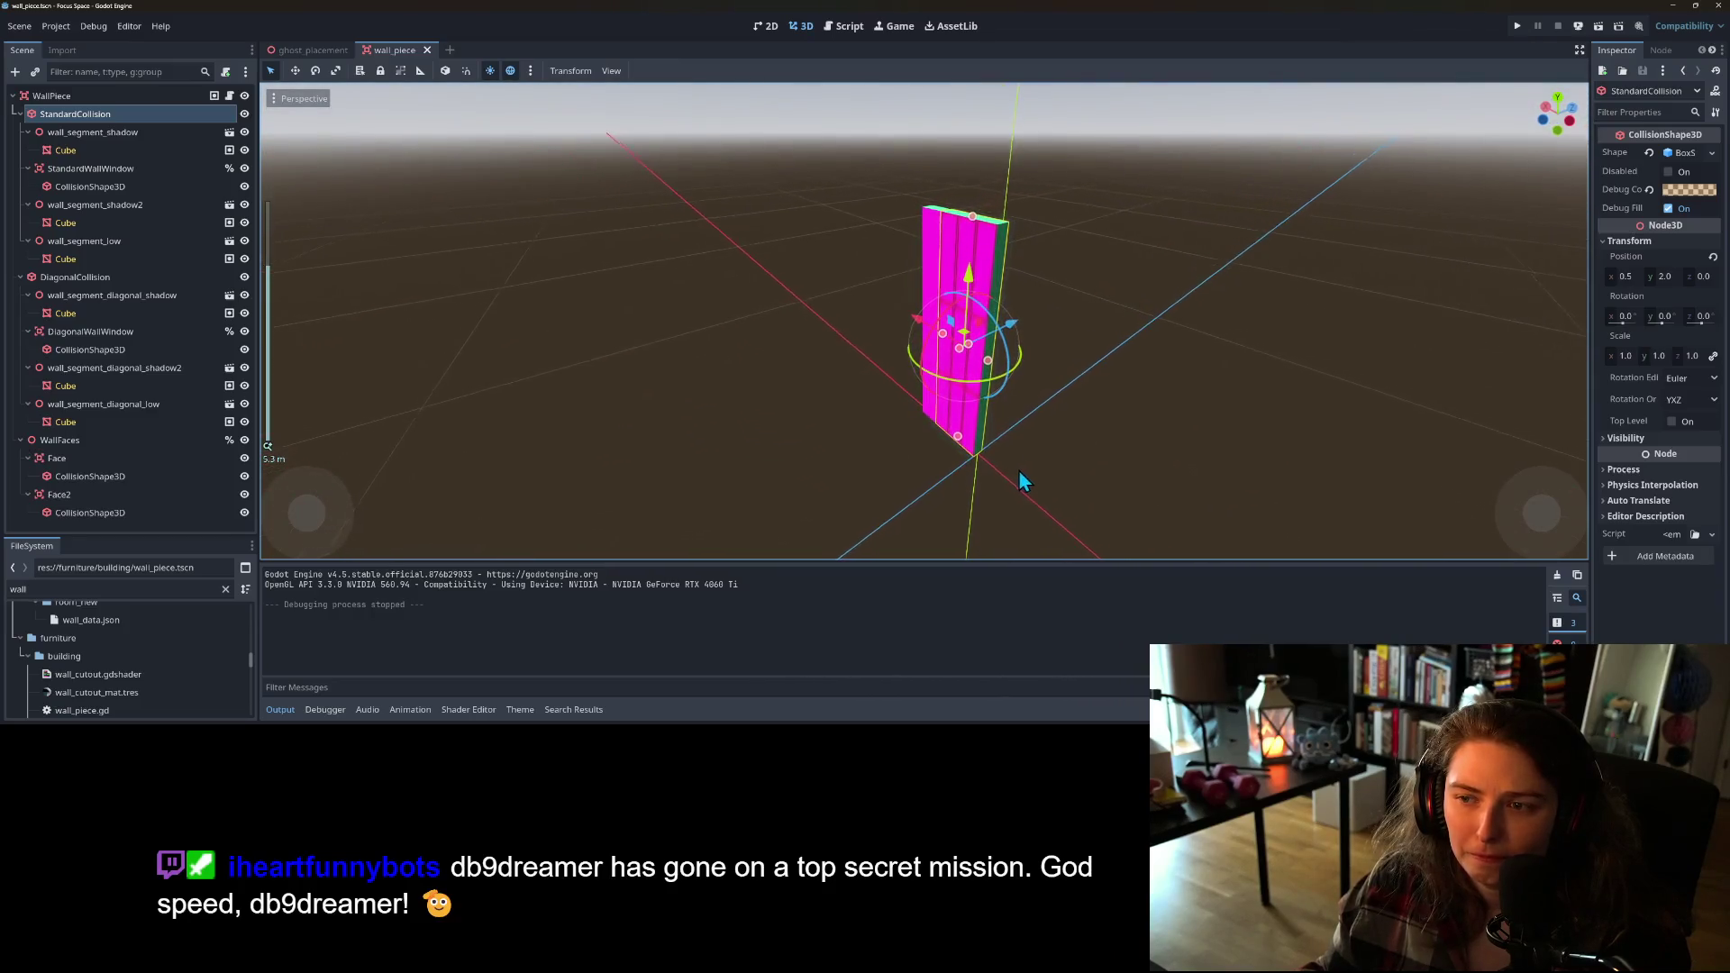
{"action": "left_click", "coordinate": [230, 95]}
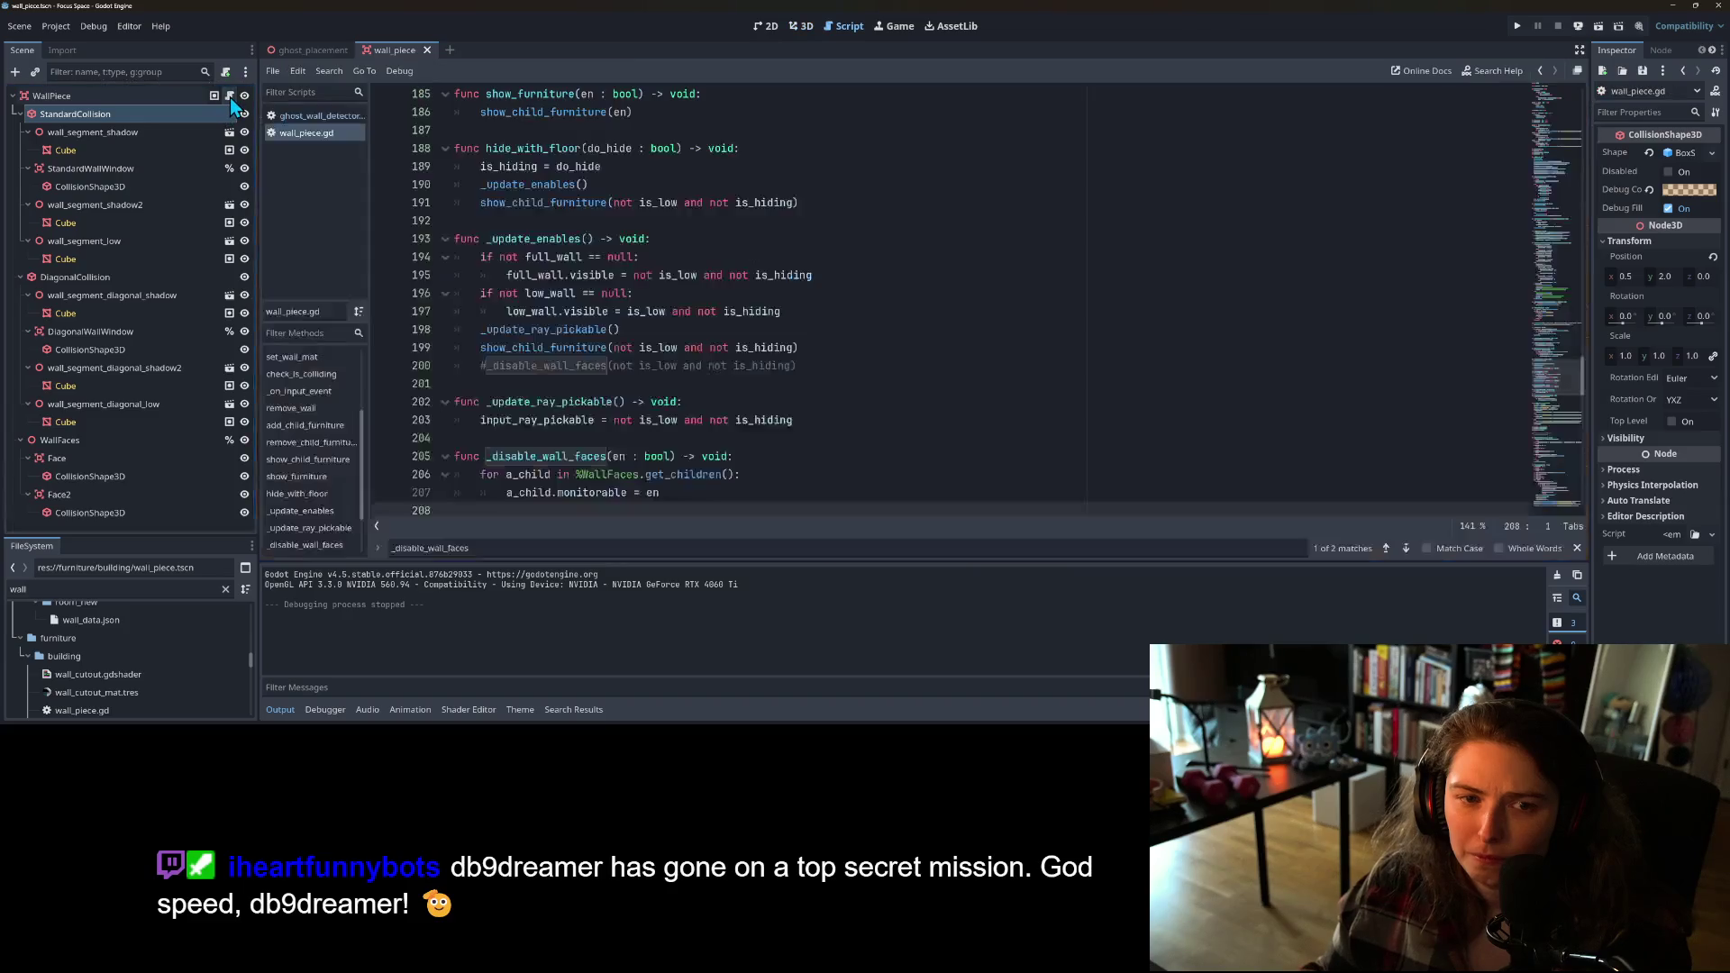
{"action": "left_click_drag", "start_coordinate": [1559, 382], "coordinate": [1590, 95]}
Step: Search for 'standard' and examine StandardCollision, window_area and full_wall on lines 136-143
{"action": "scroll", "coordinate": [766, 374], "scroll_direction": "down", "scroll_amount": 3}
{"action": "key", "text": "ctrl+f"}
{"action": "type", "text": "sta"}
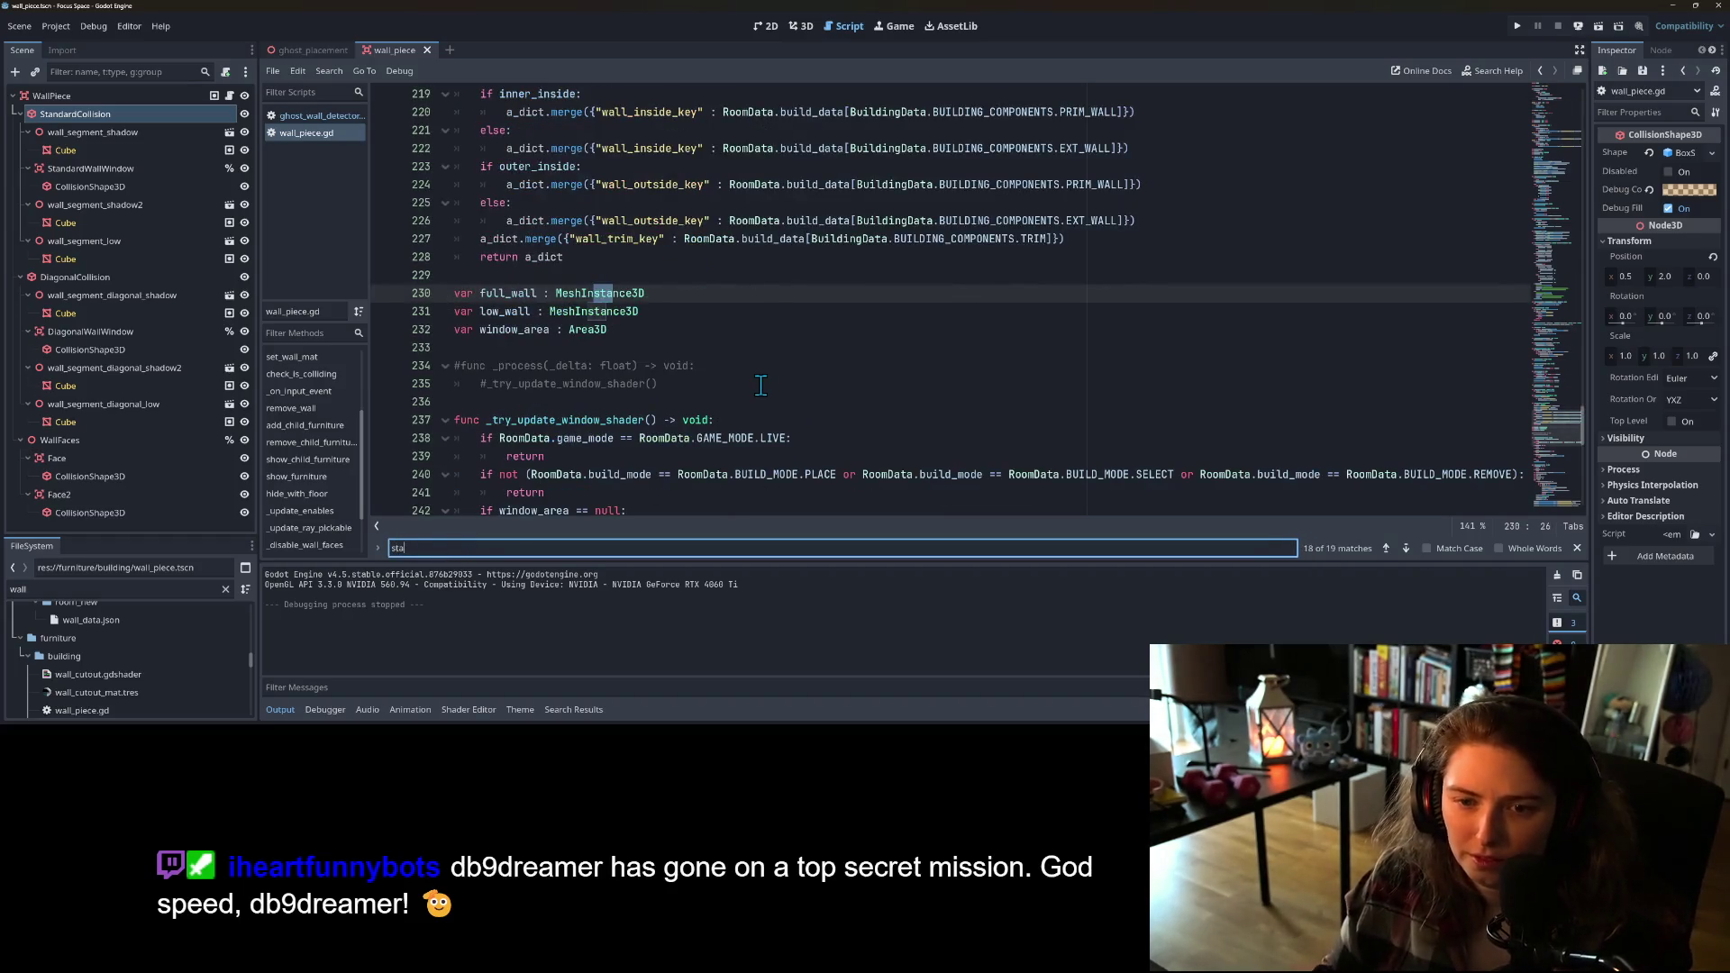
{"action": "type", "text": "ndard"}
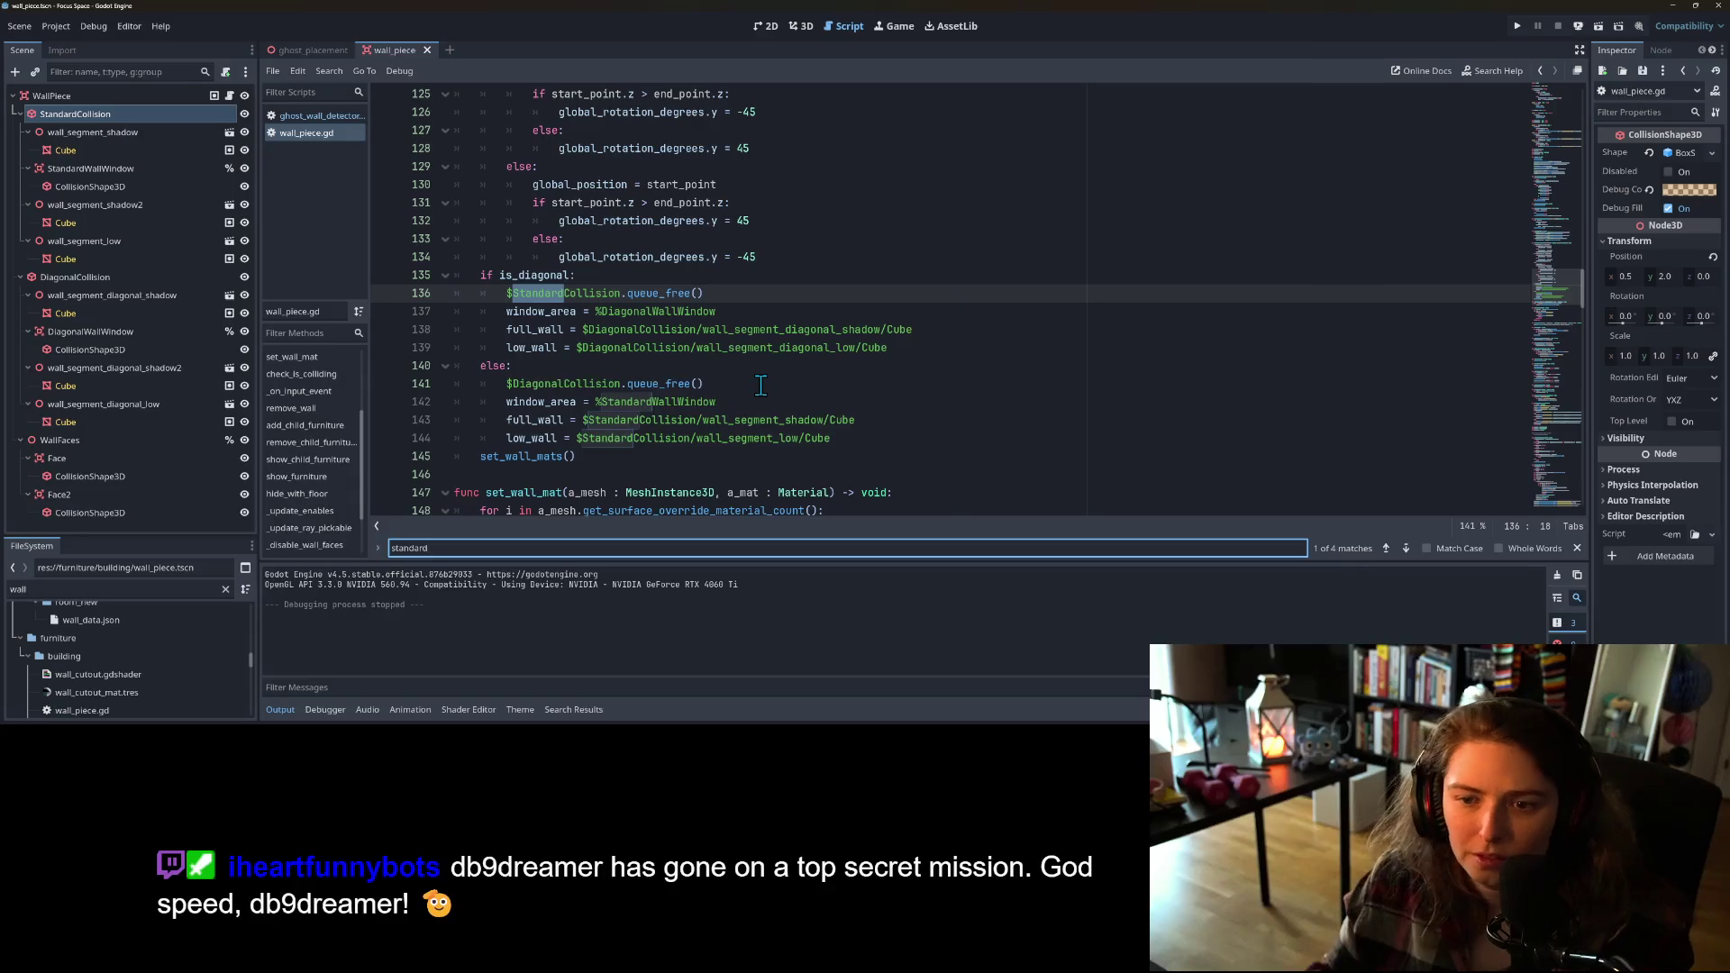
{"action": "double_click", "coordinate": [560, 293]}
{"action": "scroll", "coordinate": [718, 383], "scroll_direction": "down", "scroll_amount": 1}
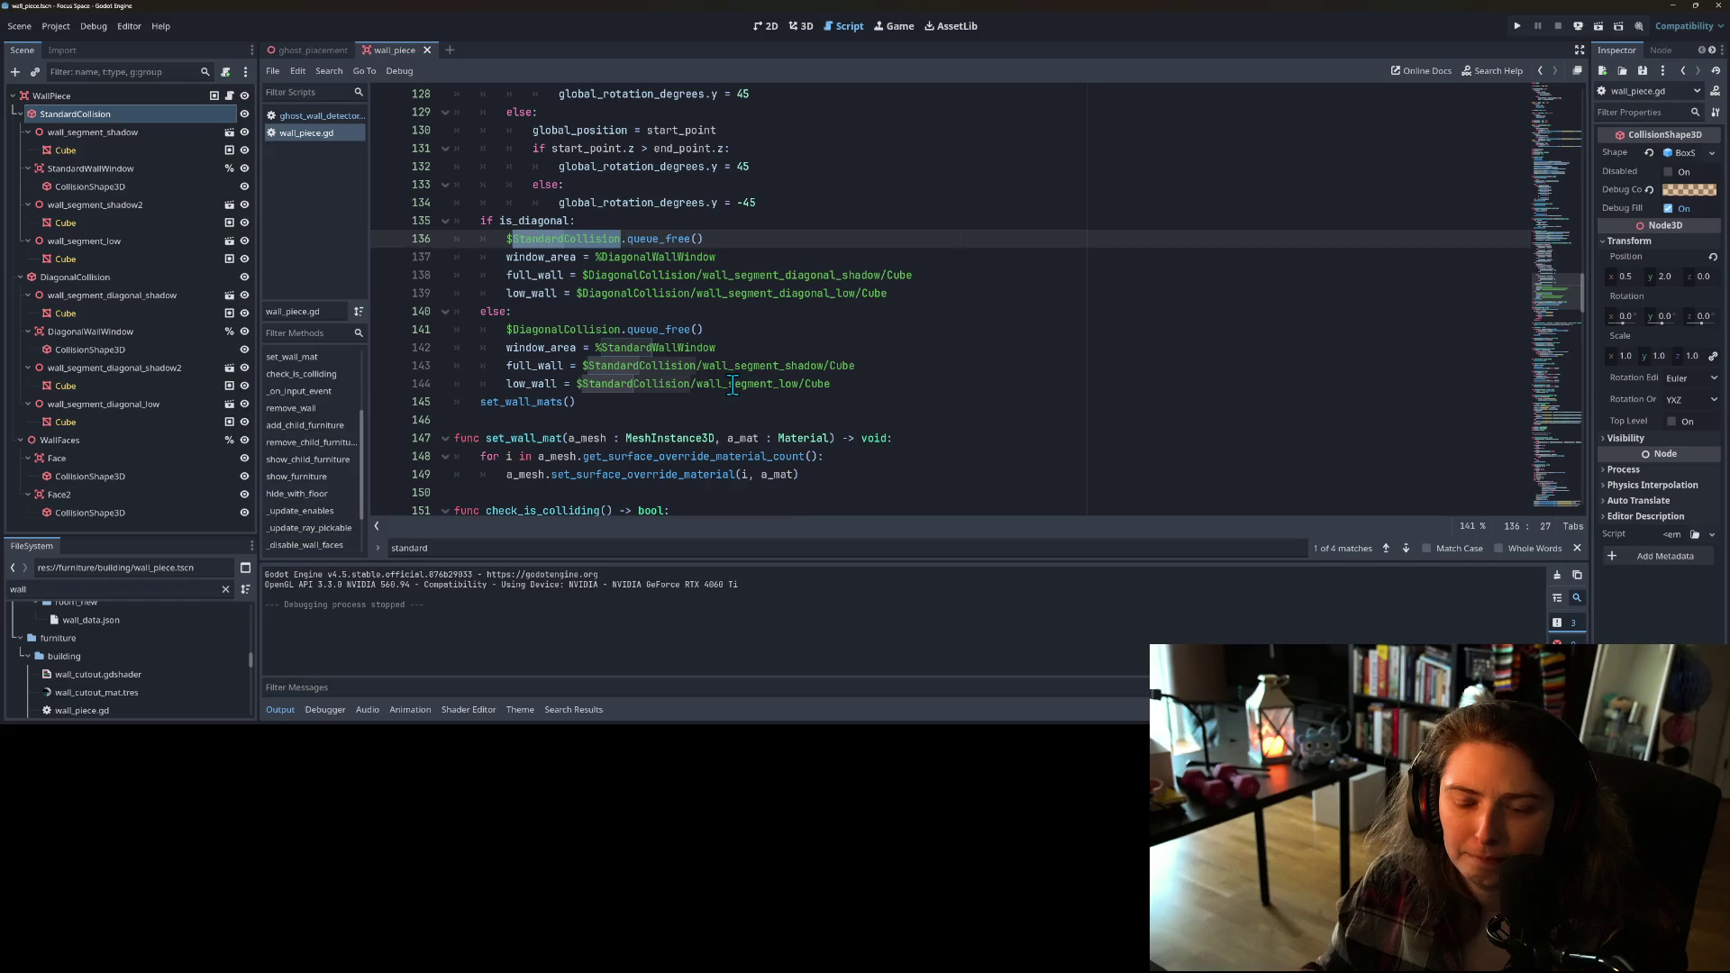
{"action": "scroll", "coordinate": [733, 385], "scroll_direction": "down", "scroll_amount": 1}
{"action": "scroll", "coordinate": [732, 385], "scroll_direction": "down", "scroll_amount": 1}
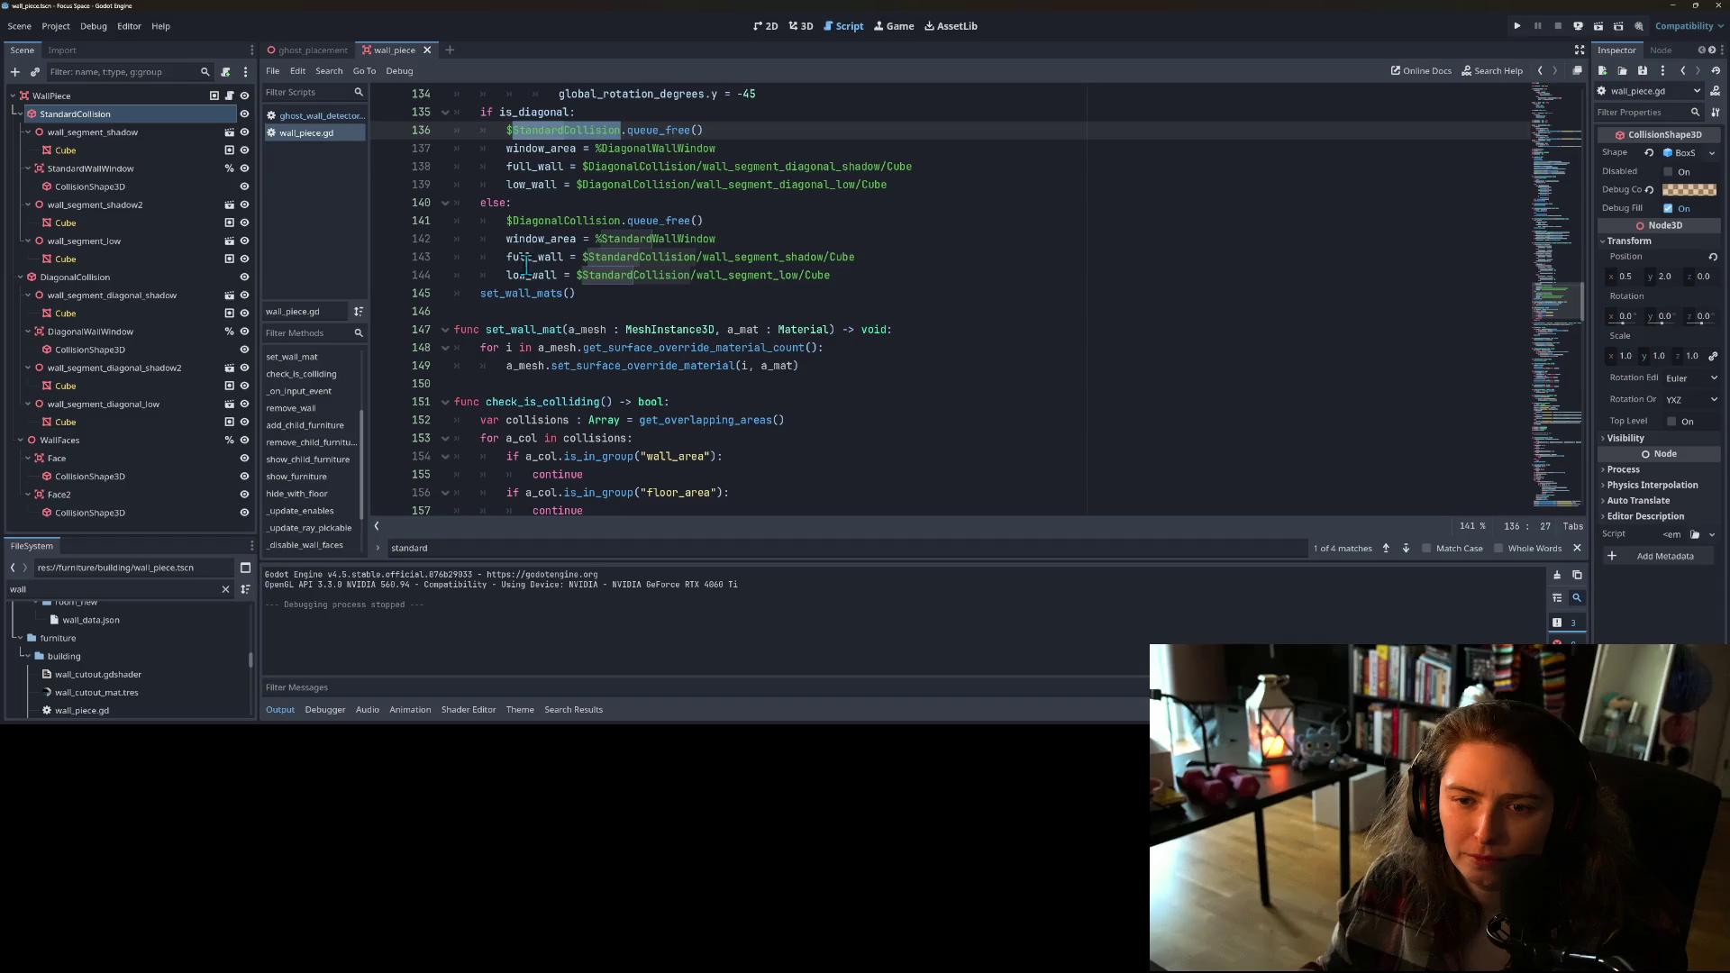
{"action": "left_click", "coordinate": [648, 241]}
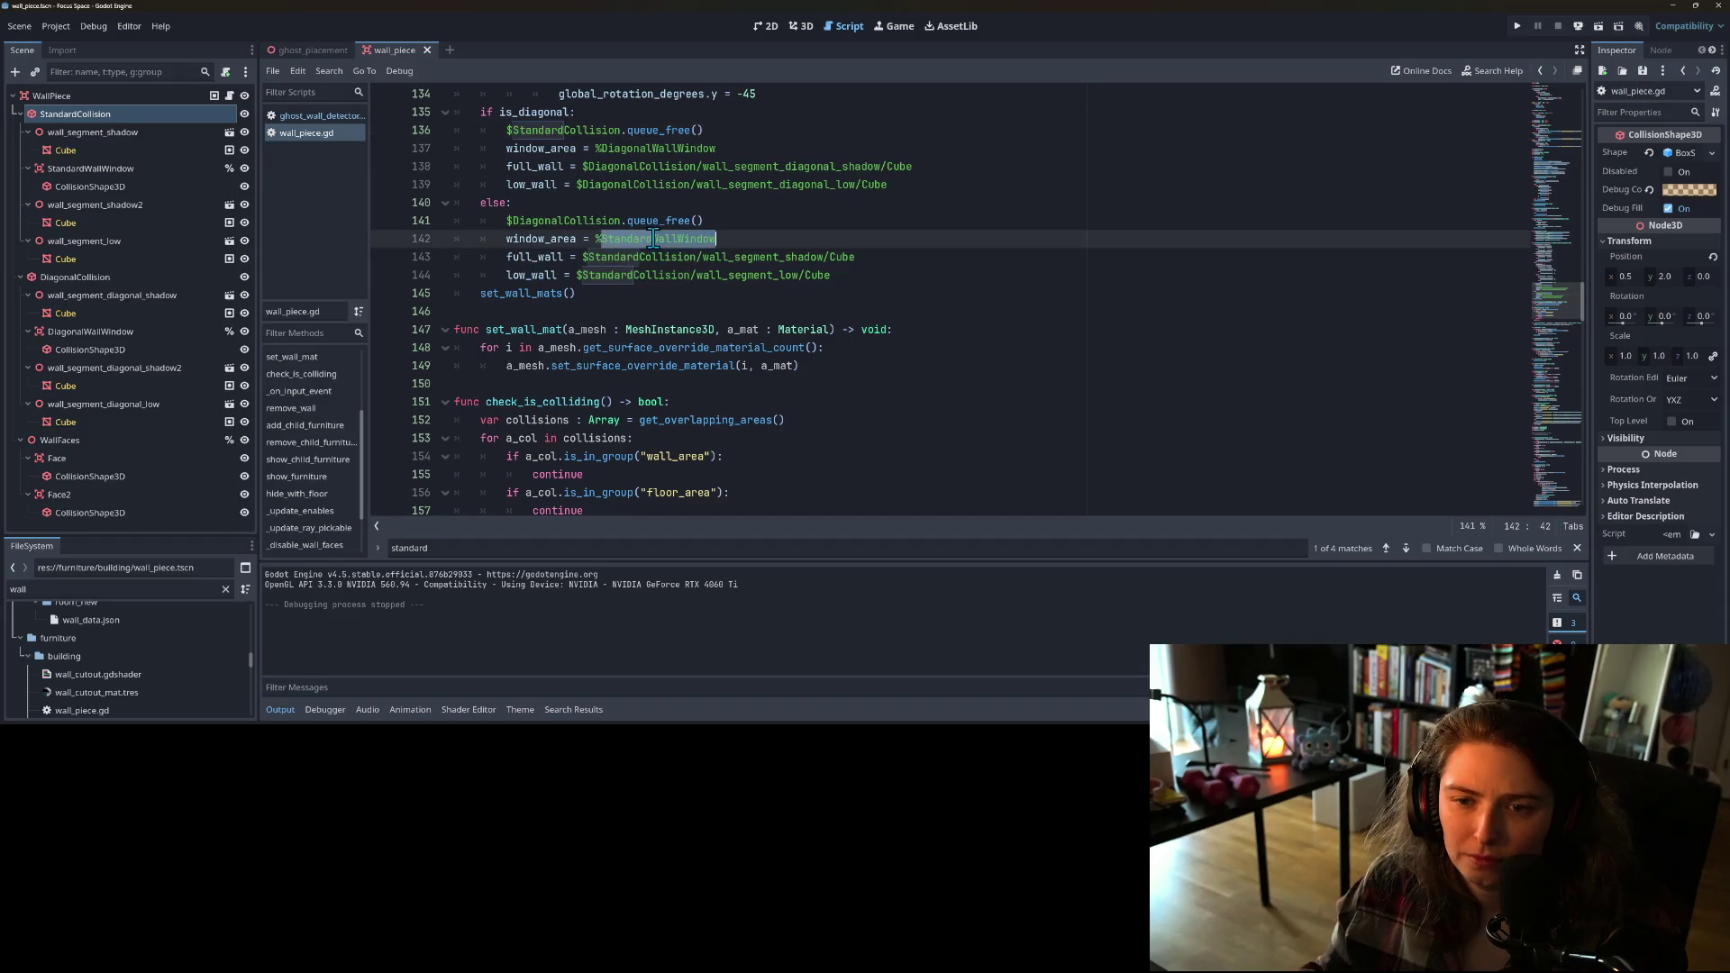
{"action": "double_click", "coordinate": [539, 240]}
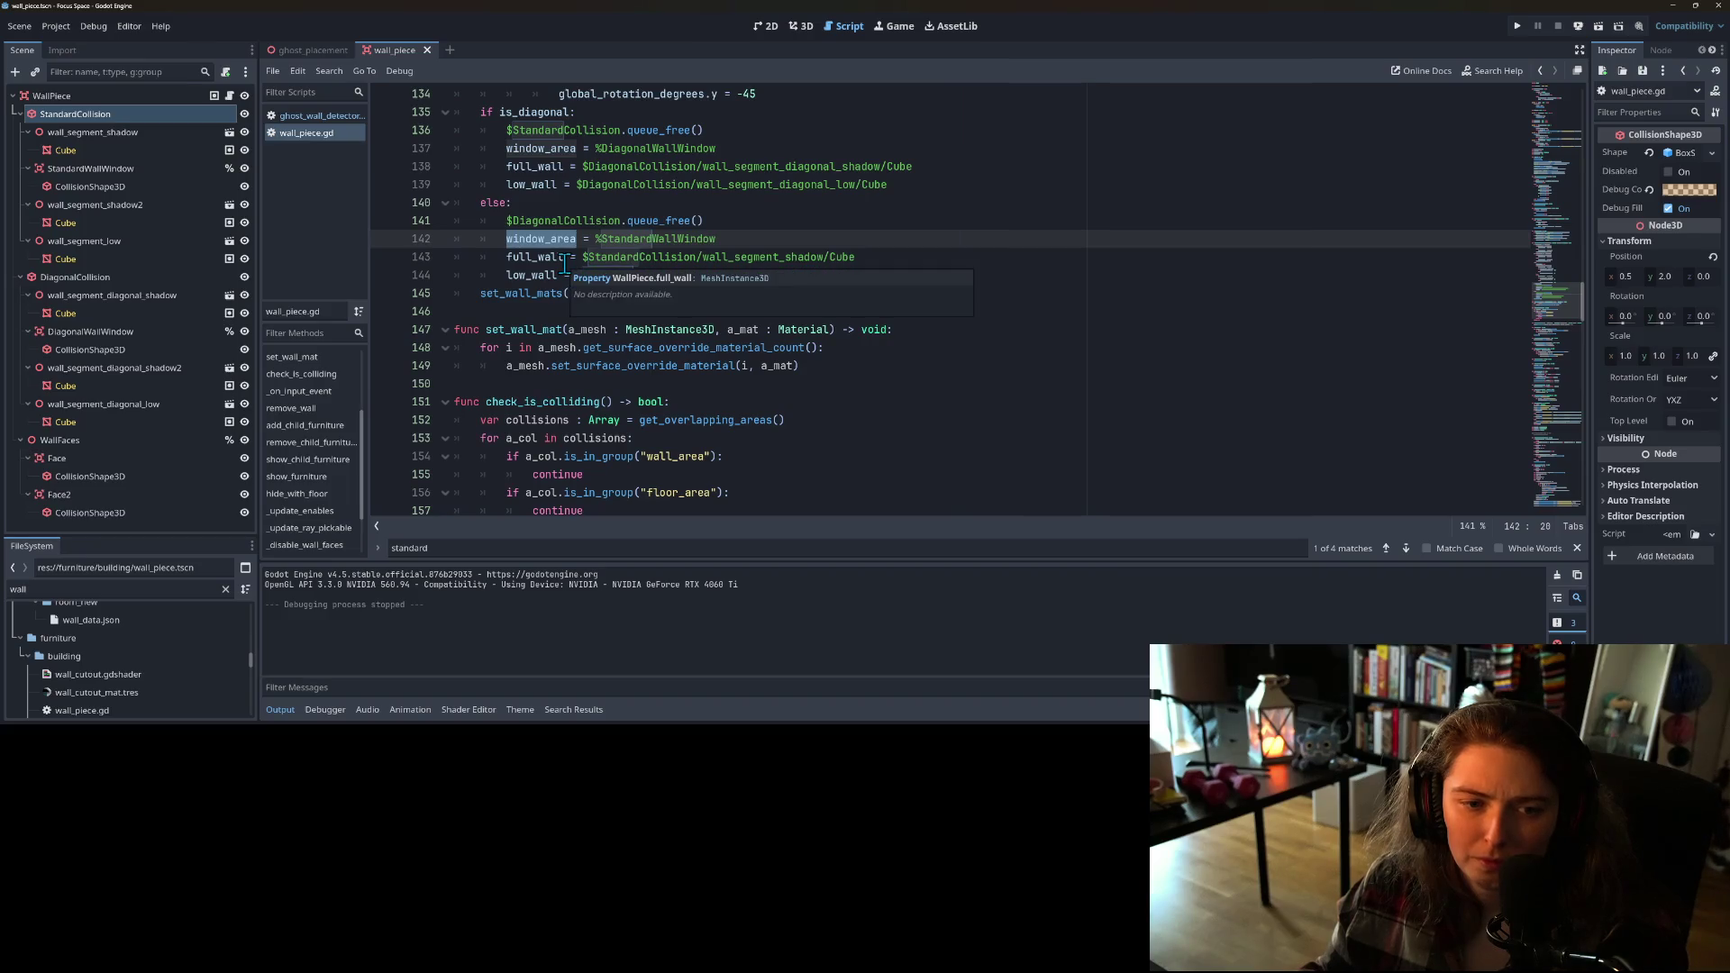
{"action": "left_click", "coordinate": [522, 259]}
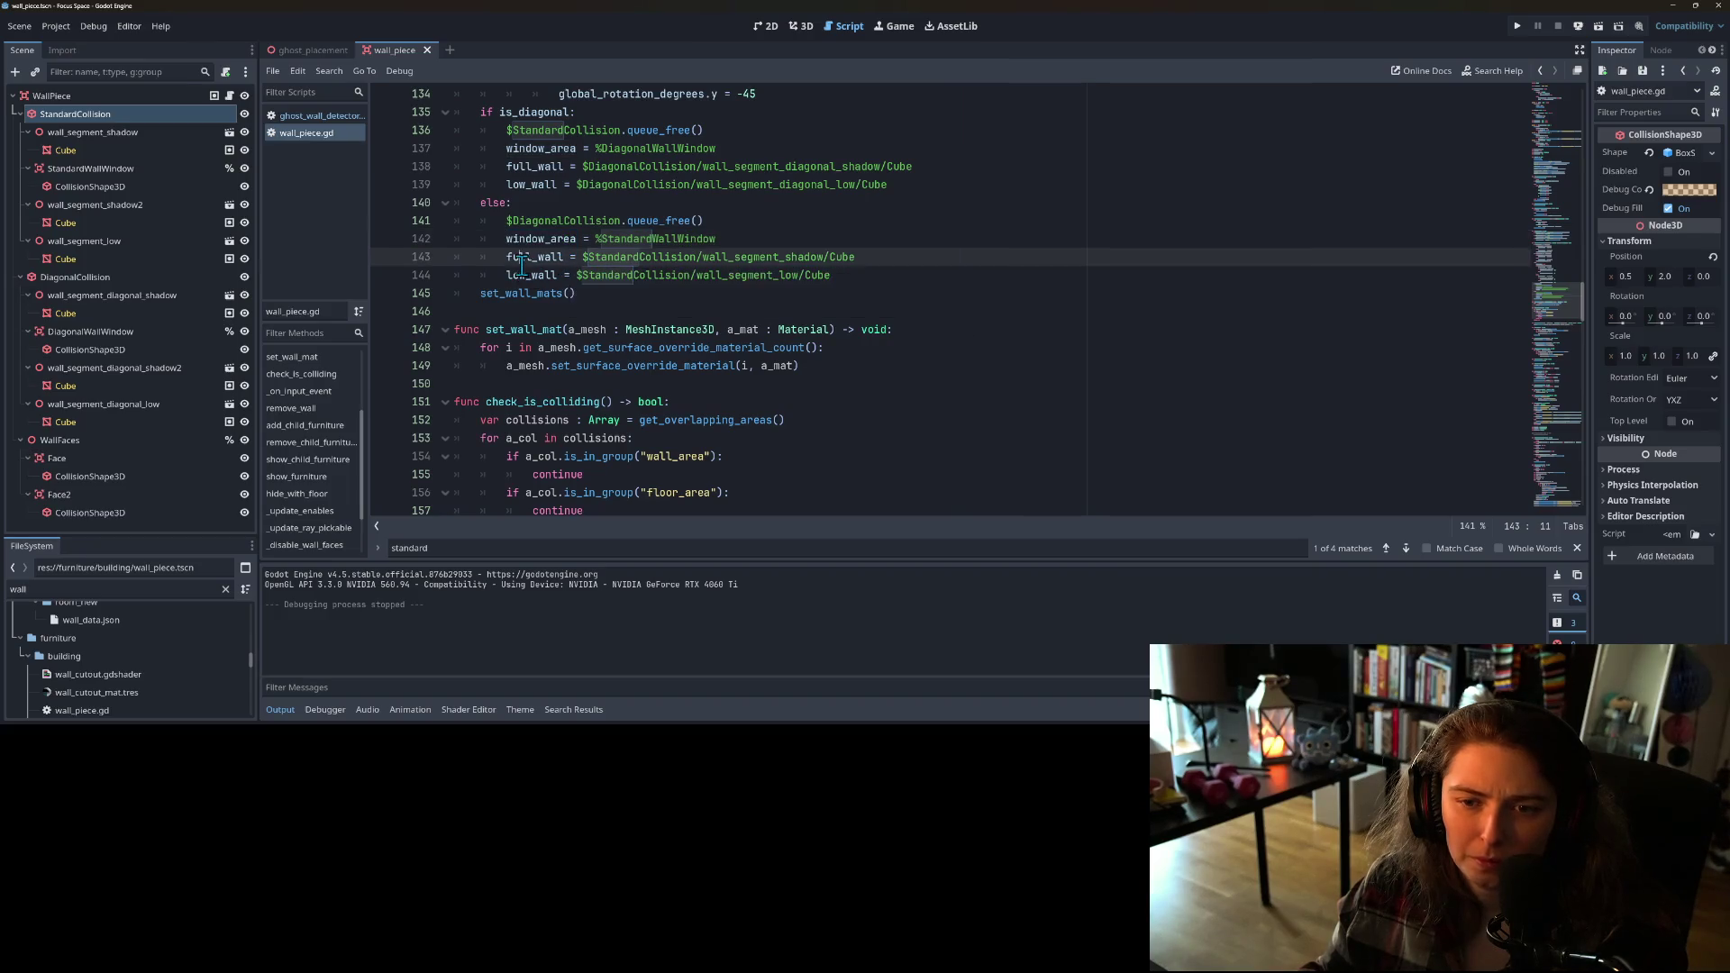
{"action": "double_click", "coordinate": [649, 260]}
{"action": "scroll", "coordinate": [640, 333], "scroll_direction": "up", "scroll_amount": 2}
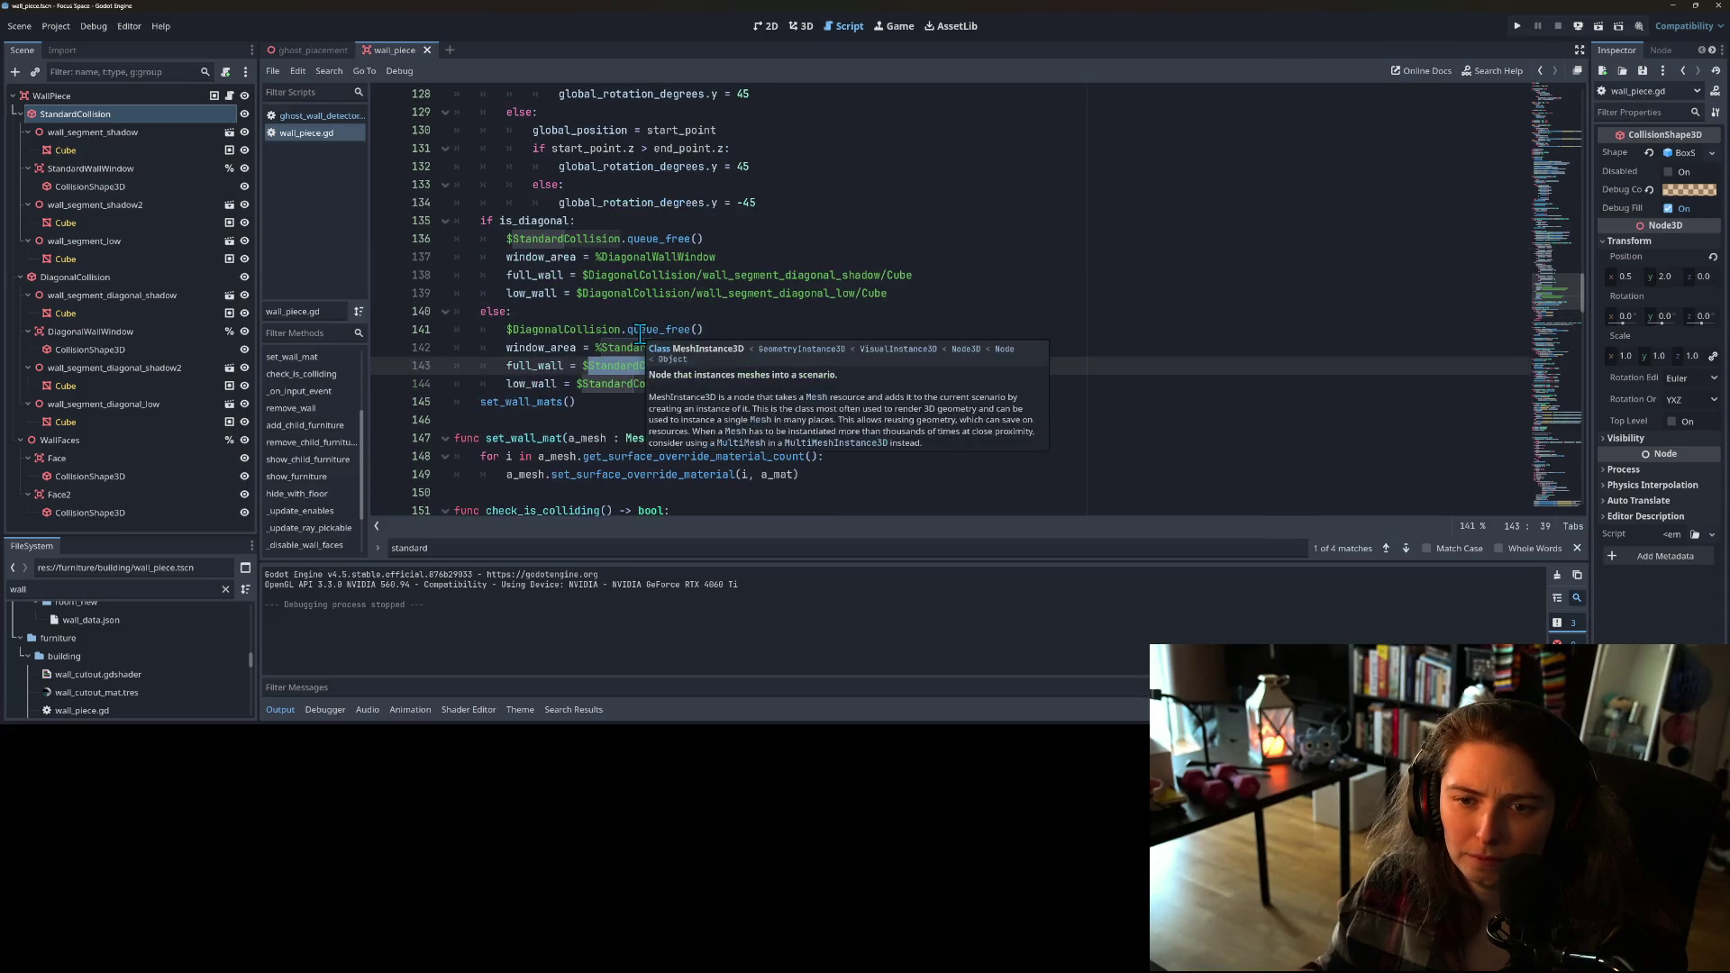
{"action": "scroll", "coordinate": [611, 332], "scroll_direction": "down", "scroll_amount": 1}
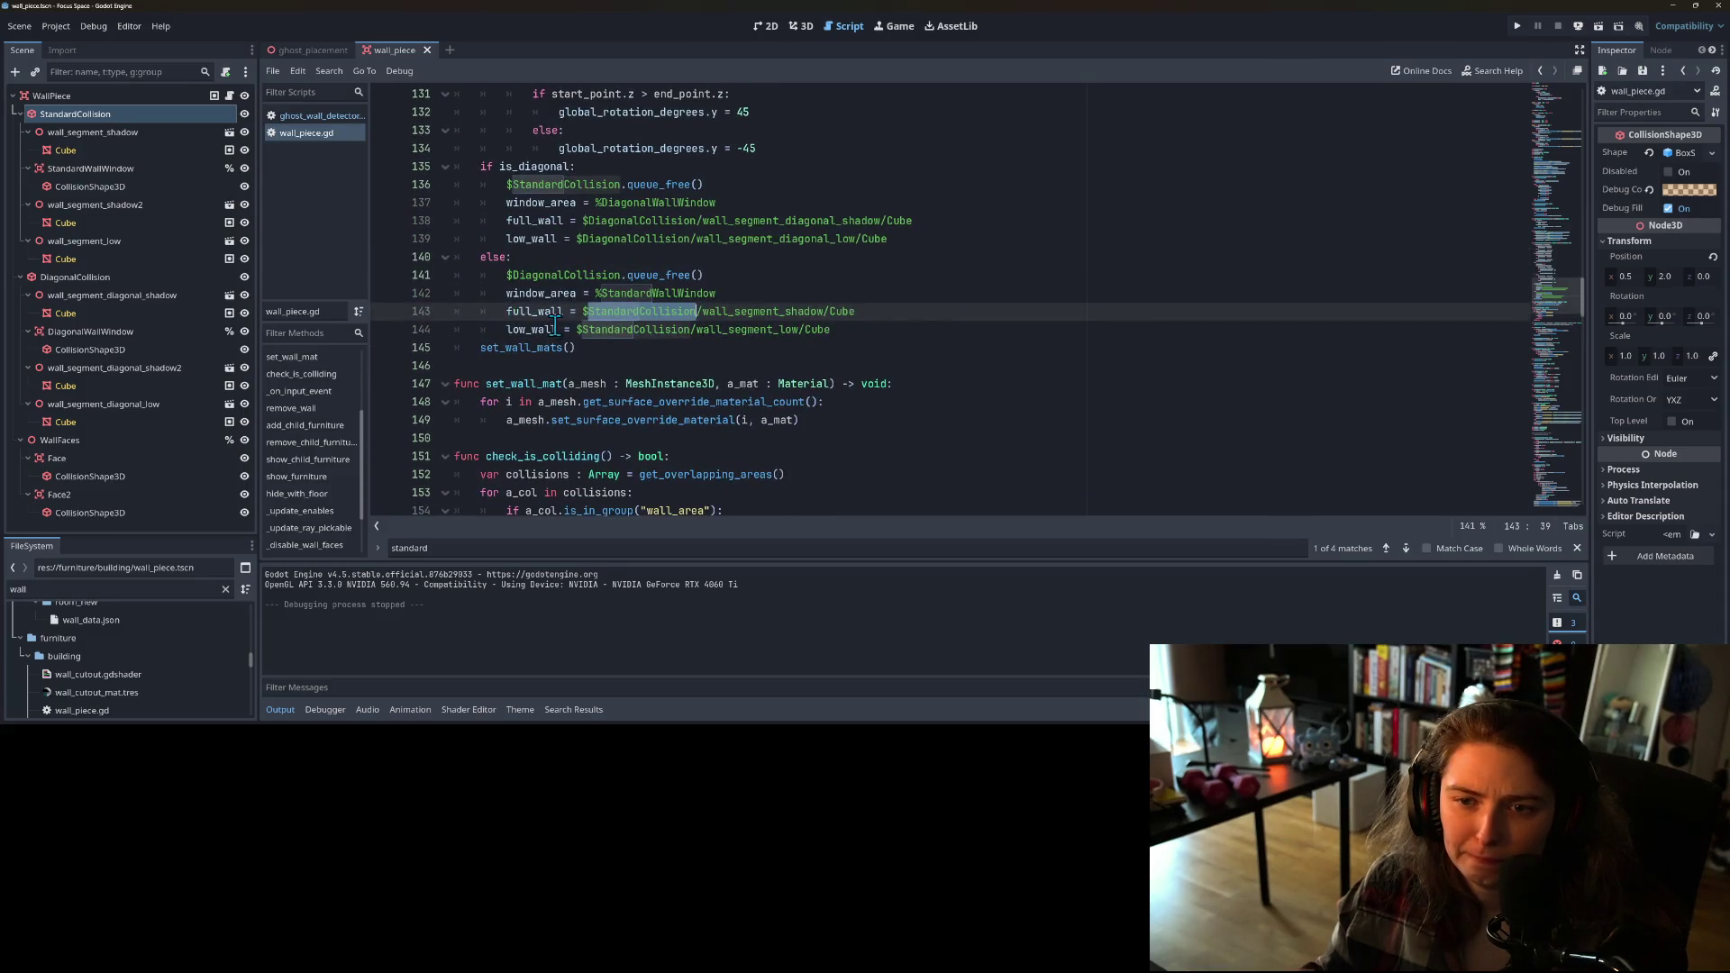
{"action": "scroll", "coordinate": [565, 322], "scroll_direction": "down", "scroll_amount": 7}
Step: Cycle through every StandardCollision match in wall_piece.gd
{"action": "key", "text": "ctrl+f"}
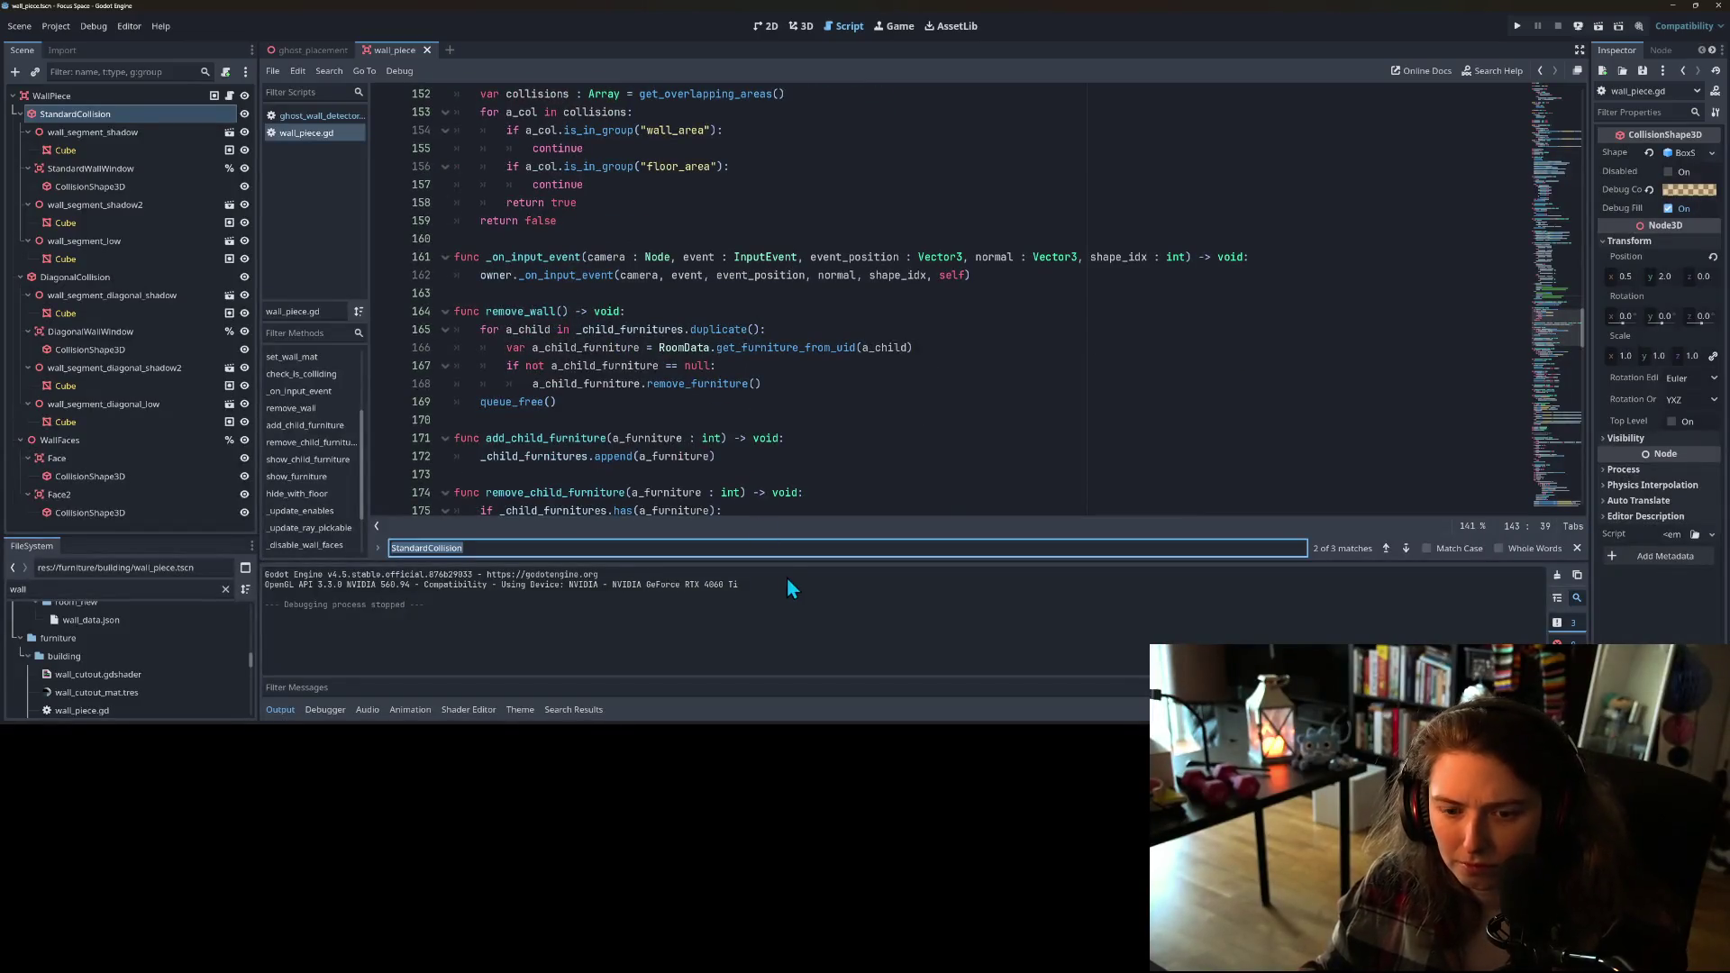
{"action": "left_click", "coordinate": [1404, 549]}
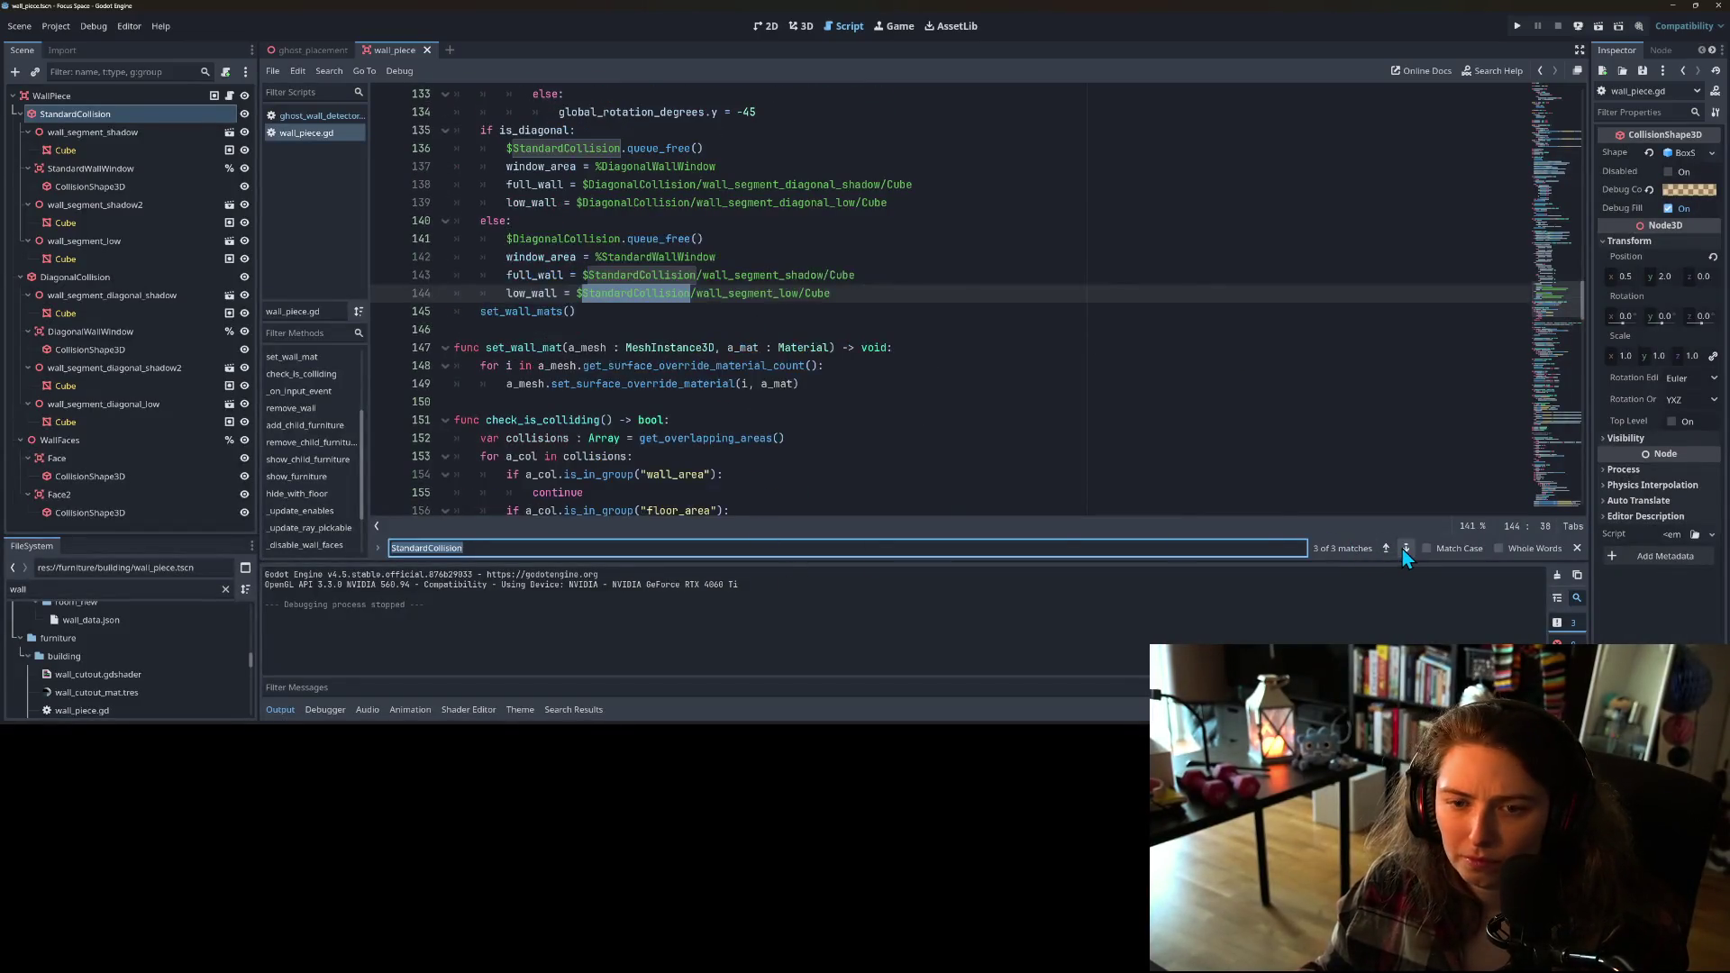
{"action": "left_click", "coordinate": [1405, 549]}
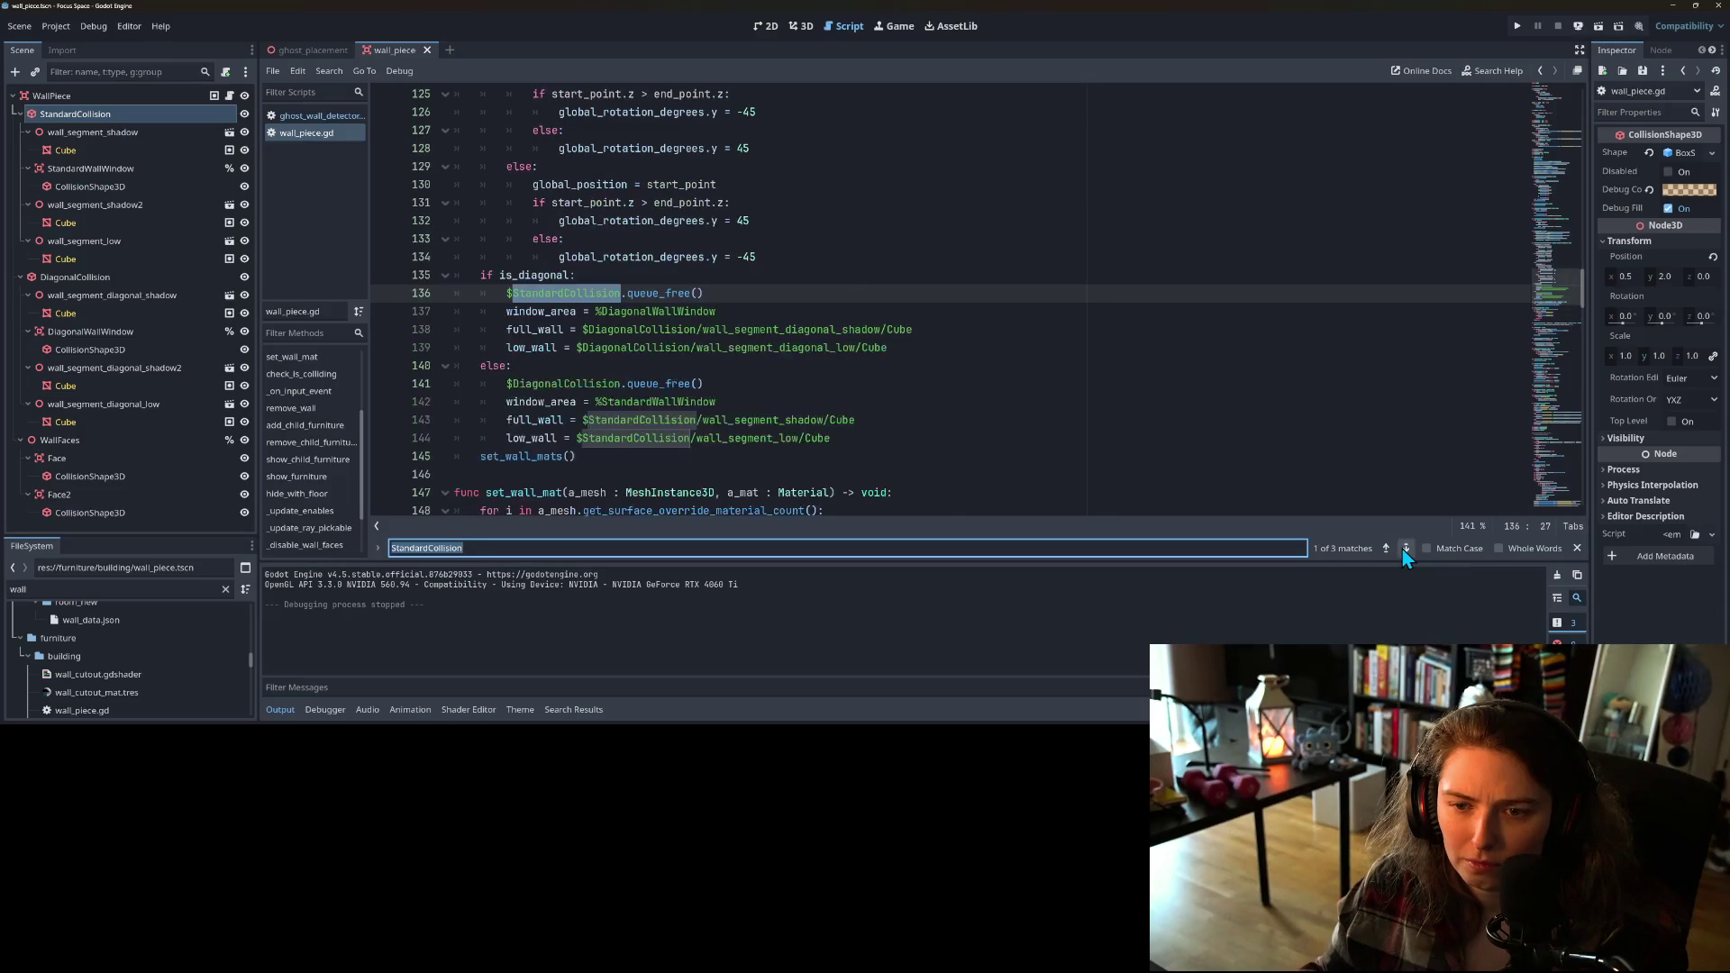
{"action": "left_click", "coordinate": [1404, 550]}
{"action": "left_click", "coordinate": [1405, 550]}
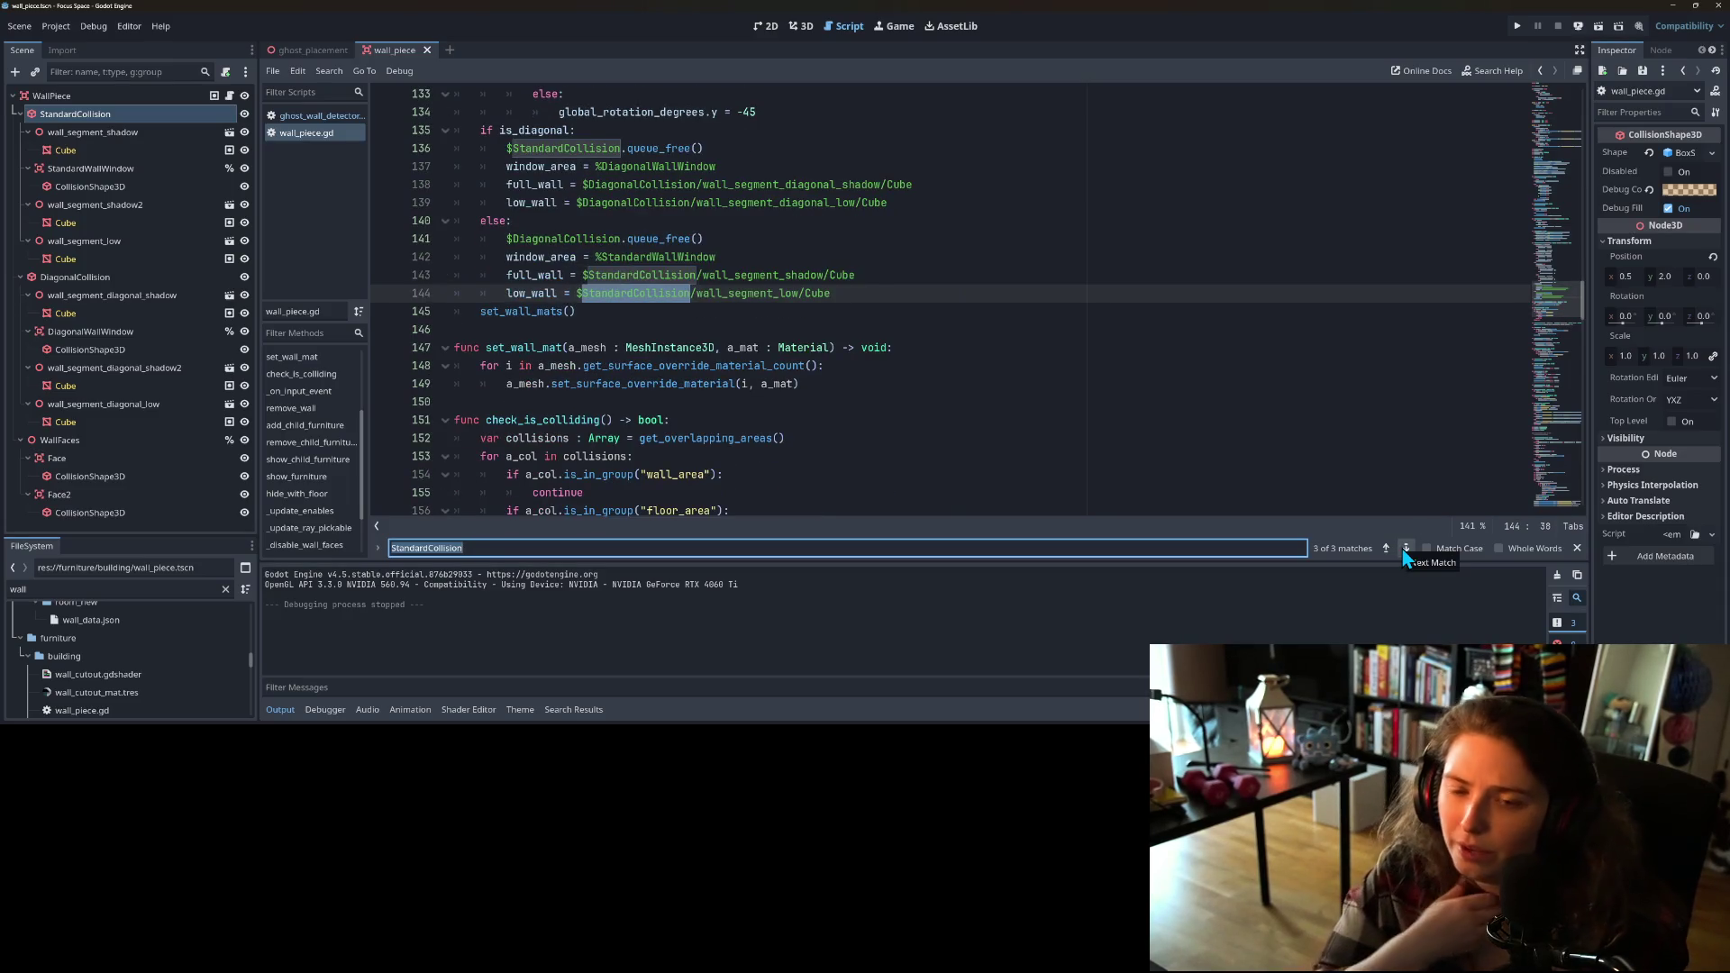
{"action": "scroll", "coordinate": [667, 342], "scroll_direction": "up", "scroll_amount": 15}
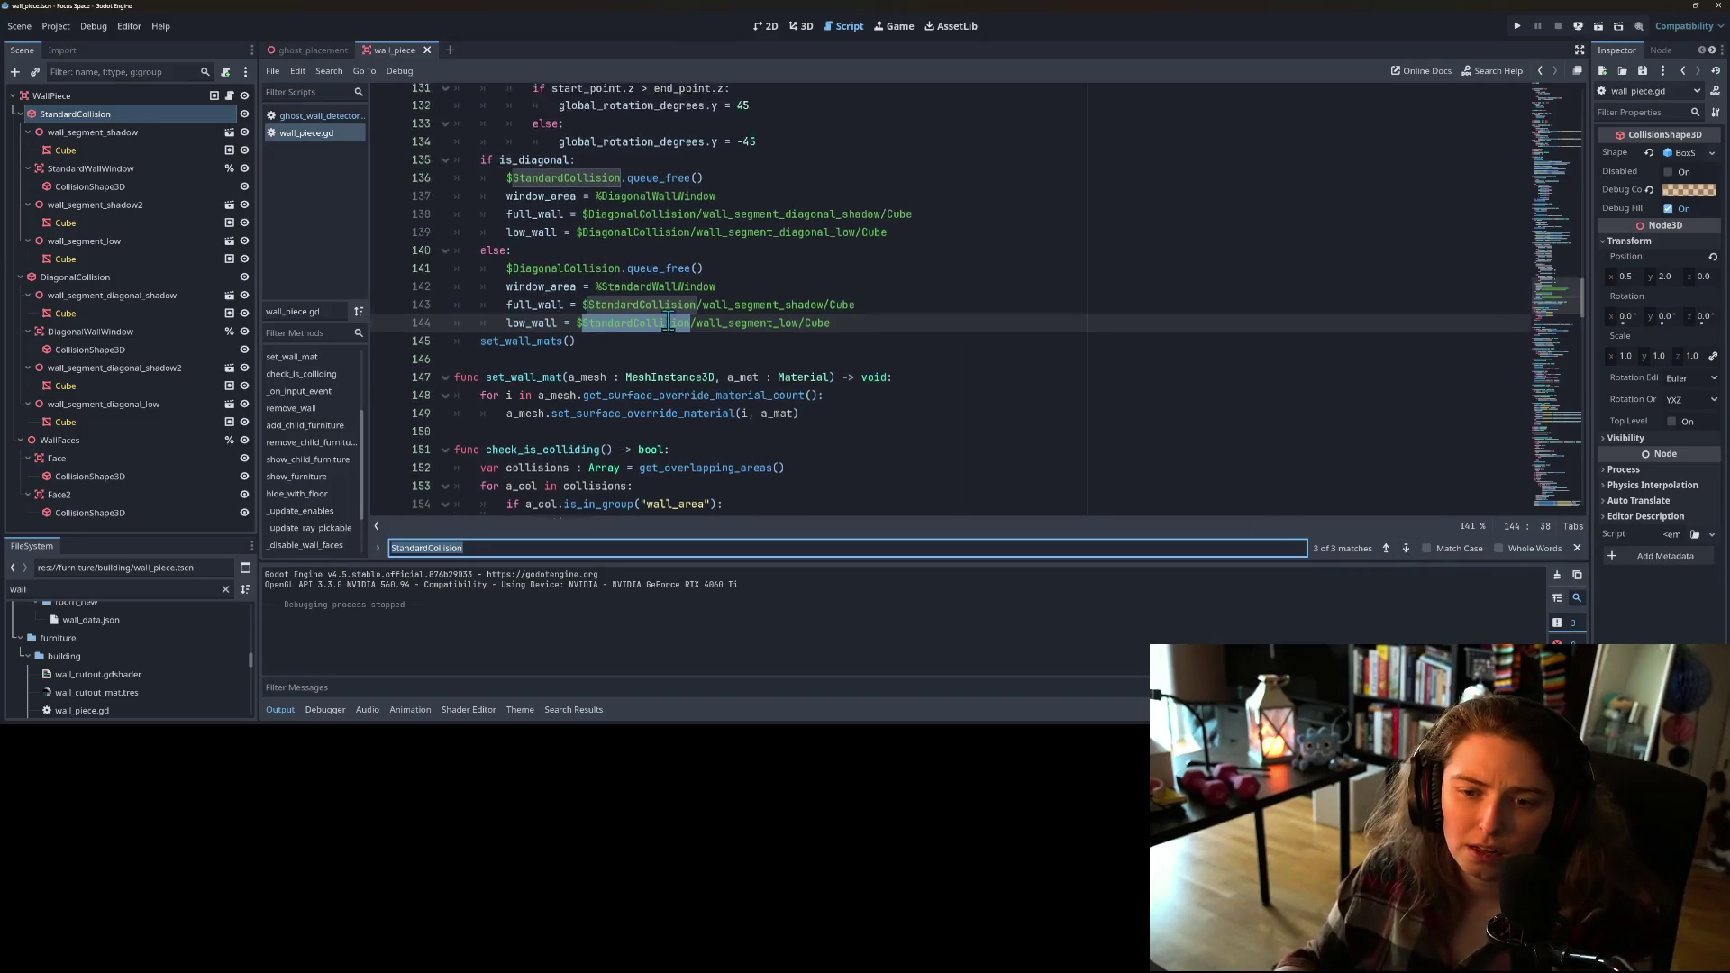
{"action": "scroll", "coordinate": [667, 342], "scroll_direction": "down", "scroll_amount": 15}
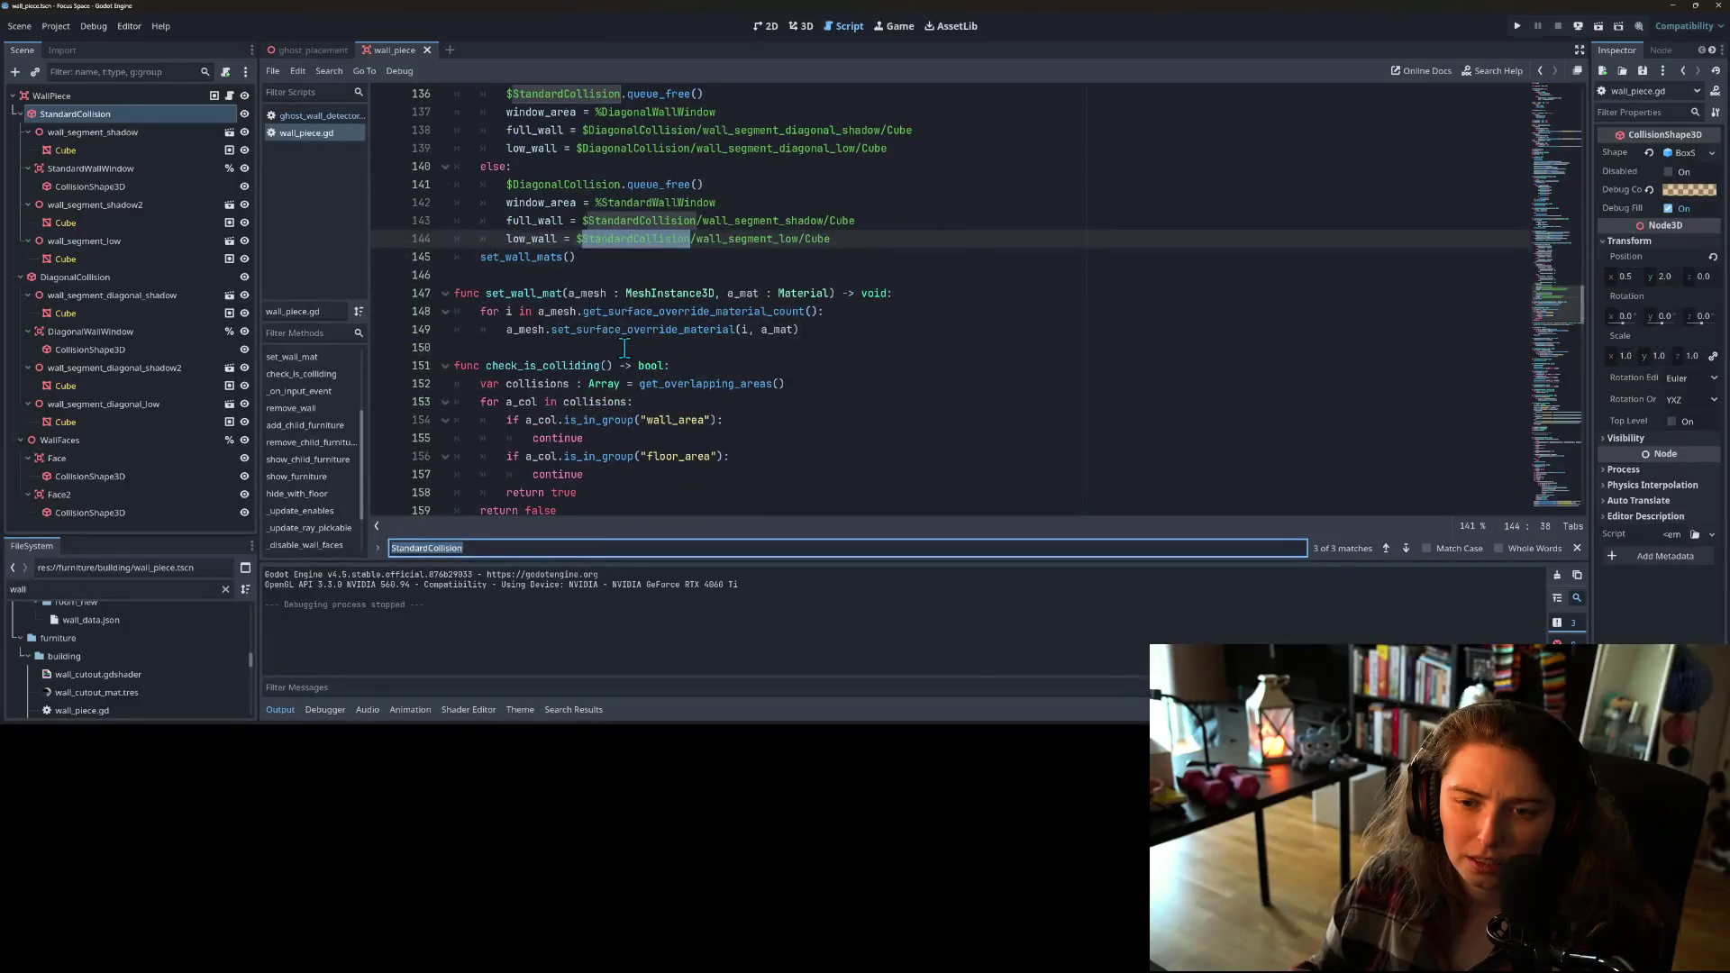
{"action": "scroll", "coordinate": [694, 338], "scroll_direction": "down", "scroll_amount": 2}
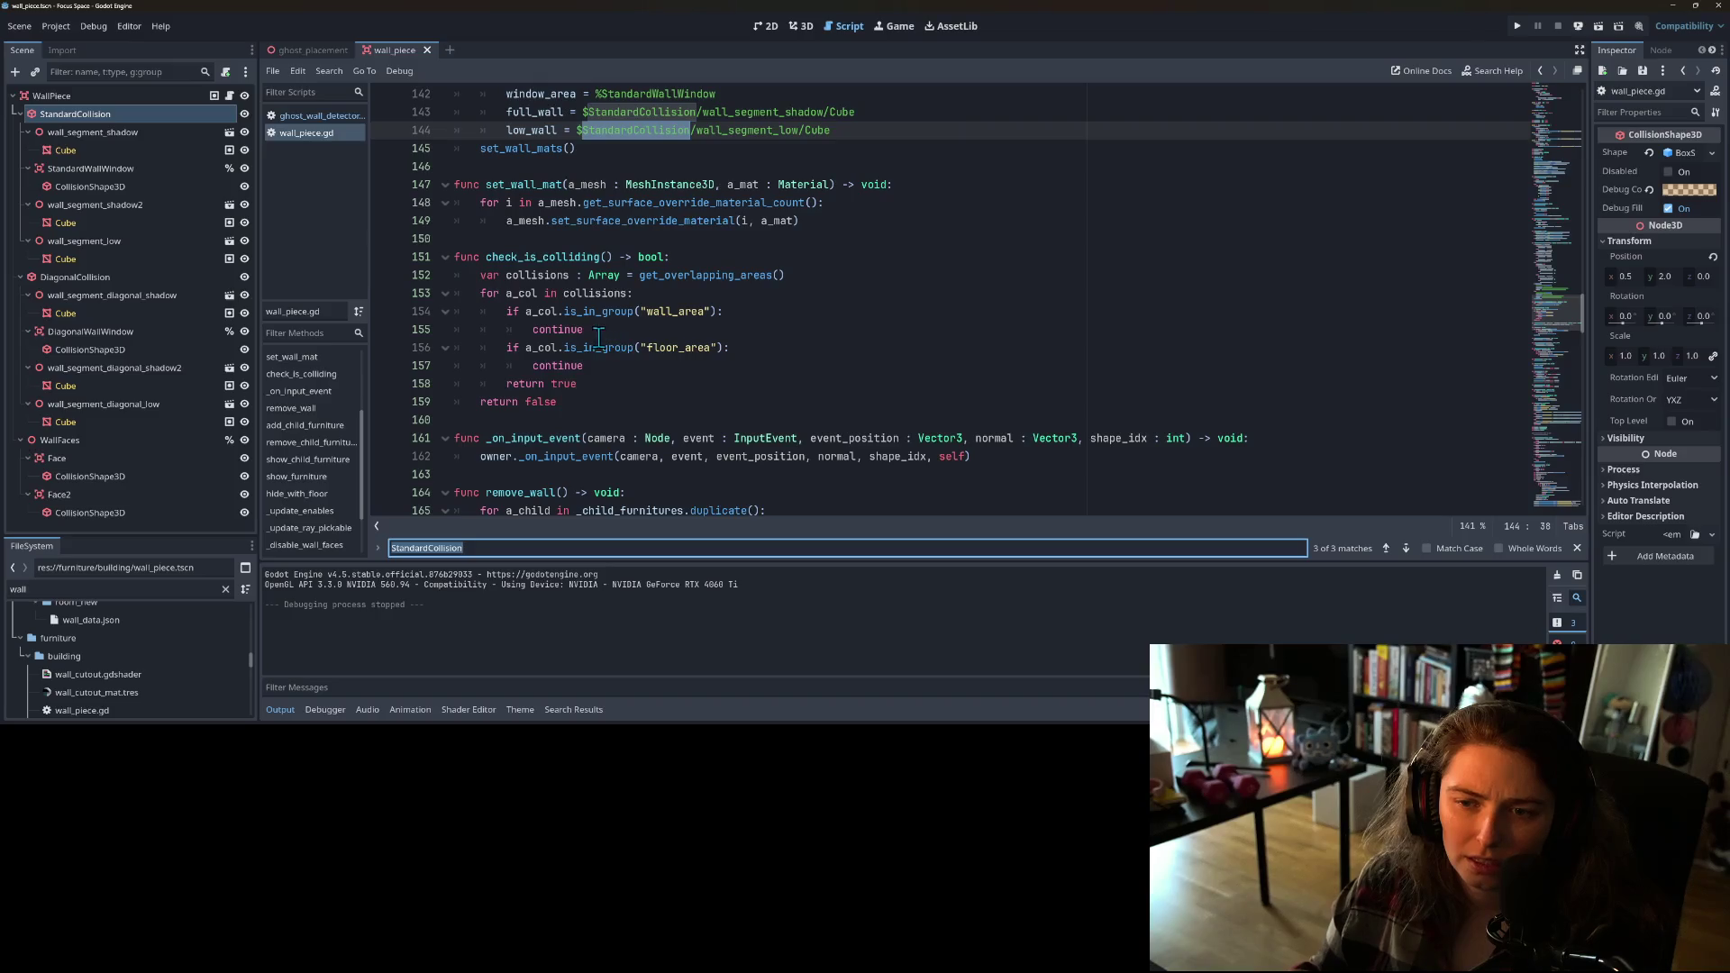
Step: Read the documentation for get_overlapping_areas
{"action": "mouse_move", "coordinate": [547, 315]}
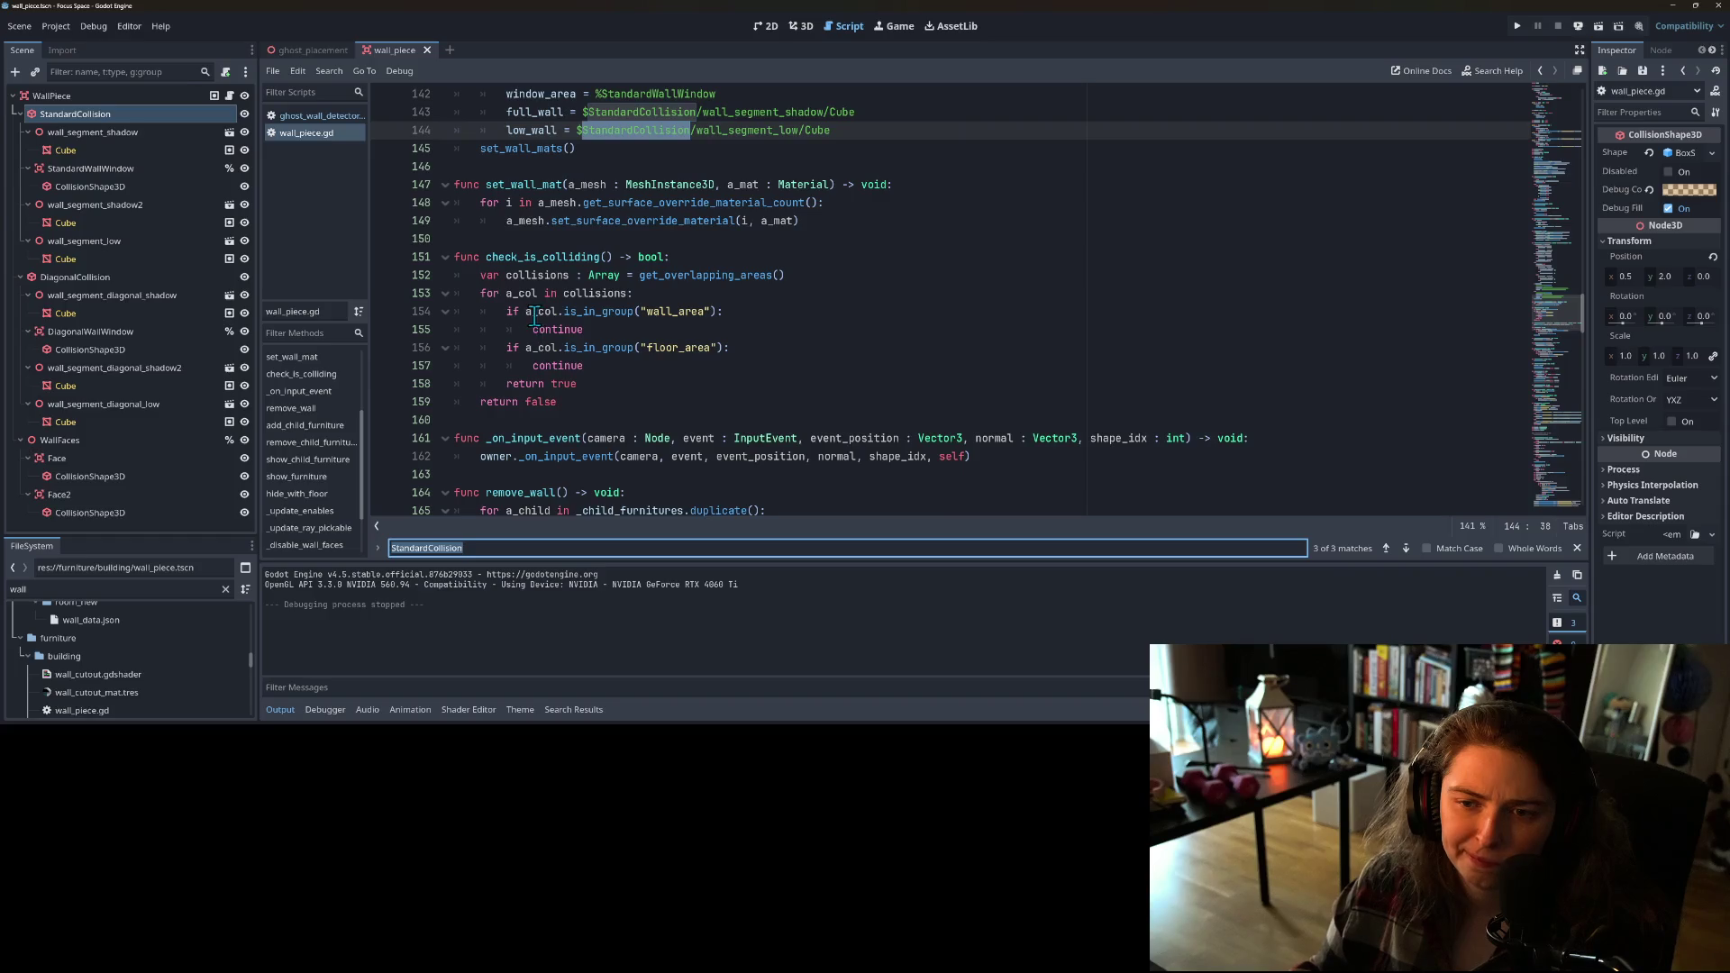
{"action": "double_click", "coordinate": [683, 276]}
{"action": "mouse_move", "coordinate": [685, 277]}
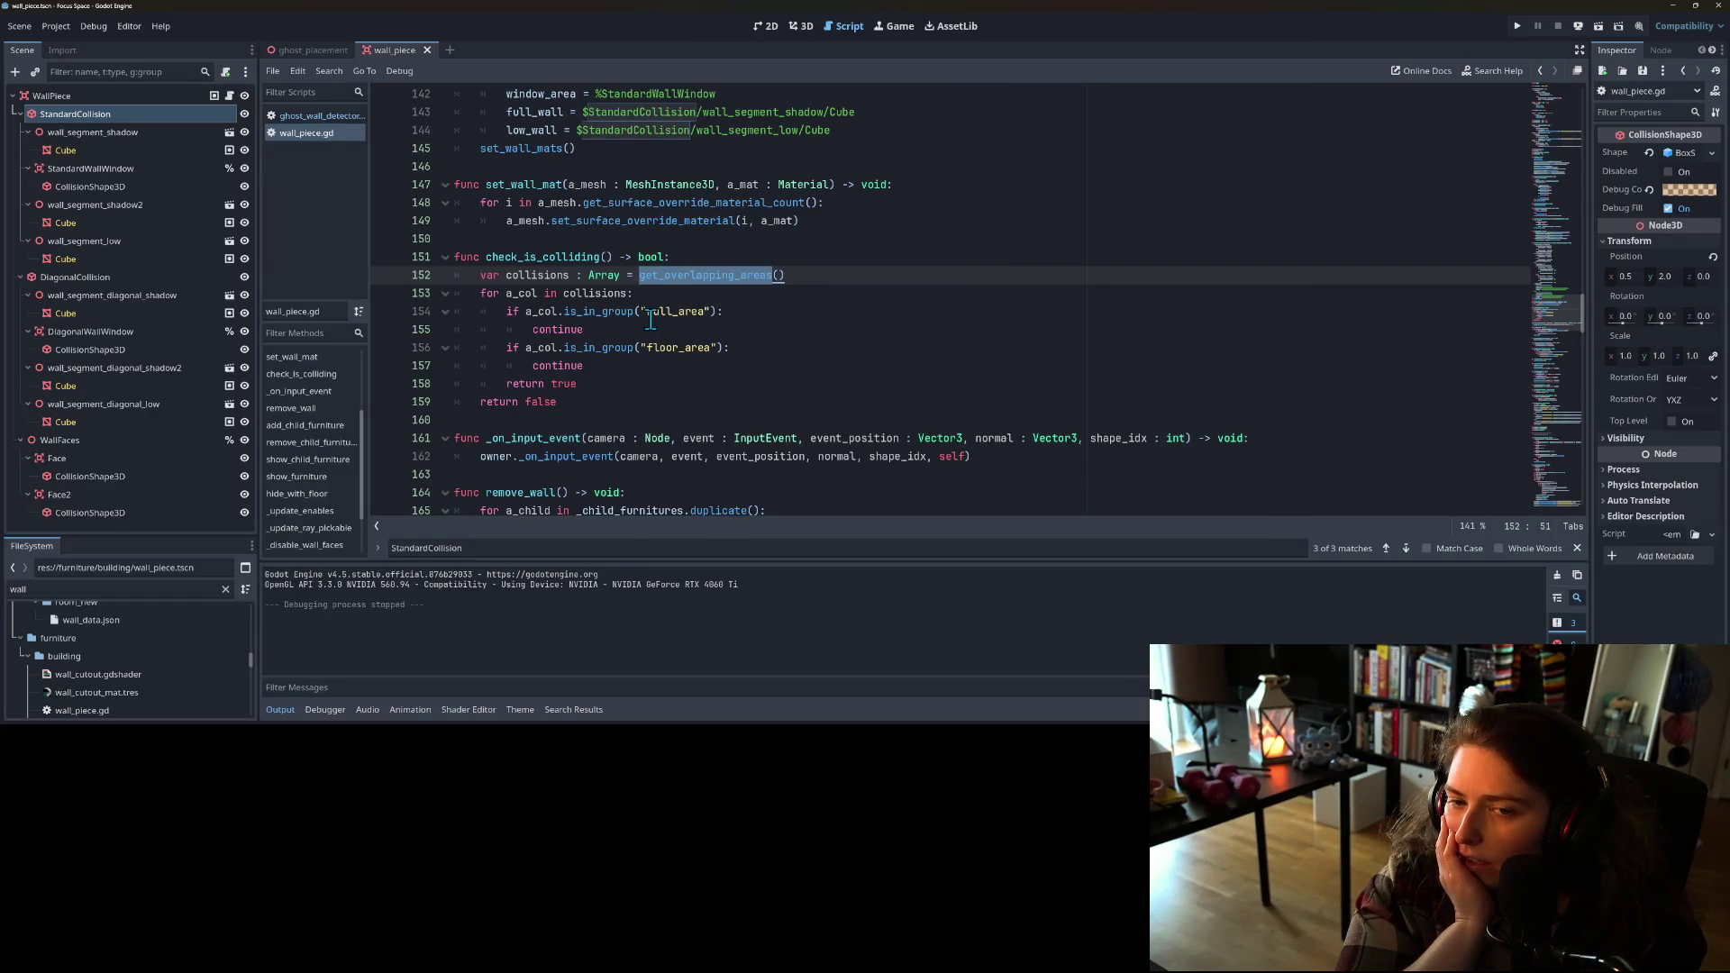
{"action": "scroll", "coordinate": [575, 373], "scroll_direction": "up", "scroll_amount": 2}
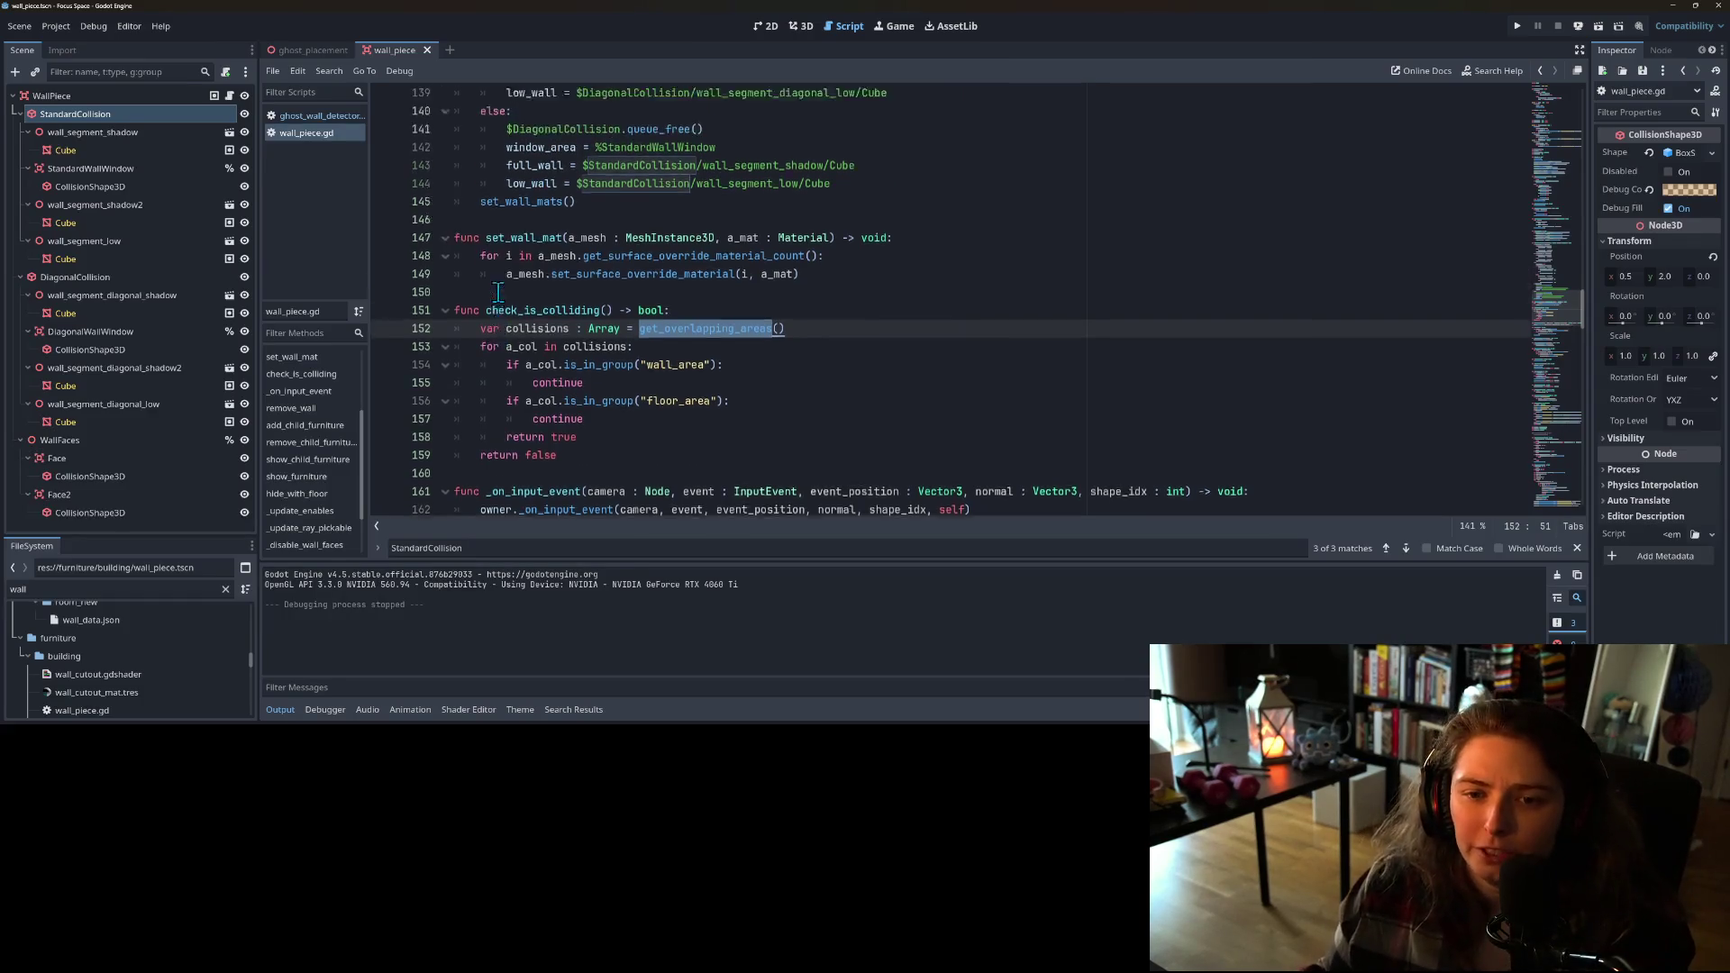
{"action": "scroll", "coordinate": [574, 373], "scroll_direction": "down", "scroll_amount": 4}
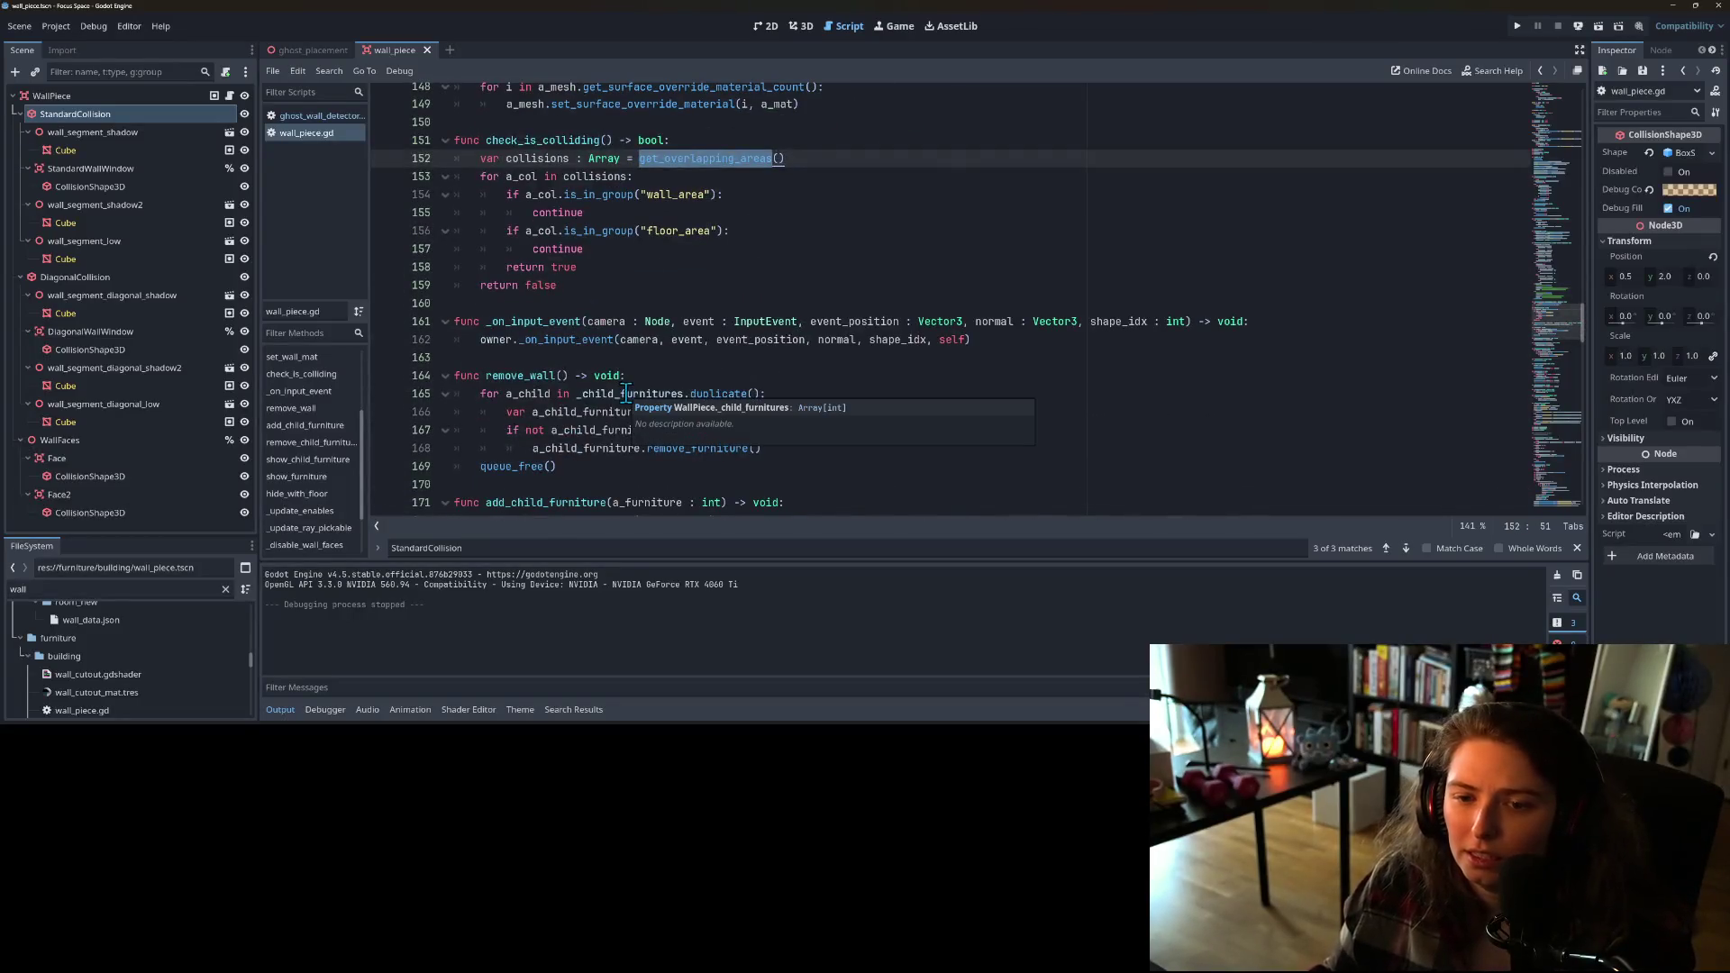
Step: Review the _on_input_event function on line 161 and its forwarding call on line 162
{"action": "double_click", "coordinate": [553, 342]}
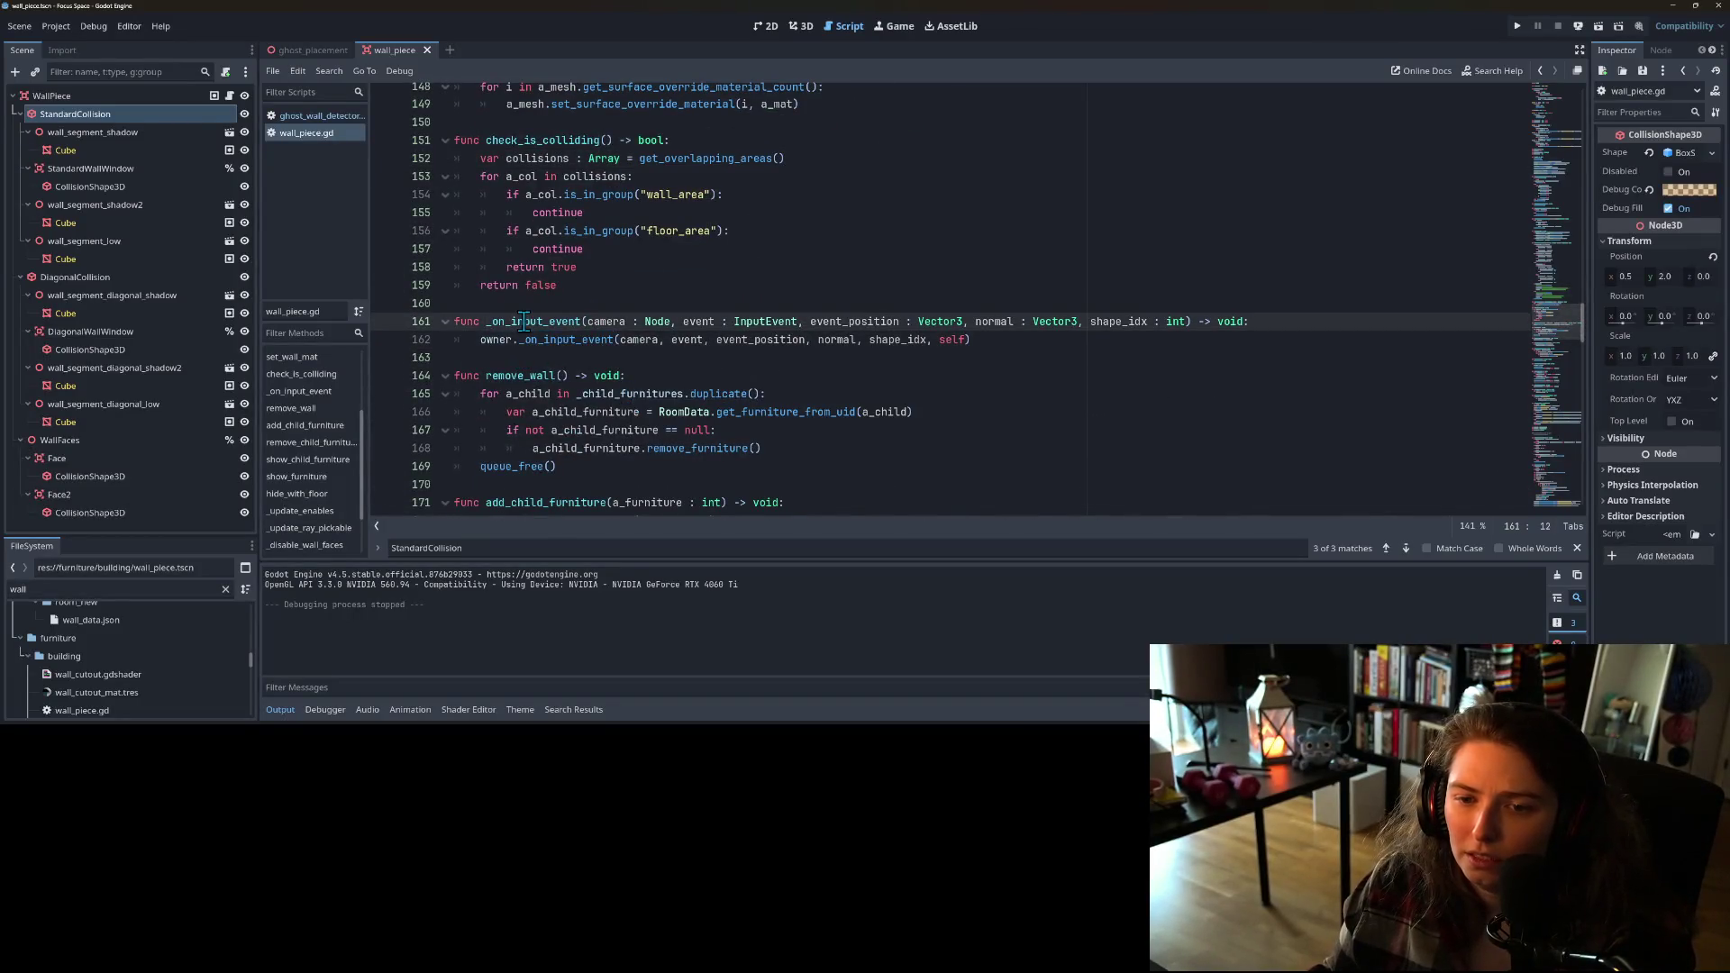
{"action": "double_click", "coordinate": [526, 322]}
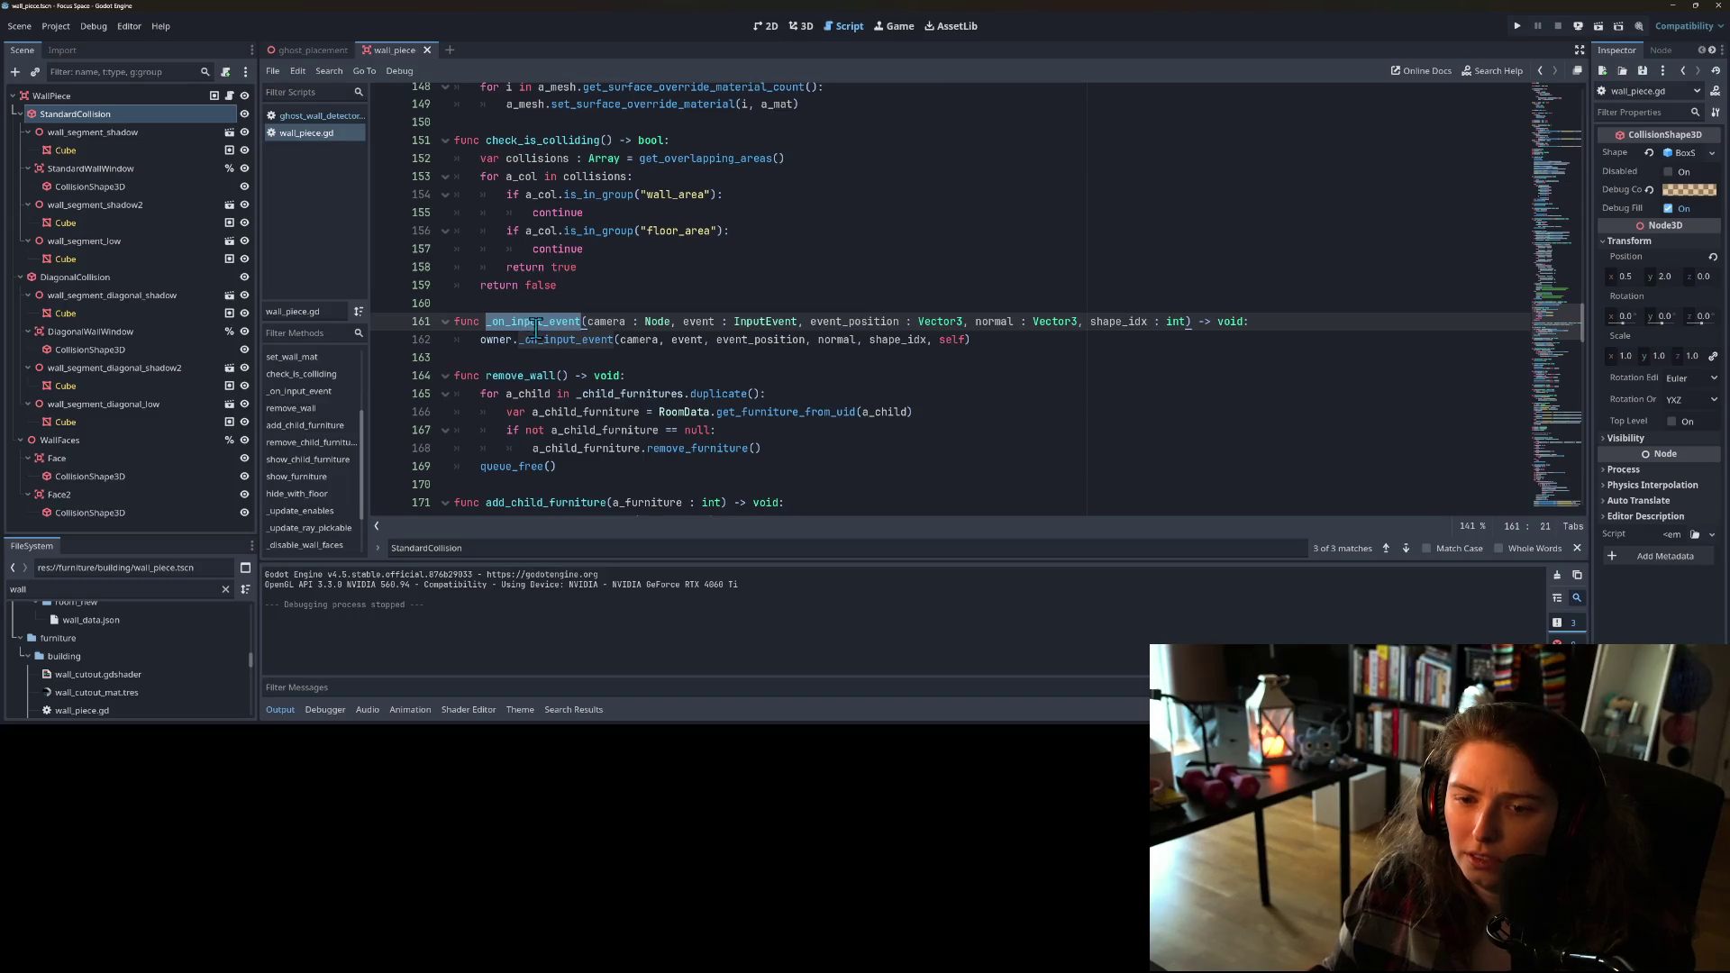
{"action": "double_click", "coordinate": [544, 339]}
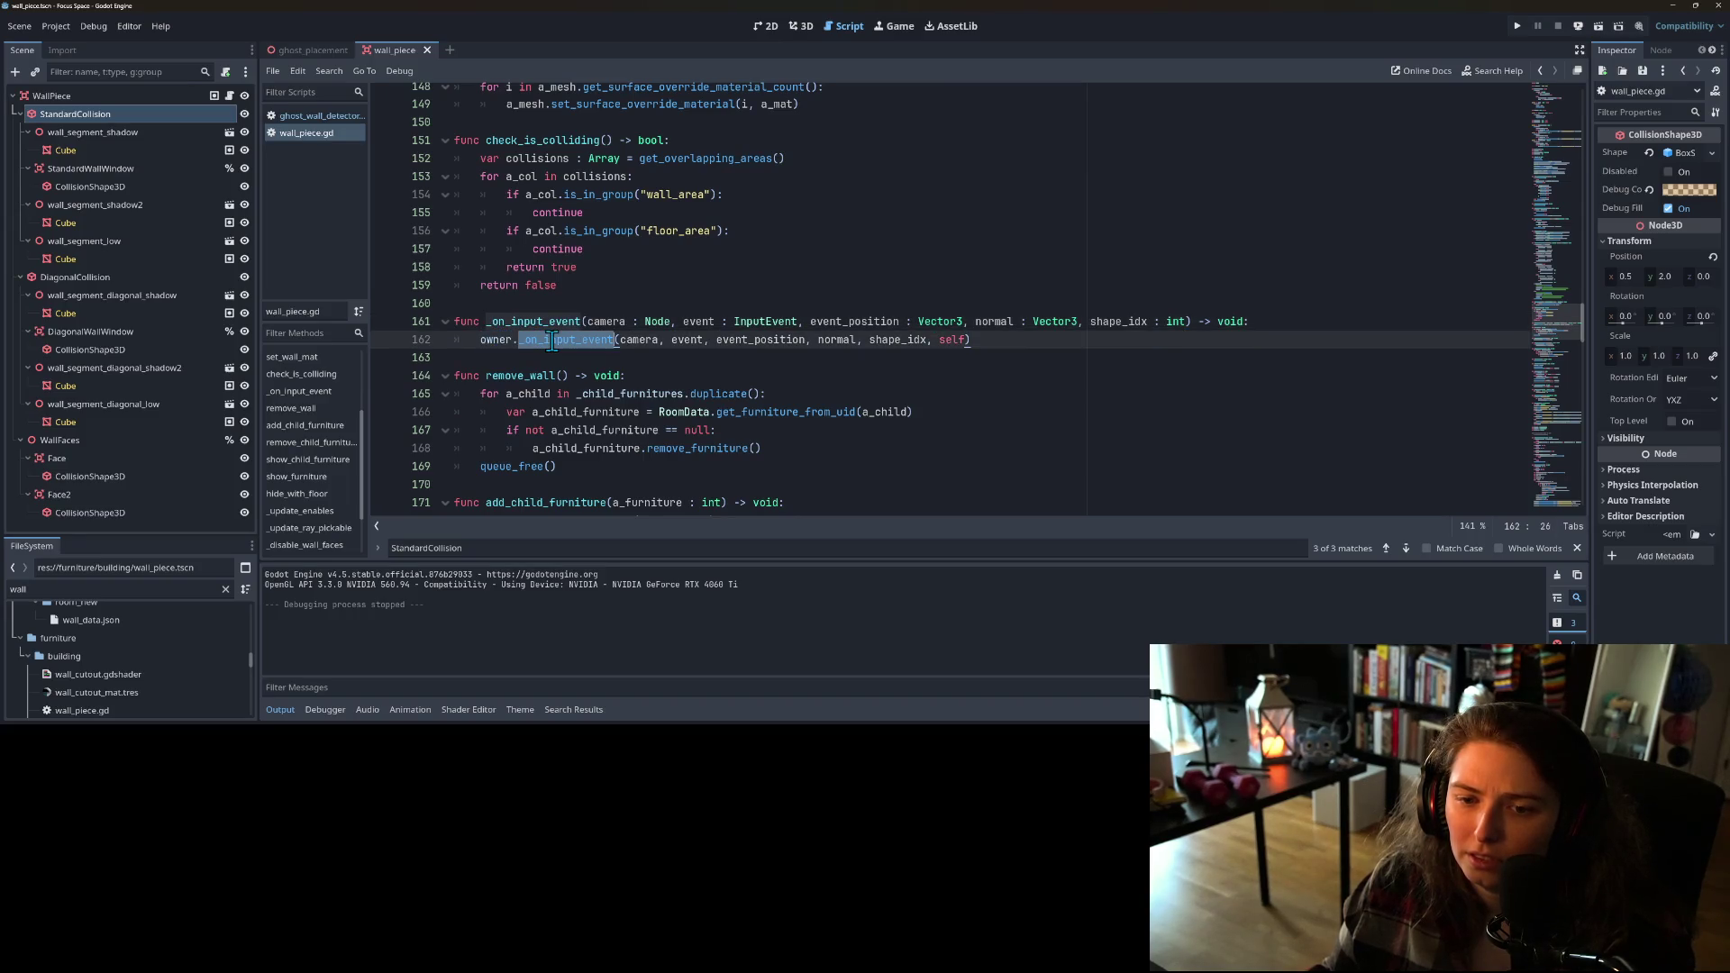
{"action": "scroll", "coordinate": [563, 359], "scroll_direction": "up", "scroll_amount": 20}
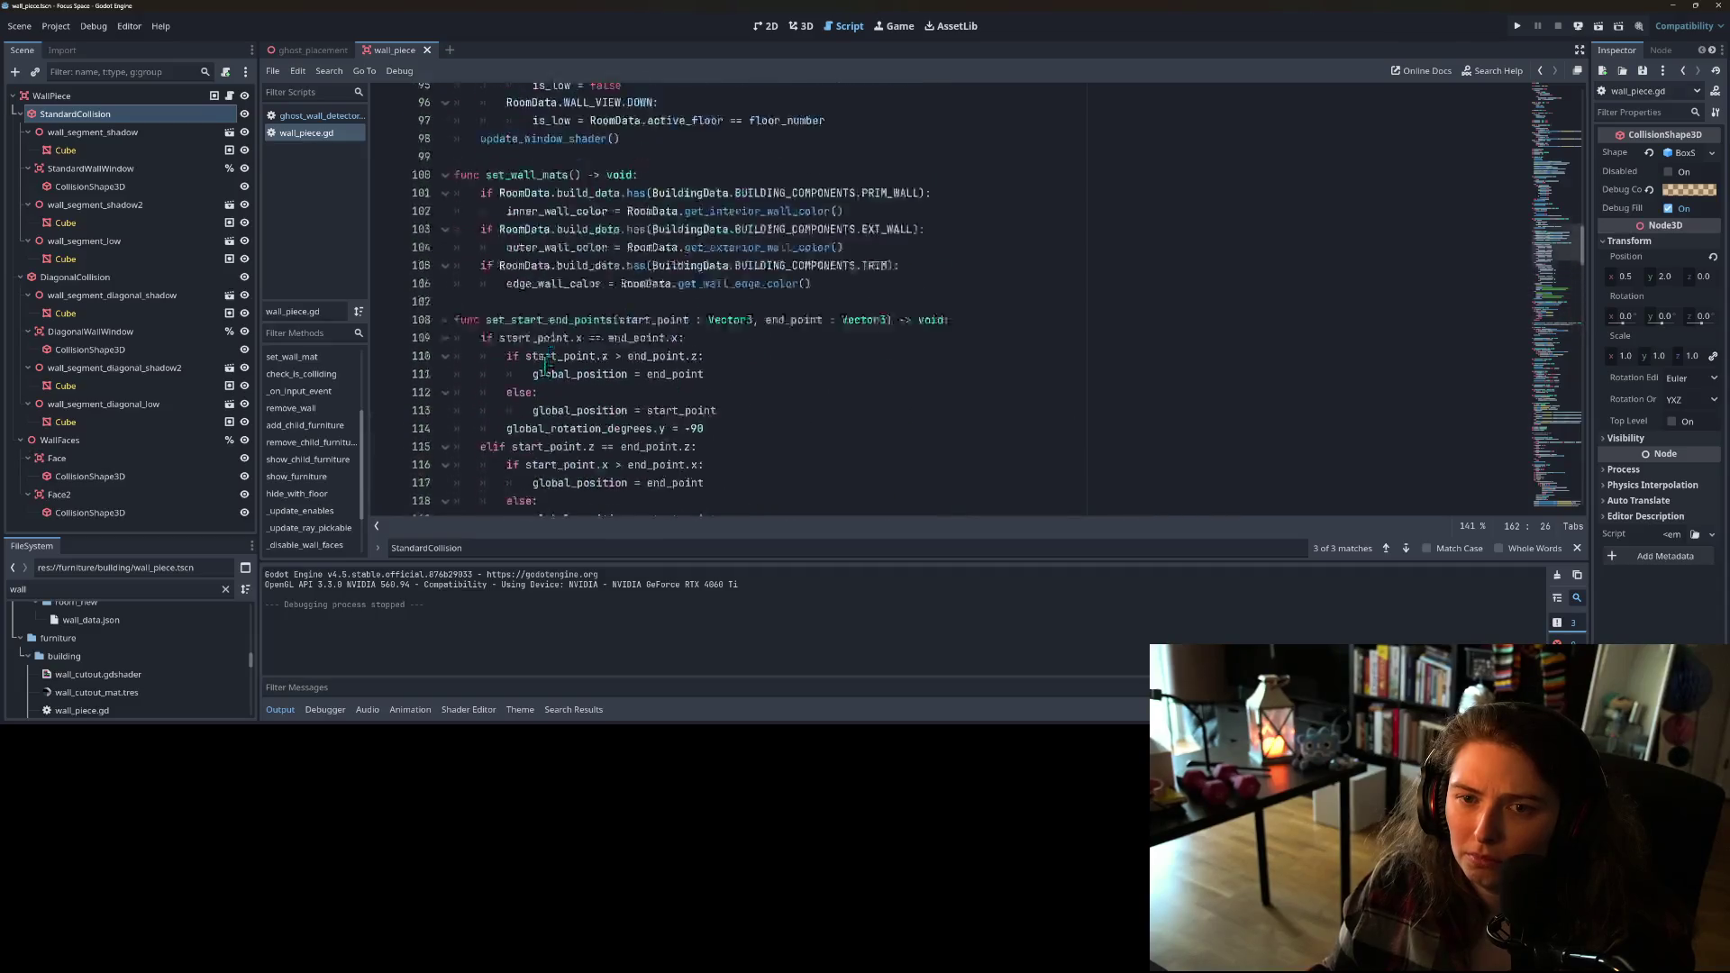
{"action": "scroll", "coordinate": [541, 365], "scroll_direction": "up", "scroll_amount": 20}
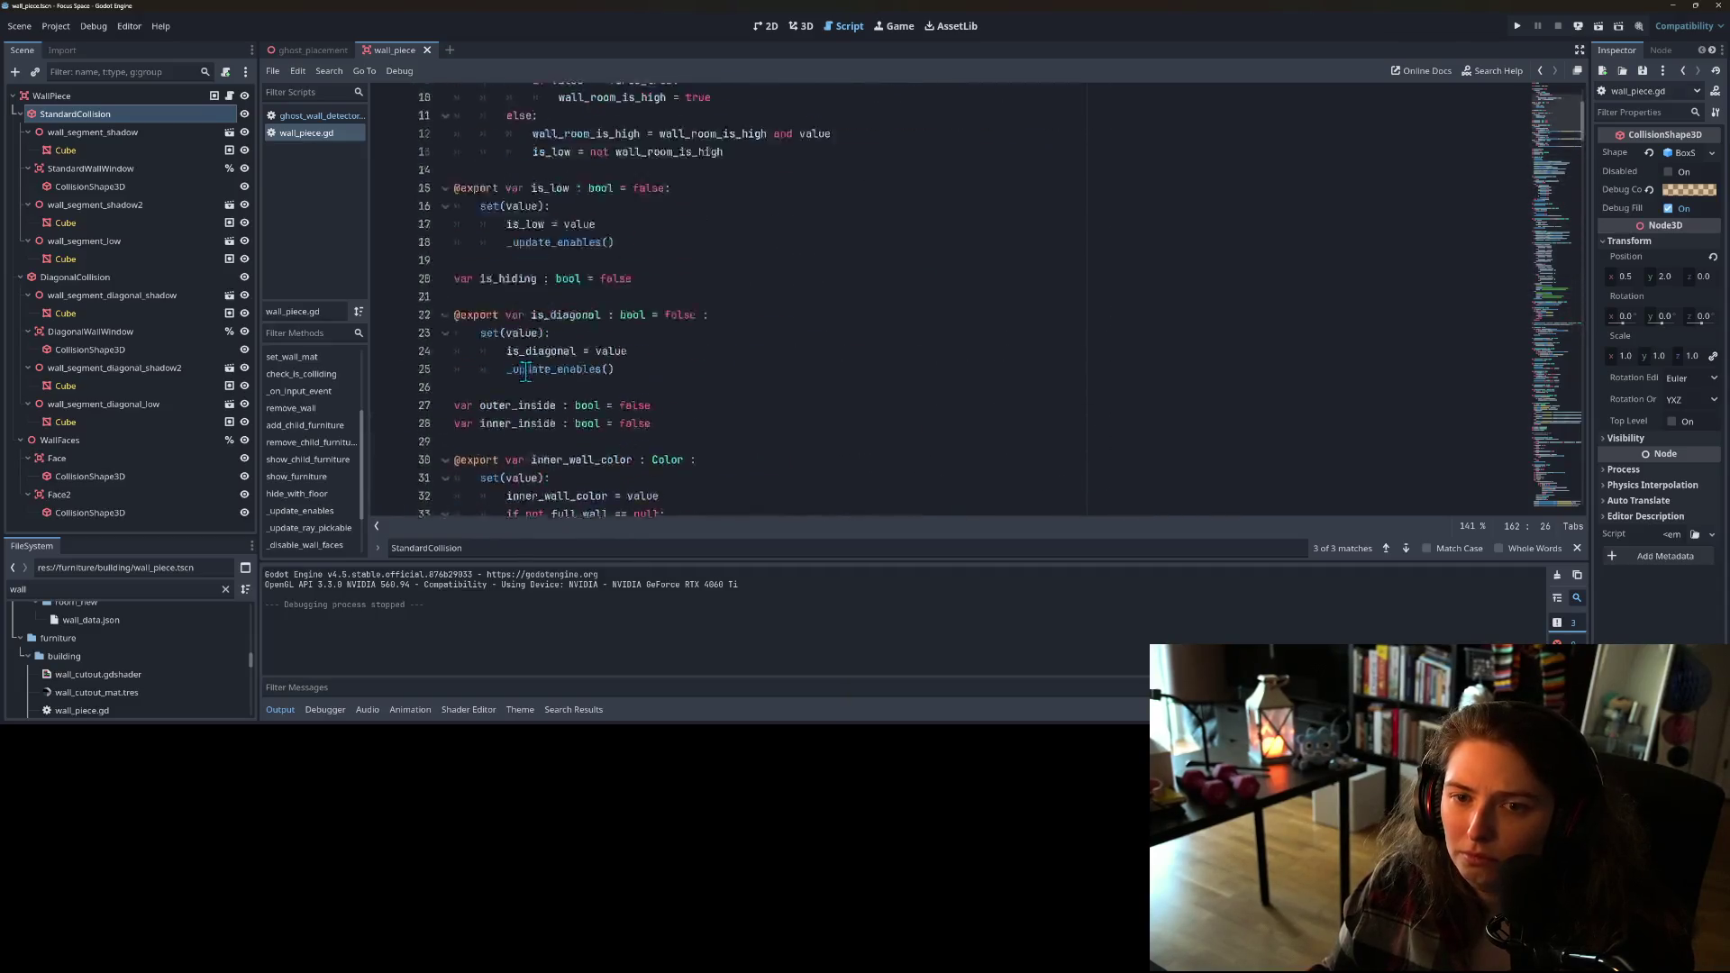
{"action": "scroll", "coordinate": [536, 361], "scroll_direction": "down", "scroll_amount": 20}
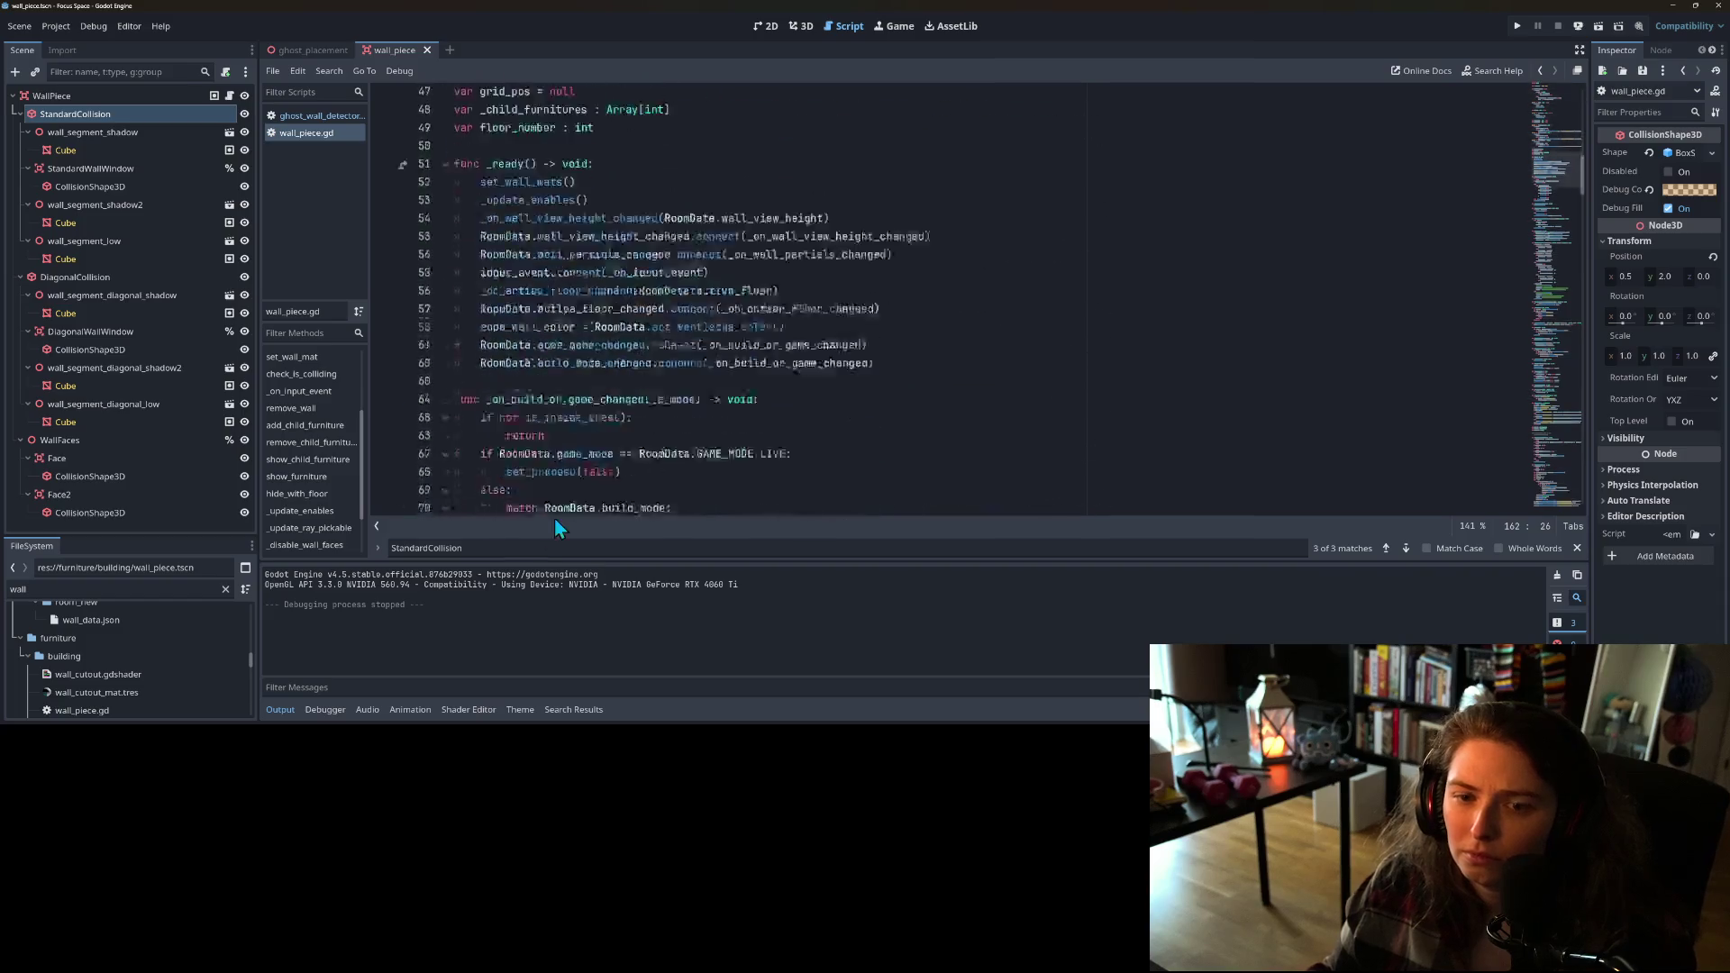
{"action": "scroll", "coordinate": [558, 432], "scroll_direction": "down", "scroll_amount": 10}
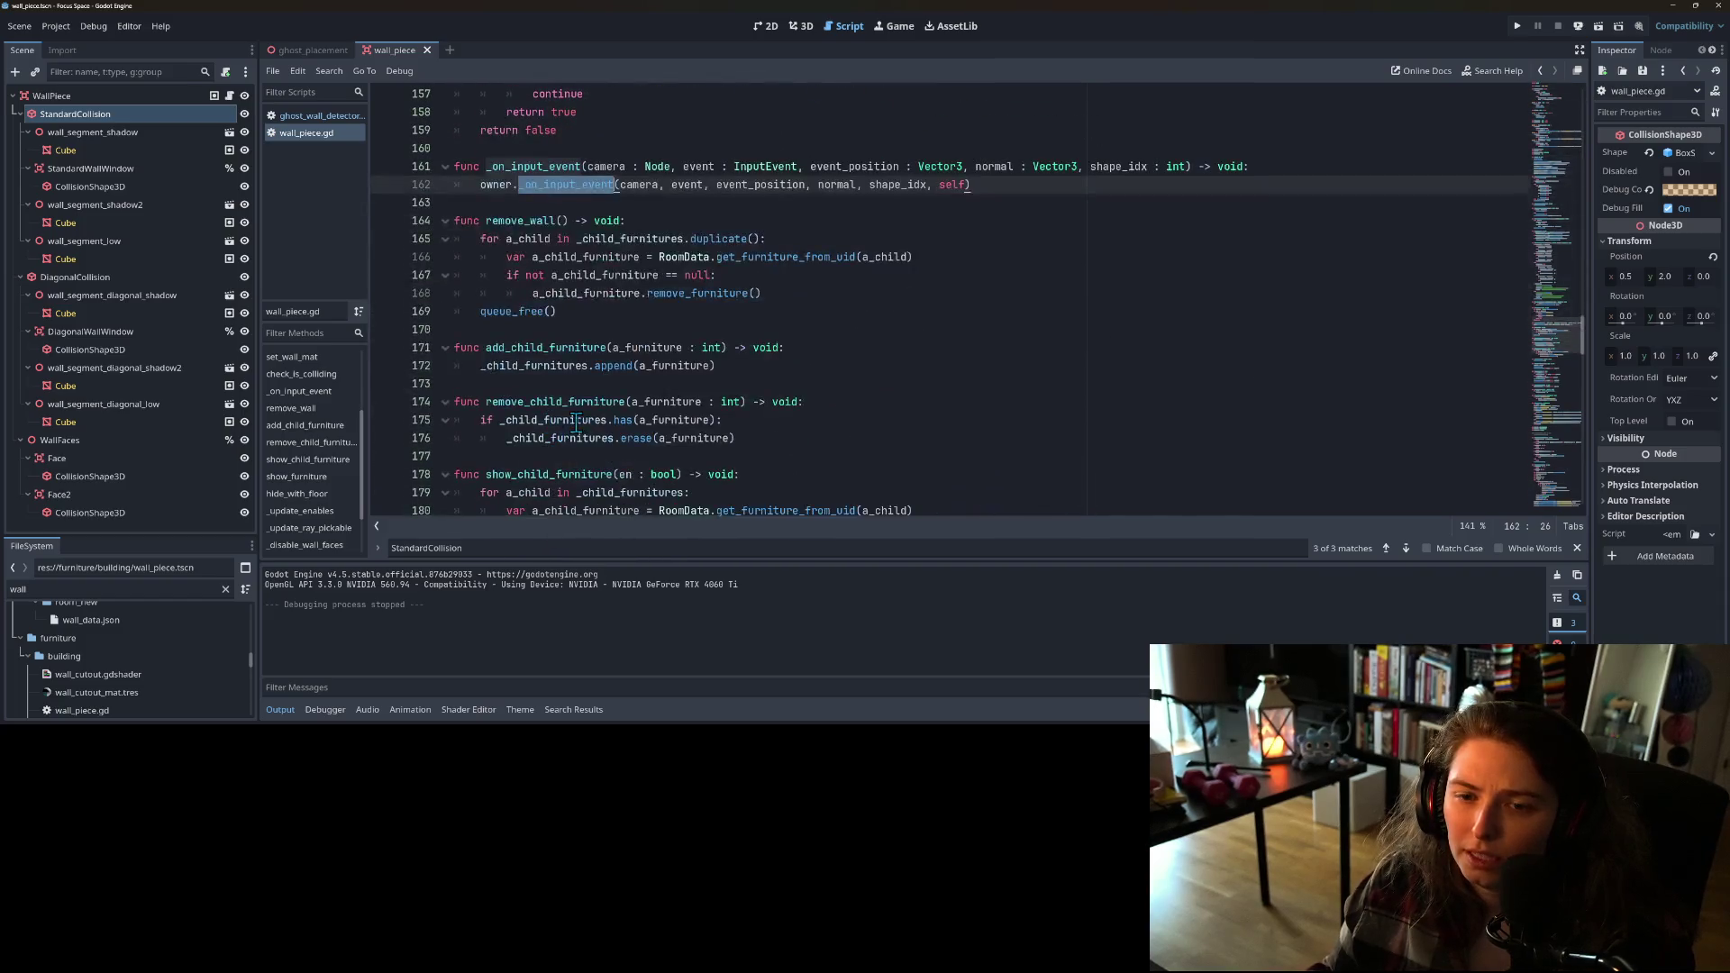
Step: Breakpoint line 162, run the game into my_room1, and step into grid_system.gd's _on_input_event
{"action": "left_click", "coordinate": [383, 186]}
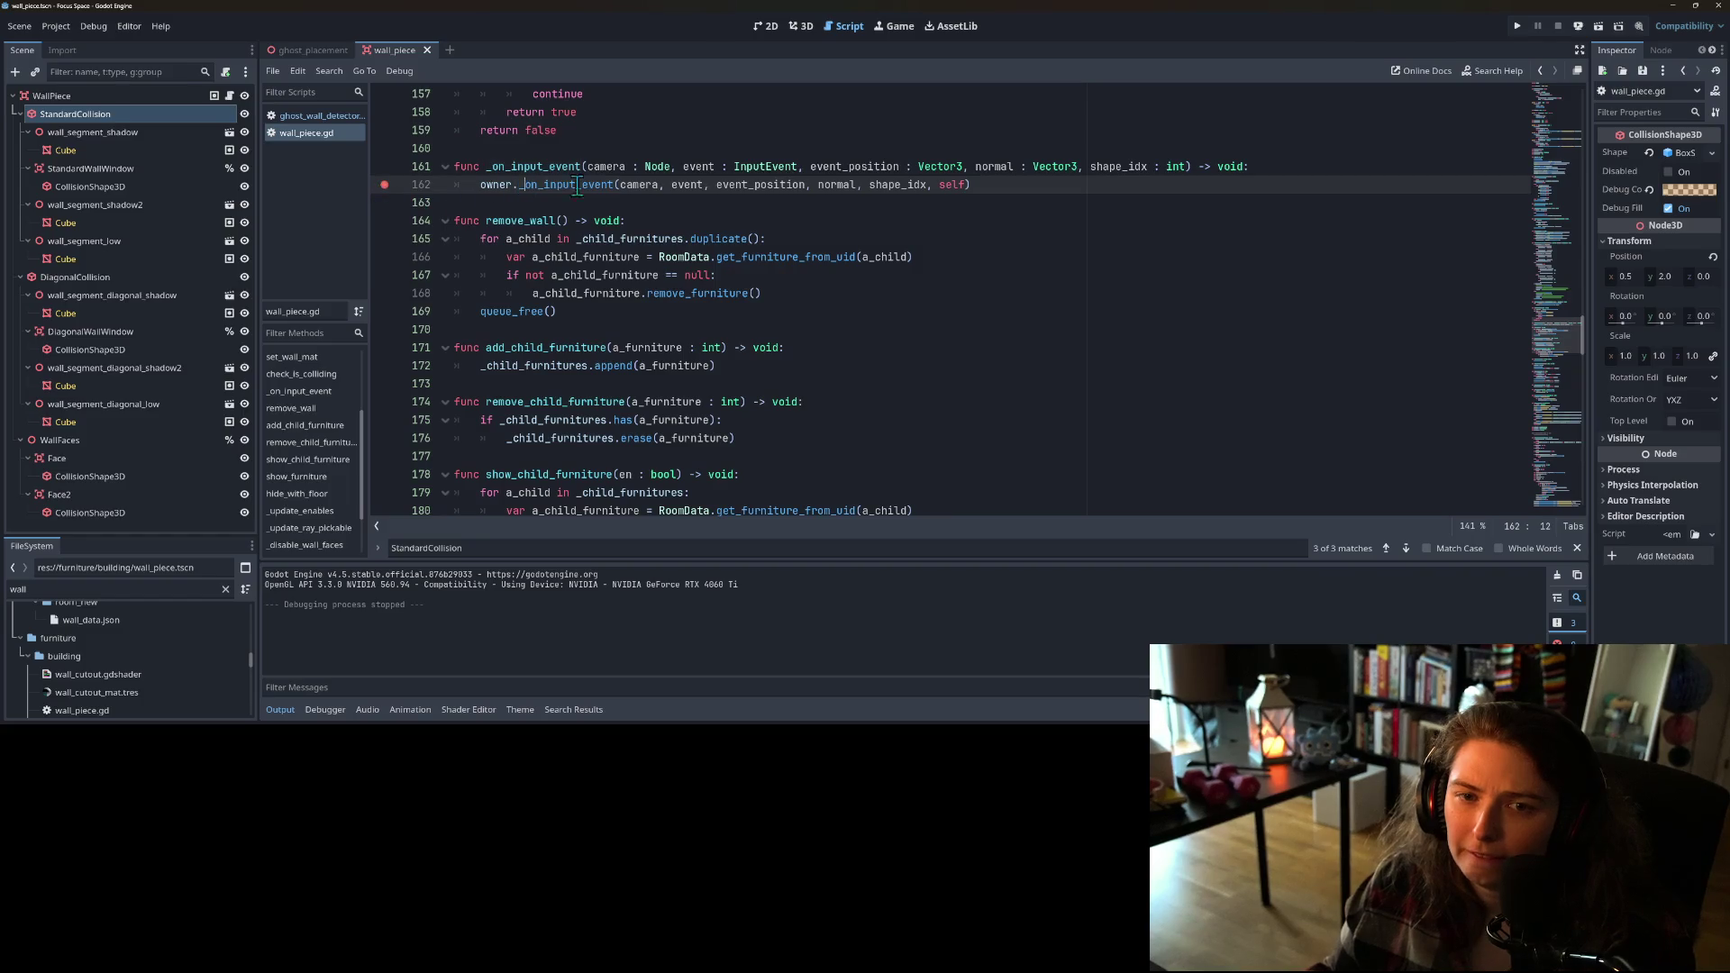
{"action": "left_click", "coordinate": [1519, 26]}
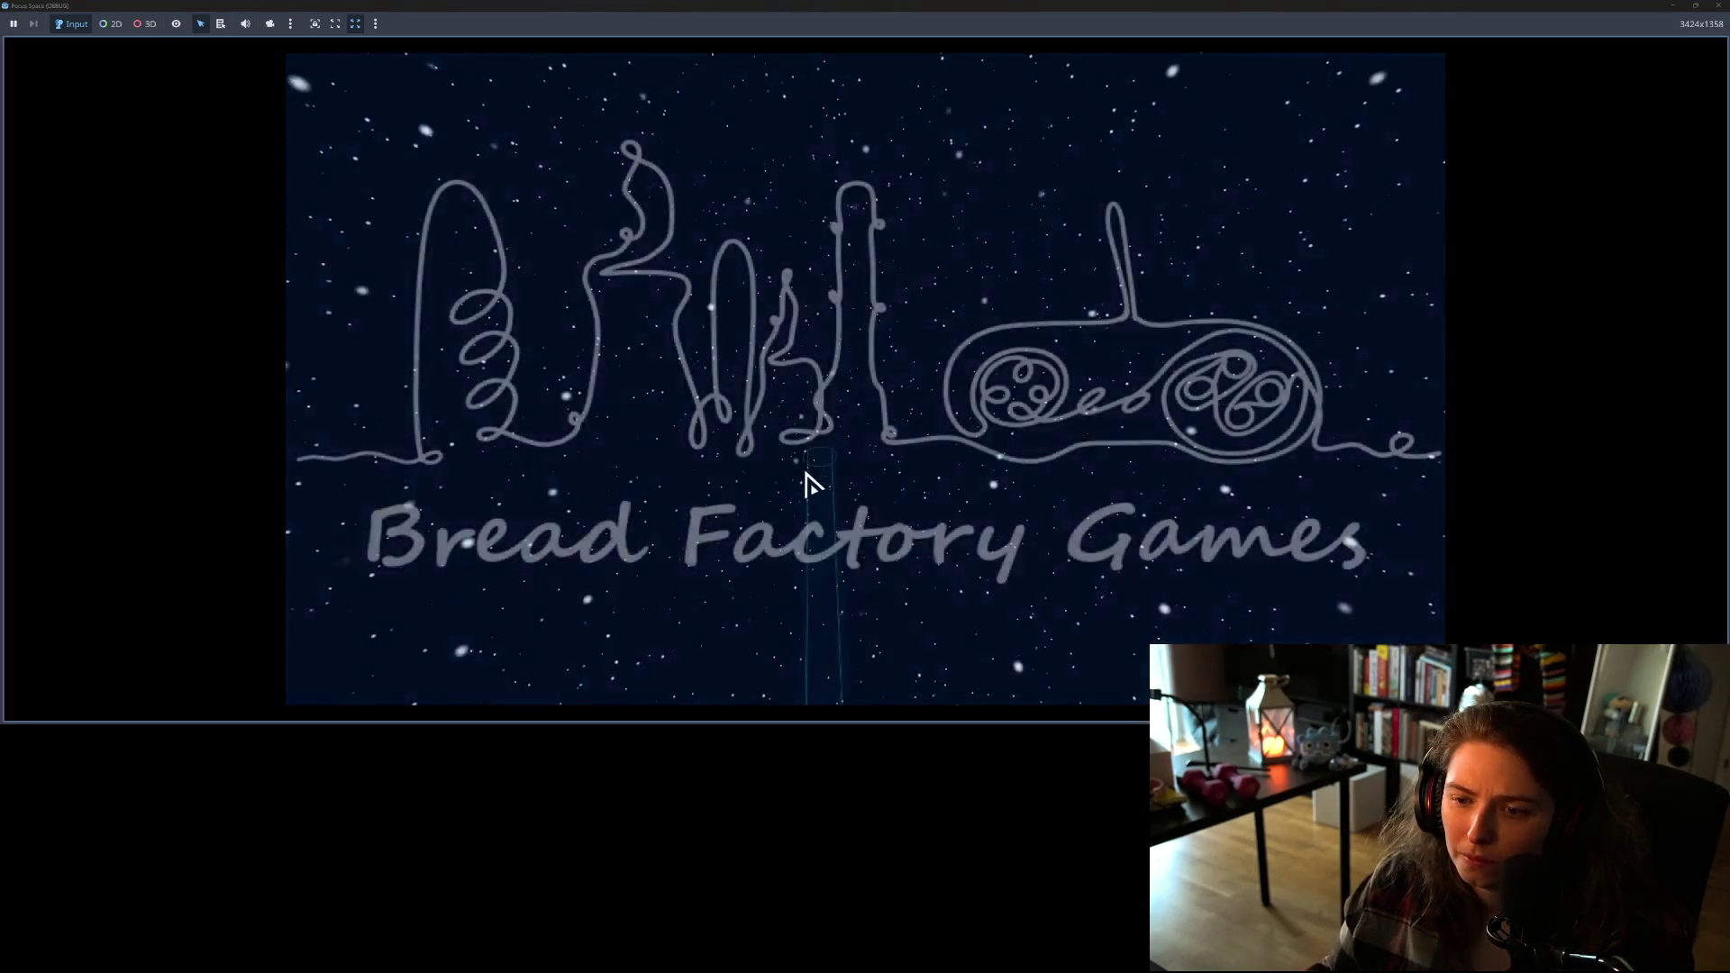
{"action": "left_click", "coordinate": [830, 580]}
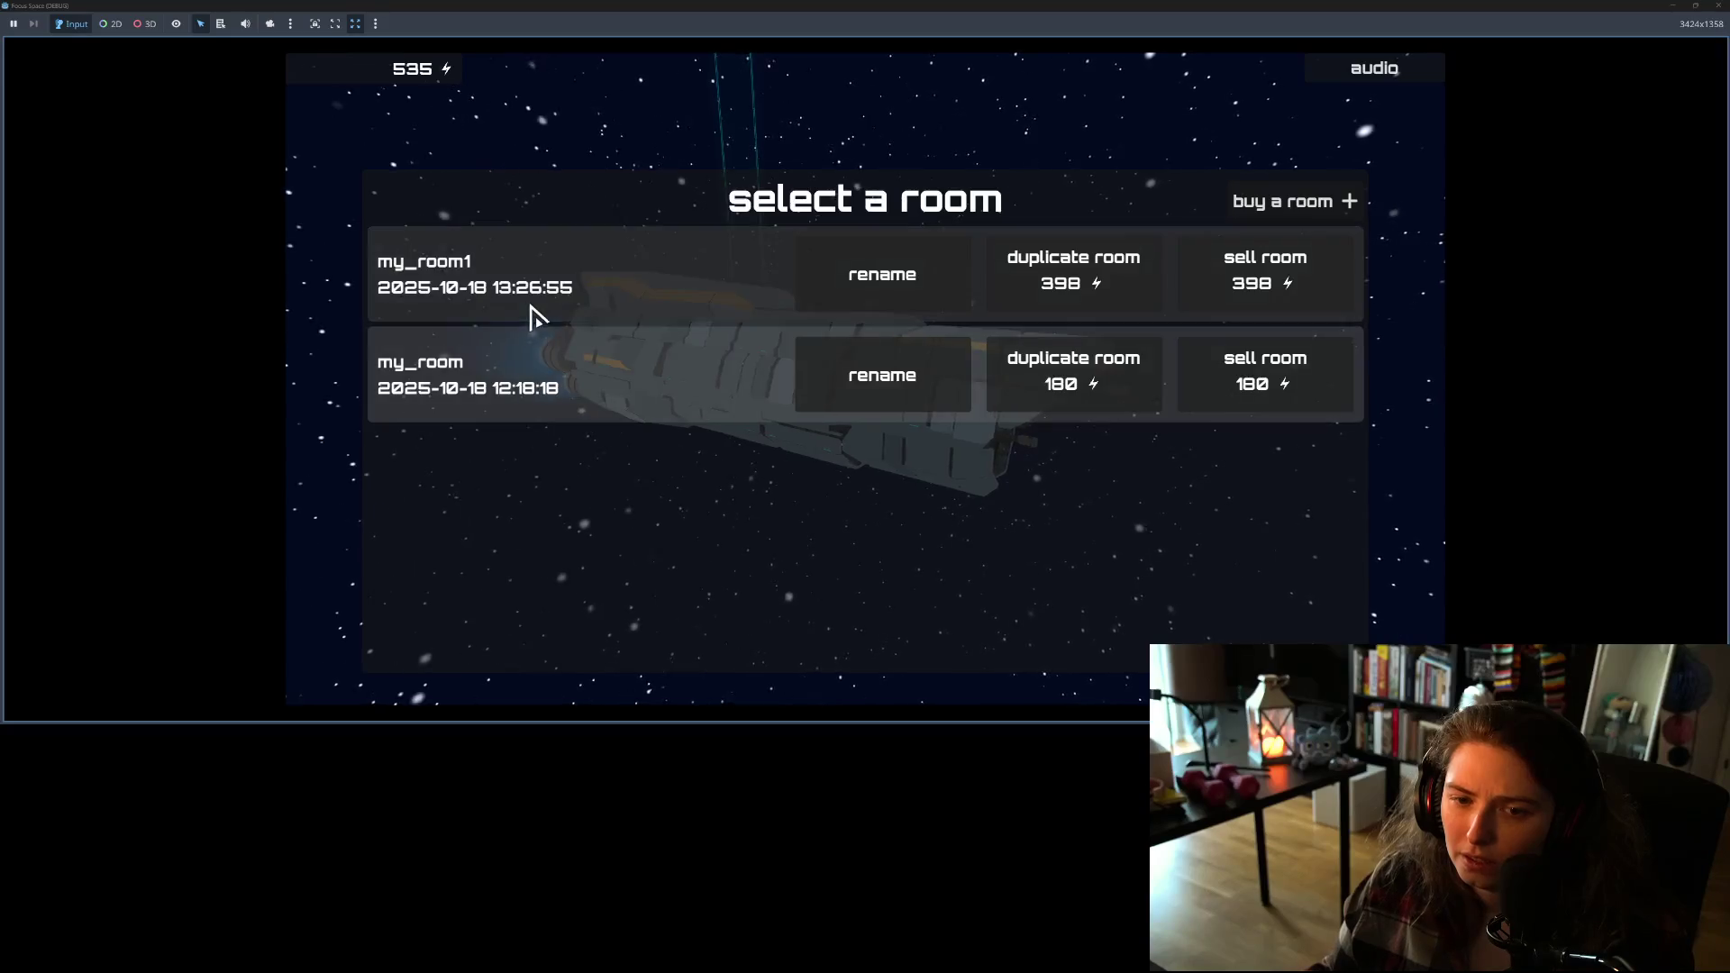
{"action": "left_click", "coordinate": [533, 316]}
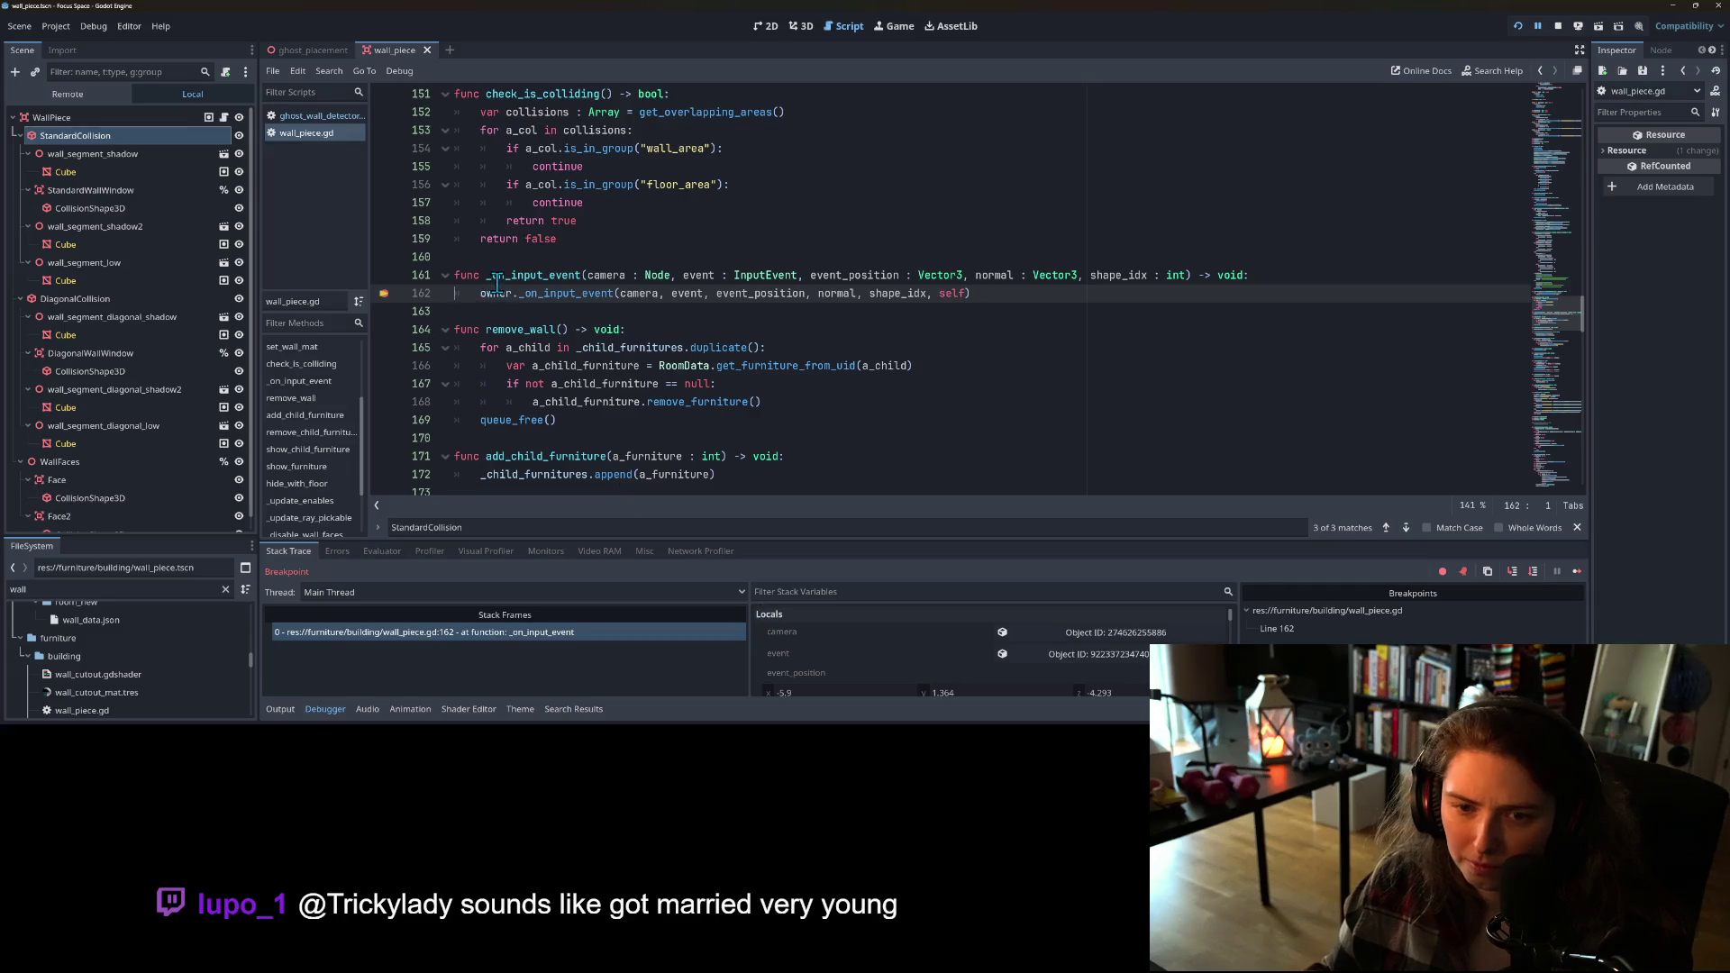
{"action": "mouse_move", "coordinate": [499, 293]}
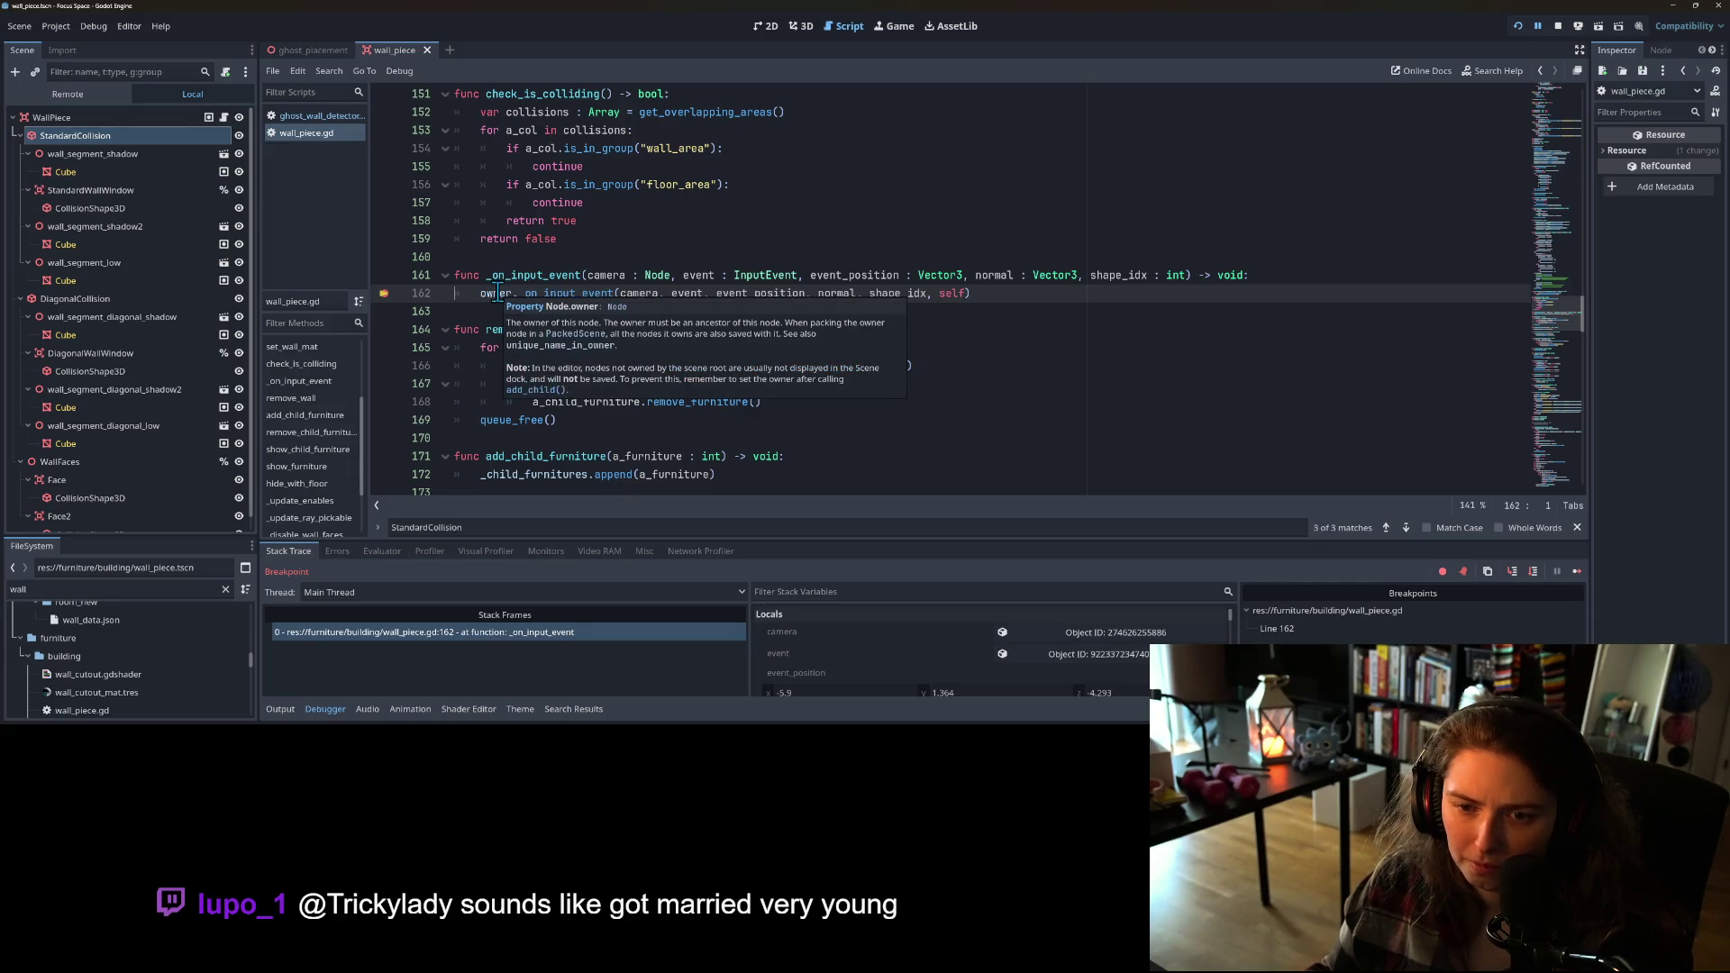
{"action": "left_click", "coordinate": [1516, 575]}
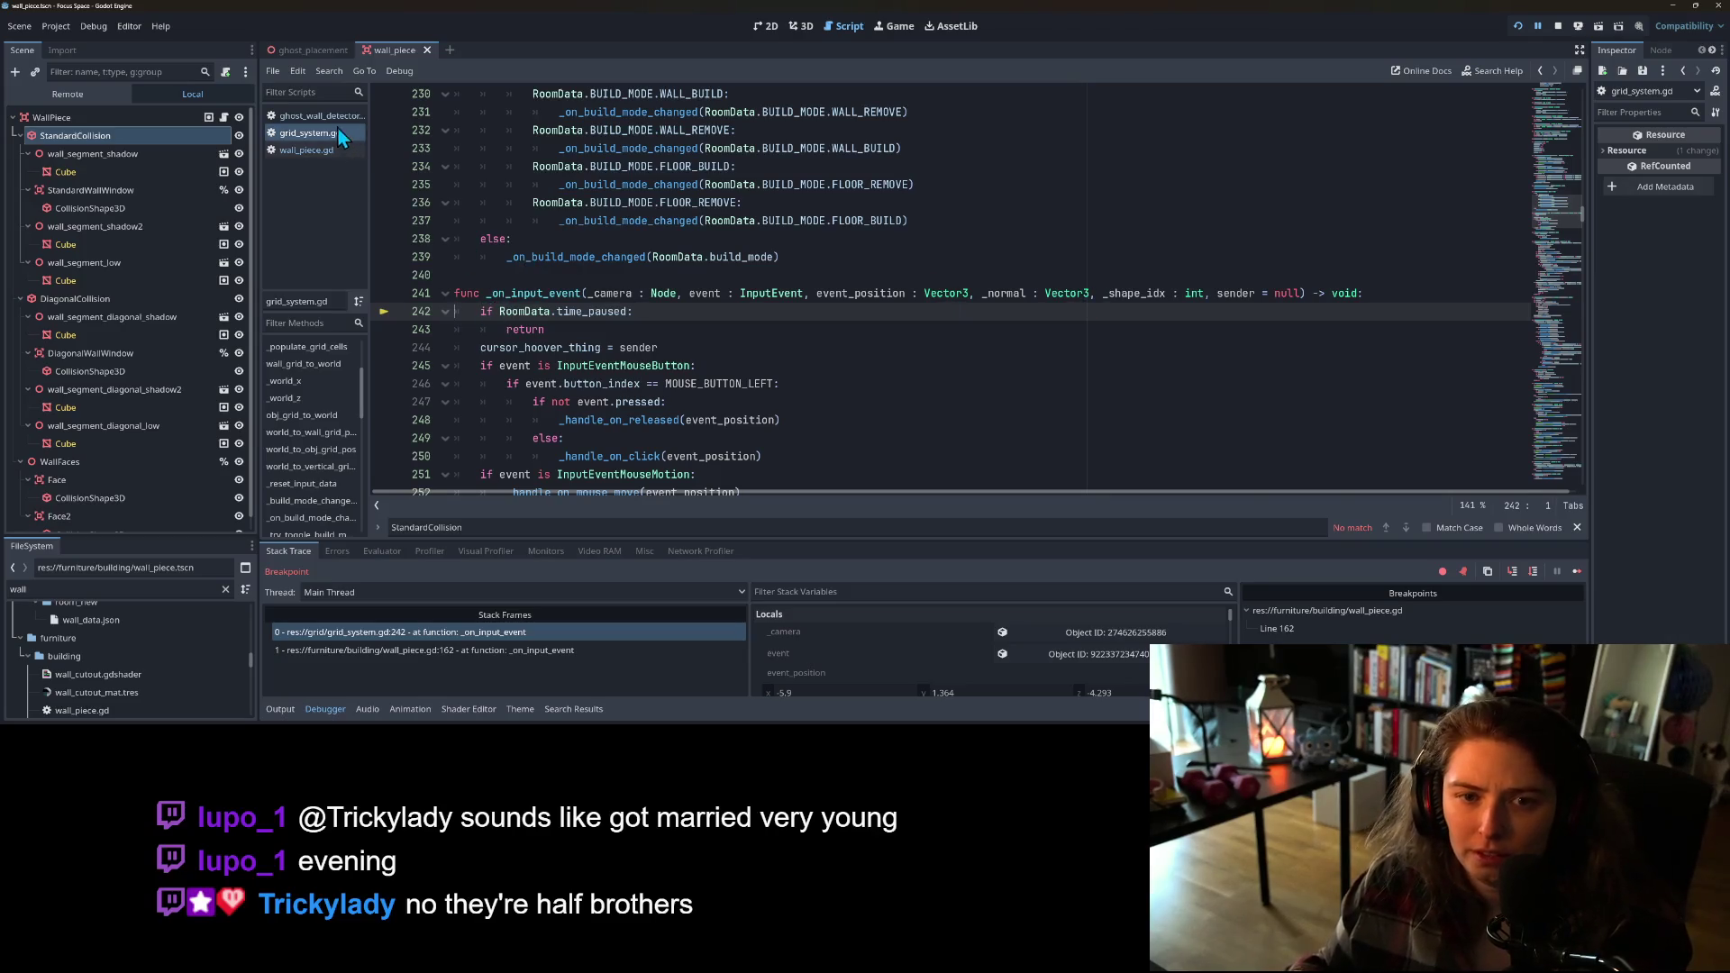
Step: In grid_system.gd, select cursor_hoover_thing on line 244
{"action": "left_click", "coordinate": [334, 151]}
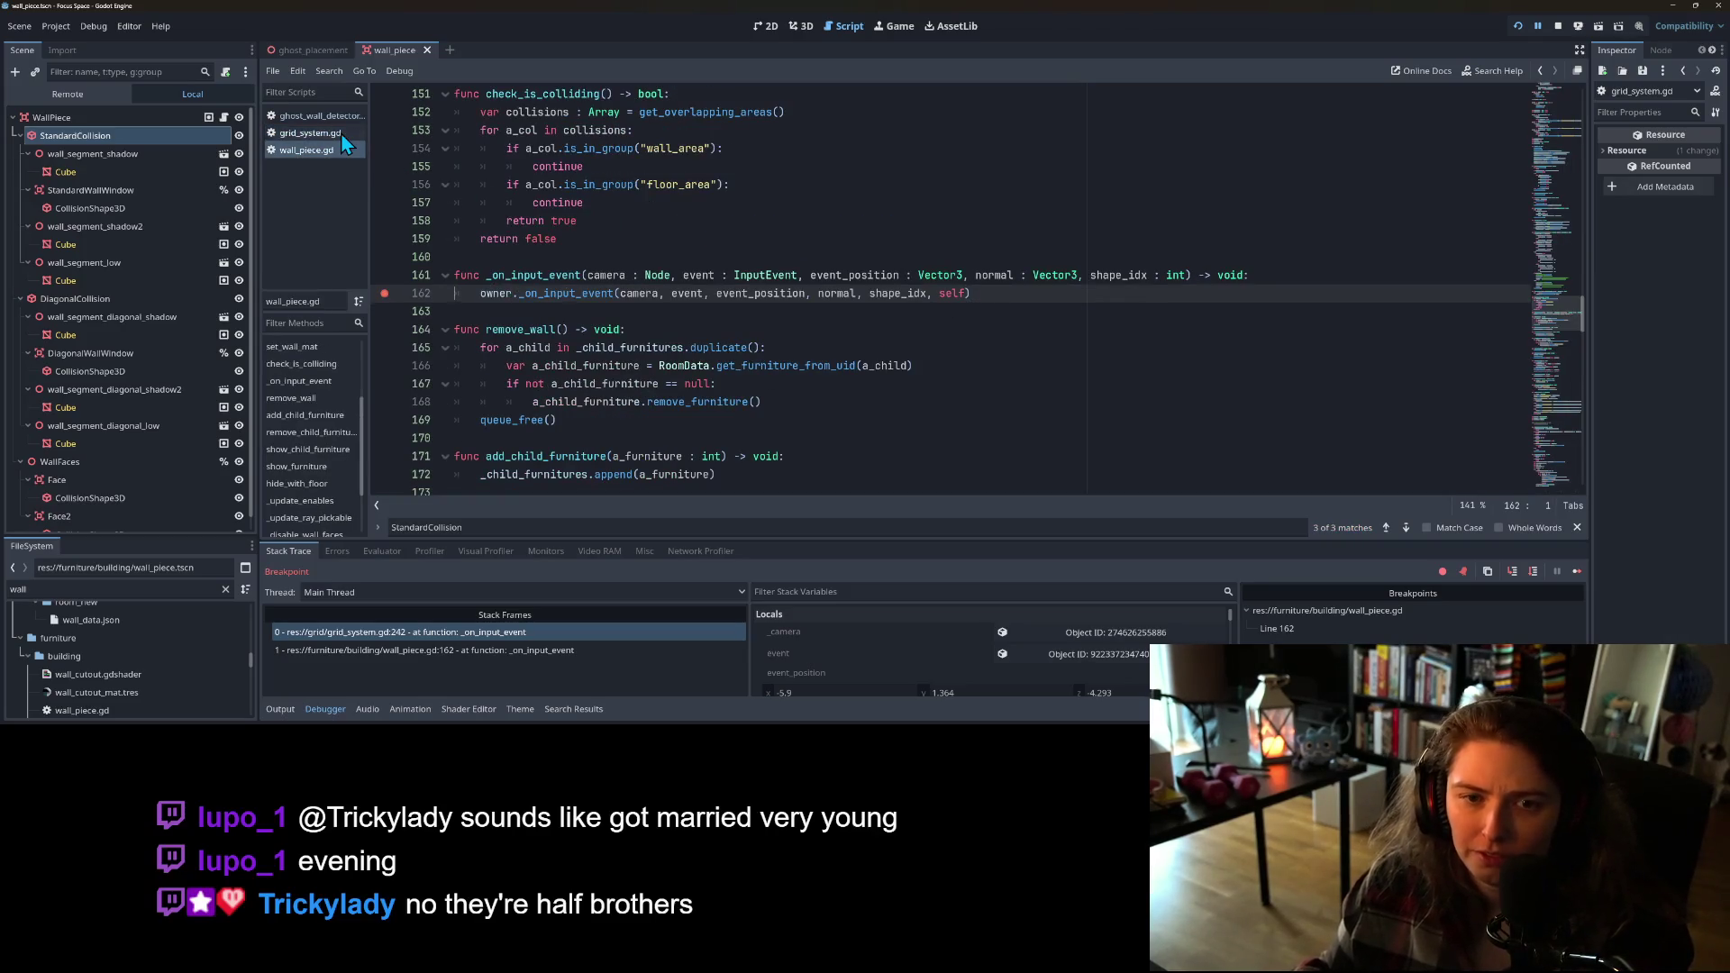
{"action": "left_click", "coordinate": [341, 133]}
{"action": "scroll", "coordinate": [1209, 389], "scroll_direction": "down", "scroll_amount": 2}
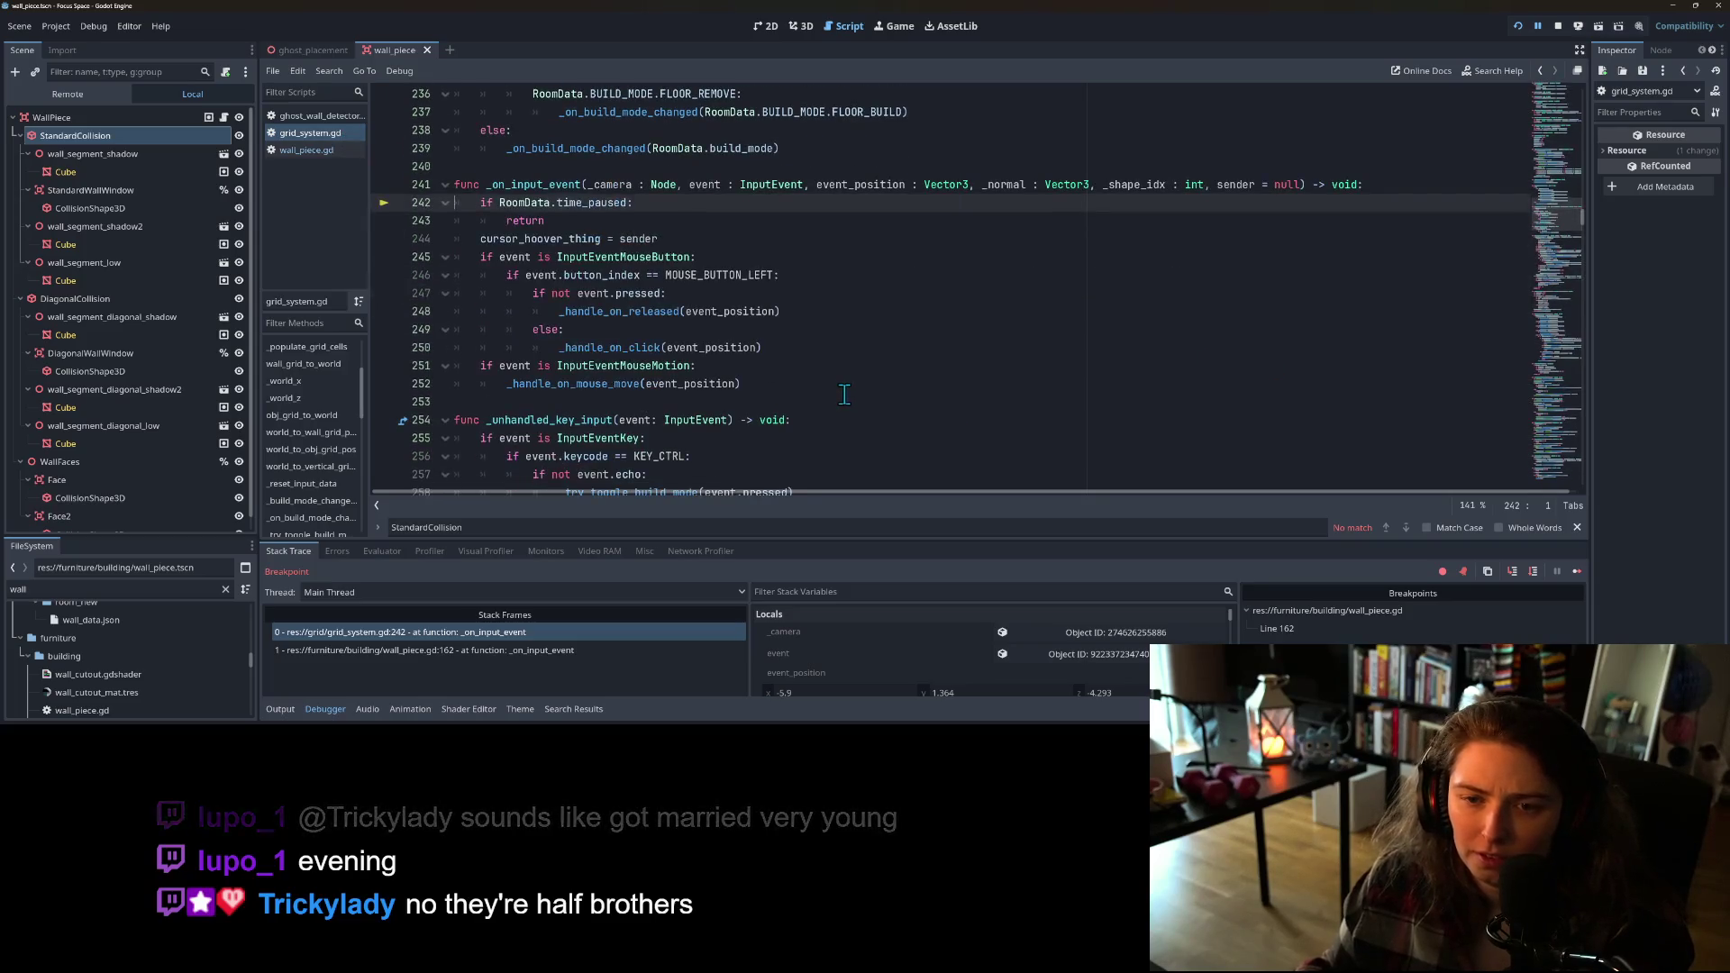
{"action": "left_click", "coordinate": [538, 225]}
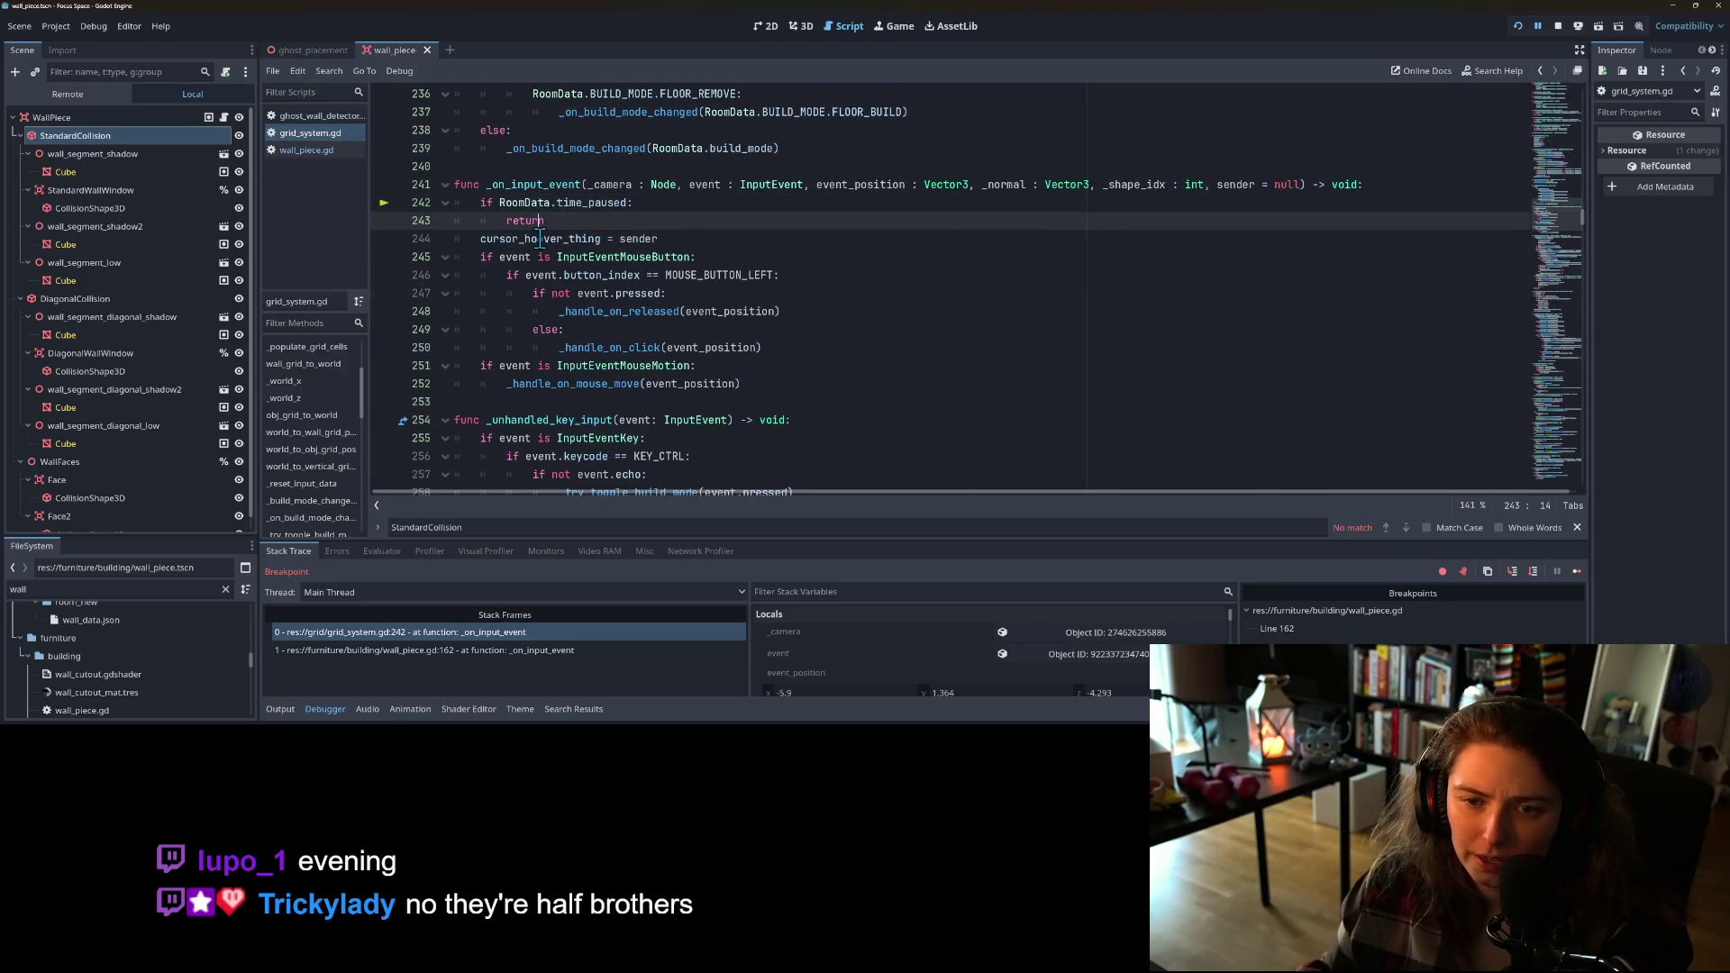
{"action": "double_click", "coordinate": [541, 237]}
Step: Select cursor_hoover_thing in the line 275 null check and search the script for it
{"action": "scroll", "coordinate": [579, 347], "scroll_direction": "down", "scroll_amount": 4}
{"action": "scroll", "coordinate": [579, 347], "scroll_direction": "down", "scroll_amount": 3}
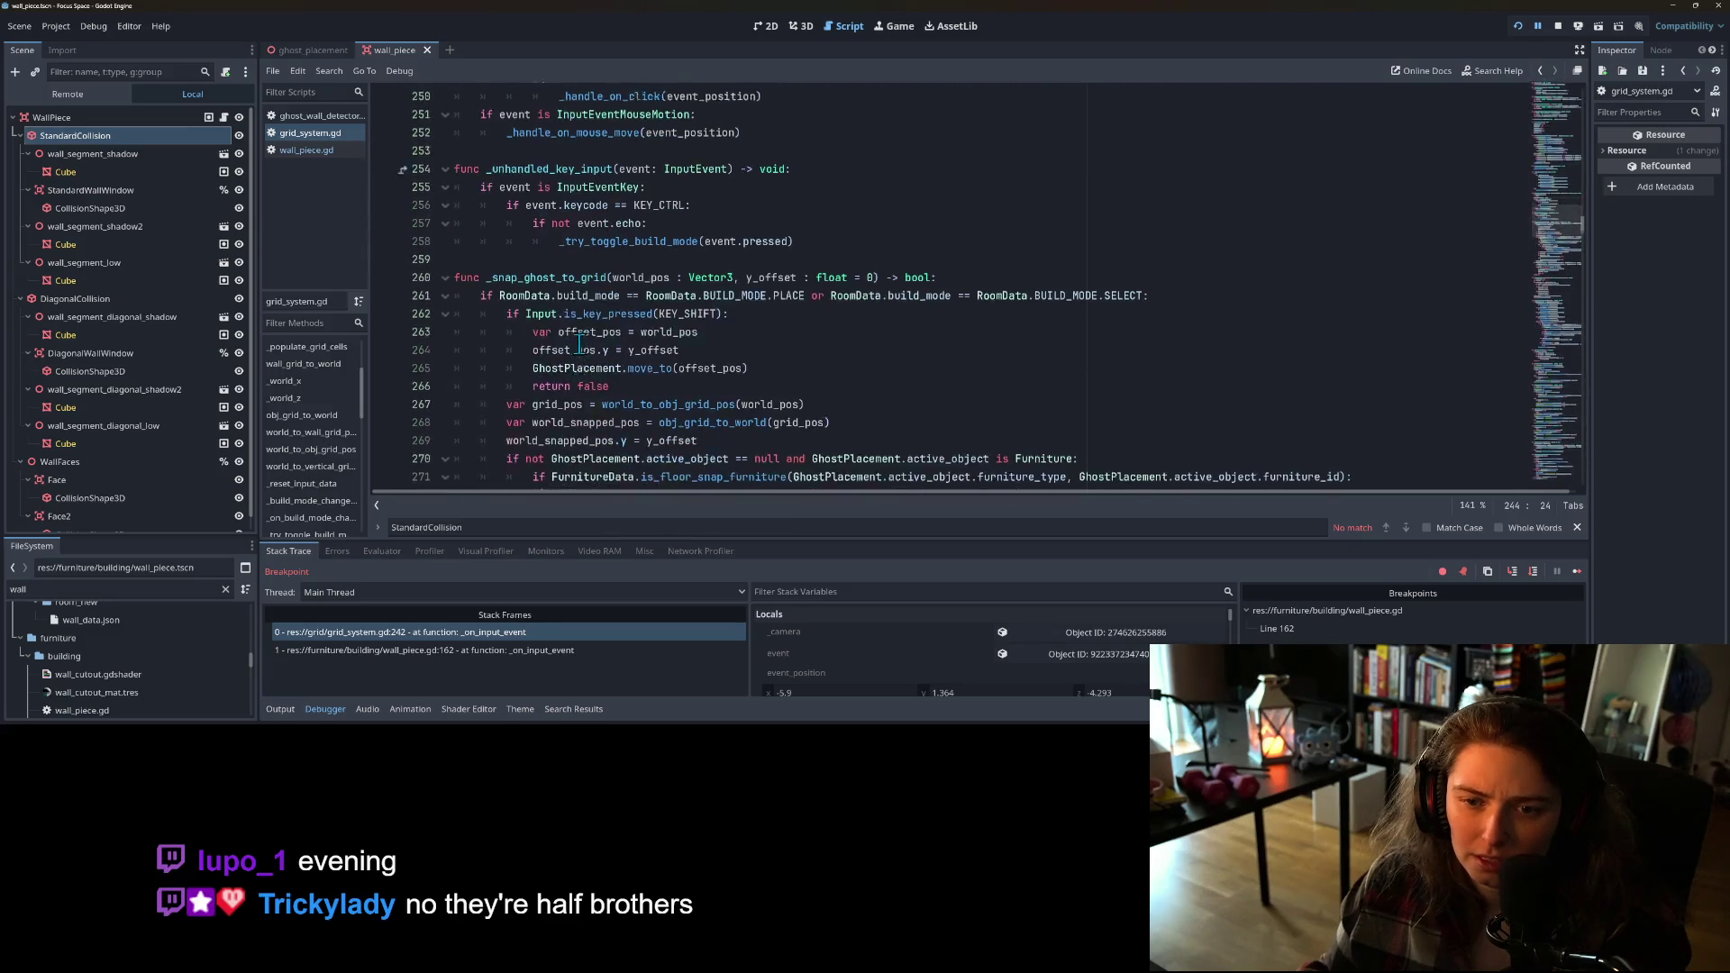
{"action": "scroll", "coordinate": [595, 341], "scroll_direction": "down", "scroll_amount": 1}
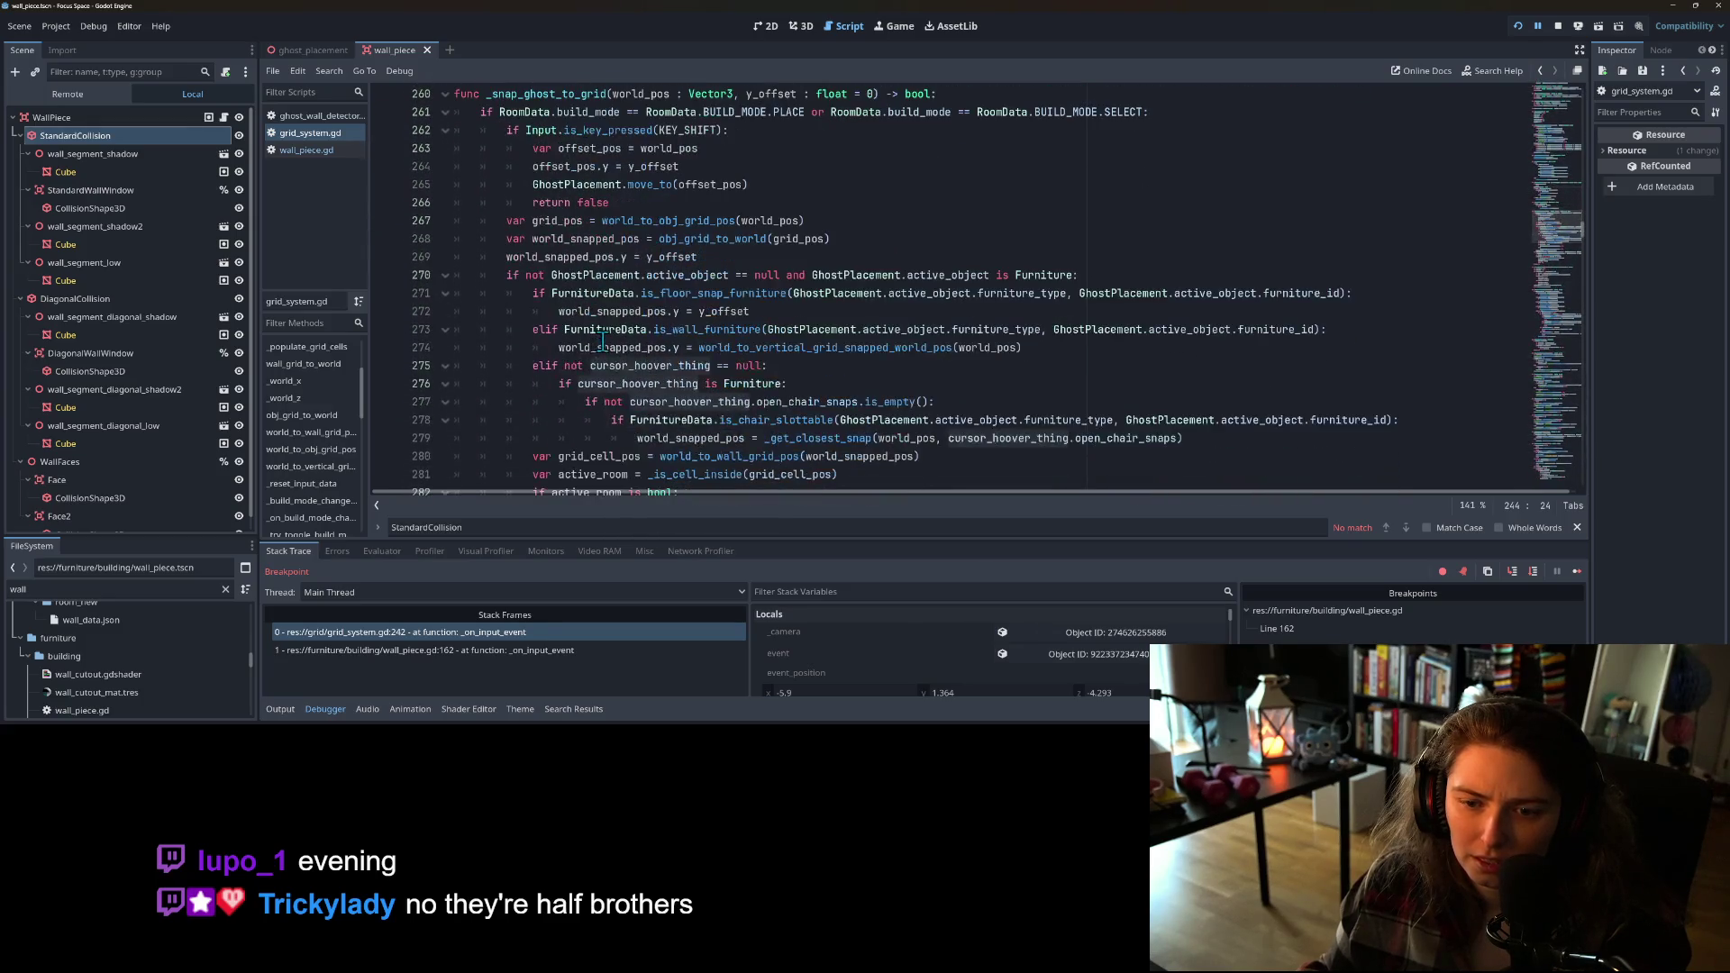
{"action": "scroll", "coordinate": [698, 373], "scroll_direction": "down", "scroll_amount": 1}
{"action": "left_click", "coordinate": [588, 330]}
{"action": "left_click", "coordinate": [626, 315]}
{"action": "double_click", "coordinate": [639, 312]}
{"action": "scroll", "coordinate": [642, 325], "scroll_direction": "up", "scroll_amount": 3}
{"action": "scroll", "coordinate": [644, 343], "scroll_direction": "down", "scroll_amount": 2}
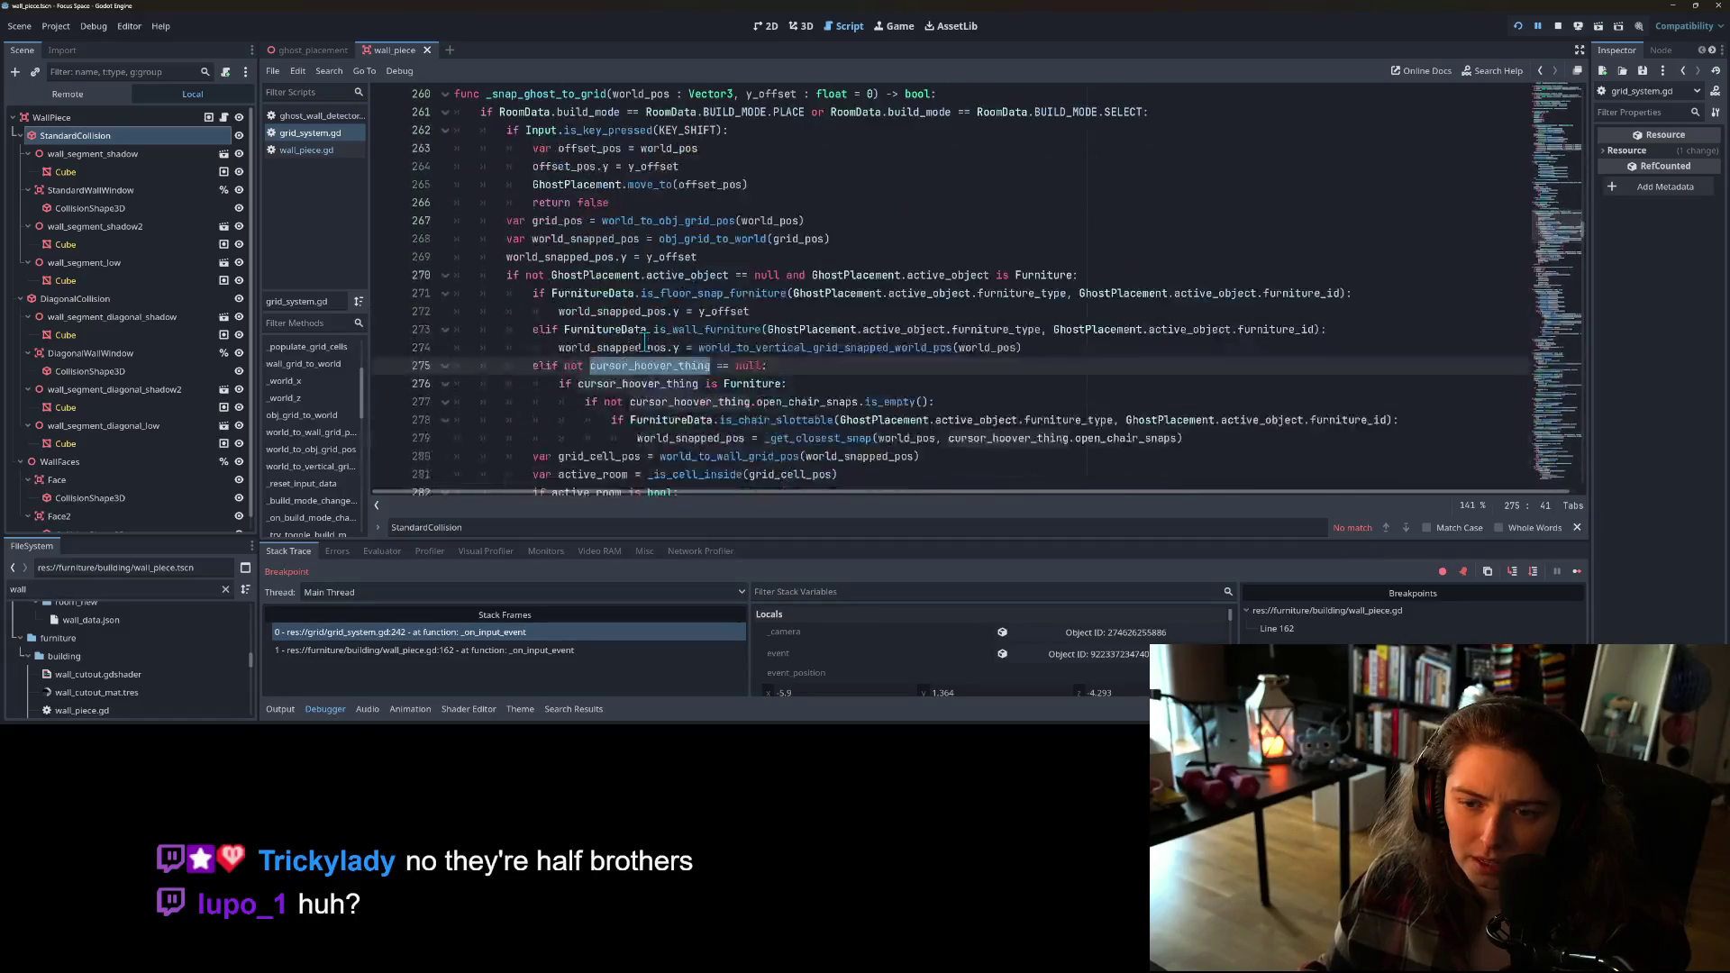
{"action": "scroll", "coordinate": [646, 343], "scroll_direction": "down", "scroll_amount": 1}
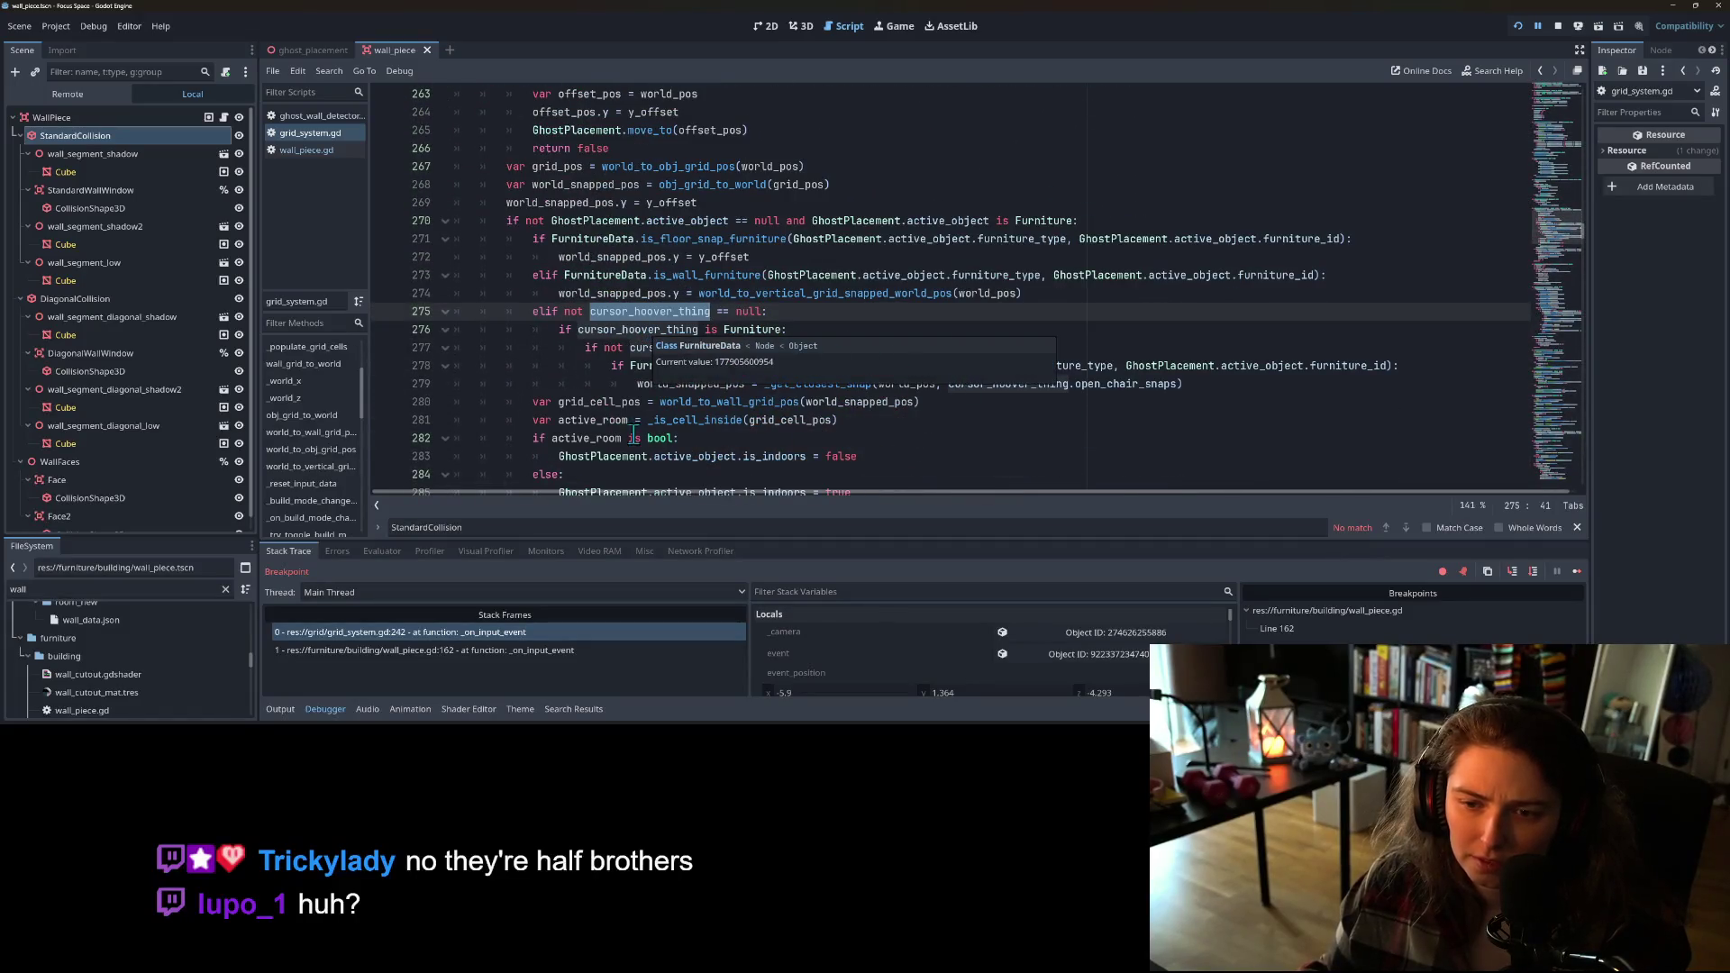
{"action": "scroll", "coordinate": [632, 437], "scroll_direction": "down", "scroll_amount": 2}
{"action": "scroll", "coordinate": [614, 359], "scroll_direction": "down", "scroll_amount": 2}
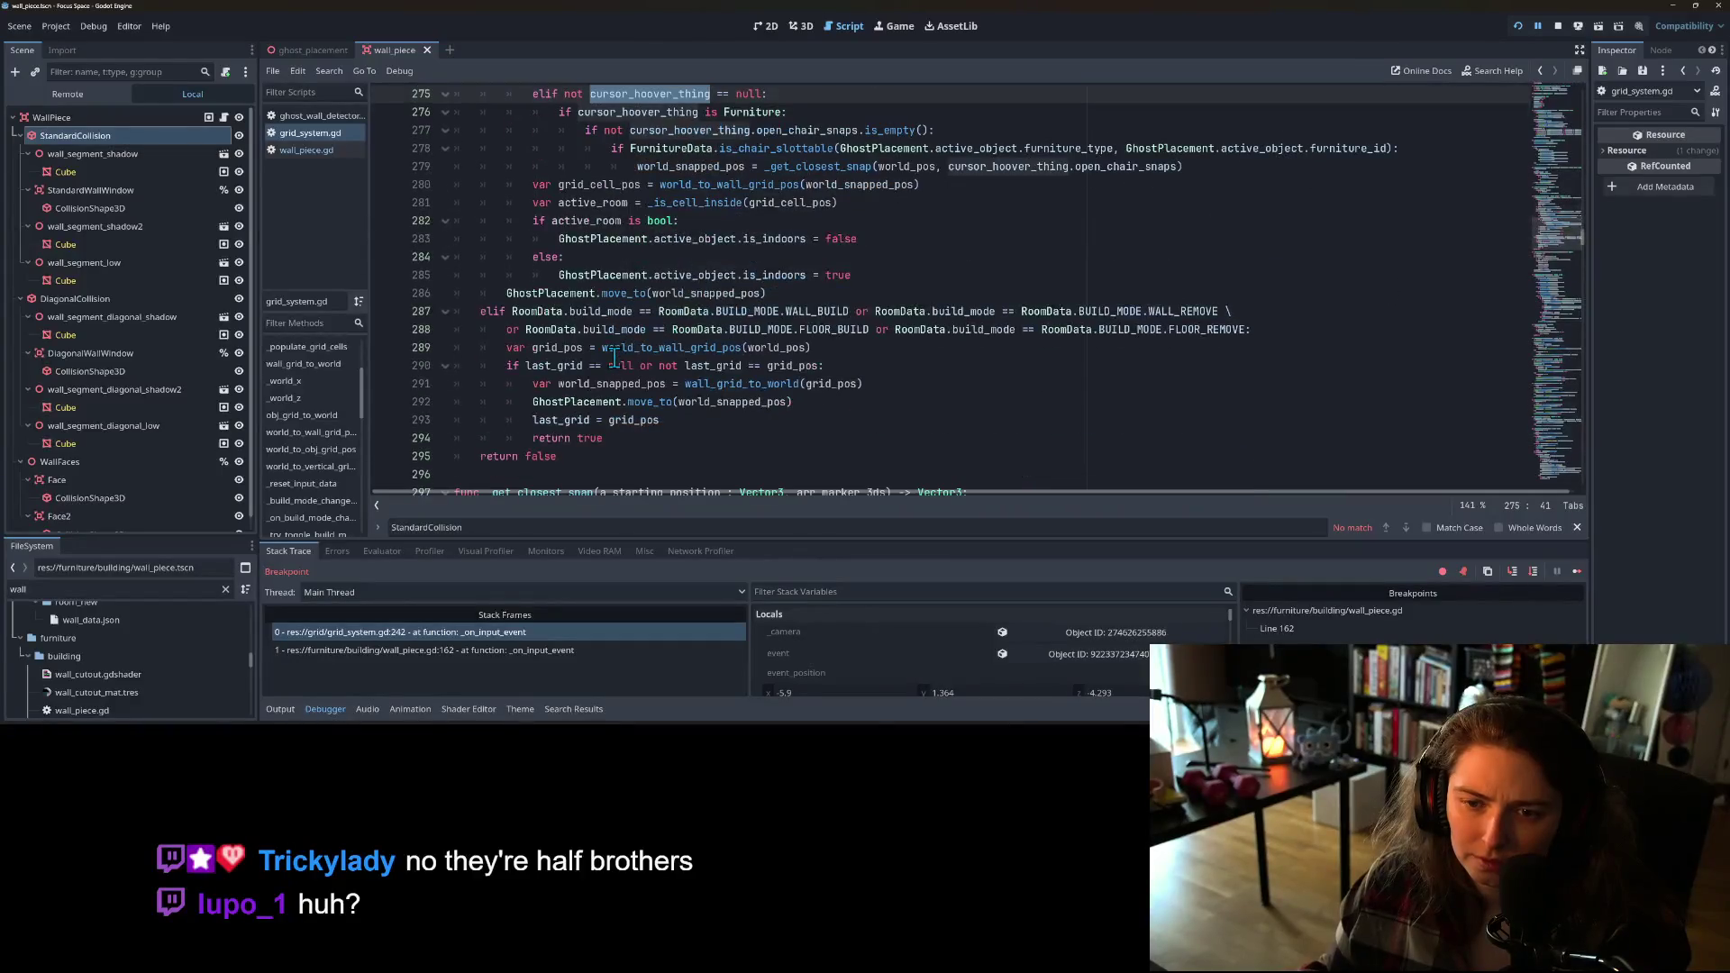
{"action": "scroll", "coordinate": [621, 359], "scroll_direction": "down", "scroll_amount": 2}
{"action": "key", "text": "ctrl+f"}
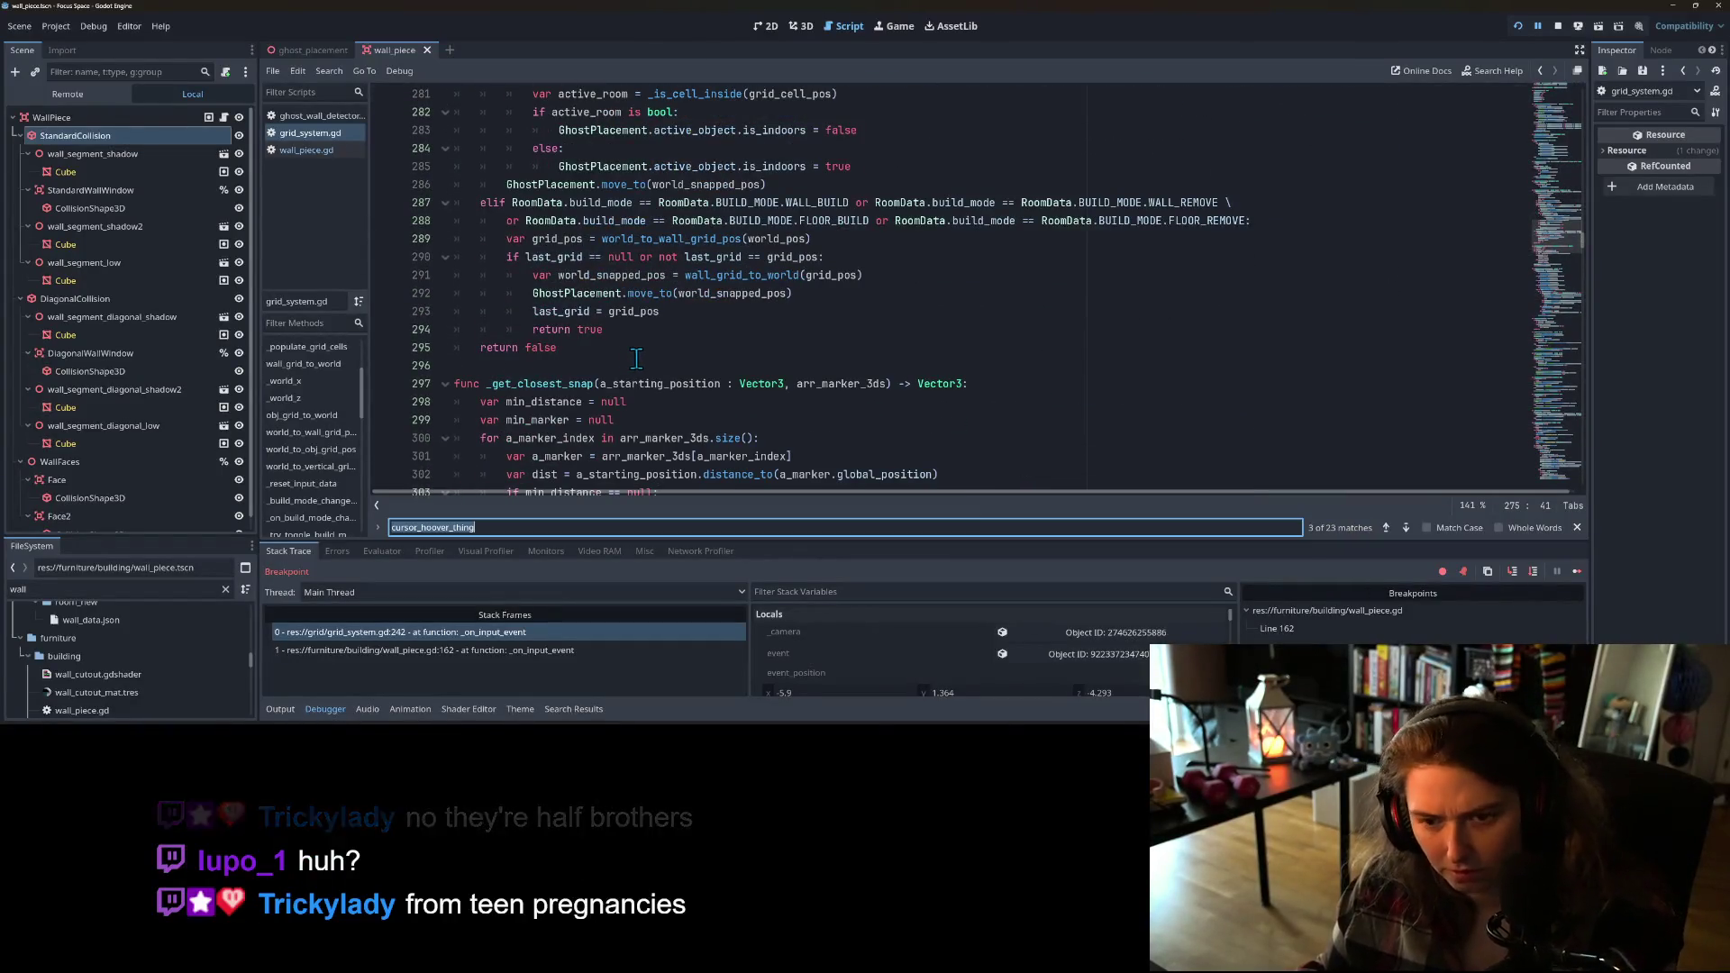
Step: Step through cursor_hoover_thing matches via line 327 to line 334's WallPiece snapping branch
{"action": "left_click", "coordinate": [1404, 530]}
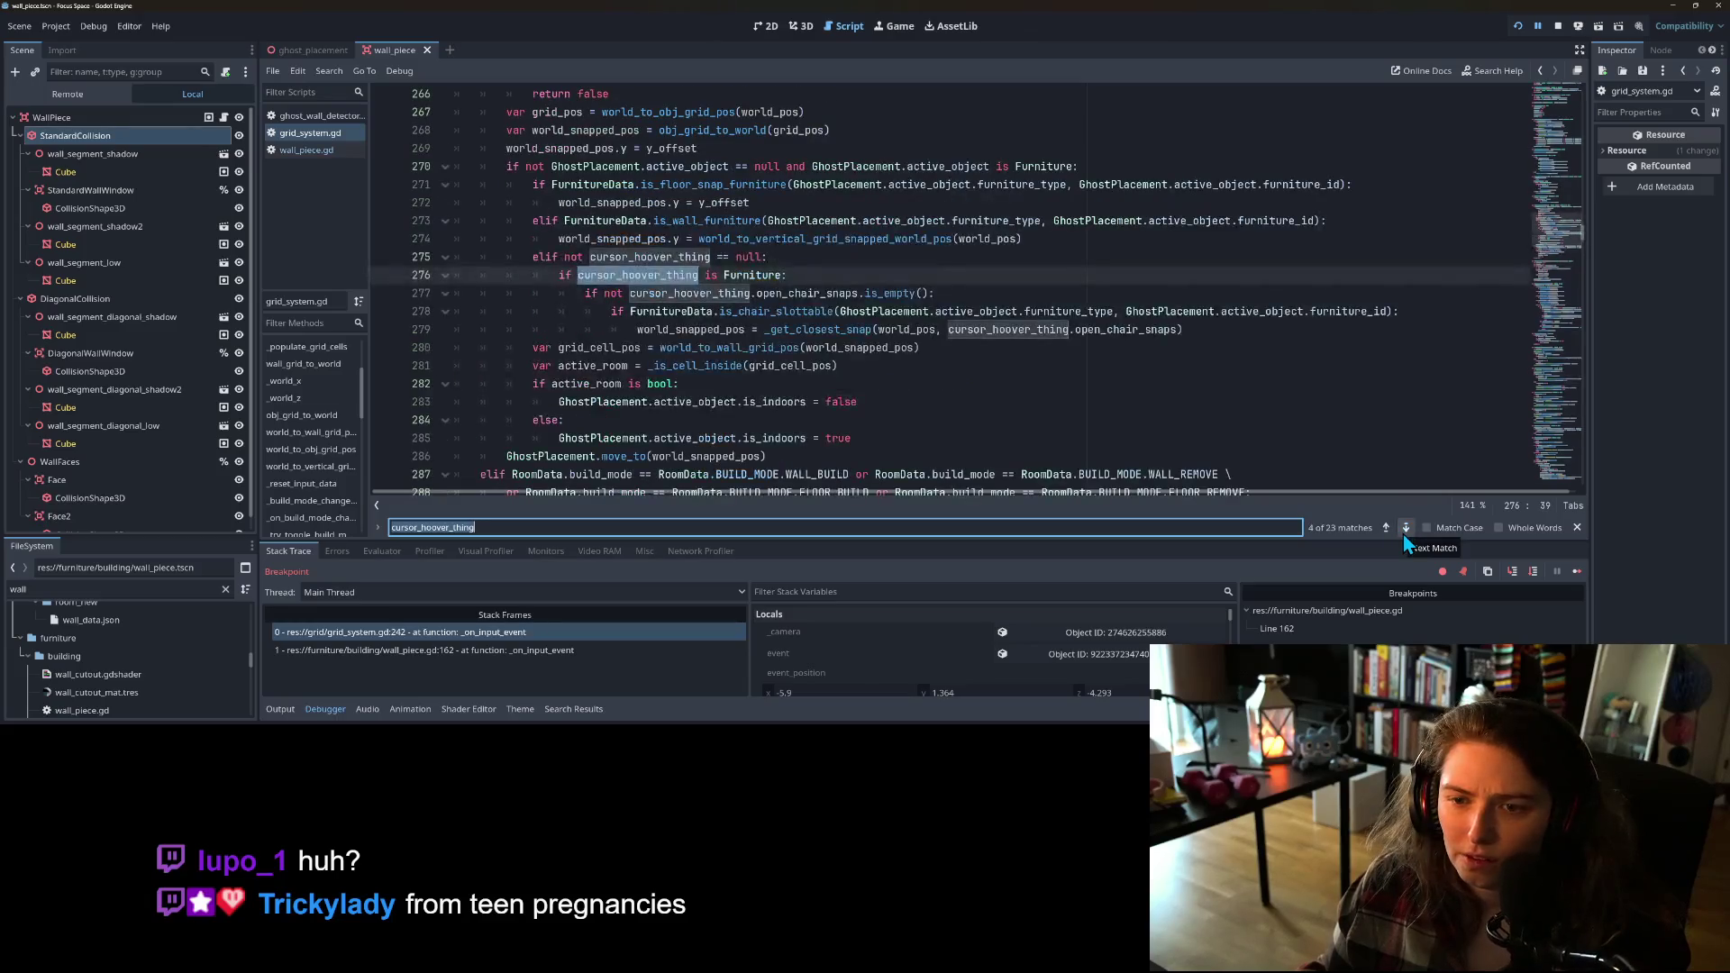
{"action": "left_click", "coordinate": [1404, 532]}
{"action": "left_click", "coordinate": [1404, 531]}
{"action": "left_click", "coordinate": [1404, 531]}
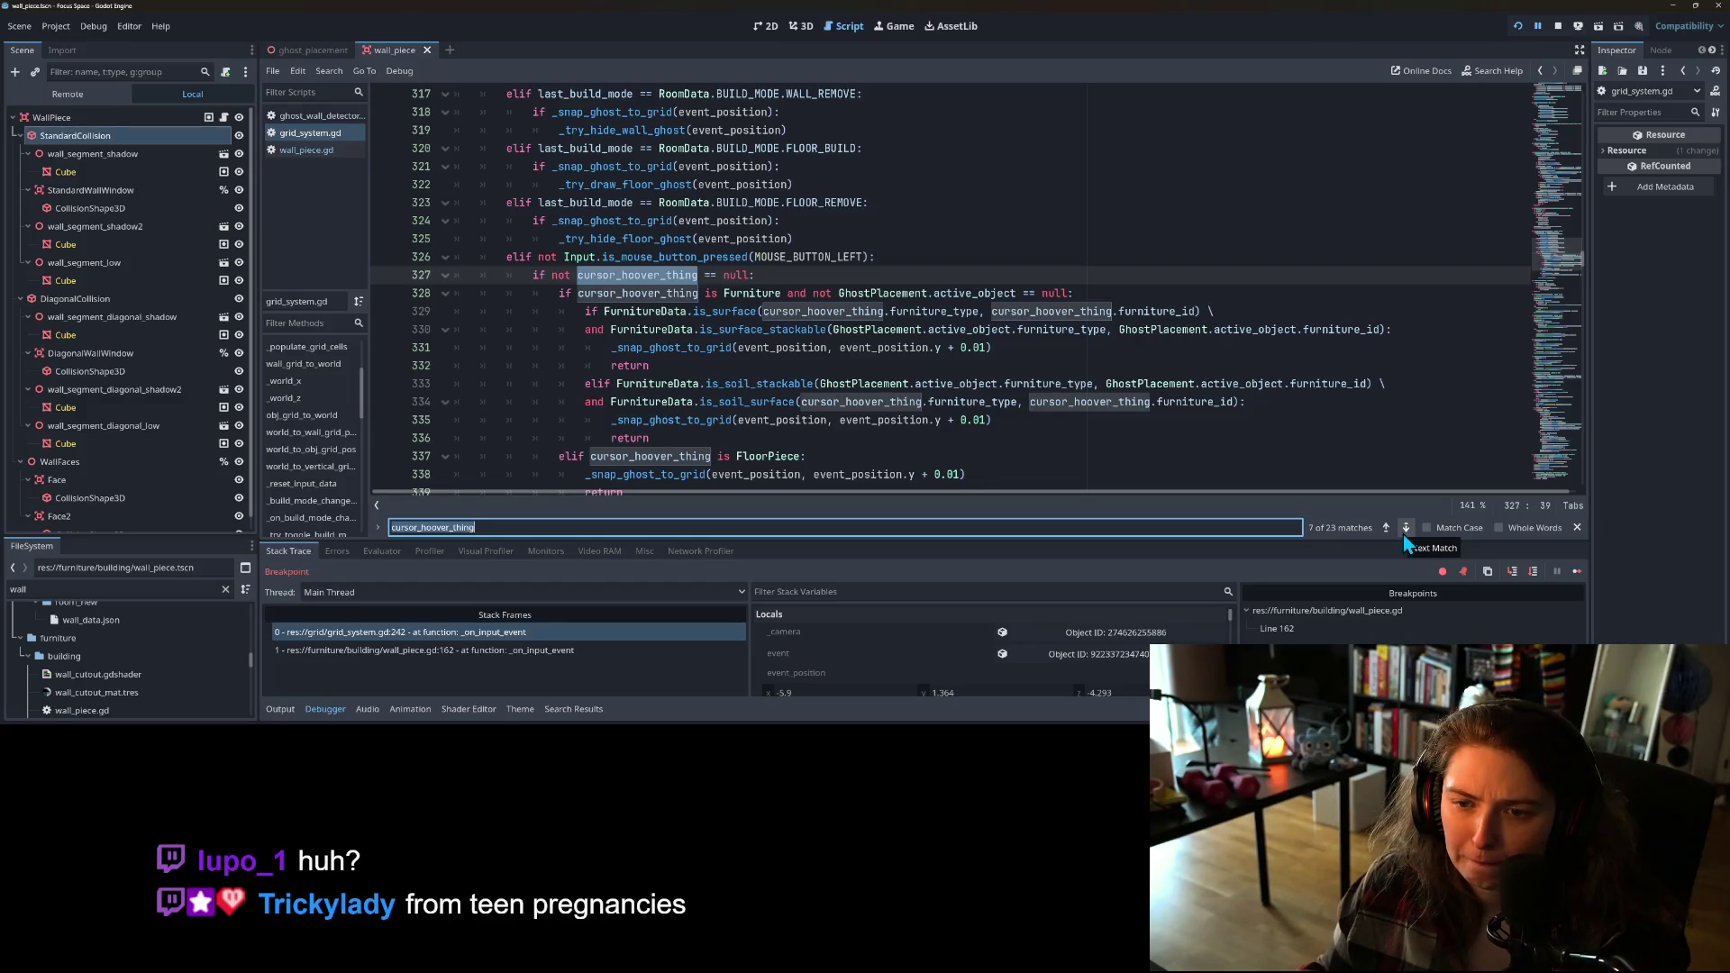
{"action": "left_click", "coordinate": [1404, 535]}
{"action": "left_click", "coordinate": [1404, 535]}
{"action": "left_click", "coordinate": [1403, 535]}
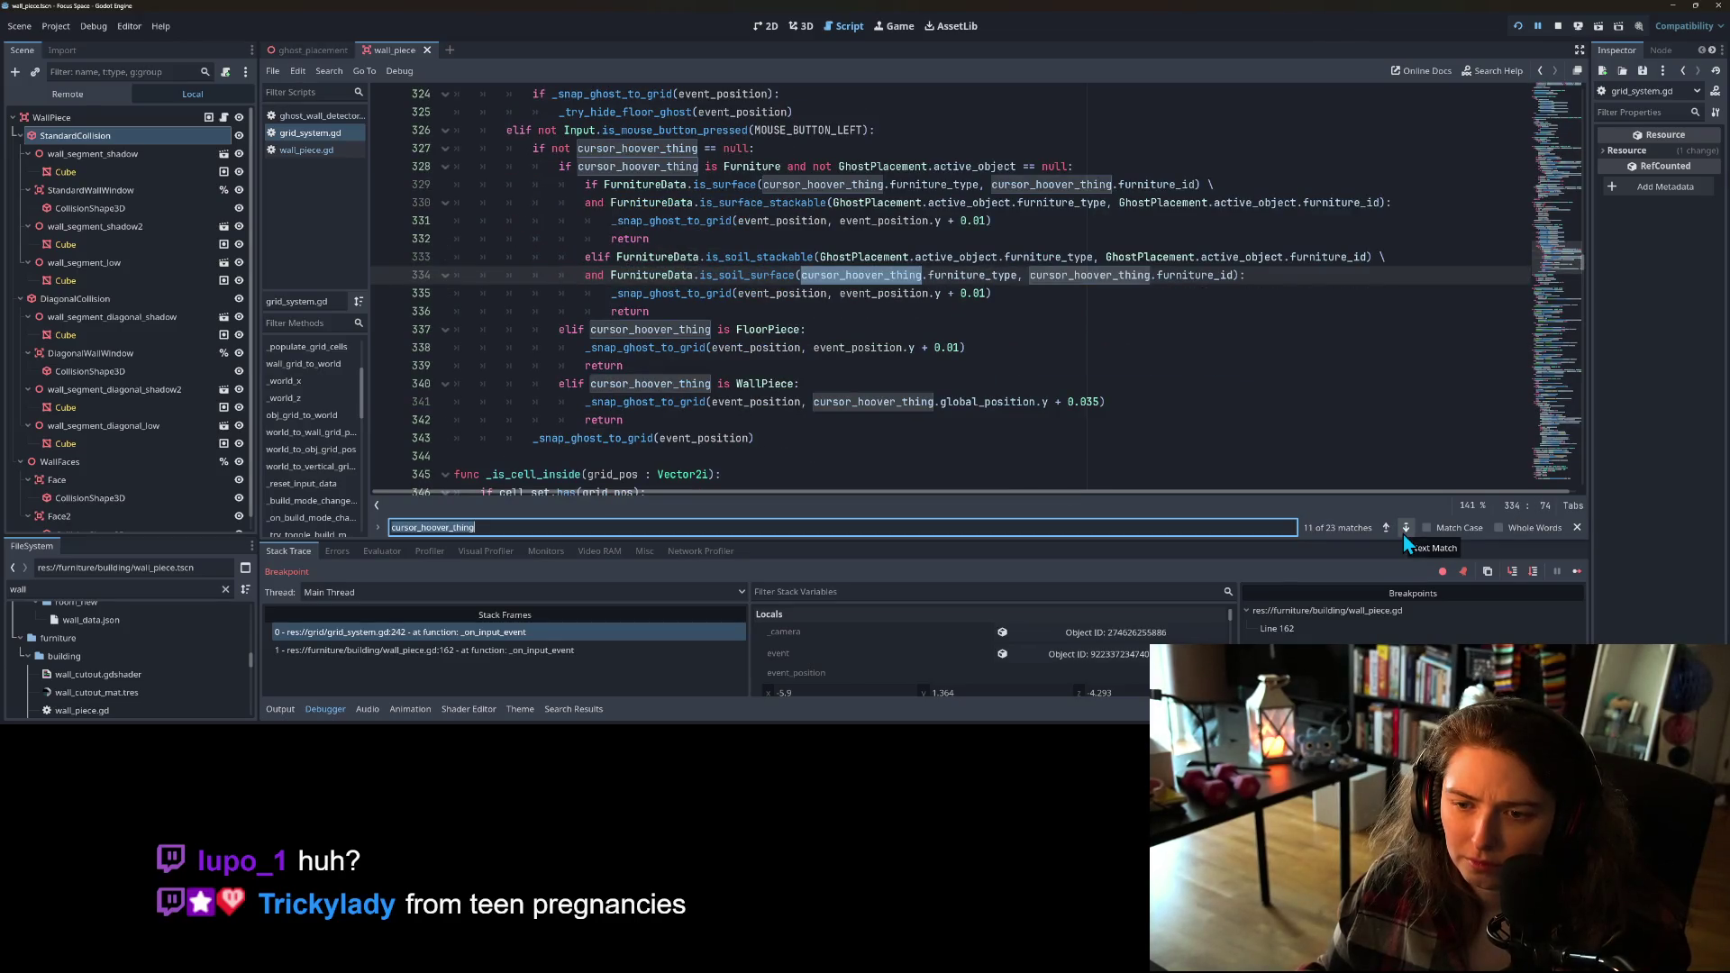
{"action": "mouse_move", "coordinate": [694, 402]}
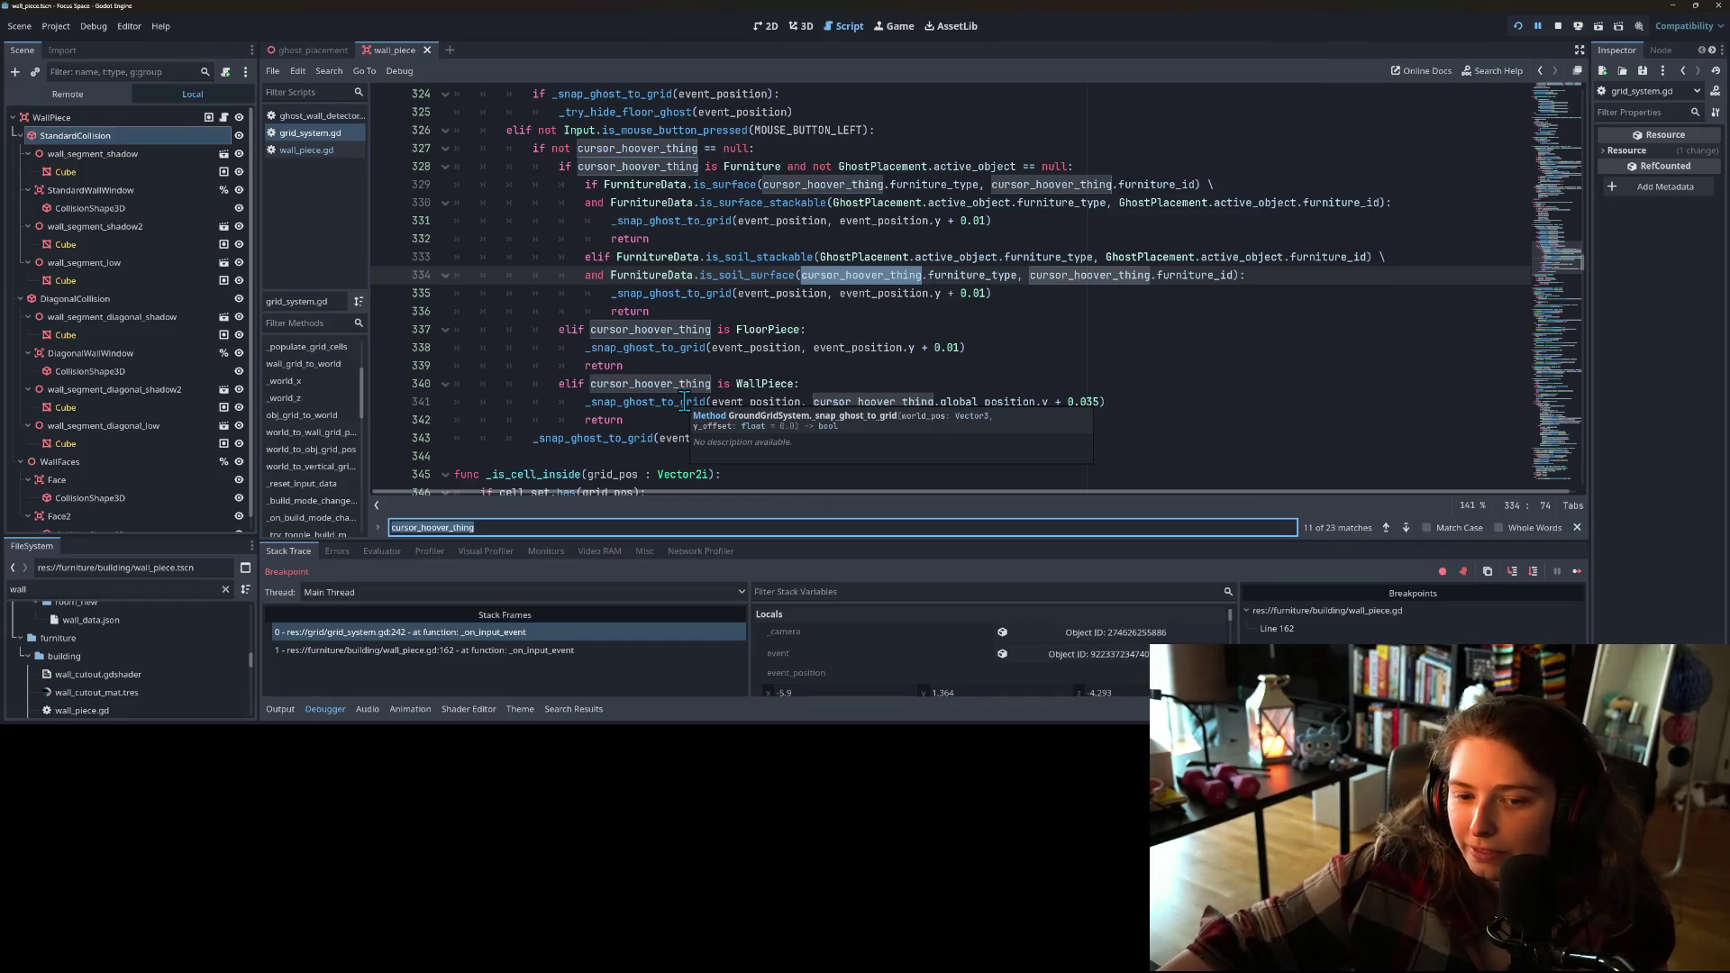
{"action": "scroll", "coordinate": [645, 386], "scroll_direction": "down", "scroll_amount": 3}
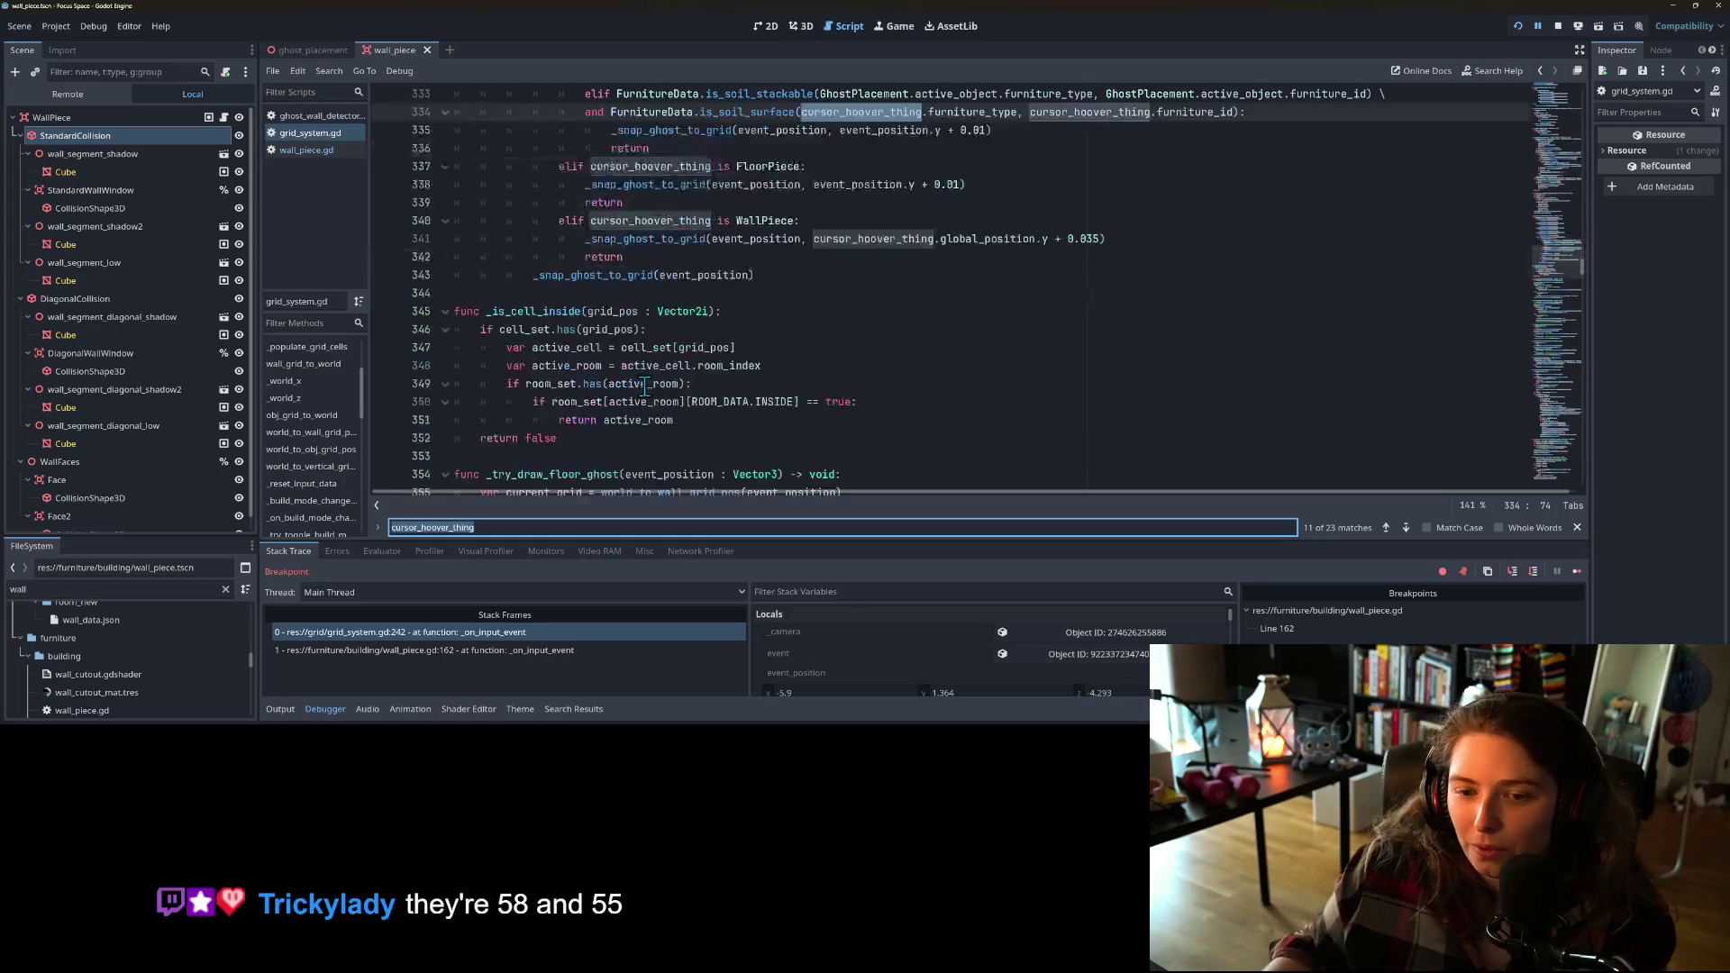
Step: Advance to the next match and select event_position in the WallPiece snap call
{"action": "scroll", "coordinate": [728, 451], "scroll_direction": "up", "scroll_amount": 2}
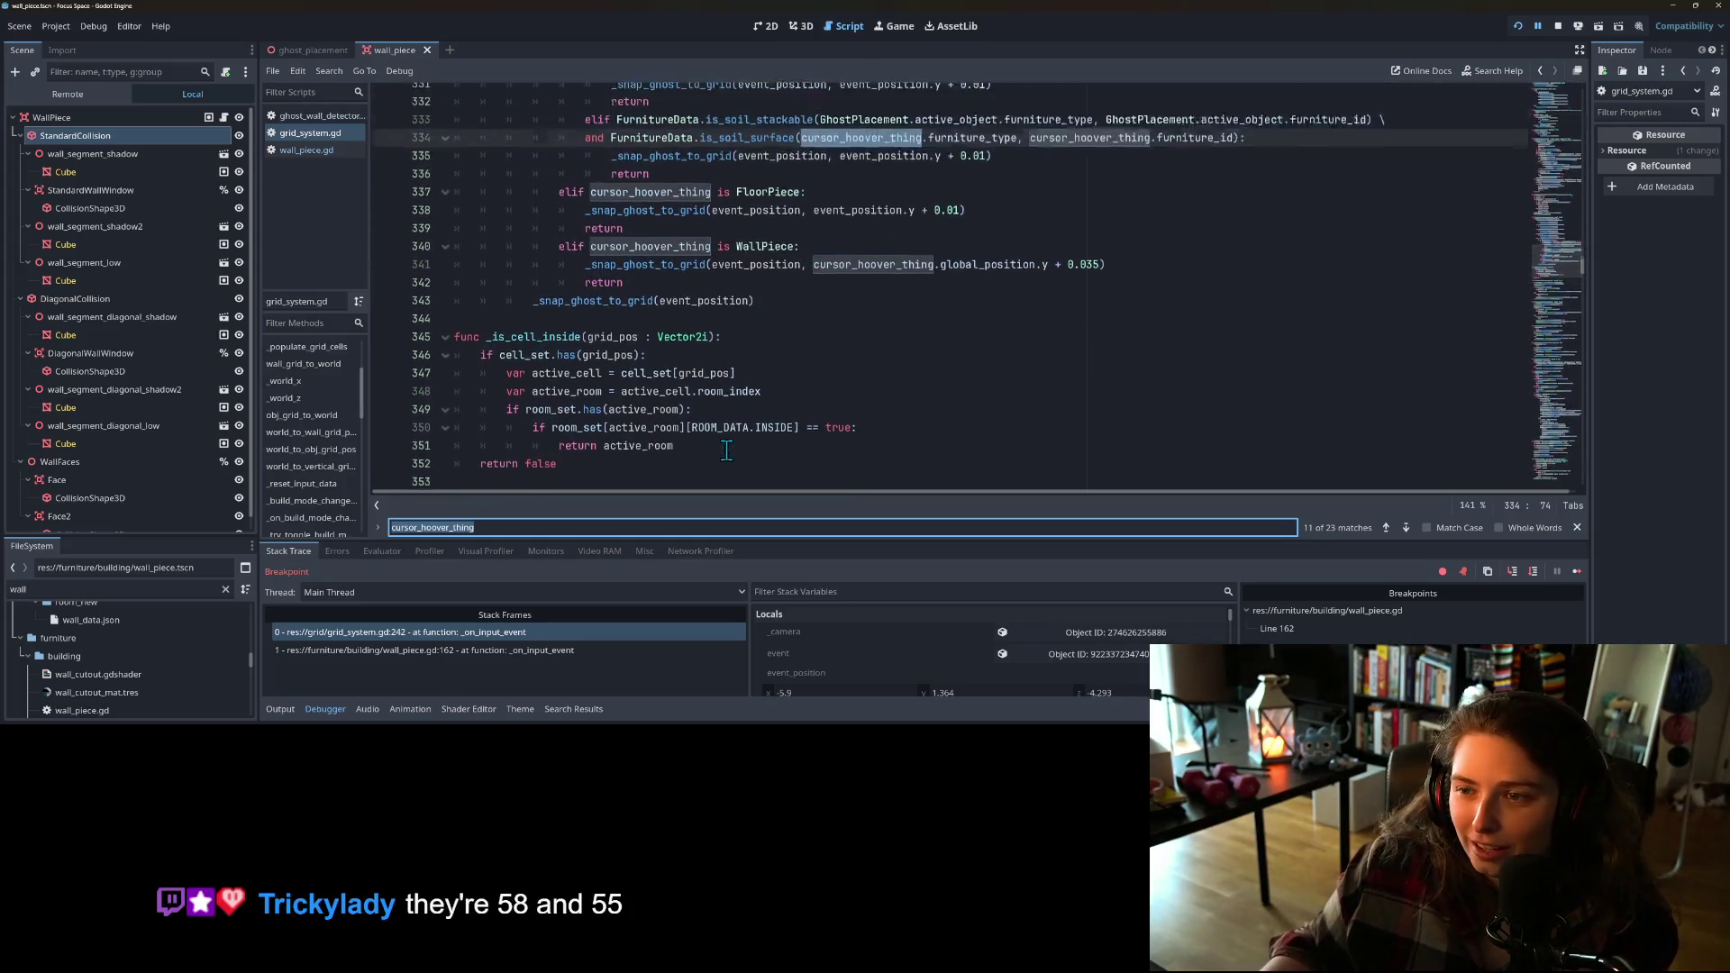
{"action": "scroll", "coordinate": [728, 451], "scroll_direction": "up", "scroll_amount": 1}
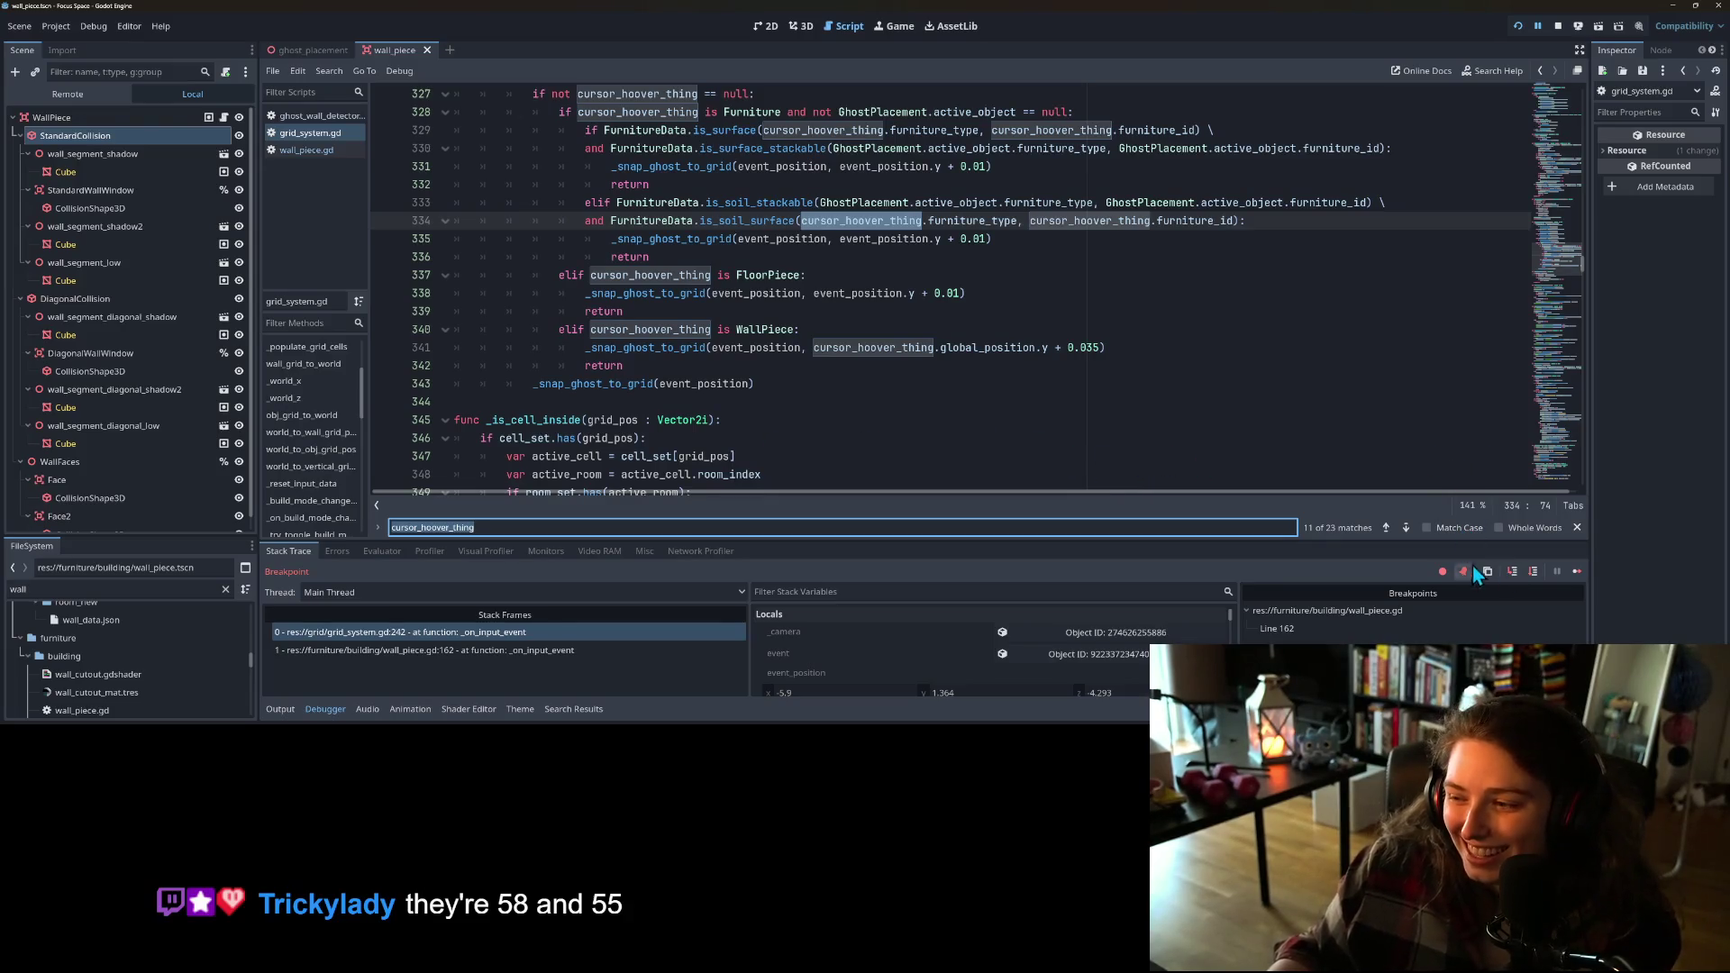
{"action": "left_click", "coordinate": [1406, 528]}
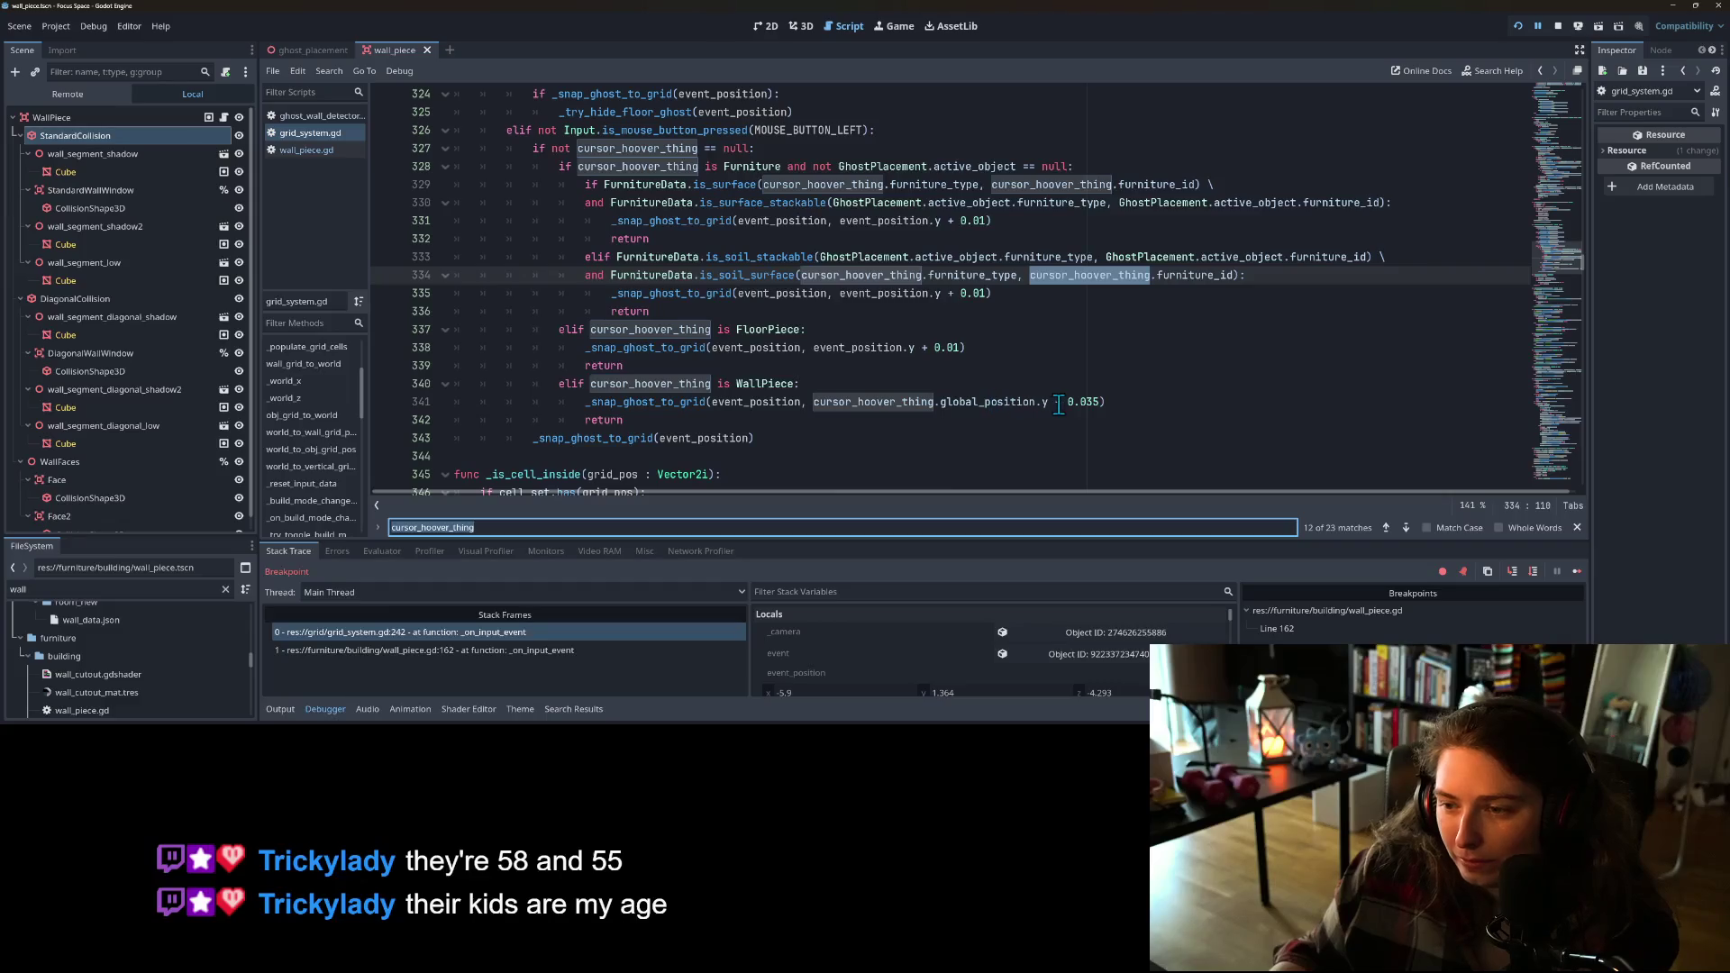
{"action": "scroll", "coordinate": [685, 401], "scroll_direction": "up", "scroll_amount": 5}
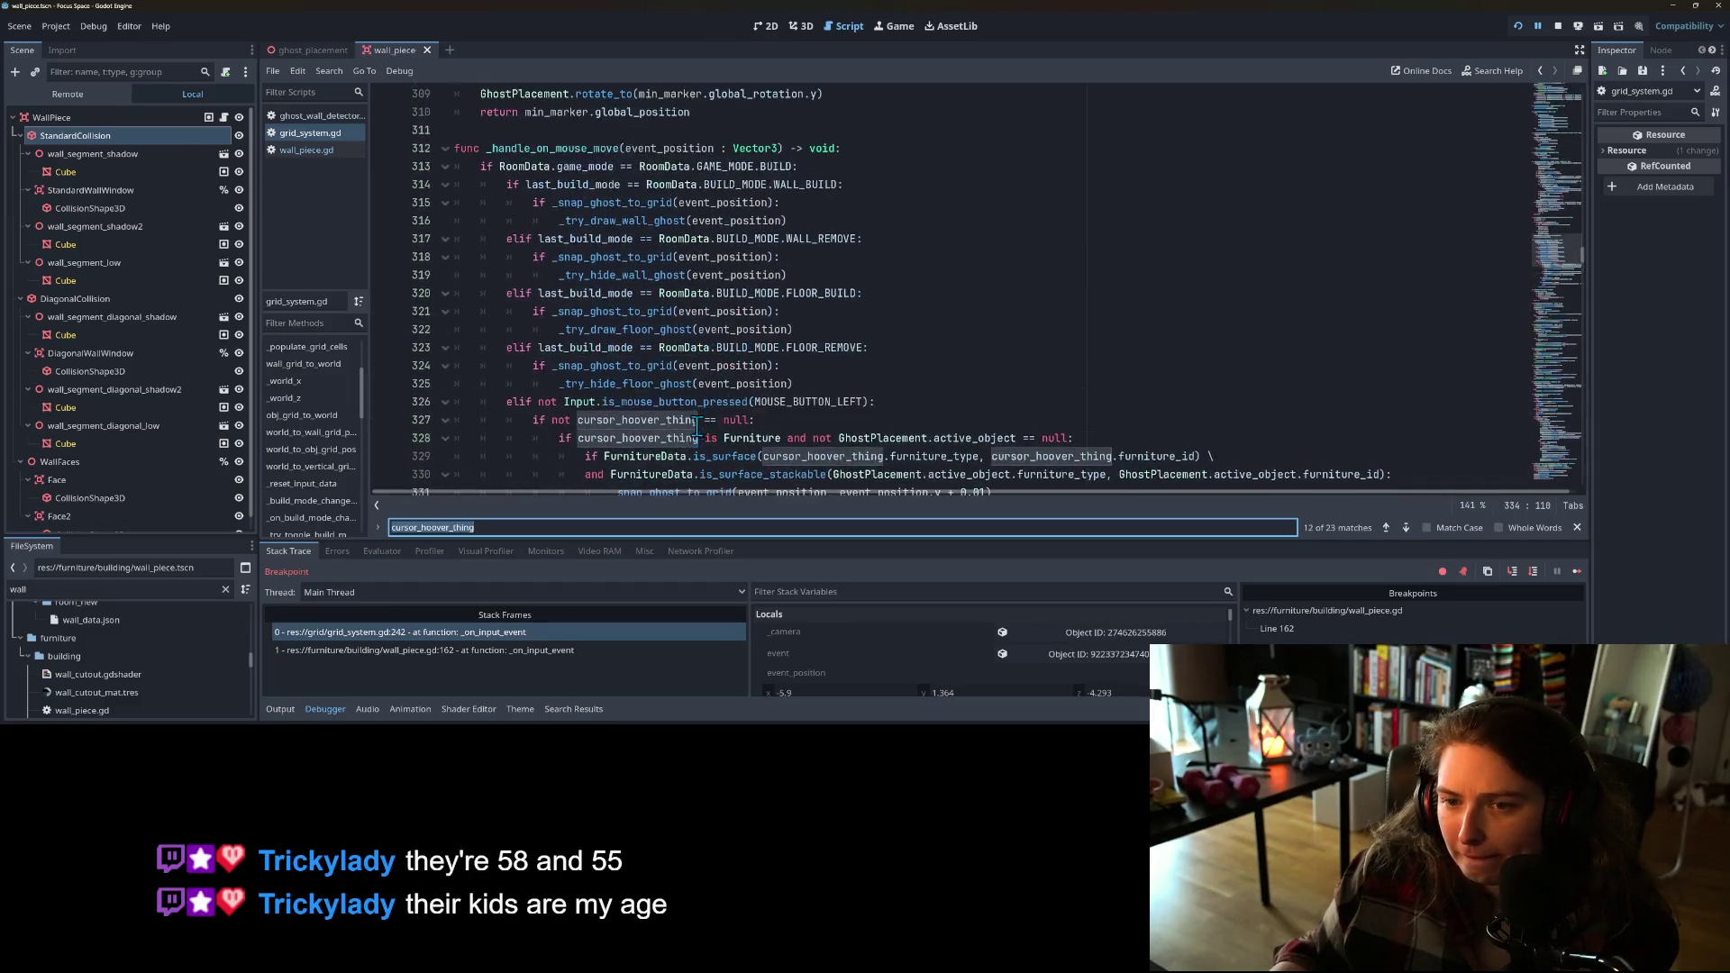
{"action": "scroll", "coordinate": [718, 440], "scroll_direction": "down", "scroll_amount": 3}
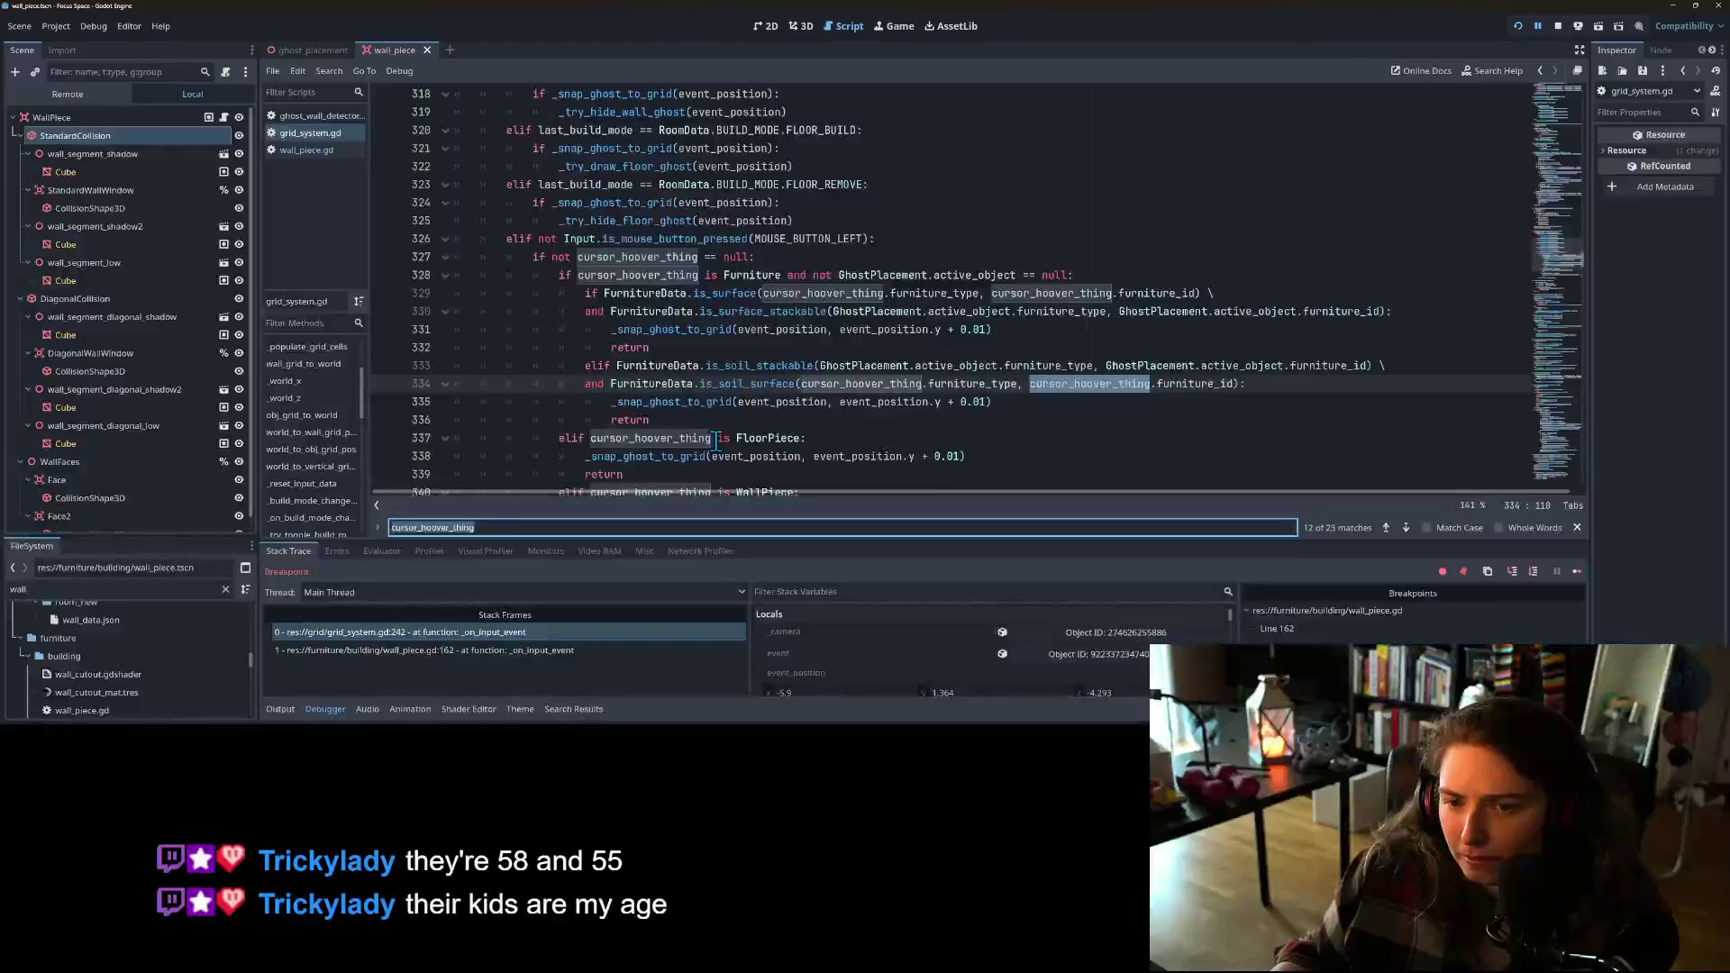
{"action": "scroll", "coordinate": [718, 441], "scroll_direction": "down", "scroll_amount": 1}
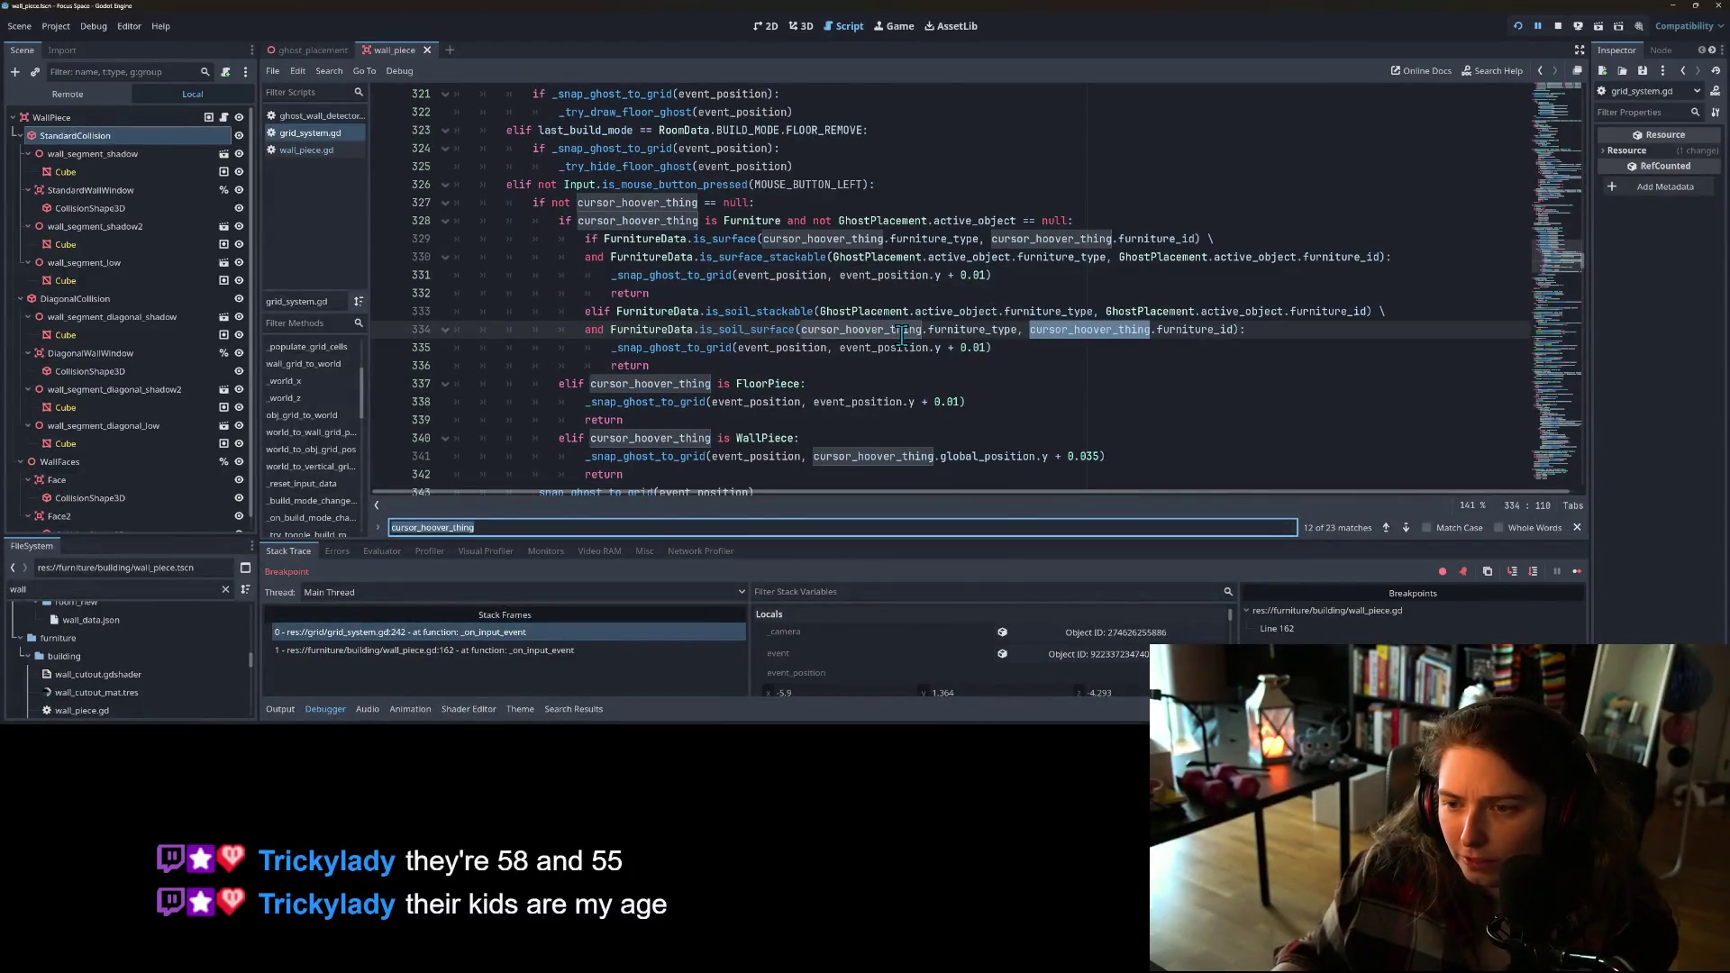
{"action": "scroll", "coordinate": [919, 388], "scroll_direction": "down", "scroll_amount": 1}
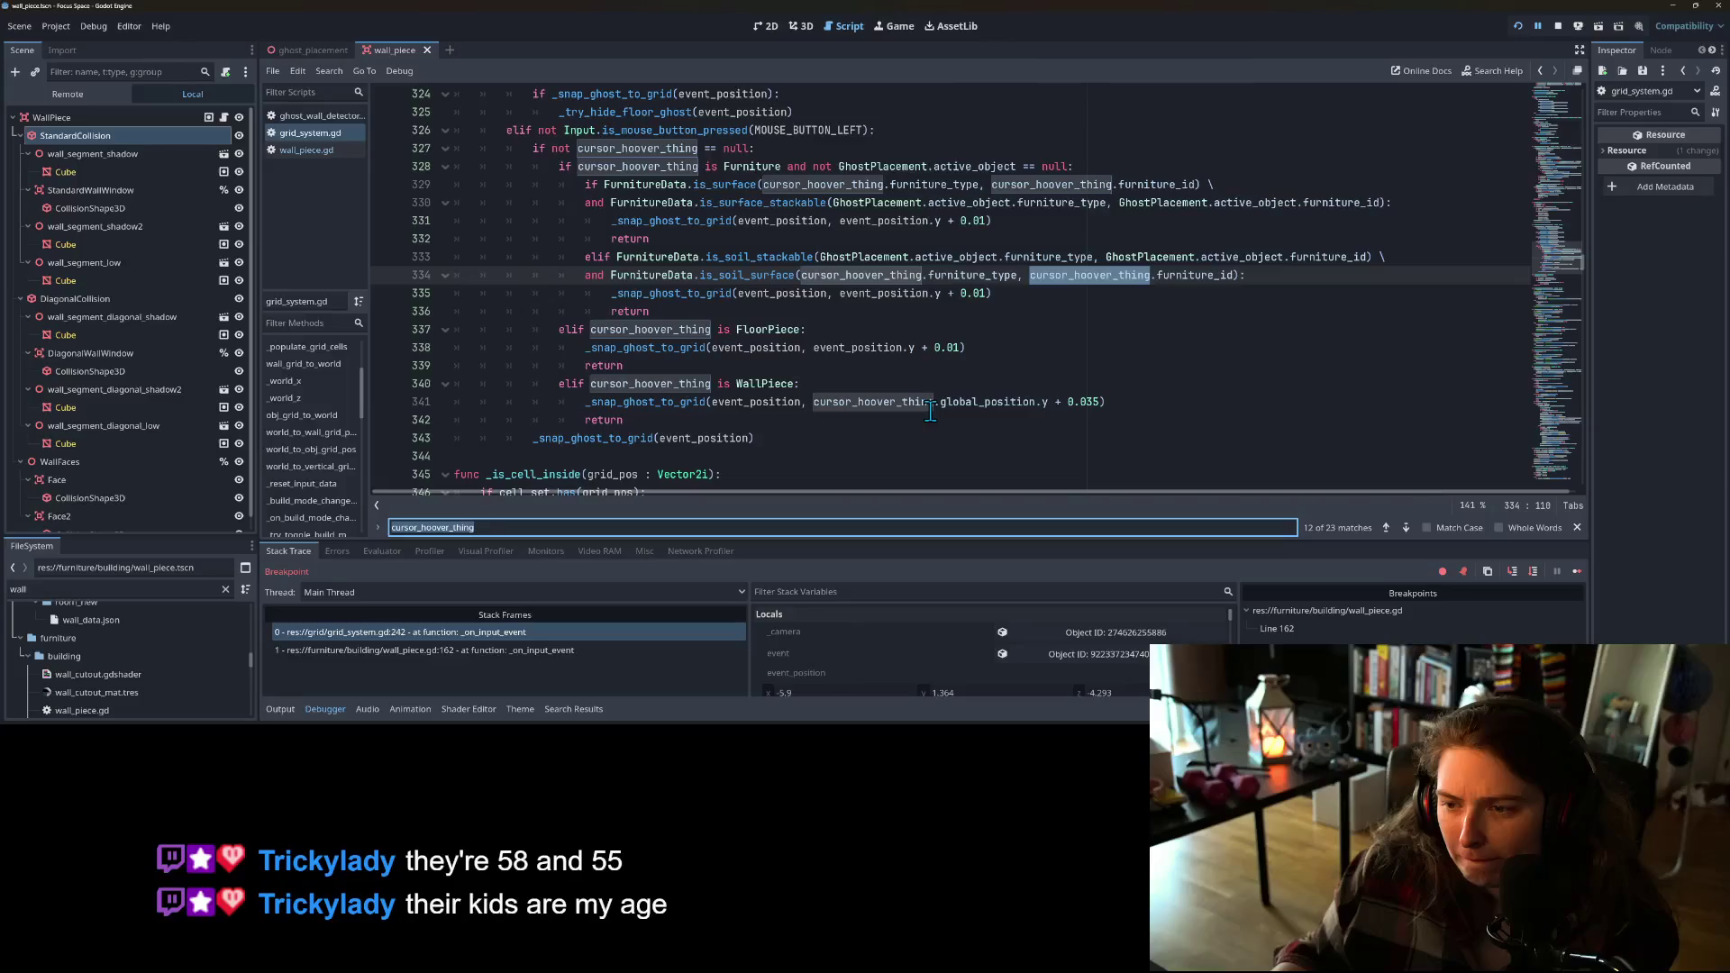
{"action": "double_click", "coordinate": [780, 403]}
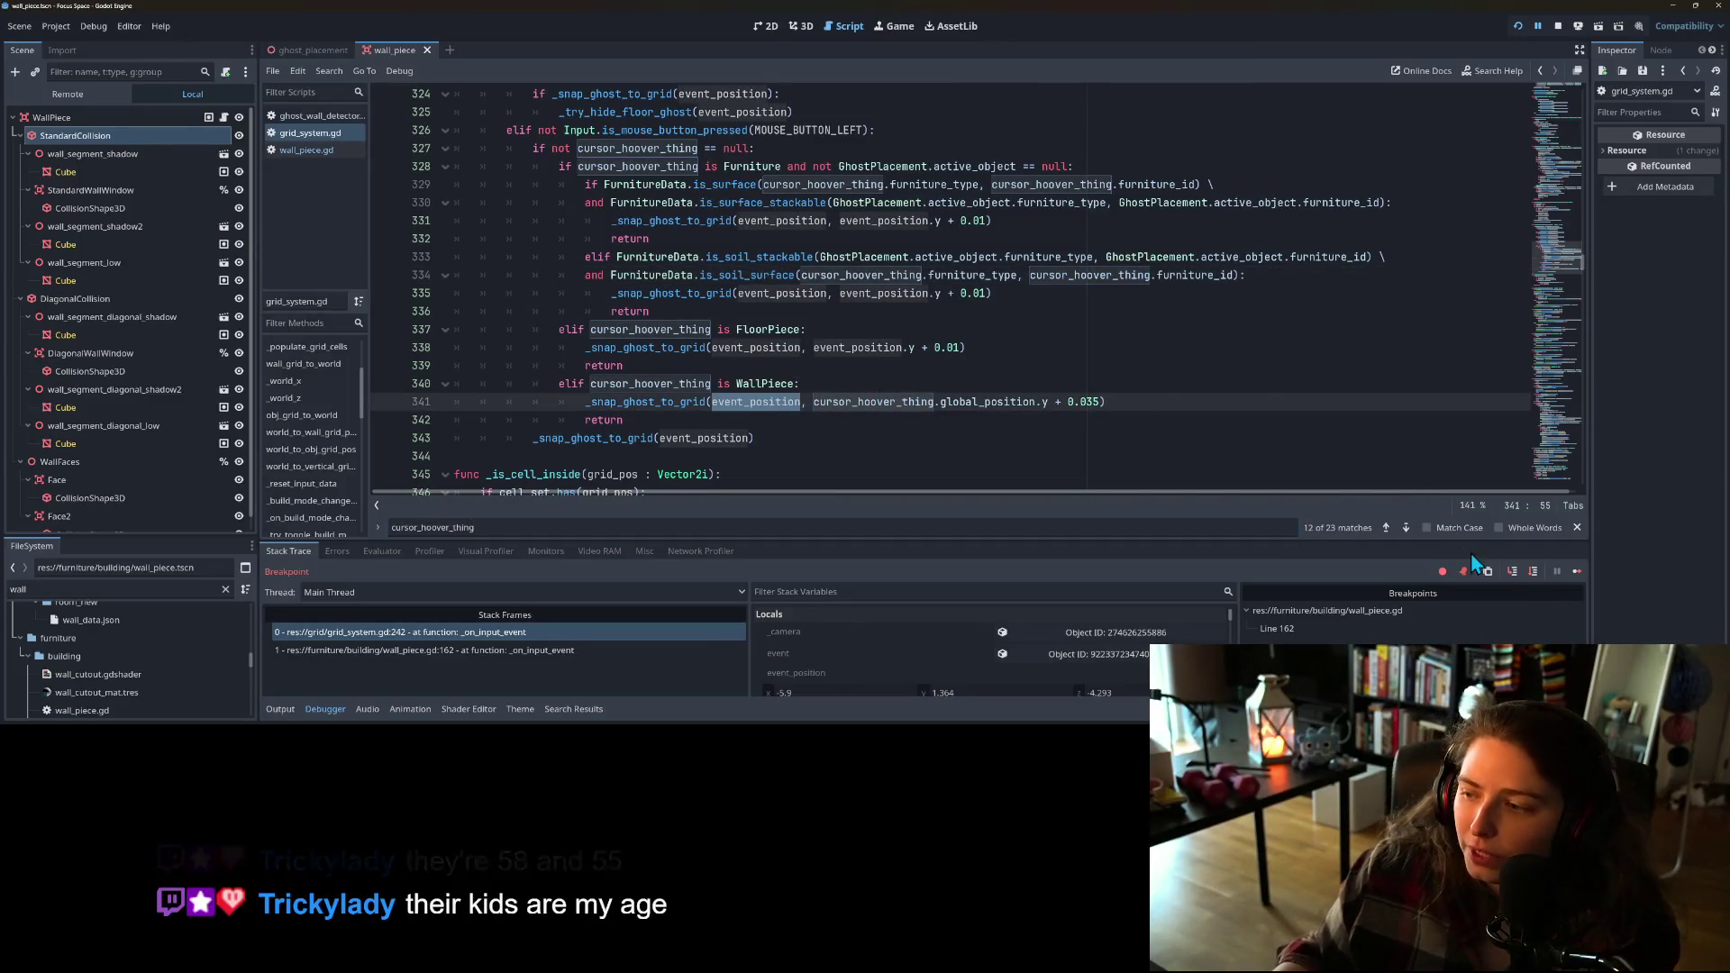
Step: Continue through matches on lines 341, 435, 448 and 536, wrapping to the line 30 declaration
{"action": "left_click", "coordinate": [1405, 528]}
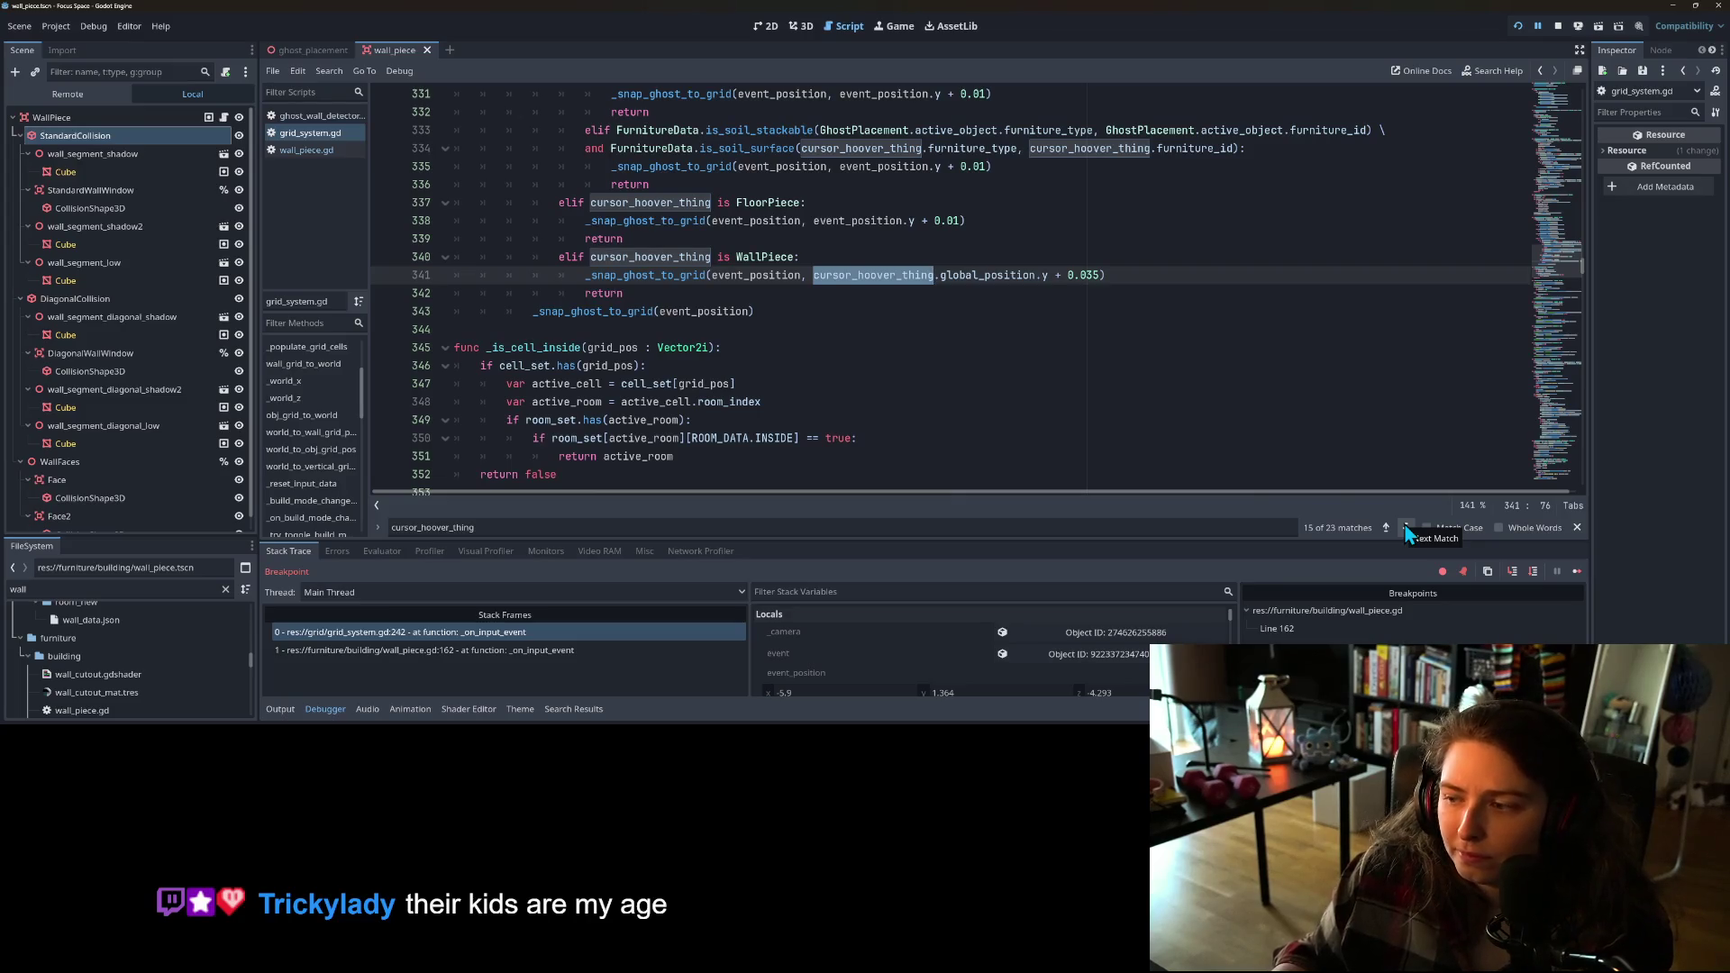
{"action": "left_click", "coordinate": [1406, 528]}
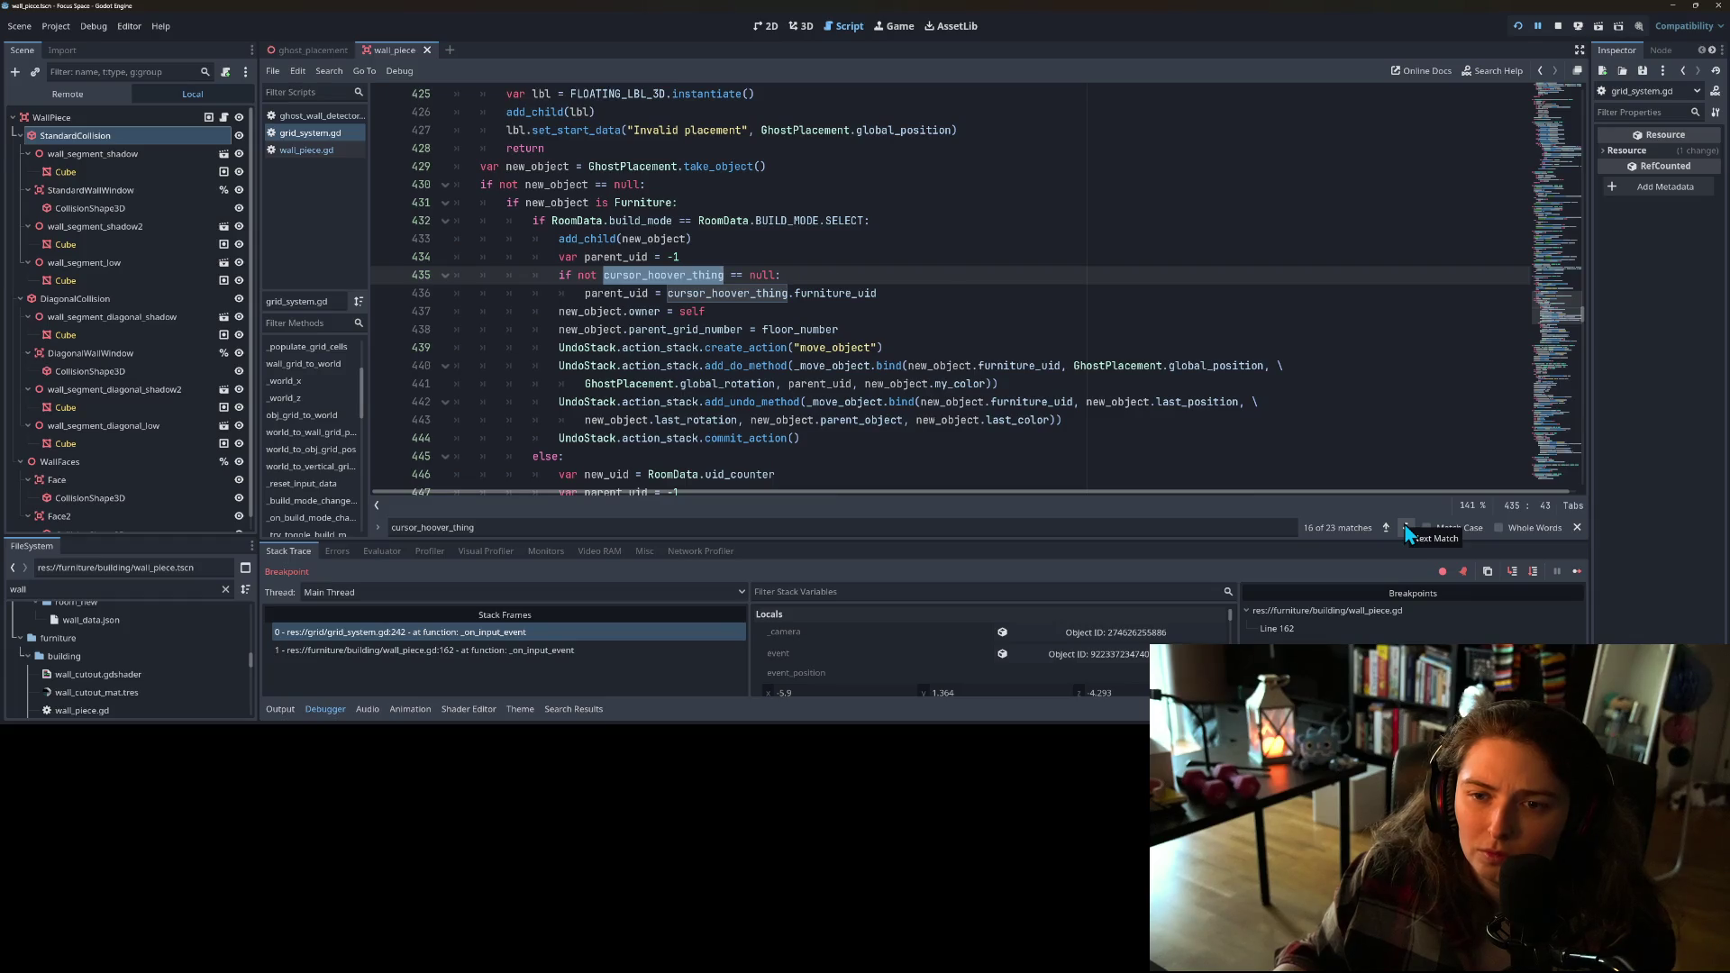
{"action": "left_click", "coordinate": [1406, 528]}
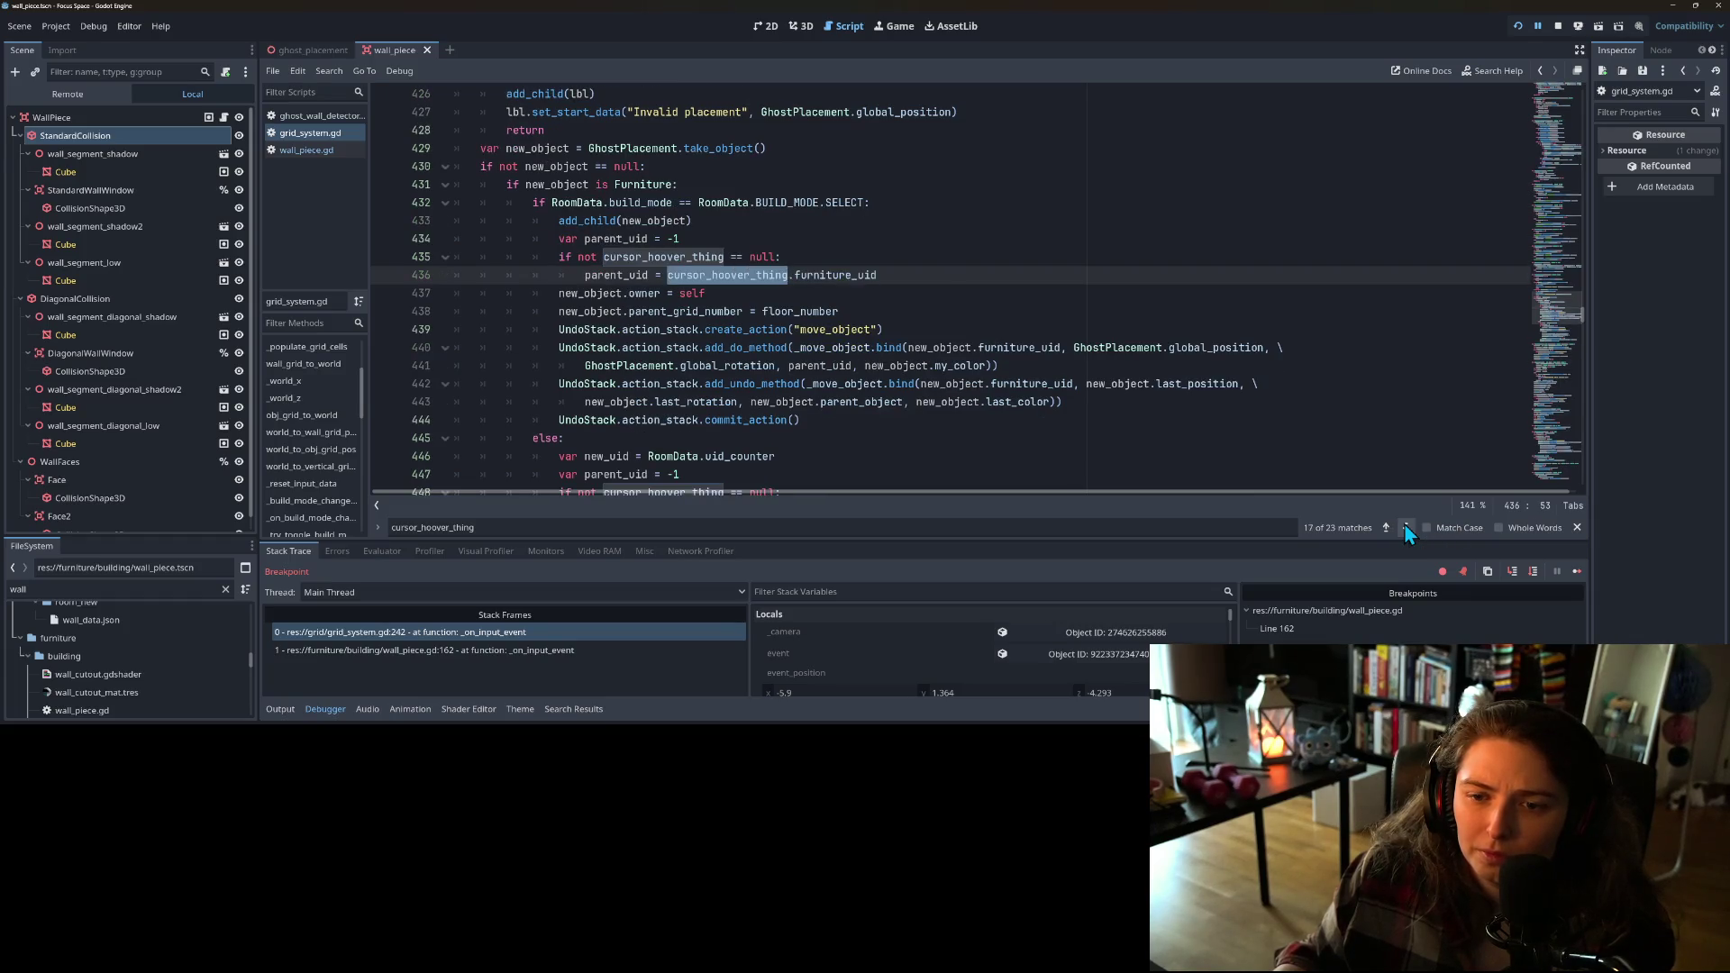
{"action": "left_click", "coordinate": [1406, 528]}
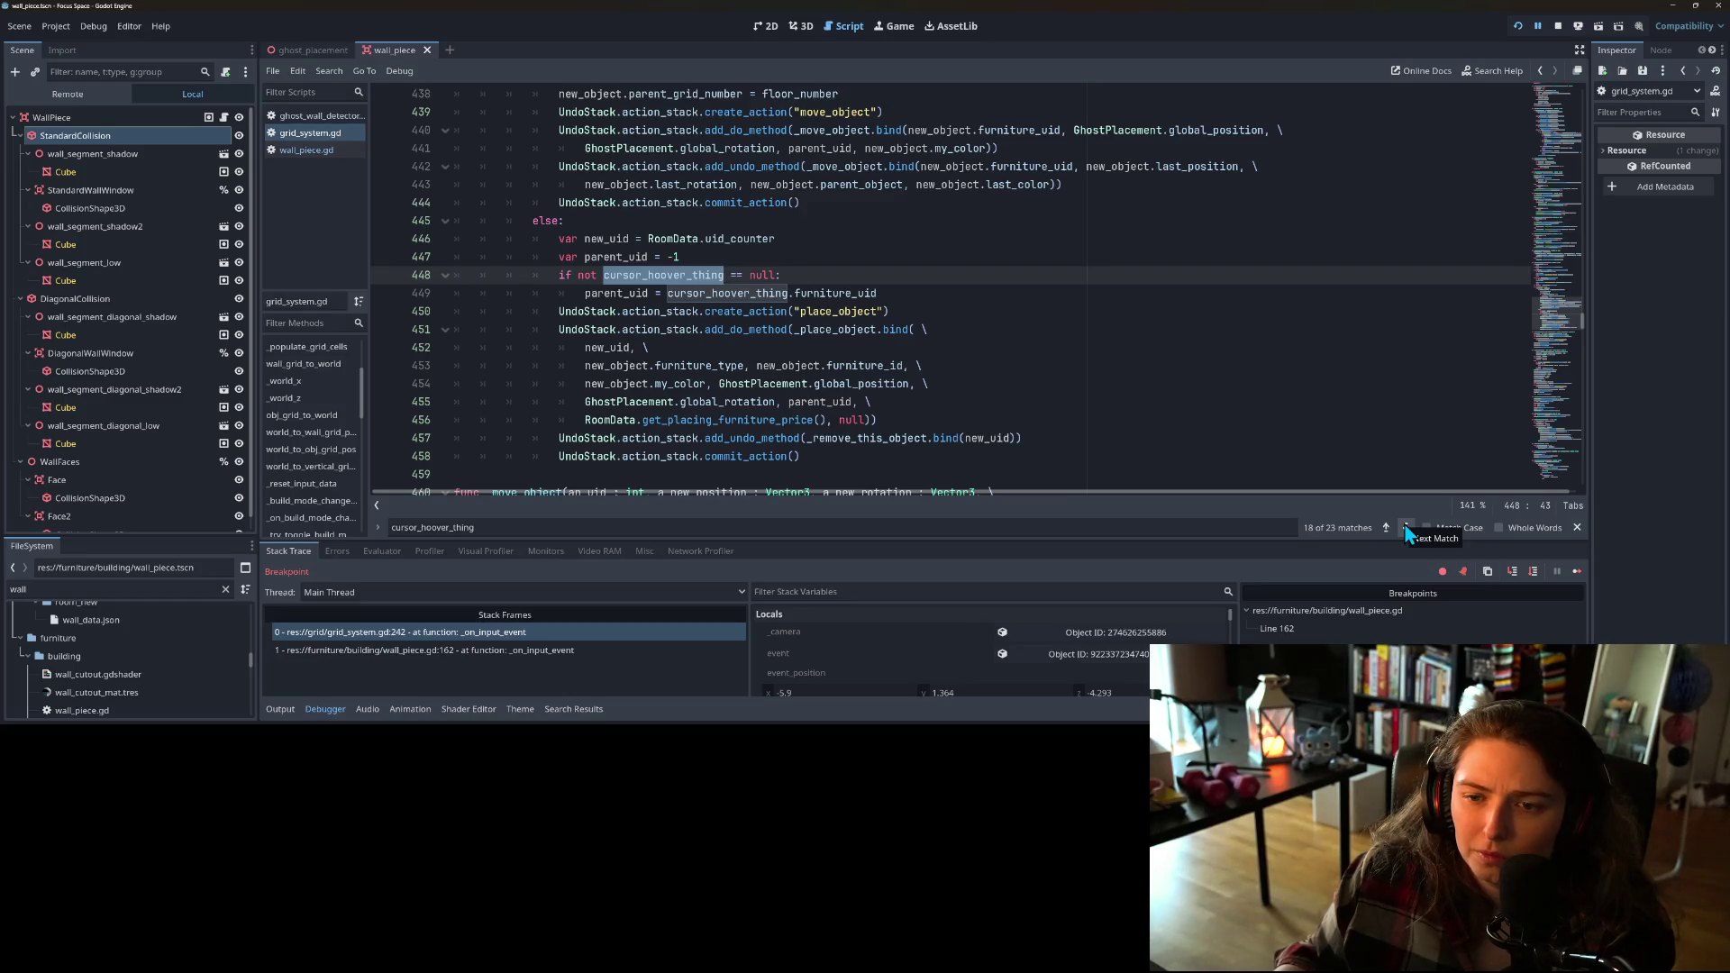
{"action": "left_click", "coordinate": [1405, 528]}
{"action": "left_click", "coordinate": [1406, 528]}
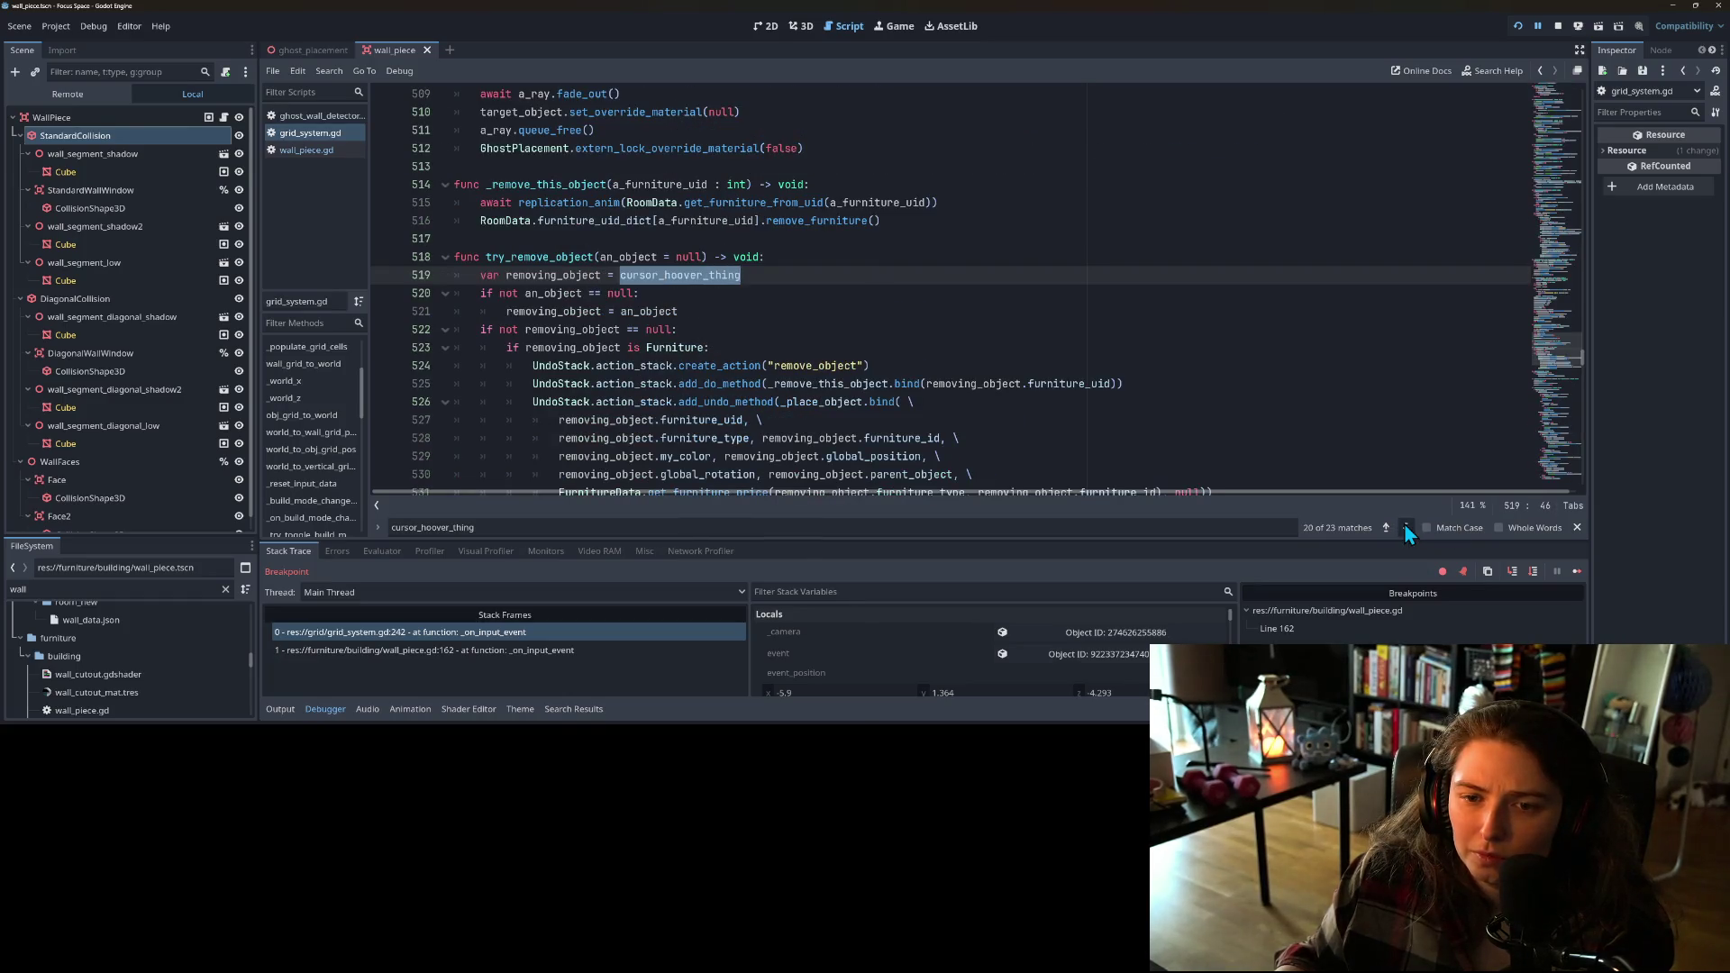
{"action": "left_click", "coordinate": [1406, 528]}
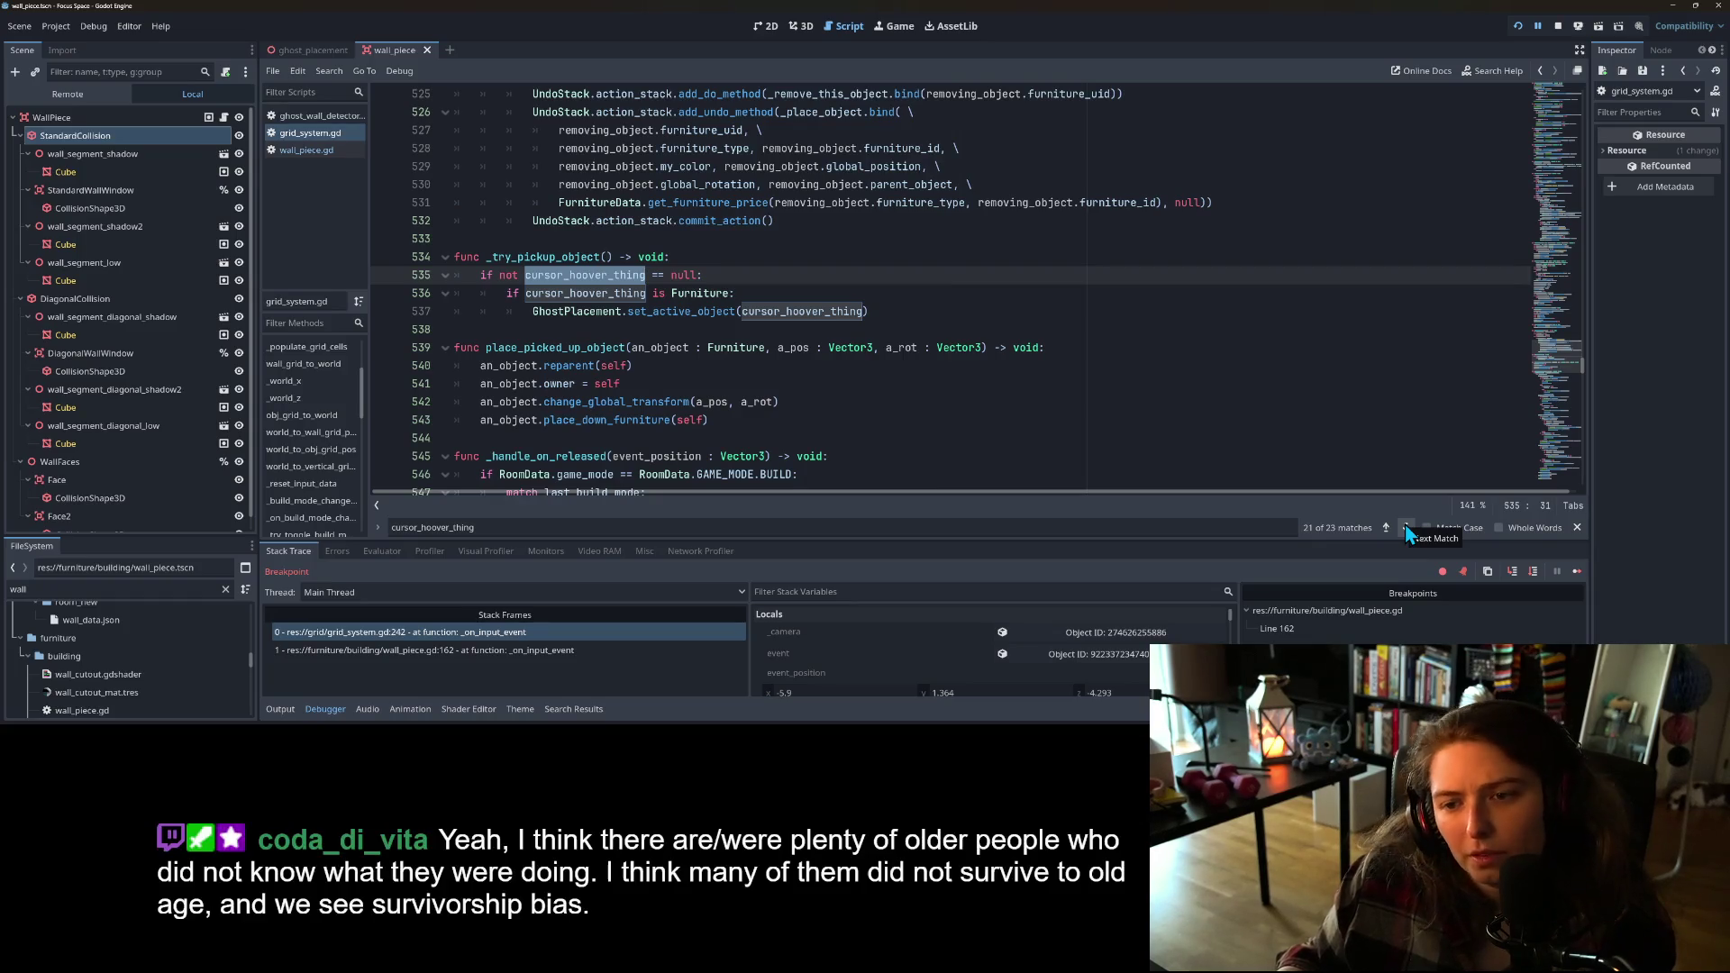
{"action": "left_click", "coordinate": [1407, 529]}
{"action": "left_click", "coordinate": [1405, 528]}
{"action": "left_click", "coordinate": [1406, 528]}
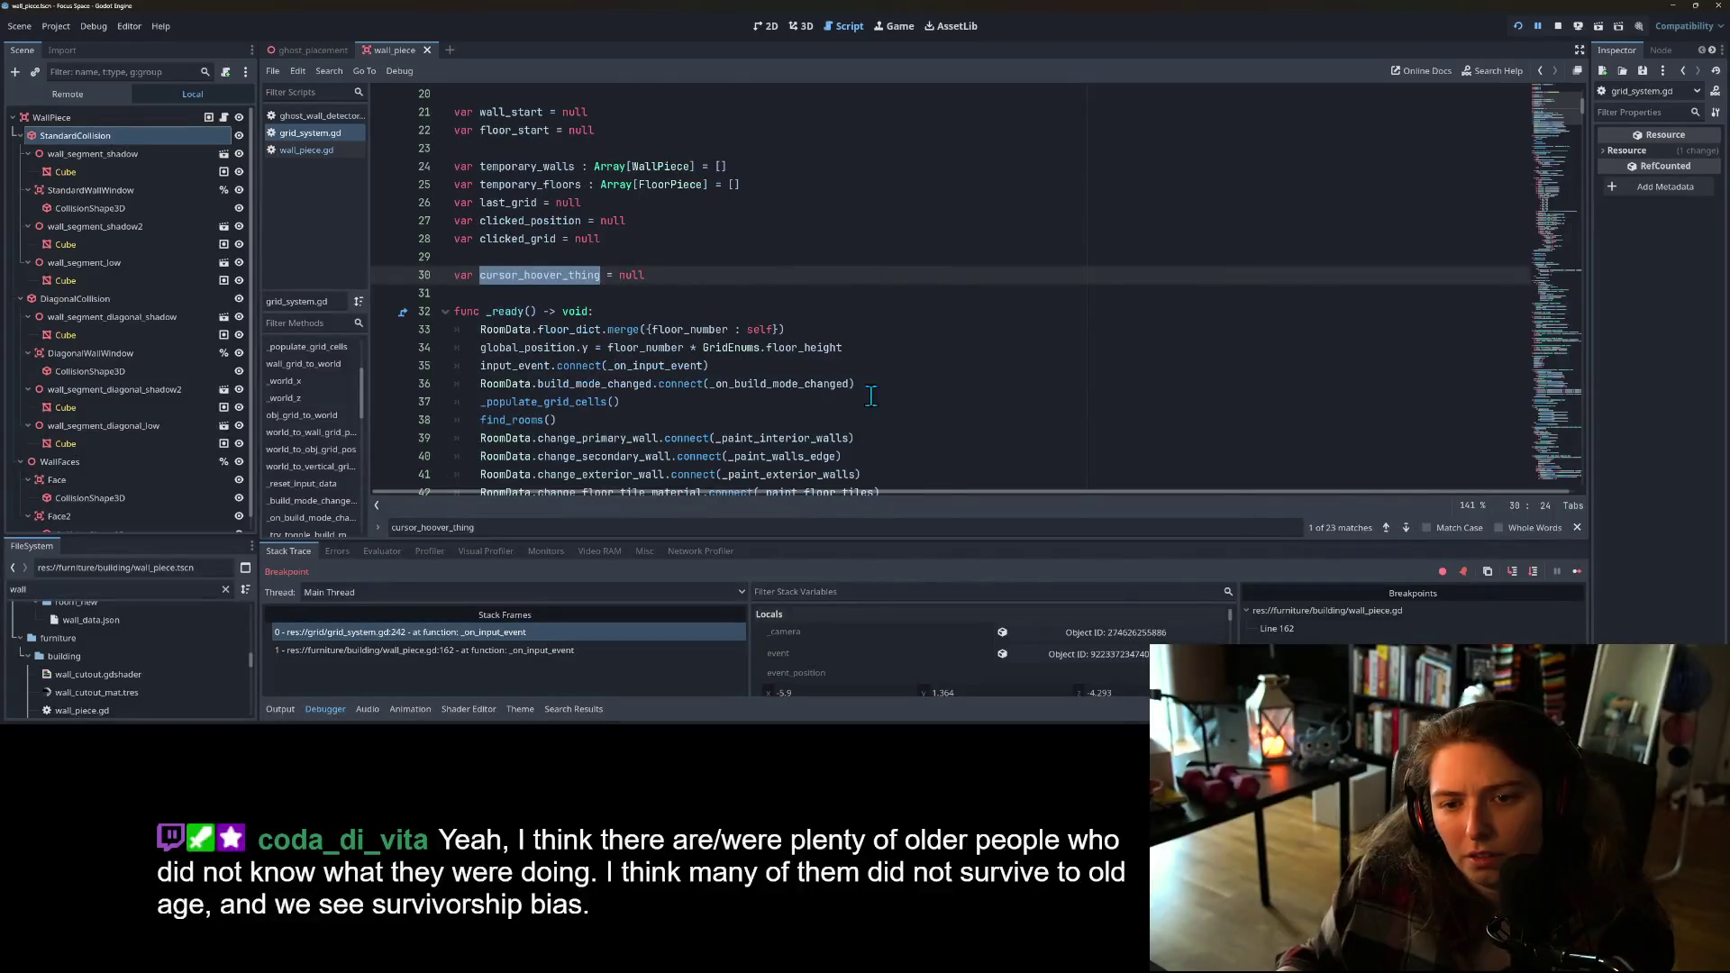
Step: Step execution to line 245 and inspect the WallPiece object held in cursor_hoover_thing
{"action": "left_click", "coordinate": [856, 348]}
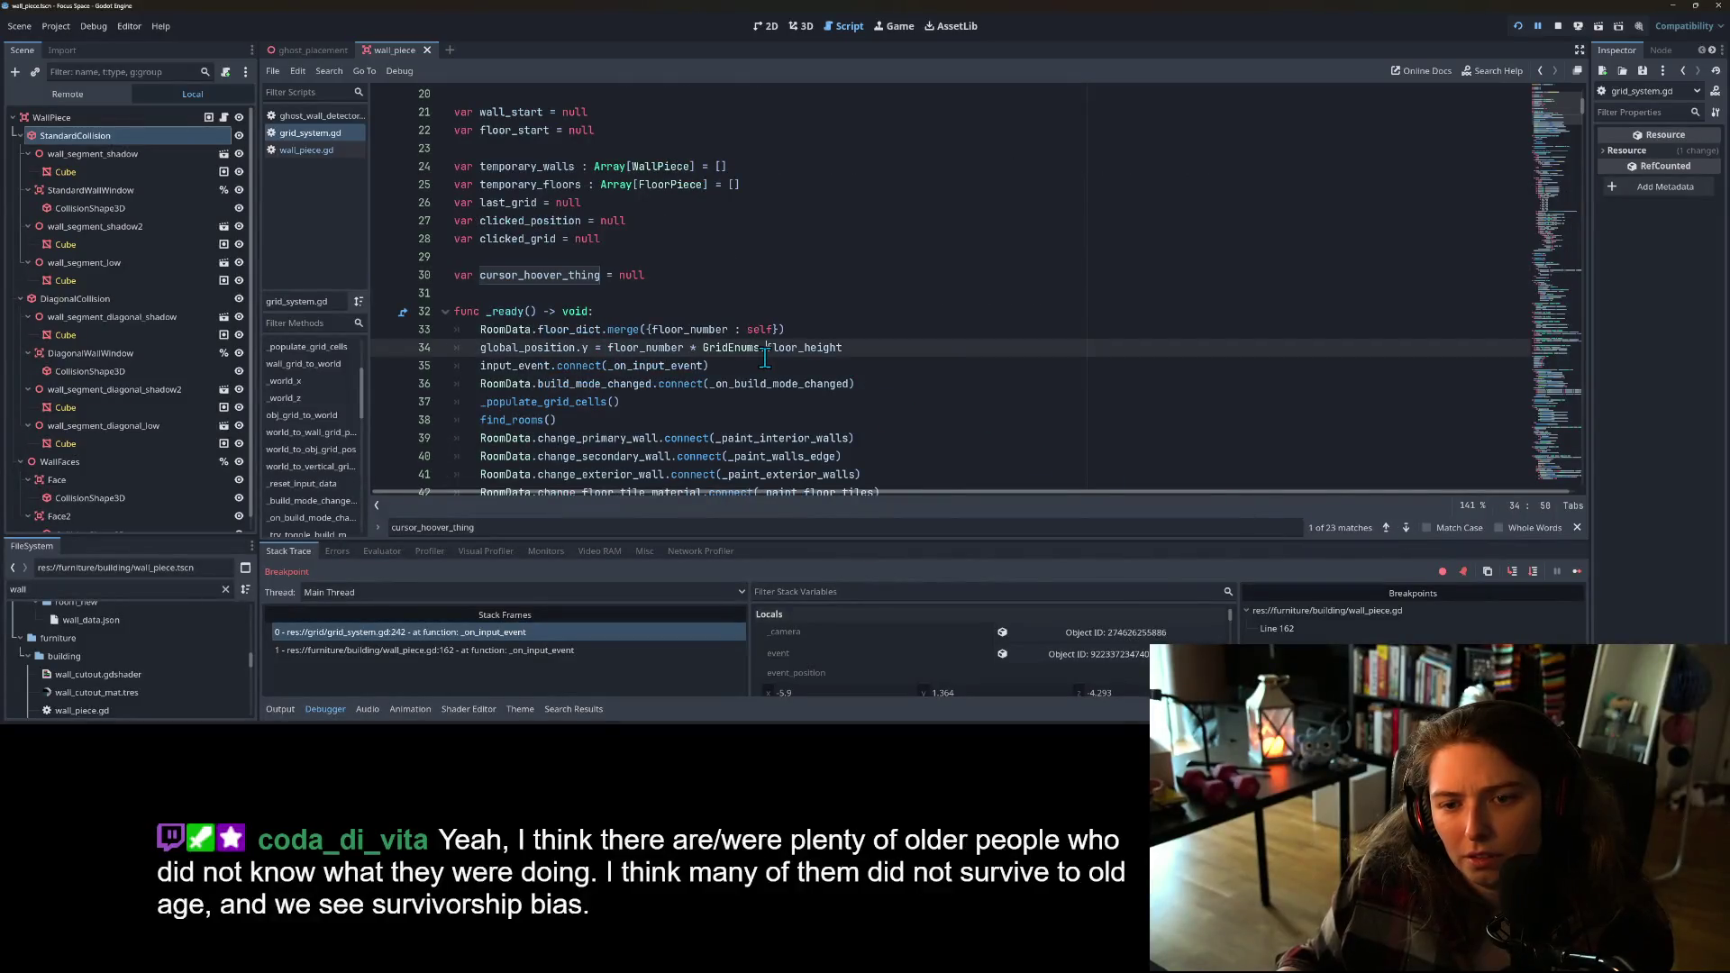
{"action": "left_click", "coordinate": [1532, 571]}
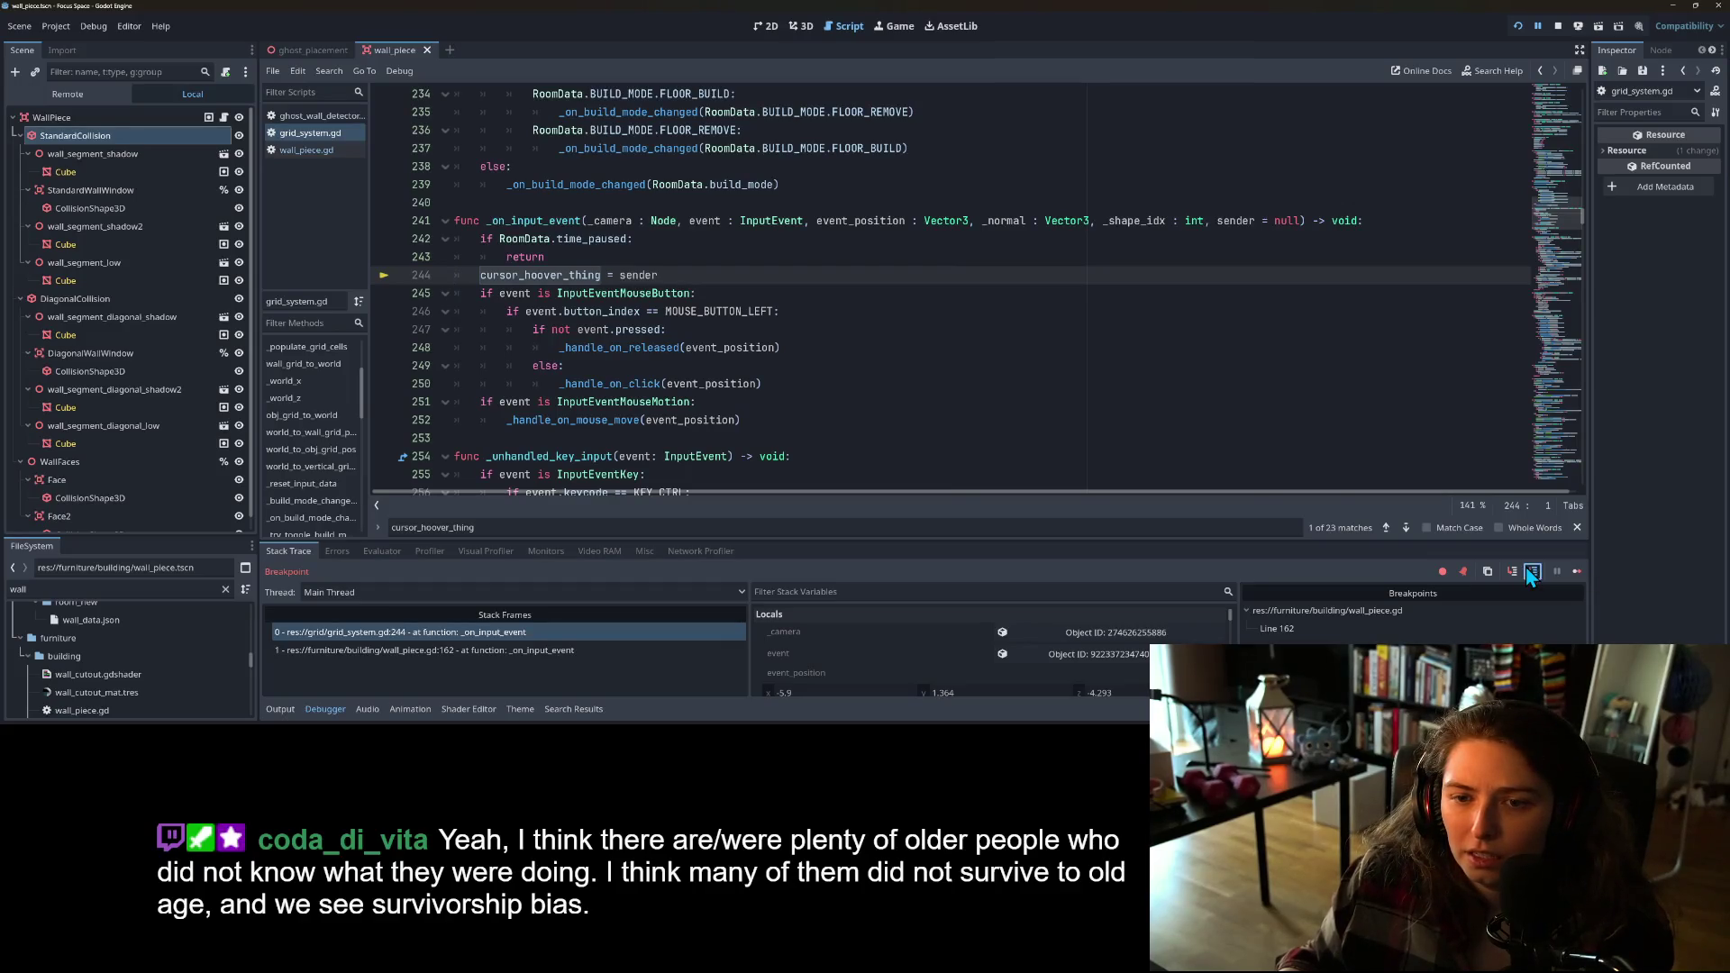
{"action": "left_click", "coordinate": [1529, 572]}
{"action": "scroll", "coordinate": [948, 652], "scroll_direction": "down", "scroll_amount": 5}
{"action": "scroll", "coordinate": [963, 650], "scroll_direction": "down", "scroll_amount": 3}
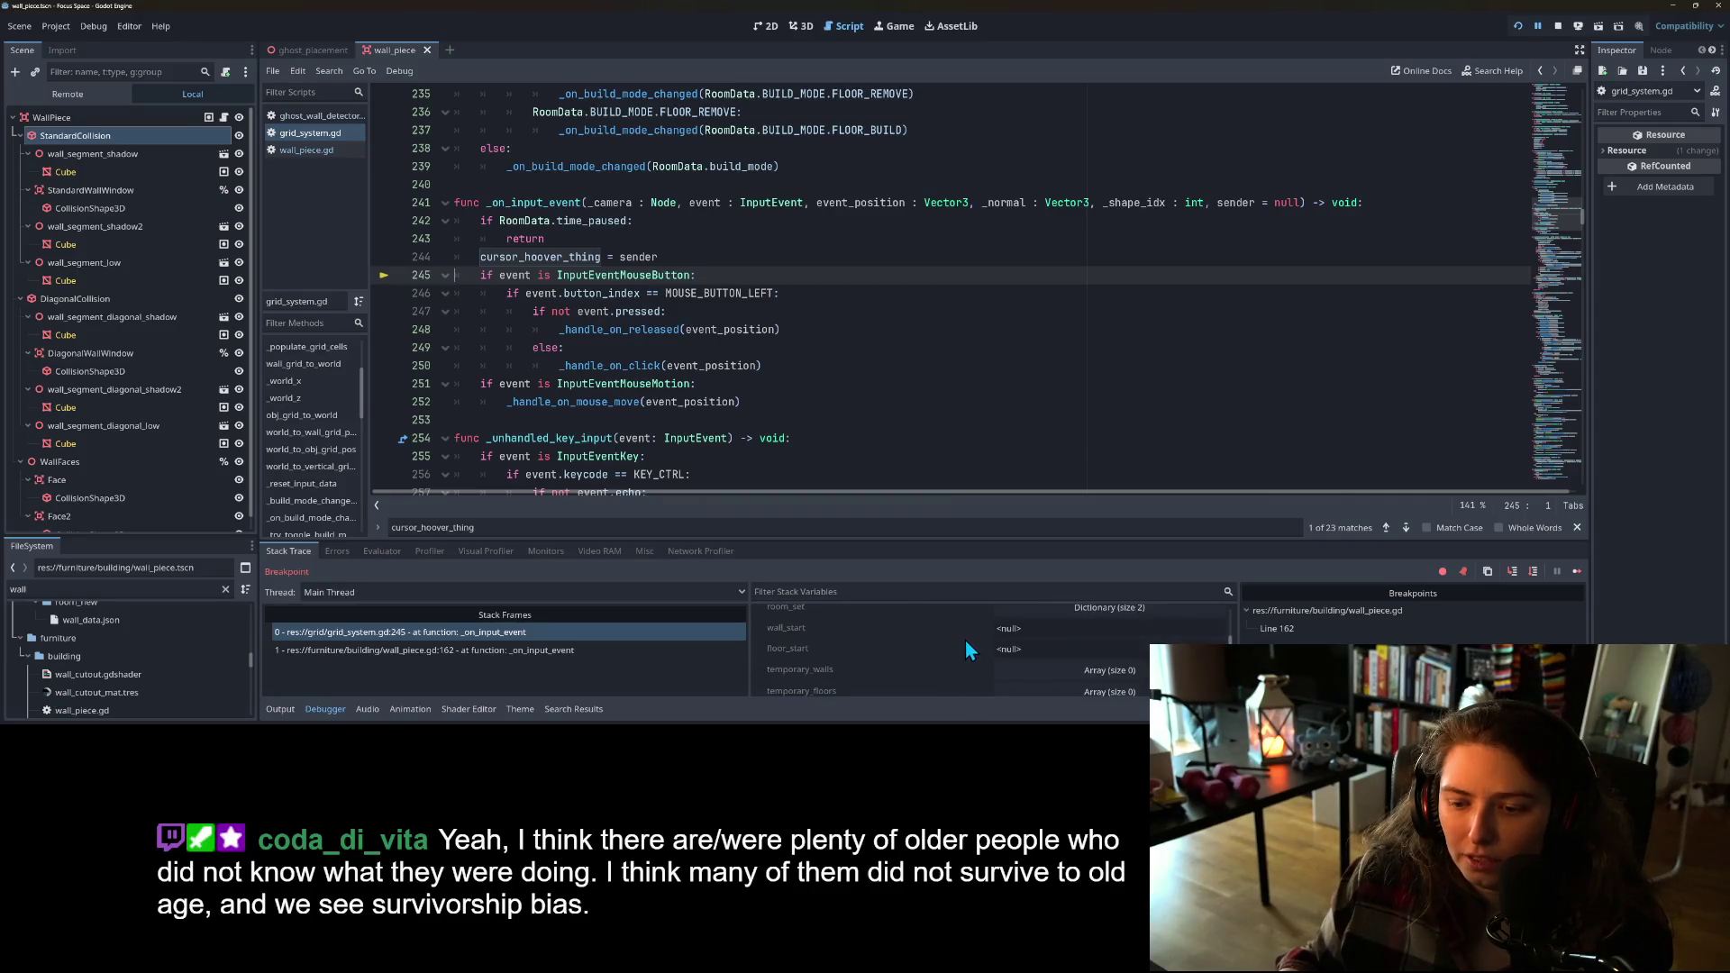
{"action": "left_click", "coordinate": [1079, 652]}
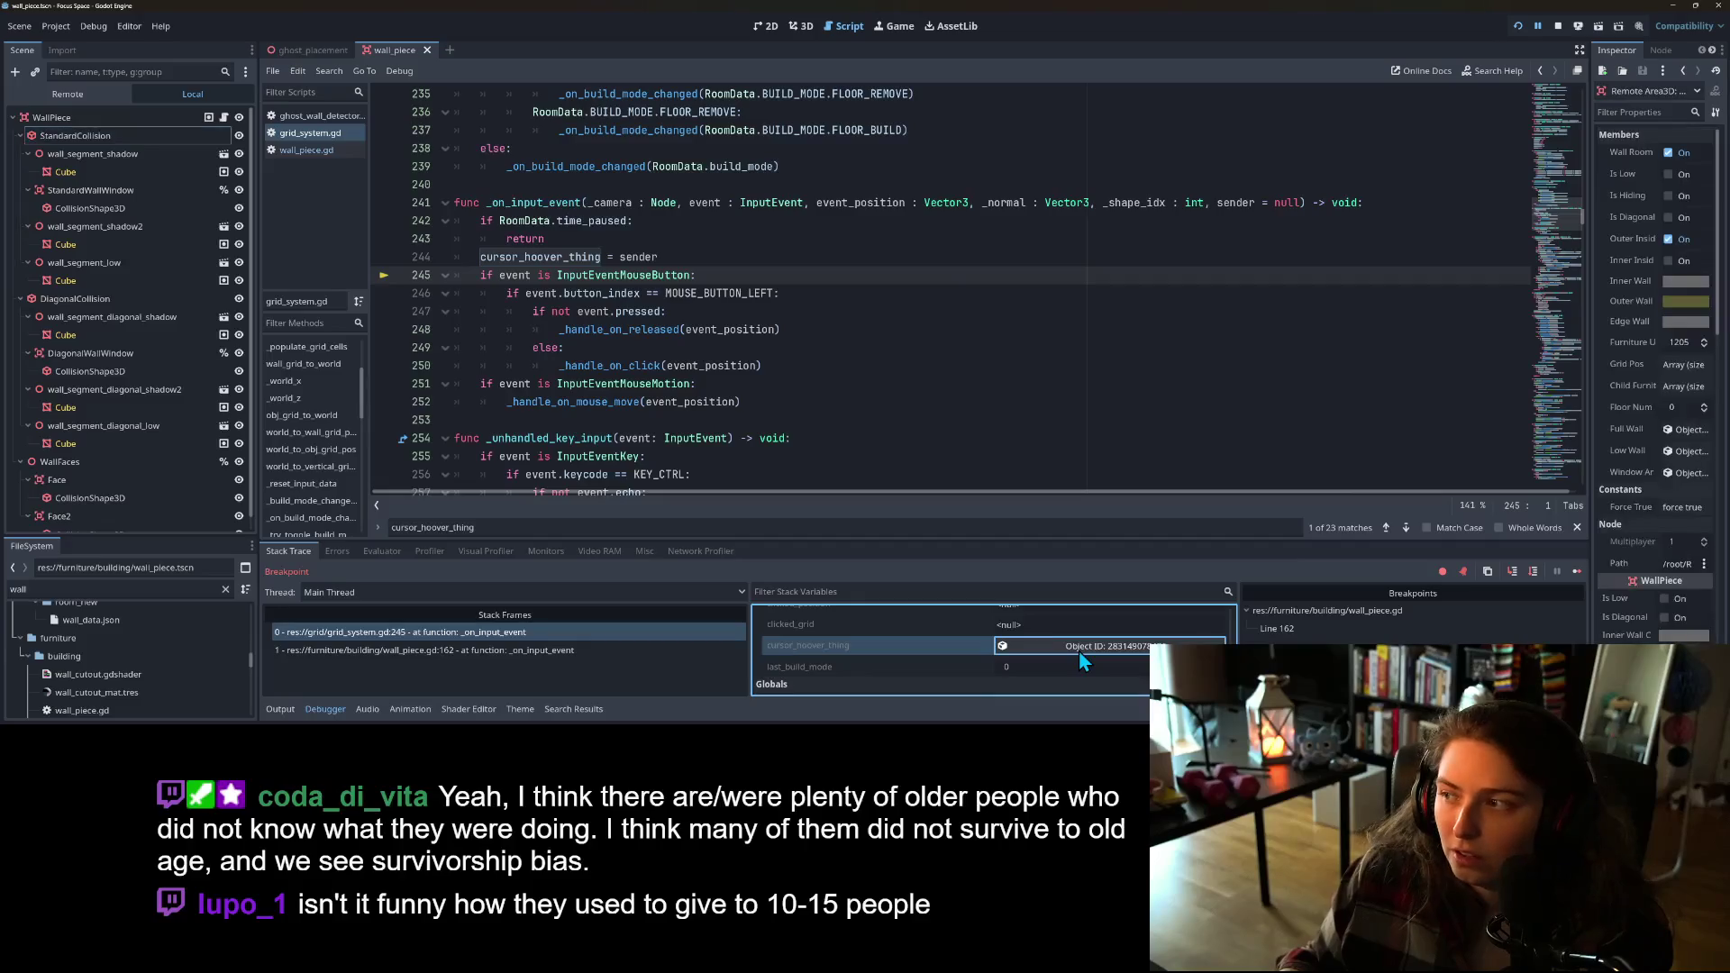
Step: Widen the Inspector and review the remote WallPiece, Area3D and Node3D properties, including Wall Room Is High and Outer Inside
{"action": "left_click_drag", "start_coordinate": [1589, 234], "coordinate": [1421, 233]}
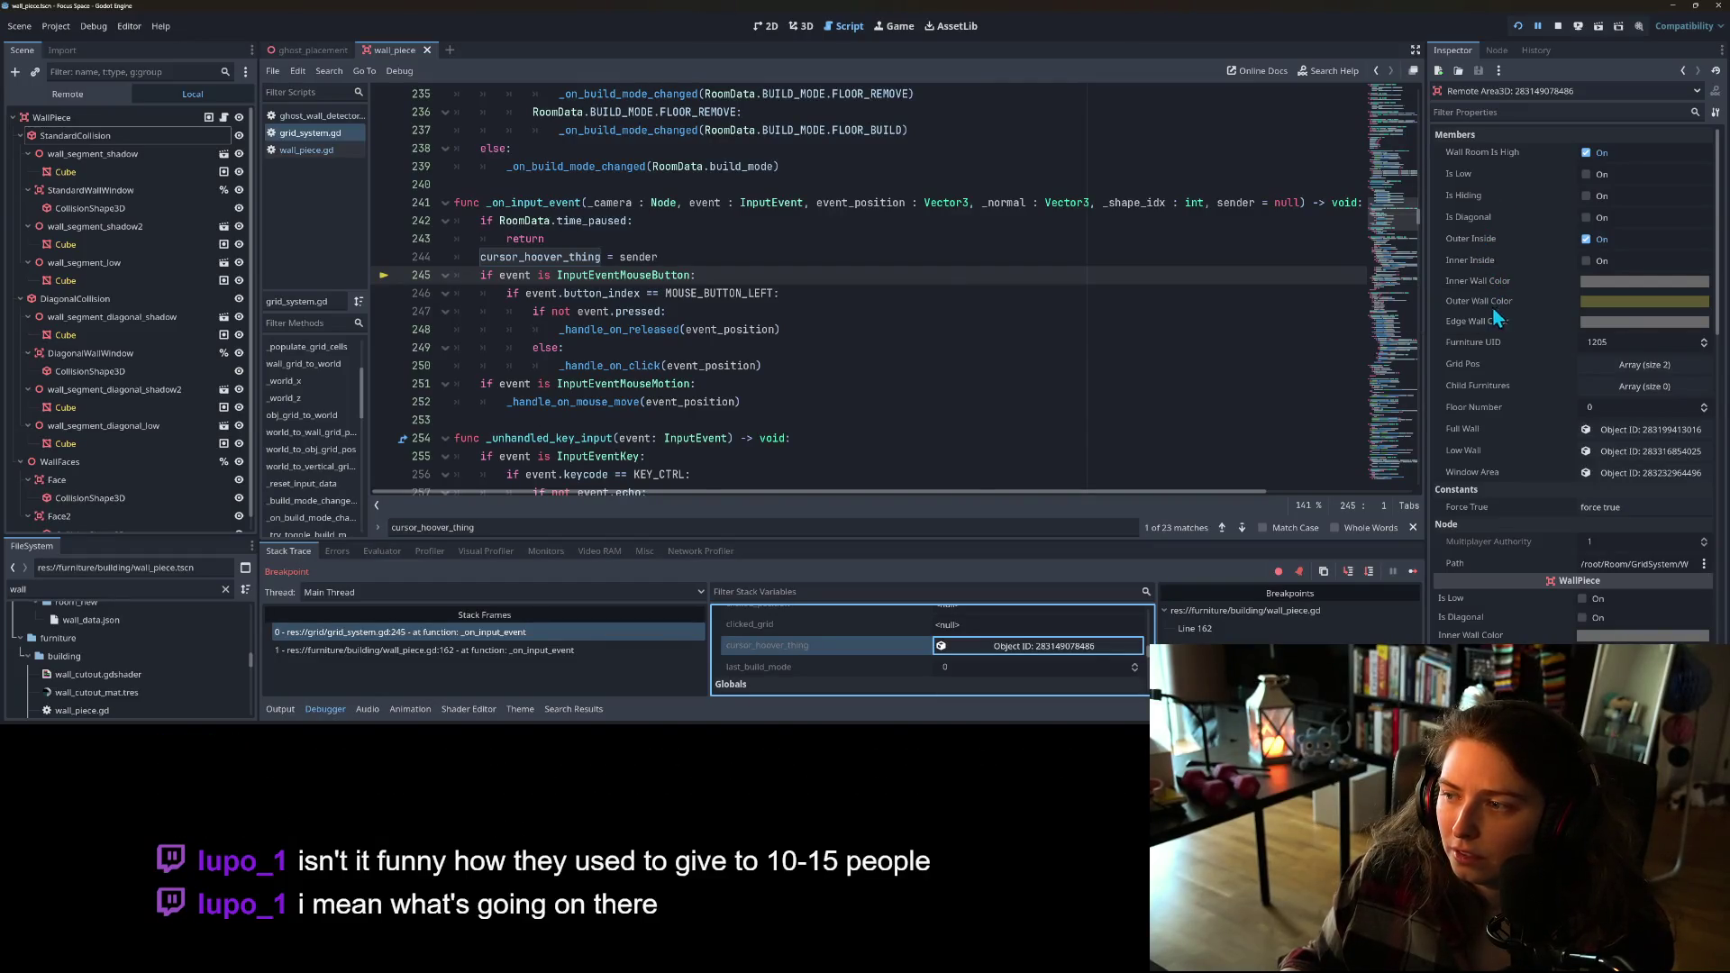
{"action": "scroll", "coordinate": [1474, 382], "scroll_direction": "down", "scroll_amount": 2}
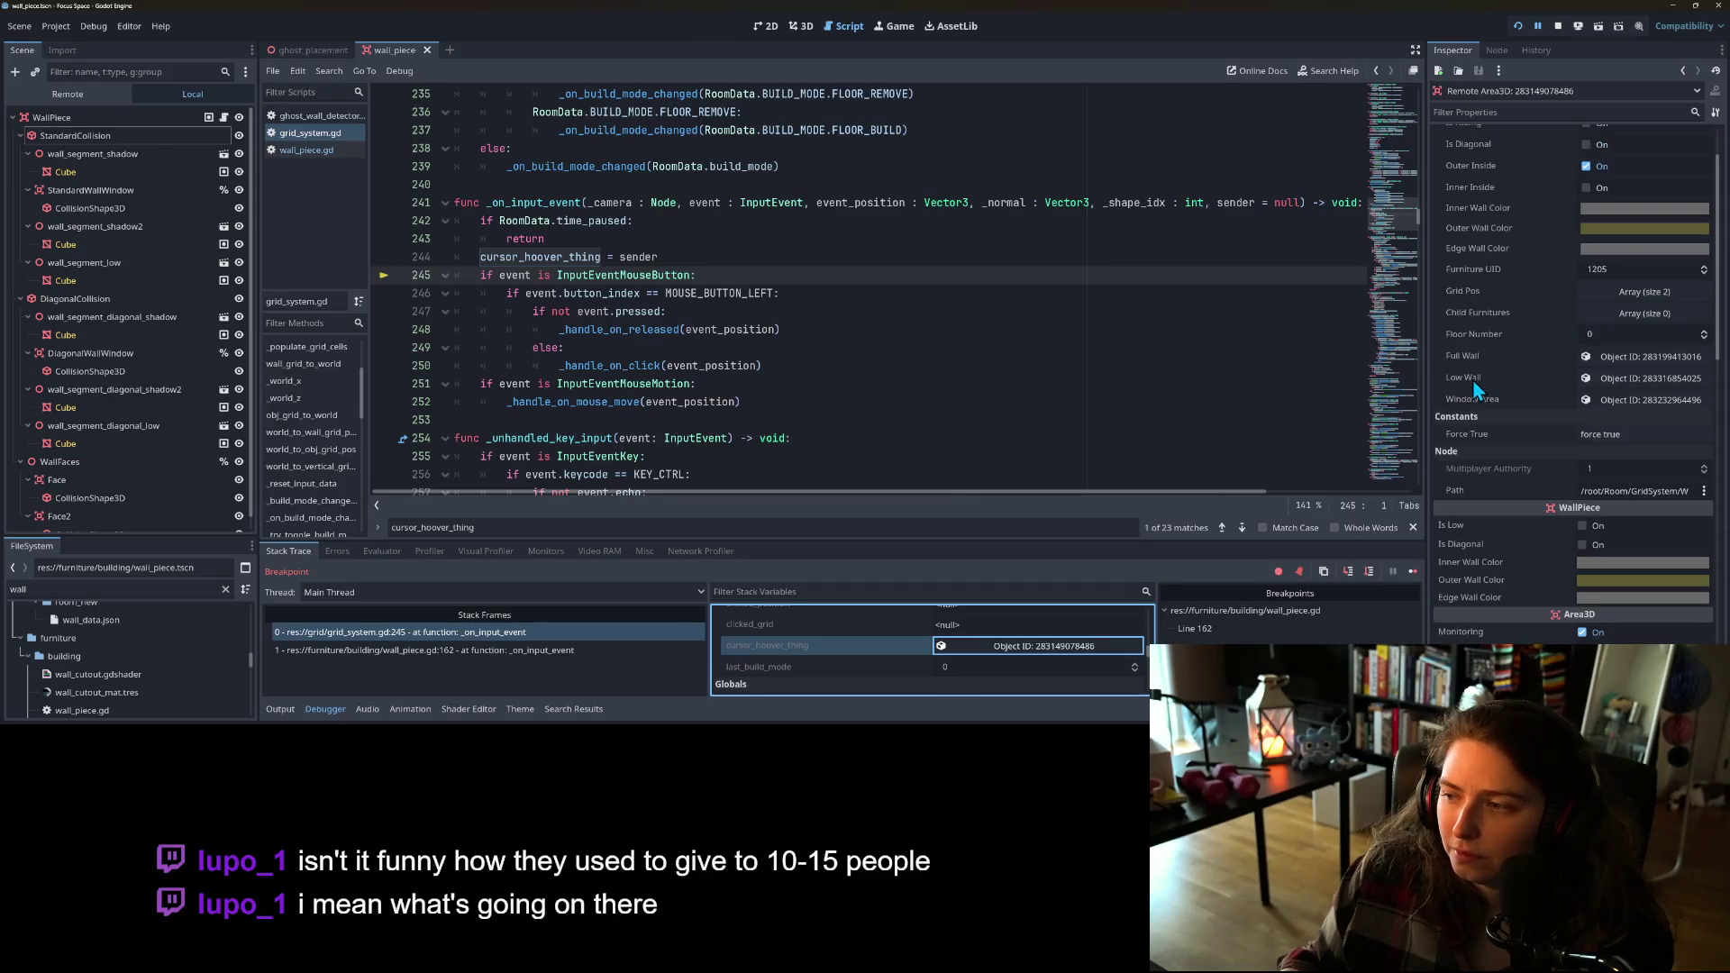
{"action": "scroll", "coordinate": [1487, 387], "scroll_direction": "down", "scroll_amount": 2}
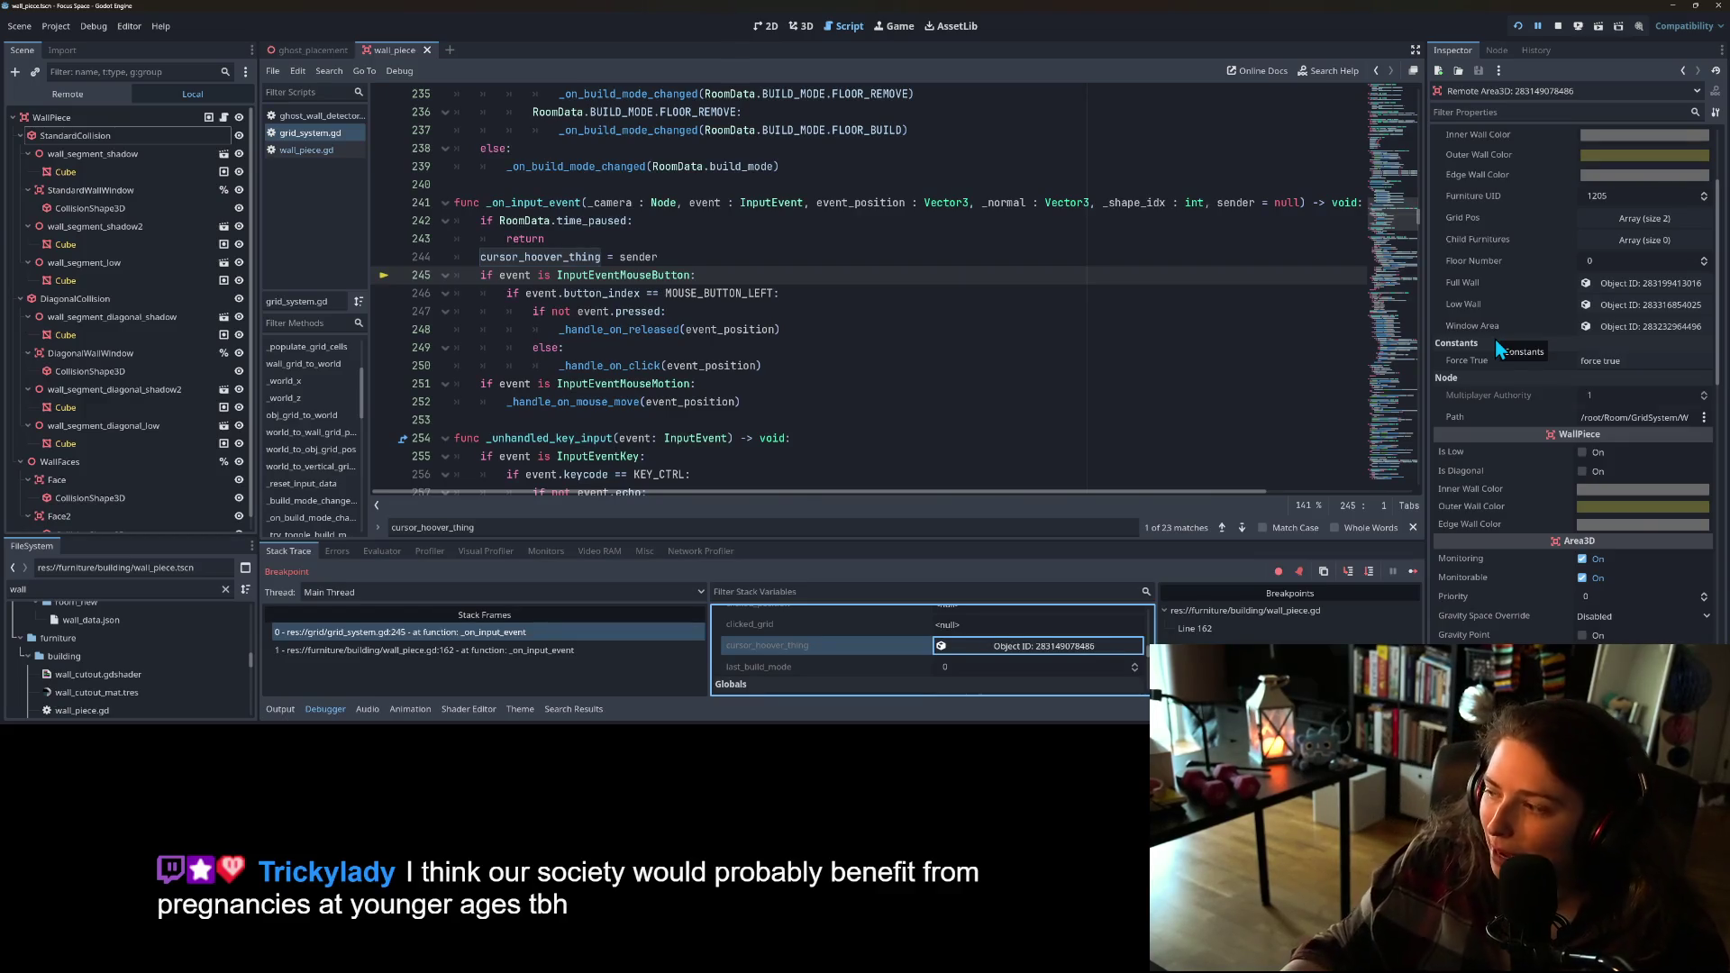
{"action": "scroll", "coordinate": [1537, 505], "scroll_direction": "down", "scroll_amount": 2}
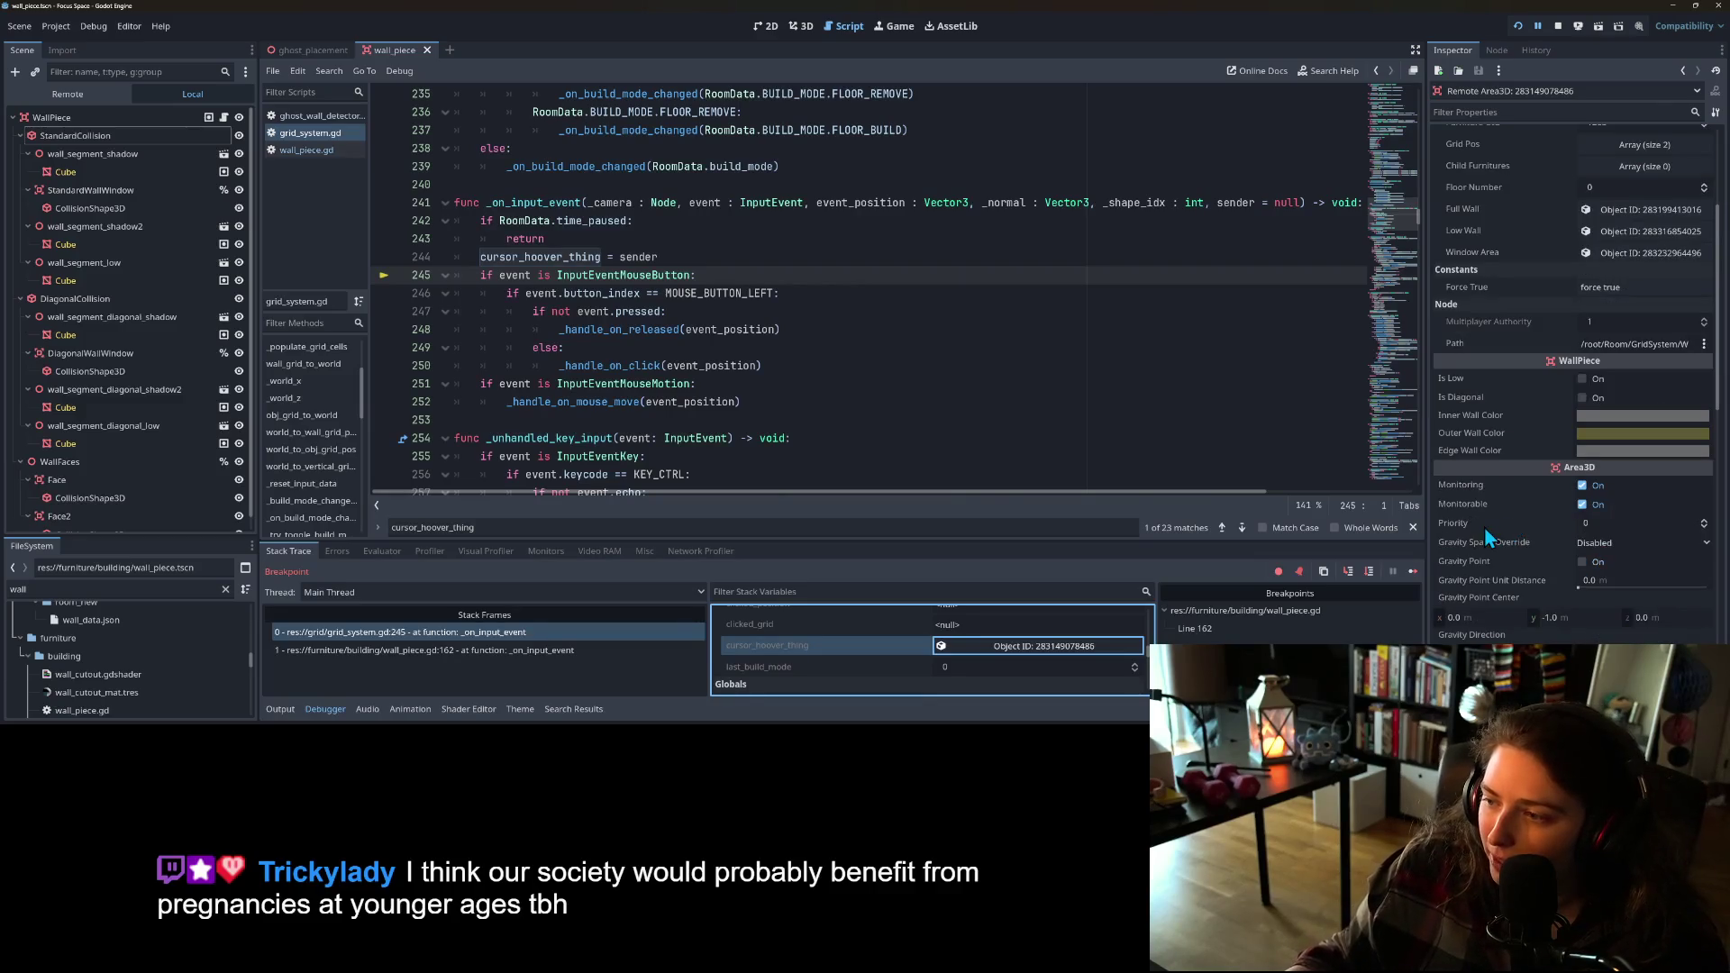
{"action": "scroll", "coordinate": [1489, 529], "scroll_direction": "down", "scroll_amount": 8}
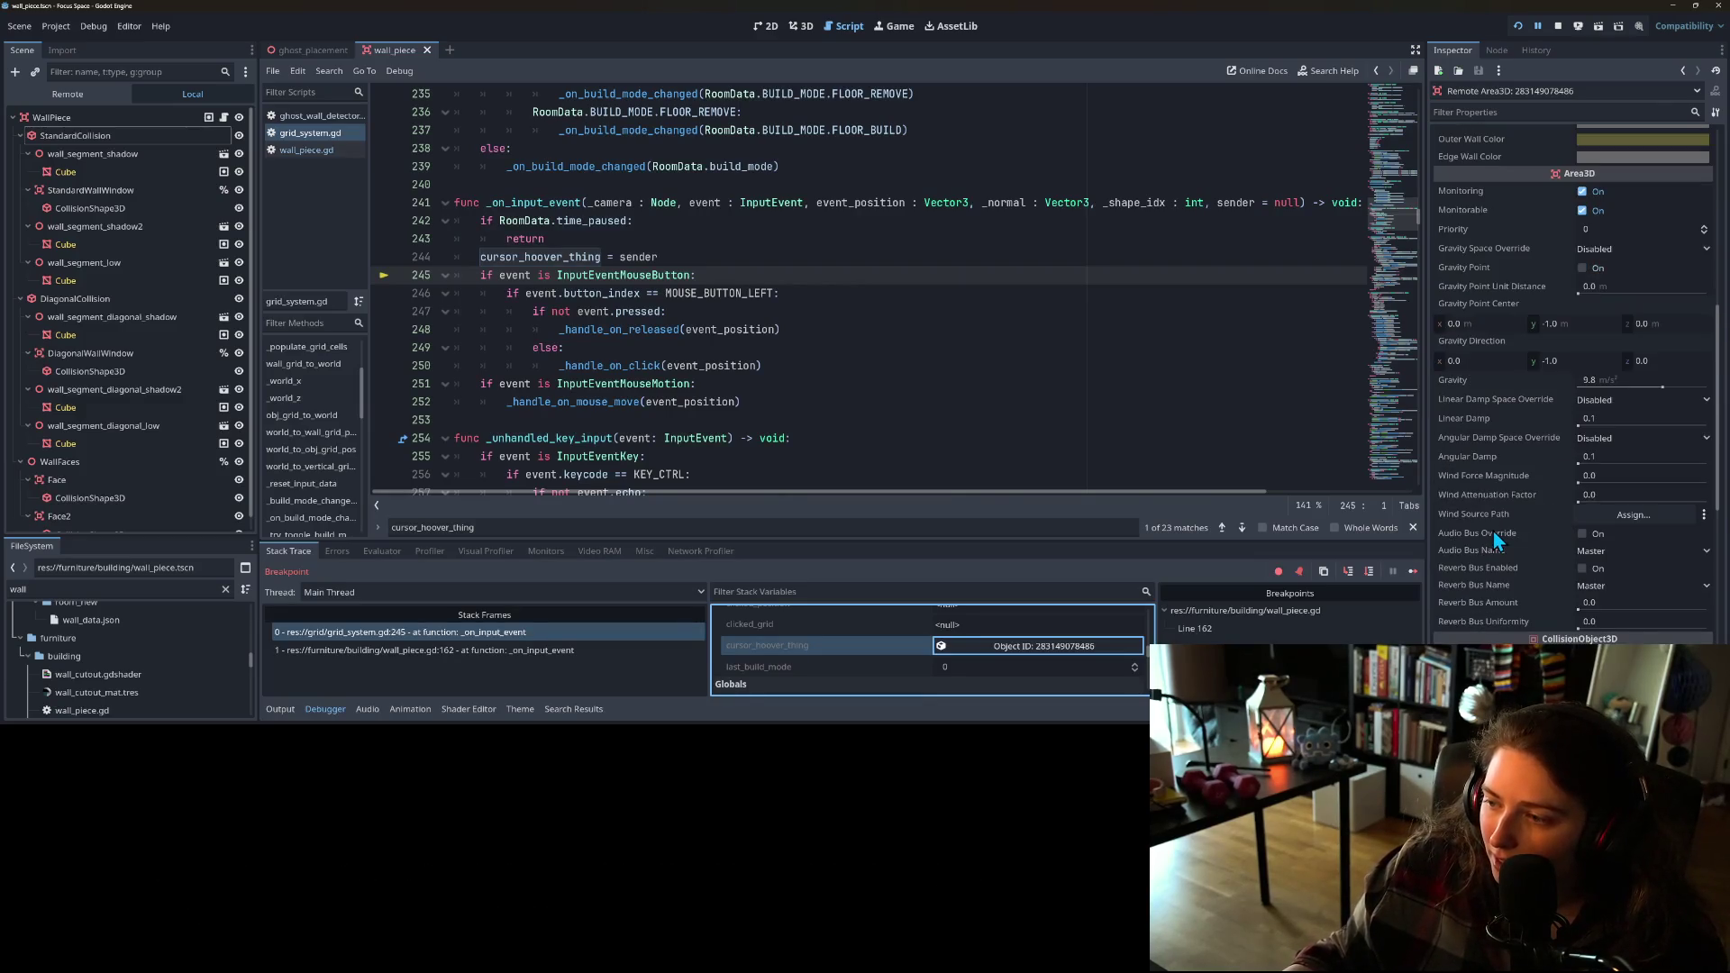
{"action": "scroll", "coordinate": [1493, 533], "scroll_direction": "up", "scroll_amount": 4}
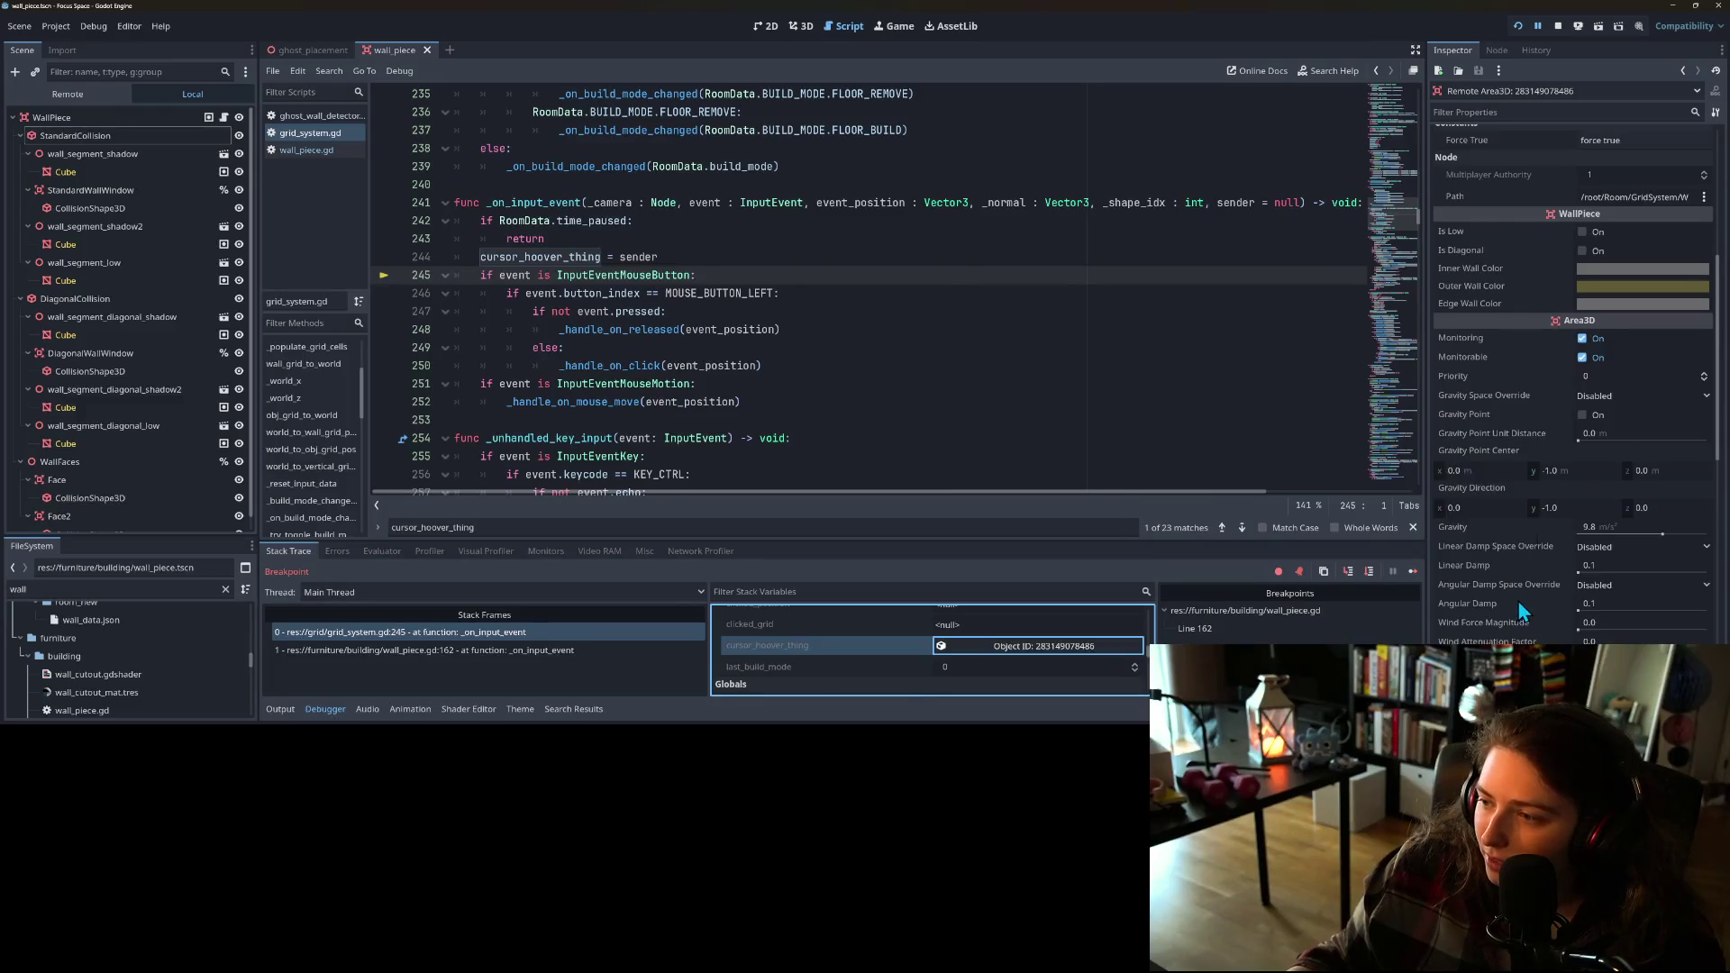
{"action": "scroll", "coordinate": [1517, 600], "scroll_direction": "down", "scroll_amount": 2}
{"action": "scroll", "coordinate": [1517, 600], "scroll_direction": "down", "scroll_amount": 12}
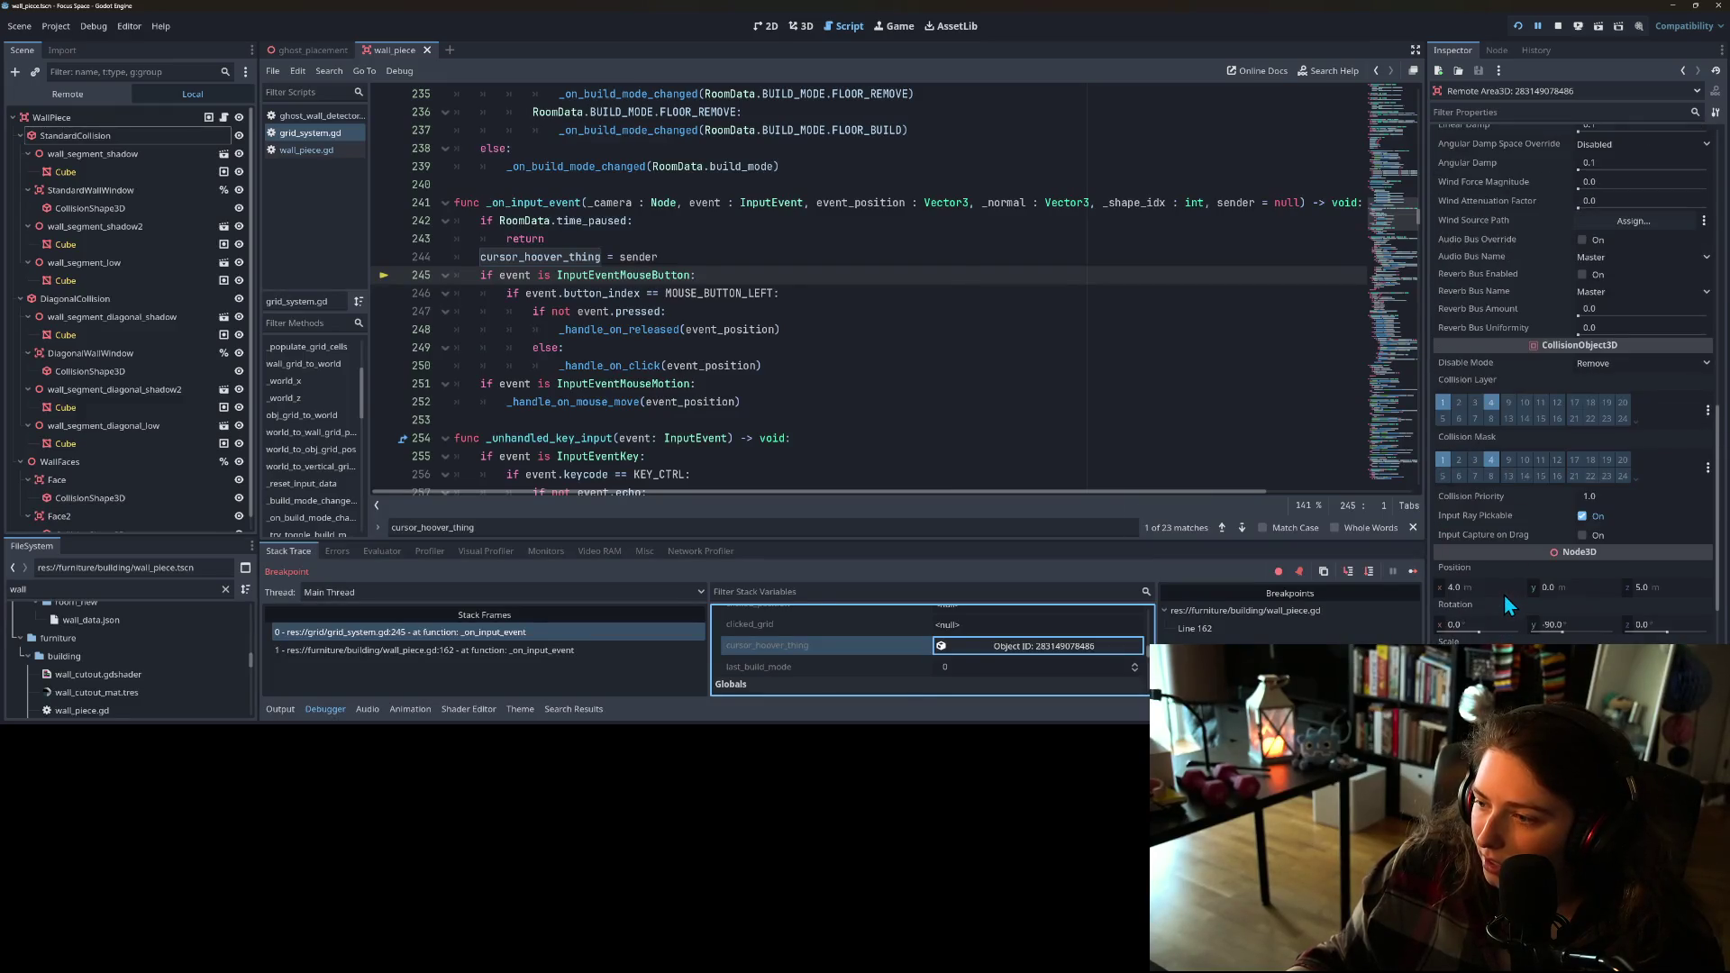
{"action": "scroll", "coordinate": [1504, 593], "scroll_direction": "down", "scroll_amount": 2}
{"action": "scroll", "coordinate": [1500, 559], "scroll_direction": "down", "scroll_amount": 2}
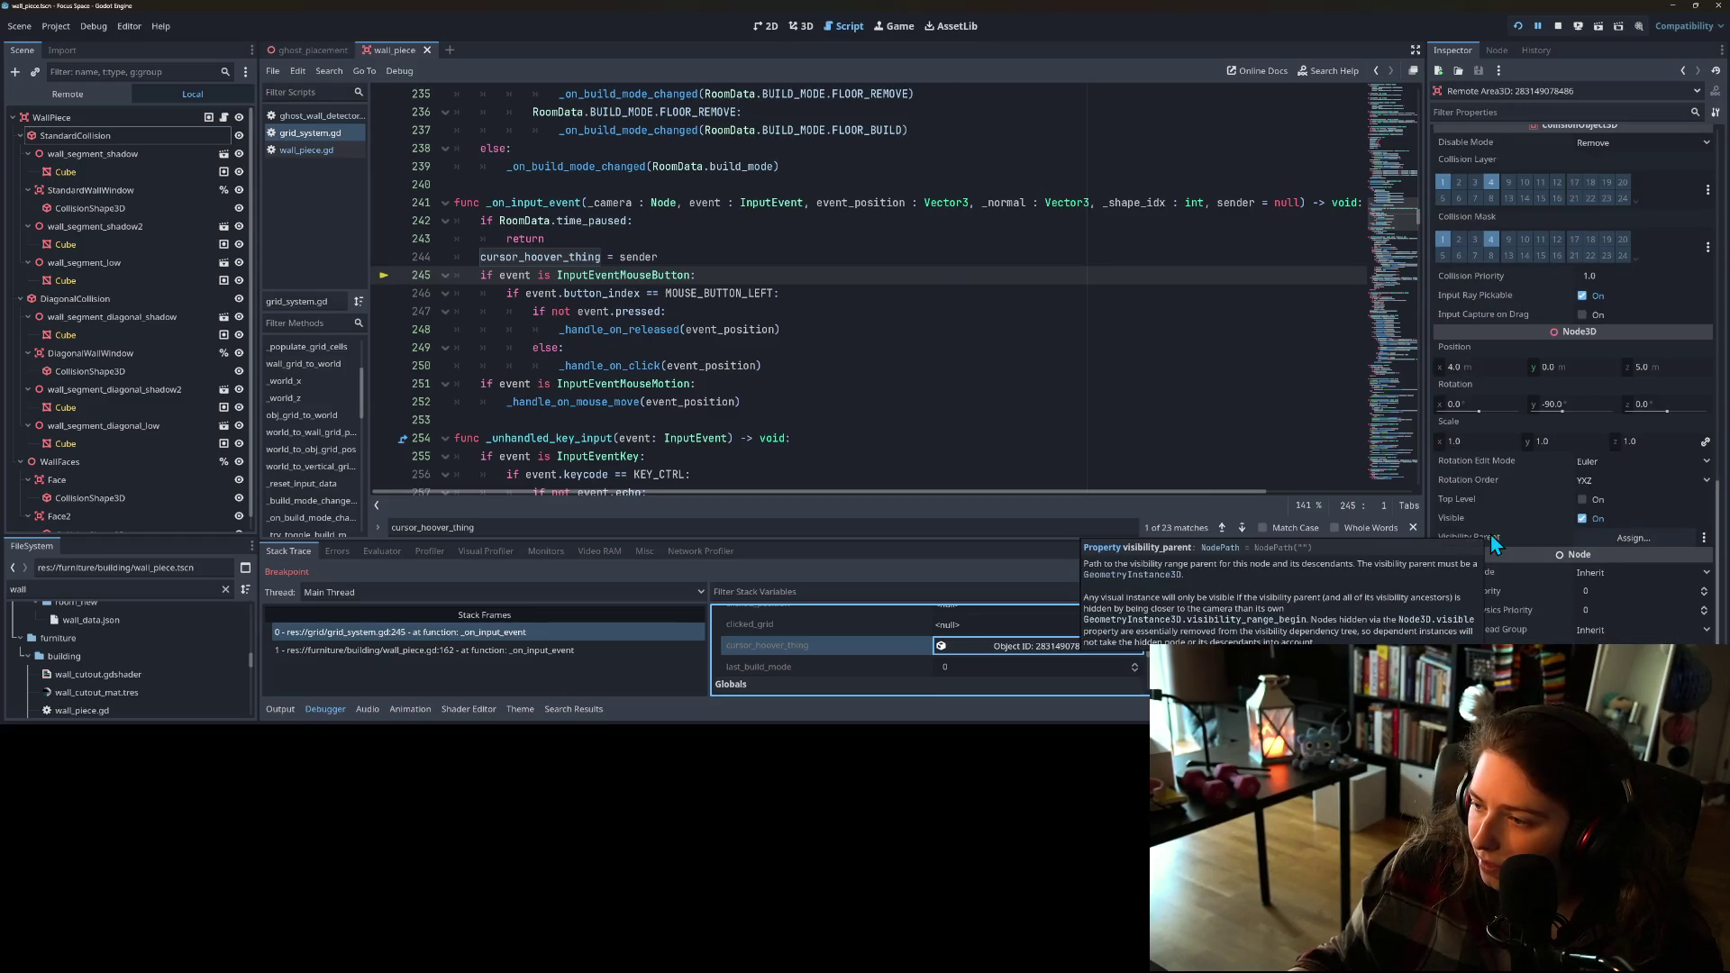
{"action": "scroll", "coordinate": [1523, 541], "scroll_direction": "down", "scroll_amount": 10}
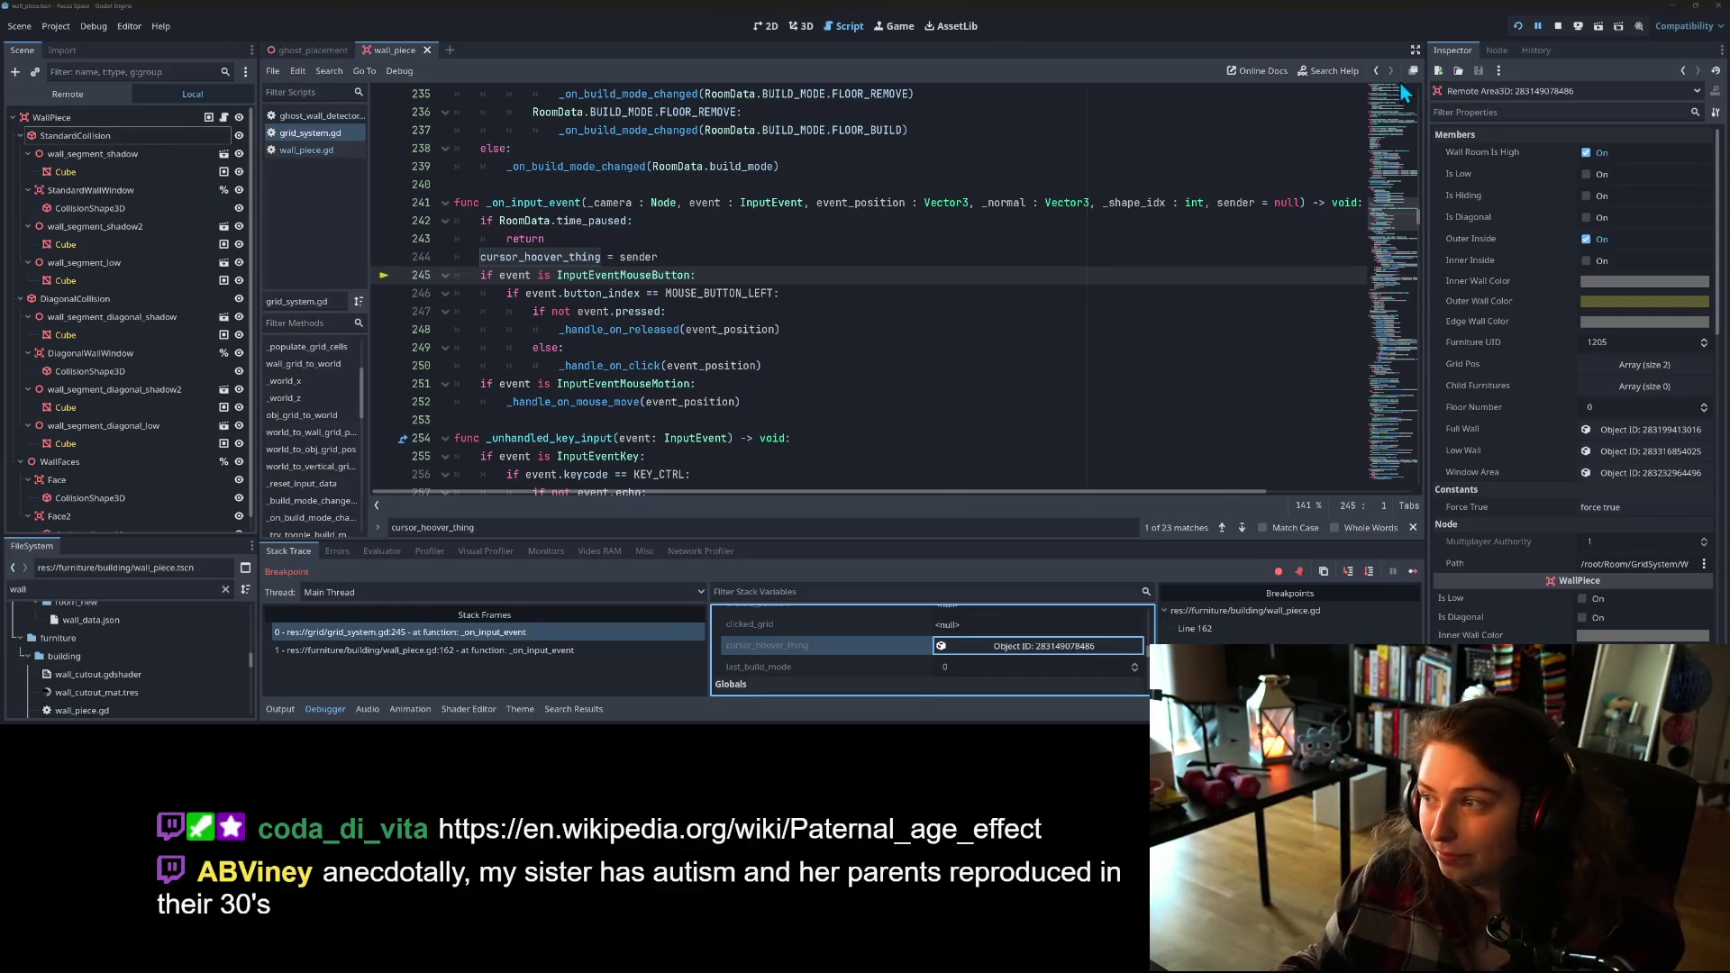
Step: Stop the running game to close the debug session
{"action": "left_click", "coordinate": [1562, 27]}
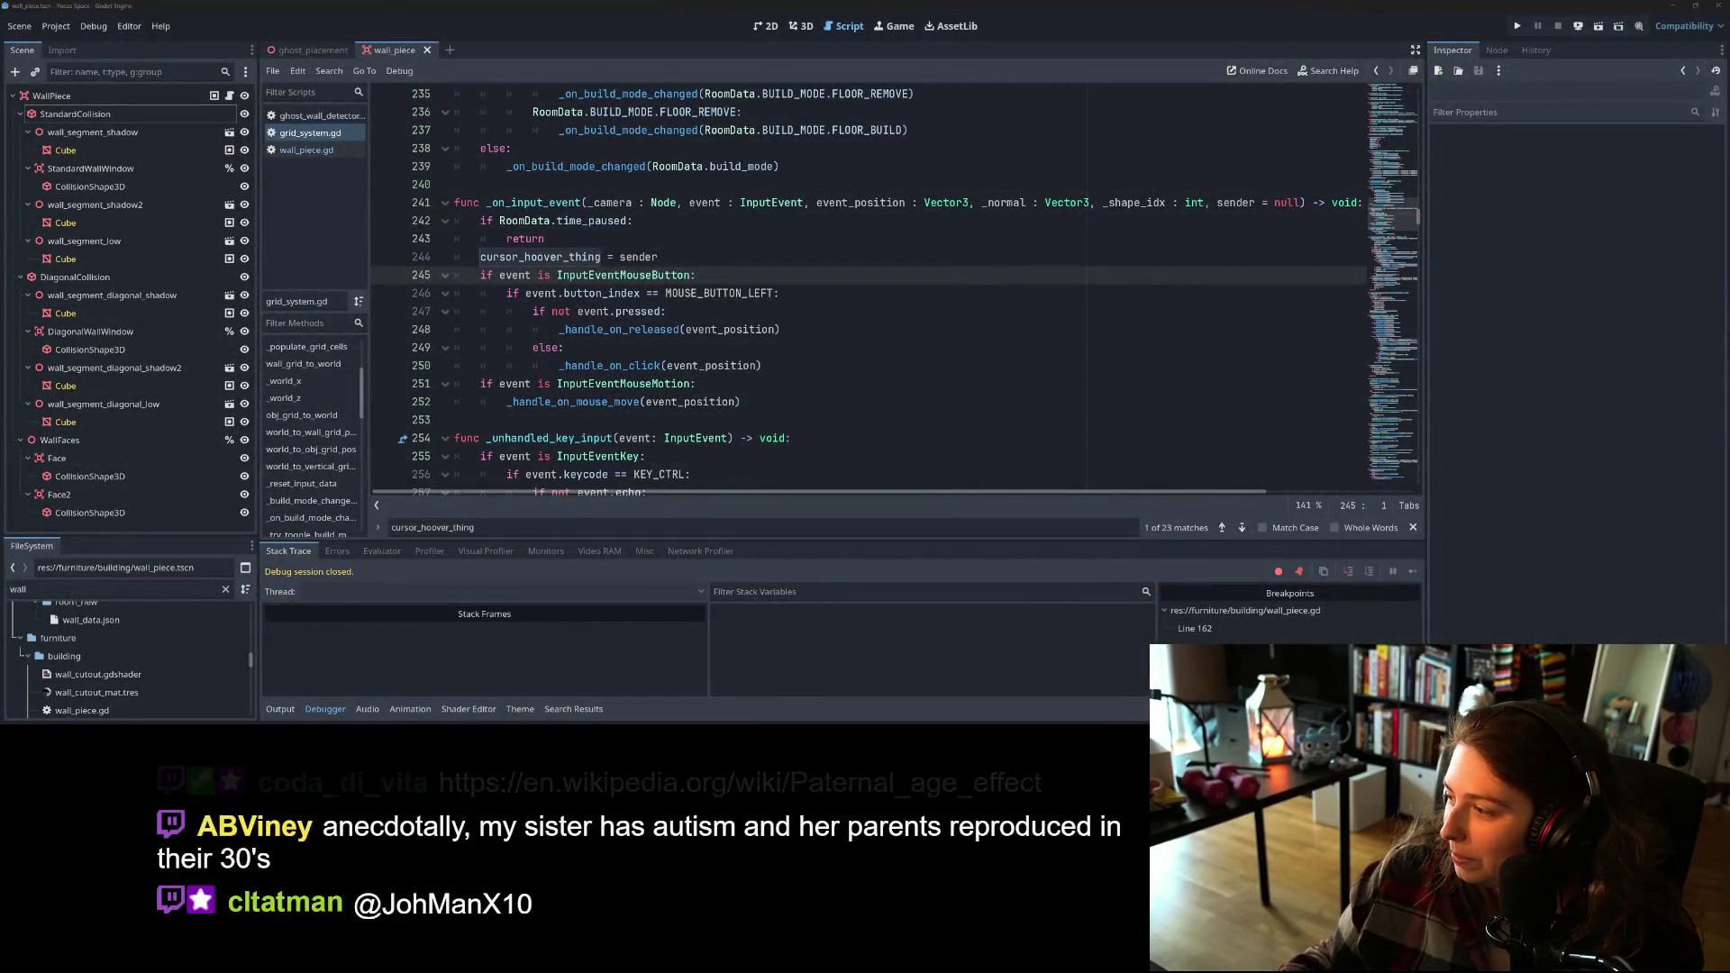
Step: In a new browser tab beside the Trello board, load the pasted Wikipedia 'Paternal age effect' article
{"action": "key", "text": "alt+Tab"}
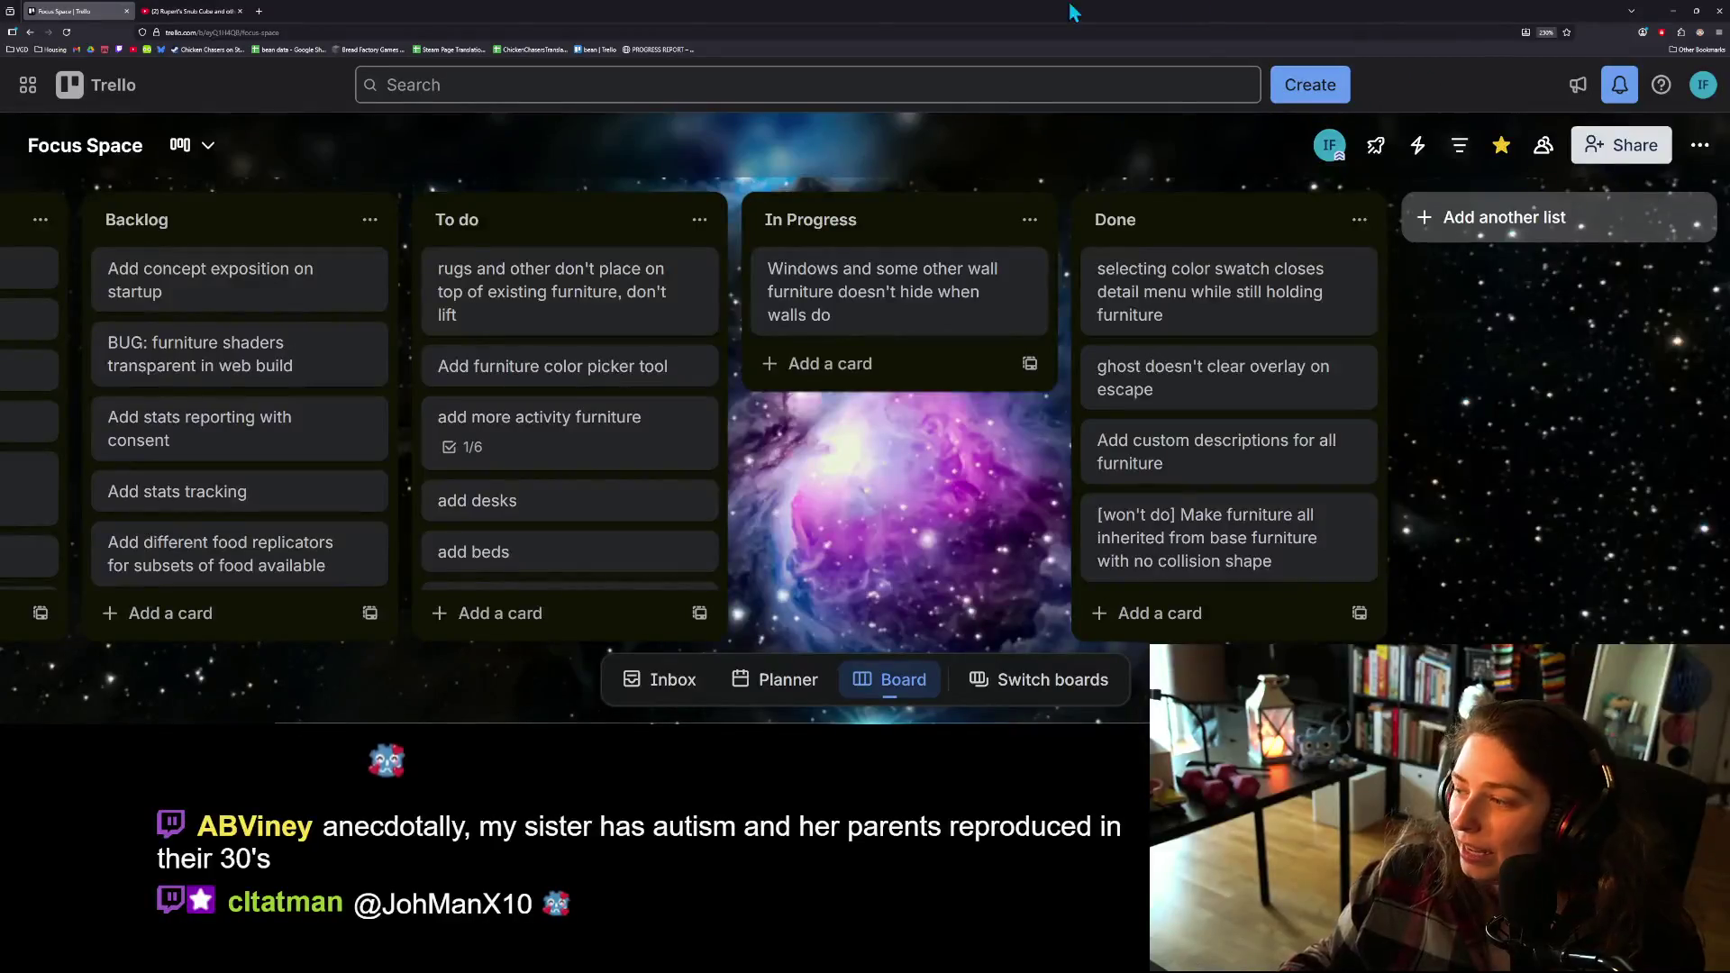
{"action": "left_click", "coordinate": [258, 11]}
{"action": "key", "text": "ctrl+v"}
{"action": "key", "text": "Return"}
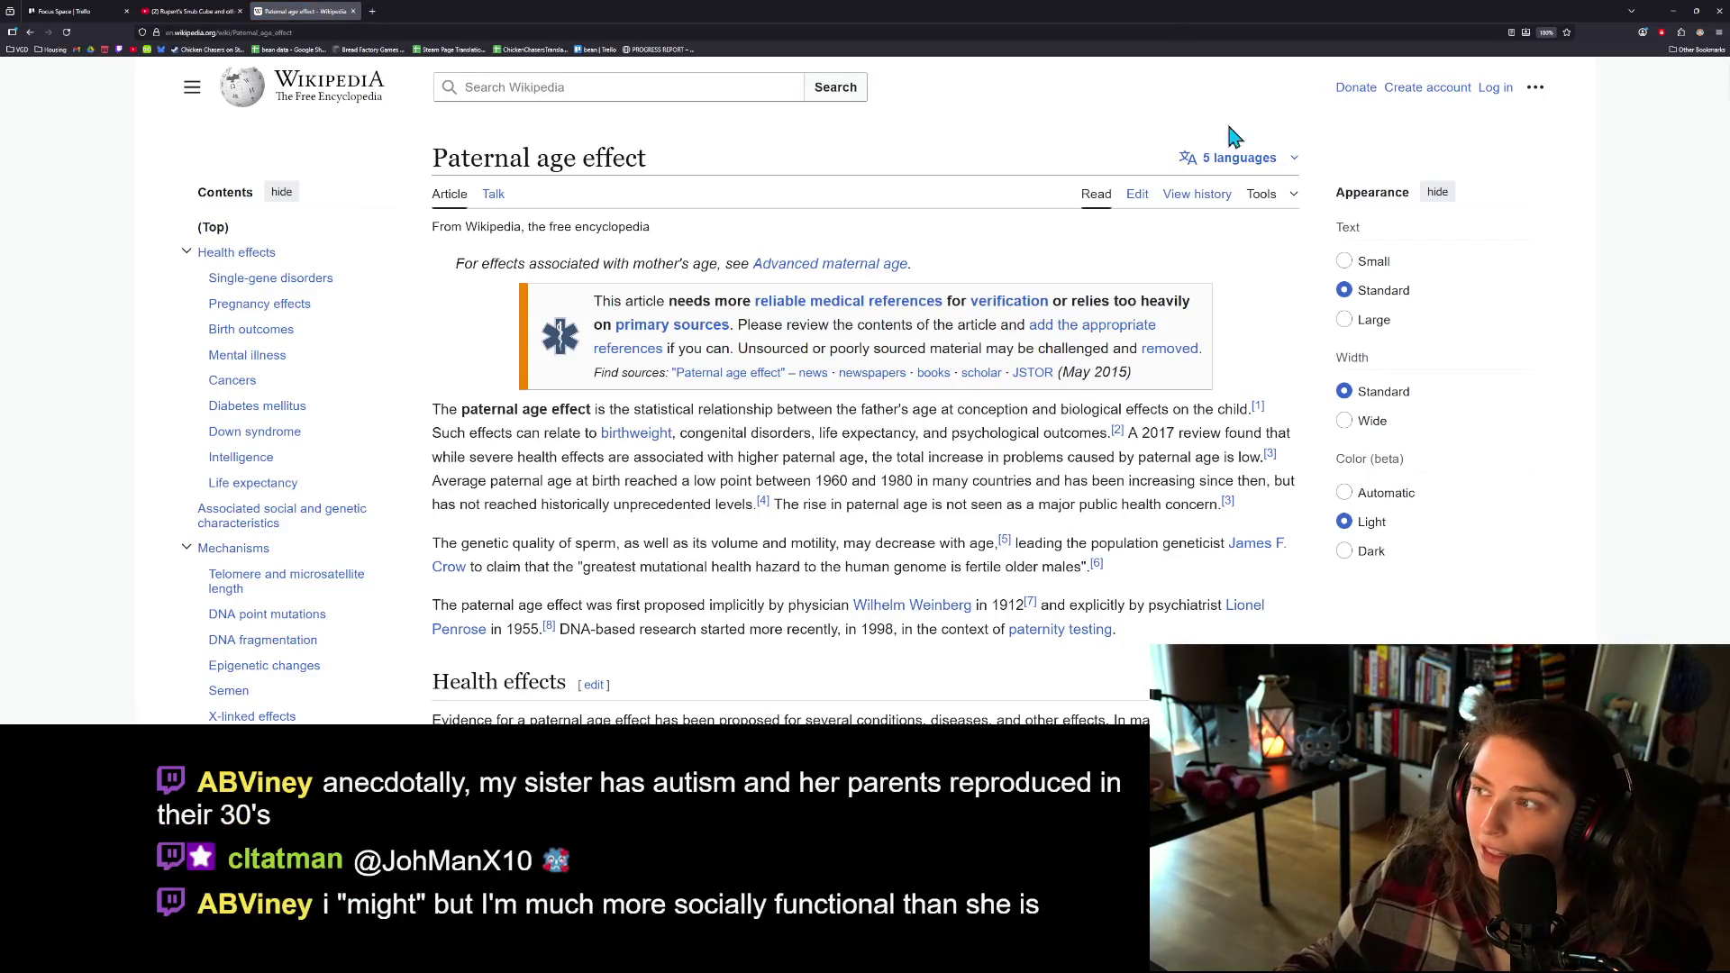
{"action": "left_click", "coordinate": [1536, 87]}
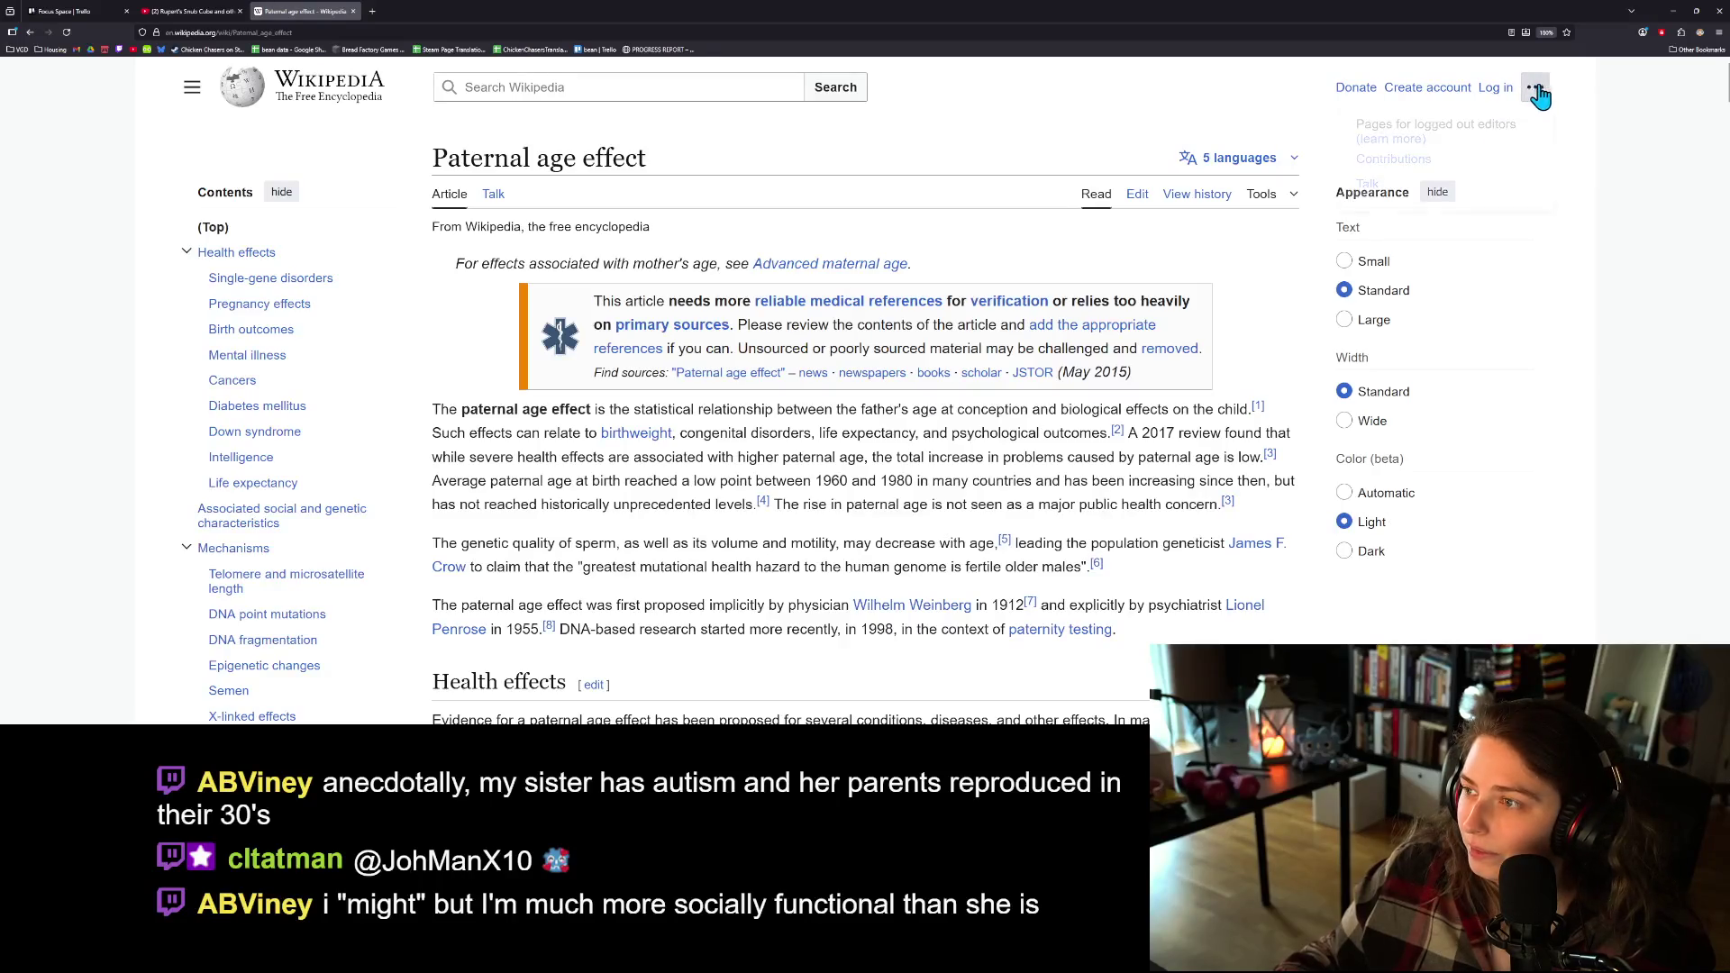
{"action": "left_click", "coordinate": [1613, 96]}
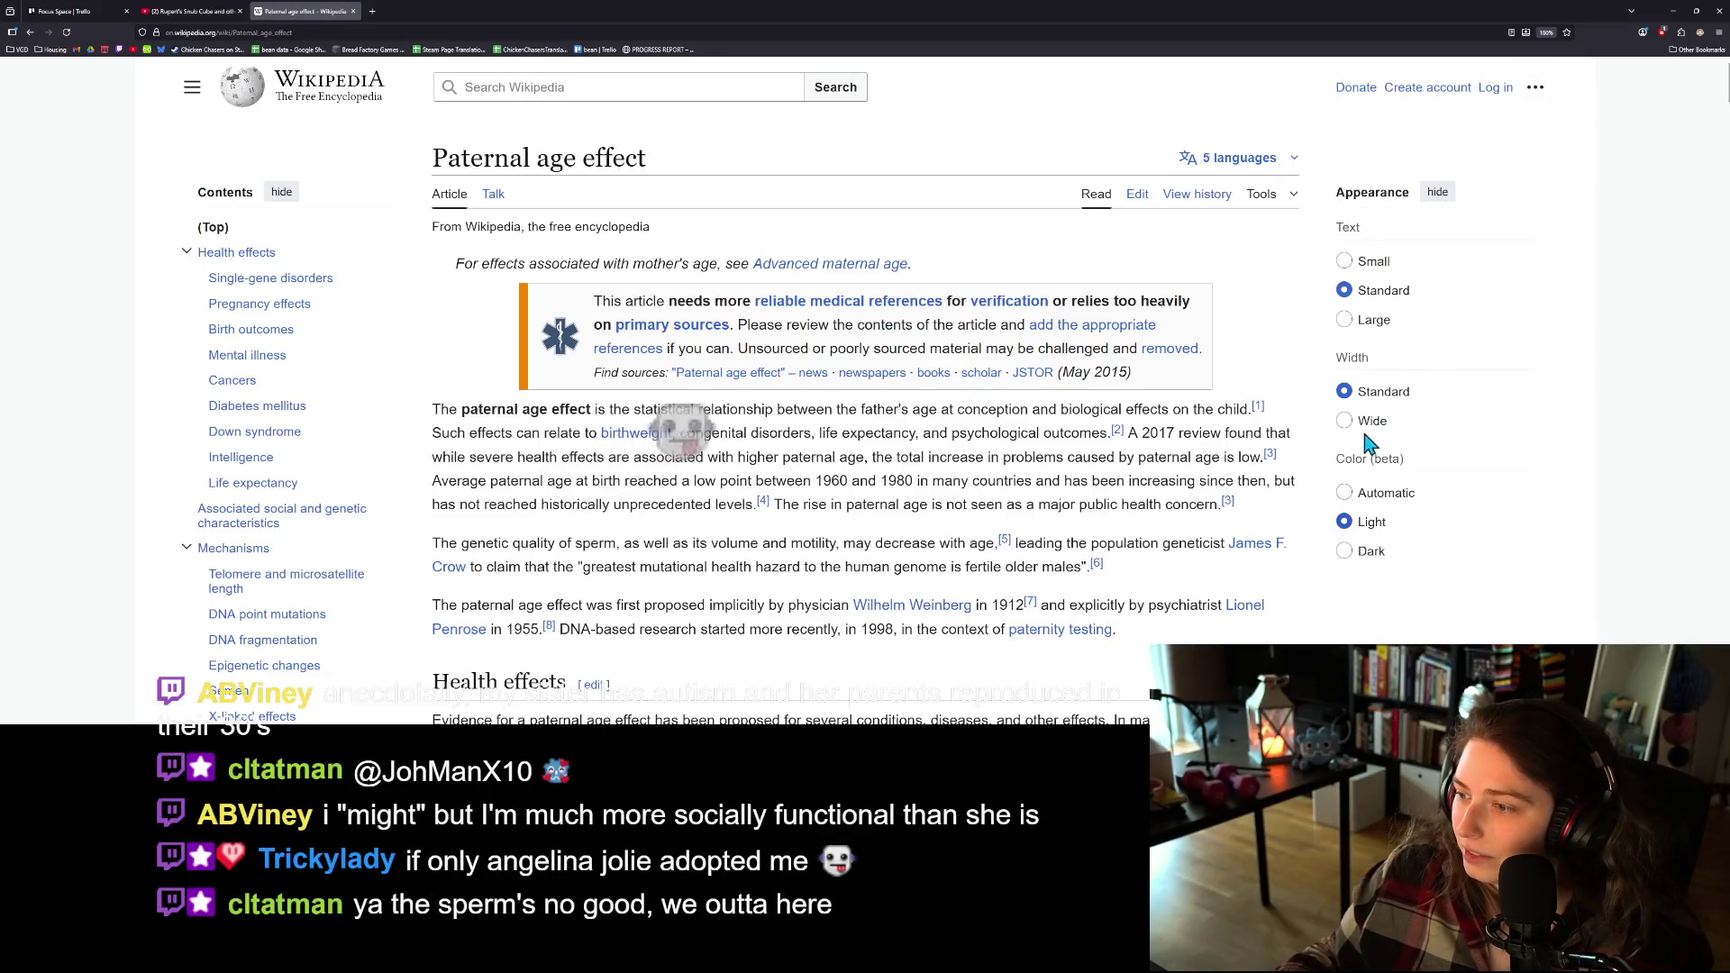
{"action": "left_click", "coordinate": [1365, 554]}
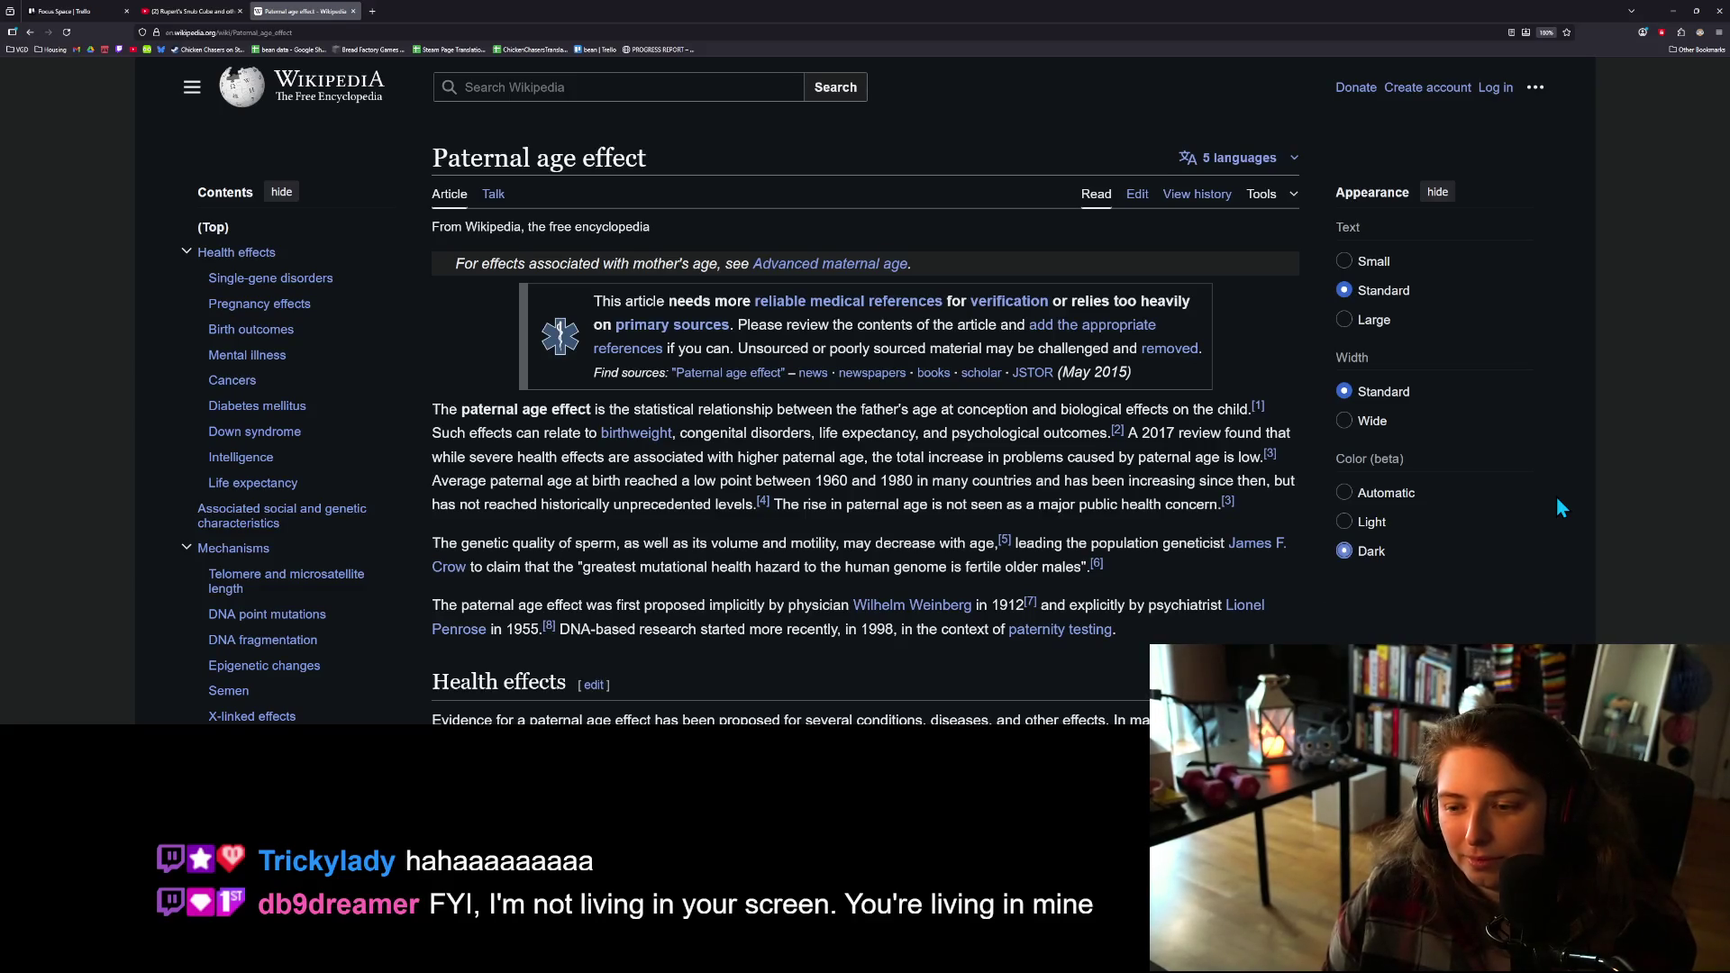
{"action": "scroll", "coordinate": [664, 525], "scroll_direction": "down", "scroll_amount": 2}
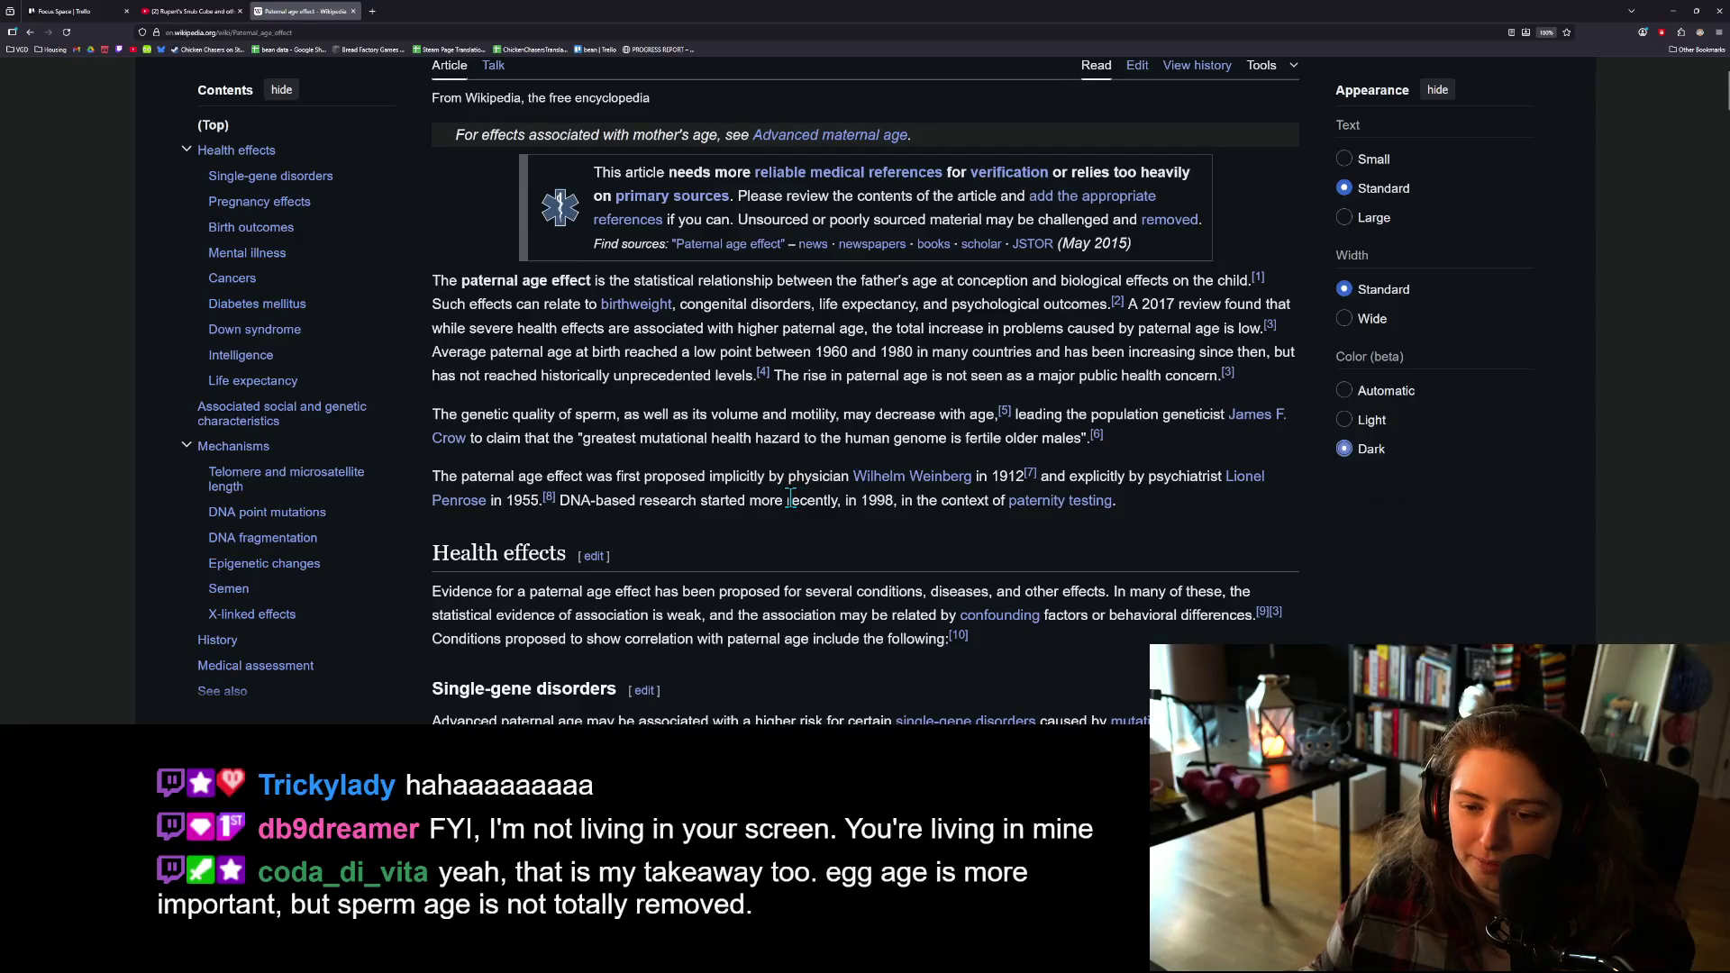
{"action": "scroll", "coordinate": [766, 513], "scroll_direction": "down", "scroll_amount": 3}
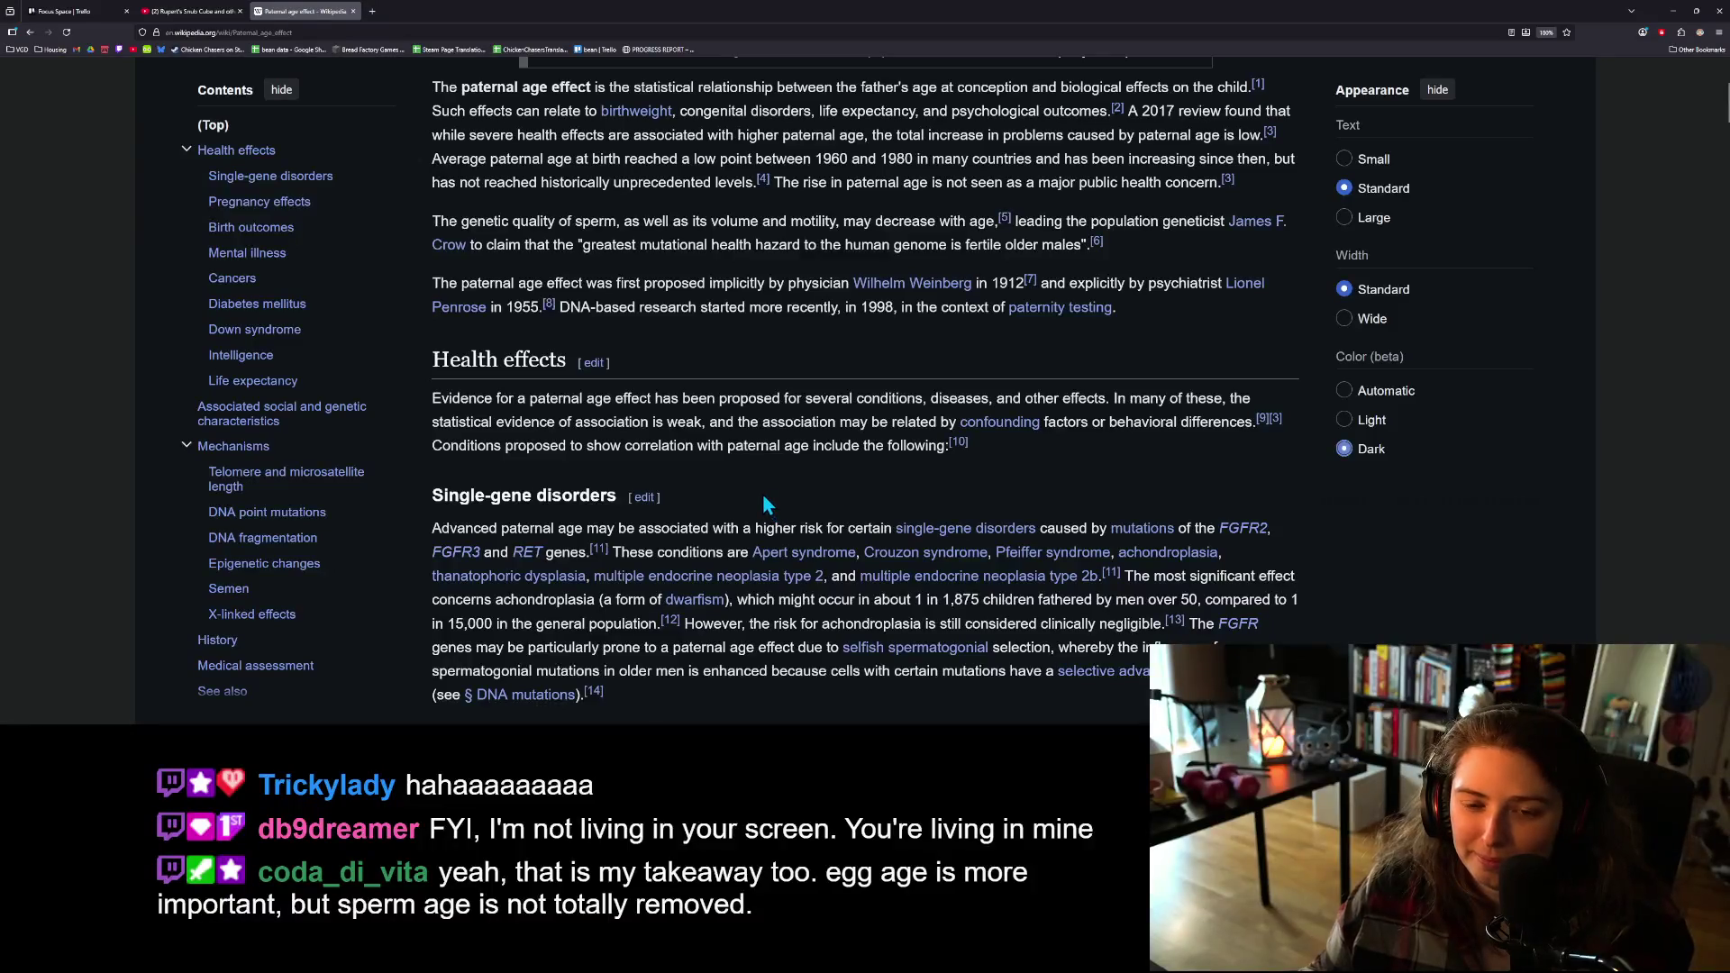
{"action": "scroll", "coordinate": [762, 500], "scroll_direction": "down", "scroll_amount": 4}
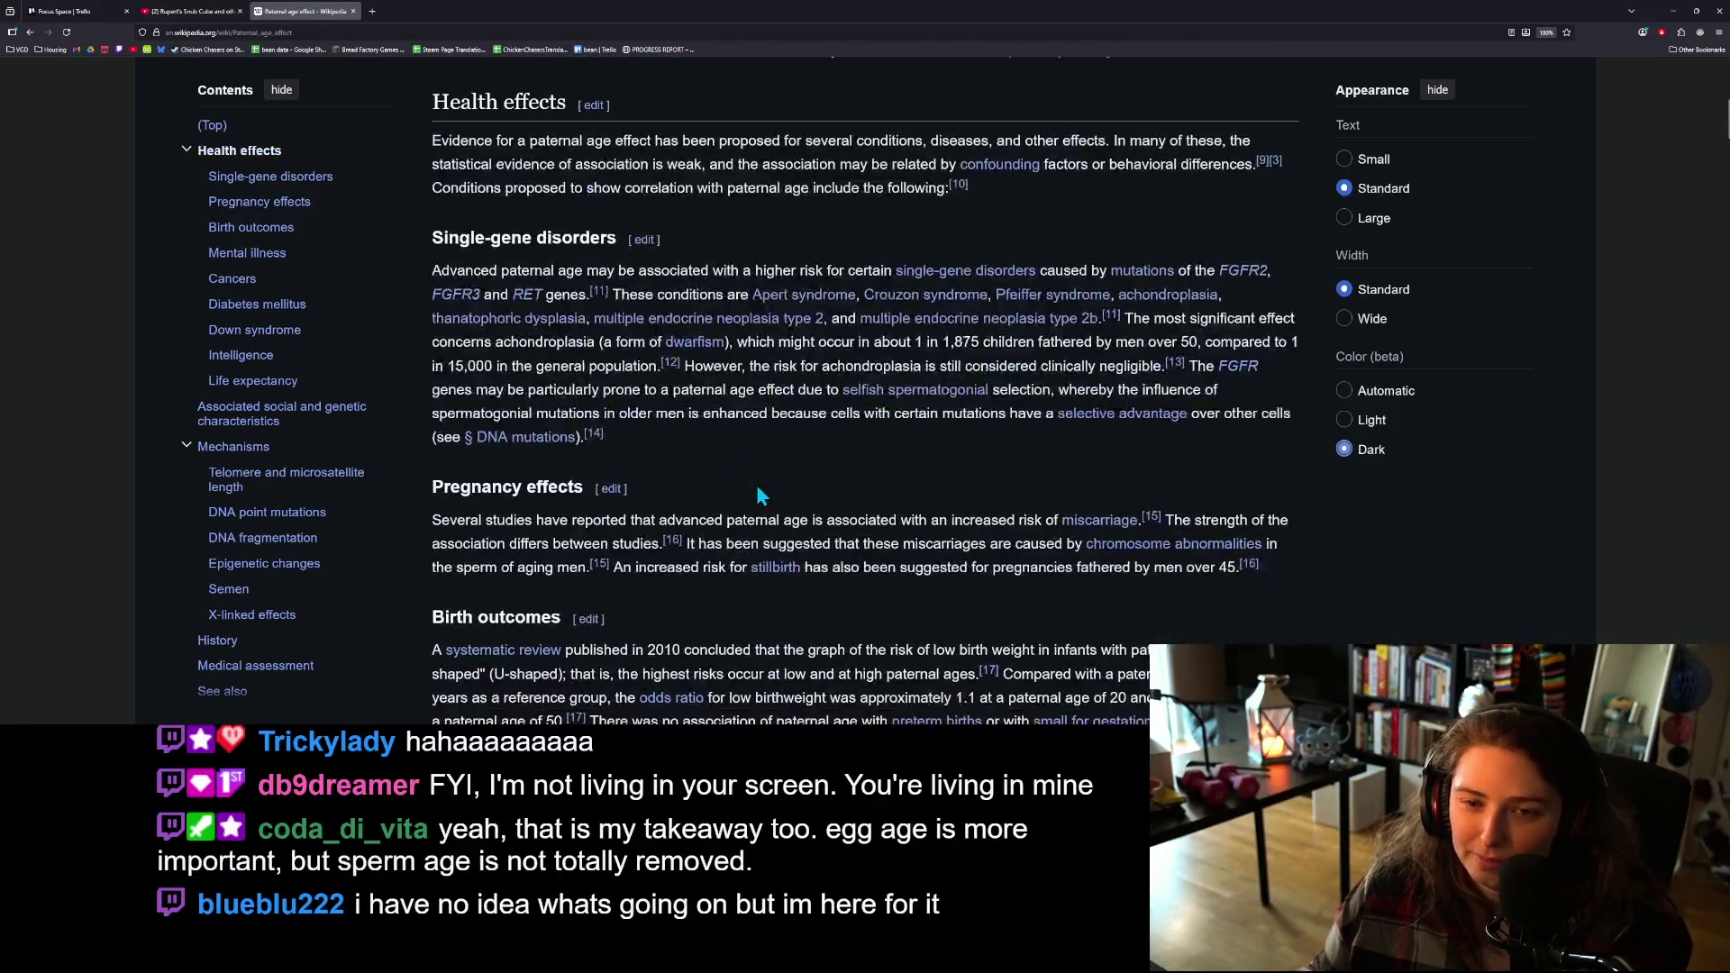
{"action": "scroll", "coordinate": [757, 491], "scroll_direction": "down", "scroll_amount": 5}
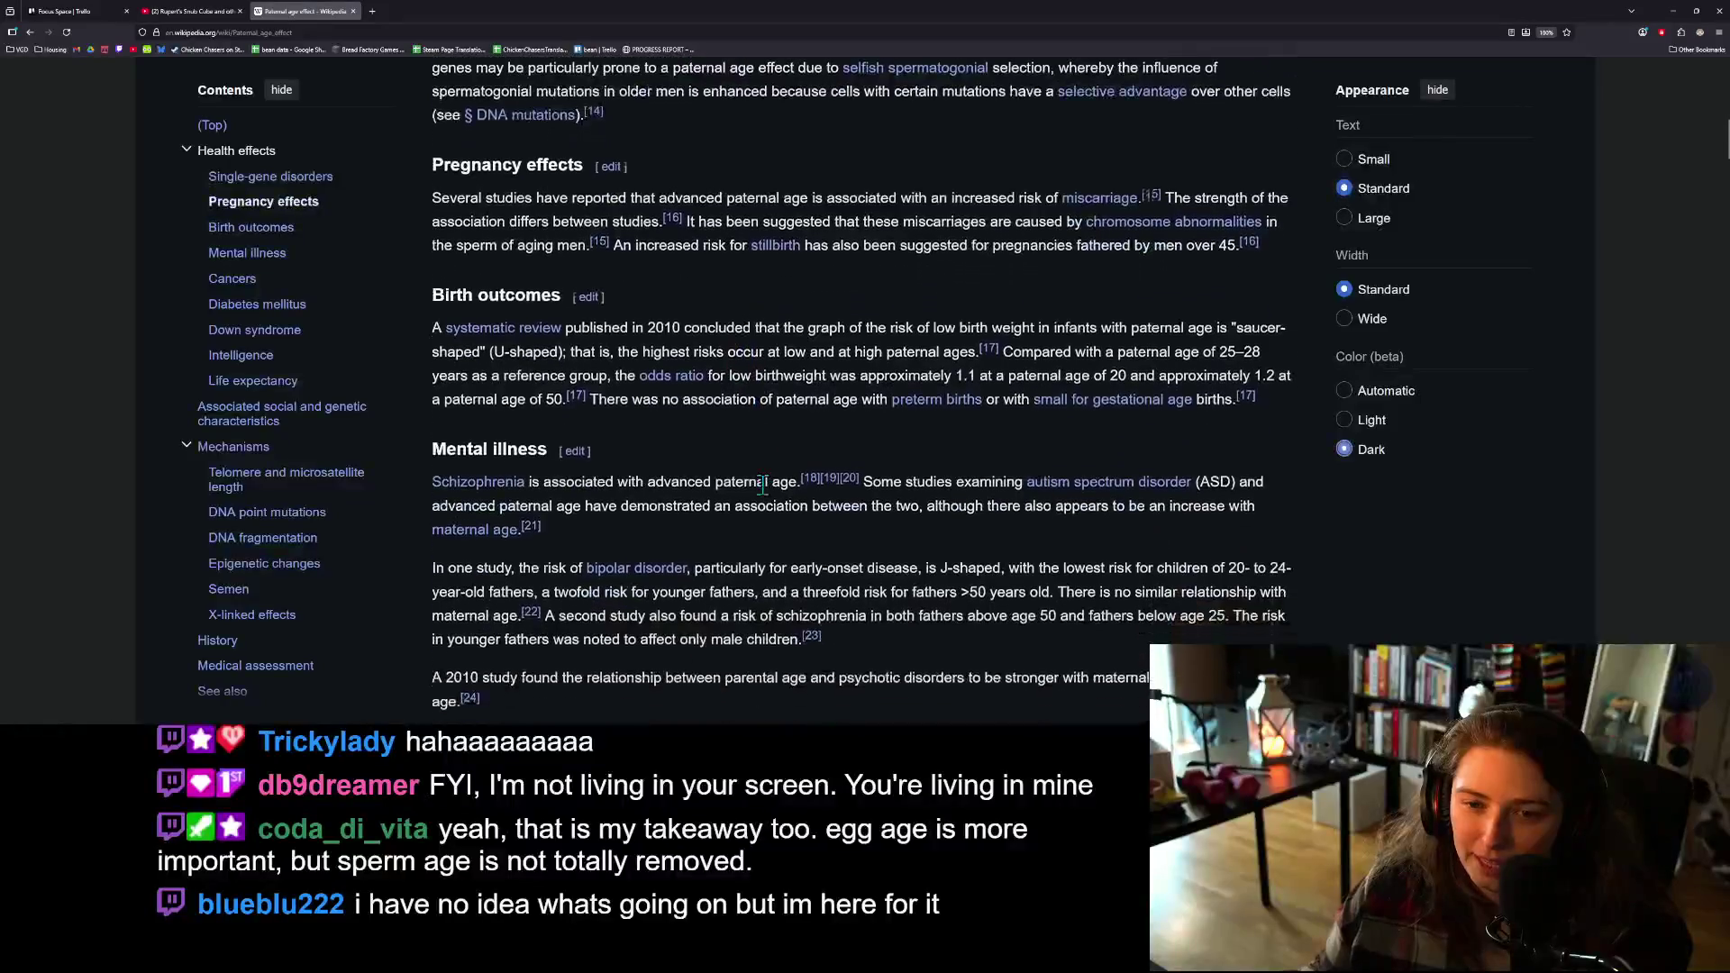
{"action": "left_click", "coordinate": [352, 11]}
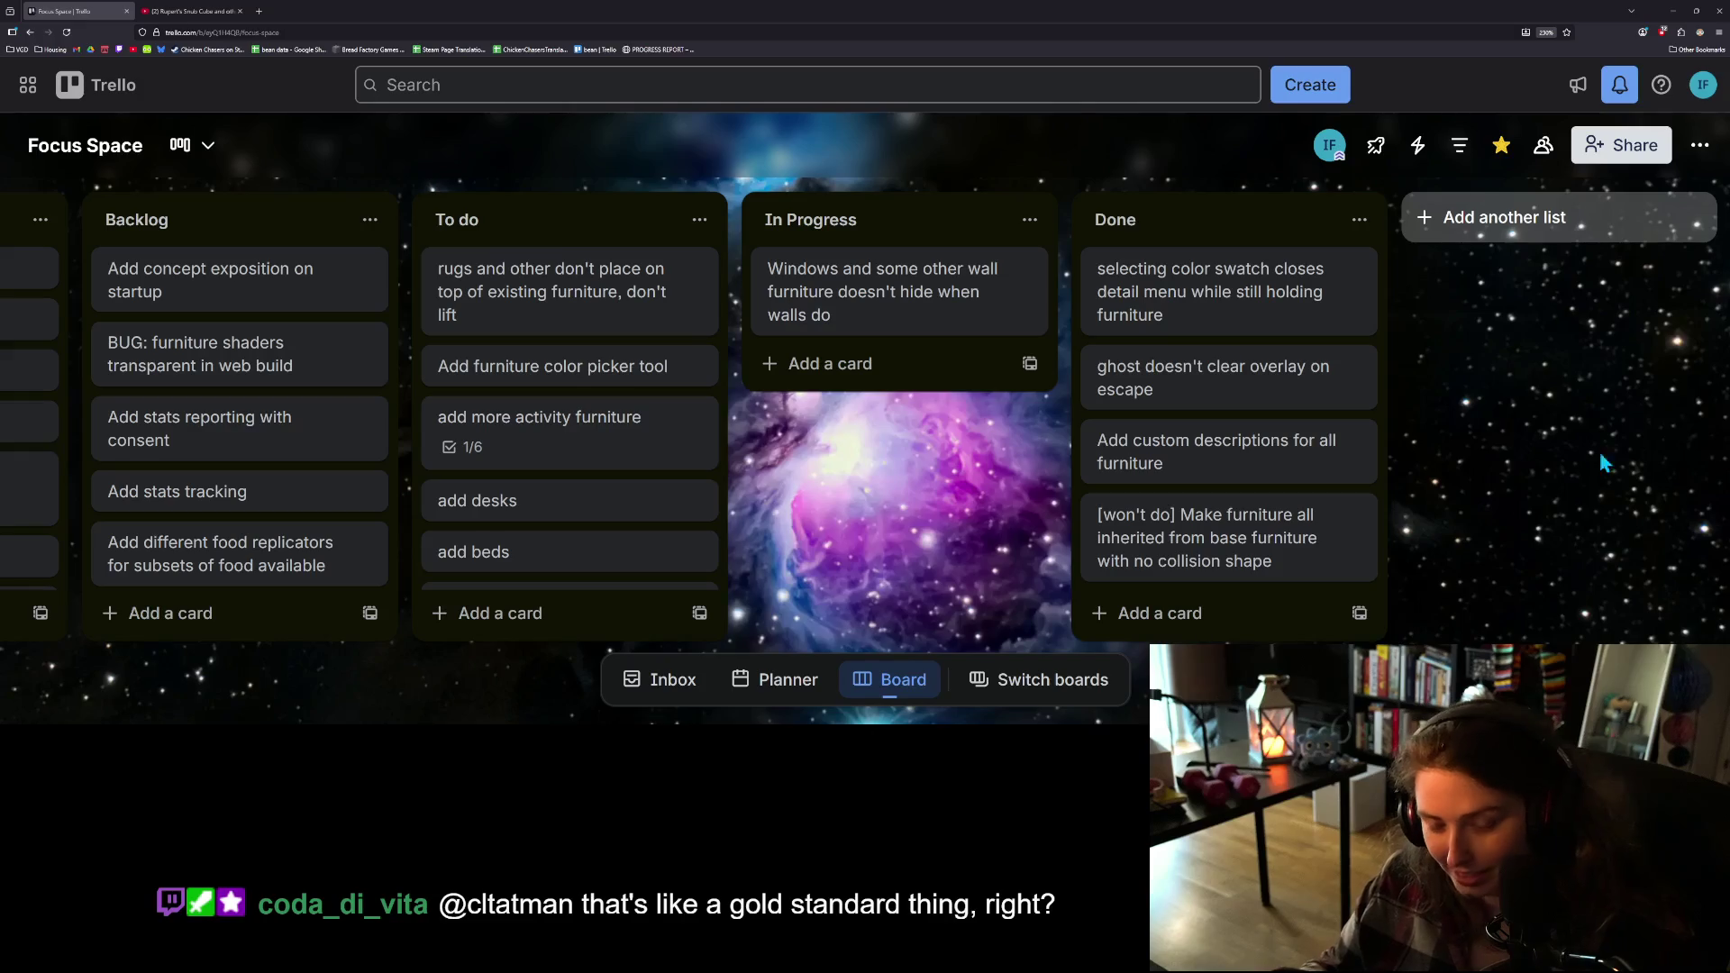
{"action": "key", "text": "ctrl+t"}
{"action": "type", "text": "wtfhappenedin1971.com/"}
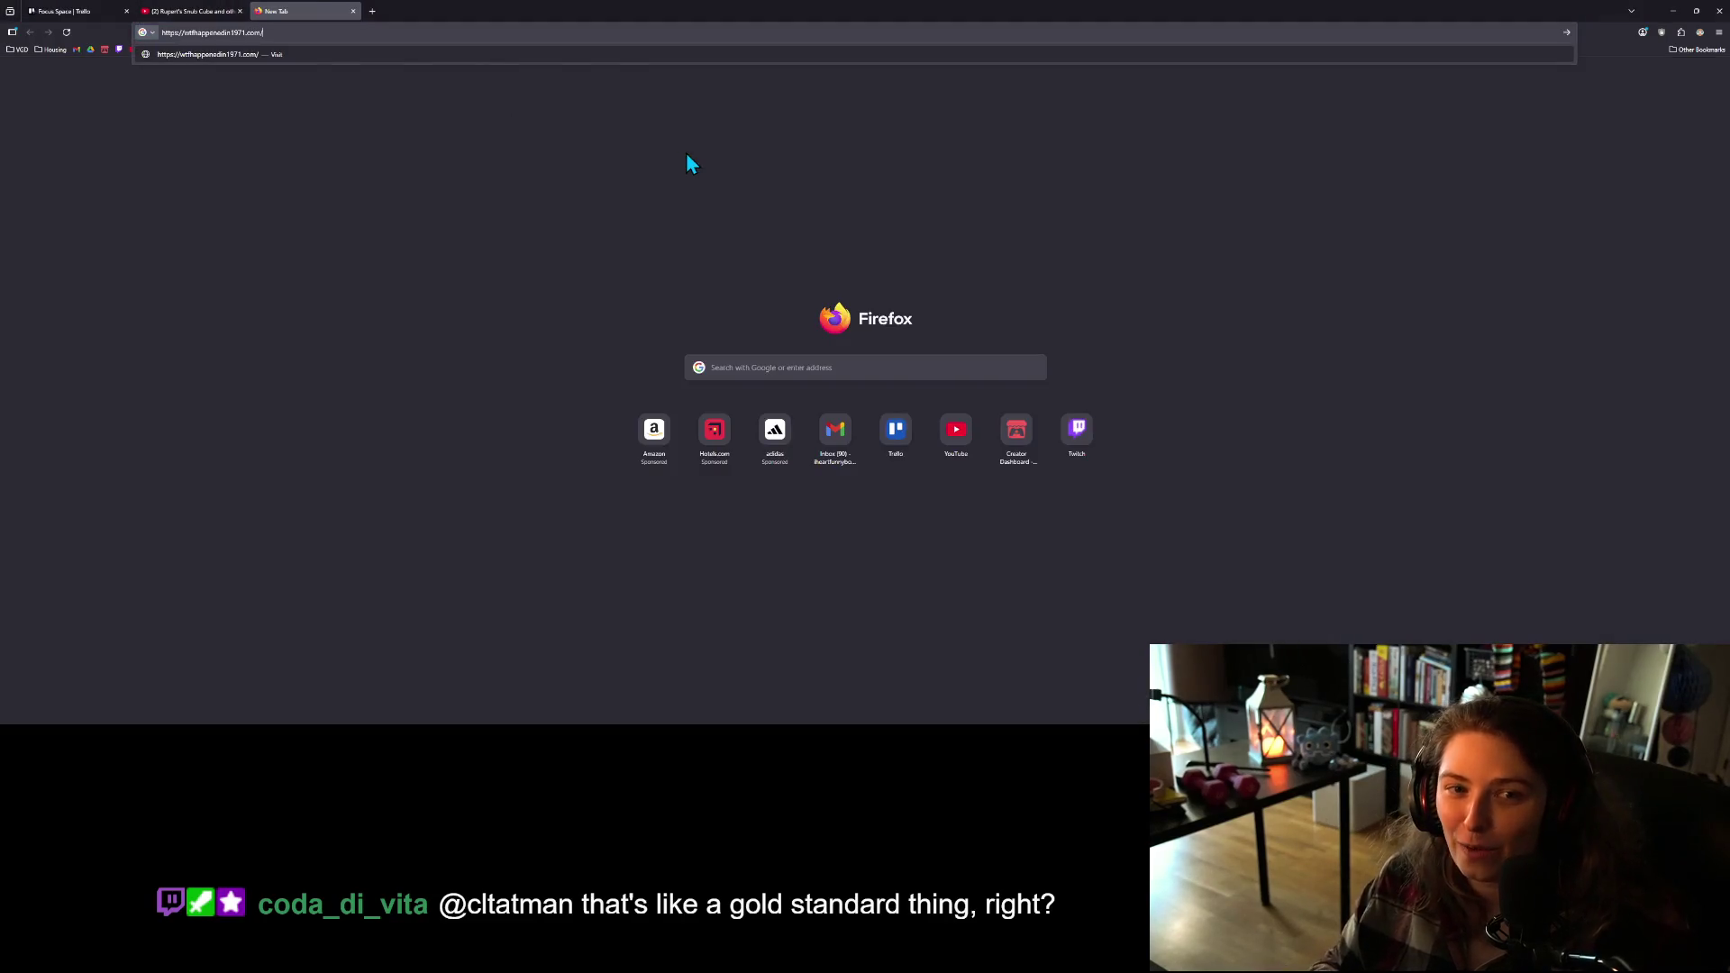
{"action": "key", "text": "Return"}
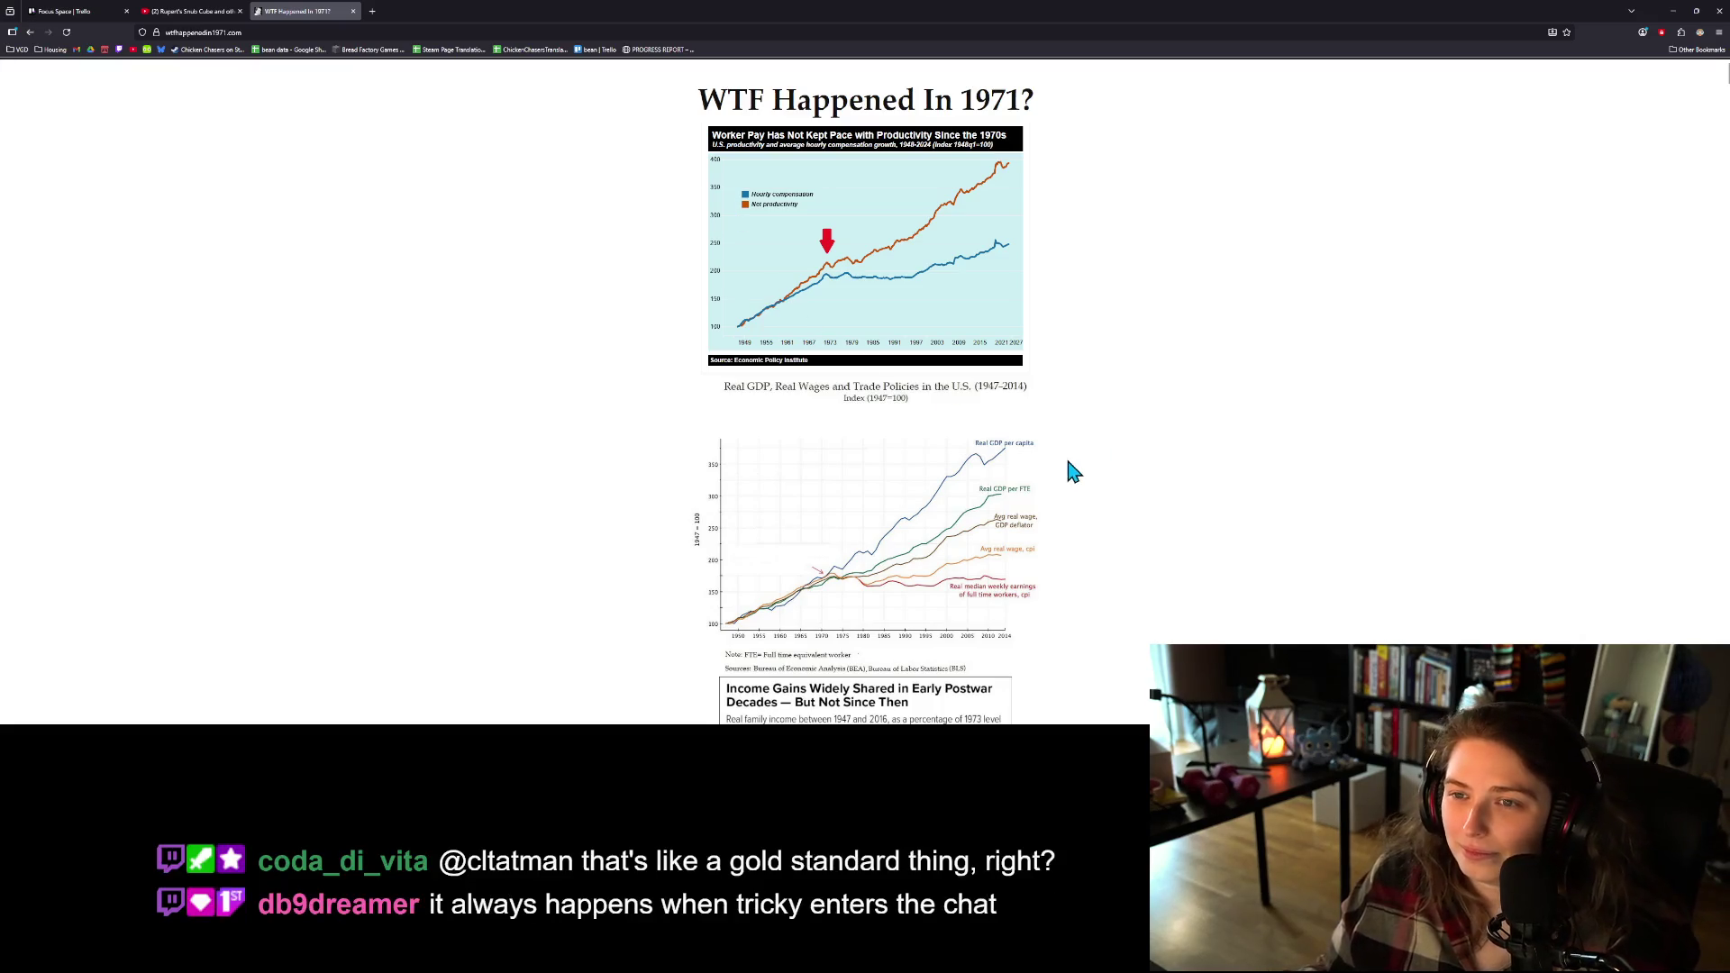
{"action": "scroll", "coordinate": [1063, 459], "scroll_direction": "up", "scroll_amount": 6, "text": "ctrl"}
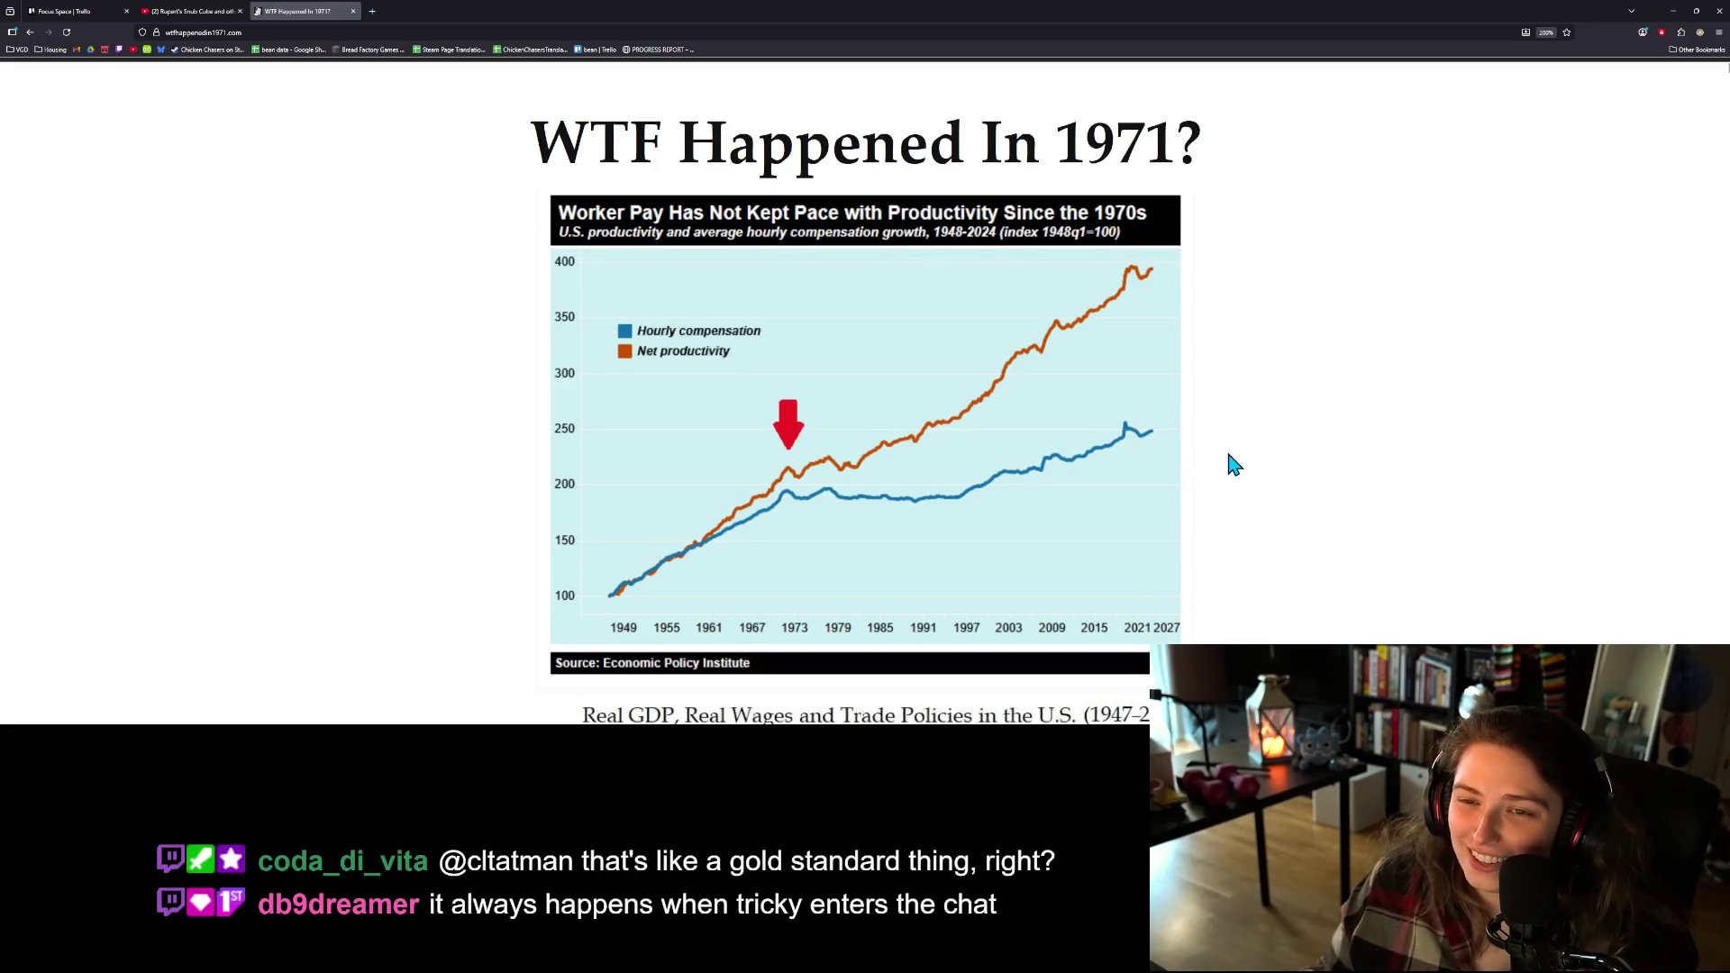
{"action": "scroll", "coordinate": [1233, 464], "scroll_direction": "down", "scroll_amount": 5}
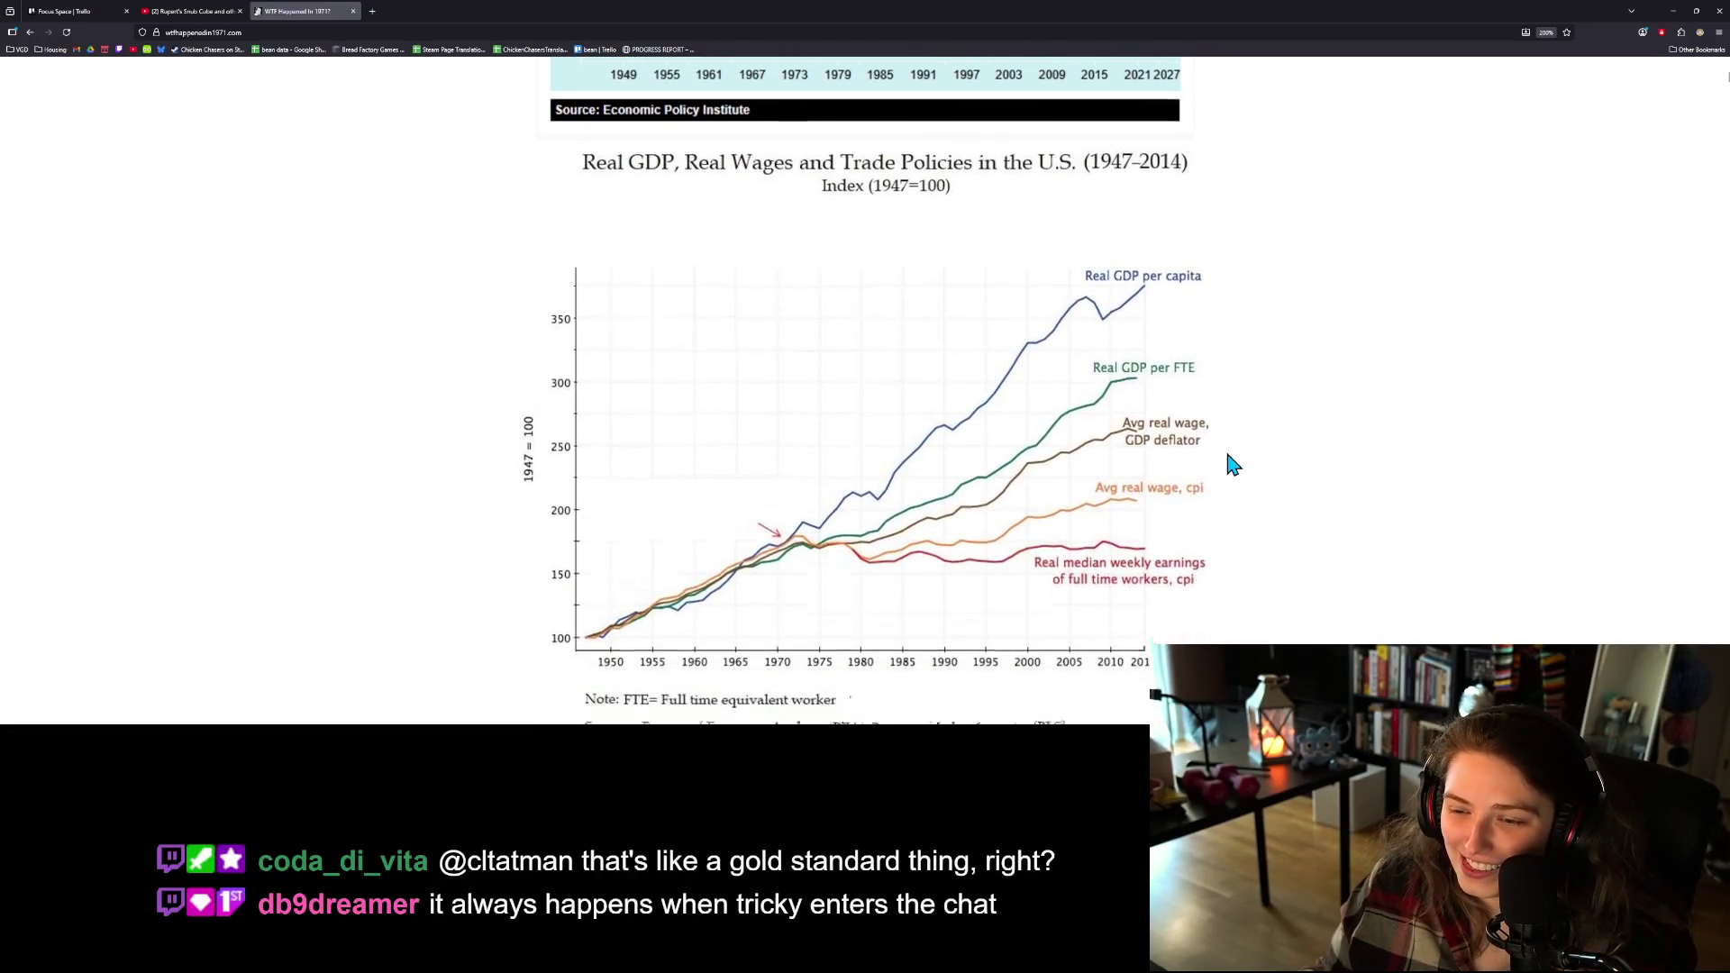
{"action": "scroll", "coordinate": [1233, 464], "scroll_direction": "down", "scroll_amount": 1}
{"action": "scroll", "coordinate": [1232, 466], "scroll_direction": "down", "scroll_amount": 1}
{"action": "scroll", "coordinate": [1233, 467], "scroll_direction": "down", "scroll_amount": 3}
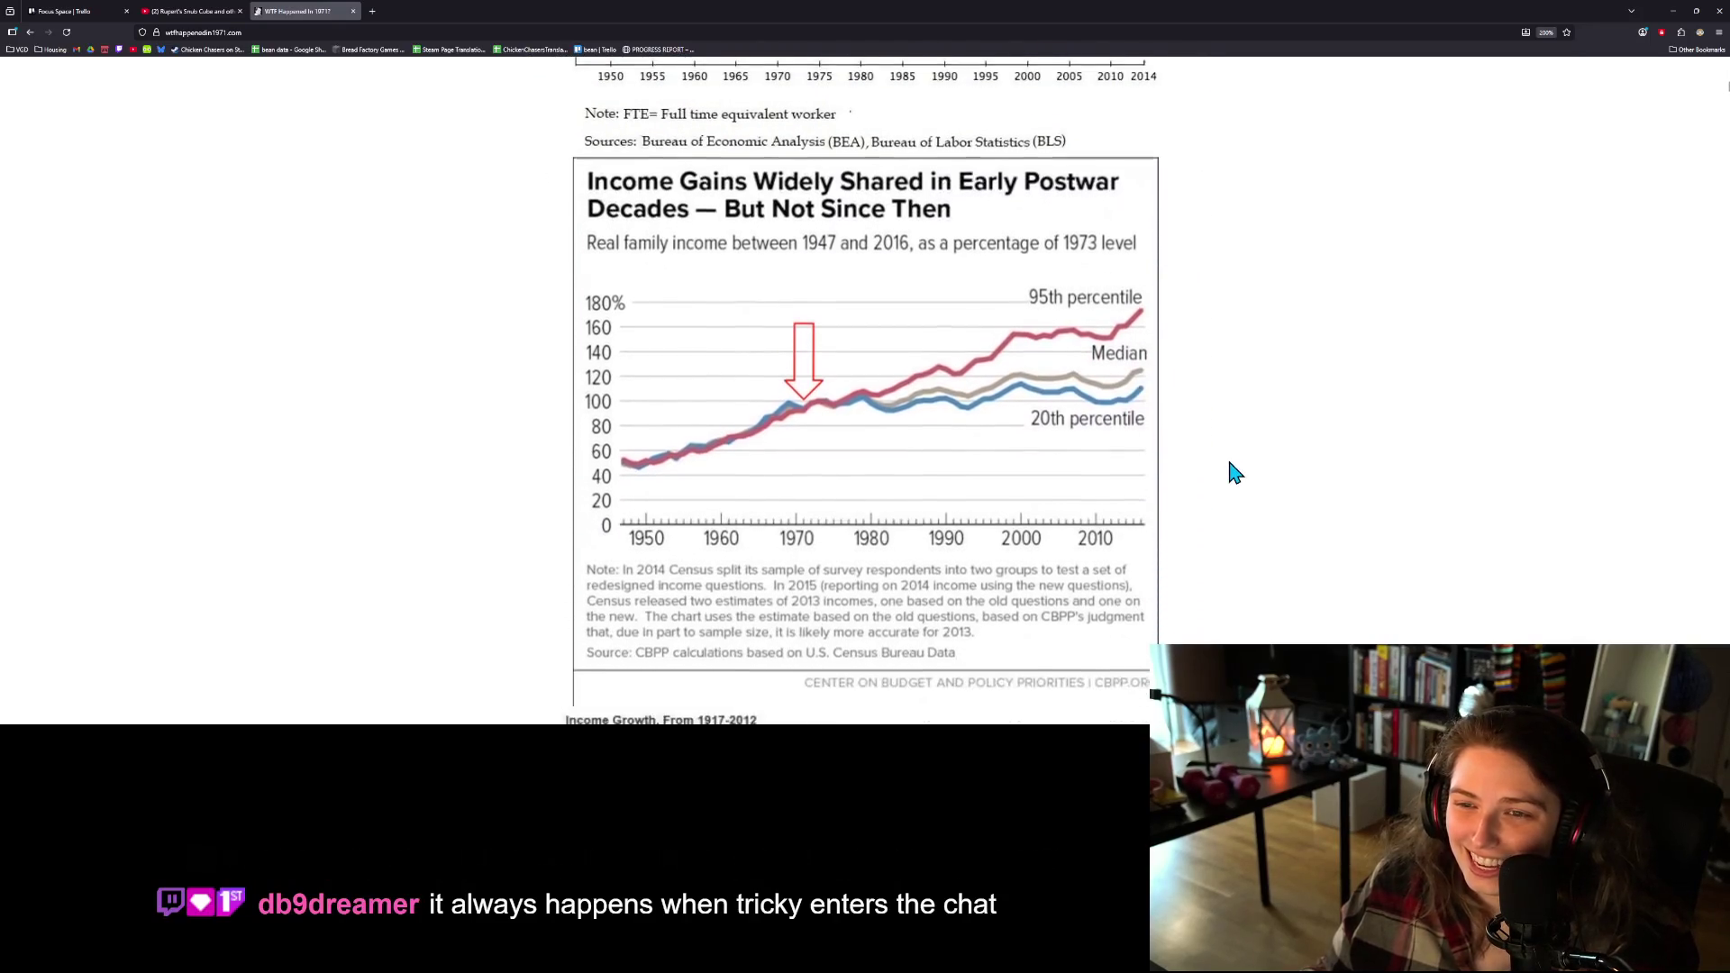
{"action": "scroll", "coordinate": [1235, 472], "scroll_direction": "down", "scroll_amount": 4}
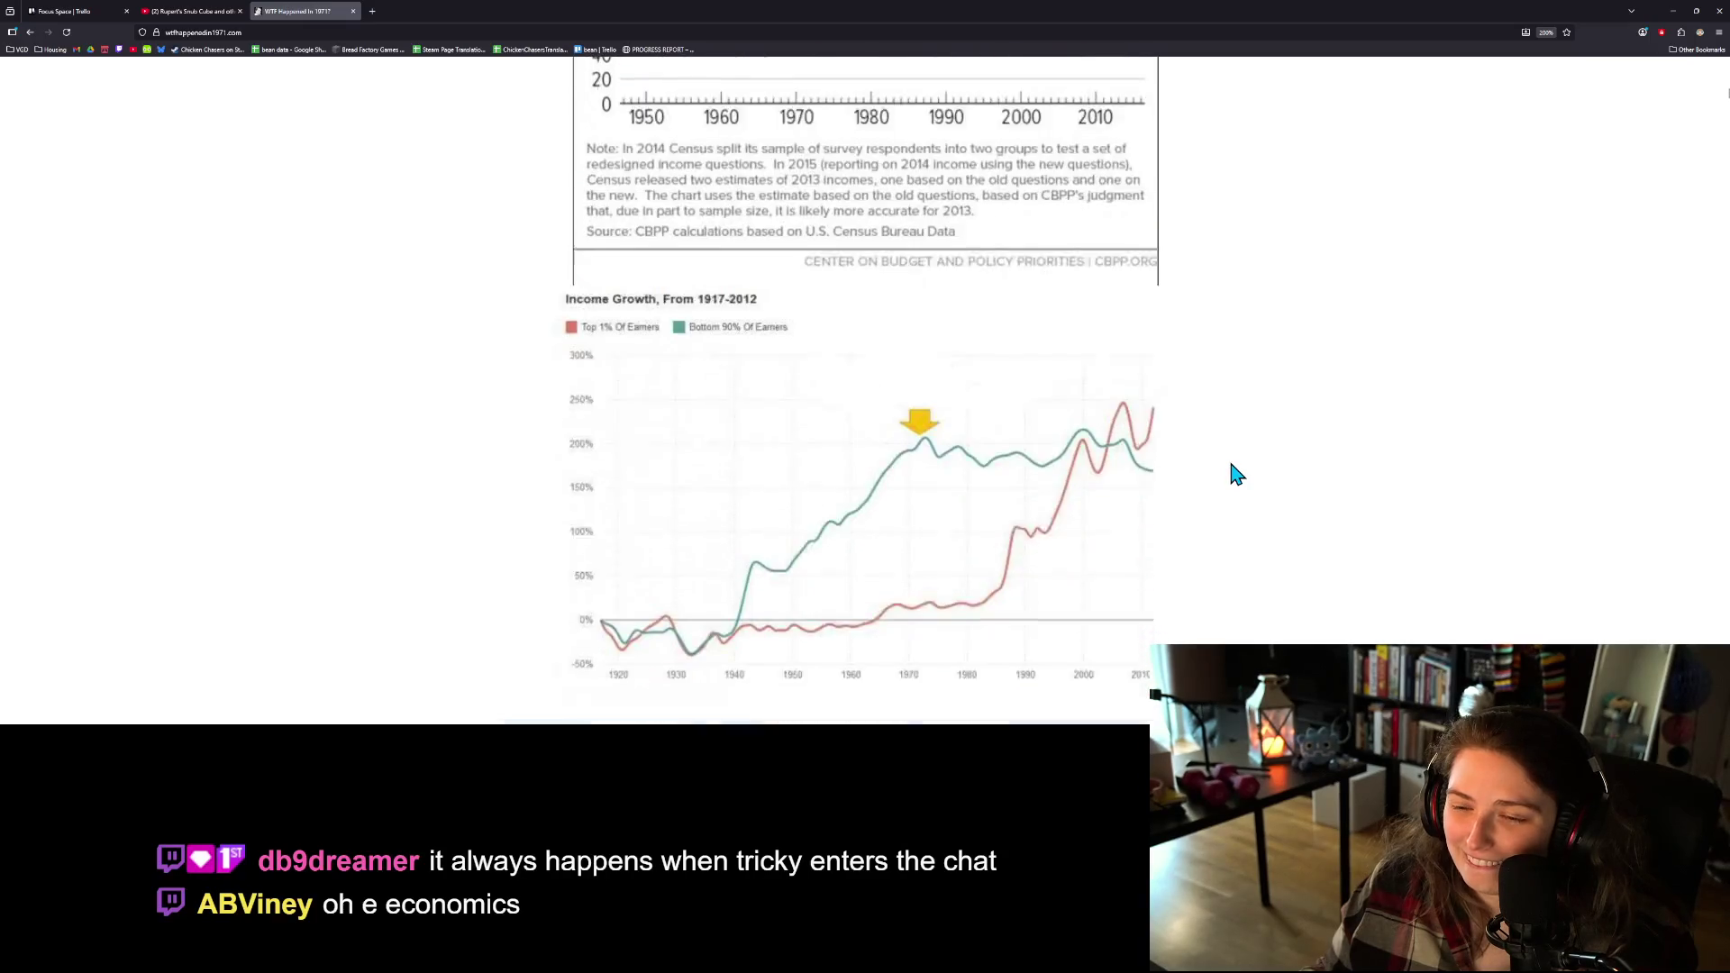
{"action": "scroll", "coordinate": [1235, 473], "scroll_direction": "down", "scroll_amount": 4}
{"action": "scroll", "coordinate": [1237, 475], "scroll_direction": "down", "scroll_amount": 3}
{"action": "scroll", "coordinate": [1231, 470], "scroll_direction": "down", "scroll_amount": 4}
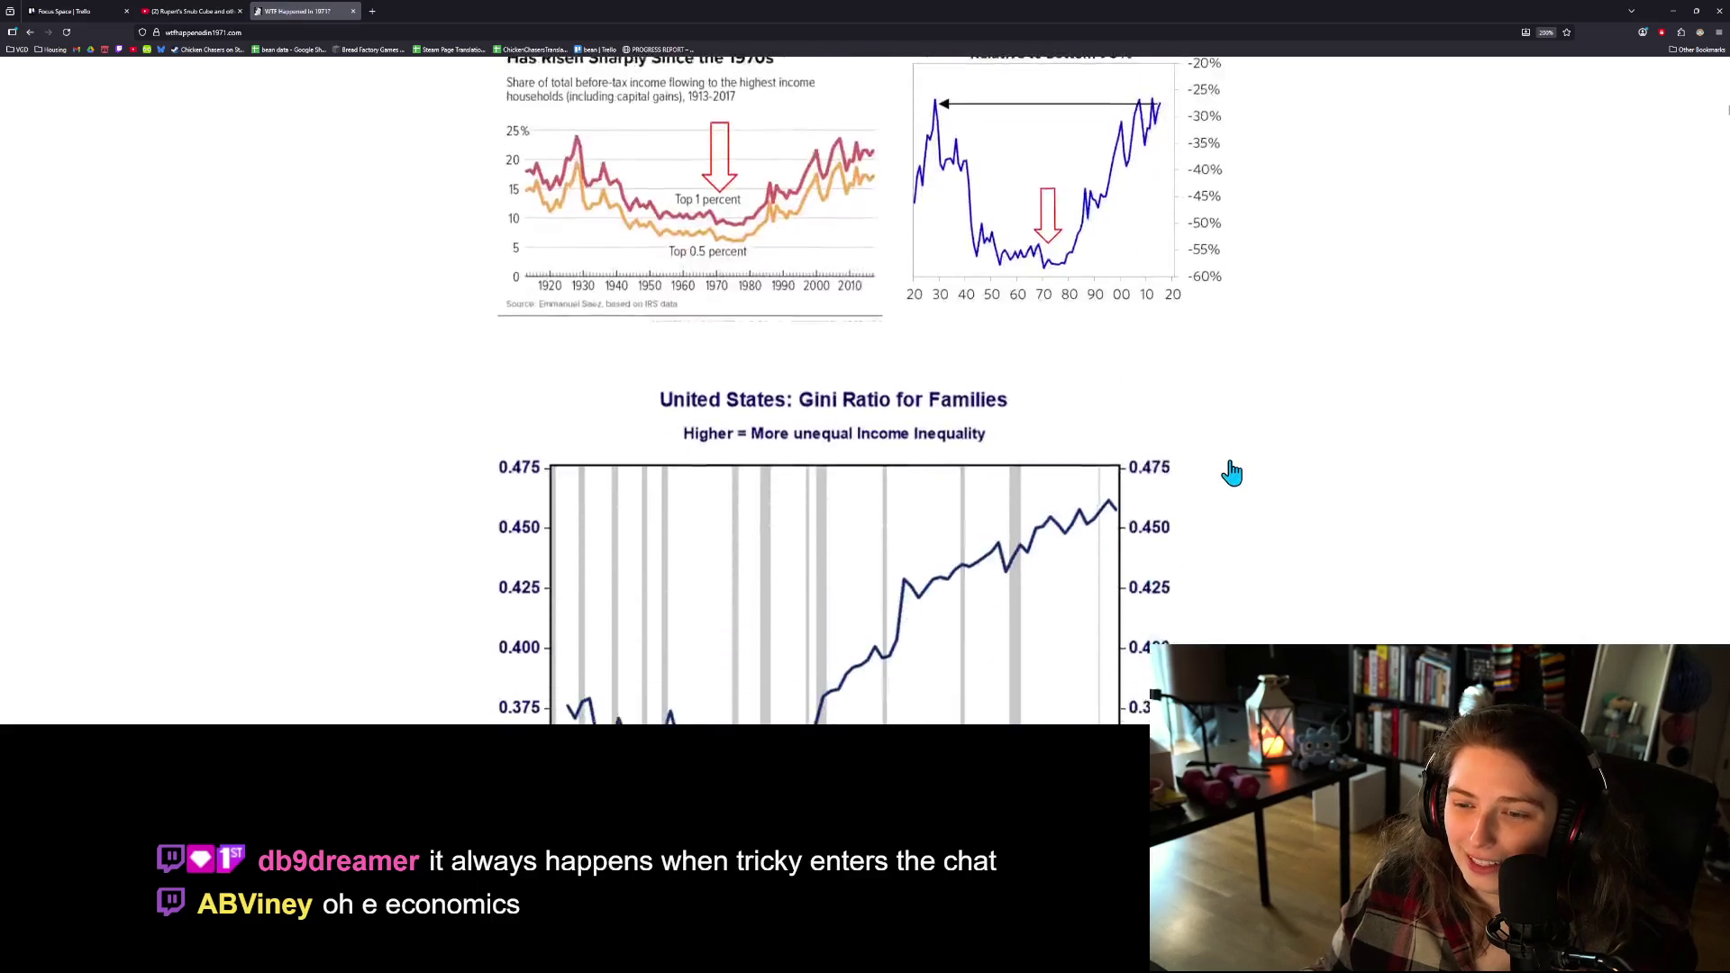
{"action": "left_click", "coordinate": [353, 10]}
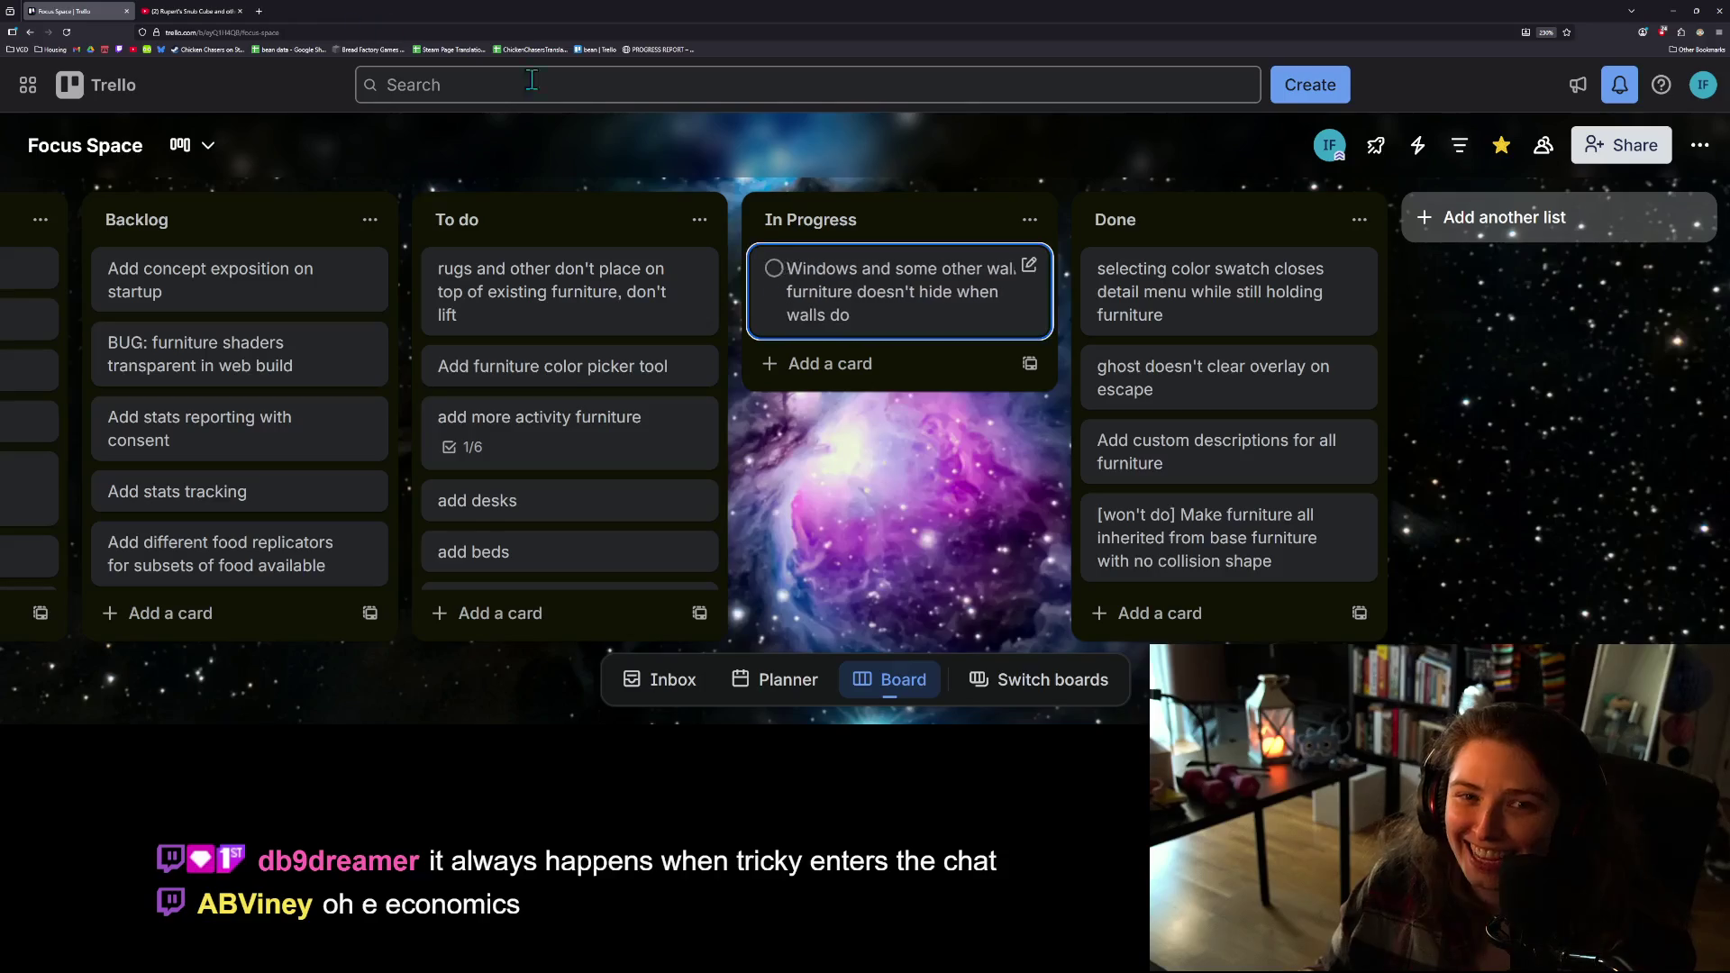
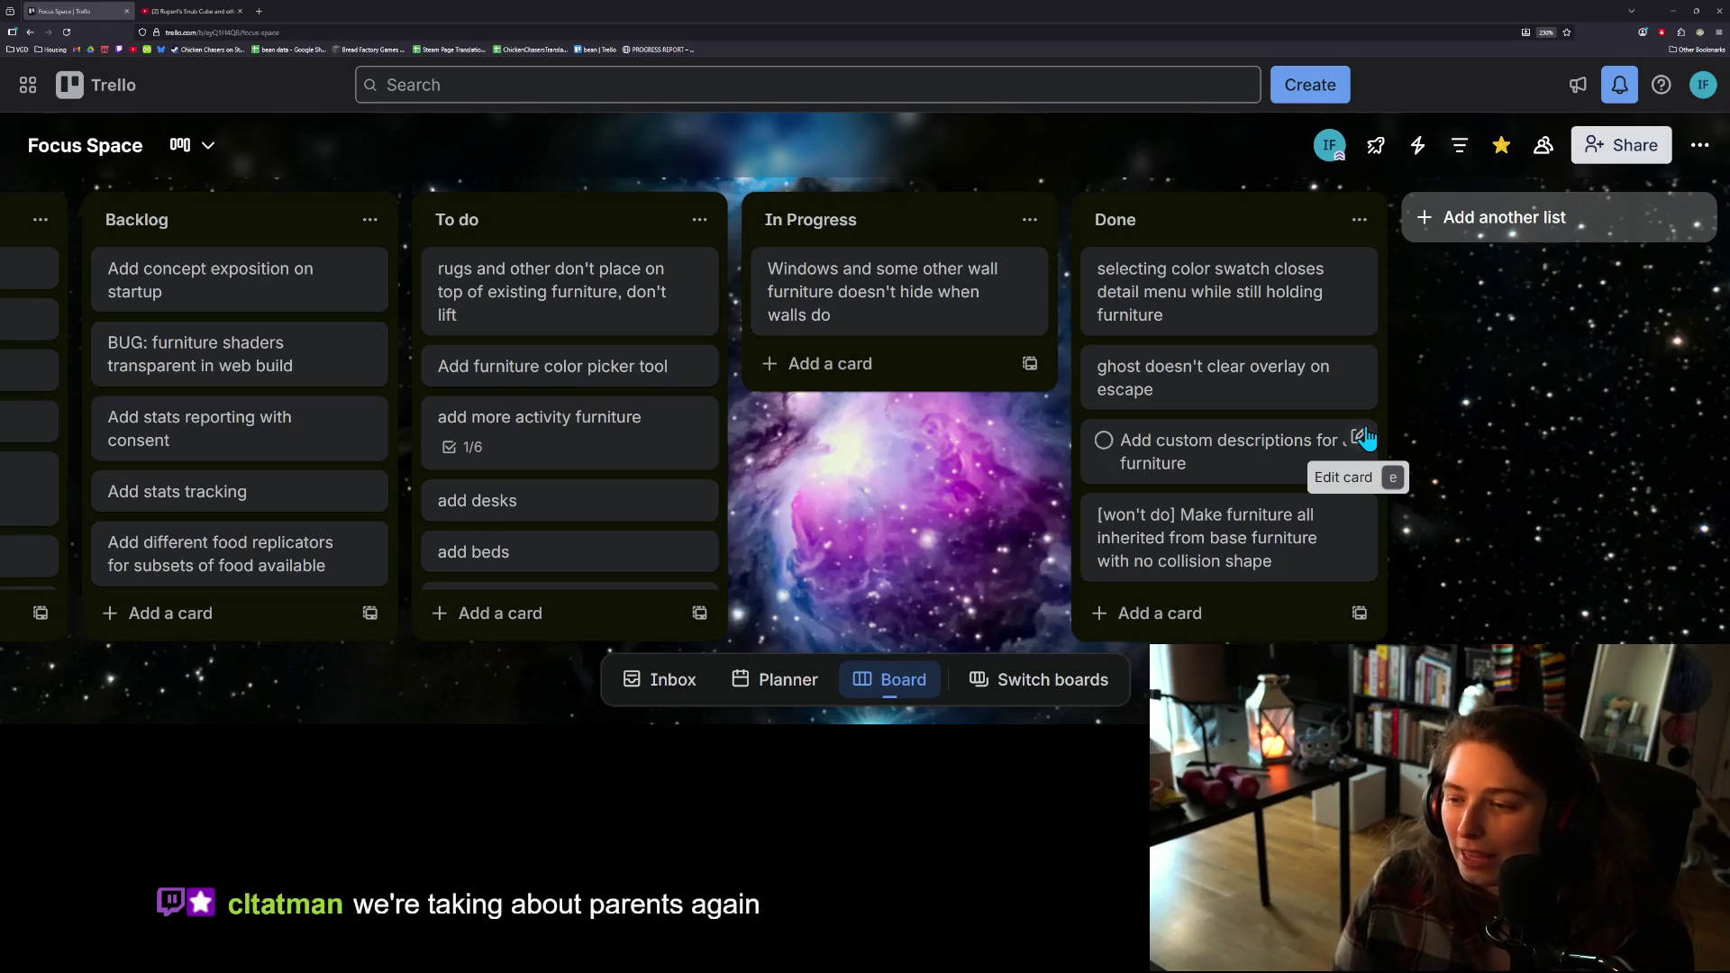
Step: Minimize the Trello board and place the caret in grid_system.gd's _on_input_event code
{"action": "left_click", "coordinate": [1672, 11]}
{"action": "left_click", "coordinate": [725, 313]}
{"action": "left_click", "coordinate": [639, 261]}
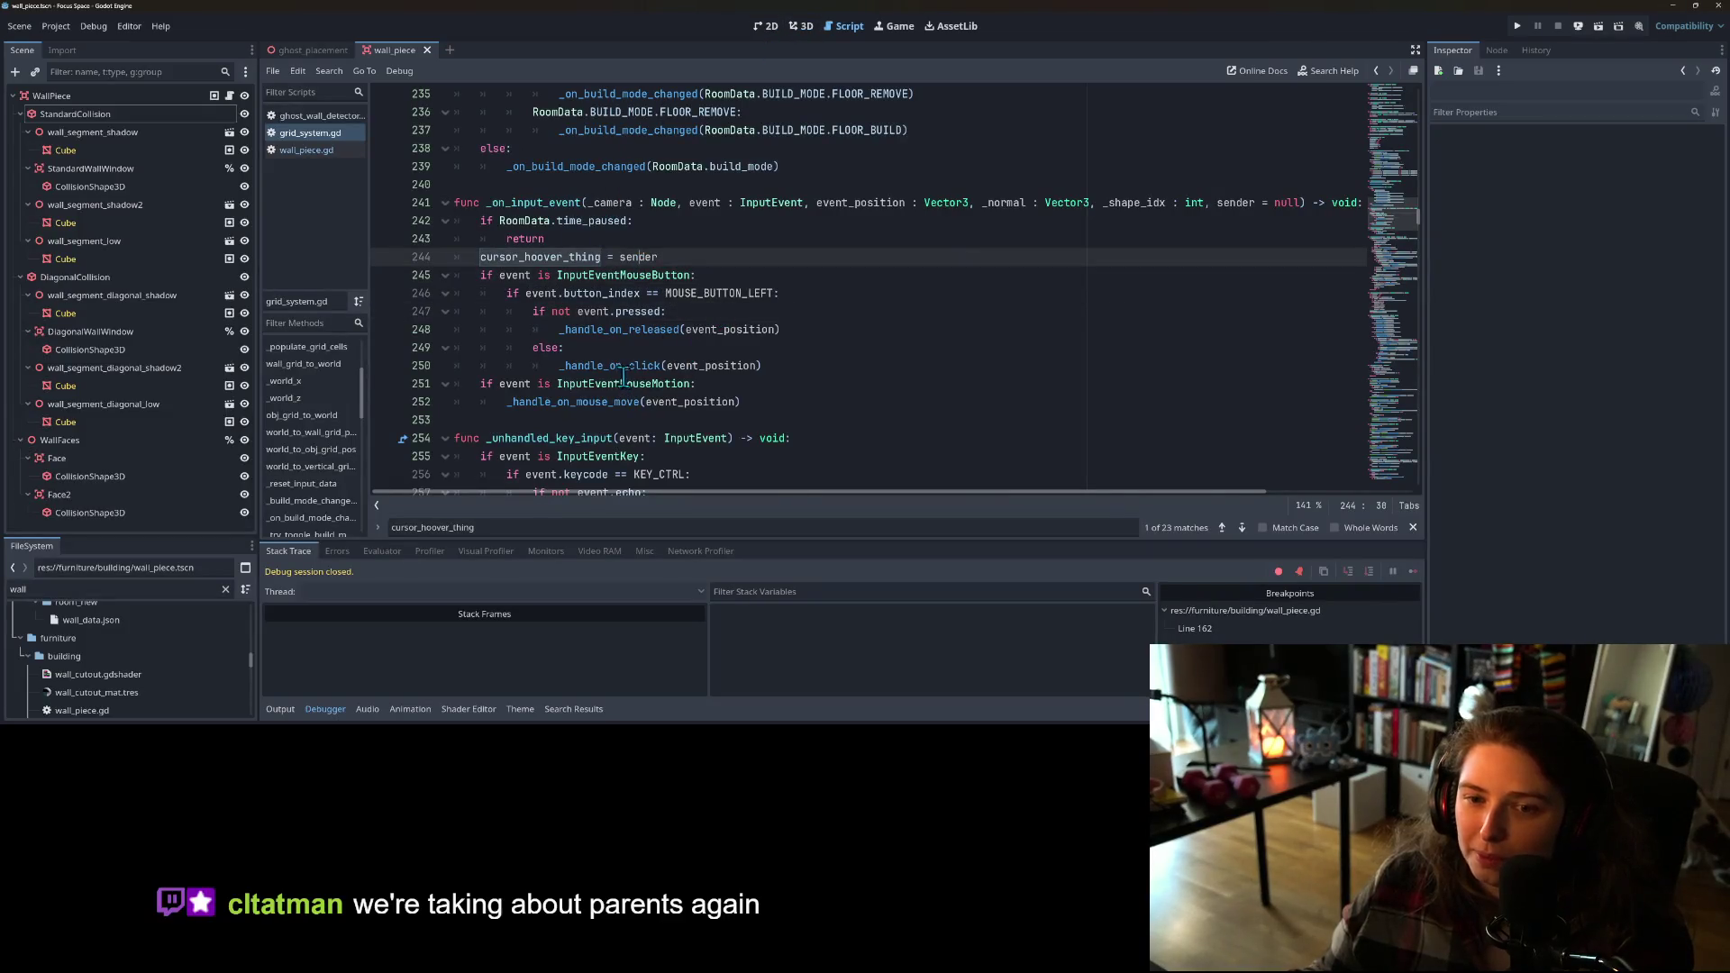
Step: Read through the mouse-button and chair-snap checks in _snap_ghost_to_grid
{"action": "scroll", "coordinate": [650, 430], "scroll_direction": "down", "scroll_amount": 1}
{"action": "scroll", "coordinate": [651, 430], "scroll_direction": "down", "scroll_amount": 1}
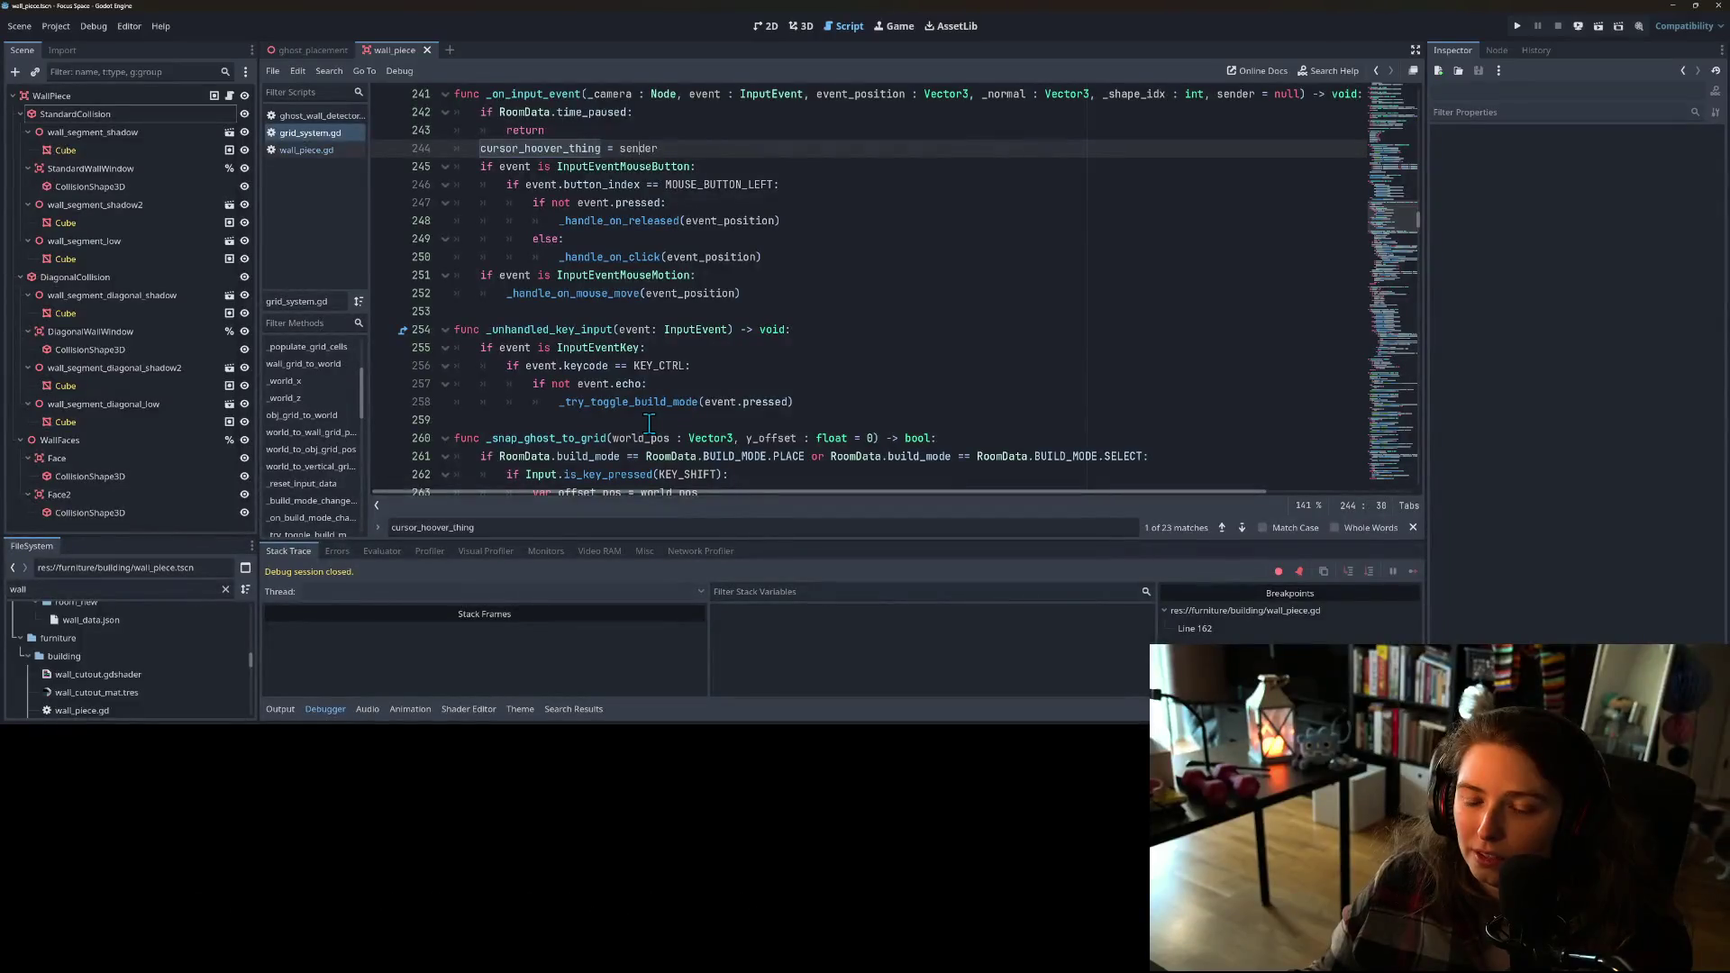
{"action": "scroll", "coordinate": [649, 420], "scroll_direction": "up", "scroll_amount": 2}
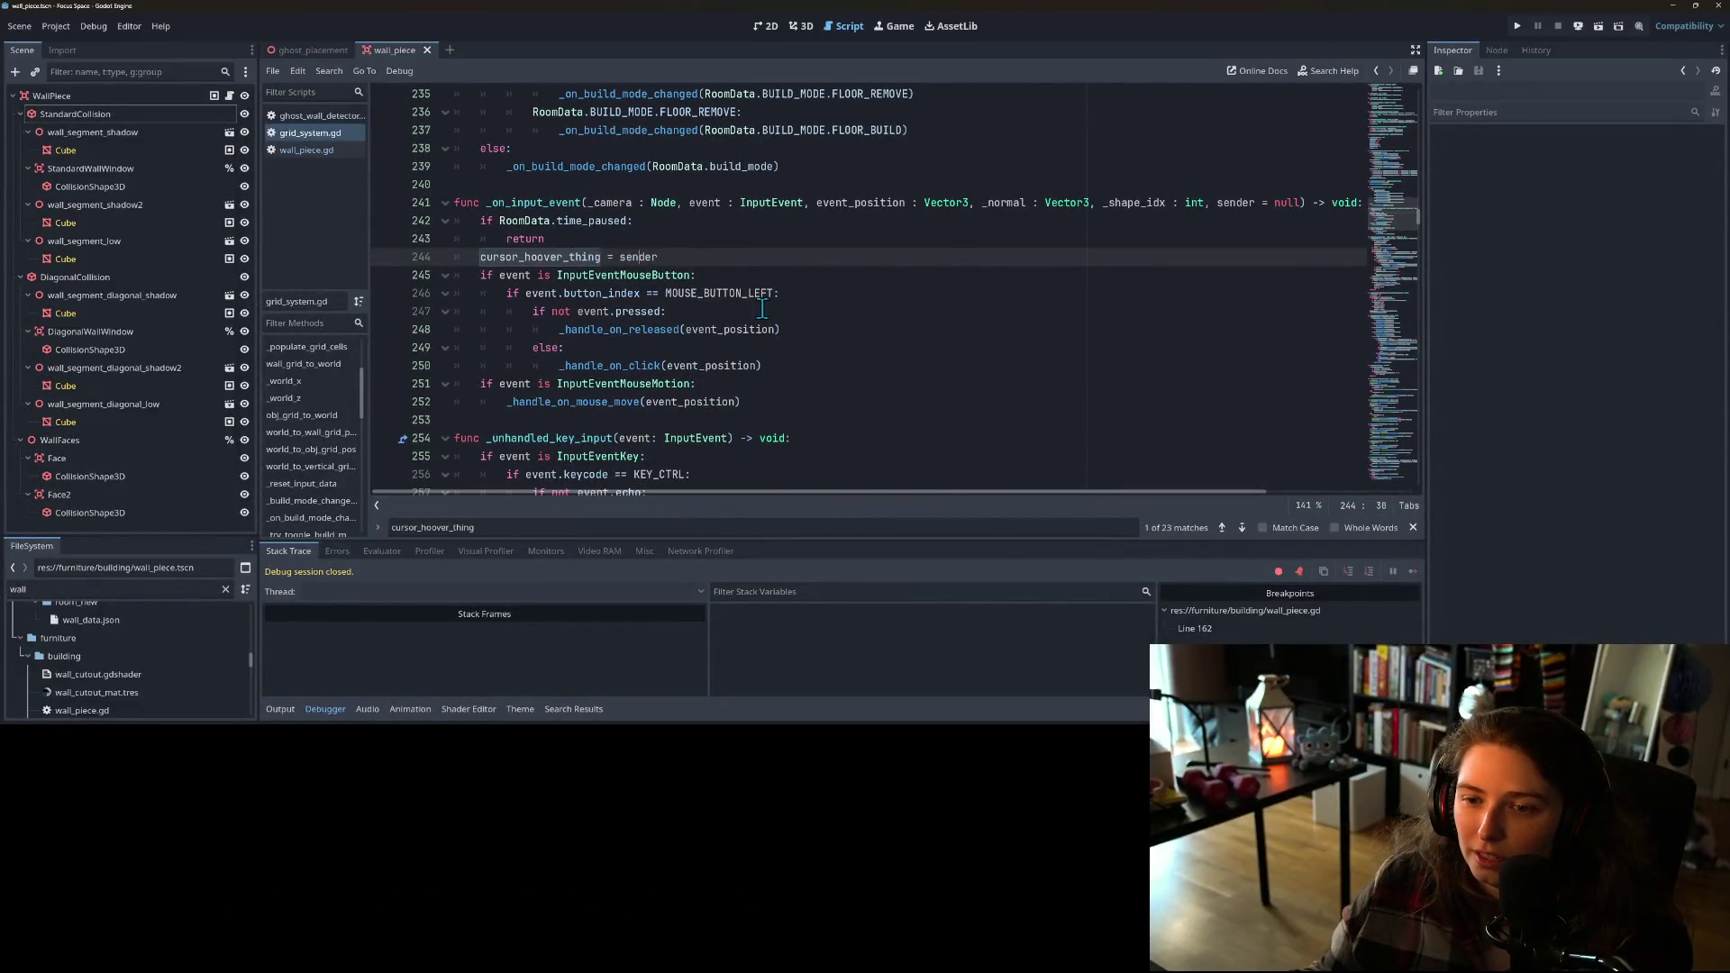
{"action": "left_click", "coordinate": [671, 298]}
{"action": "left_click", "coordinate": [671, 311]}
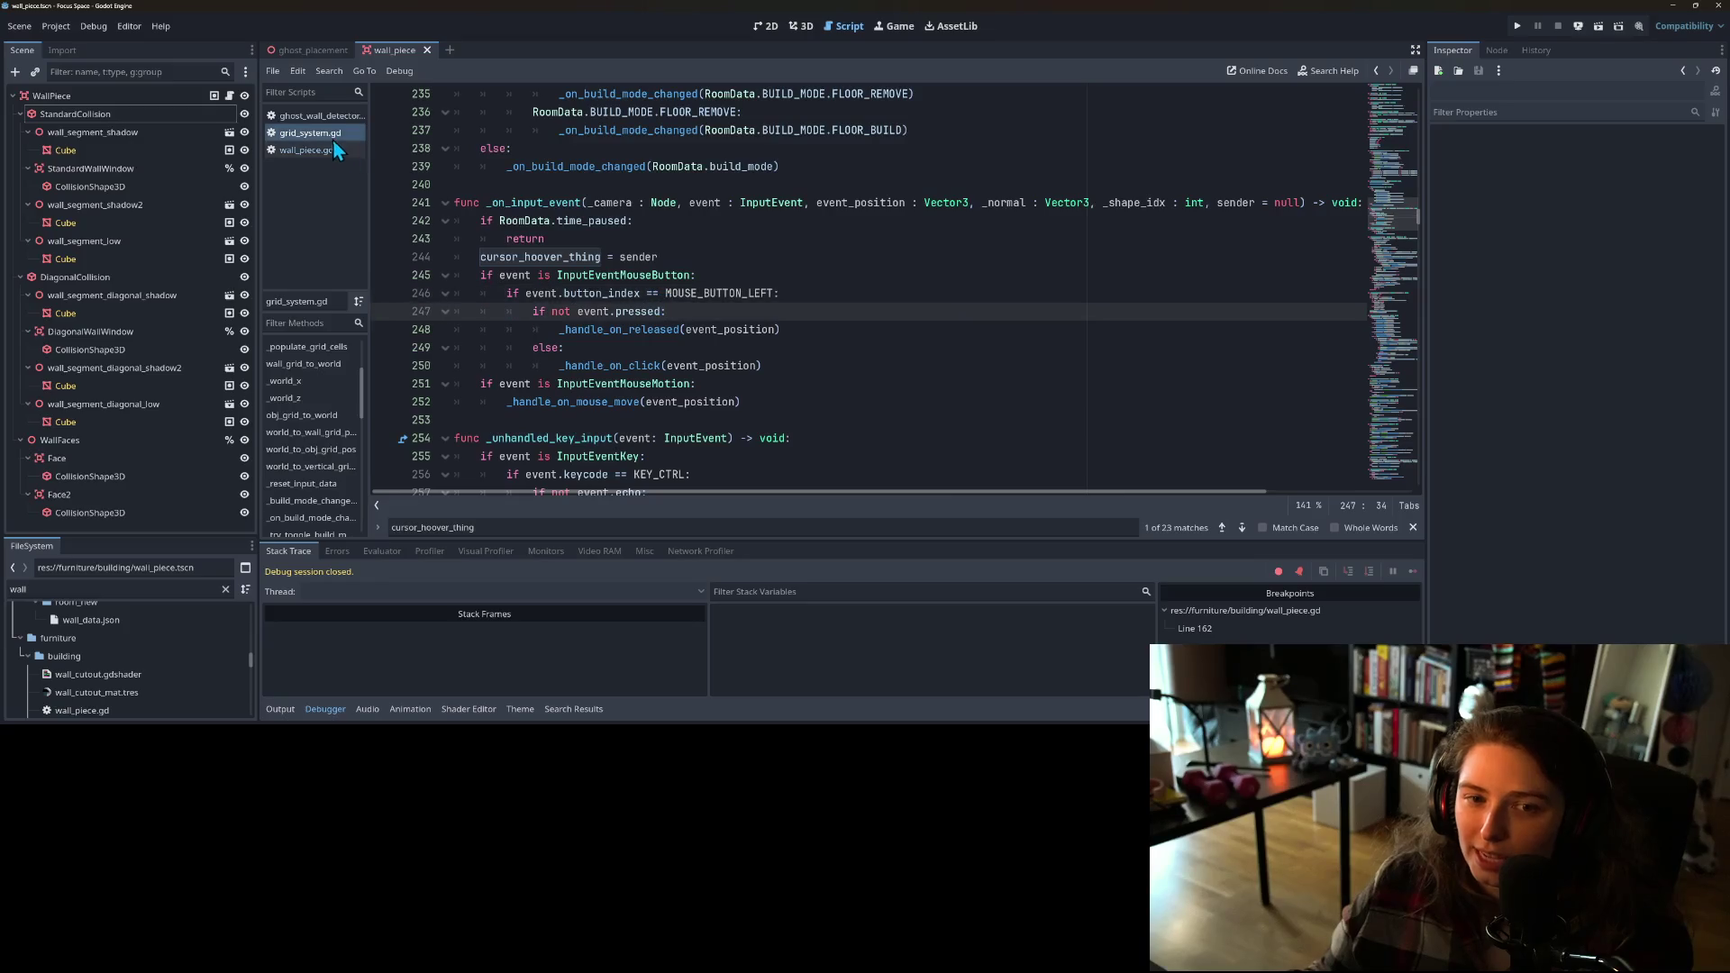
{"action": "scroll", "coordinate": [554, 329], "scroll_direction": "down", "scroll_amount": 3}
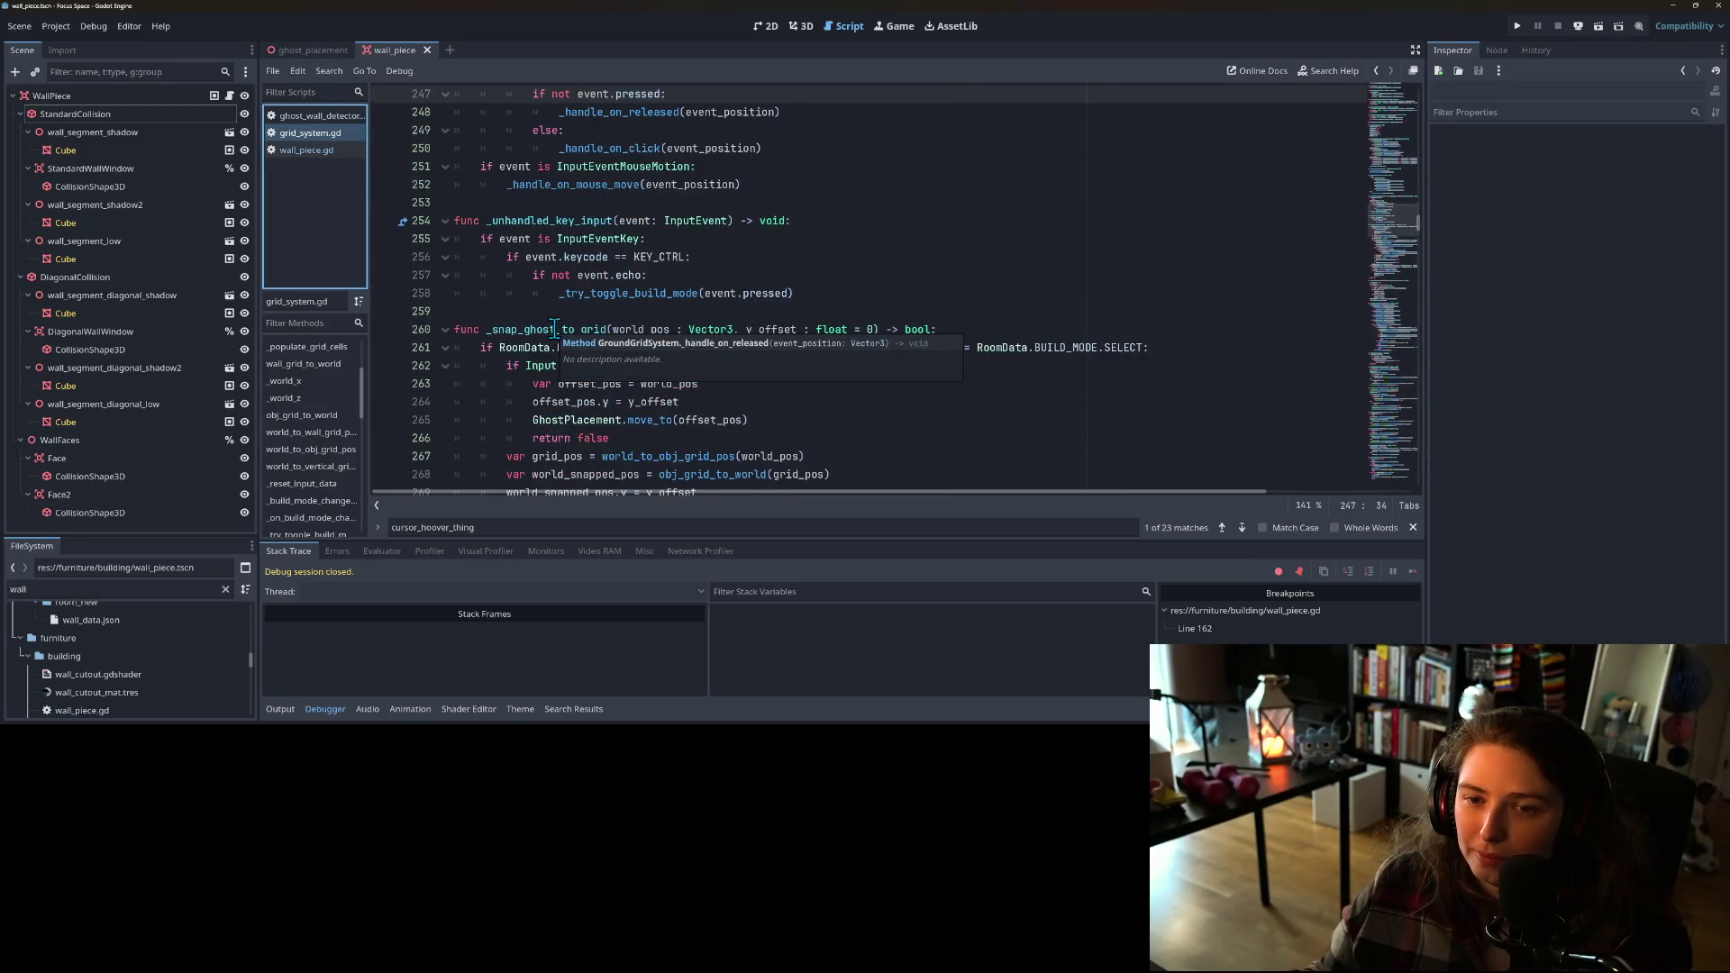
{"action": "scroll", "coordinate": [553, 329], "scroll_direction": "up", "scroll_amount": 5}
{"action": "scroll", "coordinate": [629, 319], "scroll_direction": "down", "scroll_amount": 10}
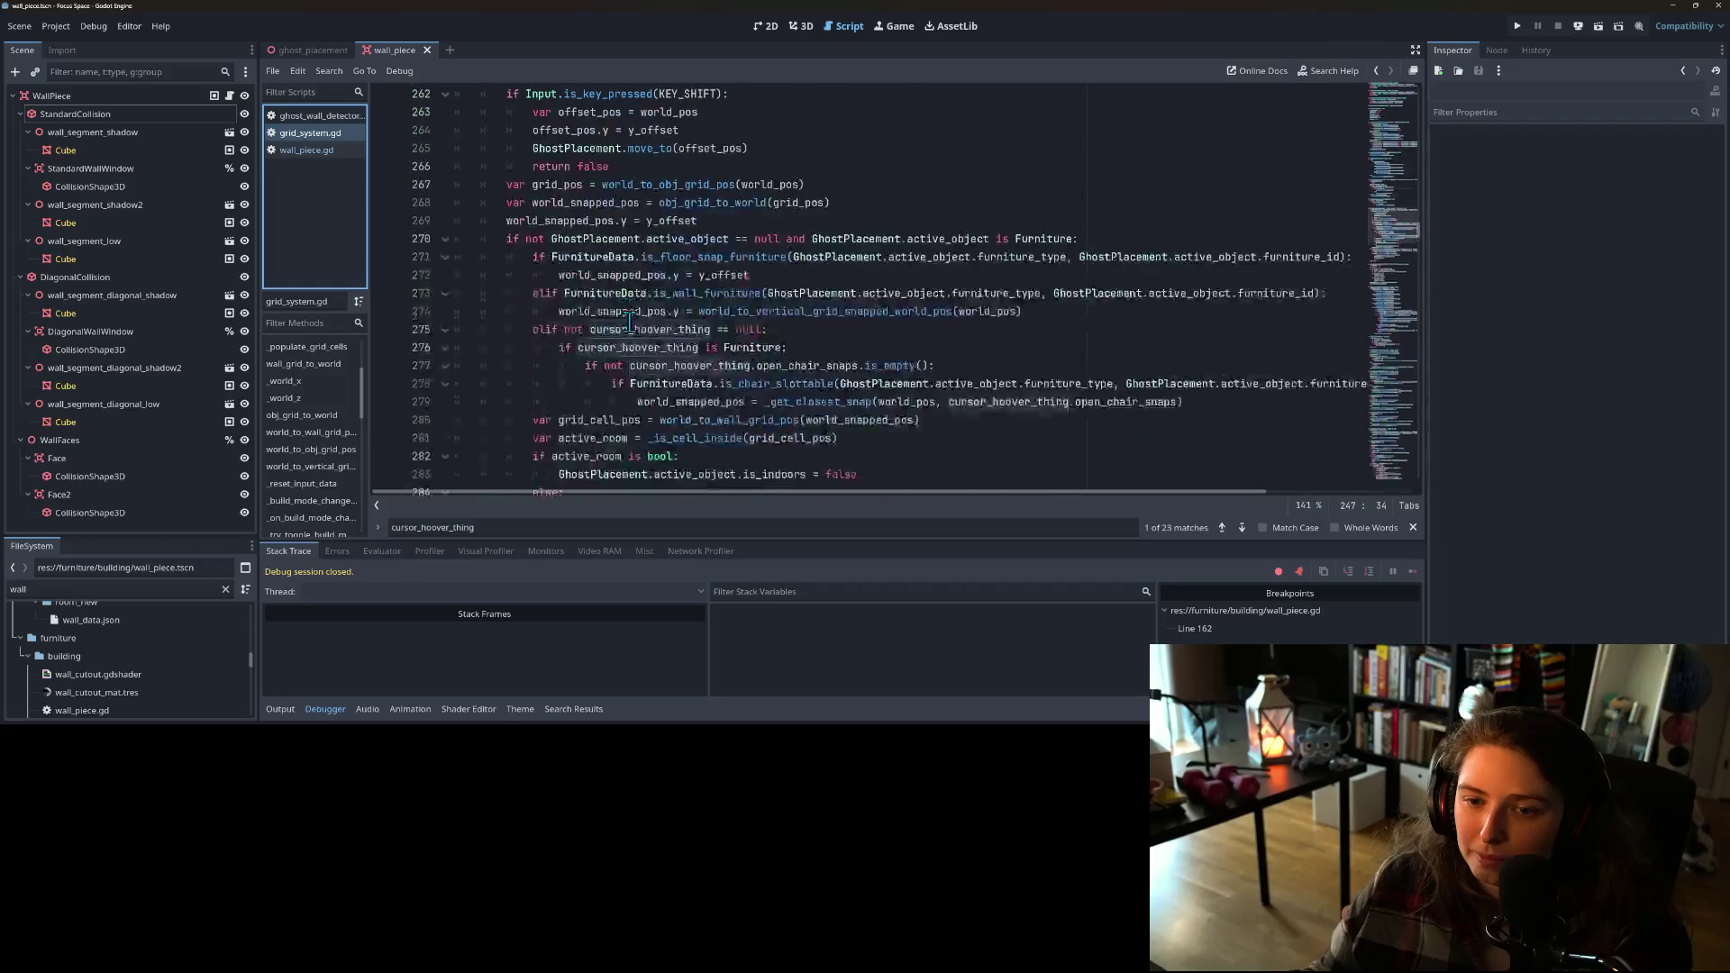
{"action": "left_click", "coordinate": [800, 347]}
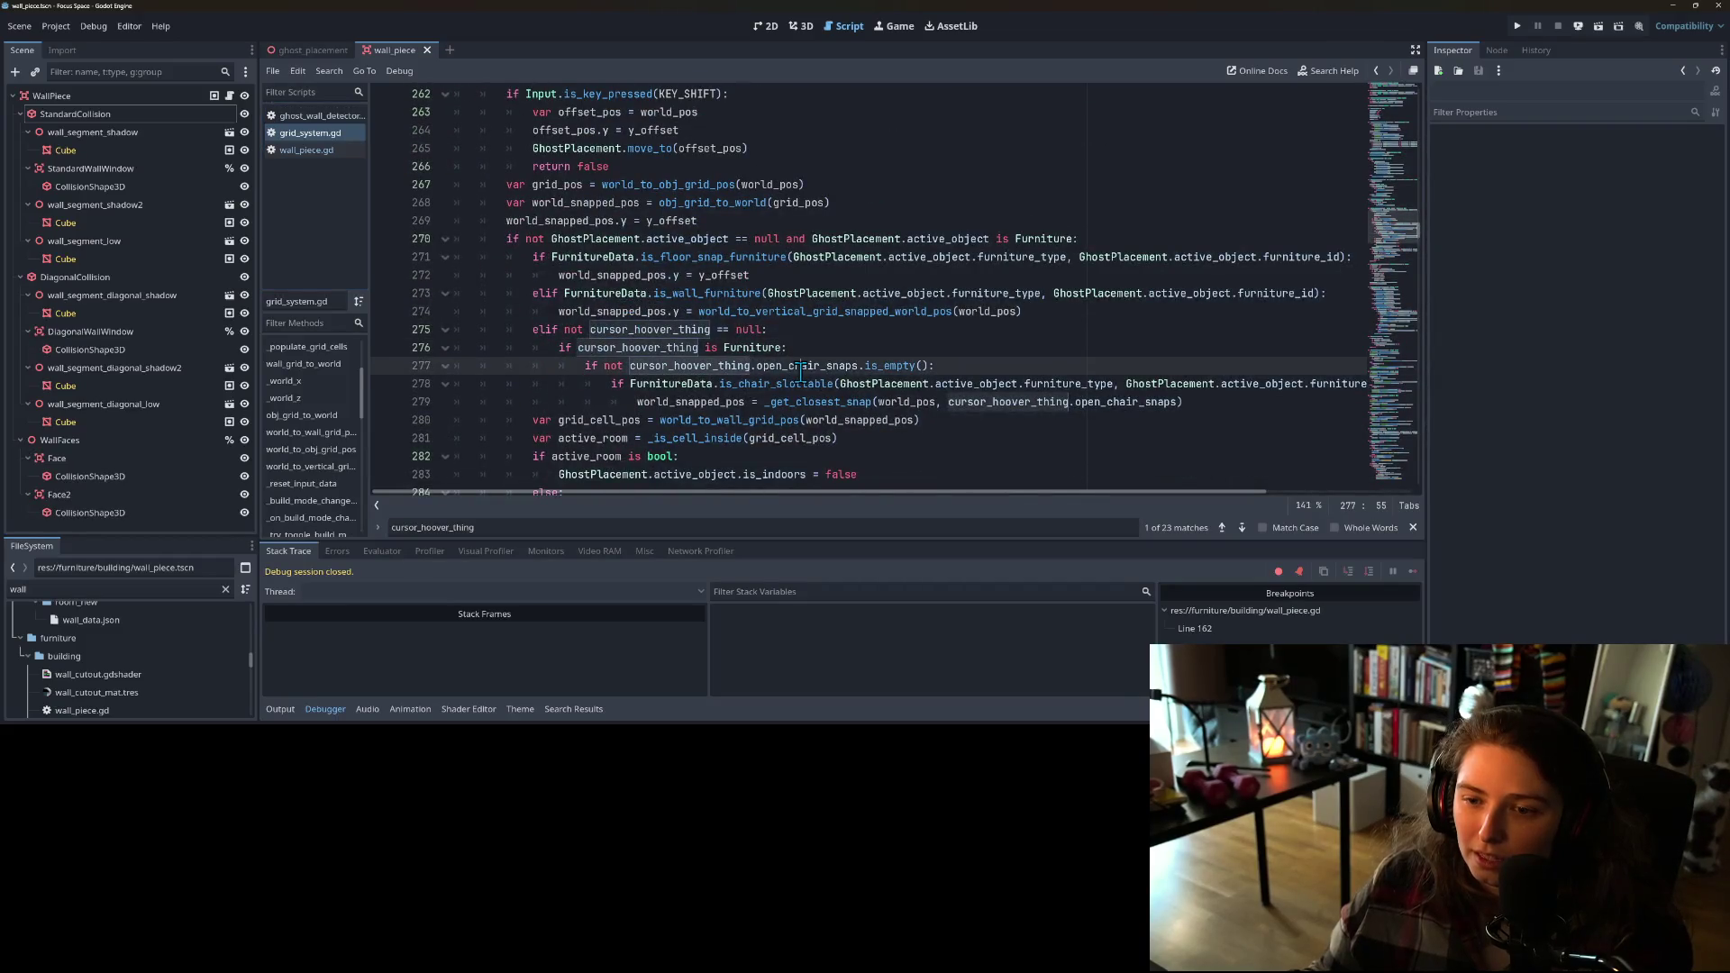
Step: Fold the wall and floor build-mode elif block at line 287
{"action": "scroll", "coordinate": [800, 365], "scroll_direction": "down", "scroll_amount": 2}
{"action": "left_click", "coordinate": [718, 403]}
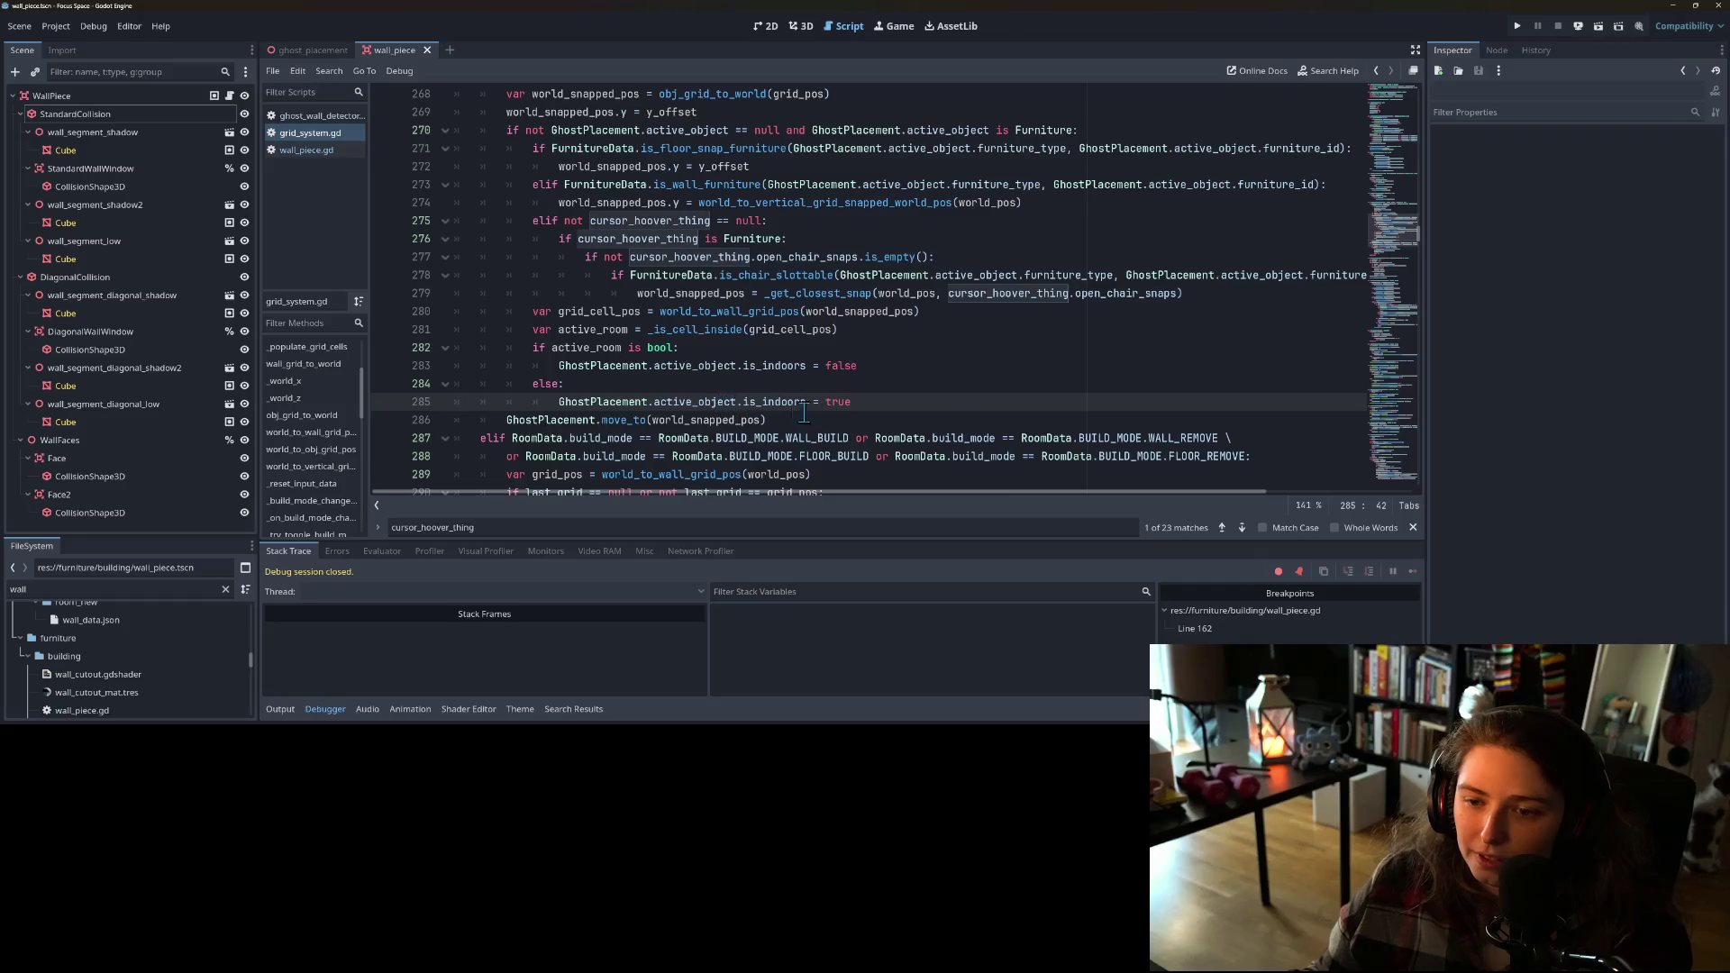
{"action": "left_click", "coordinate": [667, 403]}
{"action": "scroll", "coordinate": [666, 411], "scroll_direction": "down", "scroll_amount": 1}
{"action": "scroll", "coordinate": [666, 410], "scroll_direction": "down", "scroll_amount": 1}
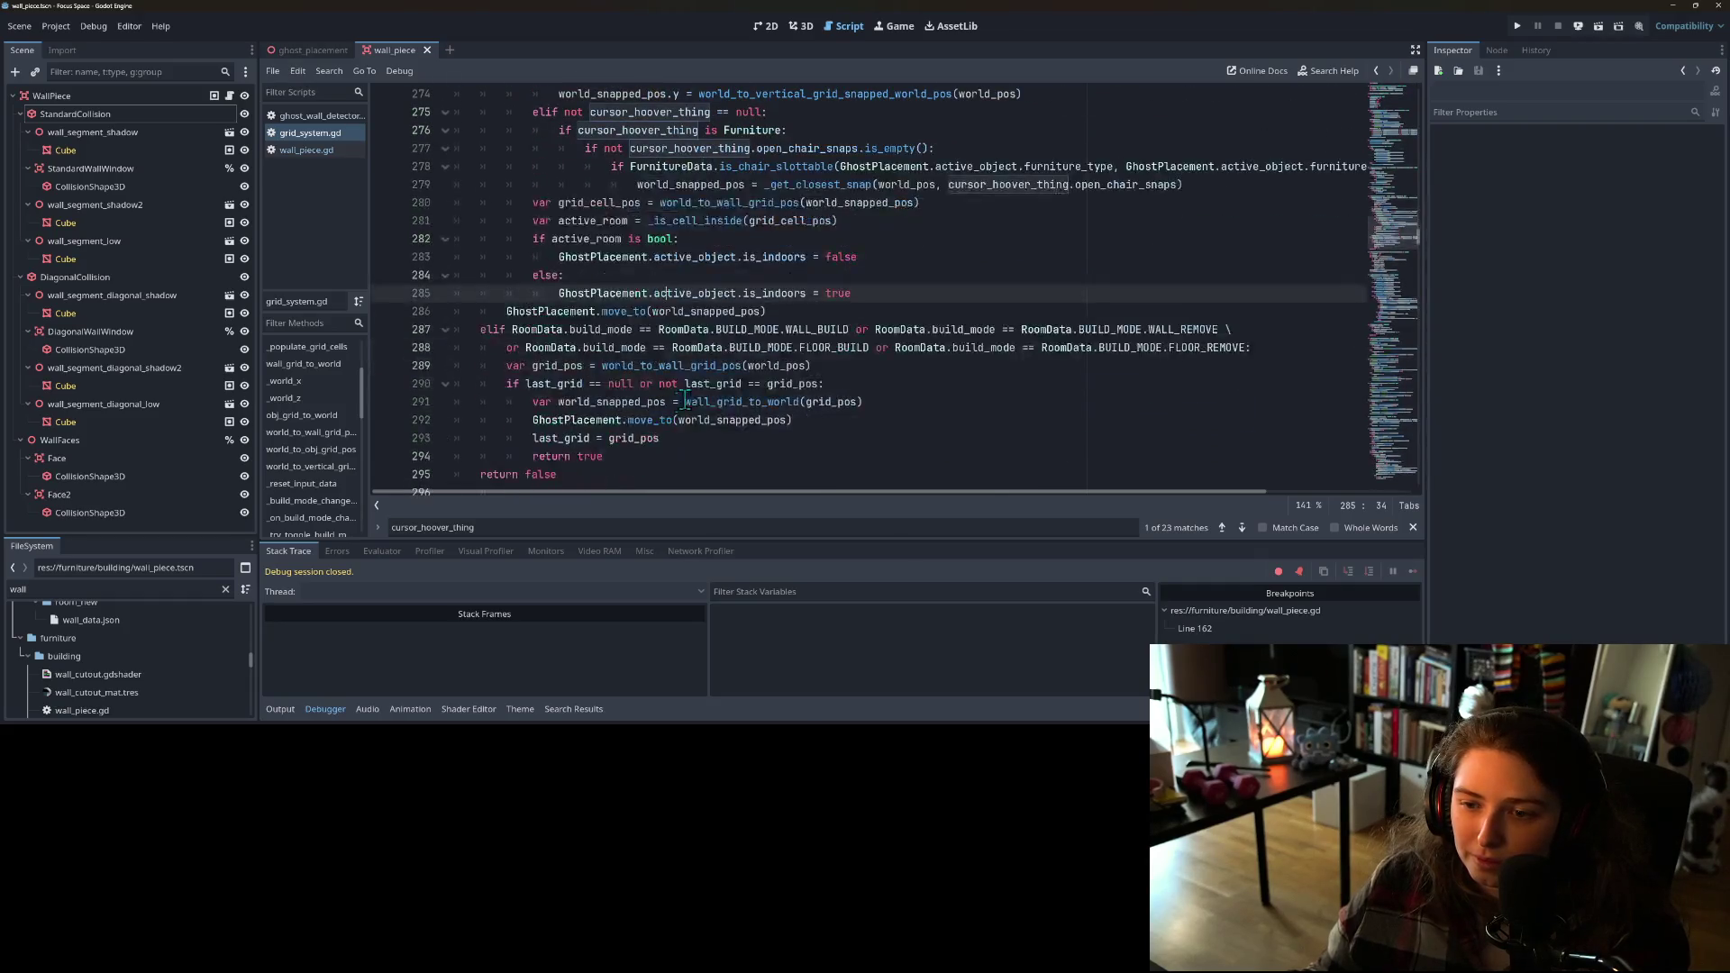
{"action": "left_click", "coordinate": [481, 331]}
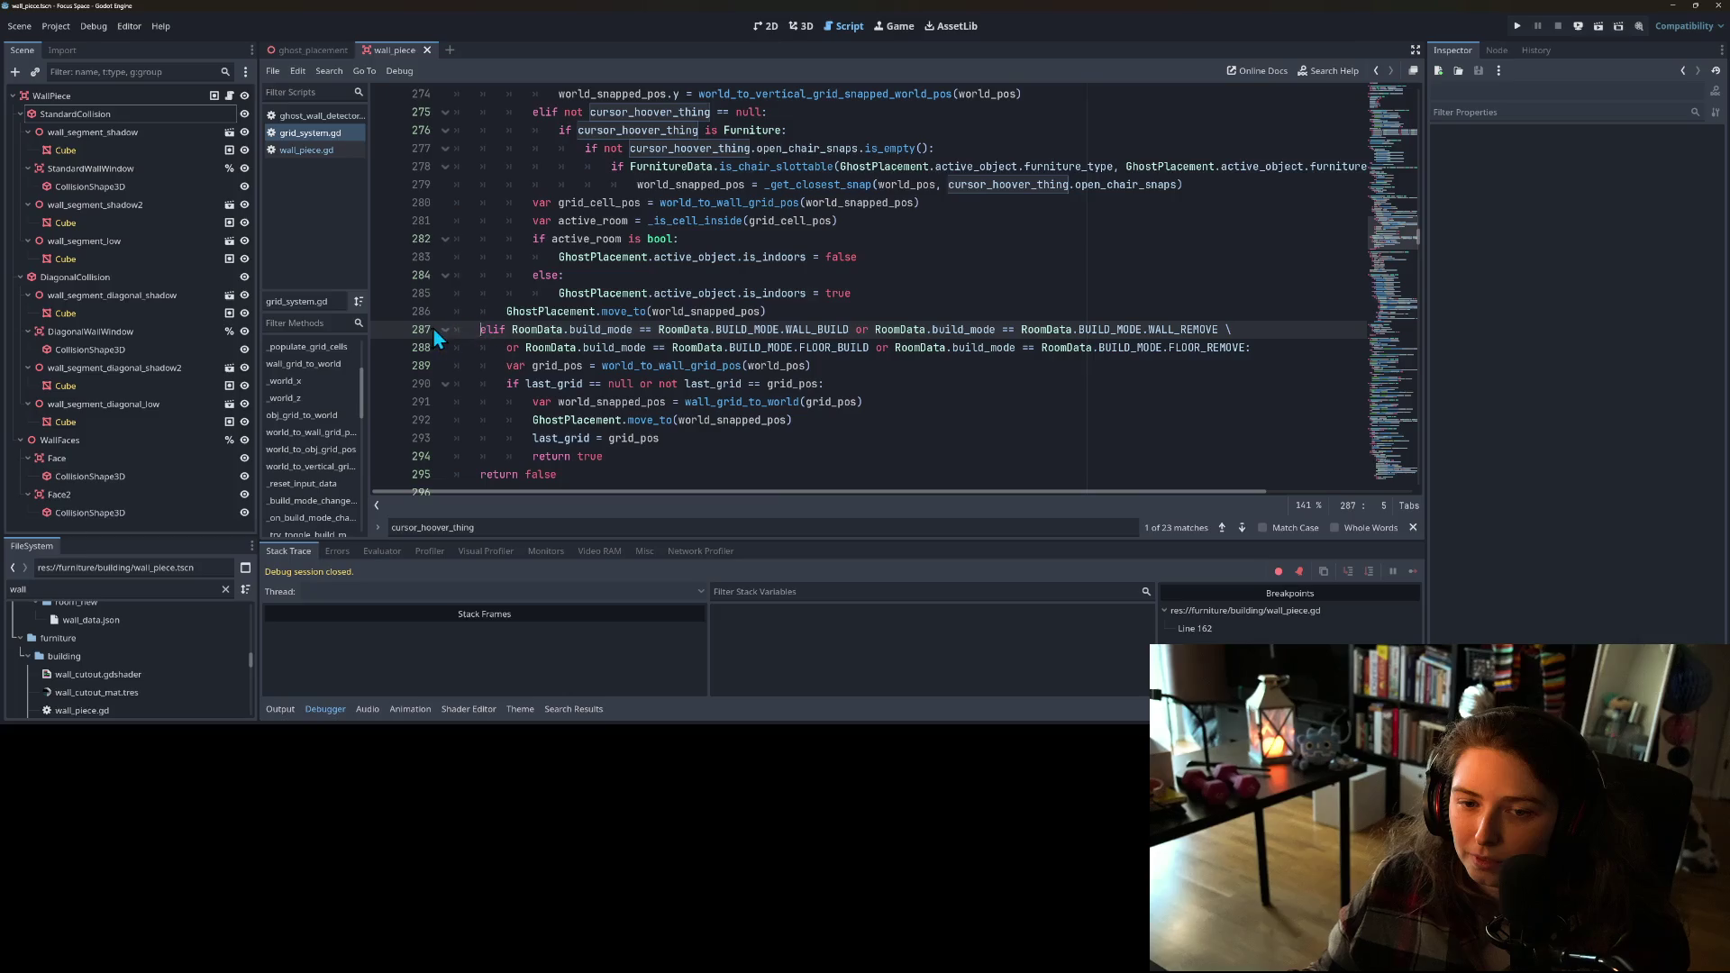
{"action": "left_click", "coordinate": [443, 330]}
Step: Jump from the vertical snap call to the world_to_vertical_grid_snapped_world_pos definition
{"action": "scroll", "coordinate": [584, 377], "scroll_direction": "up", "scroll_amount": 2}
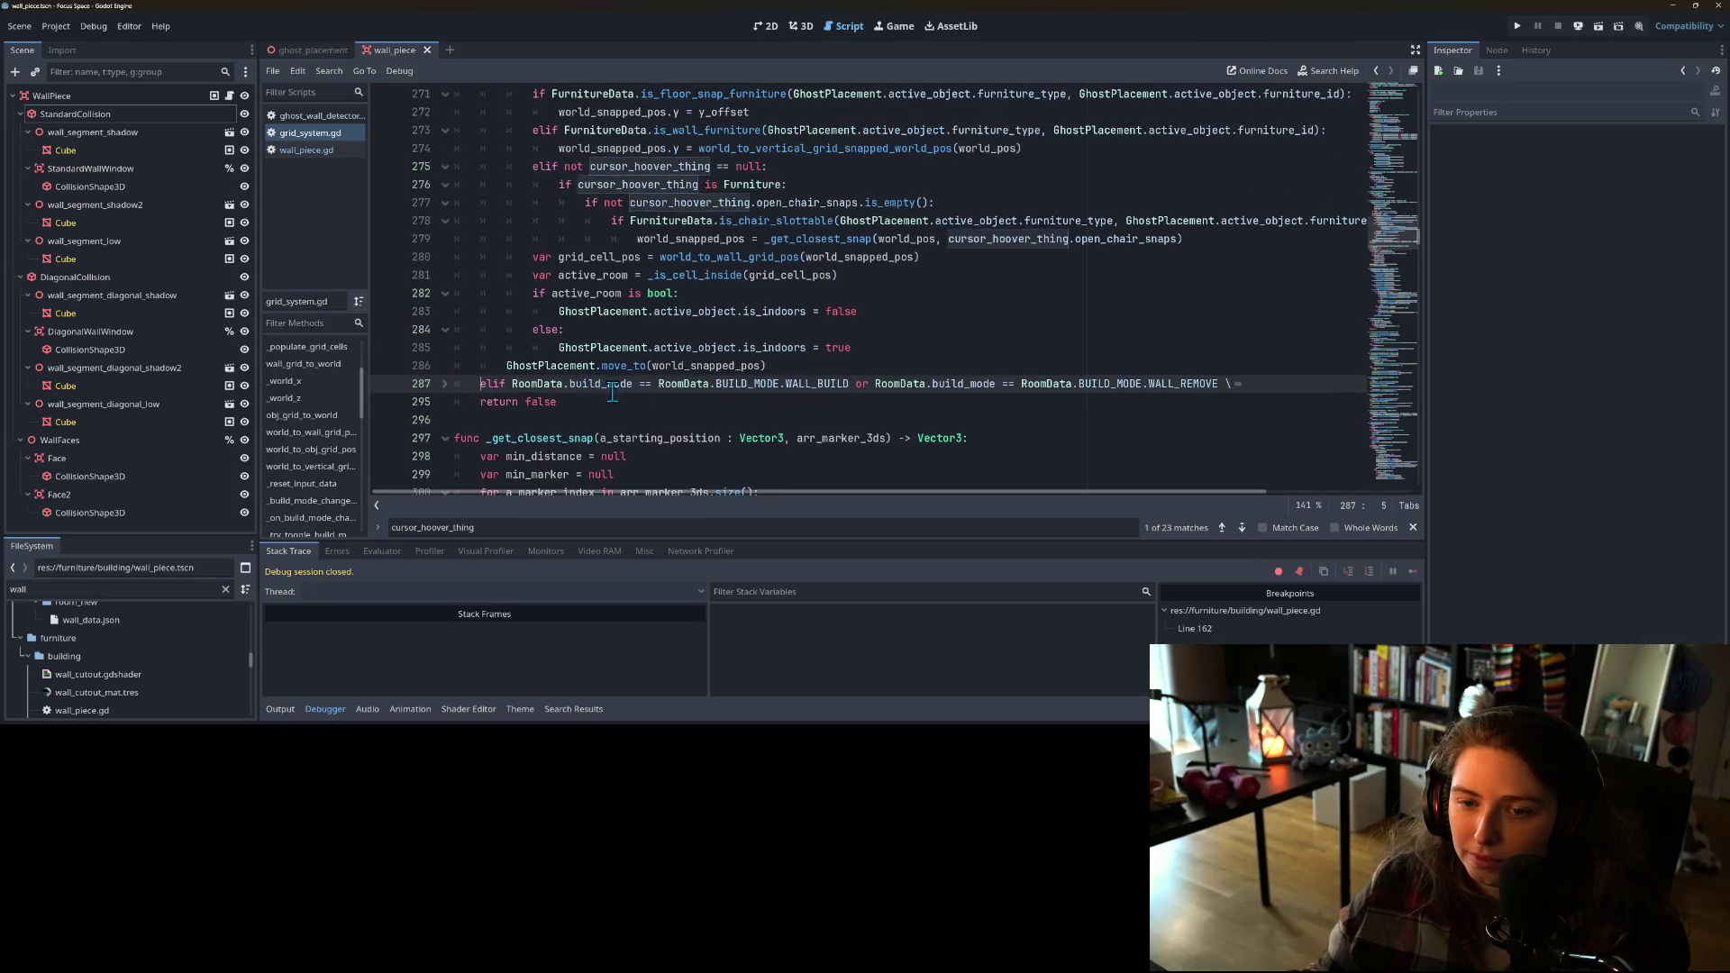
{"action": "scroll", "coordinate": [694, 426], "scroll_direction": "up", "scroll_amount": 3}
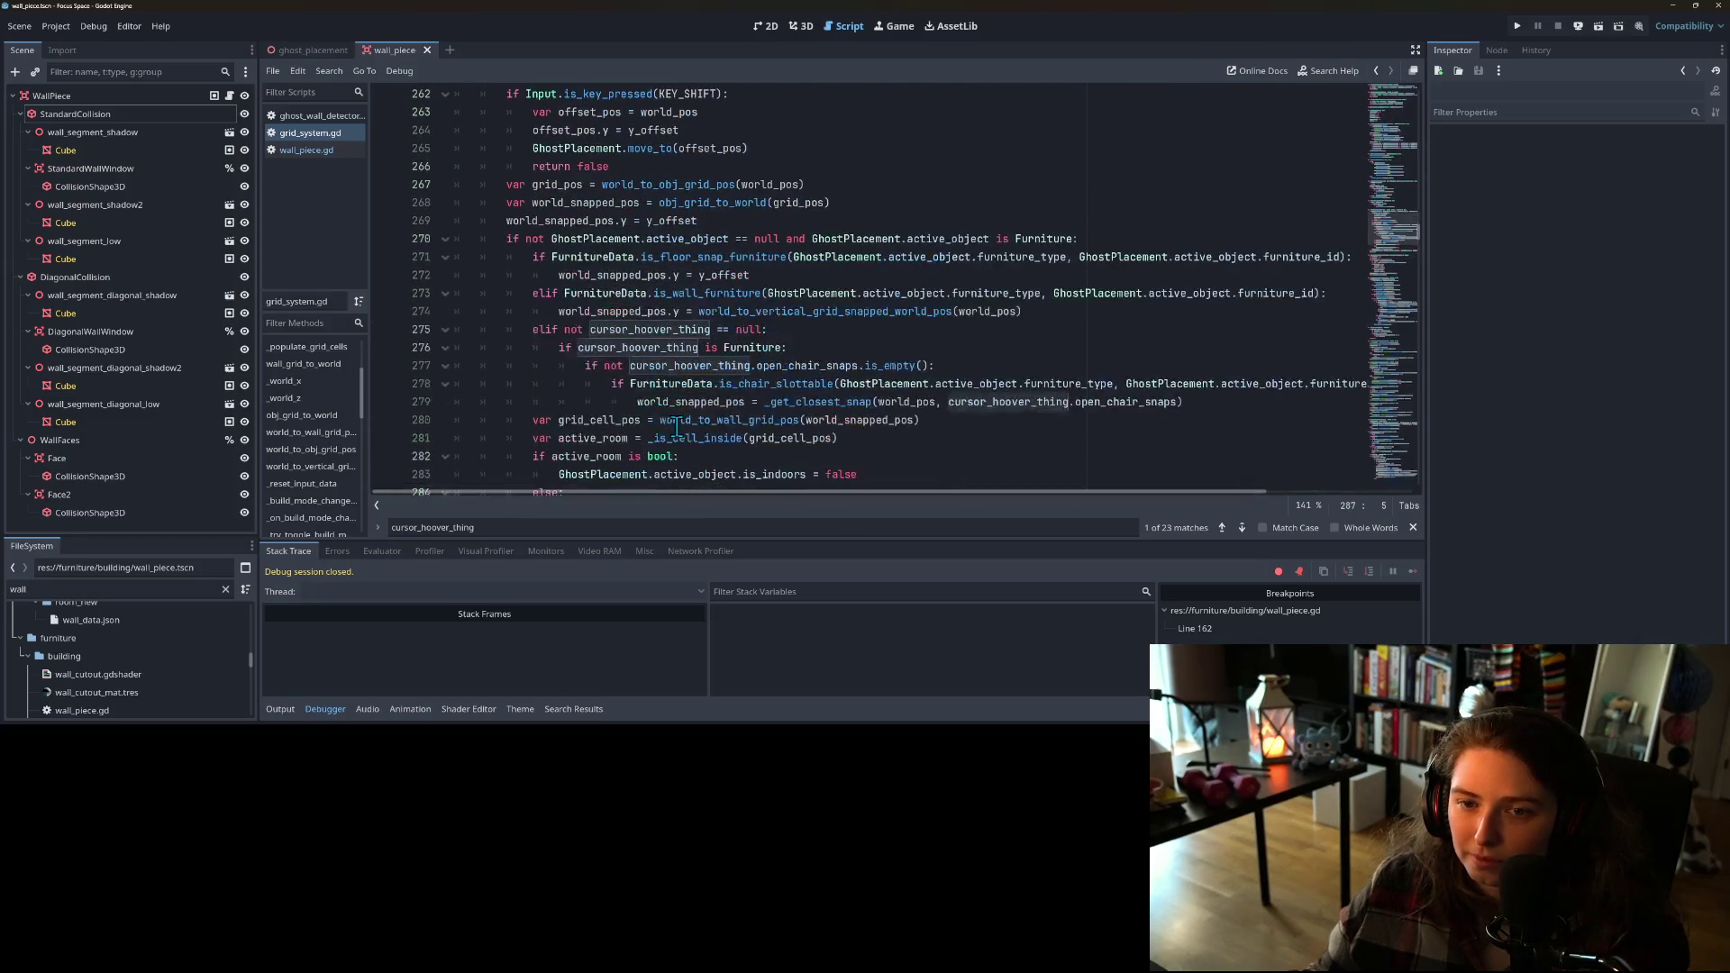
{"action": "scroll", "coordinate": [676, 428], "scroll_direction": "up", "scroll_amount": 1}
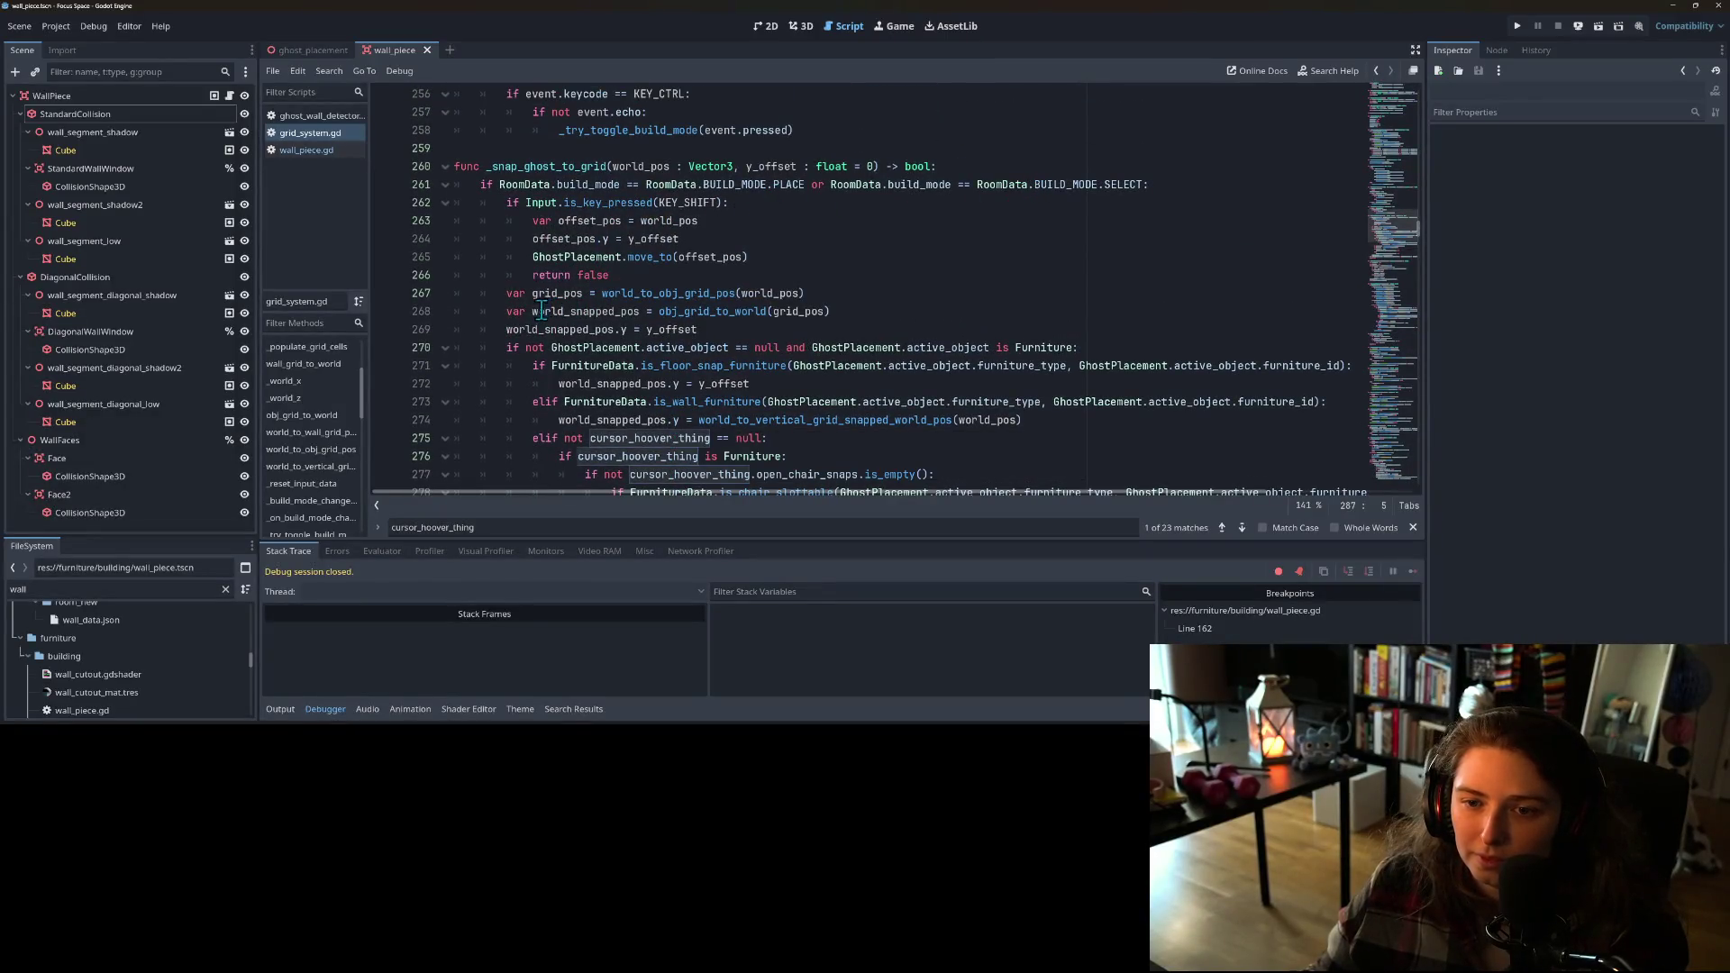
{"action": "scroll", "coordinate": [531, 311], "scroll_direction": "down", "scroll_amount": 2}
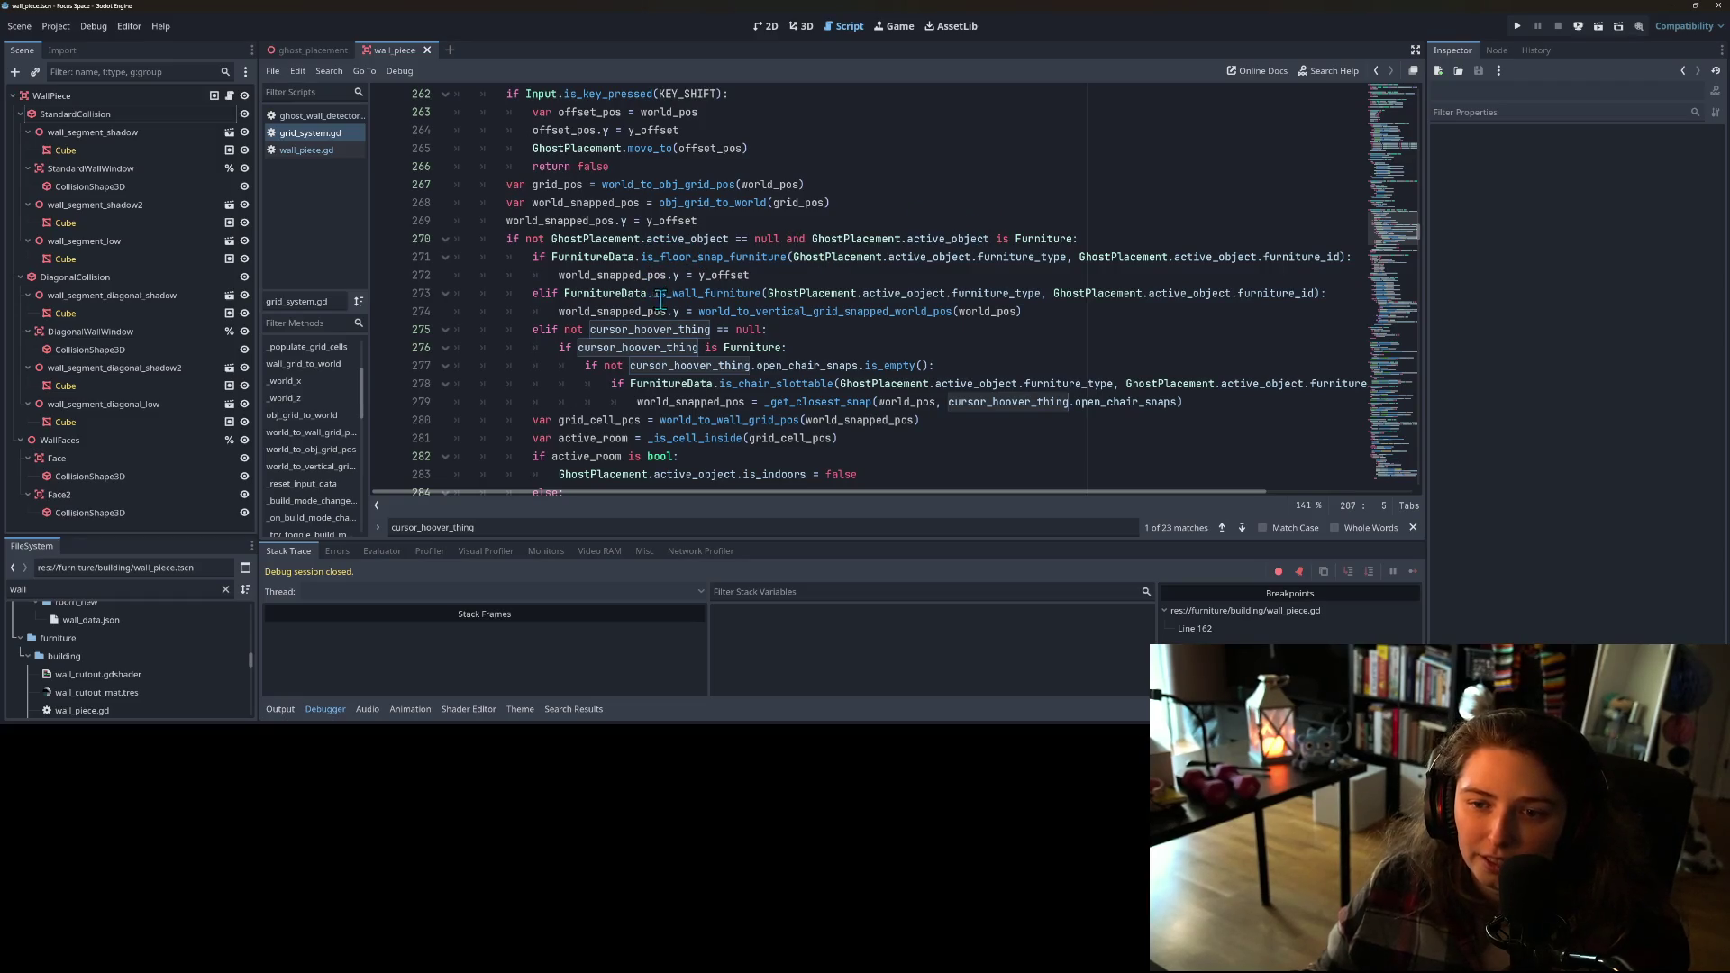
{"action": "left_click", "coordinate": [539, 294]}
{"action": "double_click", "coordinate": [602, 309]}
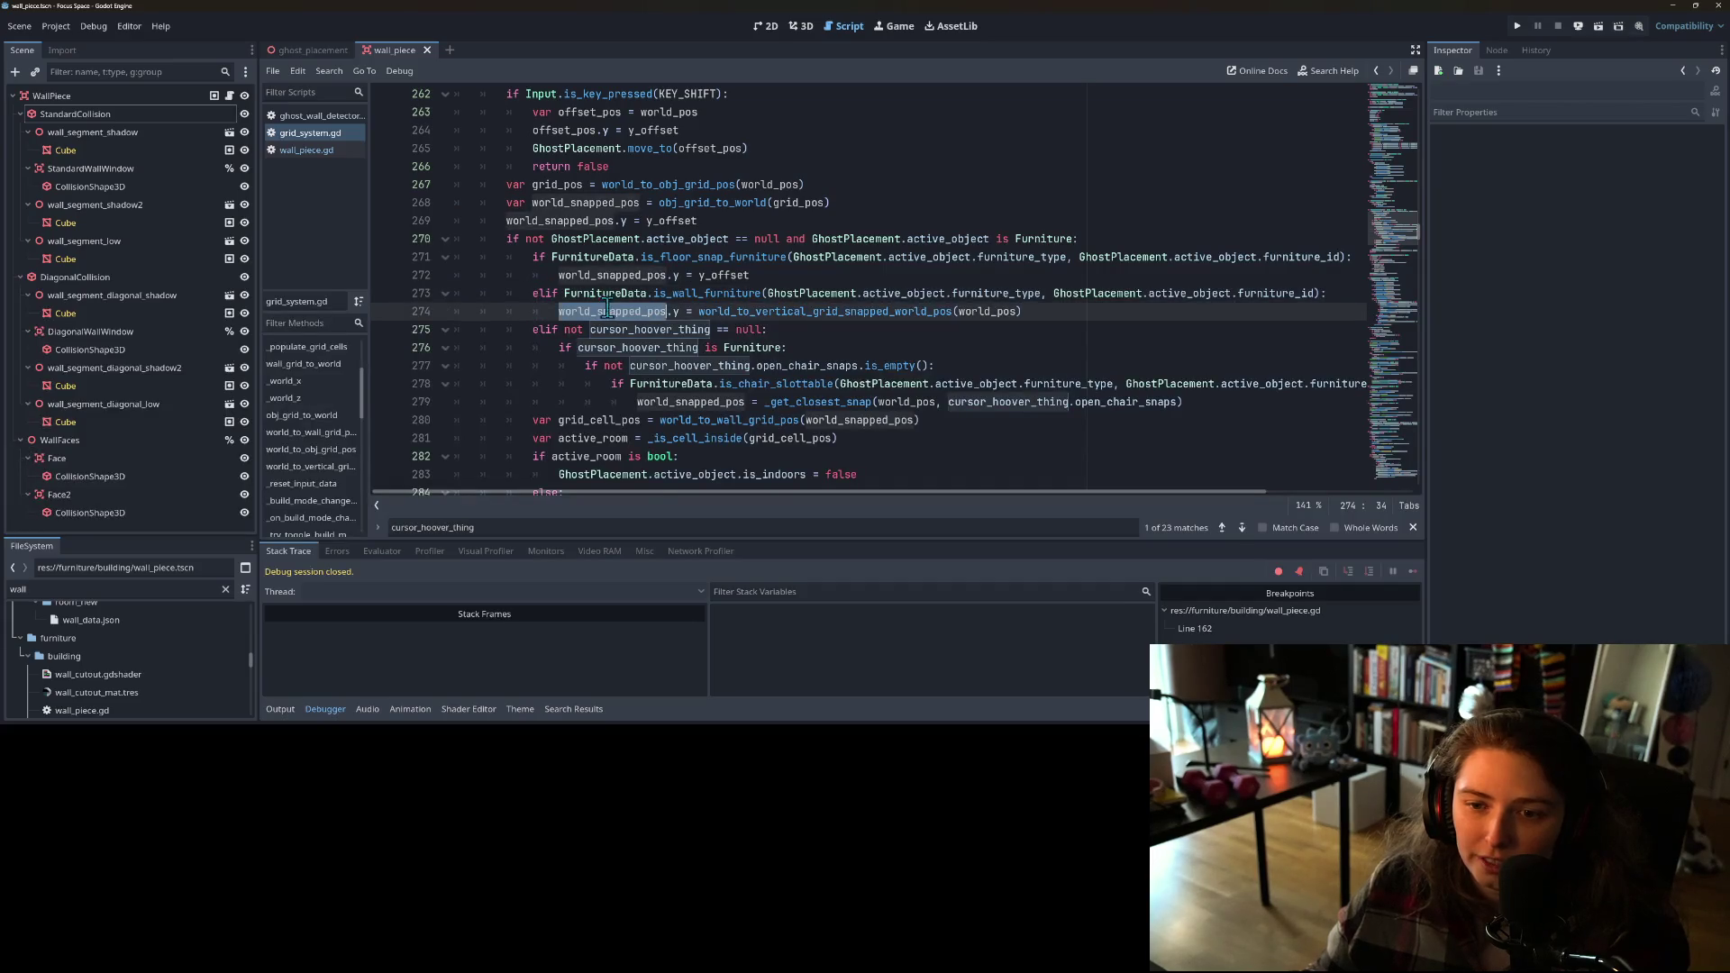
{"action": "mouse_move", "coordinate": [701, 322]}
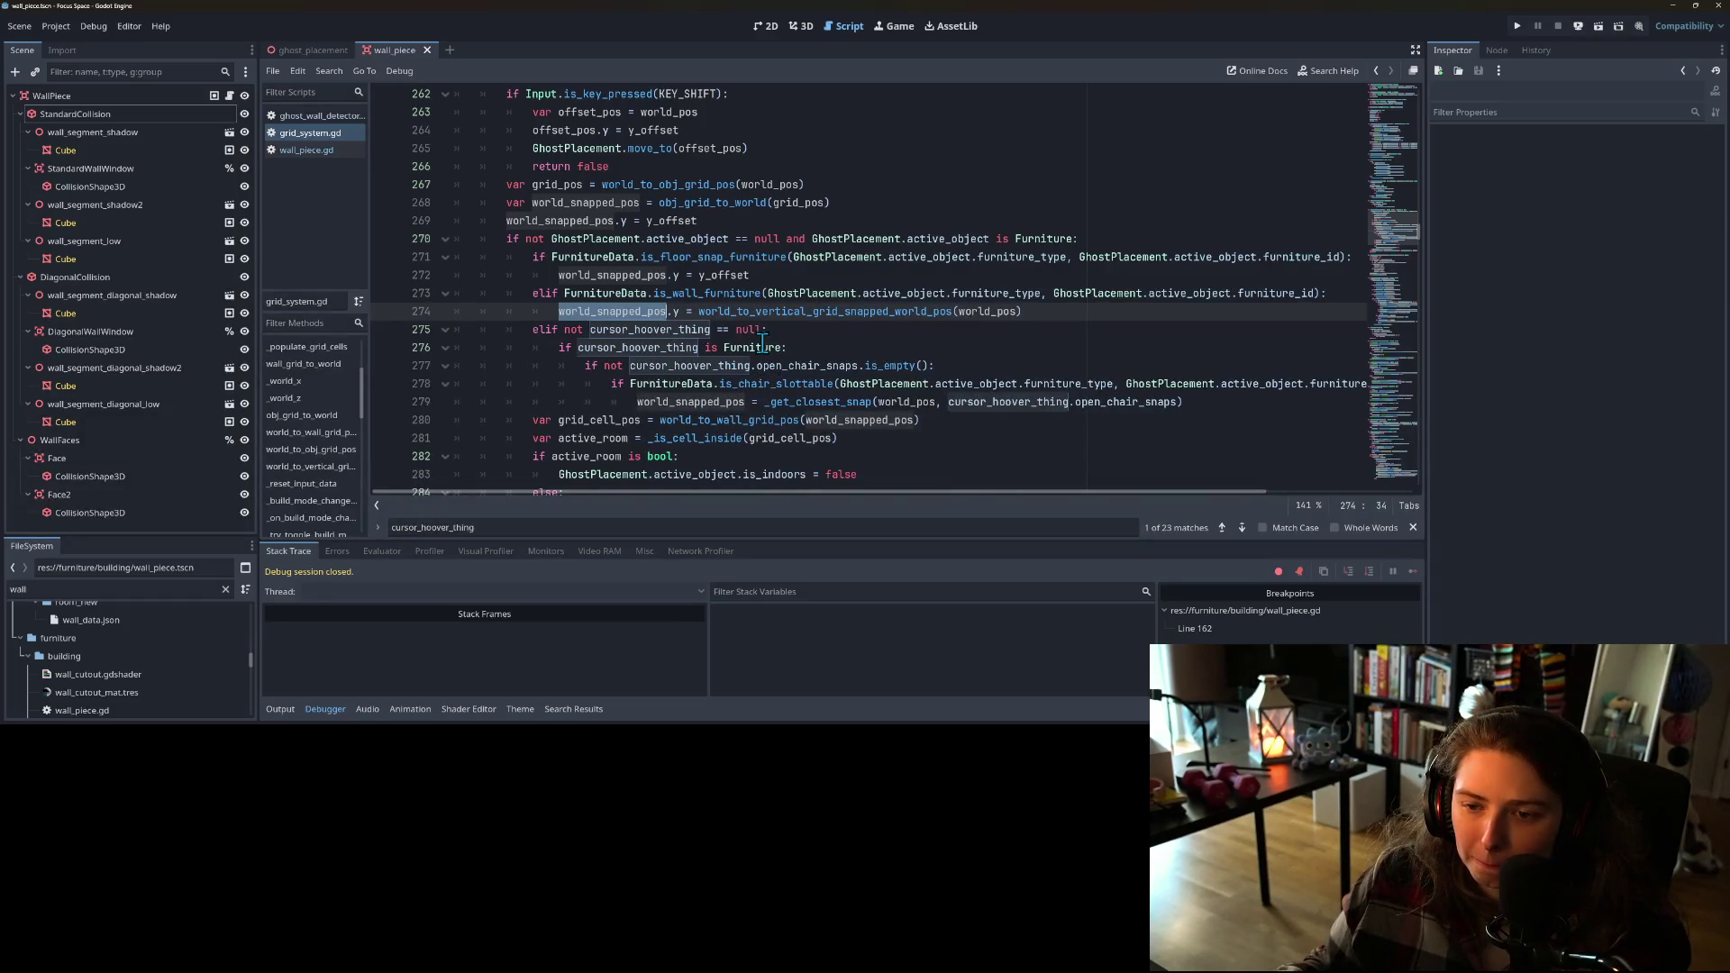
{"action": "left_click", "coordinate": [719, 402]}
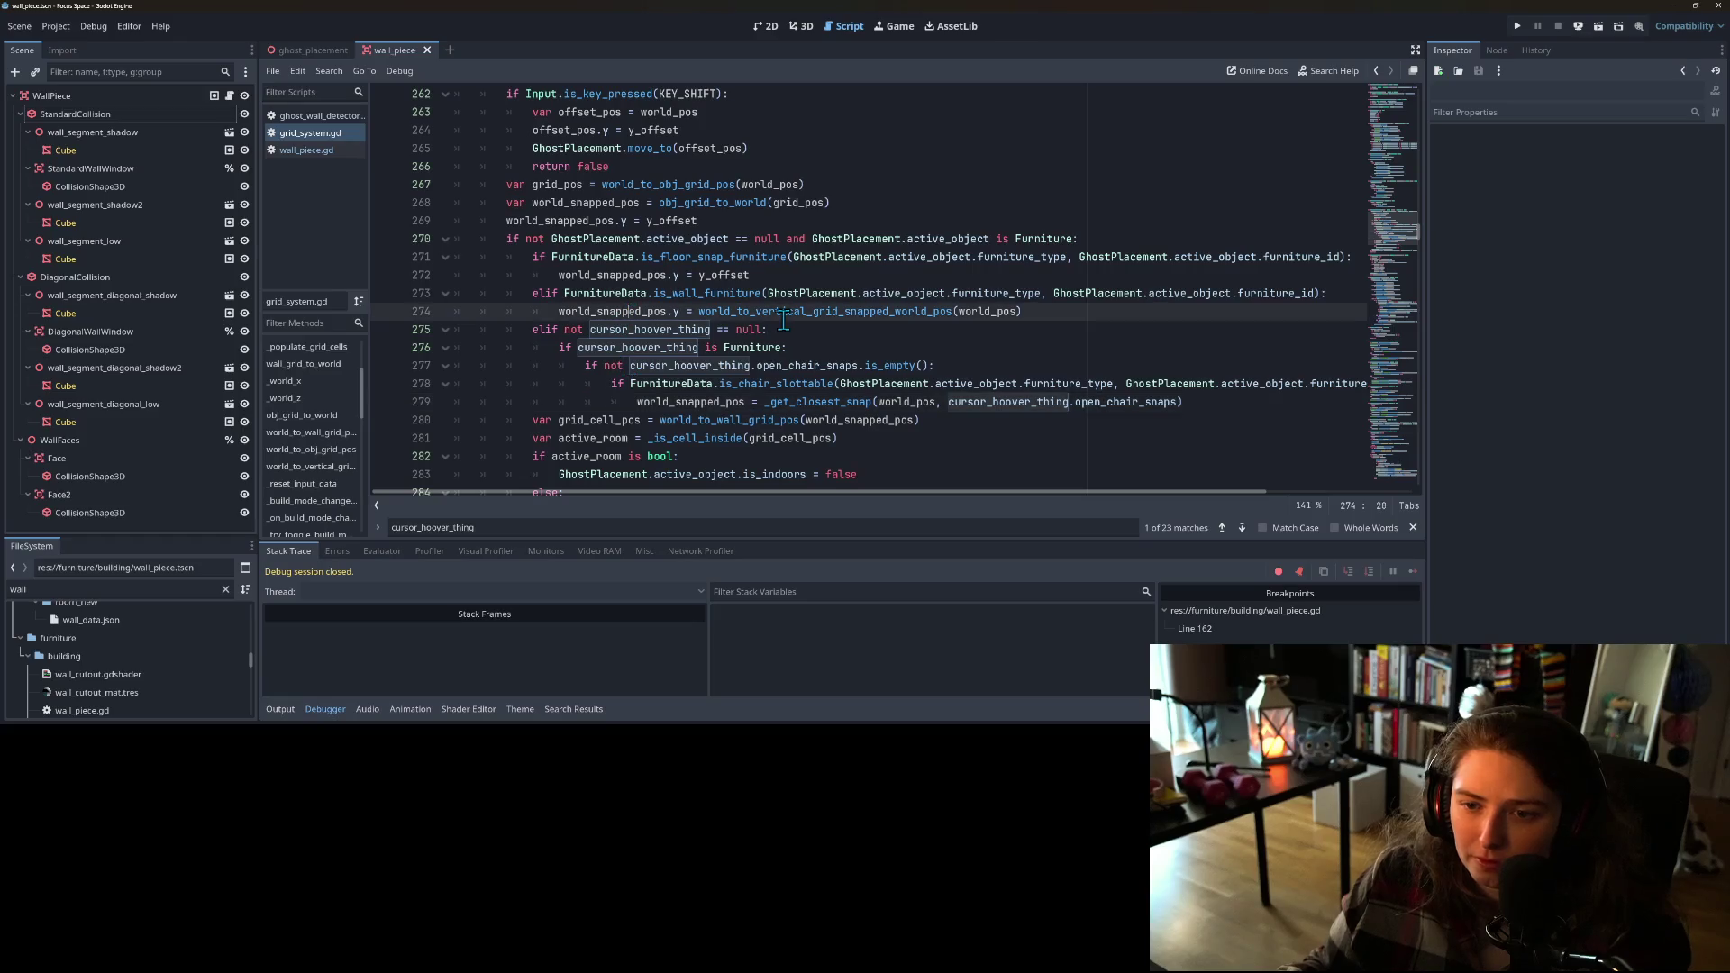
{"action": "left_click", "coordinate": [867, 313], "text": "ctrl"}
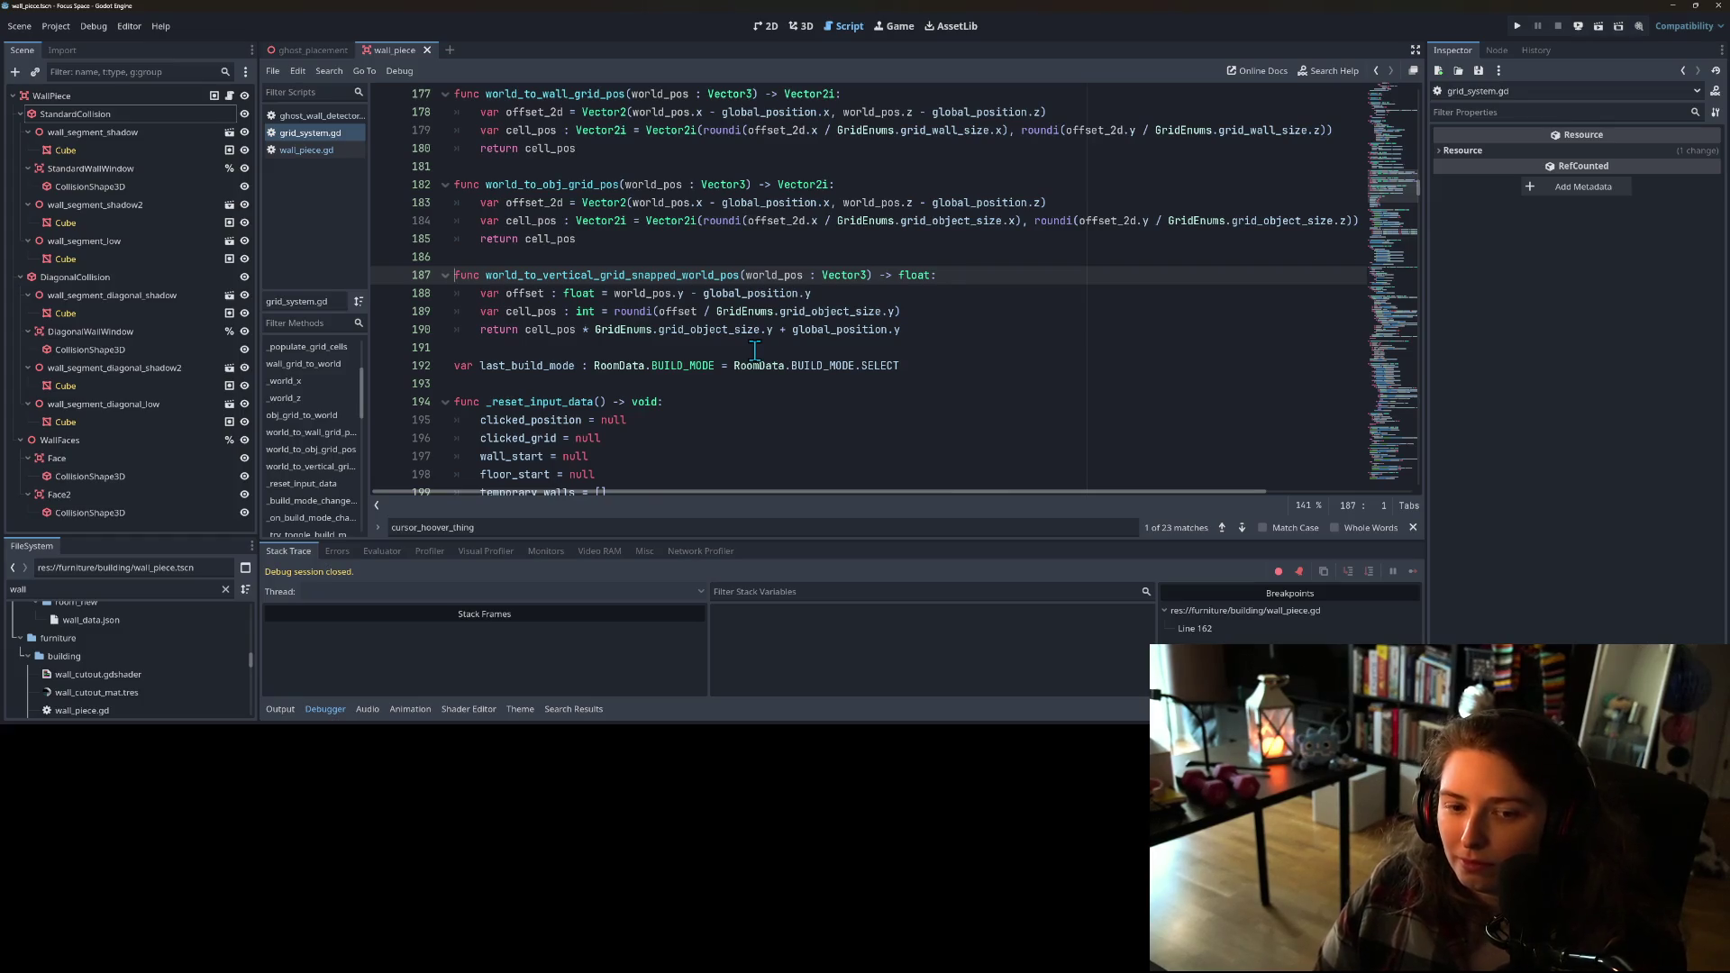
Step: Widen the ghost_placement WallDetector cylinder radius from 0.2 to 0.5 and save the scene
{"action": "left_click", "coordinate": [309, 52]}
{"action": "left_click", "coordinate": [802, 25]}
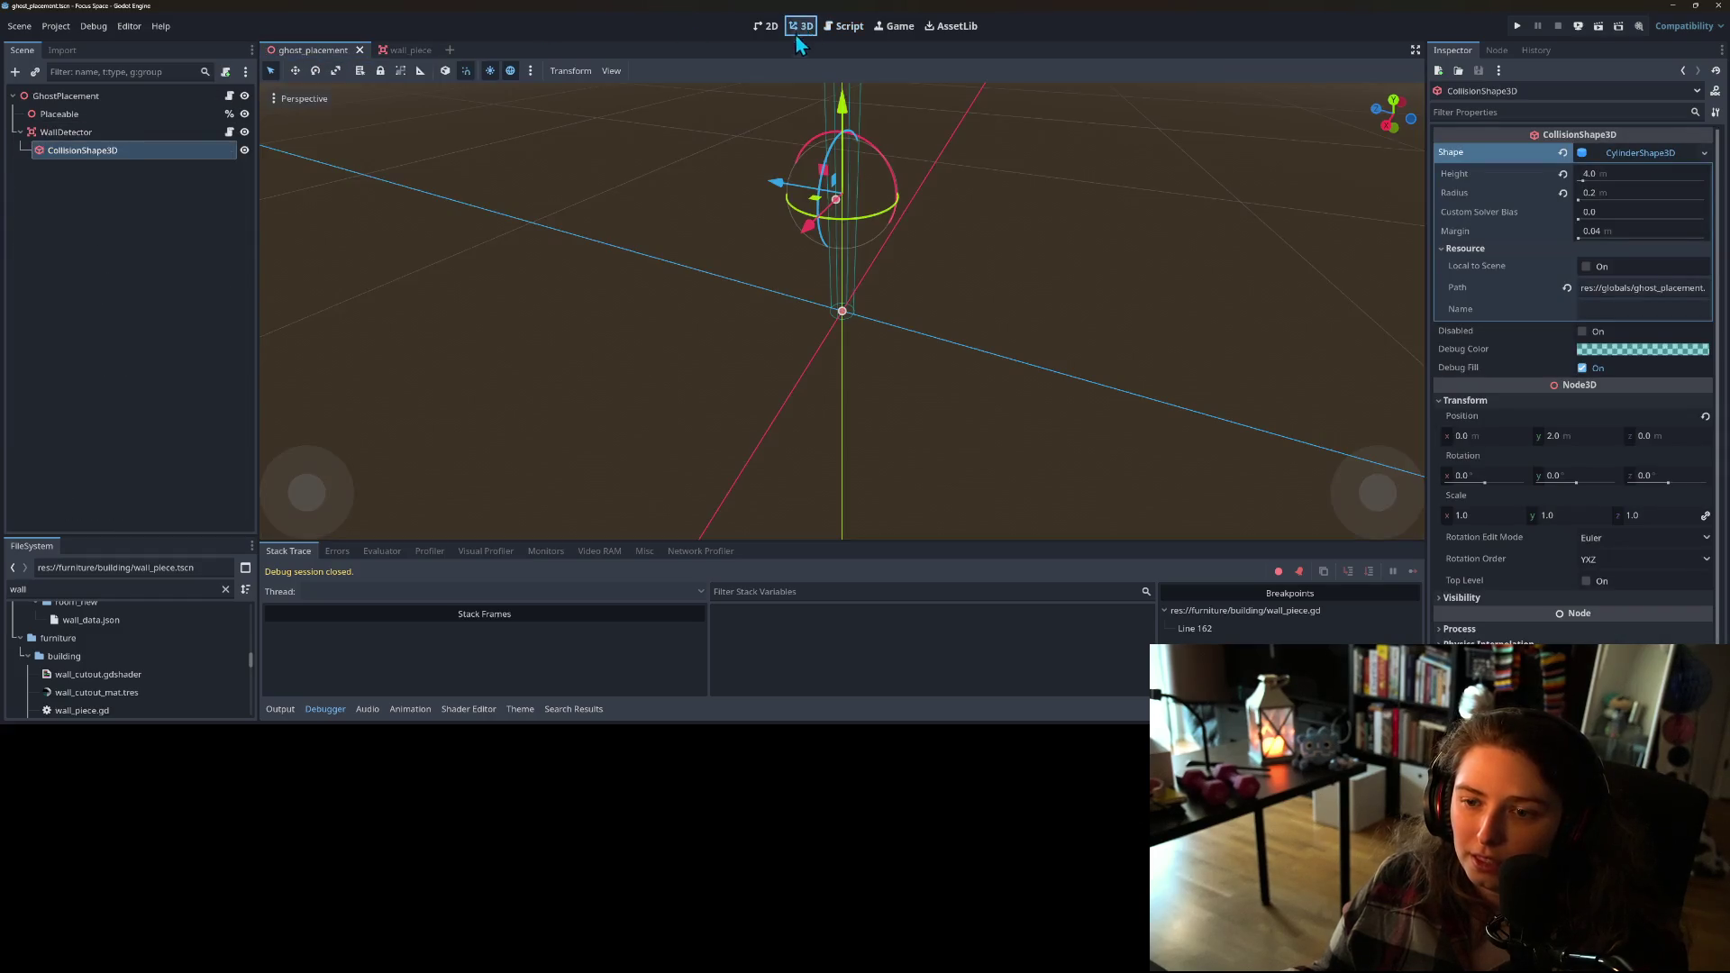
{"action": "mouse_move", "coordinate": [732, 446]}
{"action": "left_mouse_down"}
{"action": "mouse_move", "coordinate": [766, 458]}
{"action": "mouse_move", "coordinate": [786, 430]}
{"action": "mouse_move", "coordinate": [919, 394]}
{"action": "mouse_move", "coordinate": [888, 358]}
{"action": "left_mouse_up"}
{"action": "left_click_drag", "start_coordinate": [852, 250], "coordinate": [864, 251]}
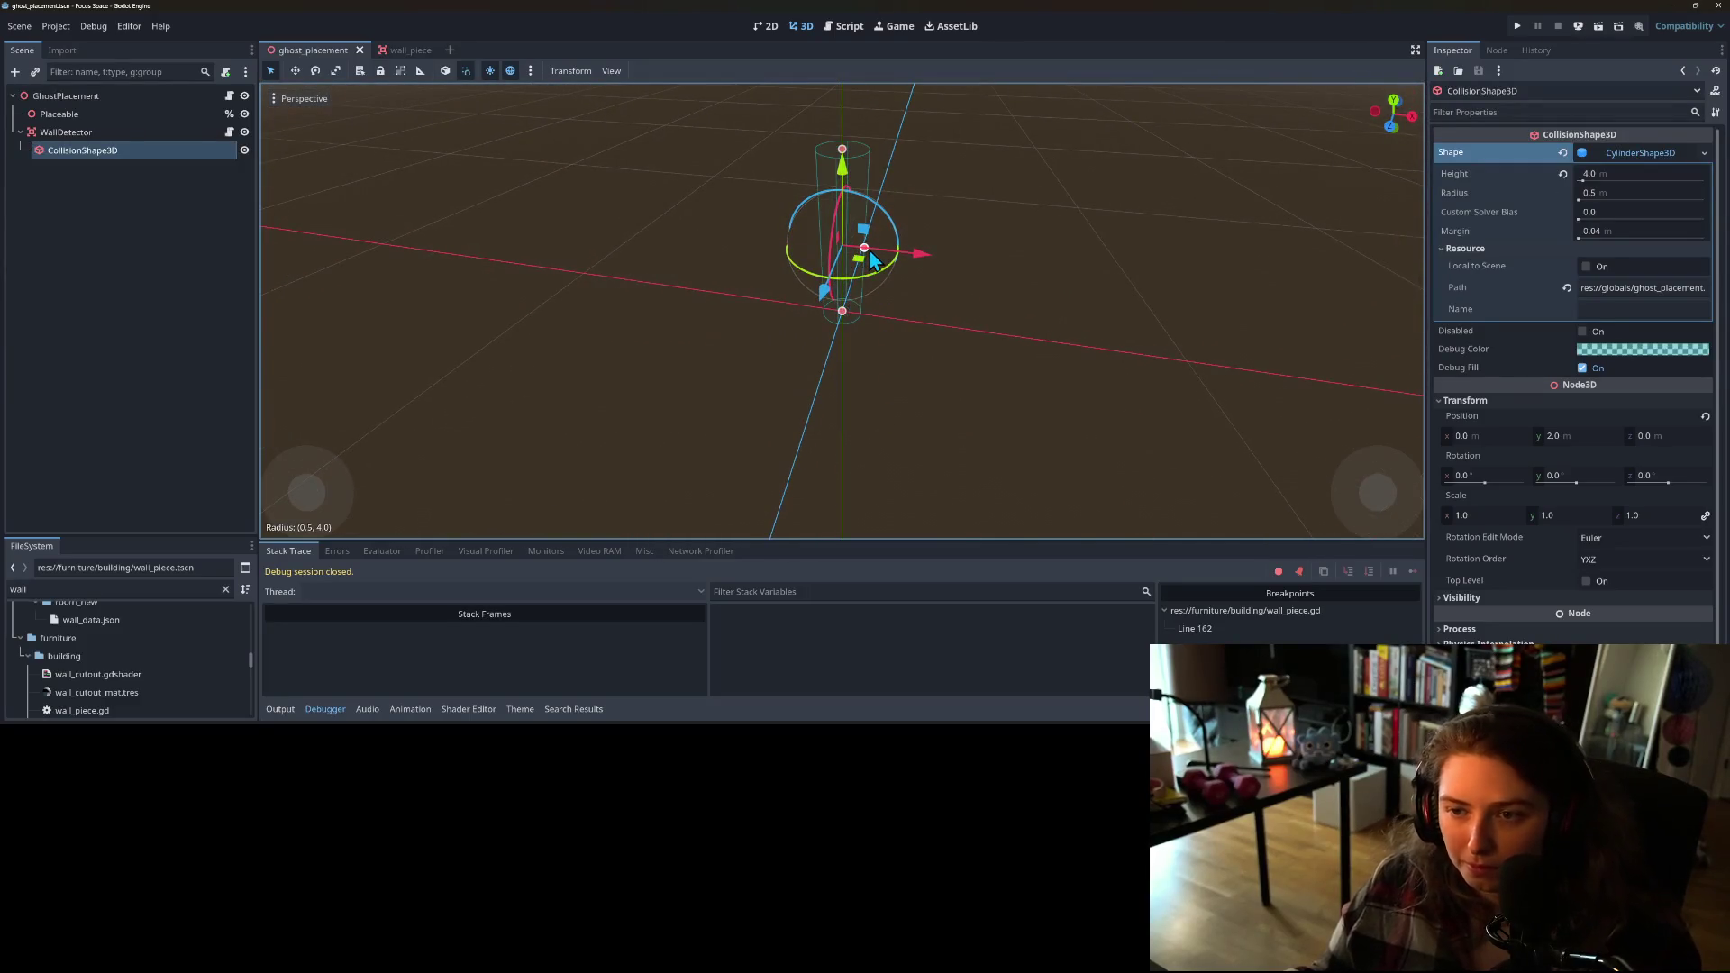
{"action": "key", "text": "ctrl+s"}
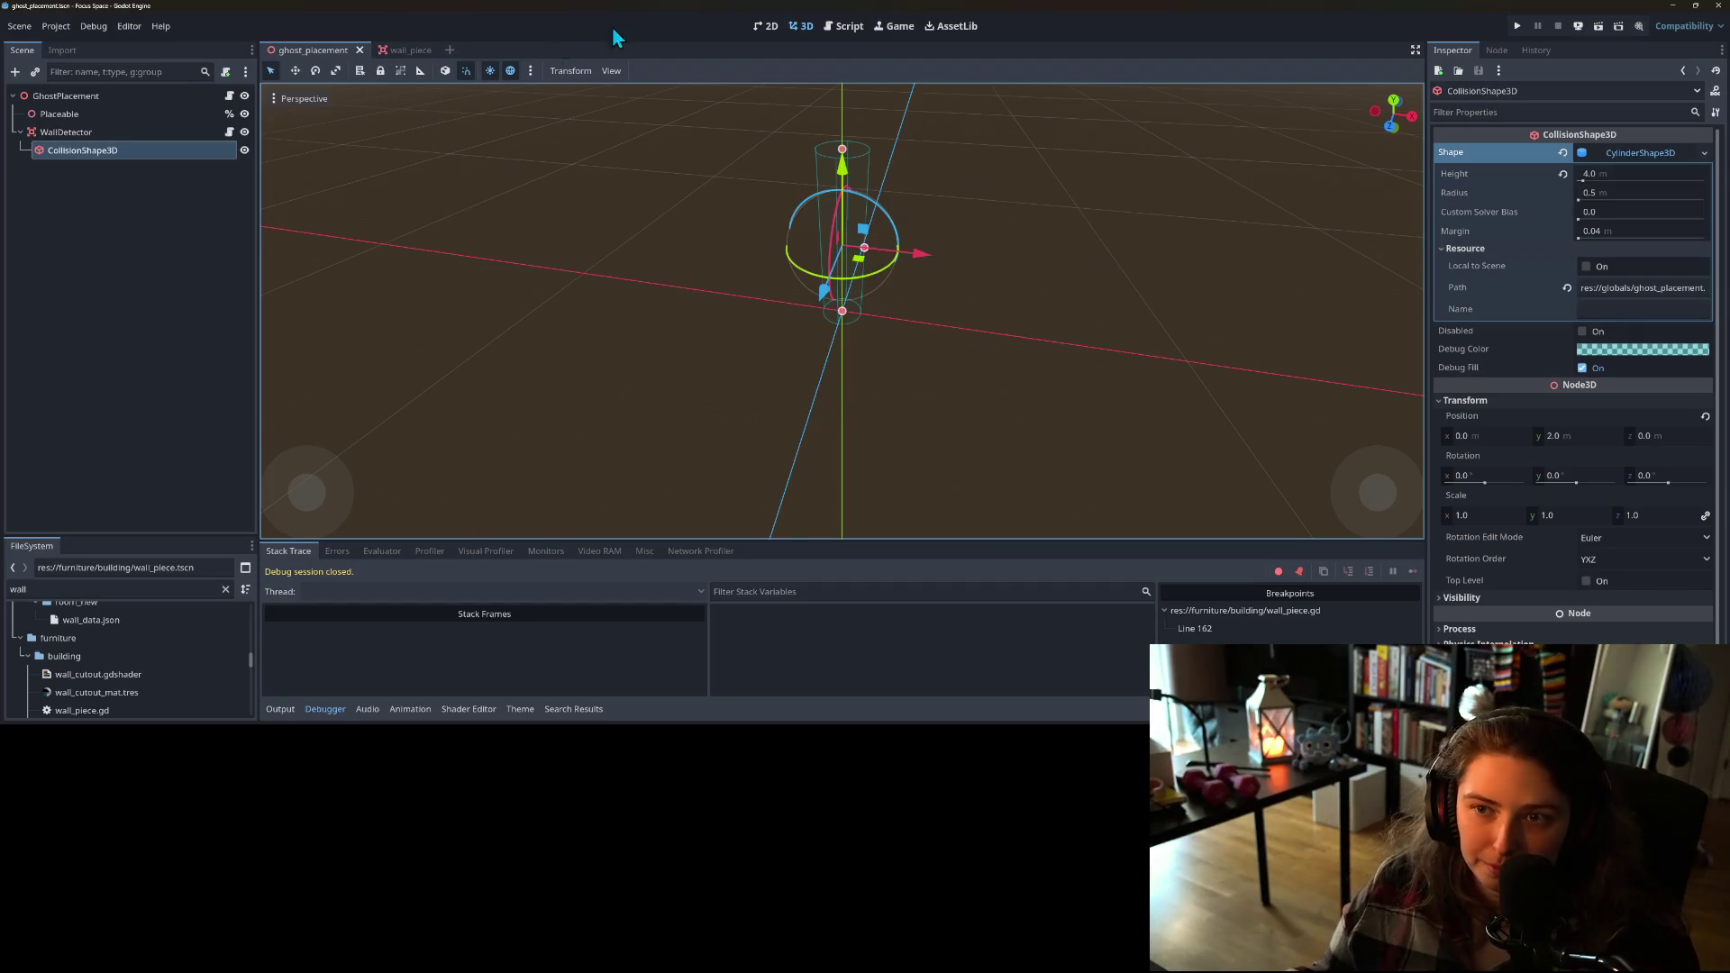
{"action": "left_click", "coordinate": [833, 27]}
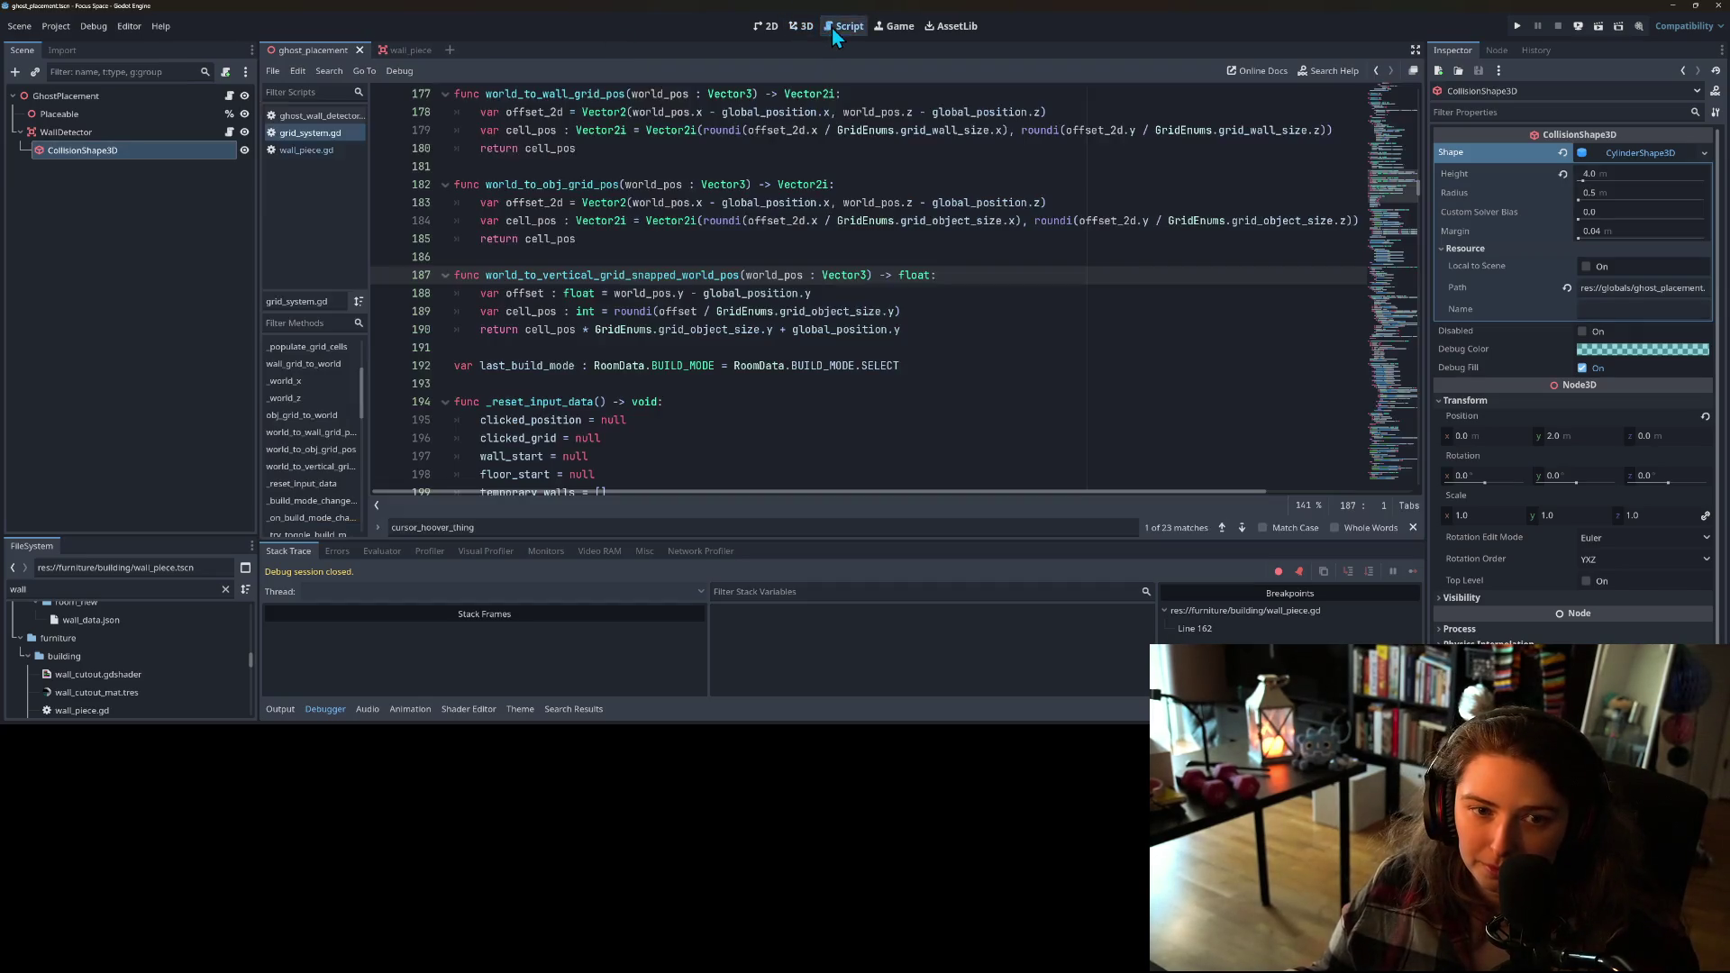
Step: Open ghost_wall_detector.gd and inspect _on_area_entered's get_overlapping_areas check and rotate_to call
{"action": "left_click", "coordinate": [228, 133]}
{"action": "scroll", "coordinate": [688, 353], "scroll_direction": "up", "scroll_amount": 4}
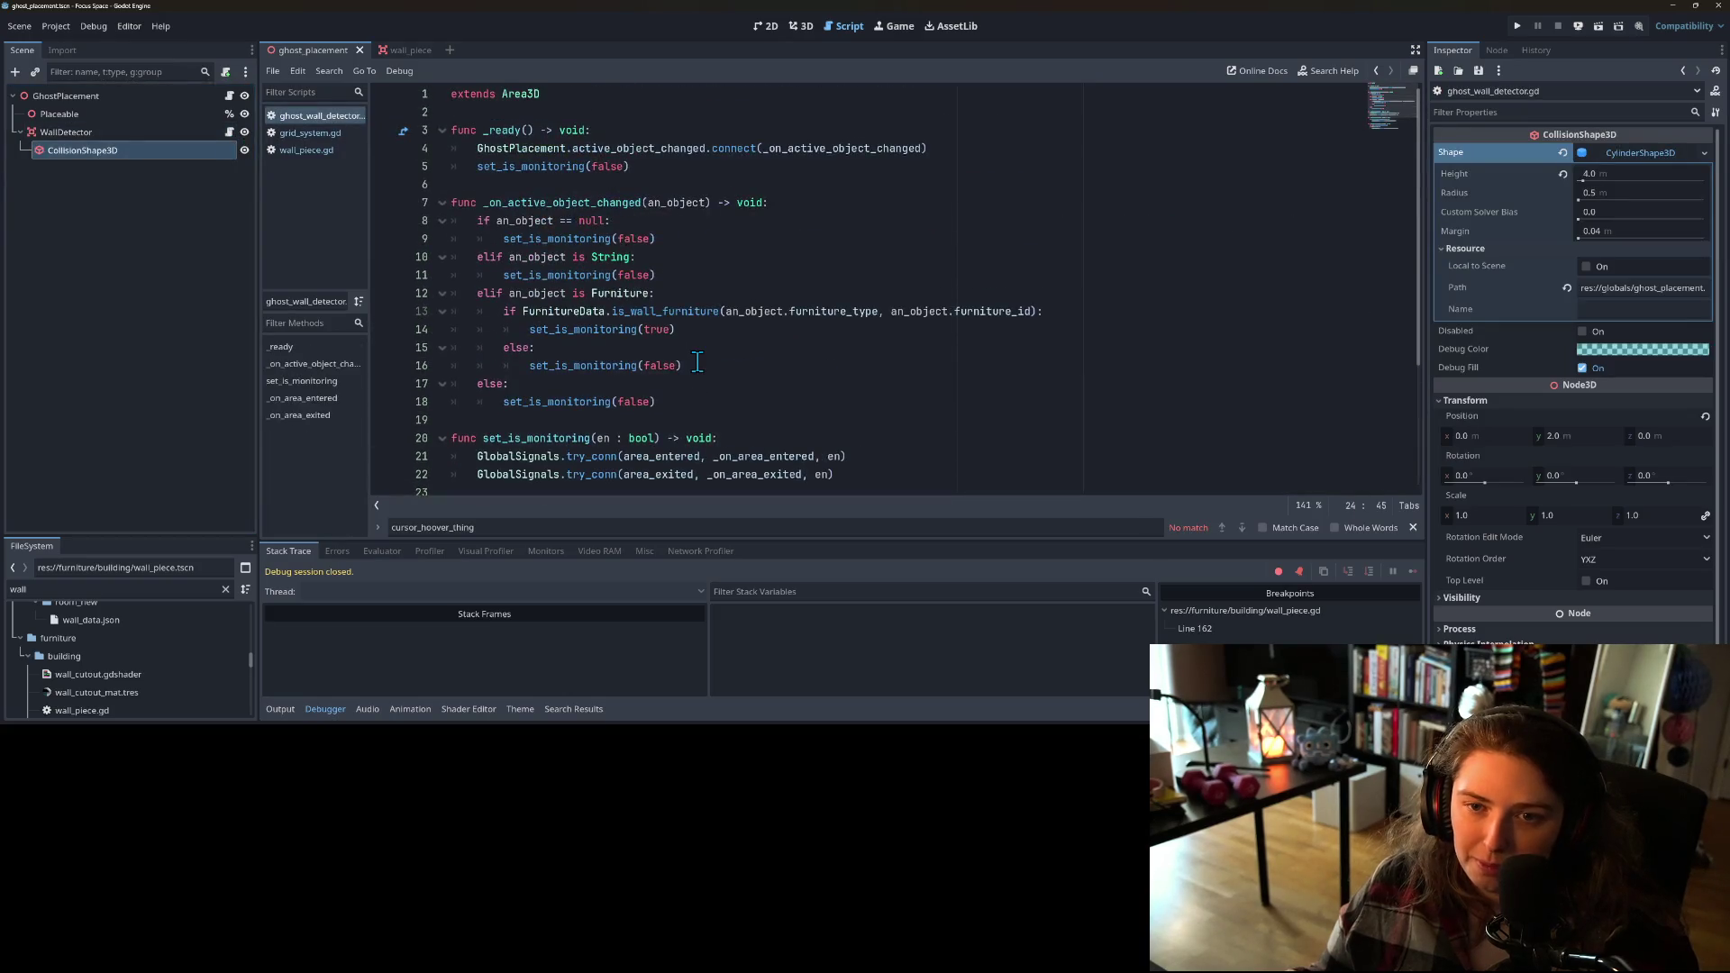
{"action": "scroll", "coordinate": [712, 365], "scroll_direction": "down", "scroll_amount": 4}
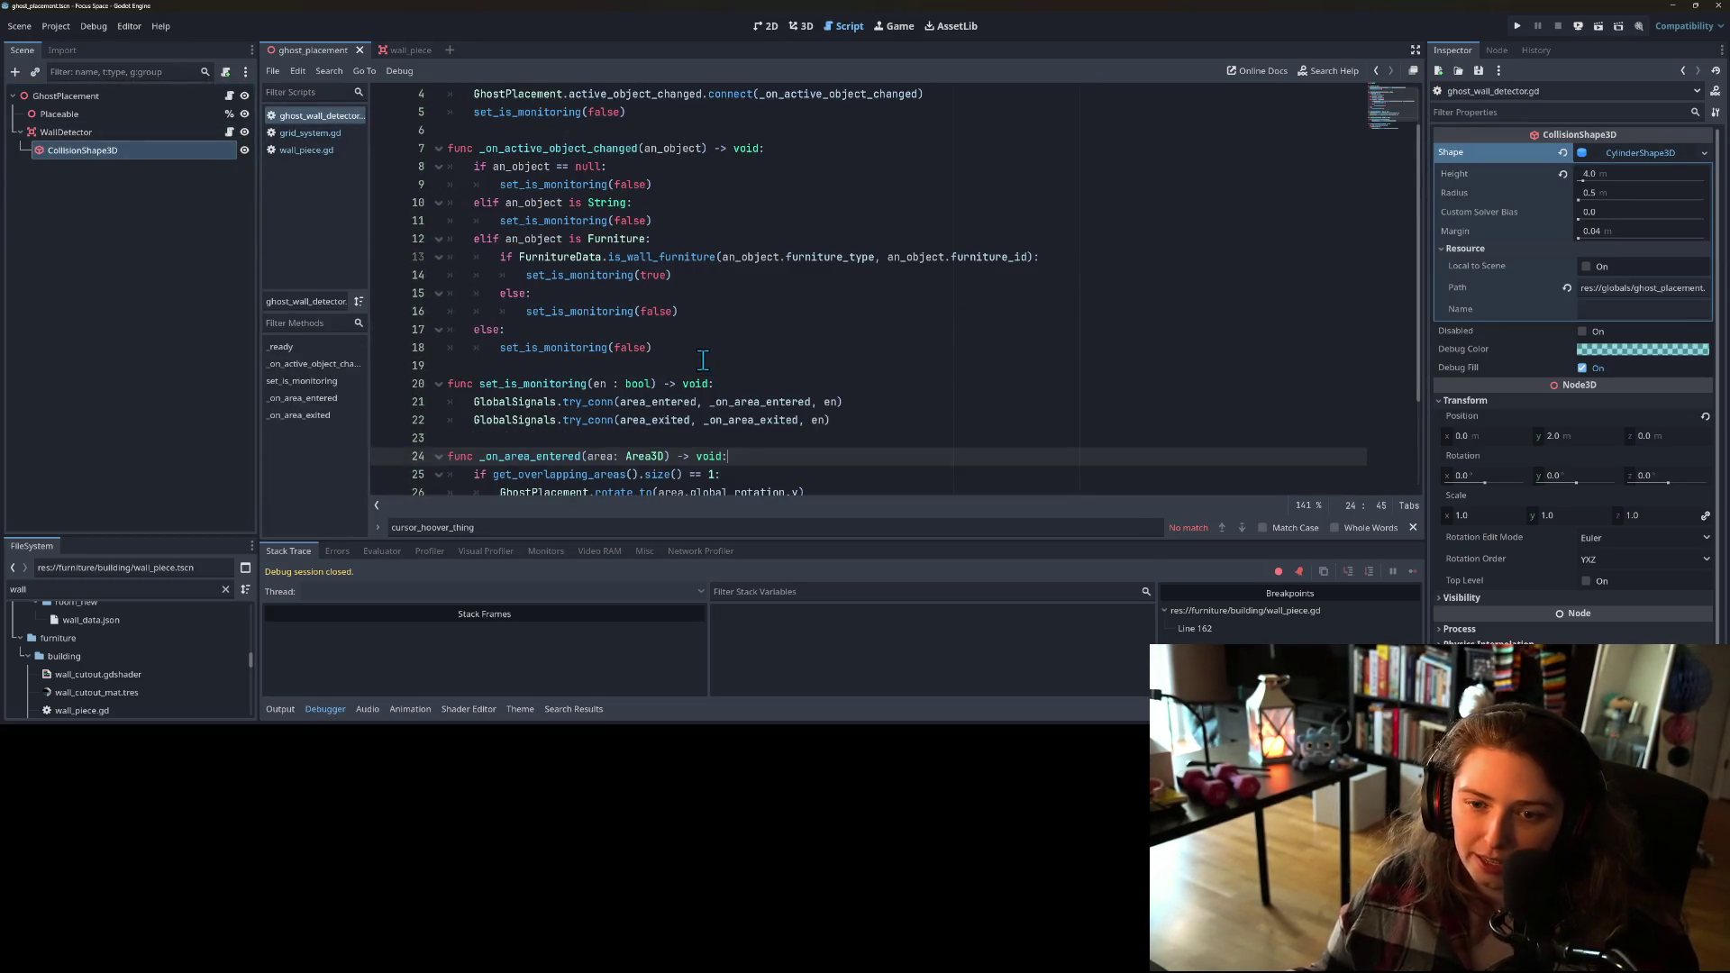
{"action": "double_click", "coordinate": [561, 329]}
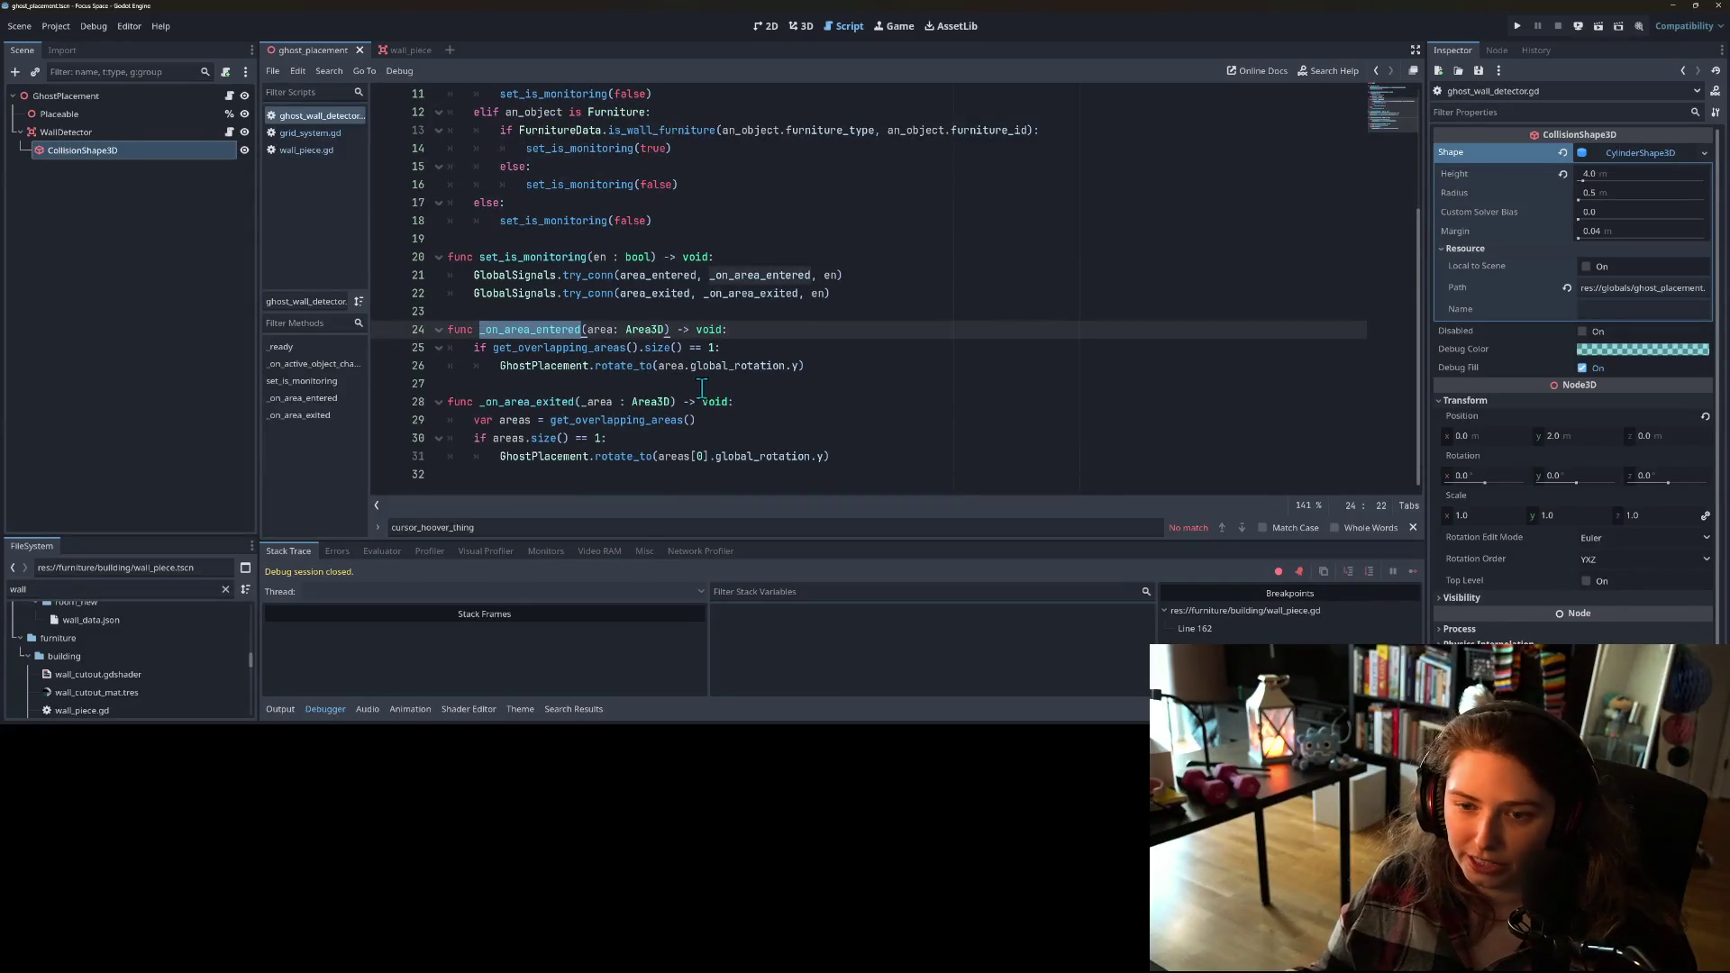
{"action": "left_click", "coordinate": [578, 351]}
{"action": "double_click", "coordinate": [577, 349]}
{"action": "double_click", "coordinate": [567, 365]}
{"action": "double_click", "coordinate": [615, 349]}
{"action": "left_click", "coordinate": [667, 350]}
{"action": "double_click", "coordinate": [660, 350]}
{"action": "left_click", "coordinate": [620, 370]}
{"action": "mouse_move", "coordinate": [620, 369]}
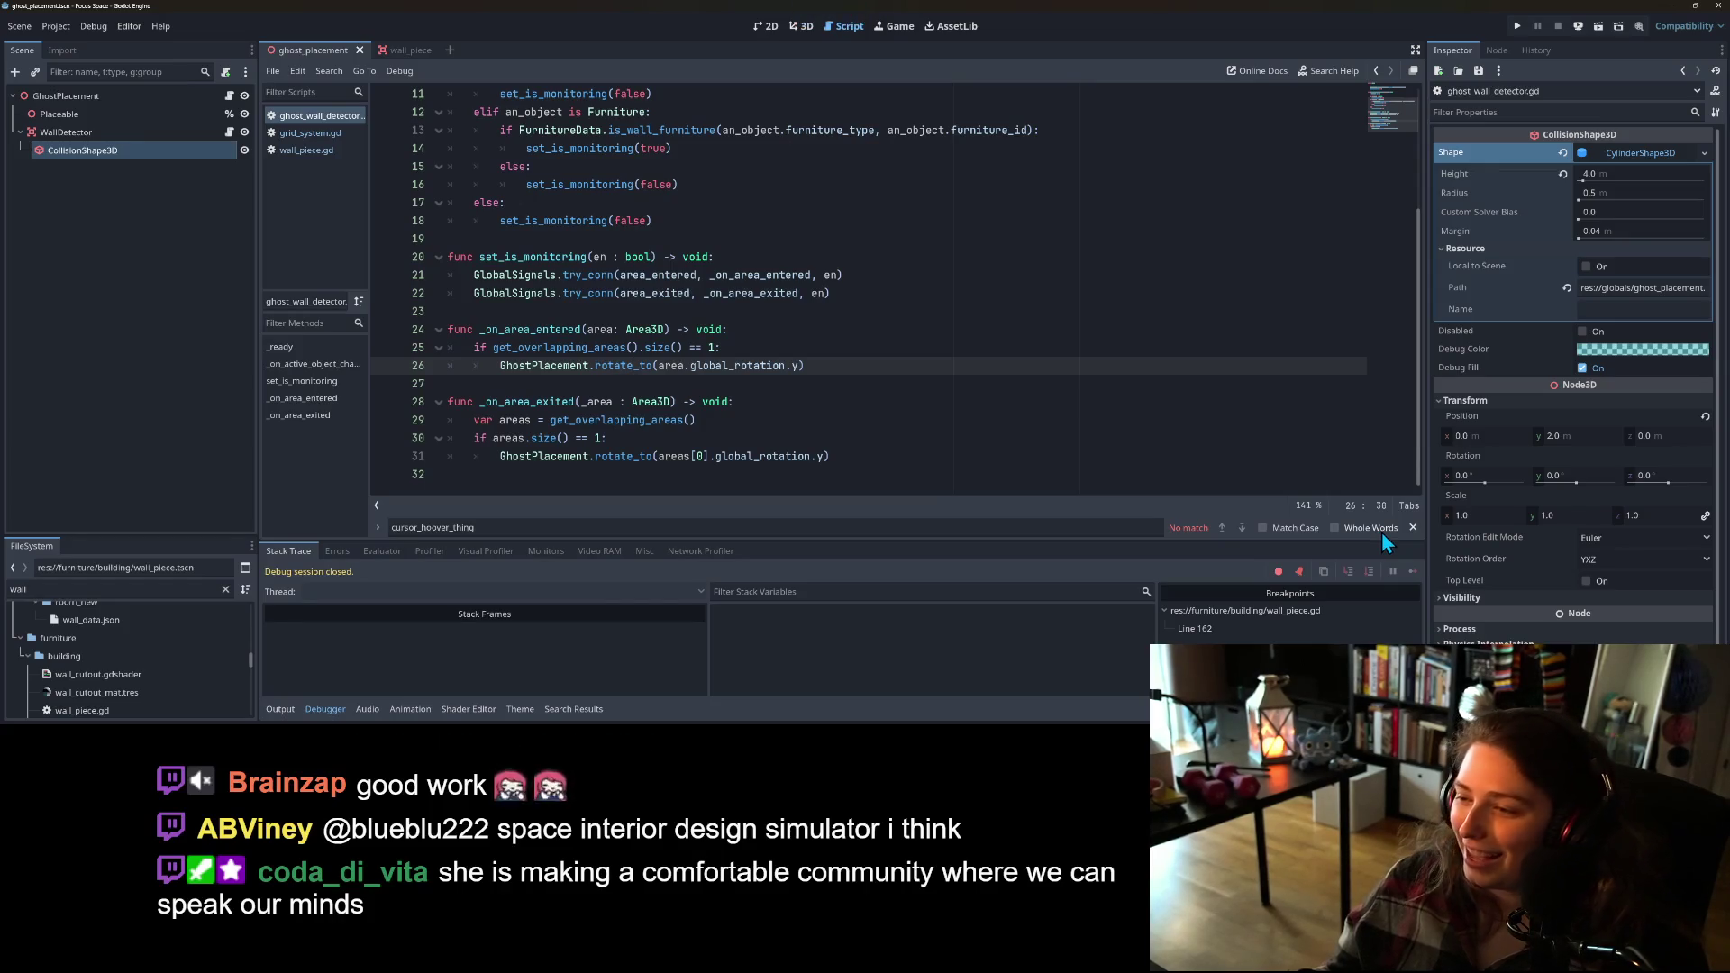
Step: Close the find bar and place the caret at the end of line 28
{"action": "left_click", "coordinate": [1413, 527]}
{"action": "left_click", "coordinate": [1200, 419]}
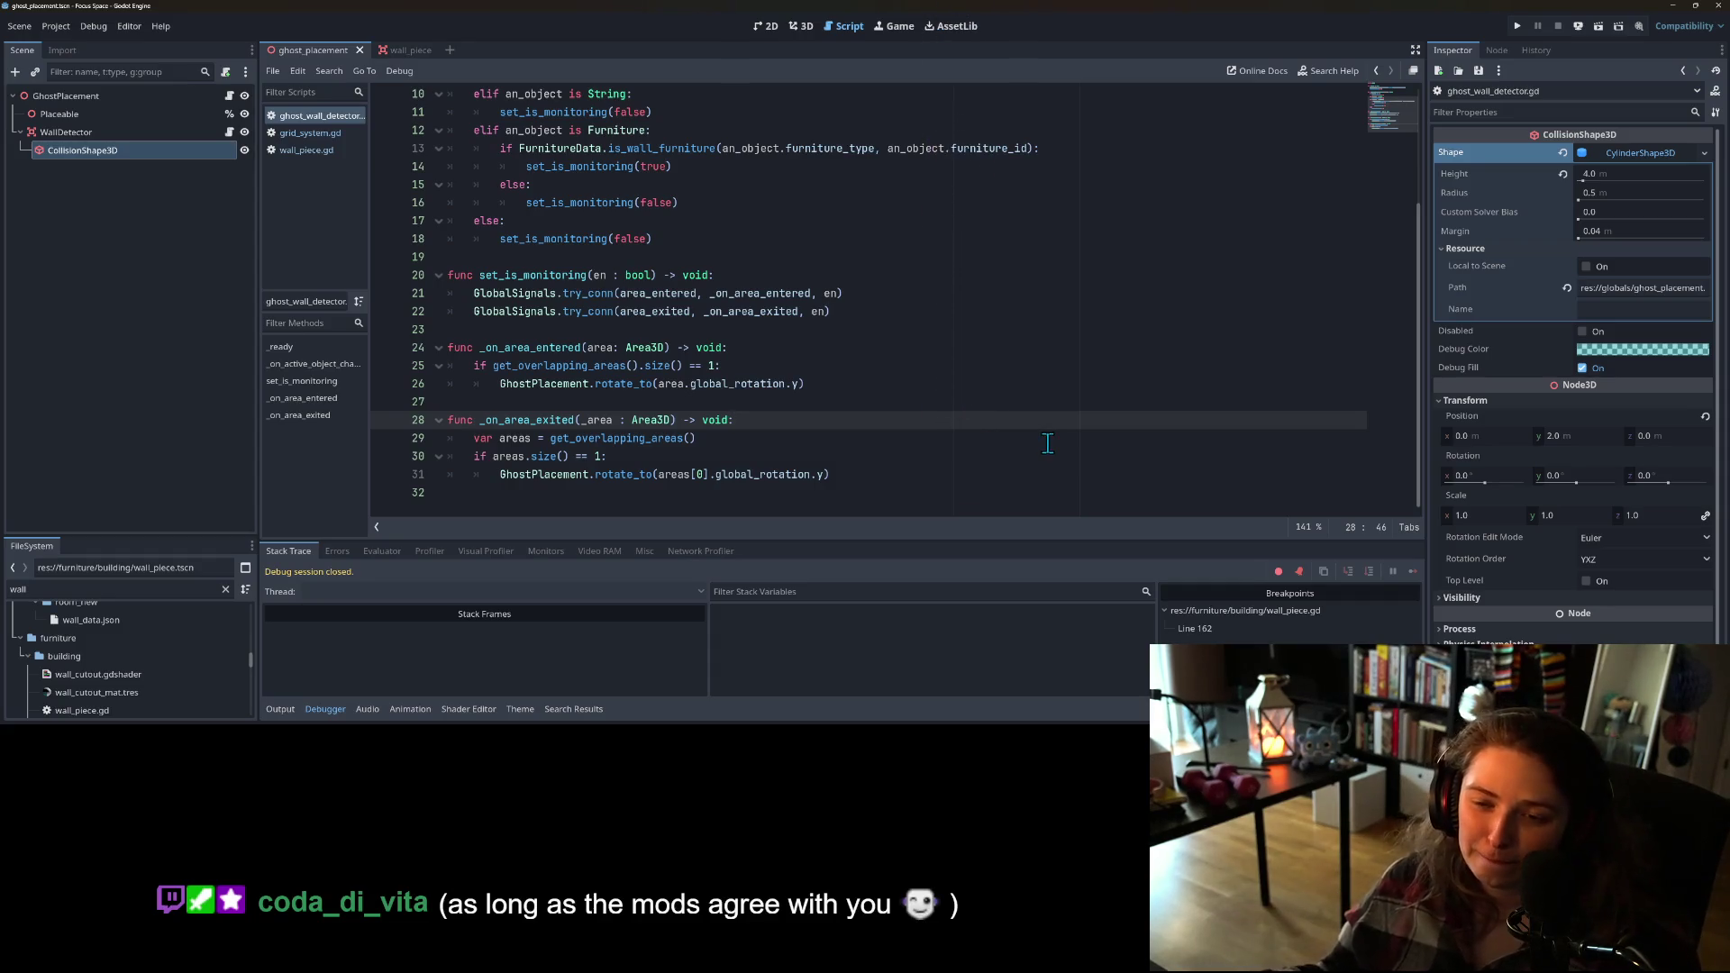
Step: Inspect how _on_area_exited declares areas, checks its size and calls rotate_to
{"action": "left_click", "coordinate": [598, 455]}
{"action": "left_click", "coordinate": [620, 421]}
{"action": "double_click", "coordinate": [627, 438]}
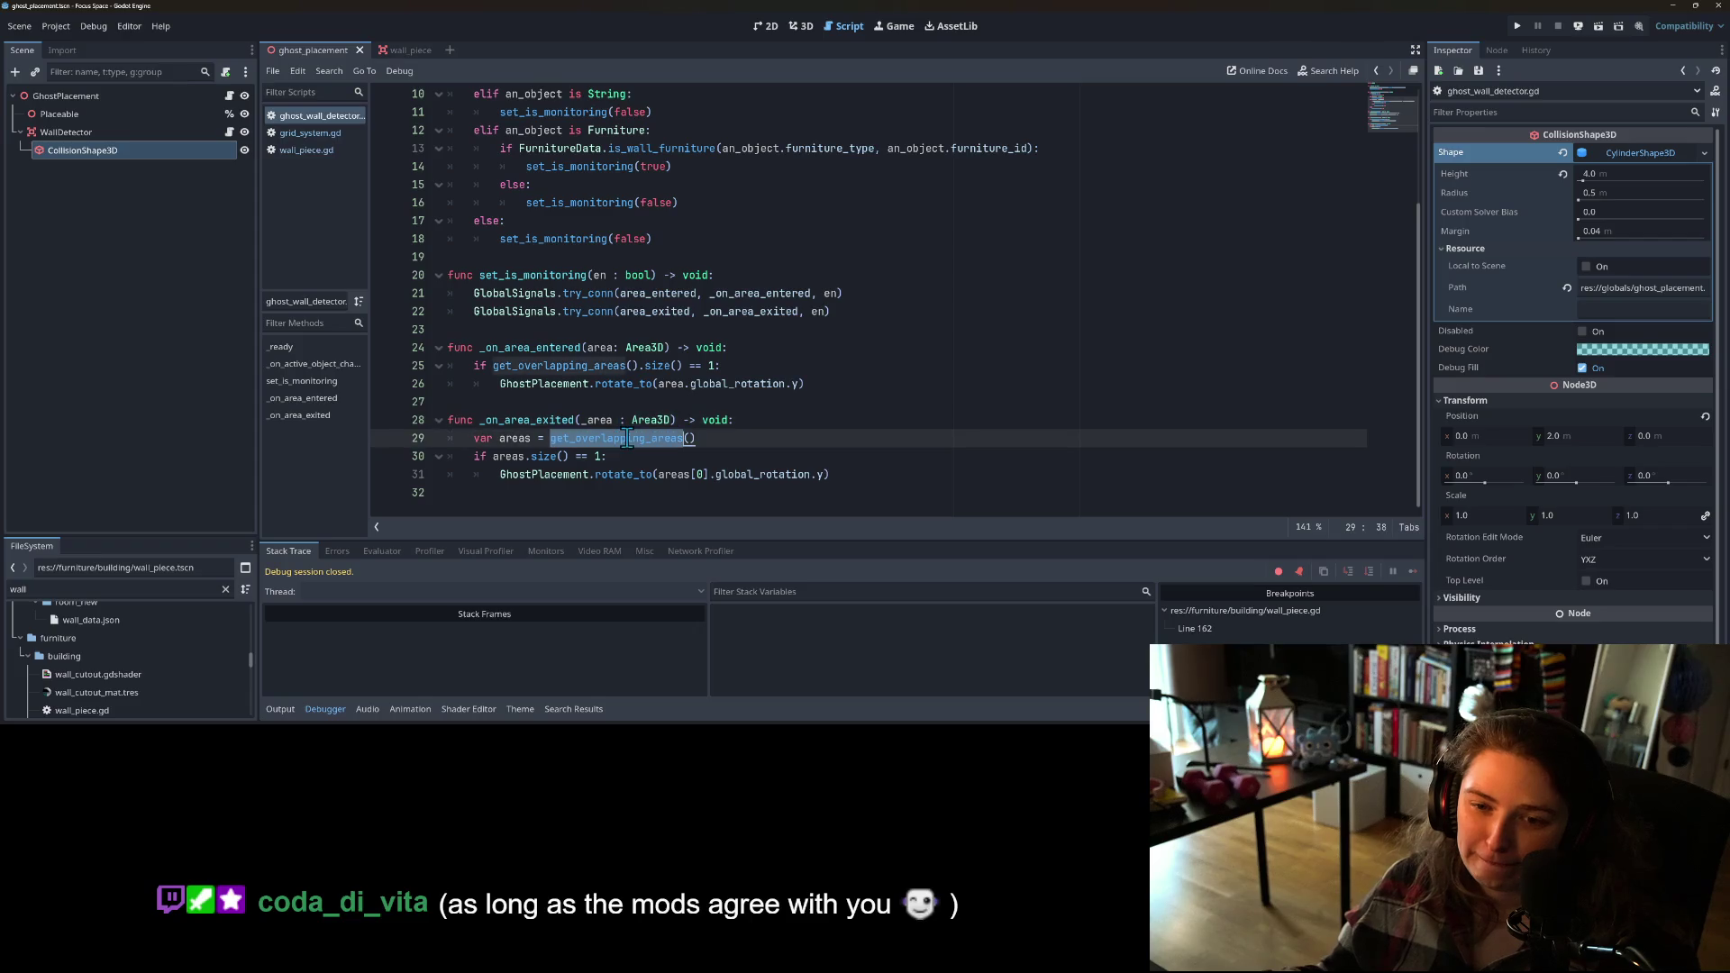
{"action": "left_click", "coordinate": [551, 438]}
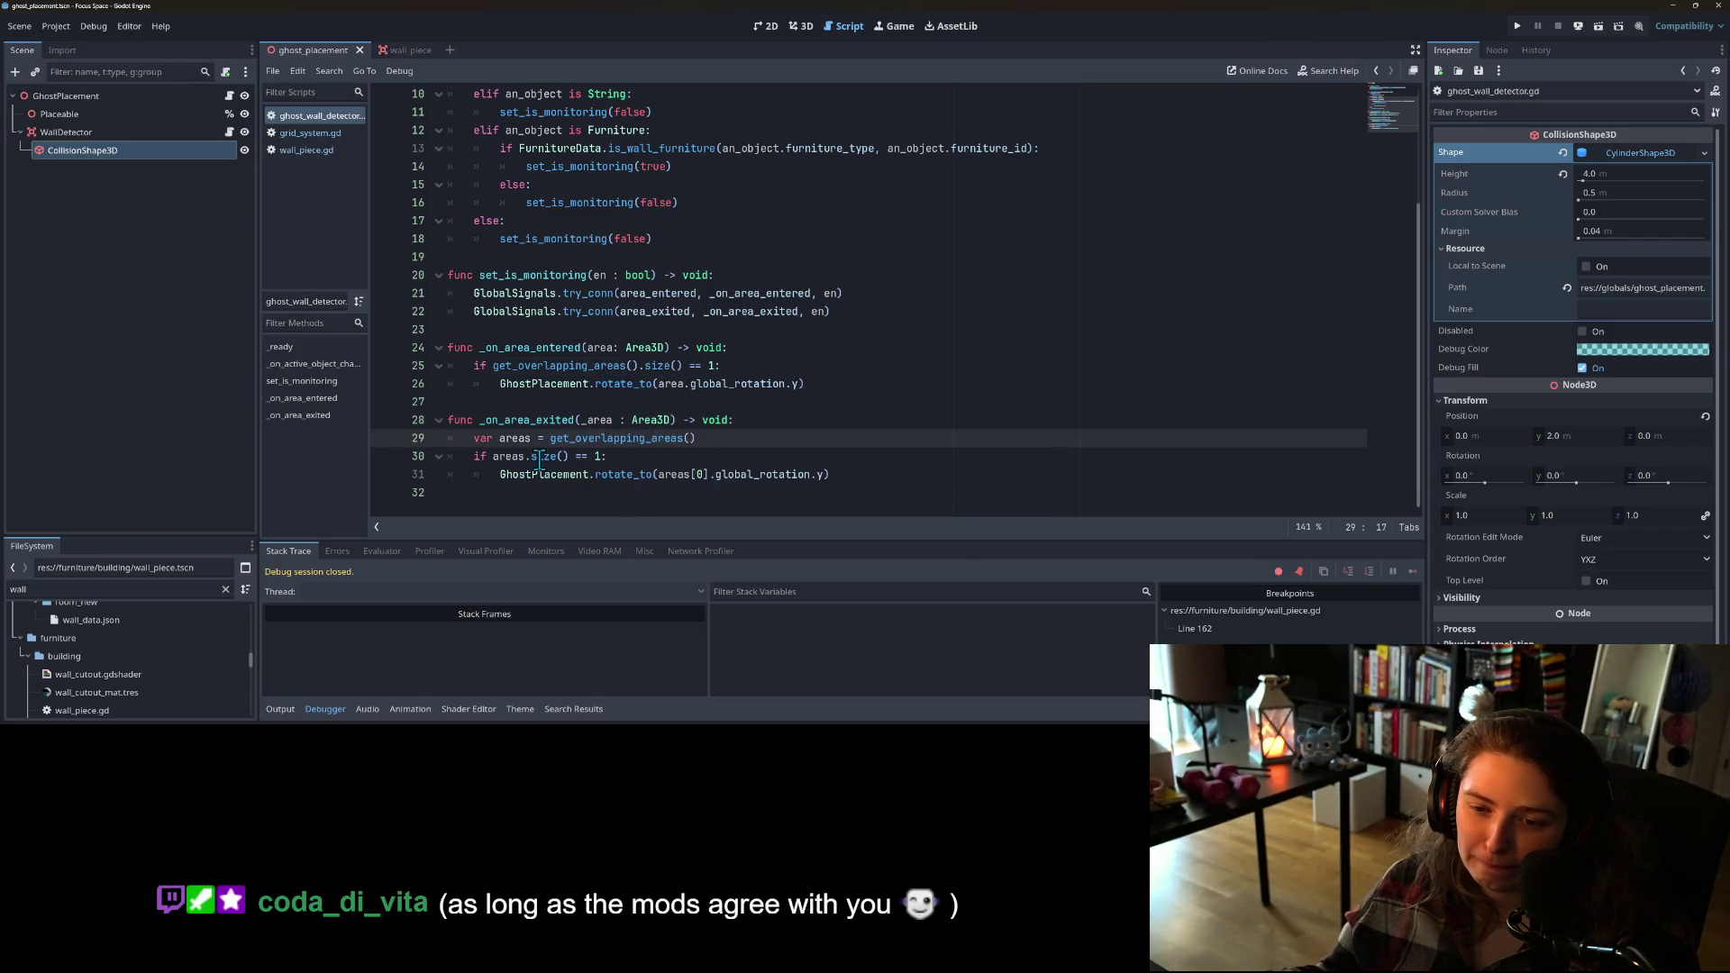
{"action": "left_click", "coordinate": [536, 456]}
{"action": "left_click", "coordinate": [734, 477]}
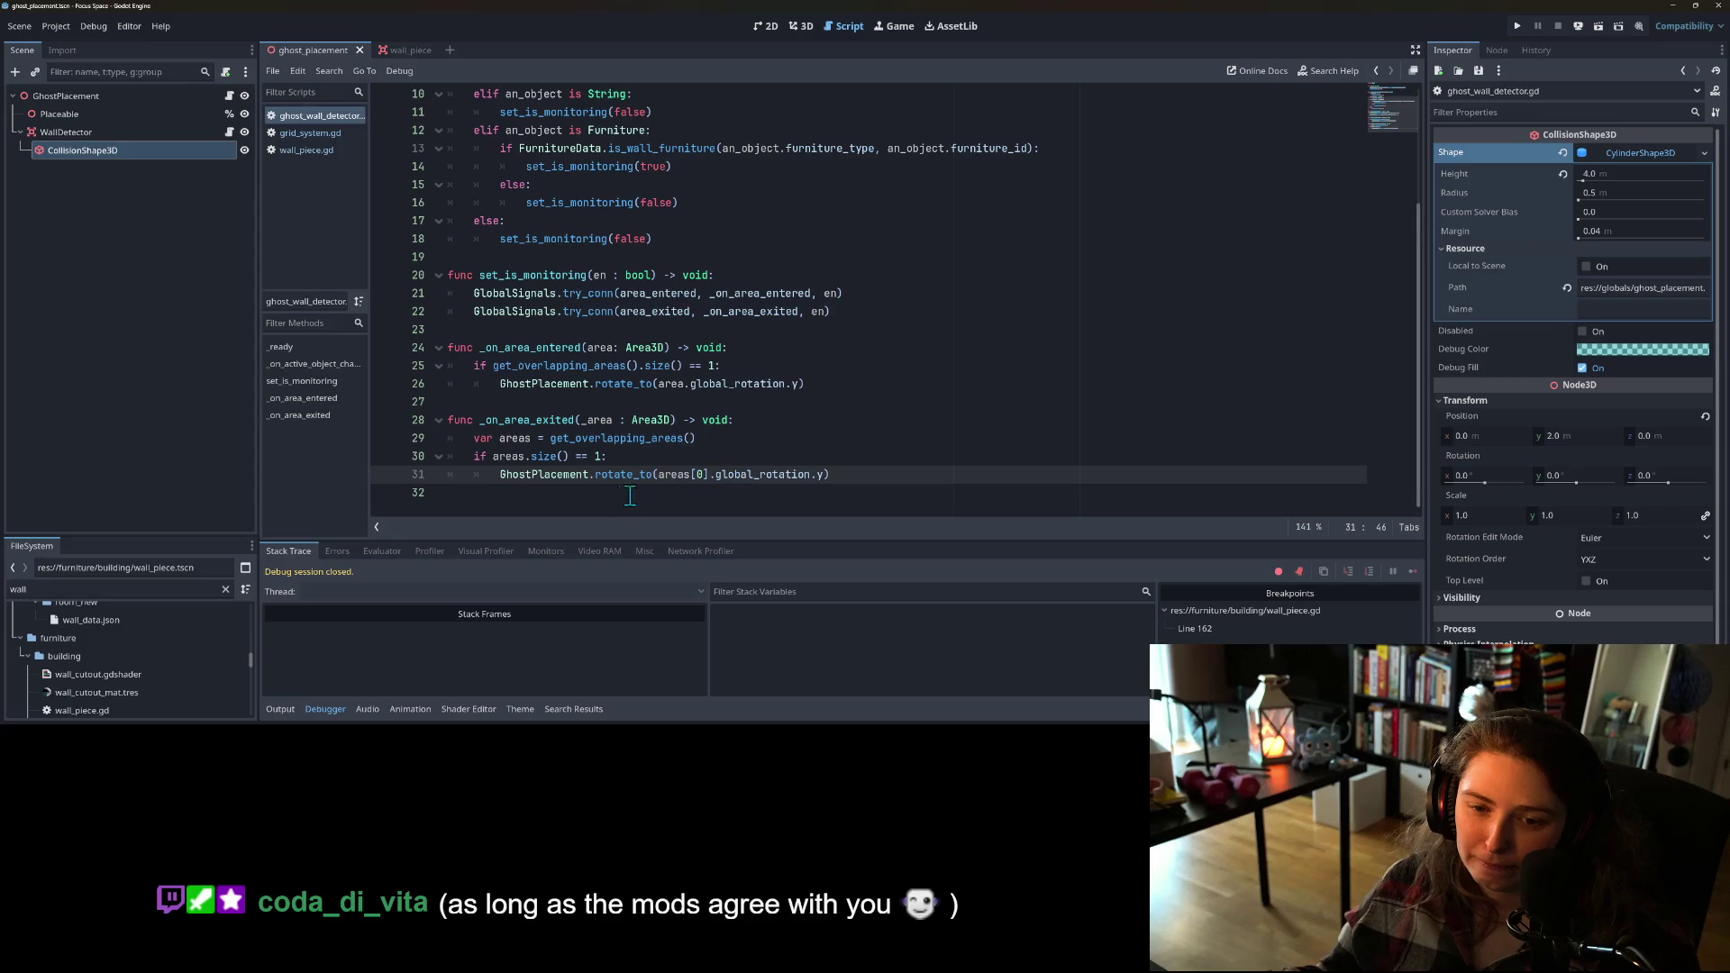
{"action": "left_click", "coordinate": [543, 456]}
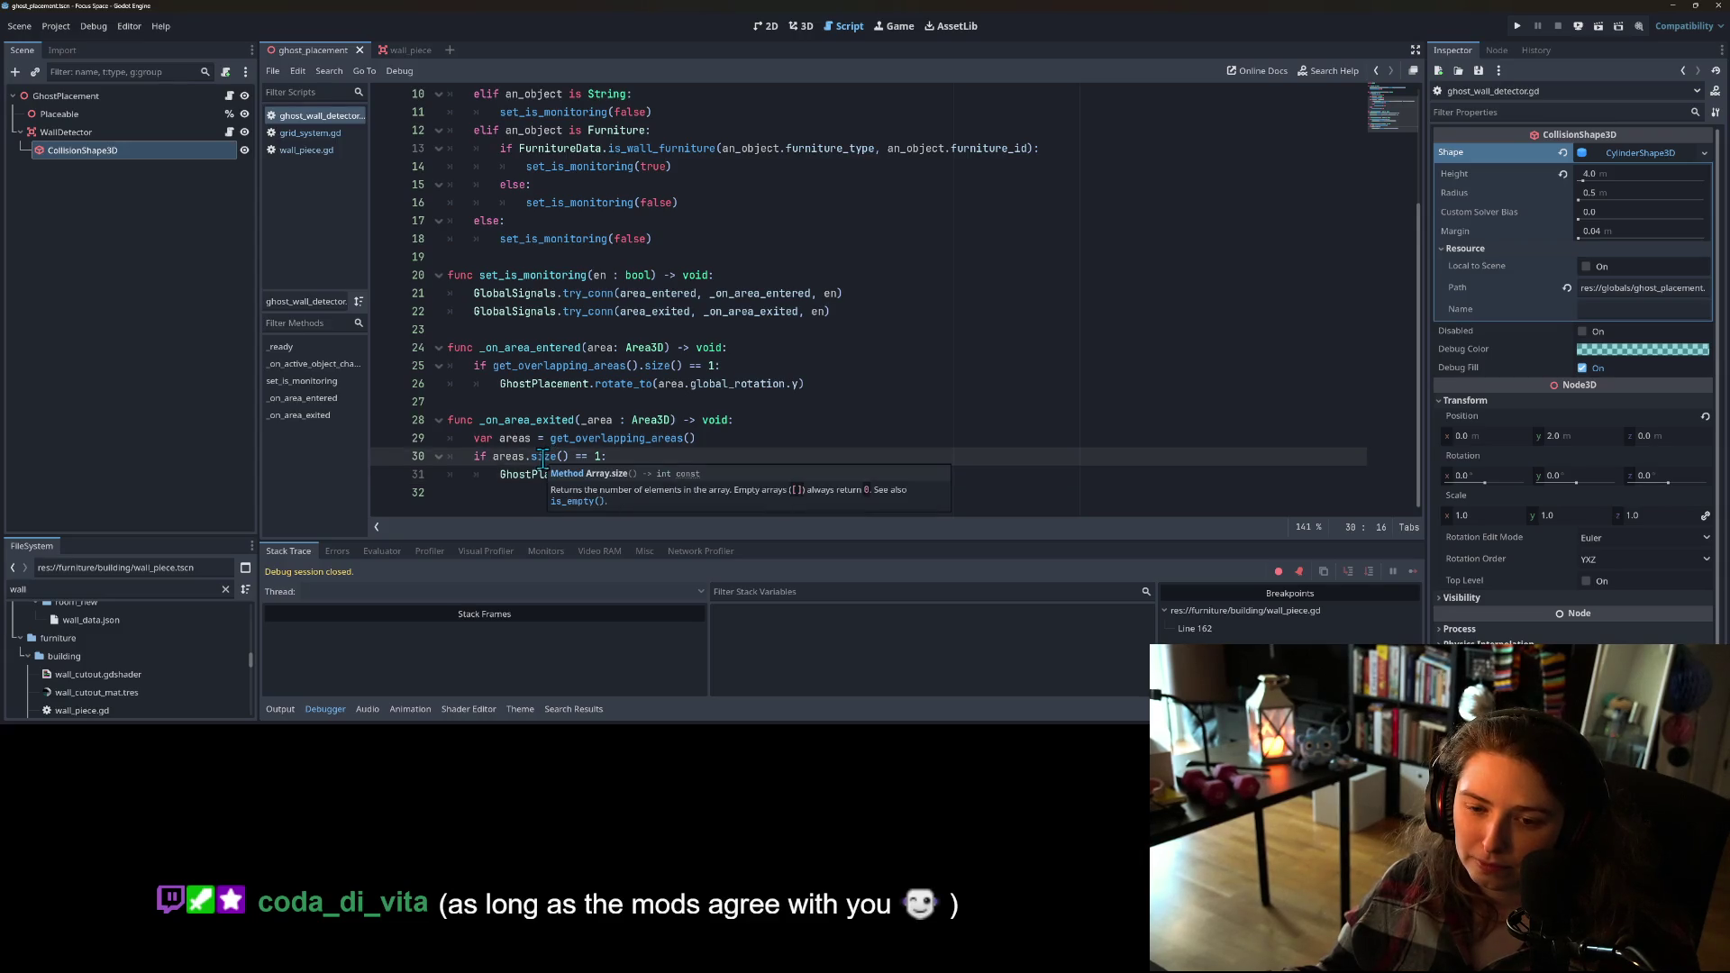
{"action": "left_click", "coordinate": [571, 438]}
{"action": "double_click", "coordinate": [516, 438]}
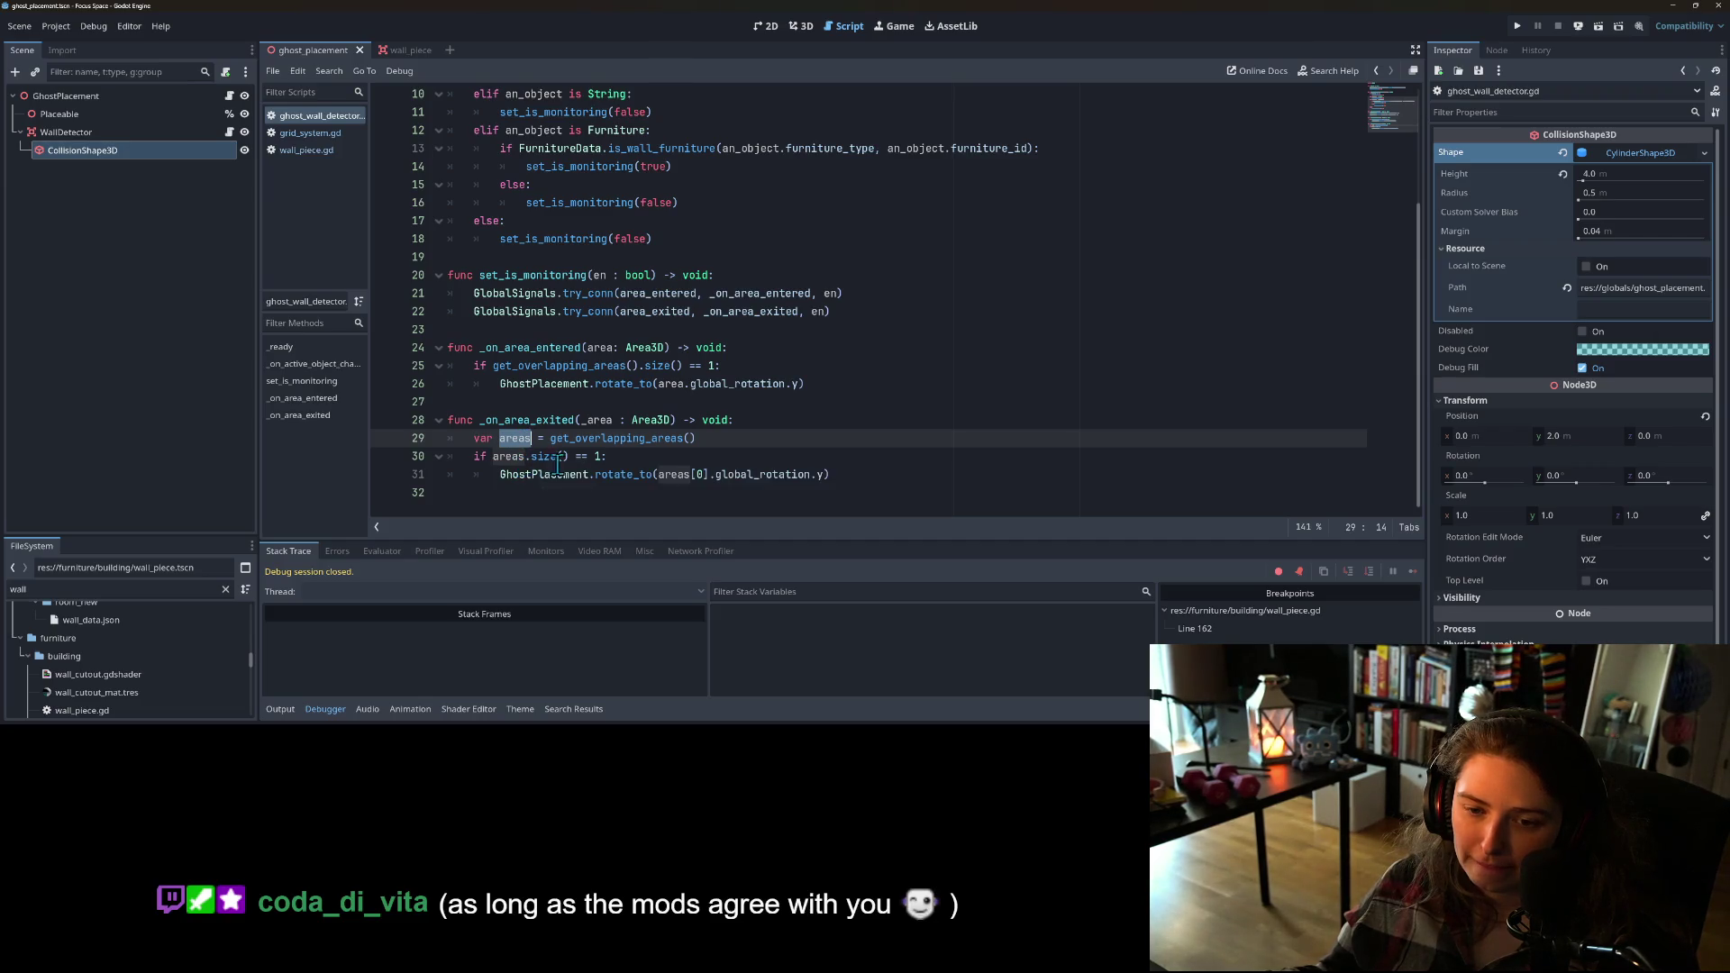
{"action": "left_click", "coordinate": [609, 457]}
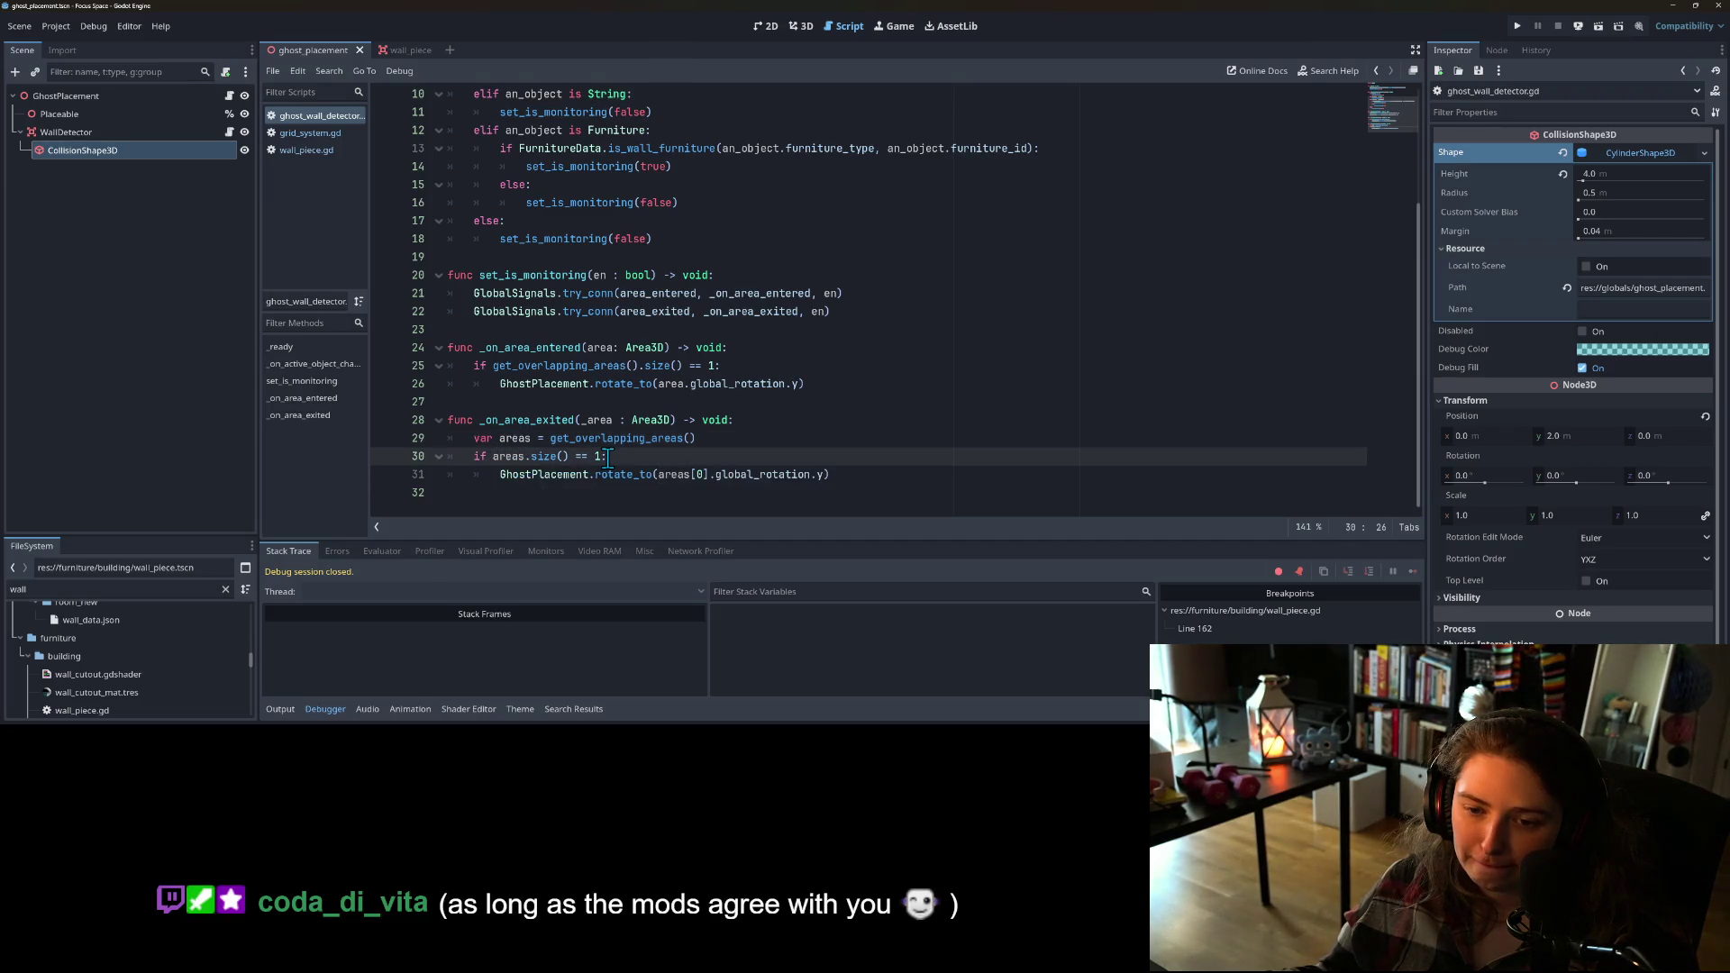
{"action": "left_click", "coordinate": [677, 475]}
{"action": "left_click", "coordinate": [734, 475]}
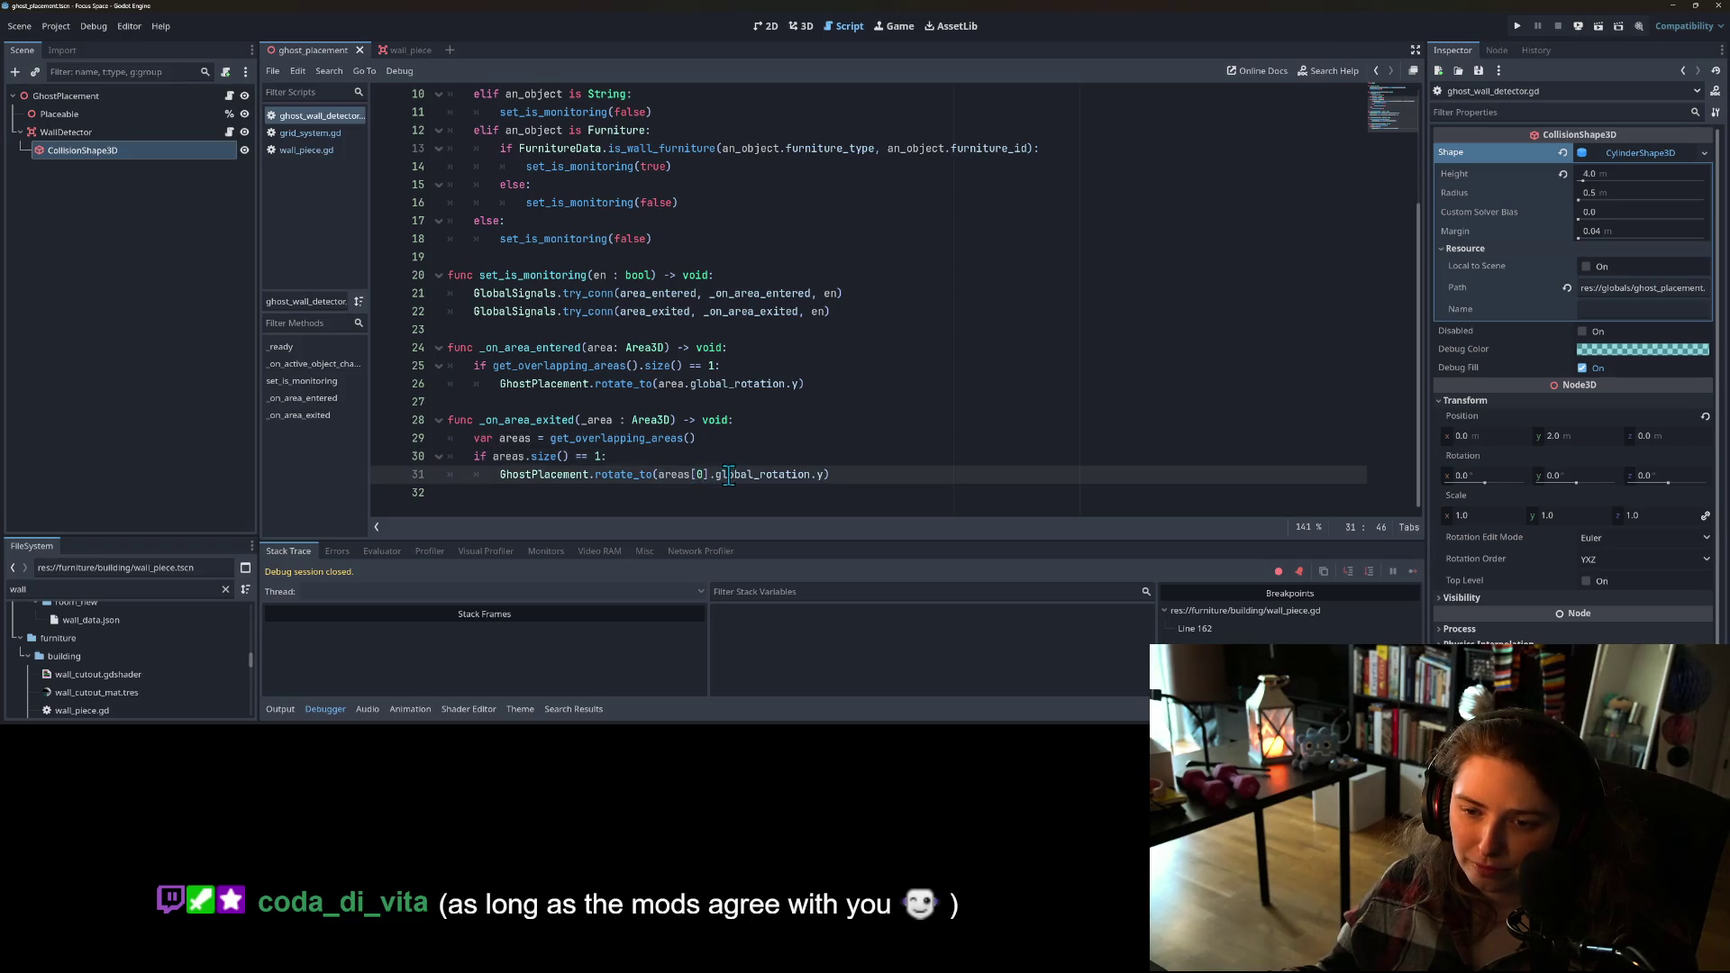
Step: Compare the area usage in _on_area_entered with _on_area_exited's _area parameter and size check
{"action": "double_click", "coordinate": [672, 384]}
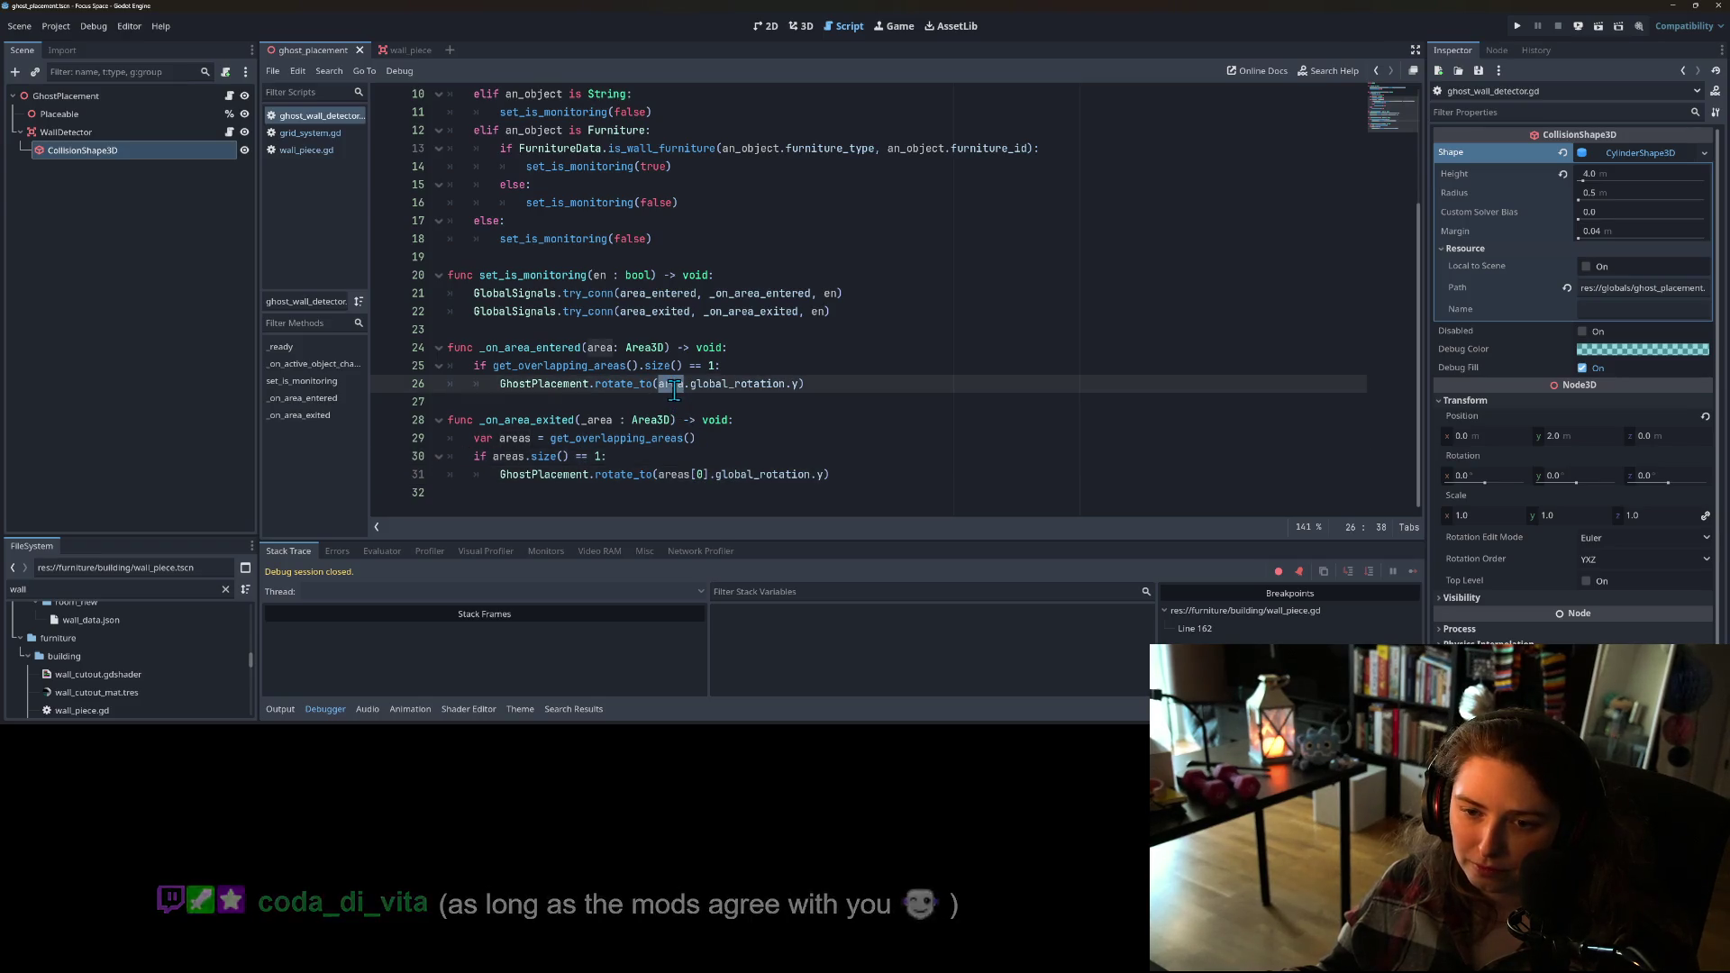
{"action": "left_click", "coordinate": [650, 440]}
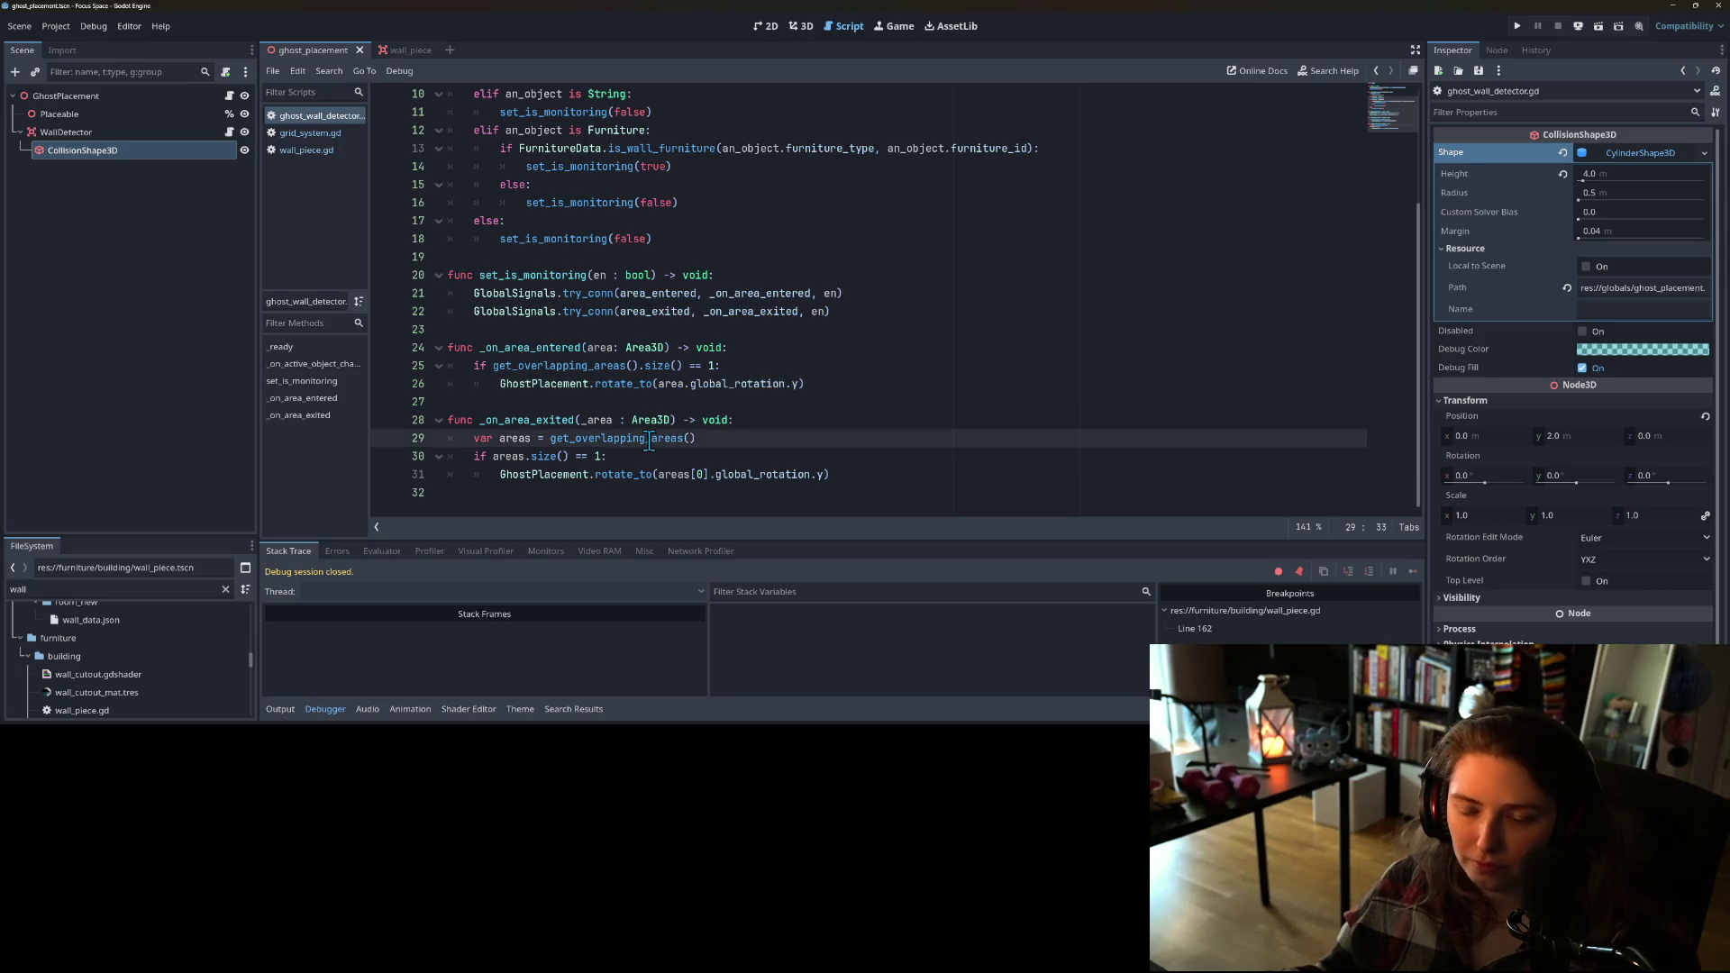
{"action": "left_click", "coordinate": [594, 422]}
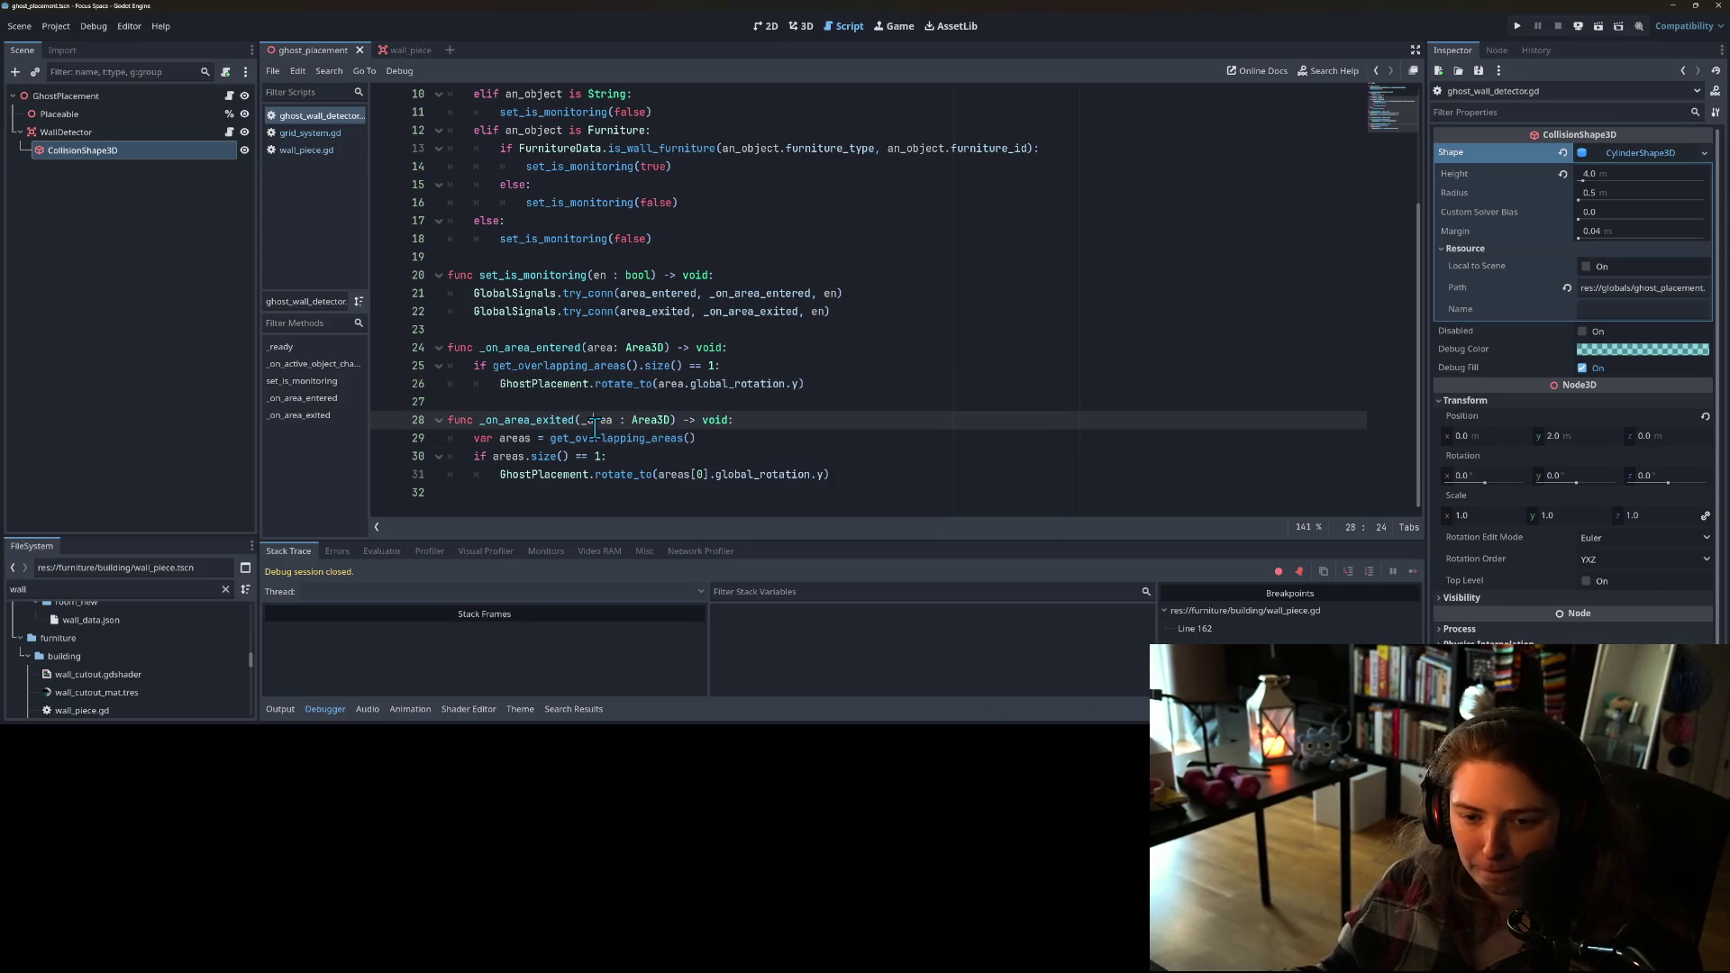
{"action": "left_click", "coordinate": [577, 439]}
{"action": "left_click", "coordinate": [545, 454]}
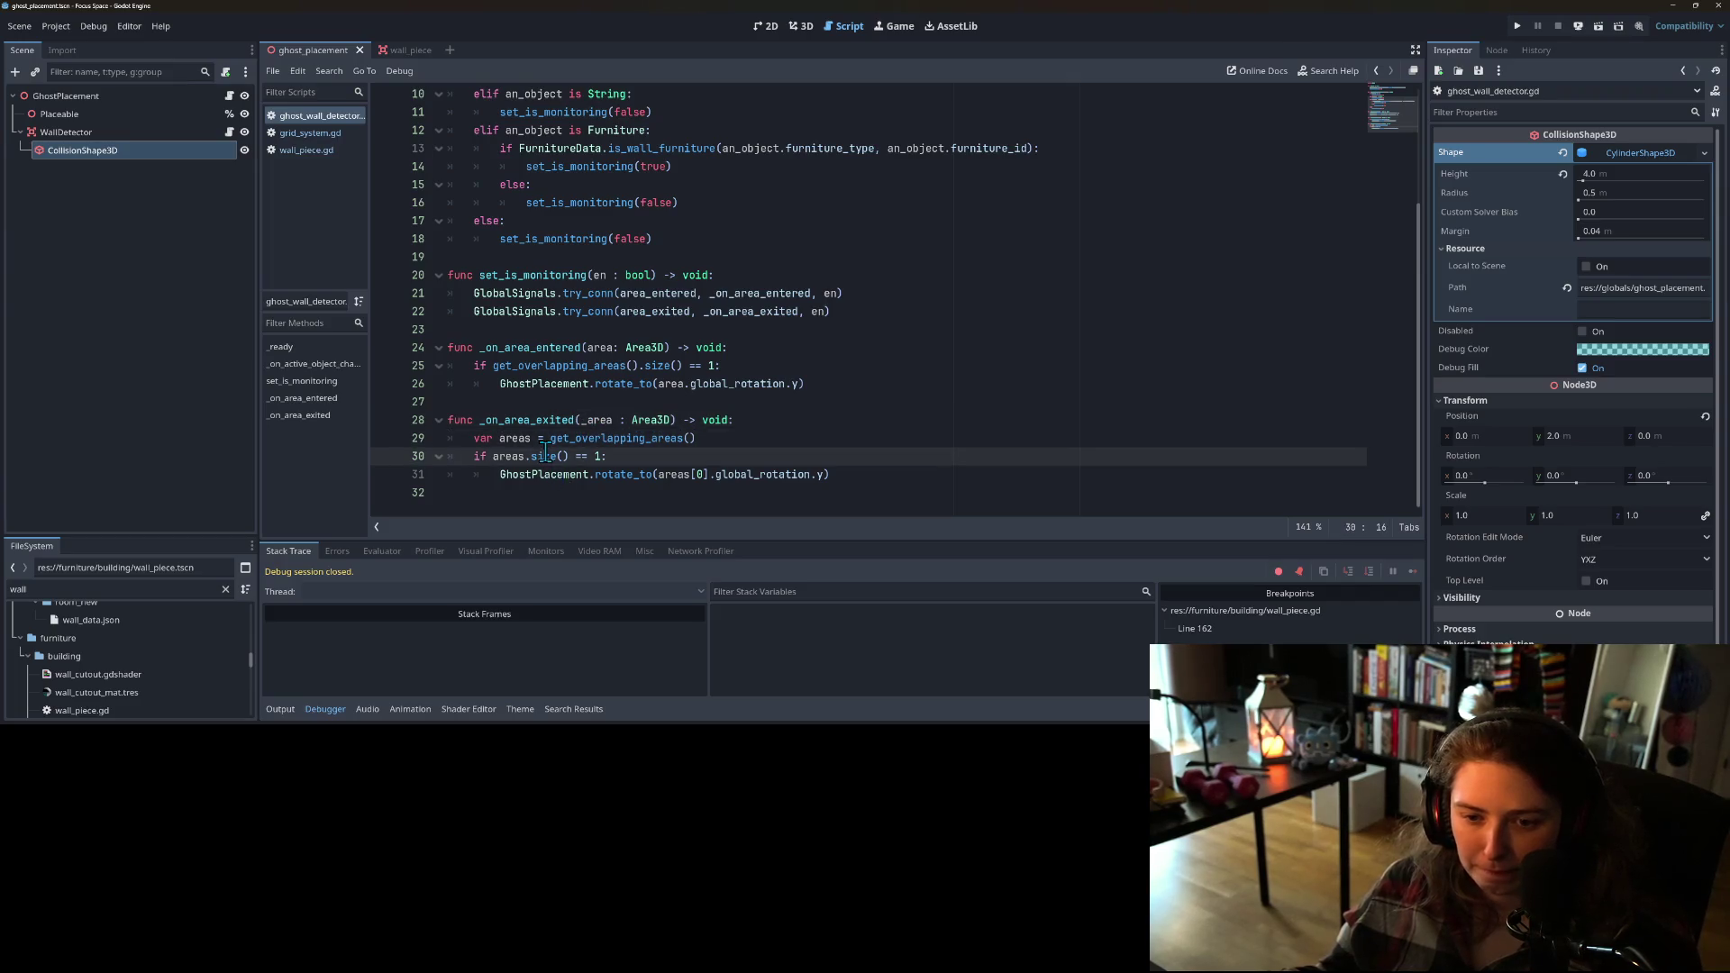
{"action": "left_click", "coordinate": [631, 457]}
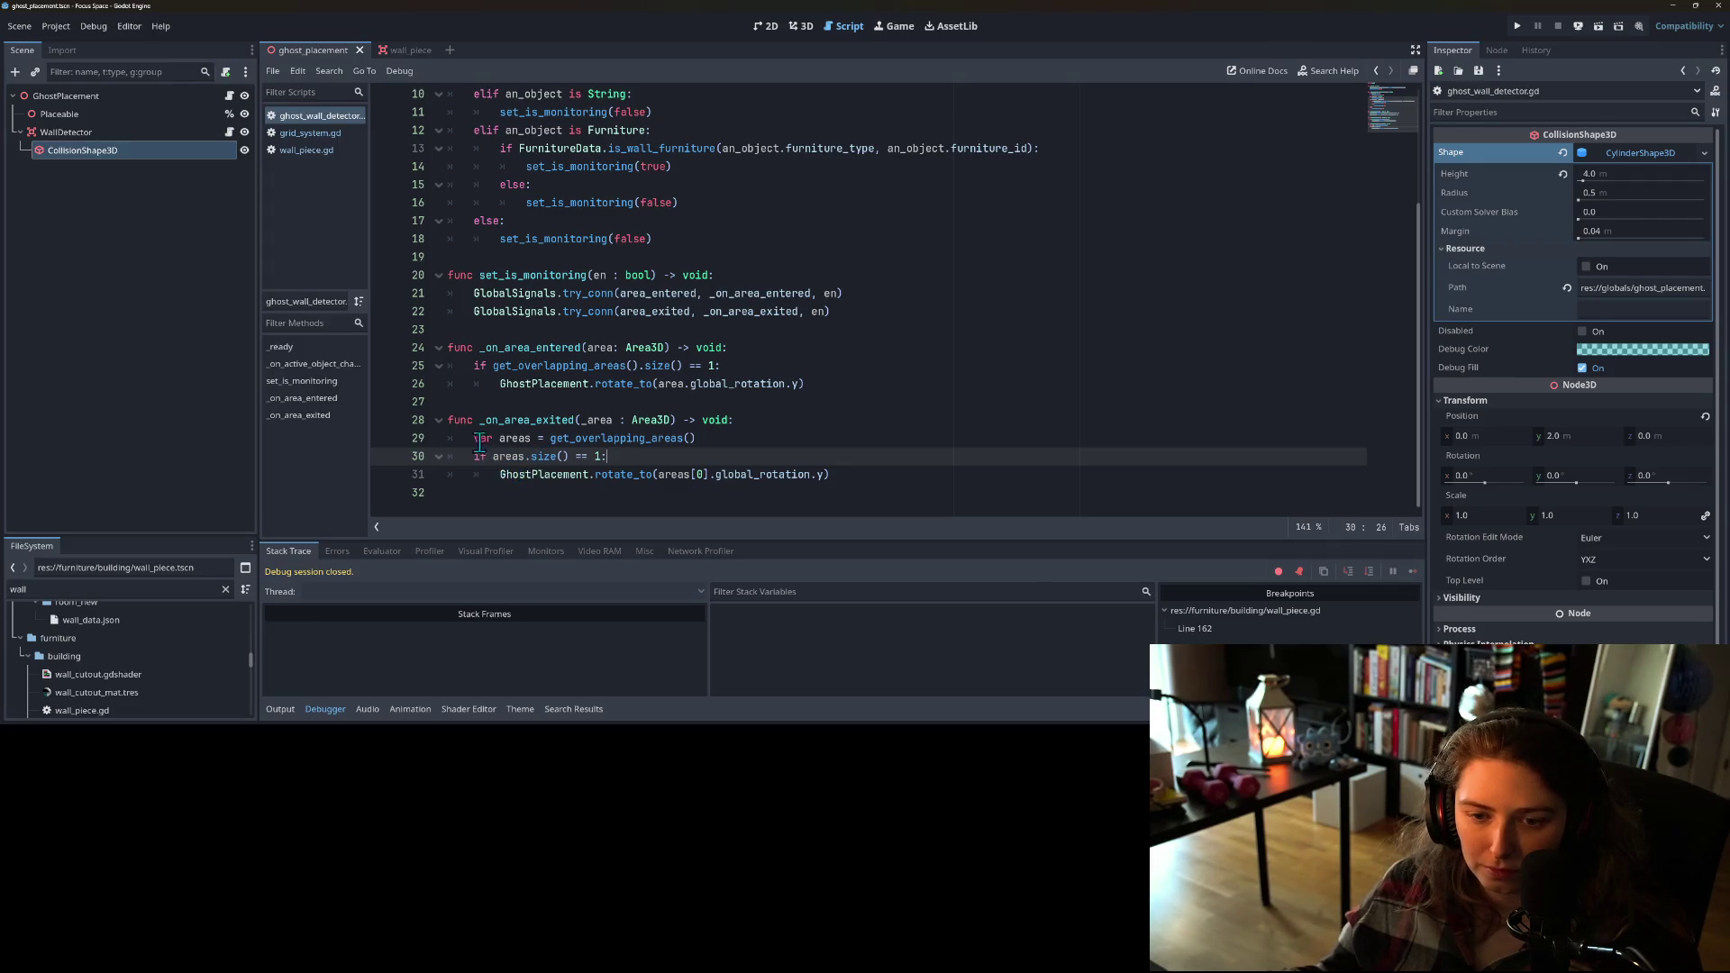
Step: Replace _on_area_entered's body with the three-line body copied from _on_area_exited and save
{"action": "left_click_drag", "start_coordinate": [473, 438], "coordinate": [847, 482]}
{"action": "key", "text": "ctrl+c"}
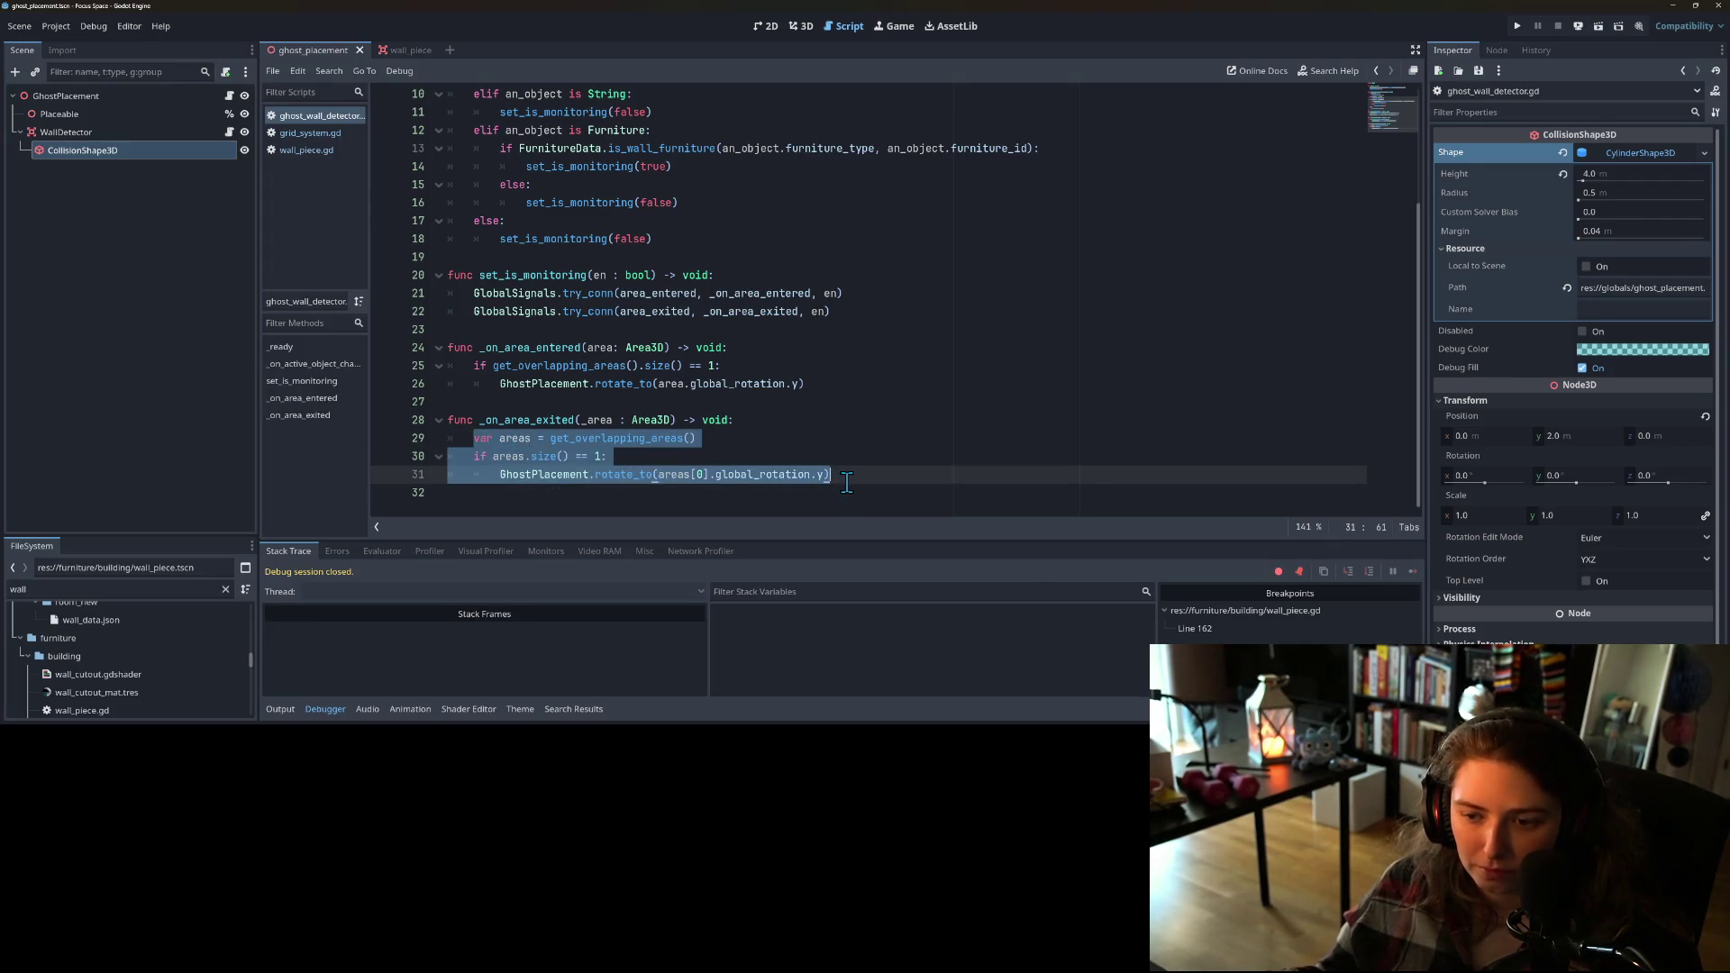
{"action": "mouse_move", "coordinate": [472, 365]}
{"action": "left_mouse_down"}
{"action": "mouse_move", "coordinate": [634, 397]}
{"action": "mouse_move", "coordinate": [840, 386]}
{"action": "left_mouse_up"}
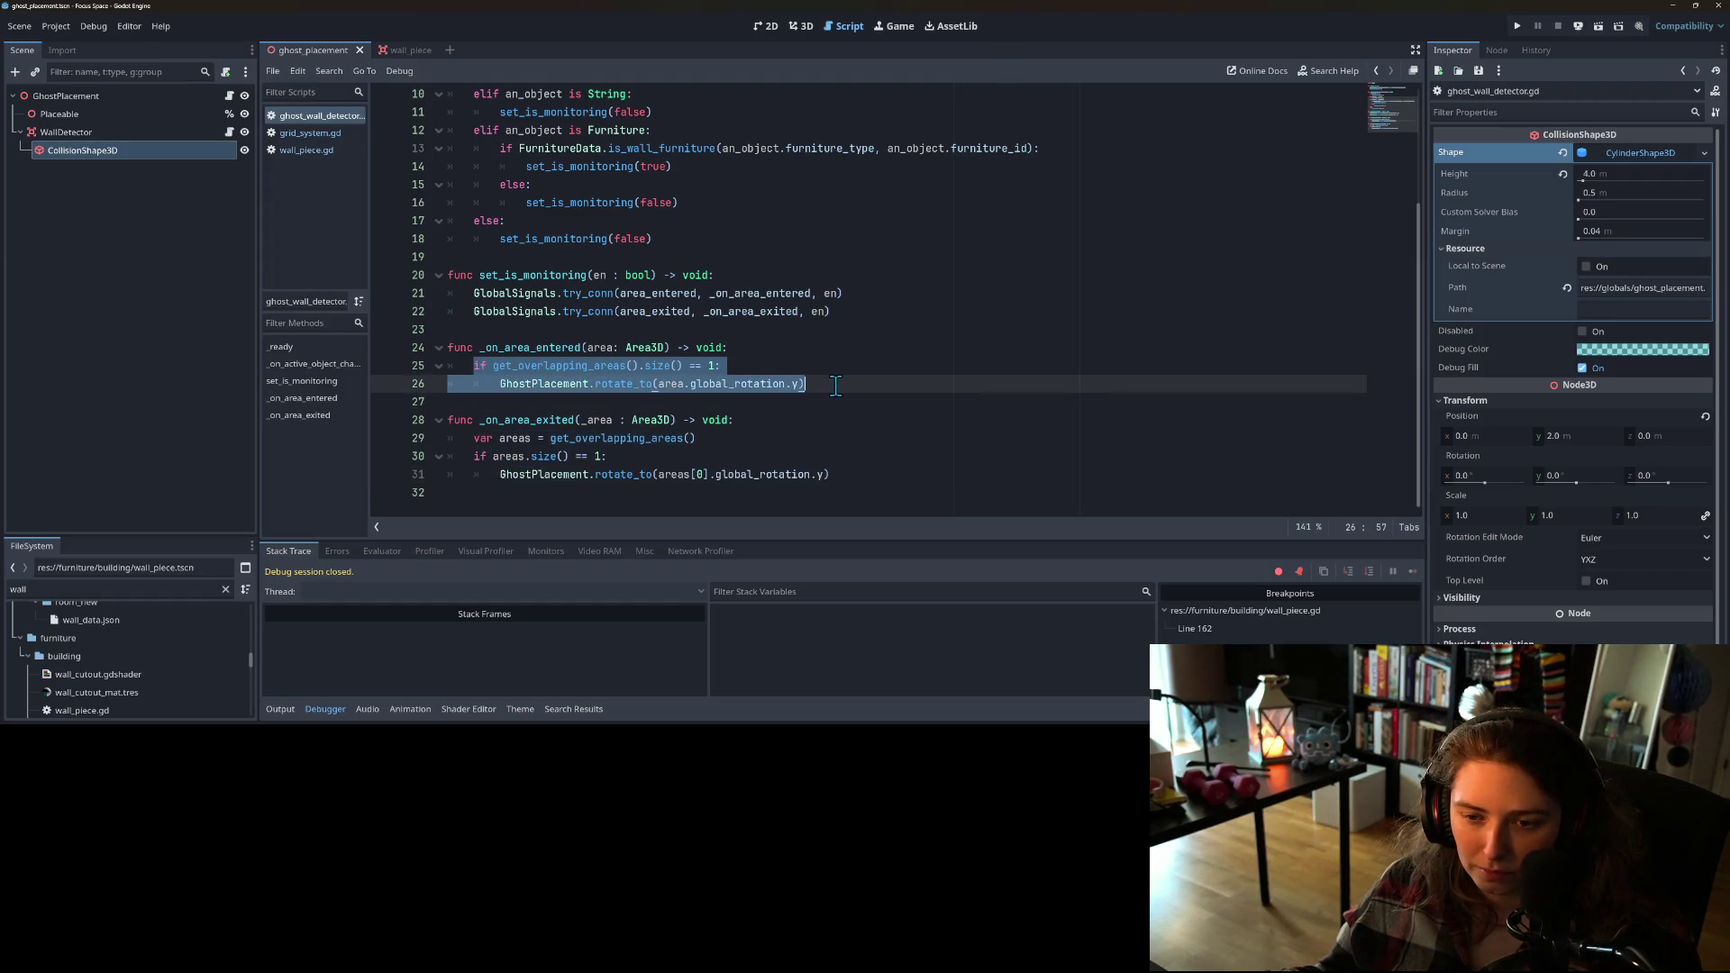
{"action": "key", "text": "ctrl+v"}
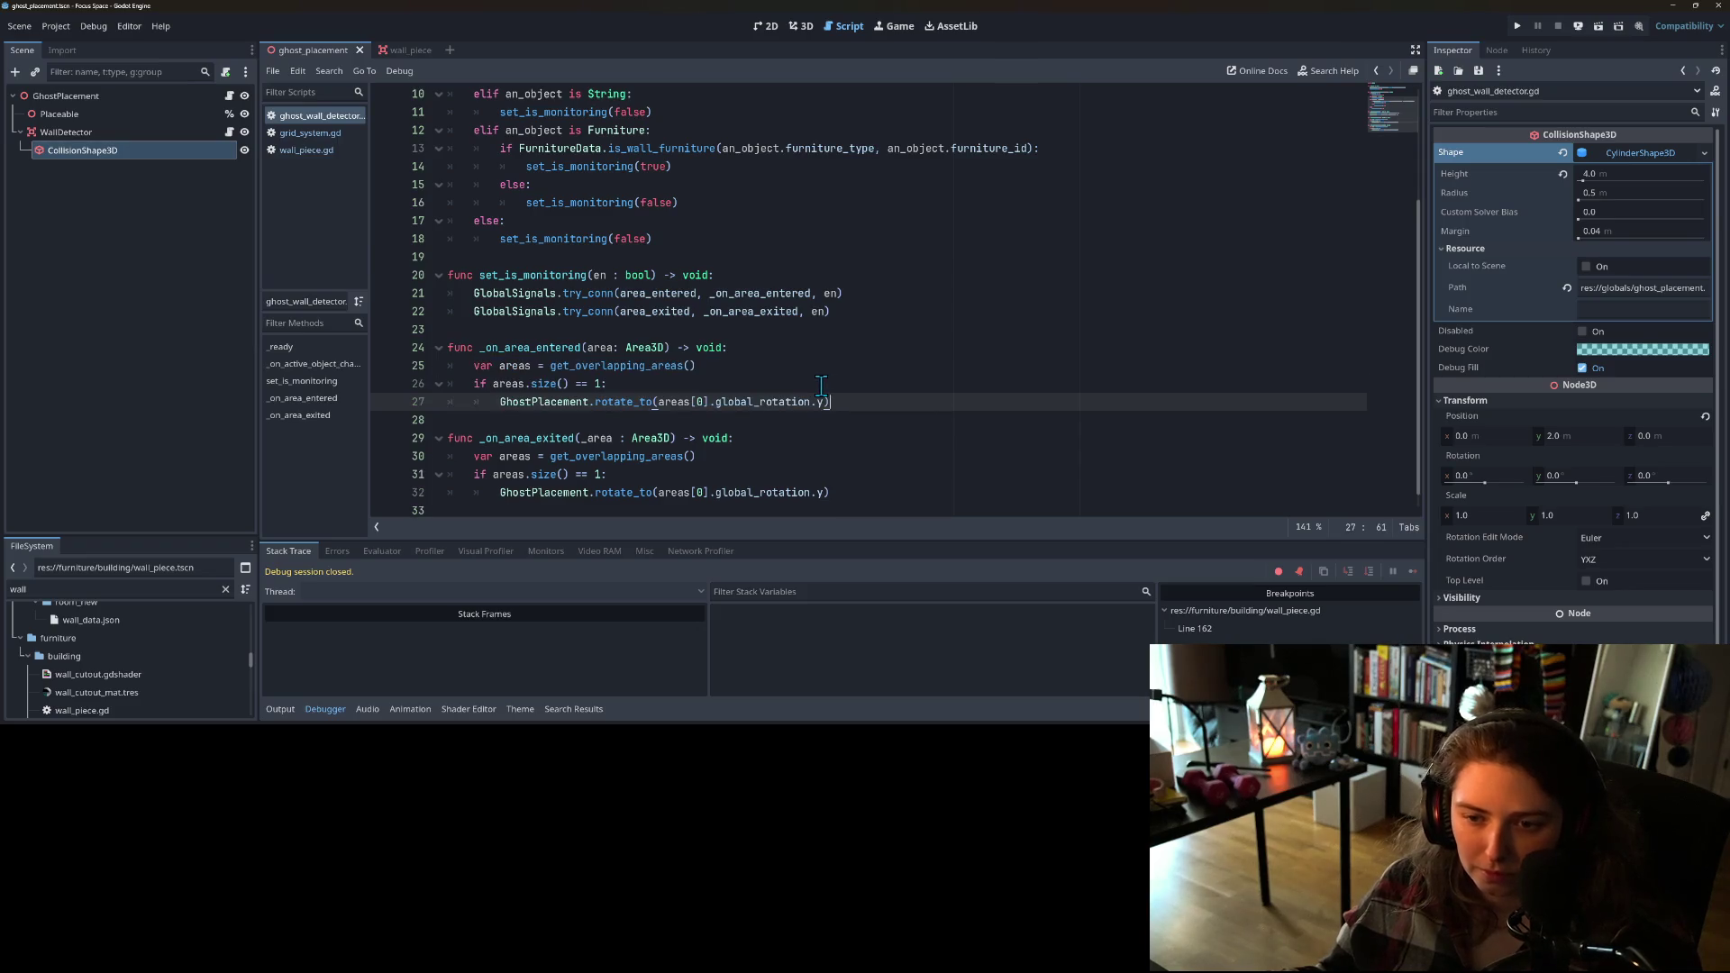
{"action": "key", "text": "ctrl+s"}
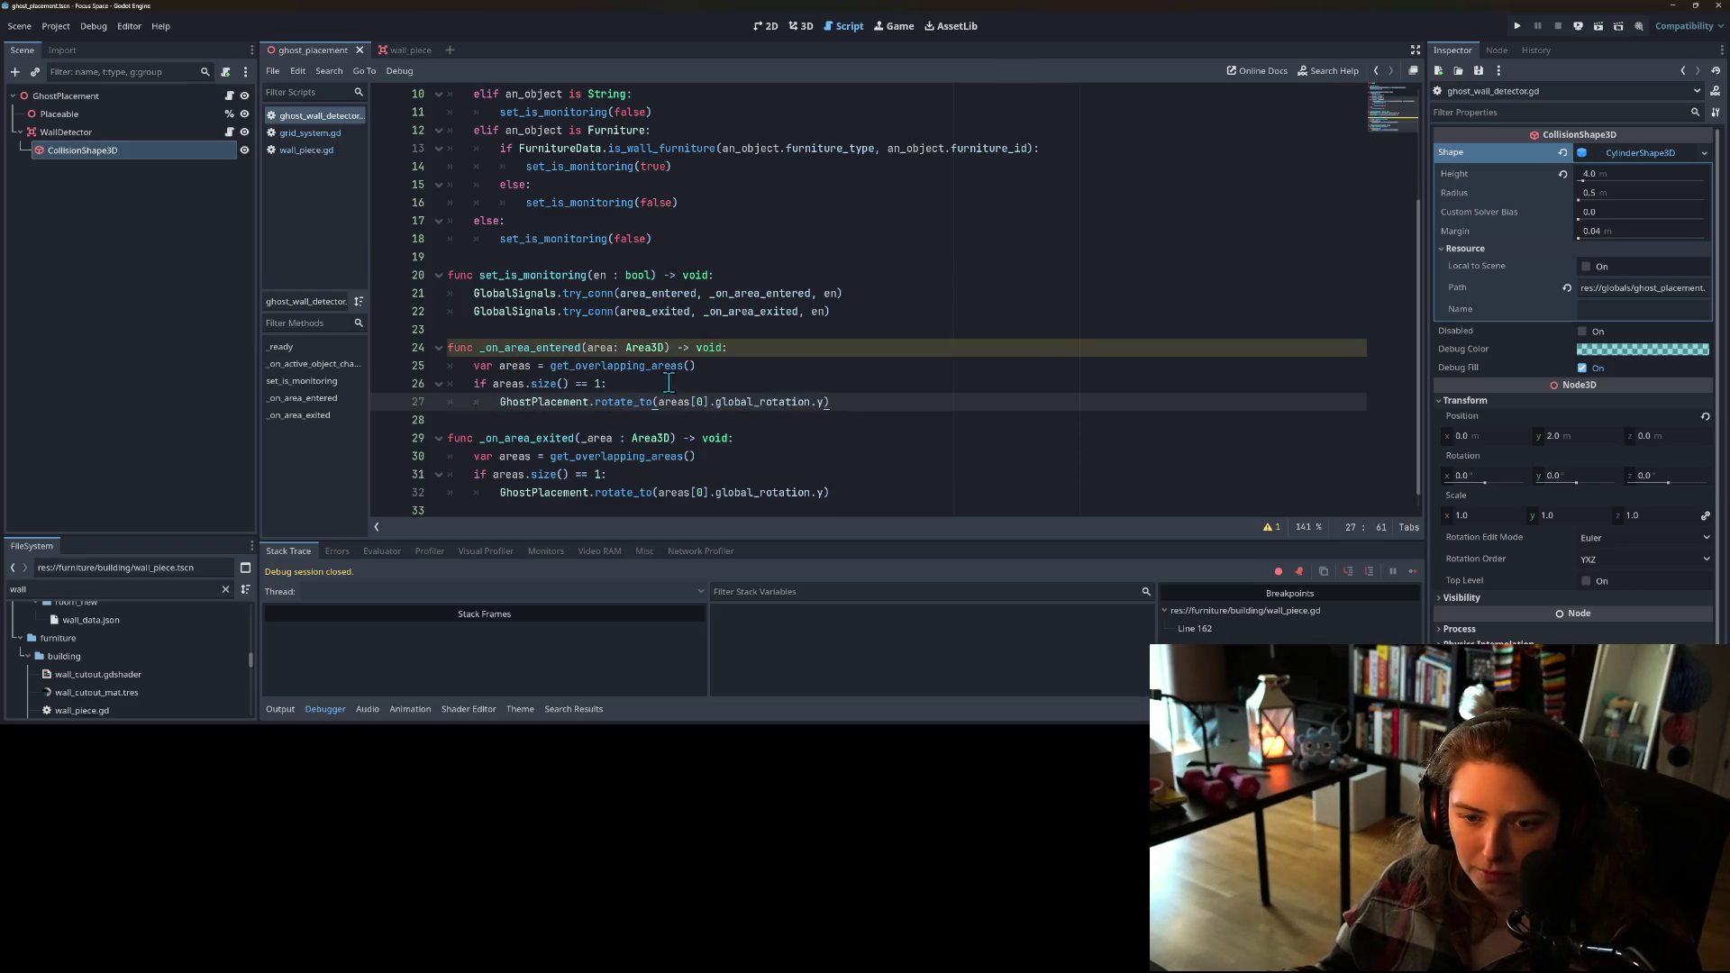
Step: Rename _on_area_entered's parameter to _area and check both global_rotation uses
{"action": "left_click", "coordinate": [587, 348]}
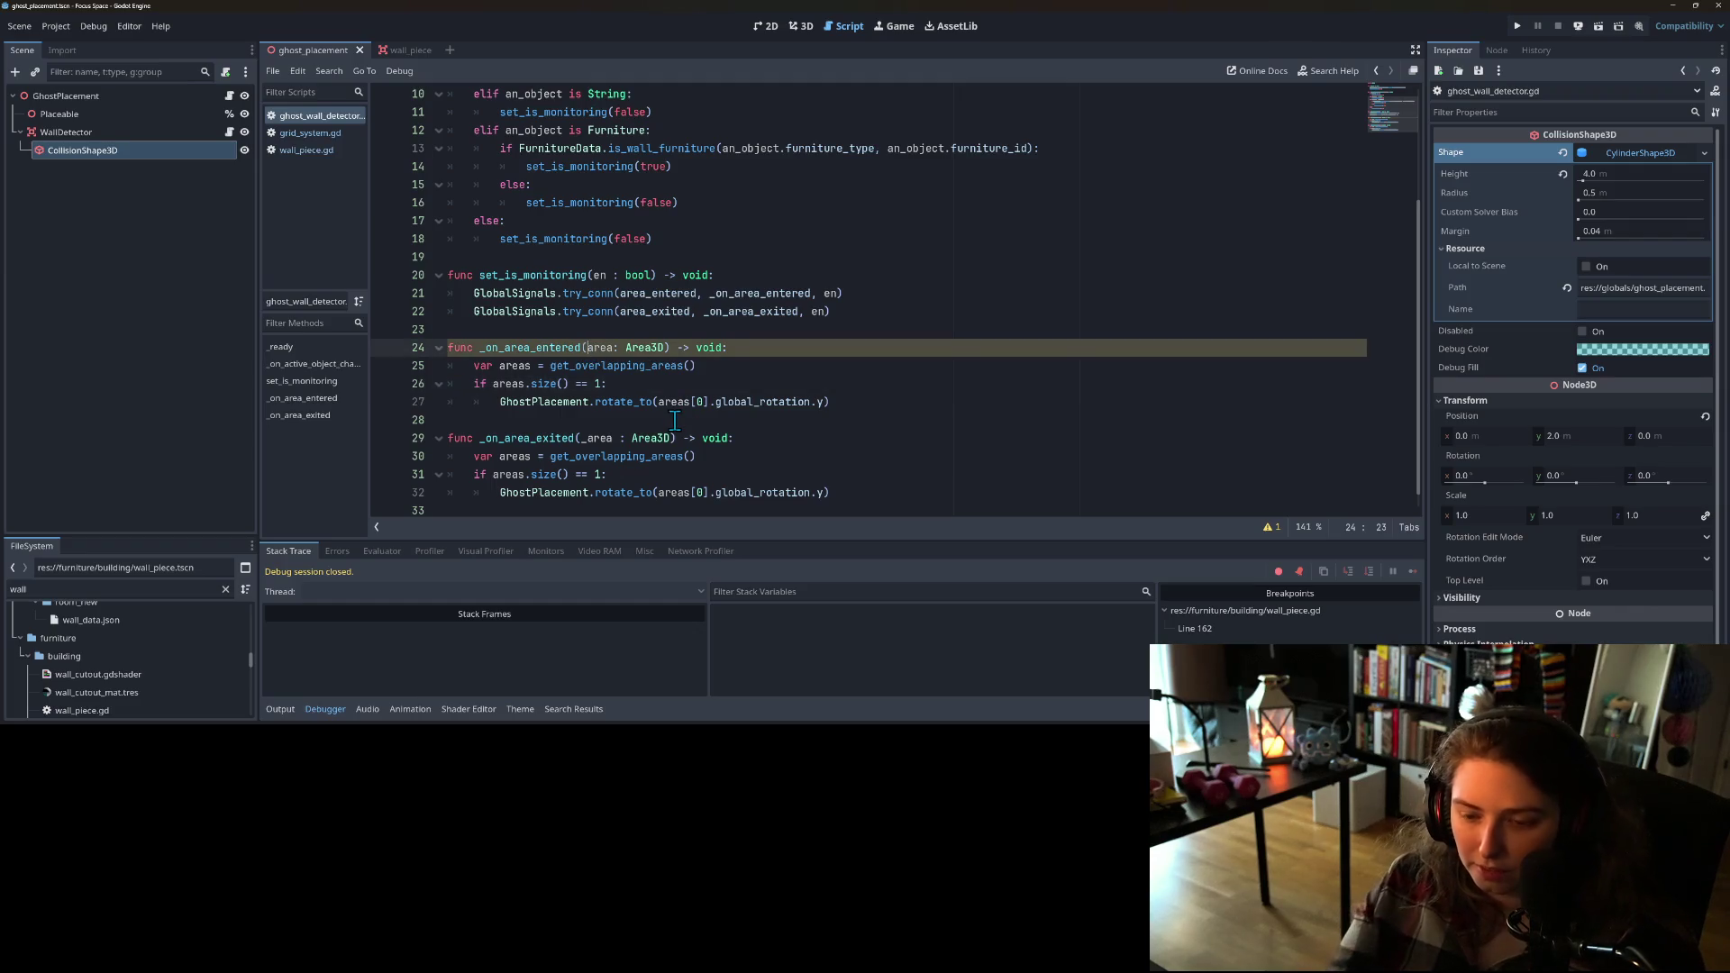
{"action": "type", "text": "_"}
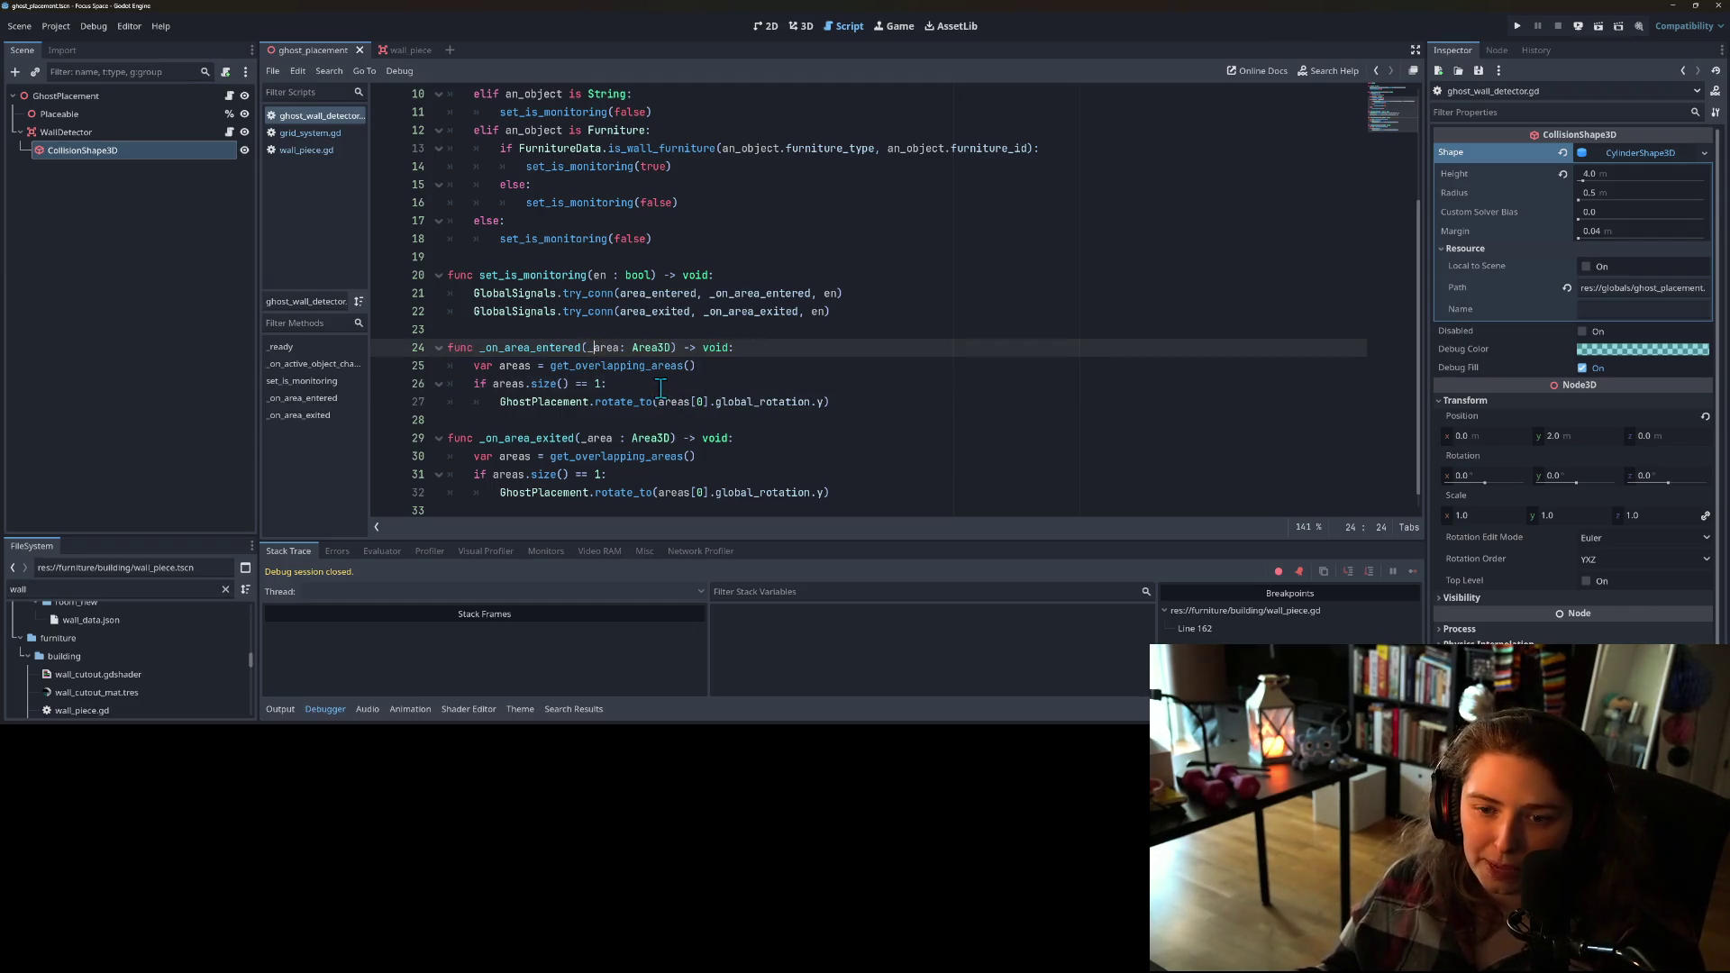
{"action": "left_click", "coordinate": [647, 404]}
{"action": "left_click", "coordinate": [726, 404]}
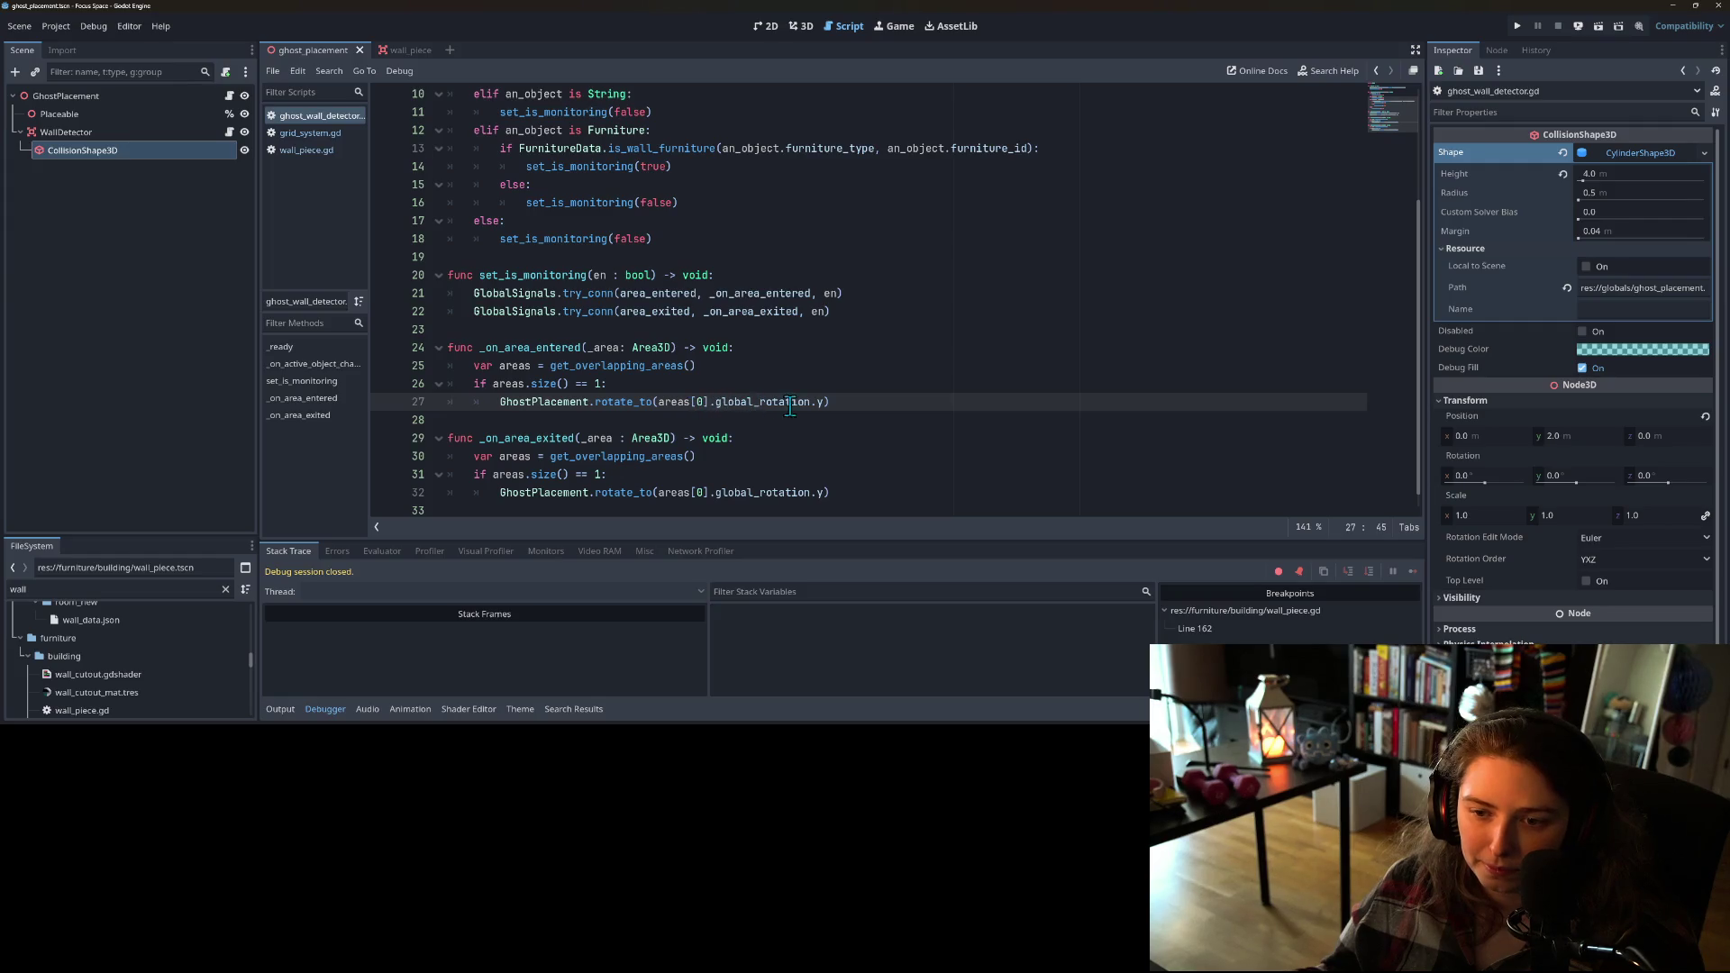
{"action": "double_click", "coordinate": [798, 404]}
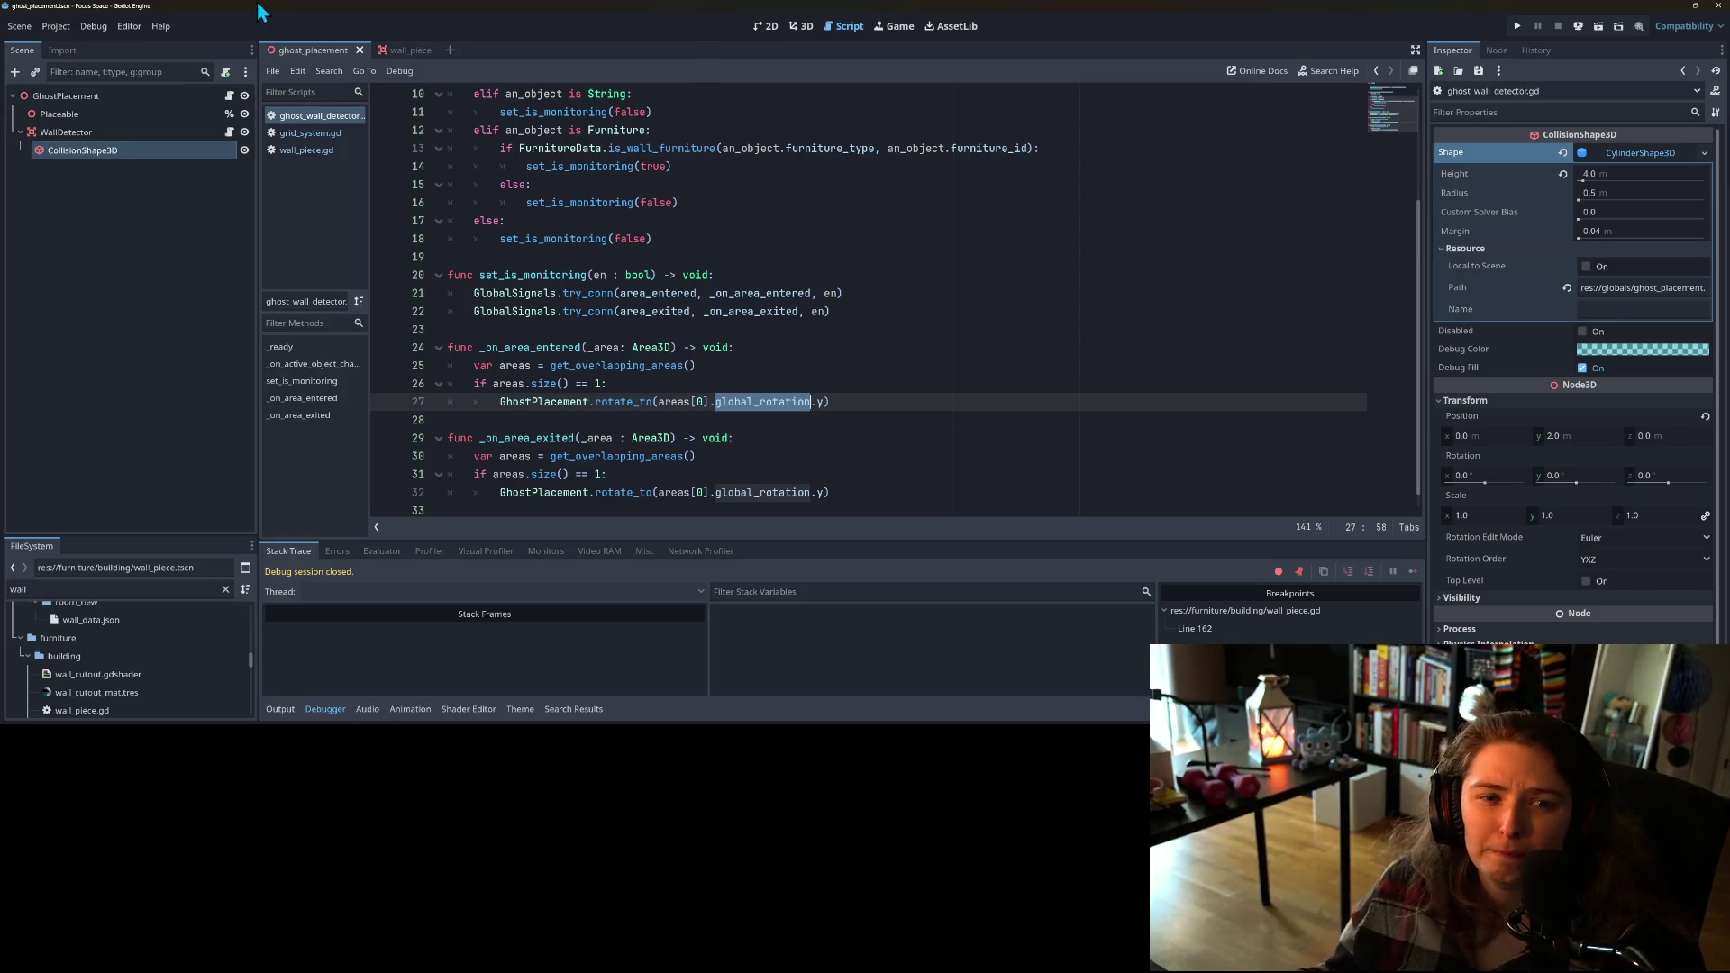
{"action": "left_click", "coordinate": [397, 49]}
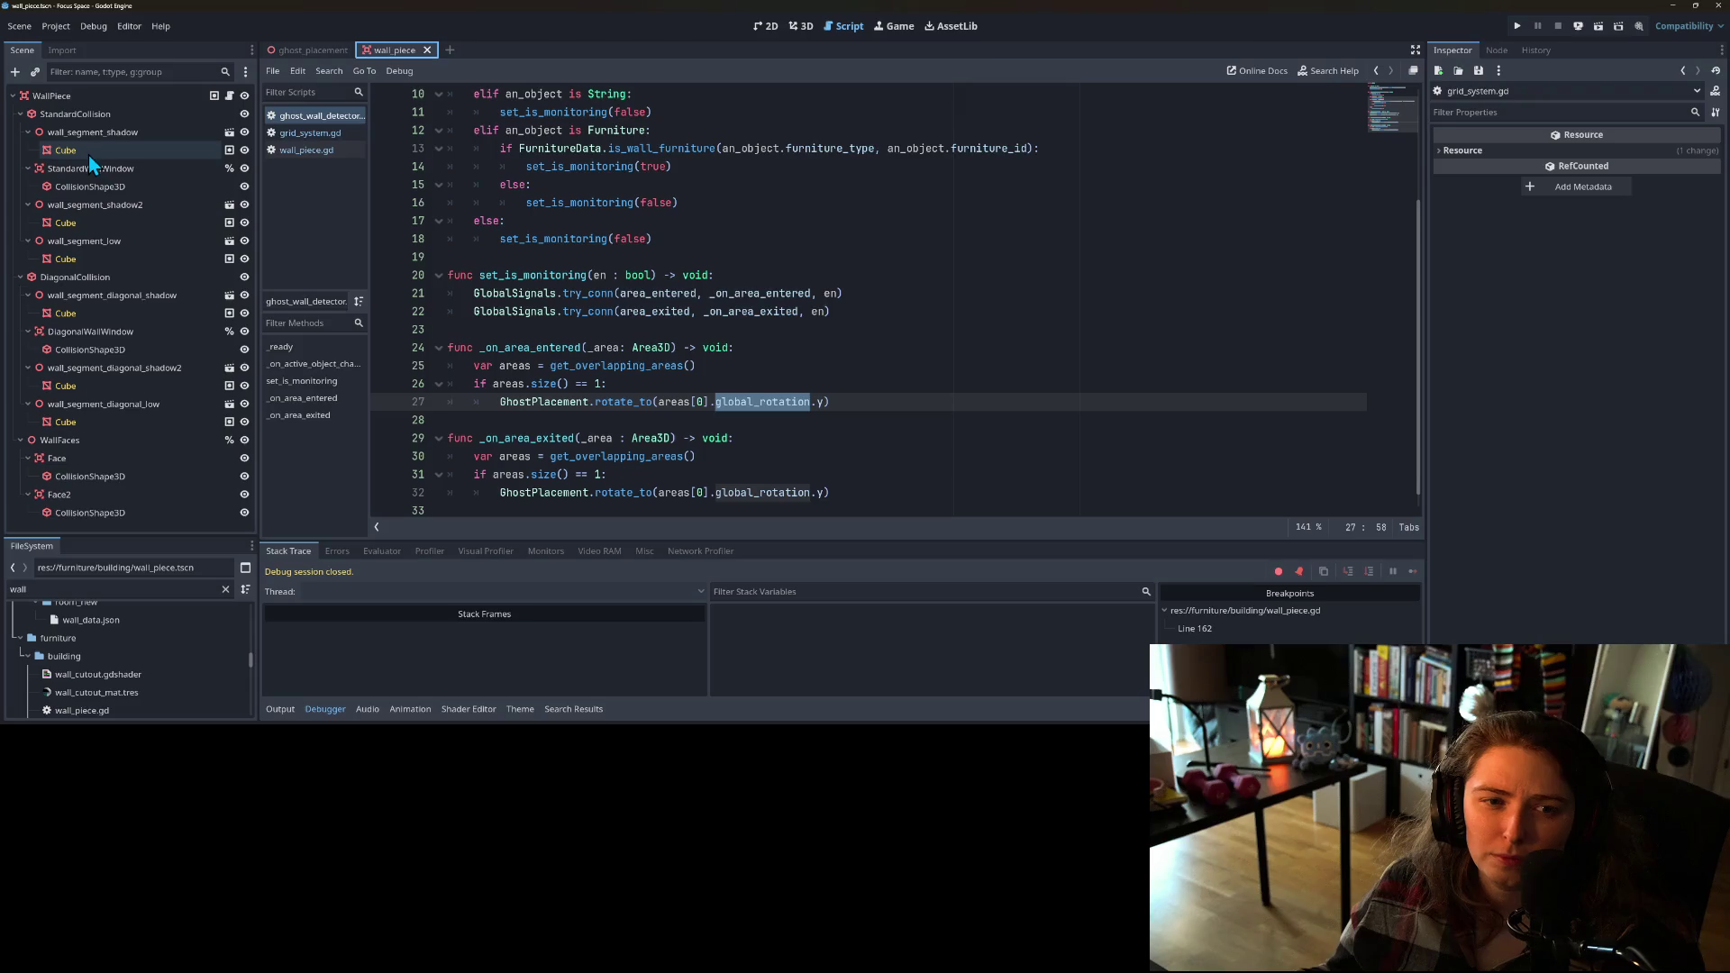
Step: Collapse the wall_segment_shadow, StandardWallWindow, wall_segment_shadow2 and wall_segment_low nodes in the WallPiece tree
{"action": "left_click", "coordinate": [94, 114]}
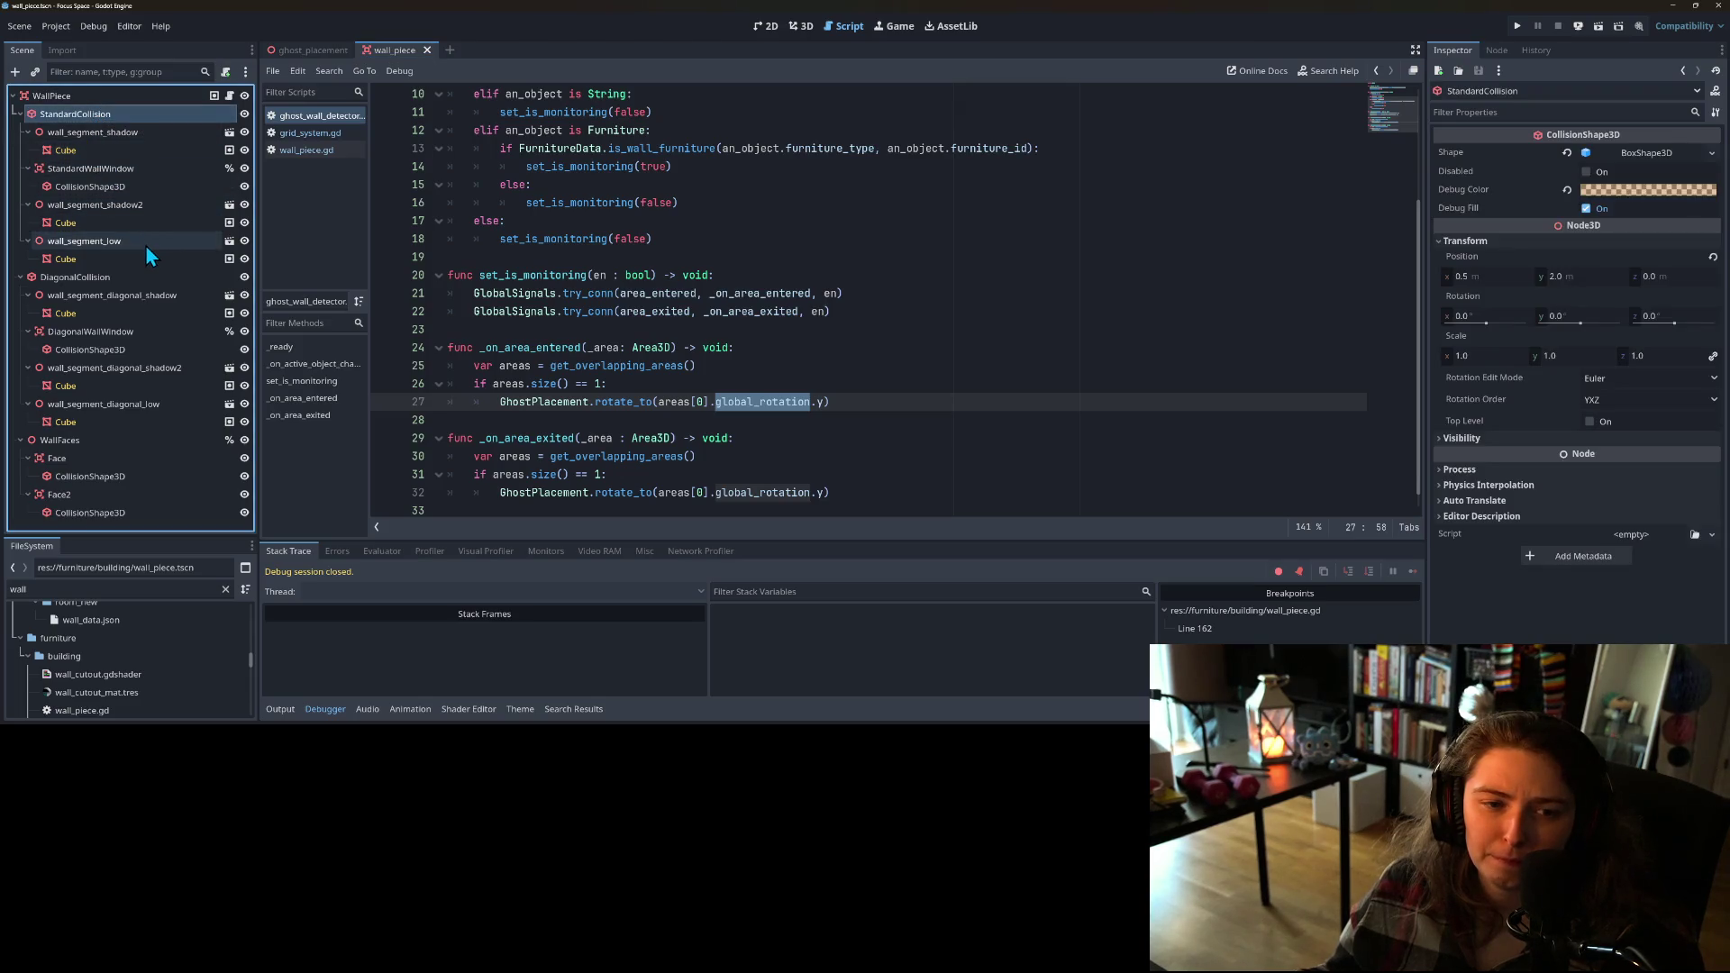
{"action": "left_click", "coordinate": [29, 132]}
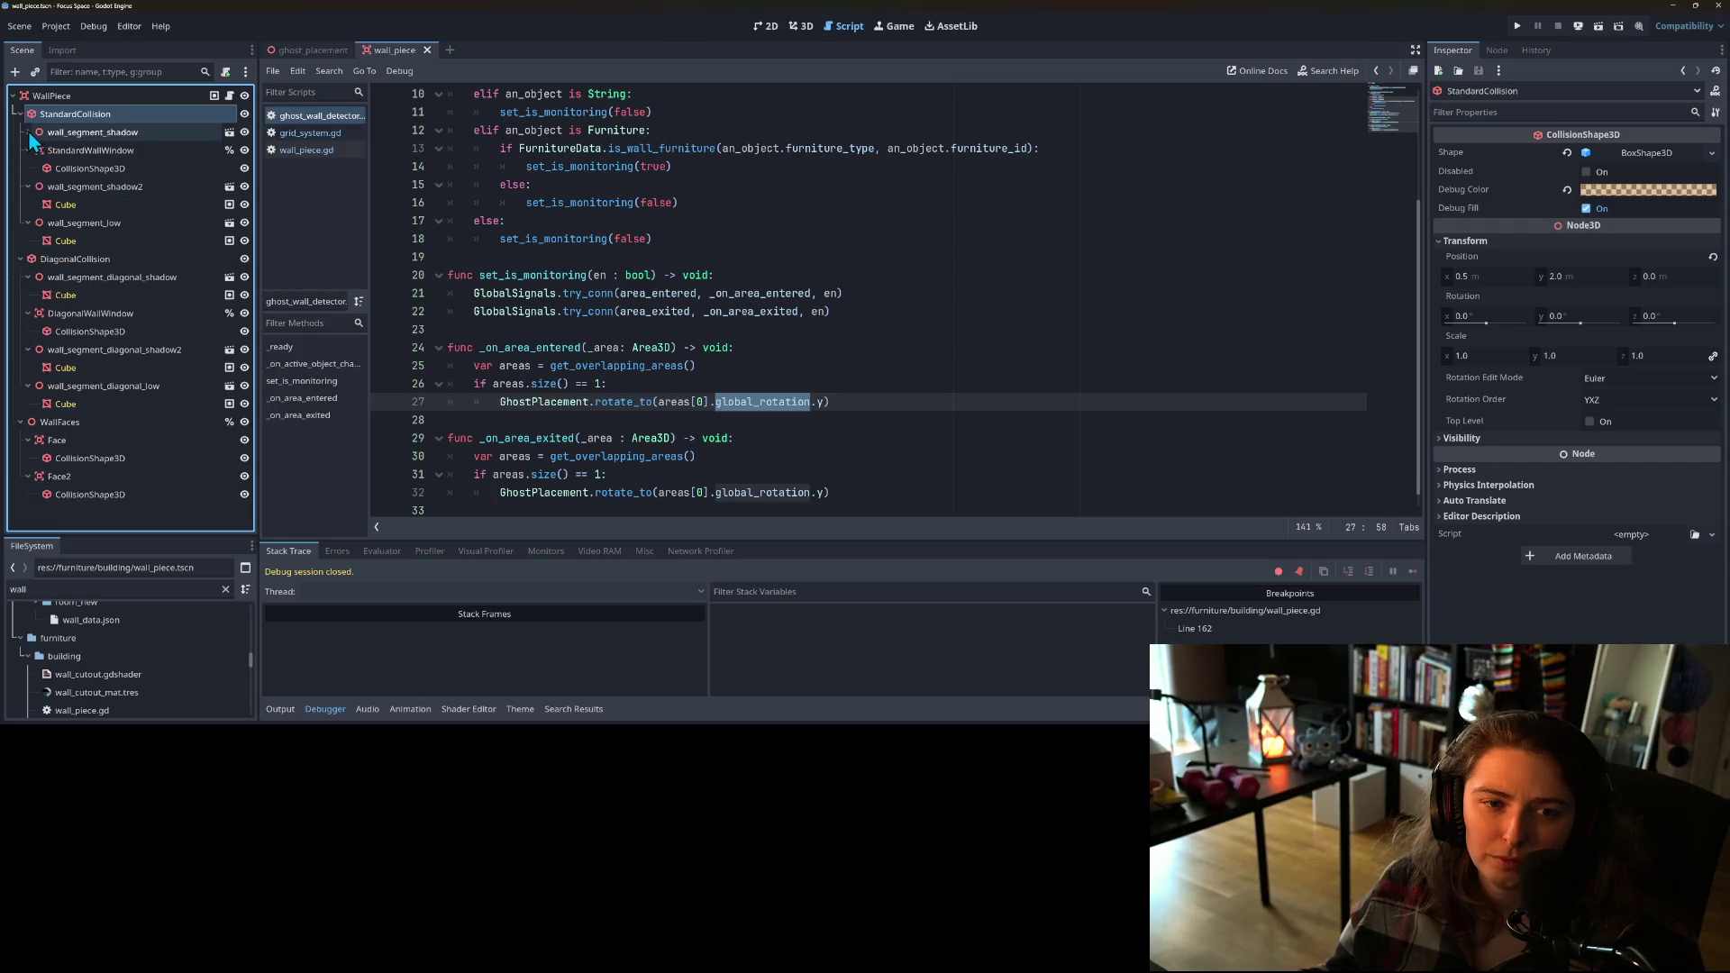
{"action": "left_click", "coordinate": [28, 150]}
{"action": "left_click", "coordinate": [28, 169]}
{"action": "left_click", "coordinate": [29, 187]}
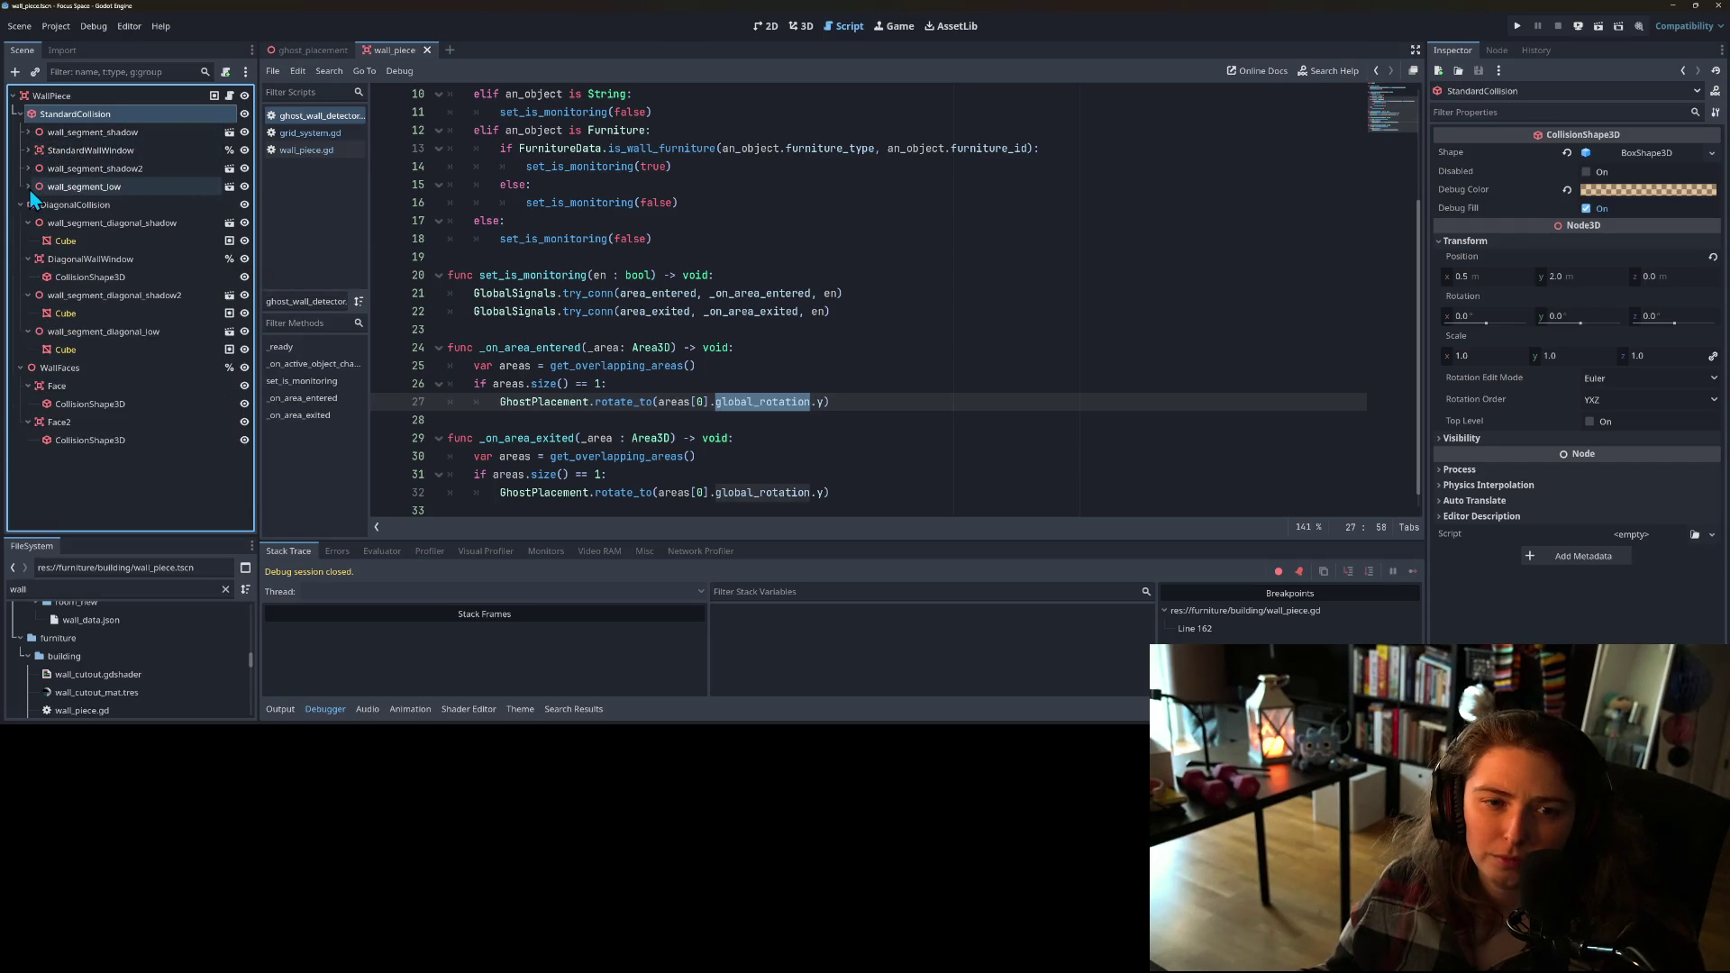
Step: Open wall_piece.gd, remove the line-162 breakpoint and review the check_is_colliding code
{"action": "left_click", "coordinate": [230, 96]}
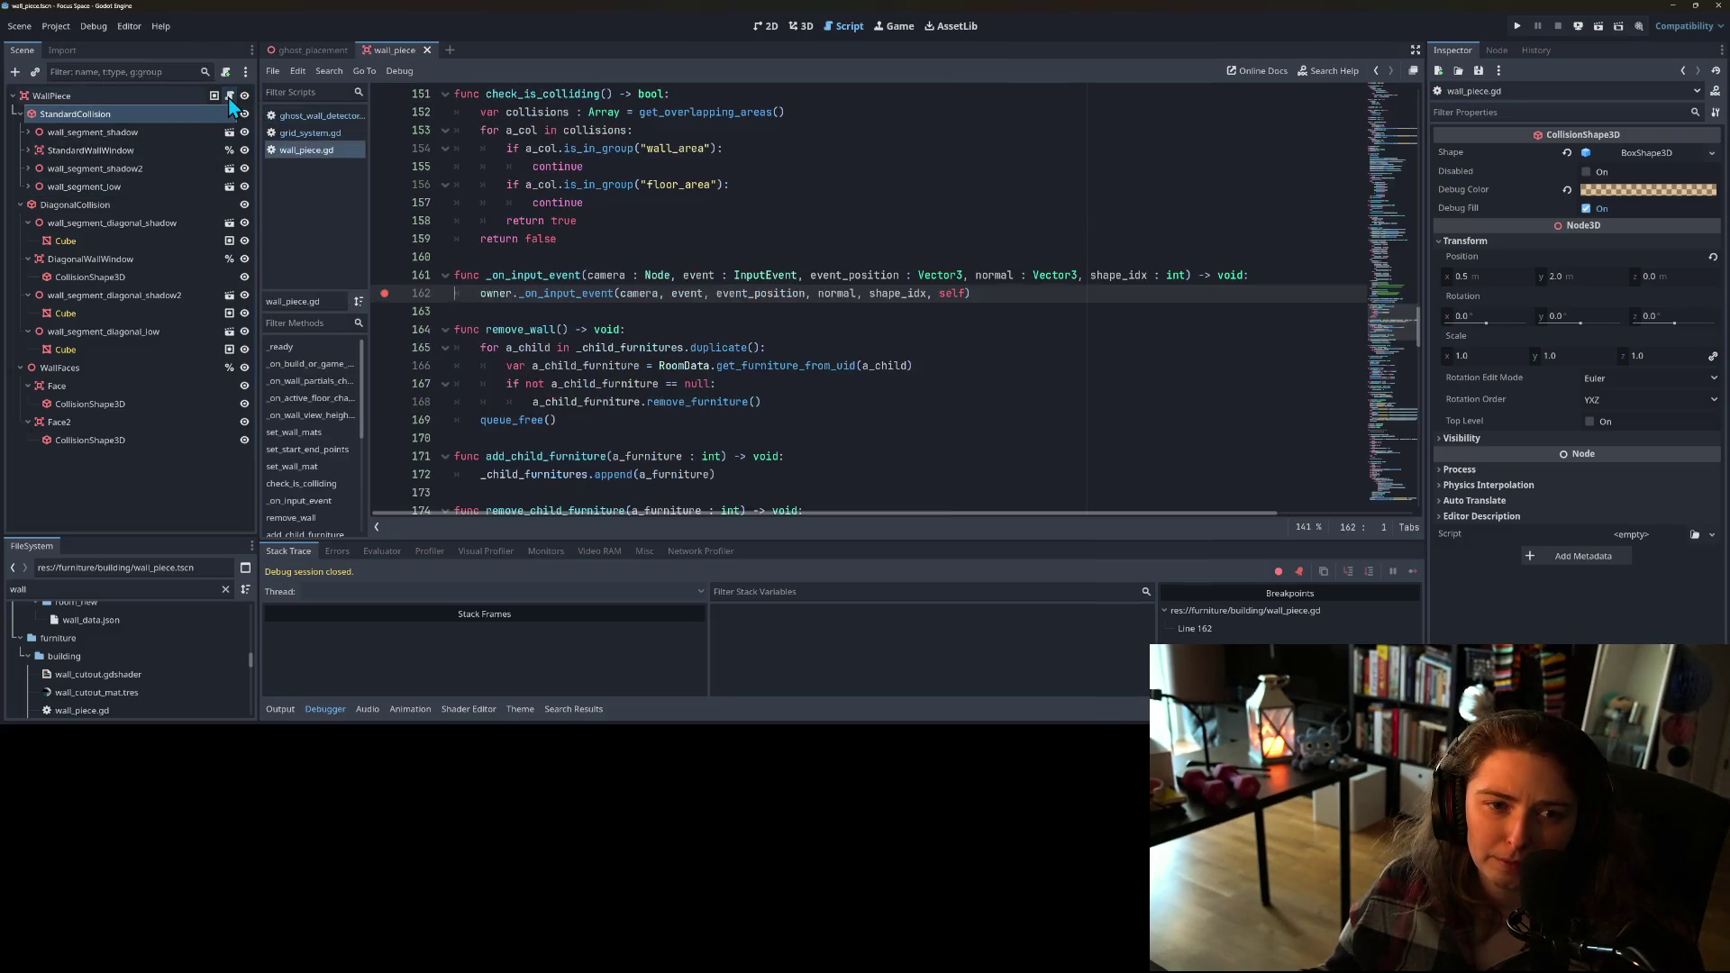
{"action": "left_click", "coordinate": [384, 294]}
{"action": "left_click", "coordinate": [507, 311]}
{"action": "scroll", "coordinate": [648, 359], "scroll_direction": "up", "scroll_amount": 2}
{"action": "left_click", "coordinate": [628, 406]}
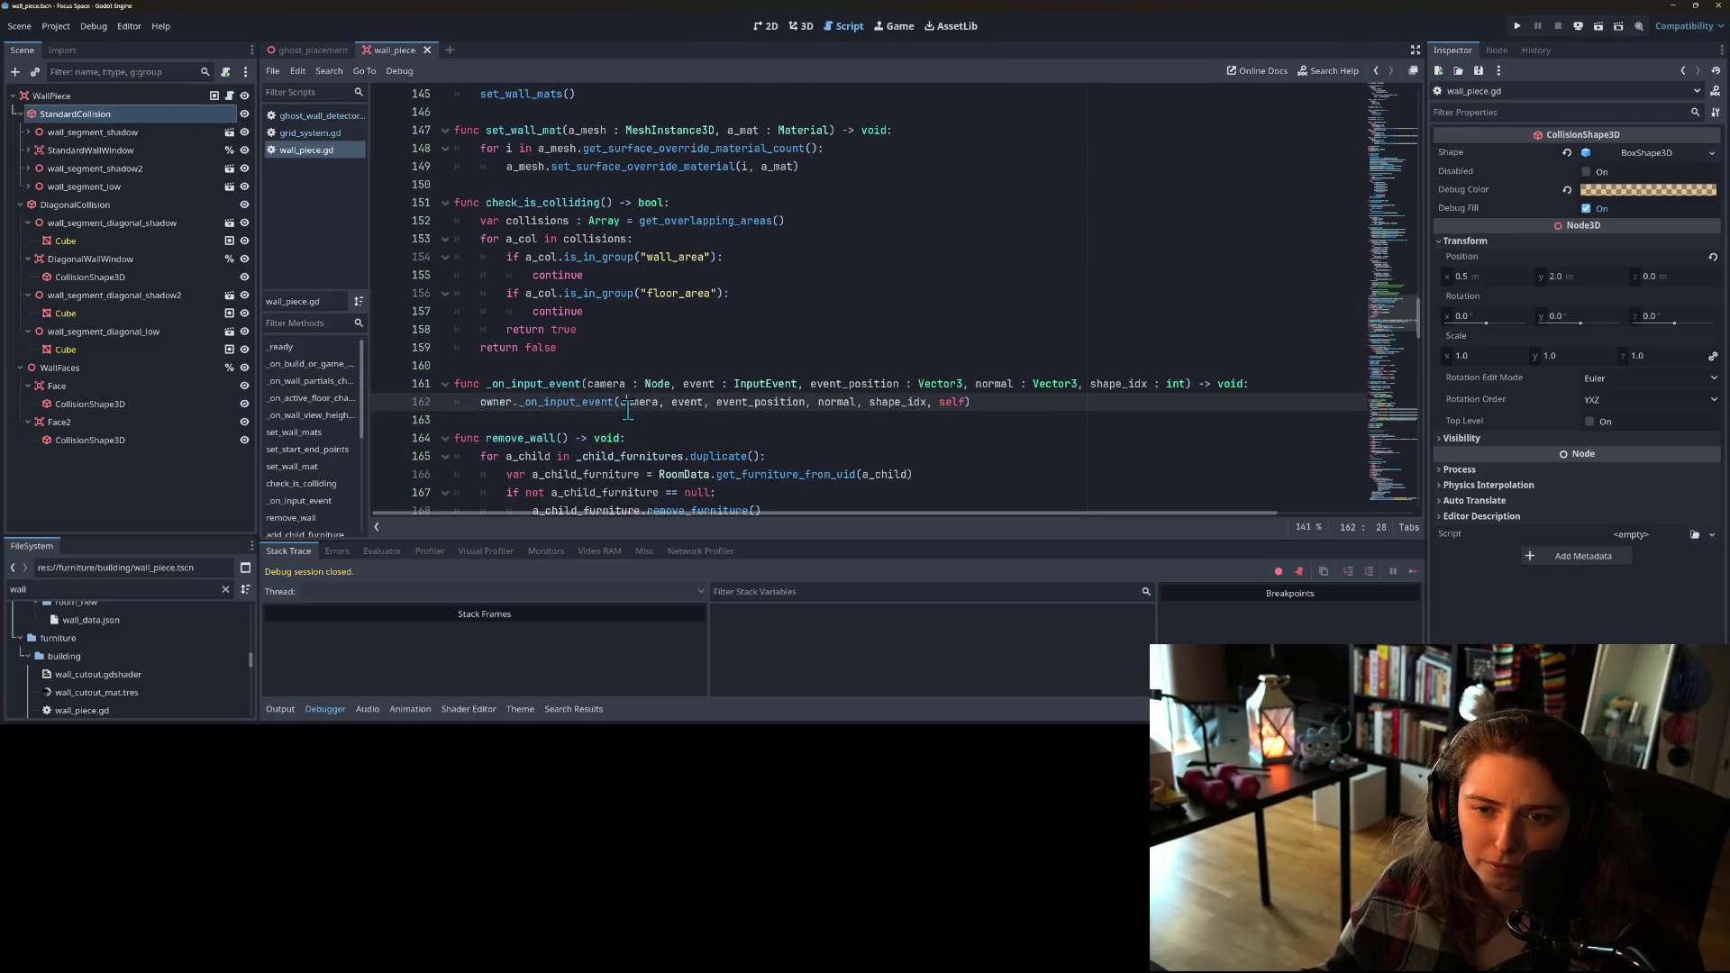
{"action": "double_click", "coordinate": [555, 202]}
{"action": "scroll", "coordinate": [620, 343], "scroll_direction": "up", "scroll_amount": 18}
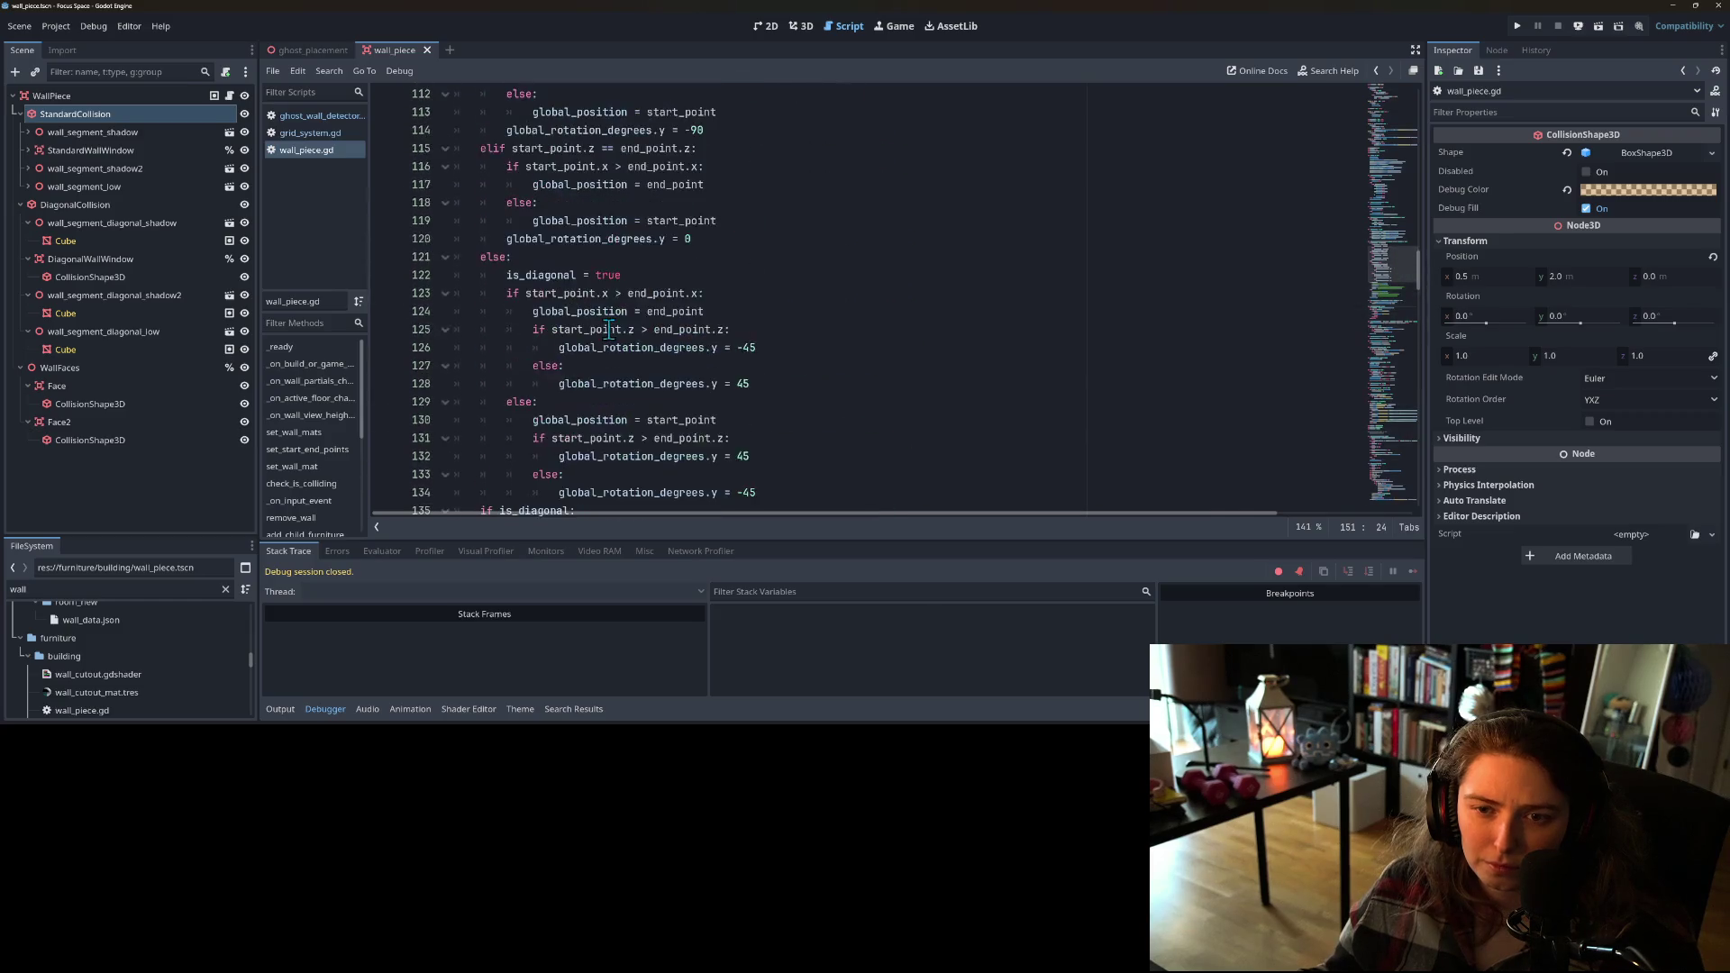
{"action": "scroll", "coordinate": [620, 343], "scroll_direction": "up", "scroll_amount": 5}
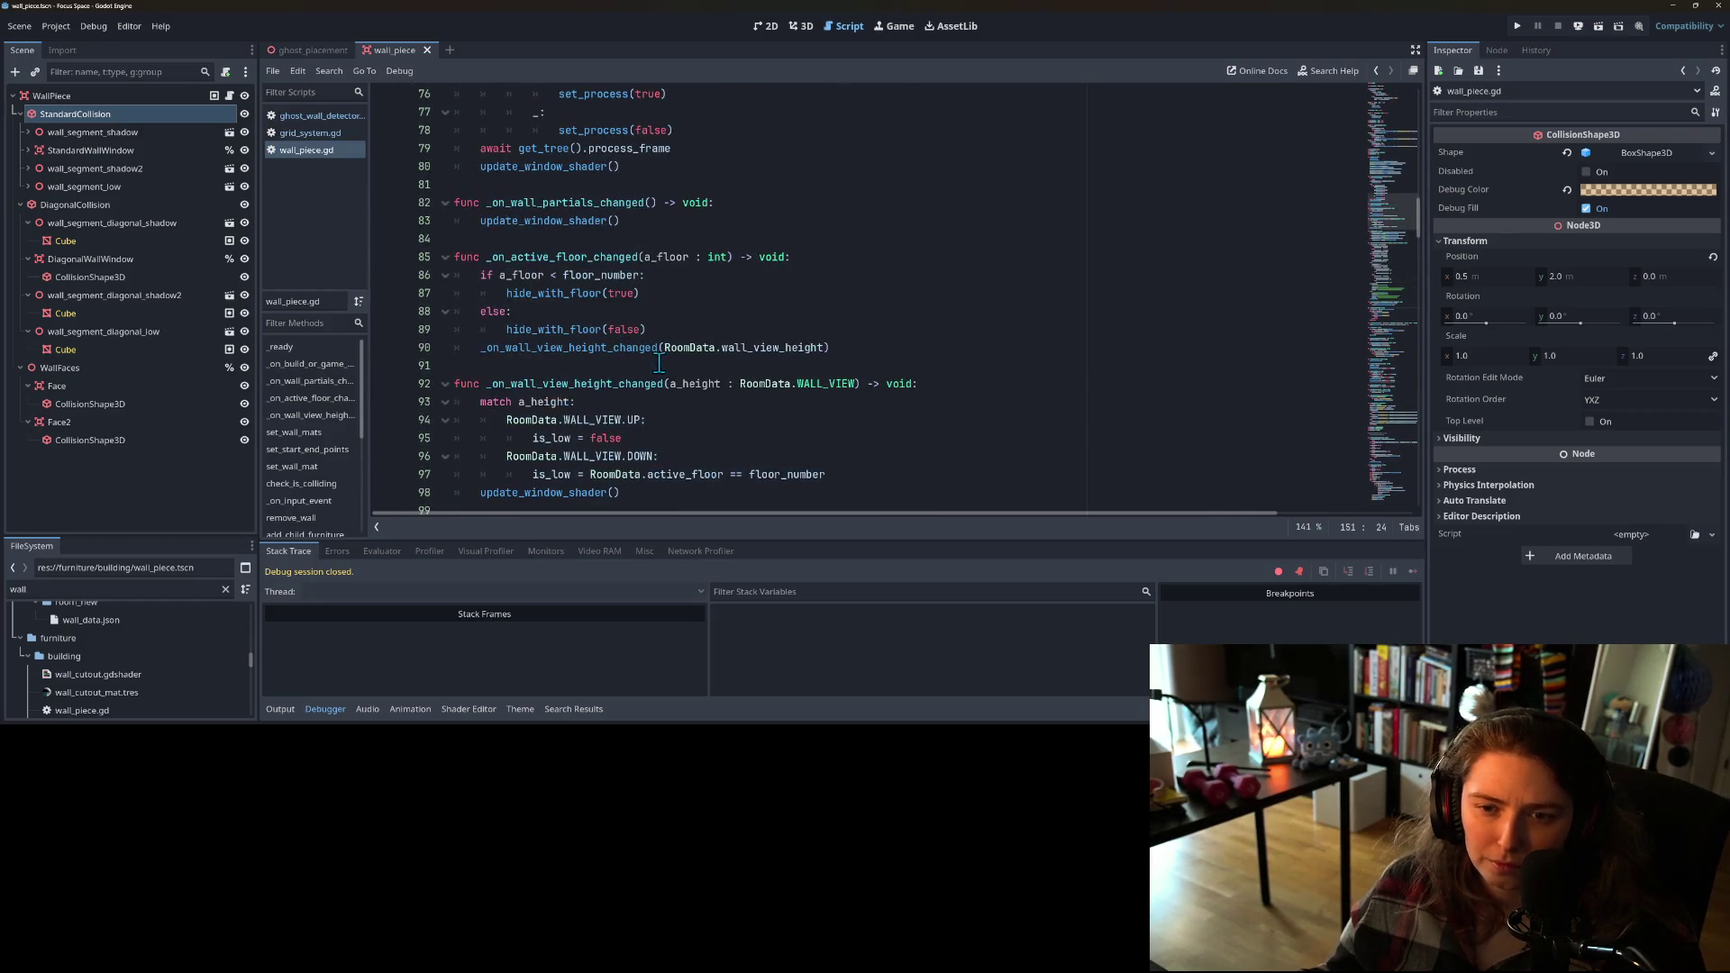
{"action": "scroll", "coordinate": [624, 356], "scroll_direction": "up", "scroll_amount": 6}
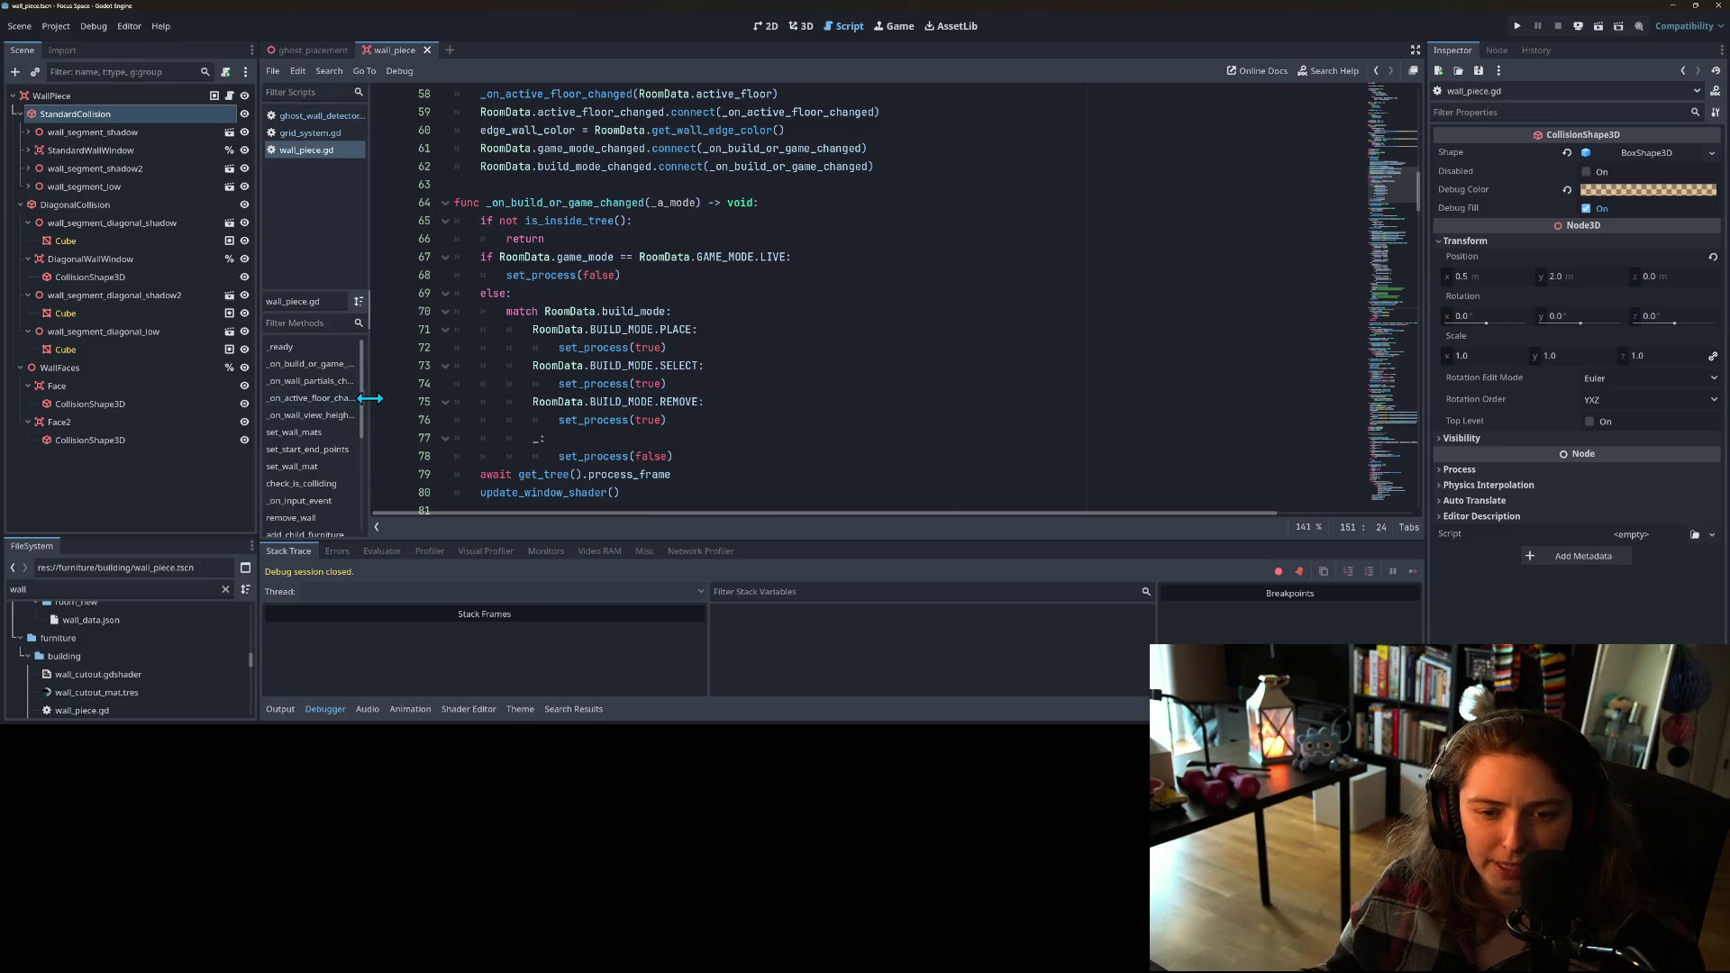
{"action": "left_click_drag", "start_coordinate": [369, 397], "coordinate": [523, 402]}
{"action": "scroll", "coordinate": [407, 424], "scroll_direction": "down", "scroll_amount": 1}
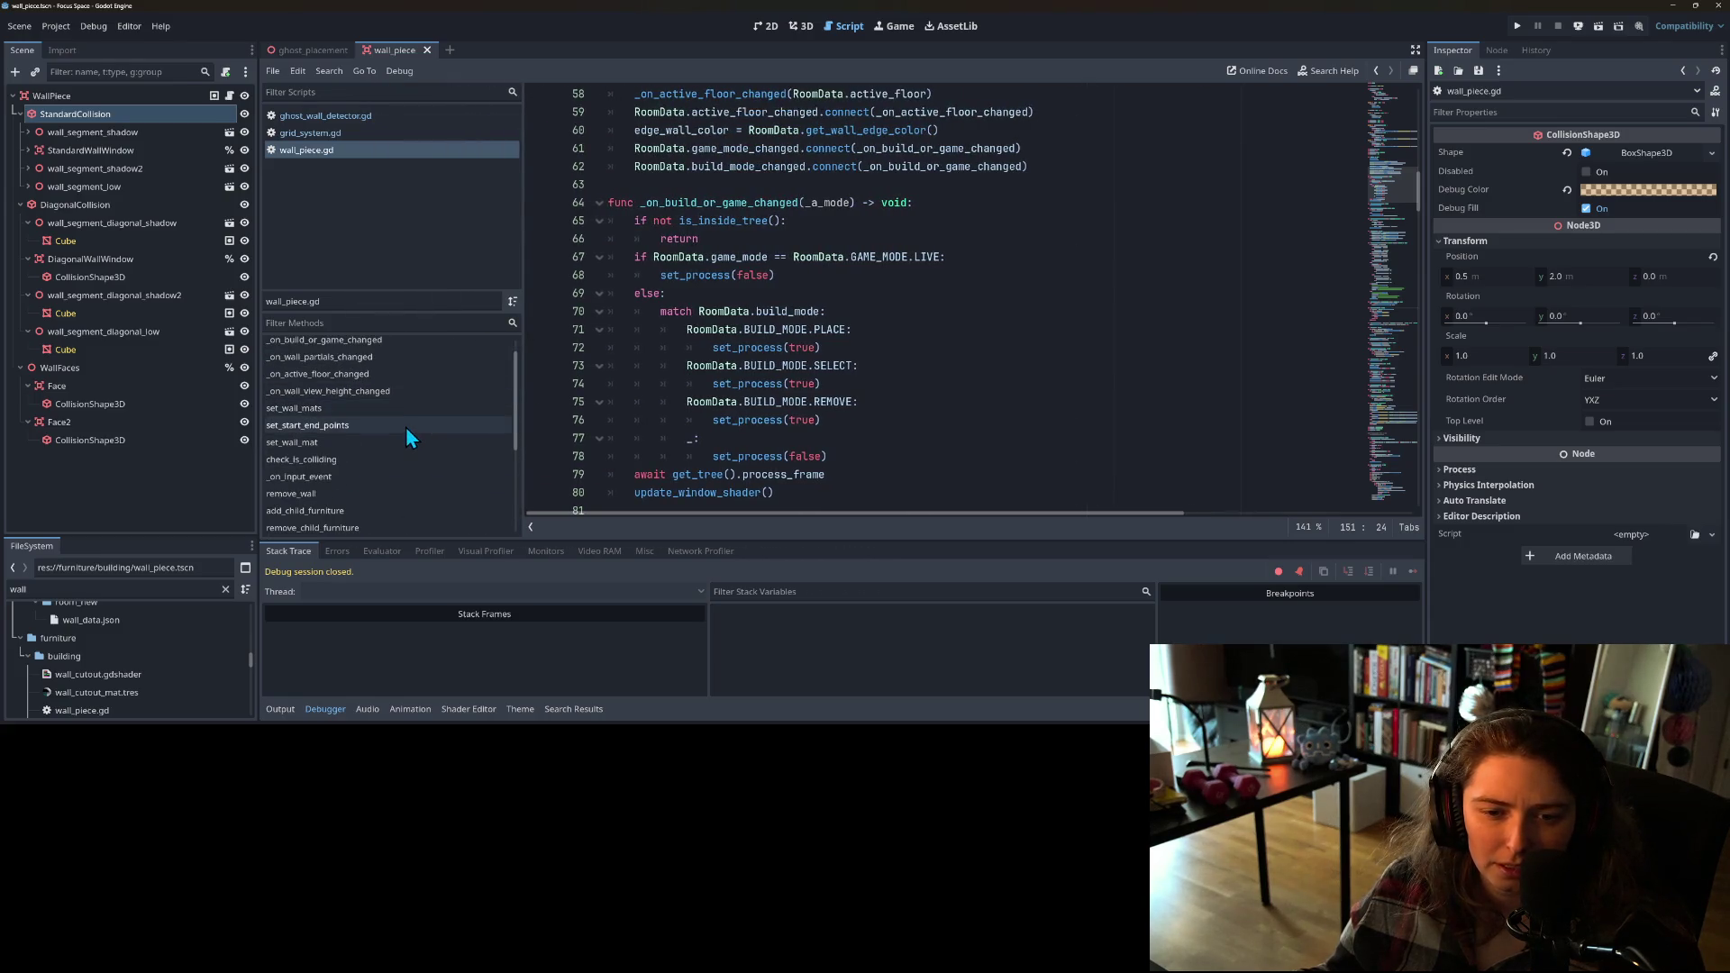
Step: Uncomment the _disable_wall_faces(not is_low and not is_hiding) call on line 200 of wall_piece.gd
{"action": "scroll", "coordinate": [401, 429], "scroll_direction": "down", "scroll_amount": 1}
{"action": "scroll", "coordinate": [402, 429], "scroll_direction": "down", "scroll_amount": 1}
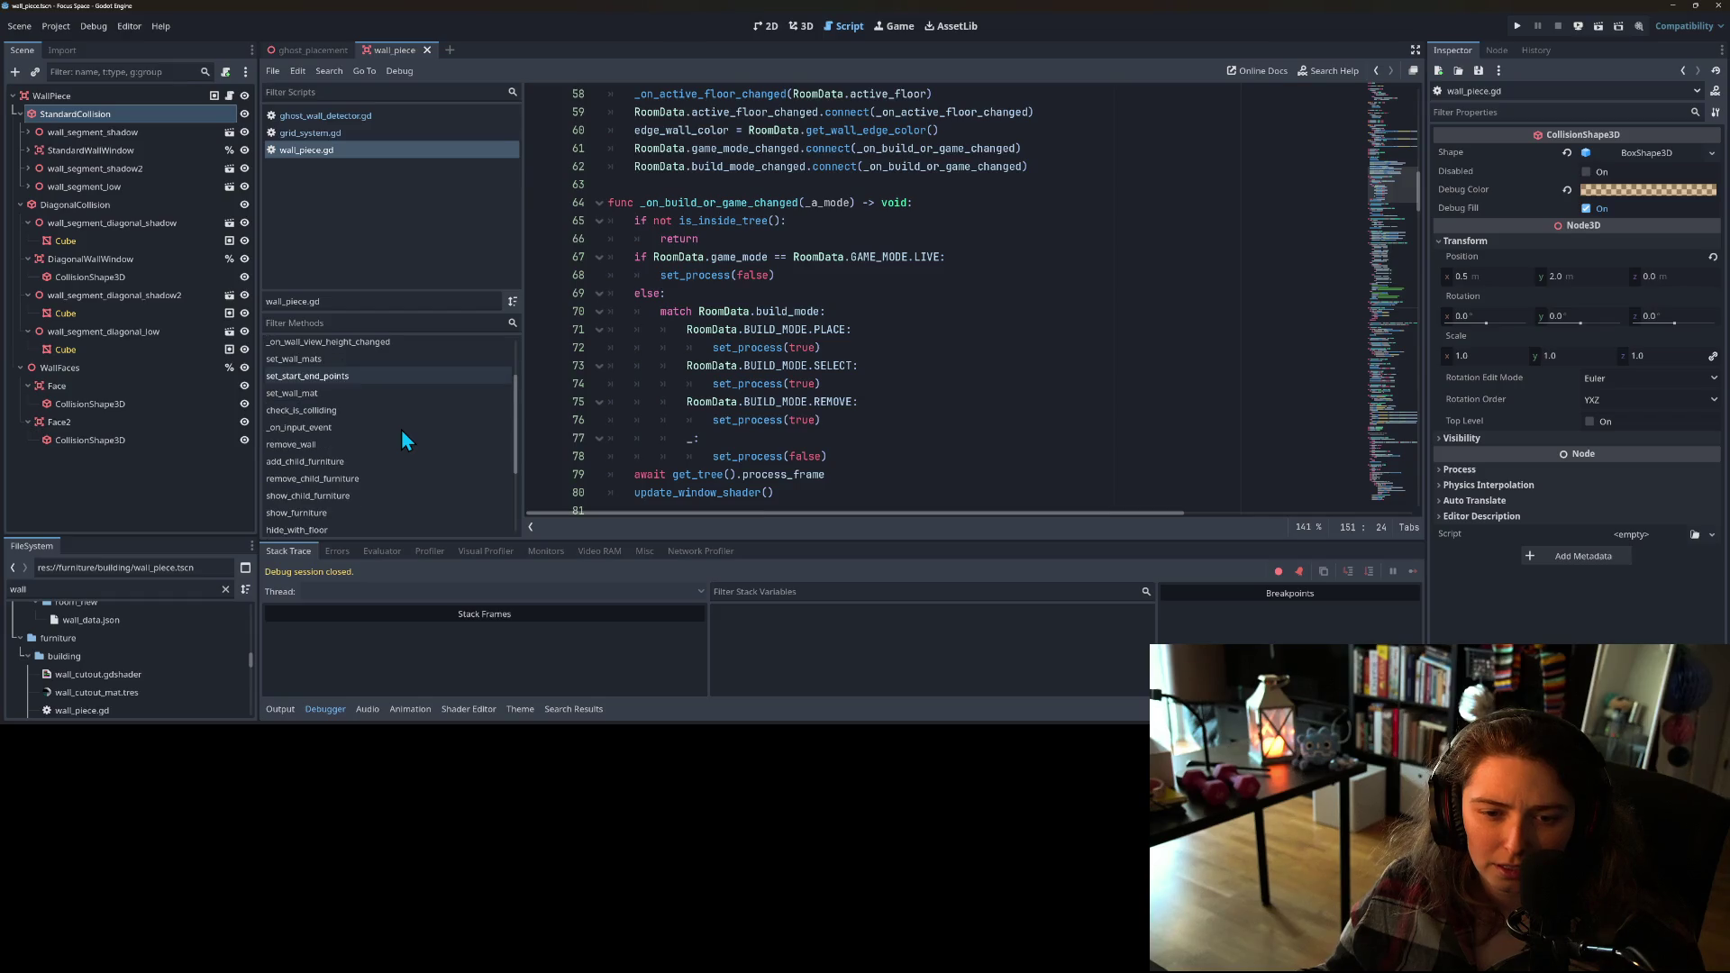
{"action": "scroll", "coordinate": [363, 448], "scroll_direction": "down", "scroll_amount": 5}
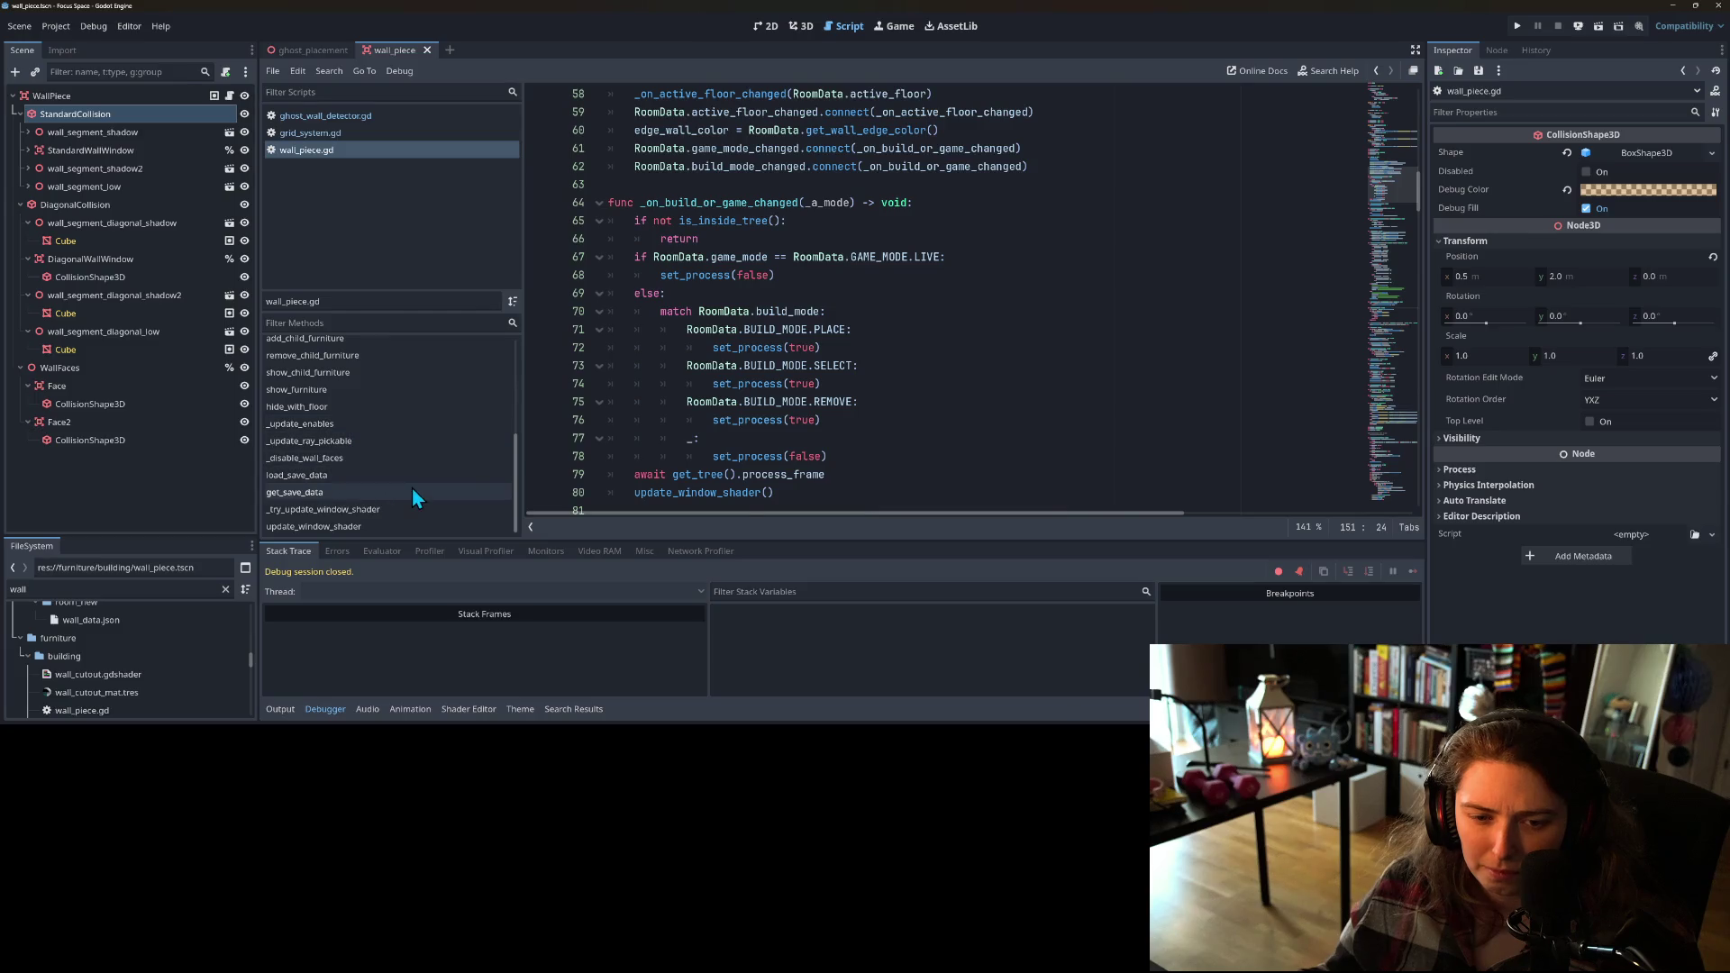
{"action": "left_click", "coordinate": [330, 441]}
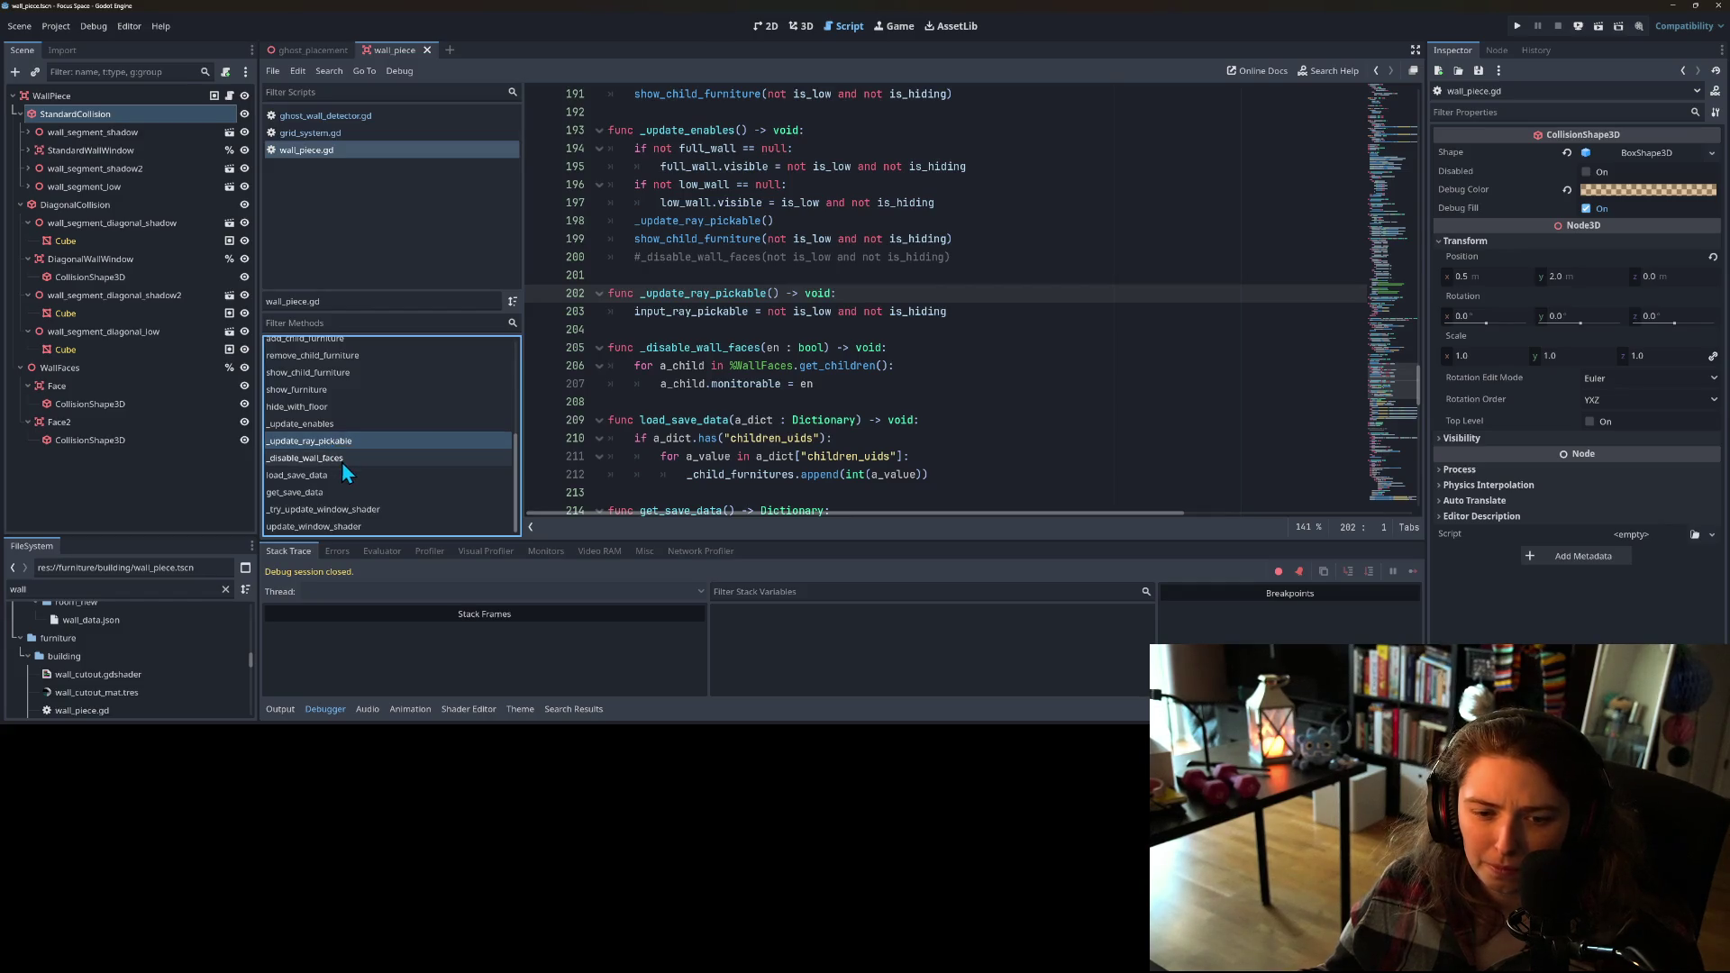
{"action": "left_click", "coordinate": [350, 457]}
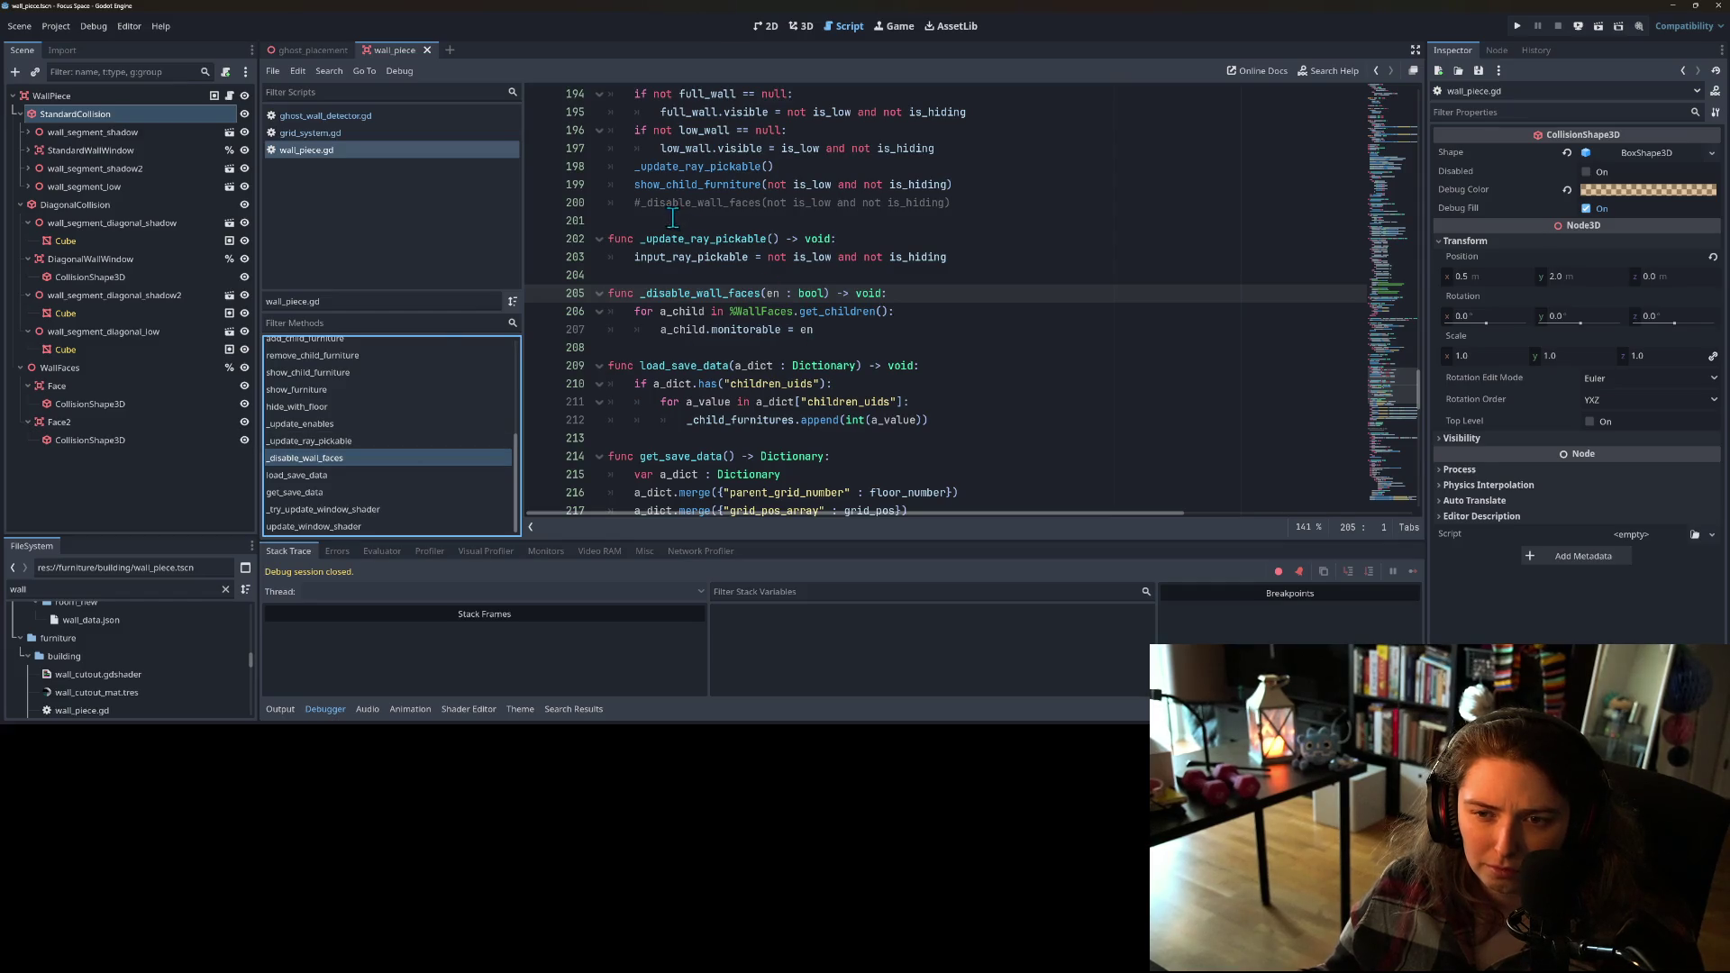
{"action": "left_click", "coordinate": [645, 201]}
{"action": "key", "text": "BackSpace"}
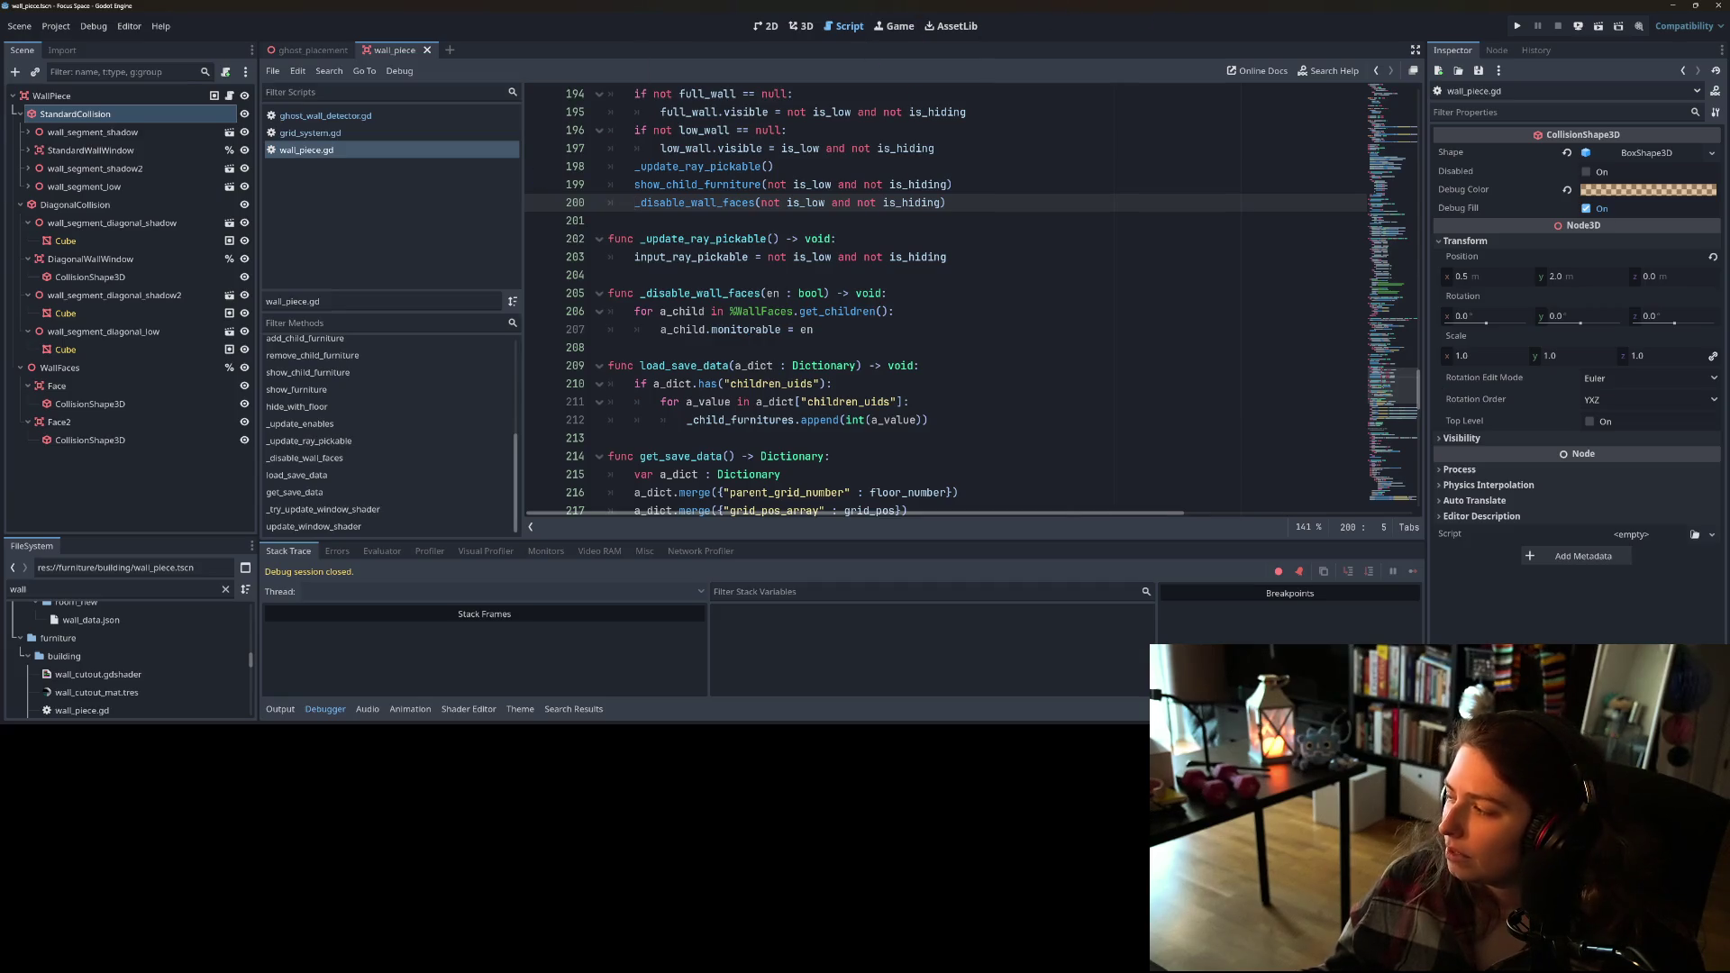
{"action": "key", "text": "alt+Tab"}
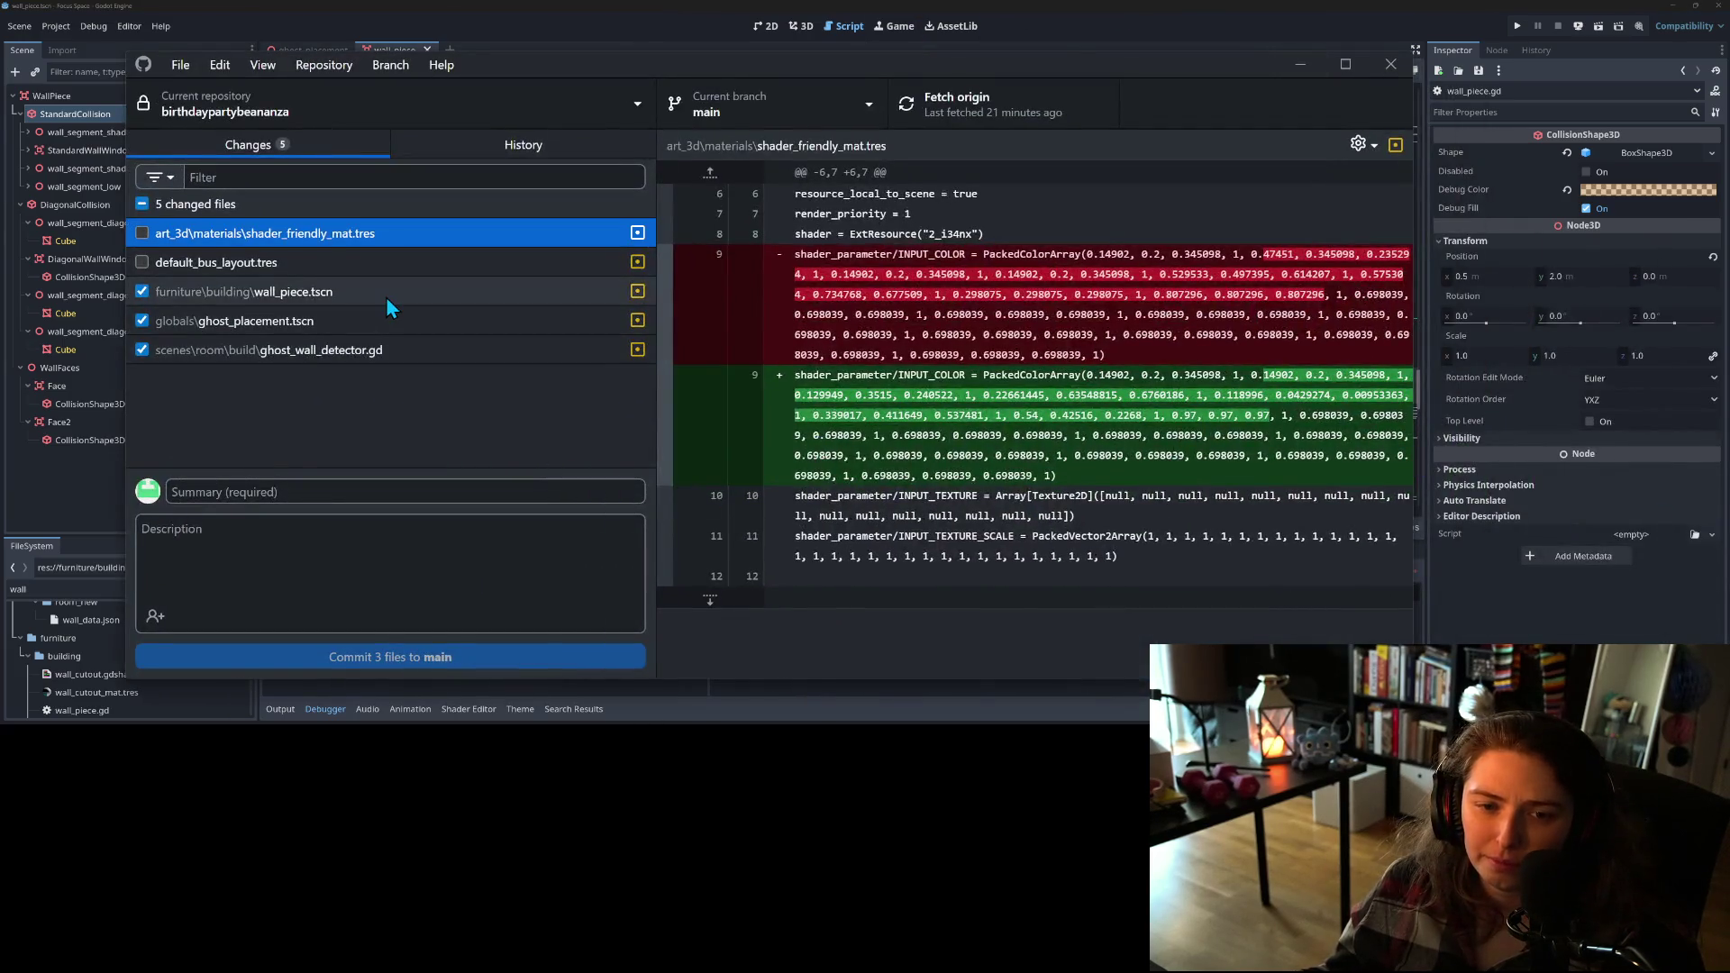
Step: Review the wall_piece.tscn, ghost_placement.tscn and ghost_wall_detector.gd diffs, then exclude wall_piece.tscn
{"action": "left_click", "coordinate": [387, 298]}
{"action": "scroll", "coordinate": [990, 635], "scroll_direction": "down", "scroll_amount": 3}
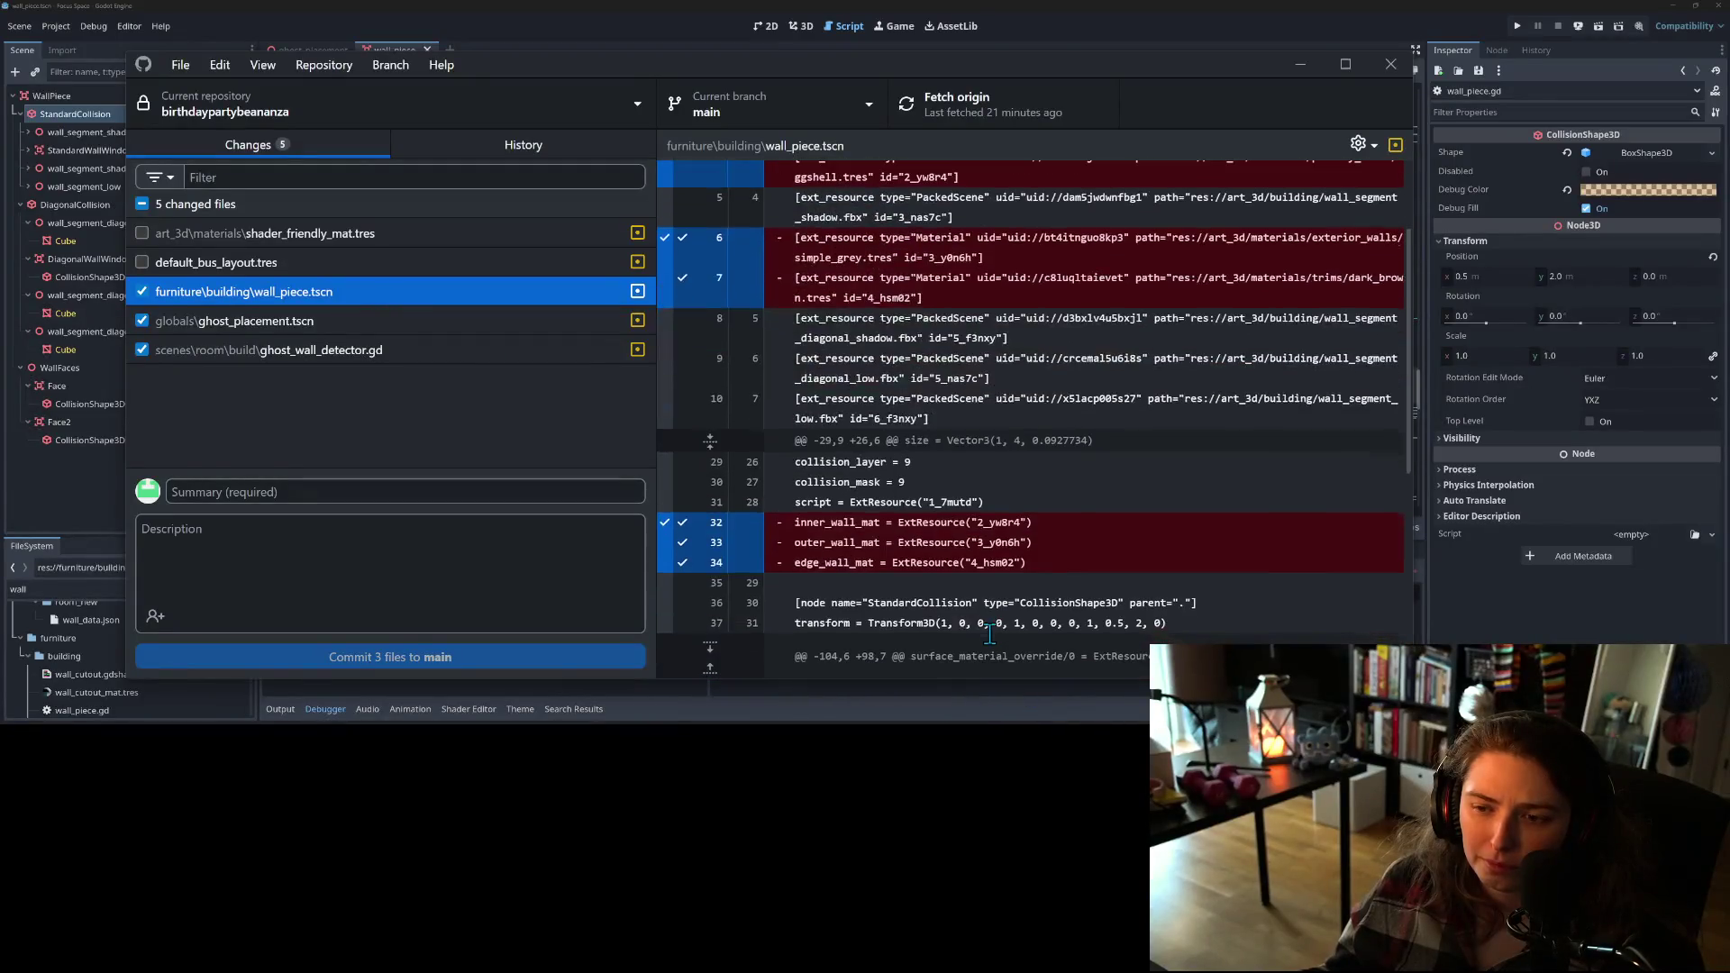
{"action": "scroll", "coordinate": [985, 628], "scroll_direction": "down", "scroll_amount": 6}
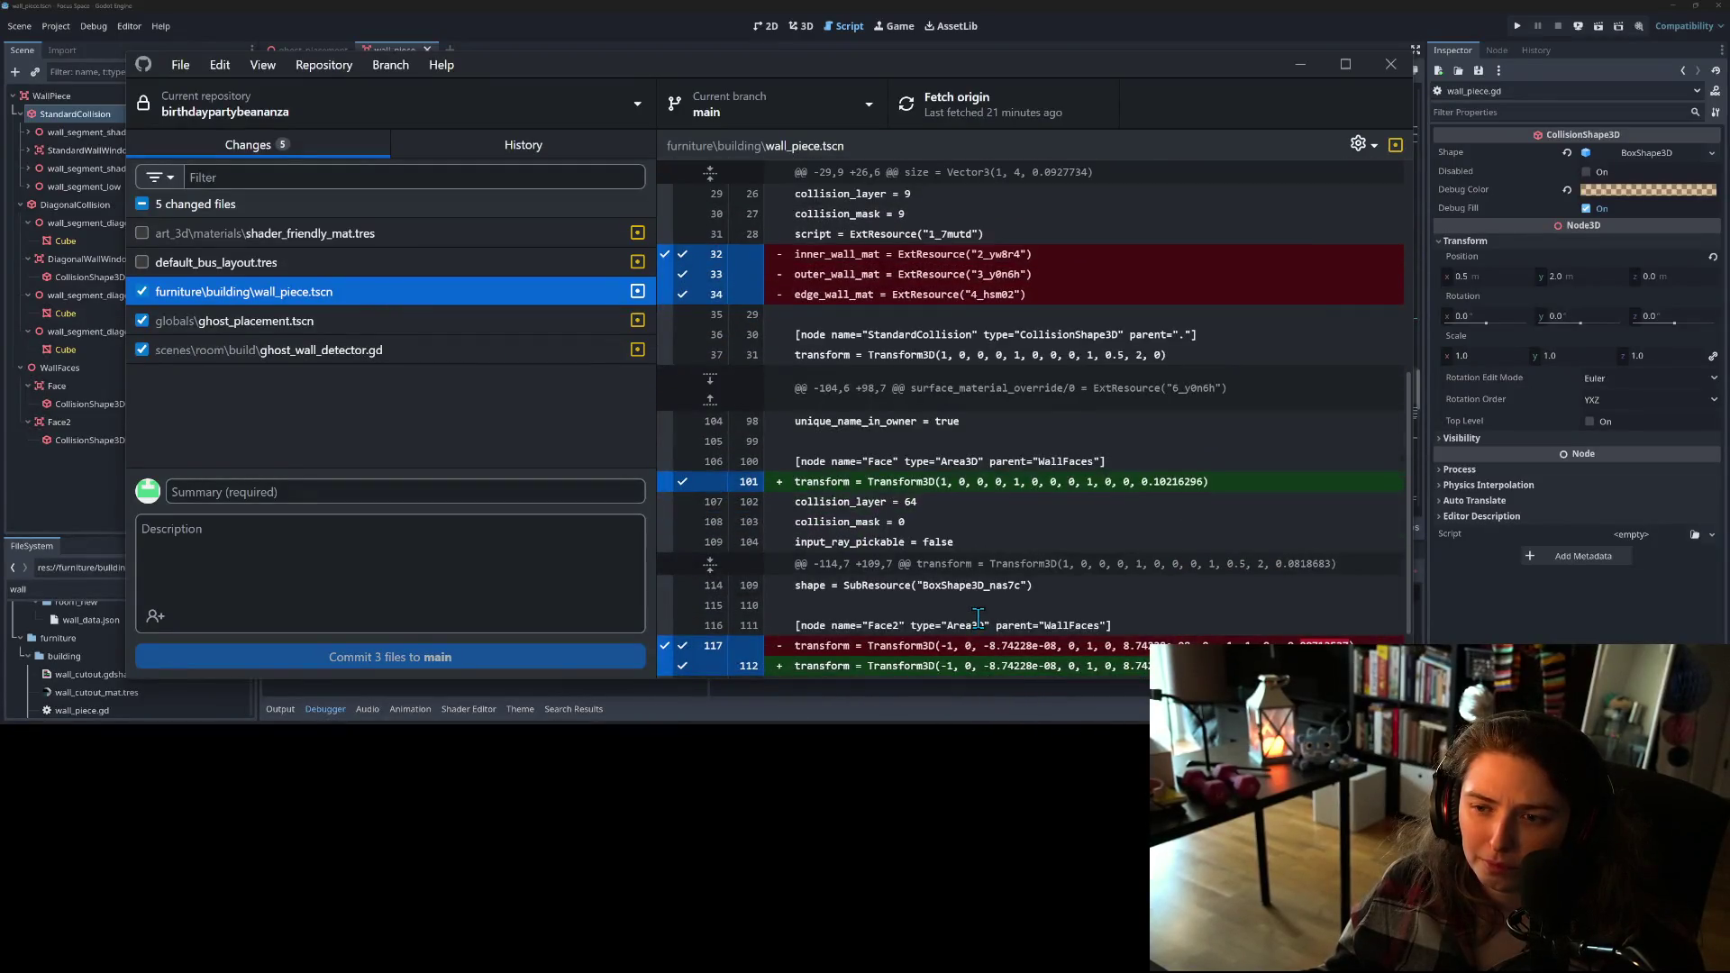
{"action": "scroll", "coordinate": [977, 616], "scroll_direction": "down", "scroll_amount": 2}
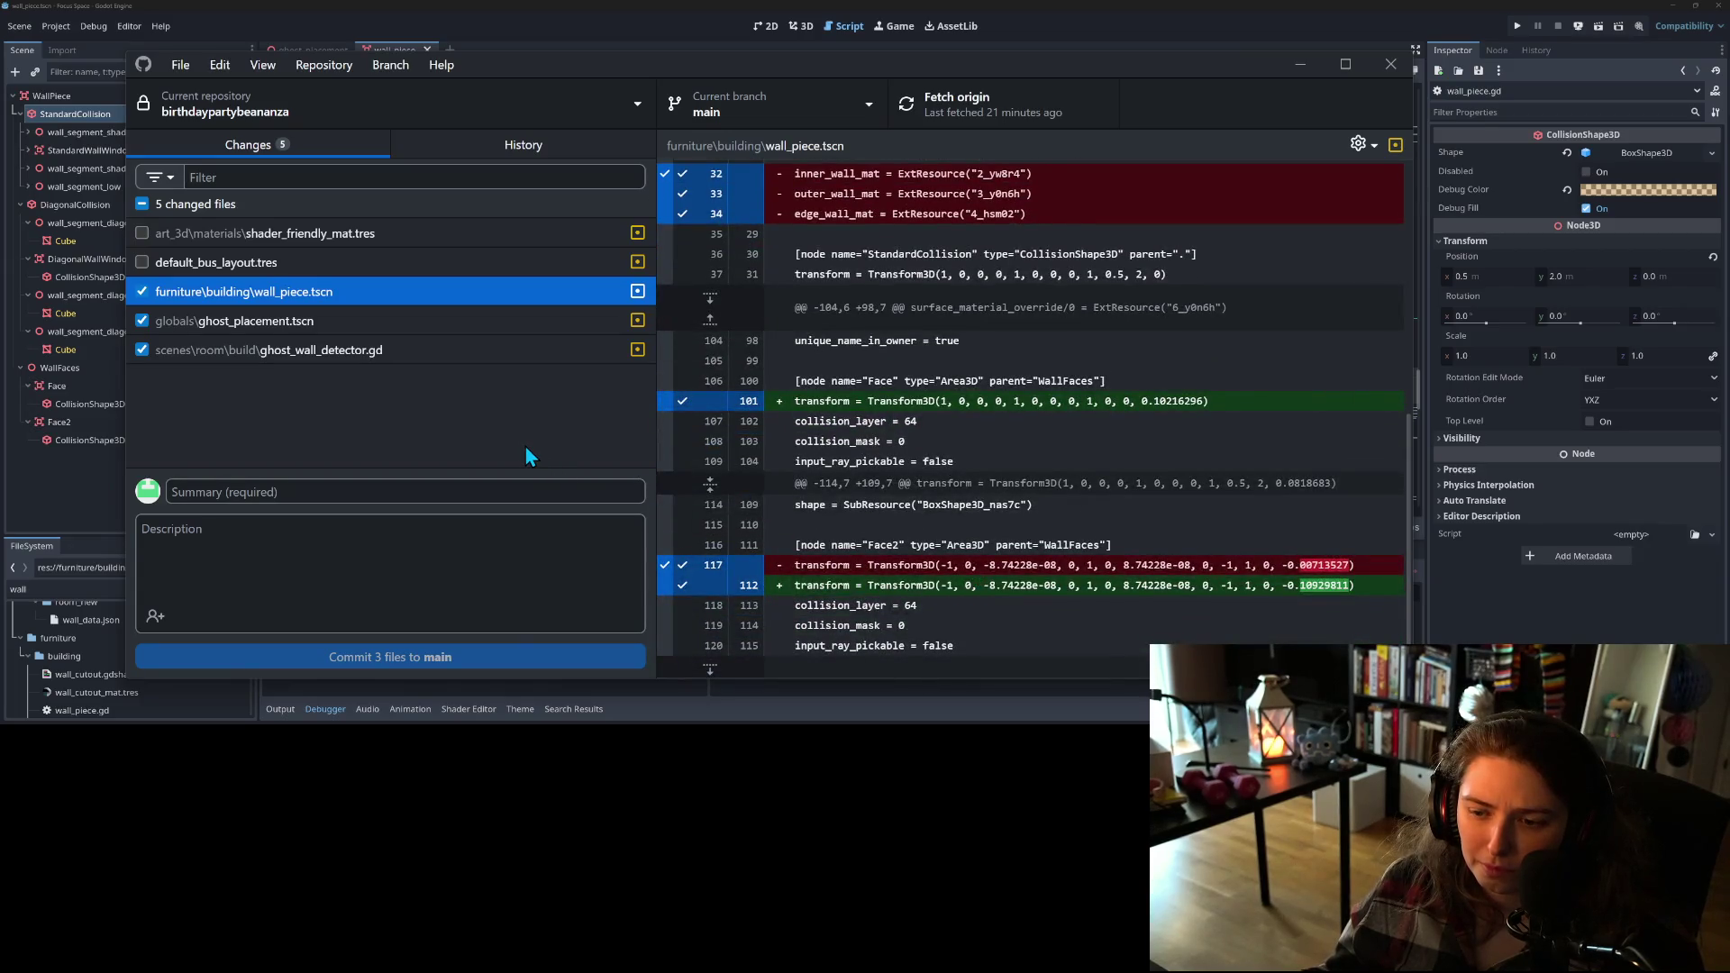
{"action": "left_click", "coordinate": [306, 321]}
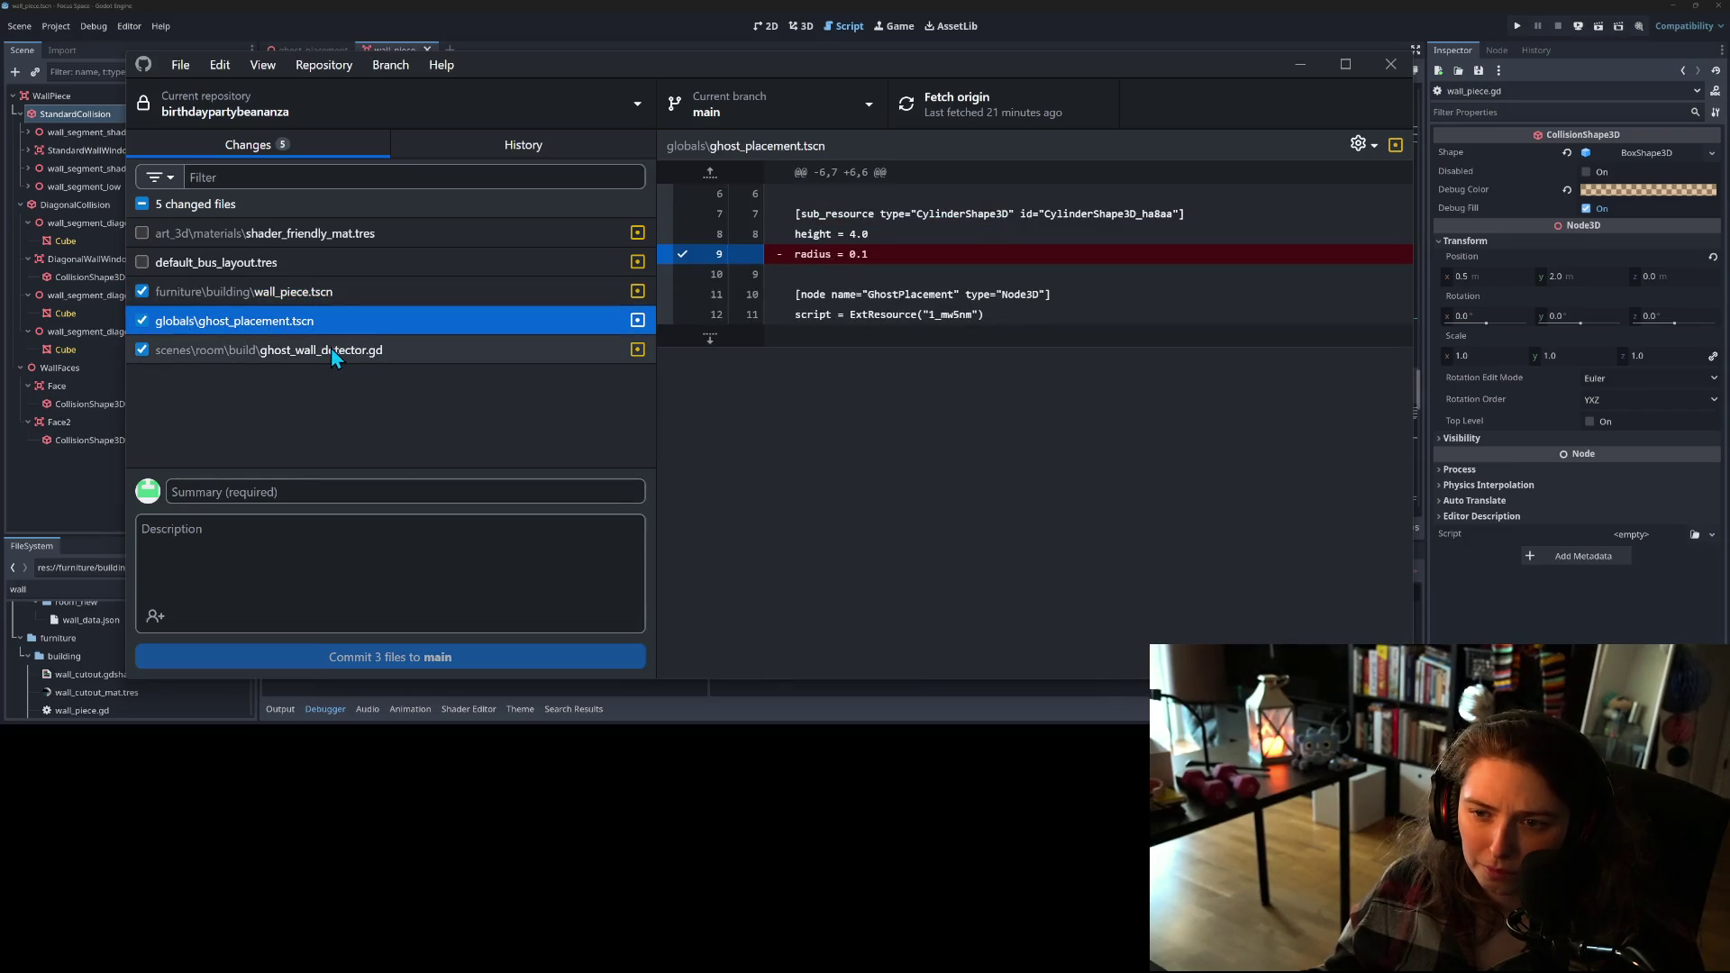
{"action": "left_click", "coordinate": [333, 354]}
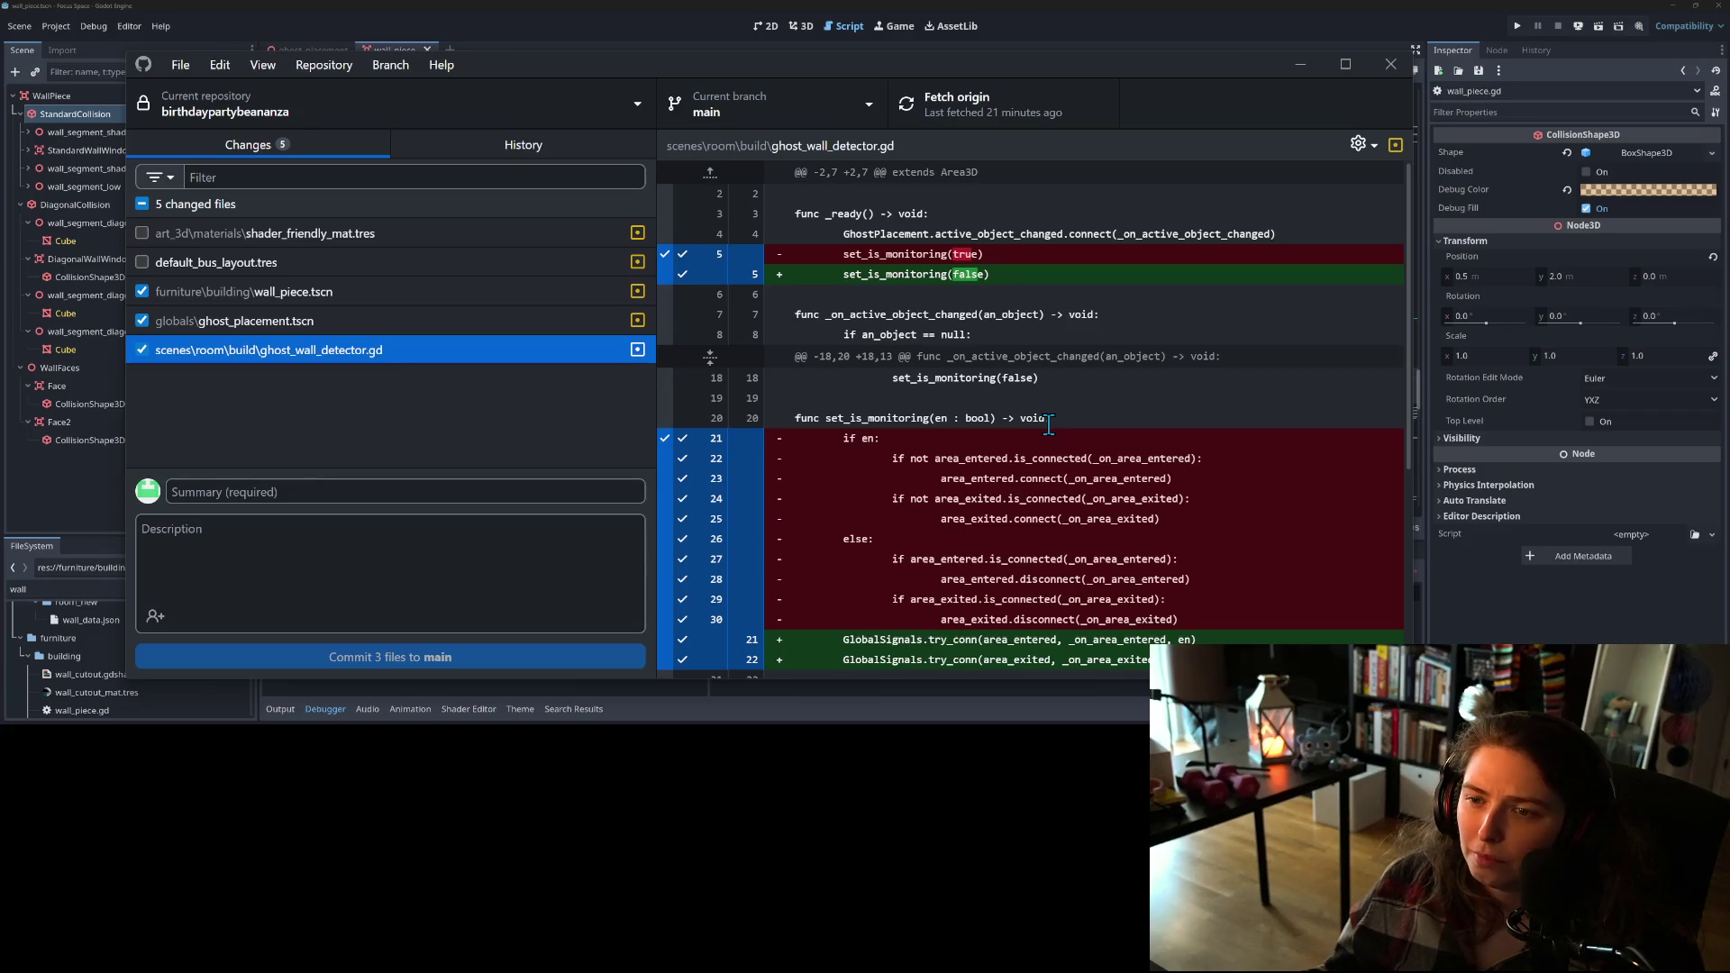
{"action": "scroll", "coordinate": [1049, 423], "scroll_direction": "down", "scroll_amount": 2}
{"action": "scroll", "coordinate": [1049, 424], "scroll_direction": "down", "scroll_amount": 5}
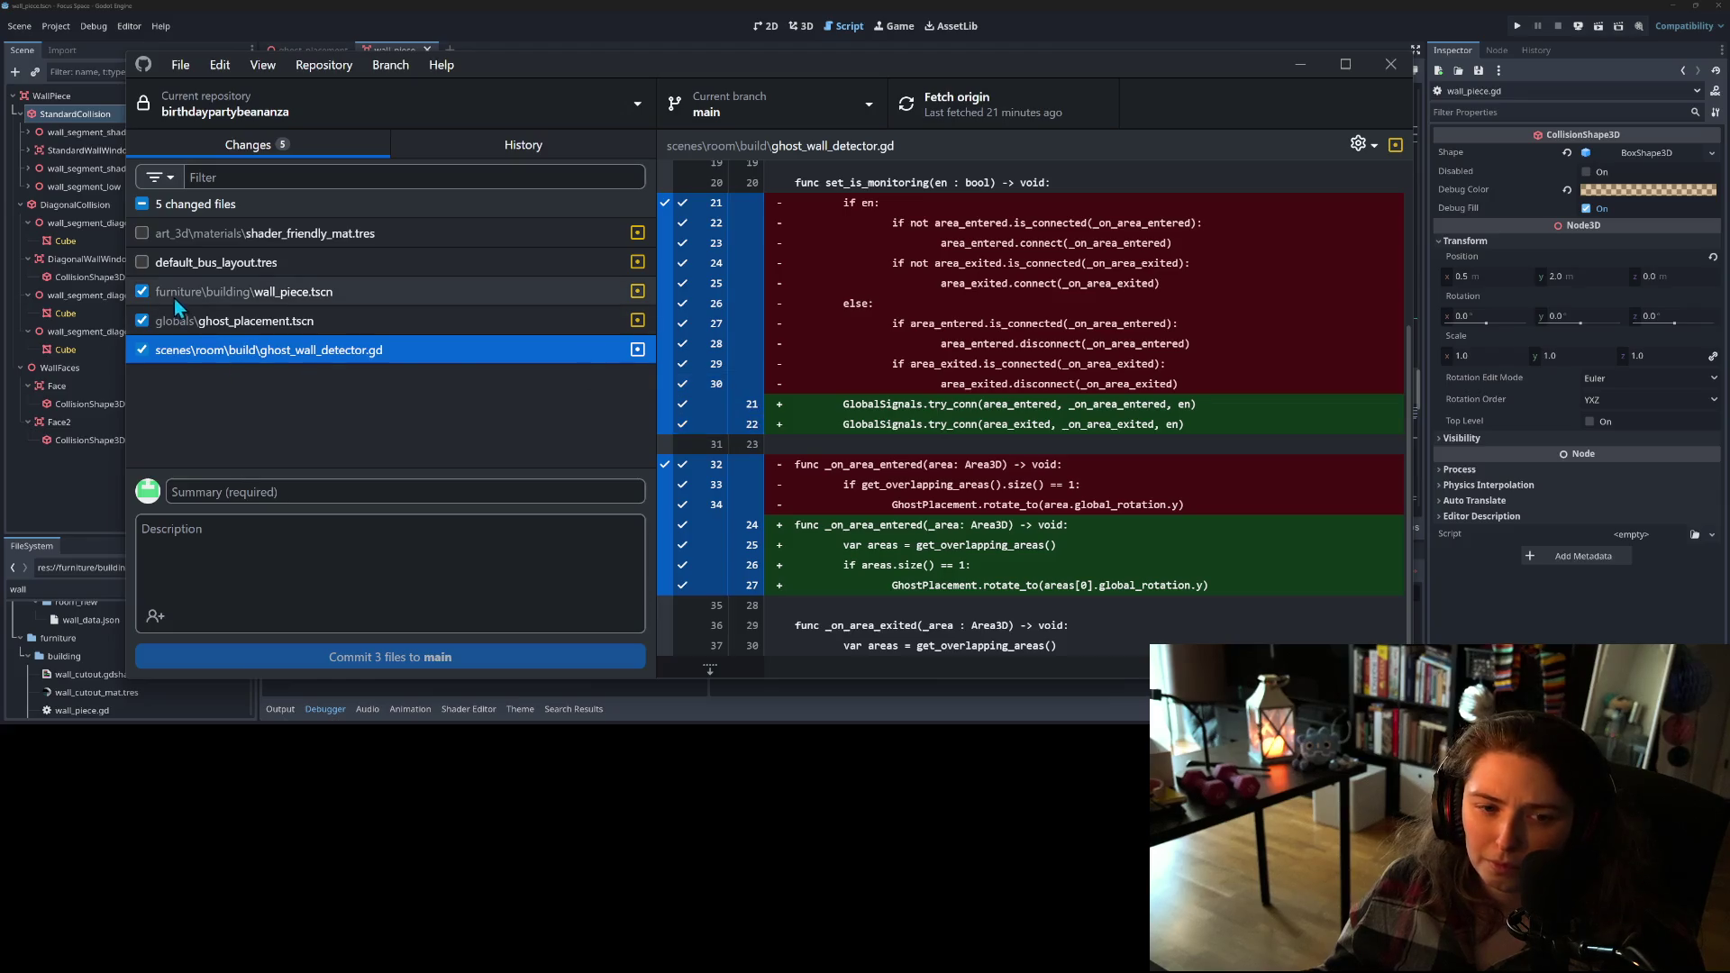
{"action": "left_click", "coordinate": [206, 303]}
{"action": "scroll", "coordinate": [916, 411], "scroll_direction": "down", "scroll_amount": 10}
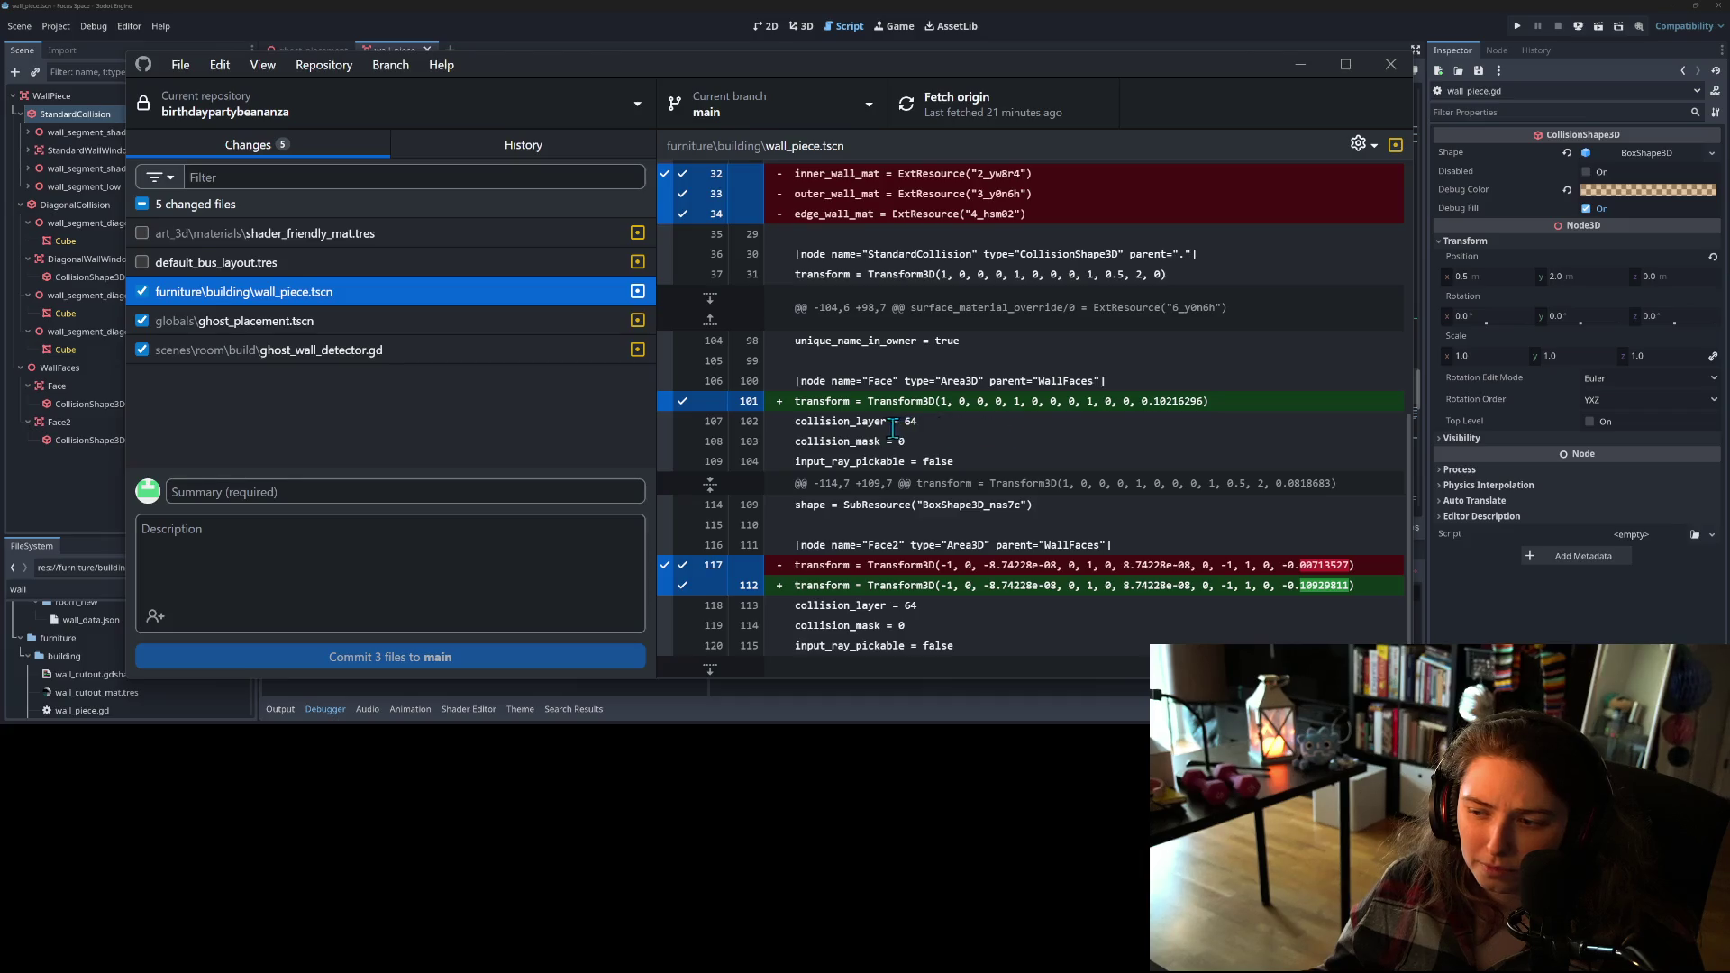
{"action": "left_click", "coordinate": [142, 292]}
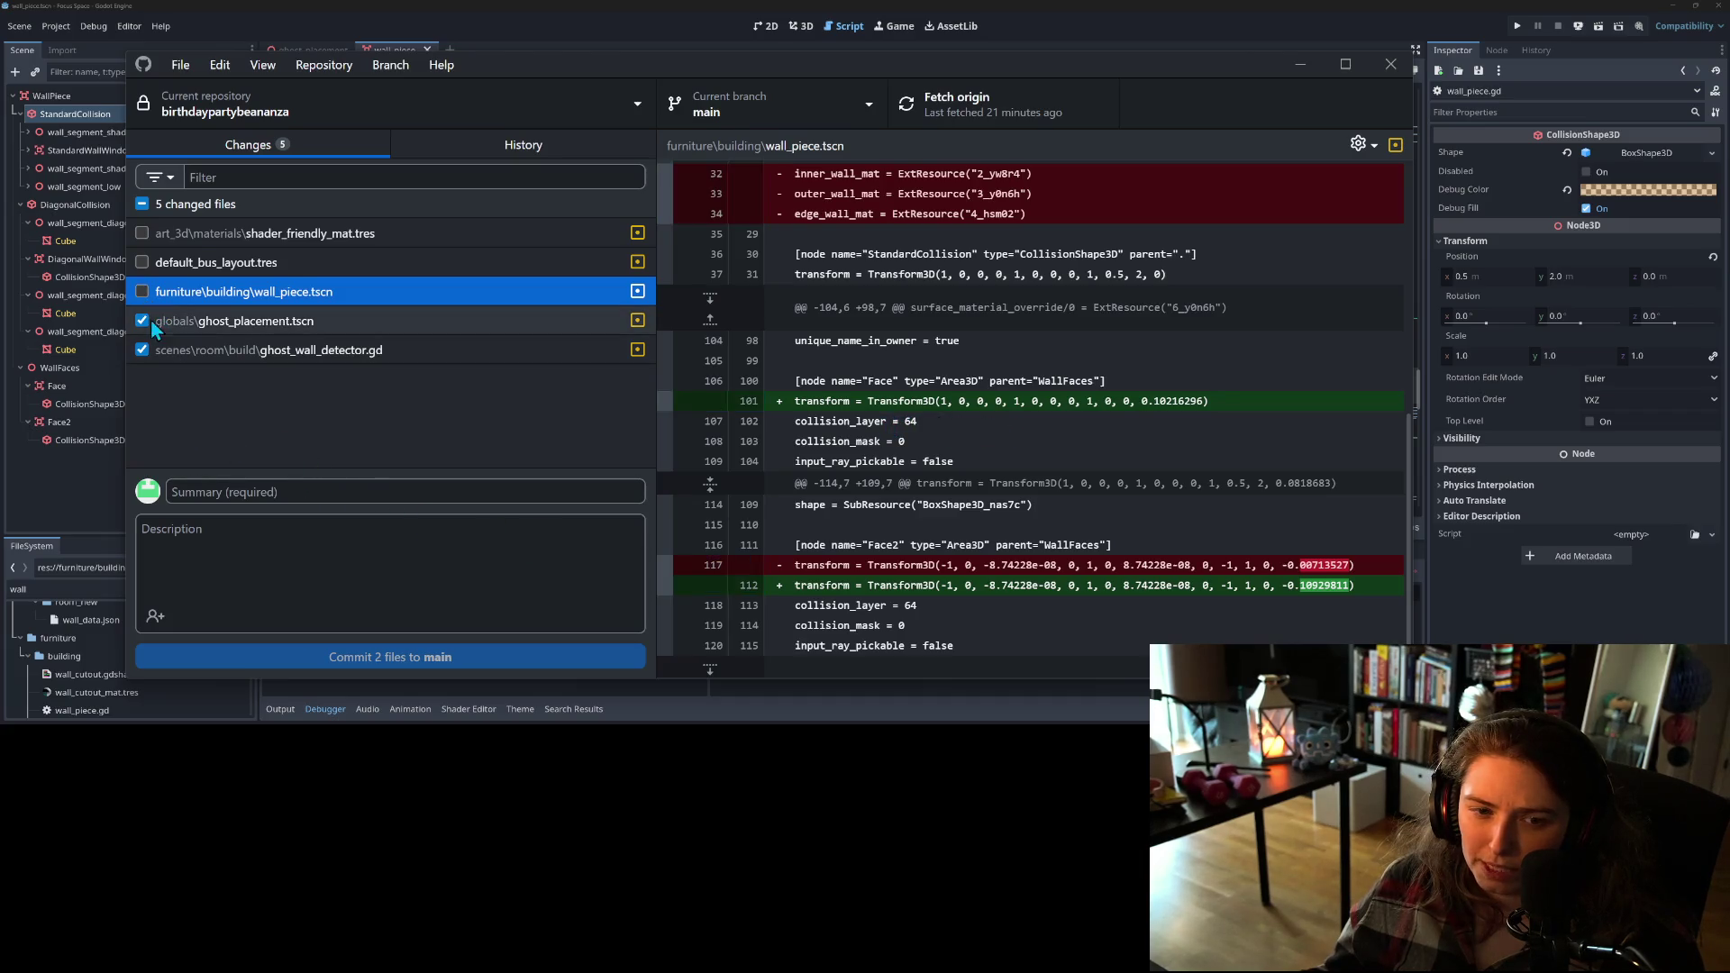
Step: Exclude ghost_placement.tscn and enter the commit summary 'refactors to use try conn function'
{"action": "left_click", "coordinate": [161, 328]}
{"action": "left_click", "coordinate": [142, 321]}
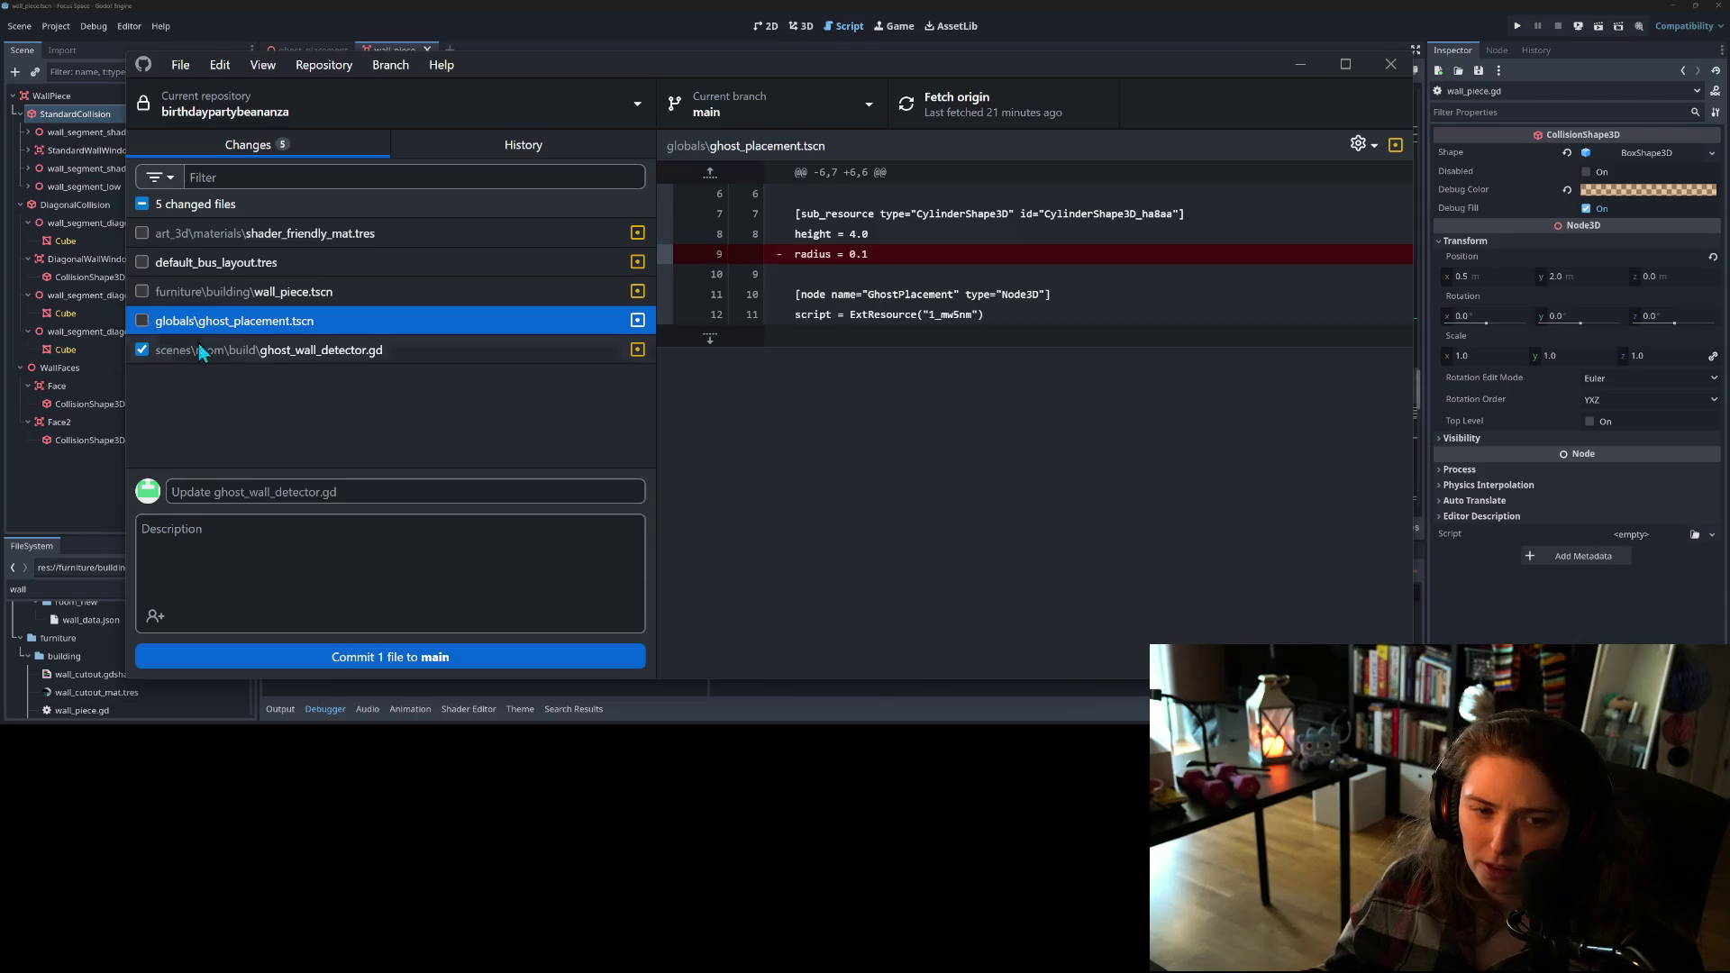
{"action": "left_click", "coordinate": [200, 350]}
{"action": "left_click", "coordinate": [384, 489]}
{"action": "type", "text": "refa"}
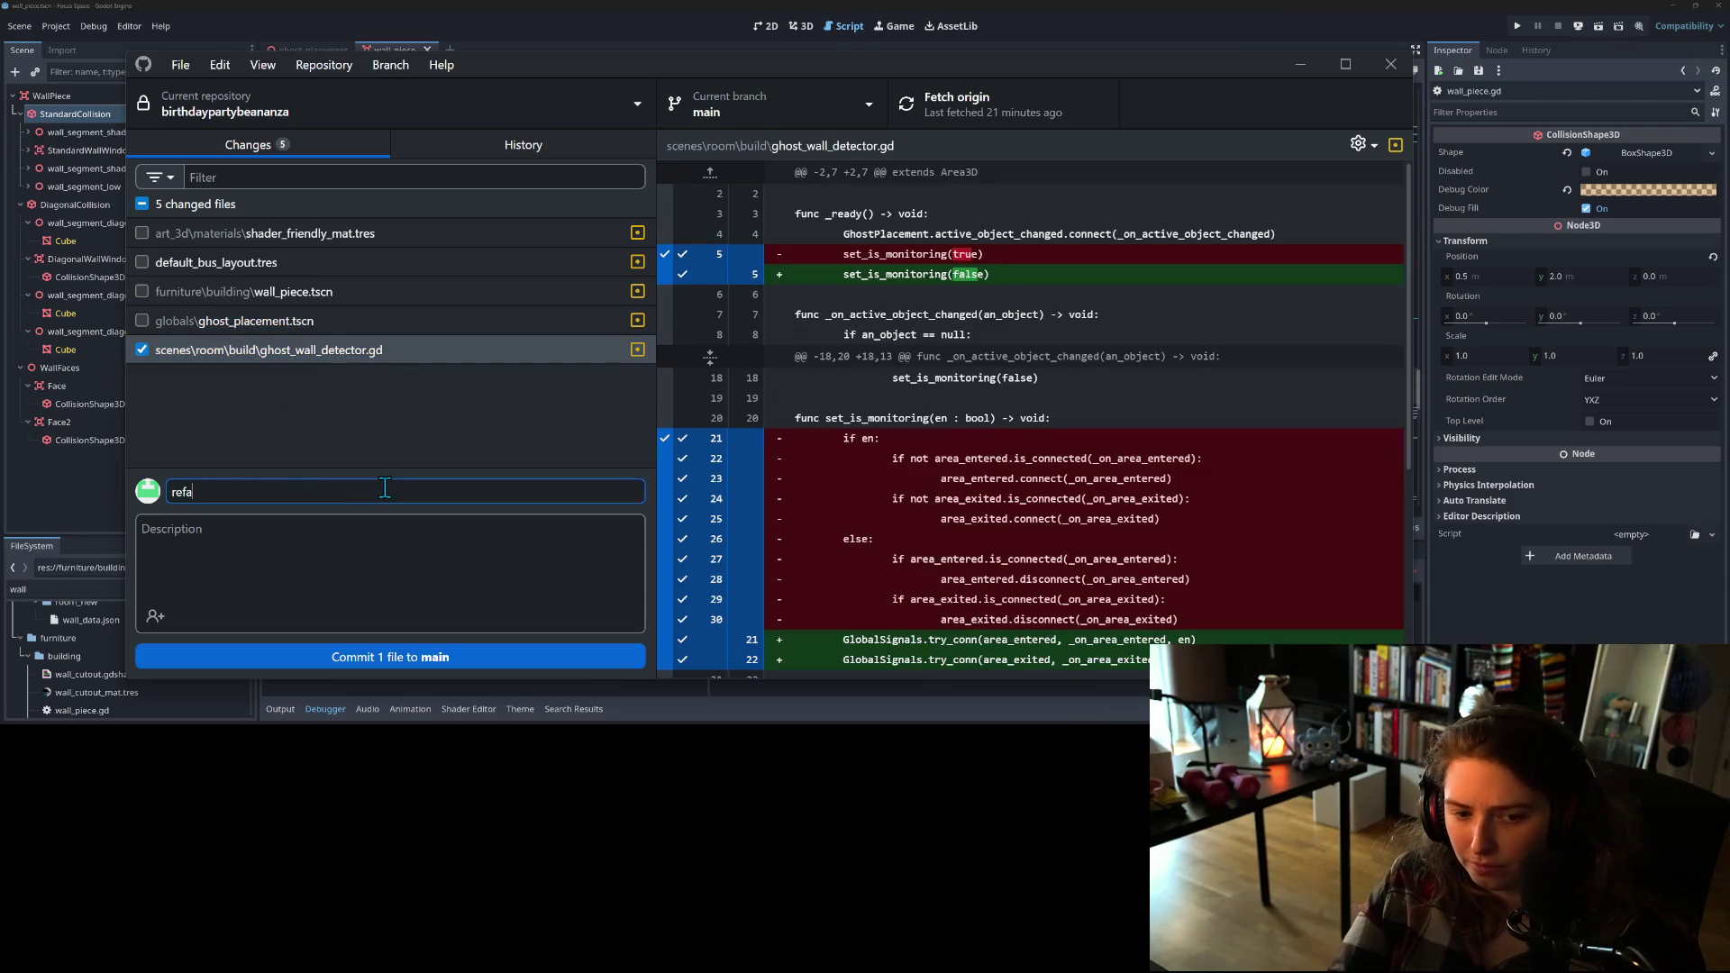
{"action": "type", "text": "ctors"}
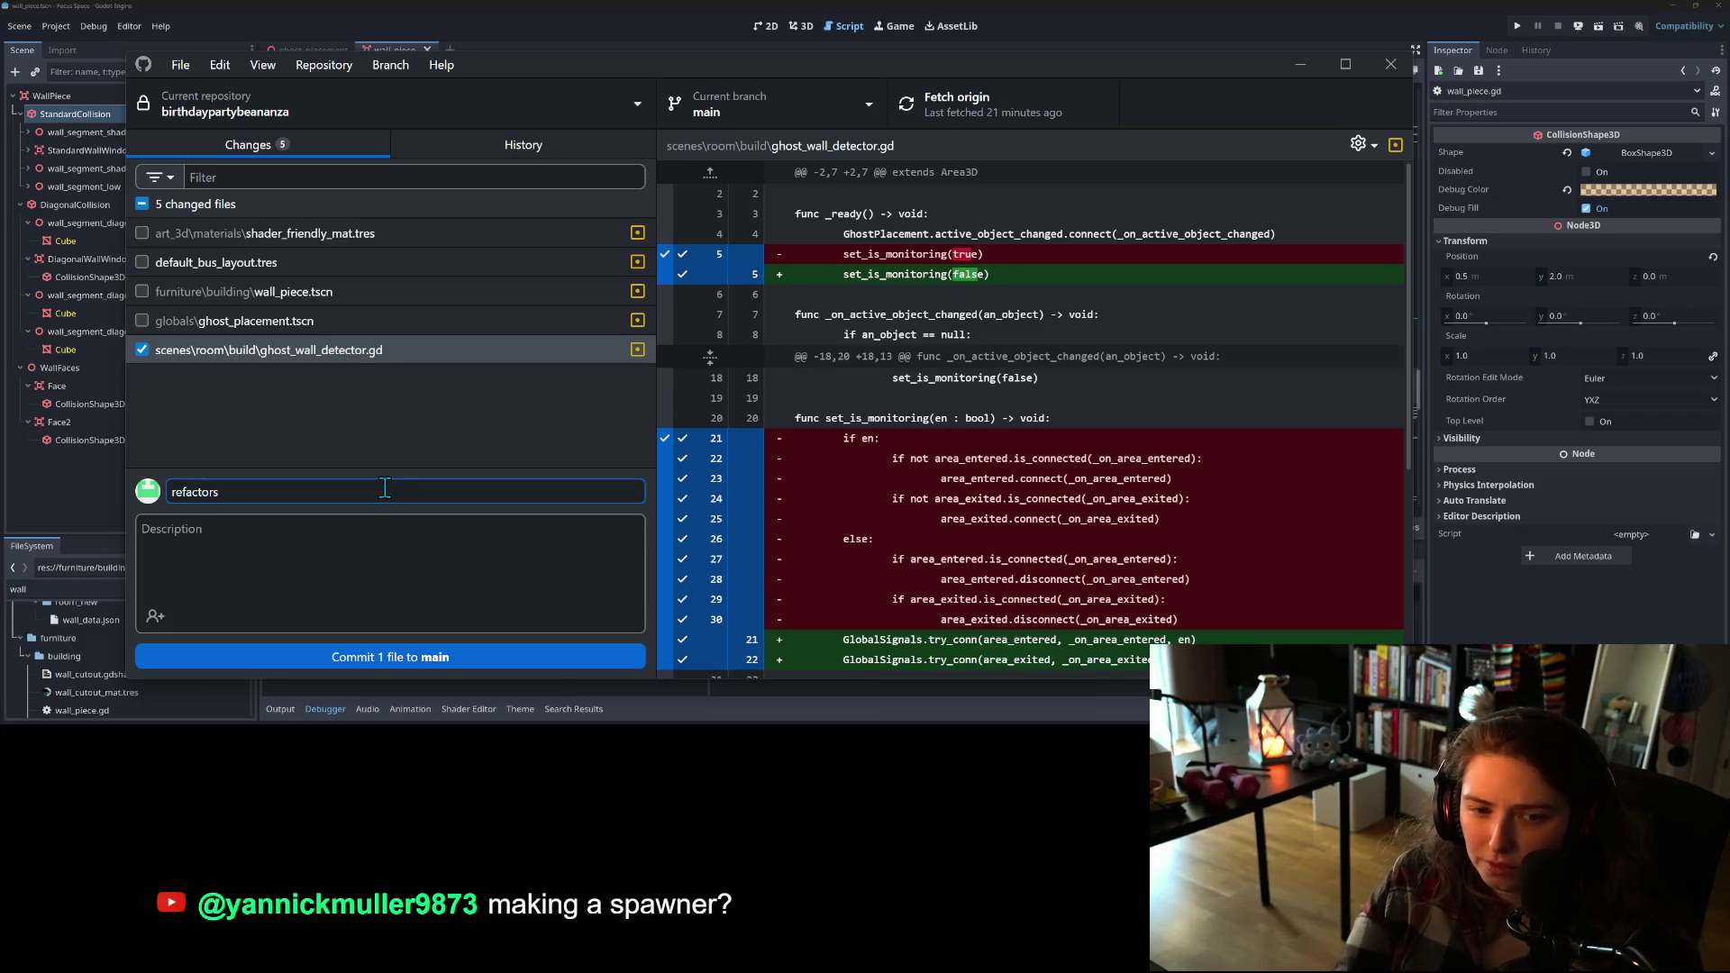
{"action": "type", "text": " to use try conn fun"}
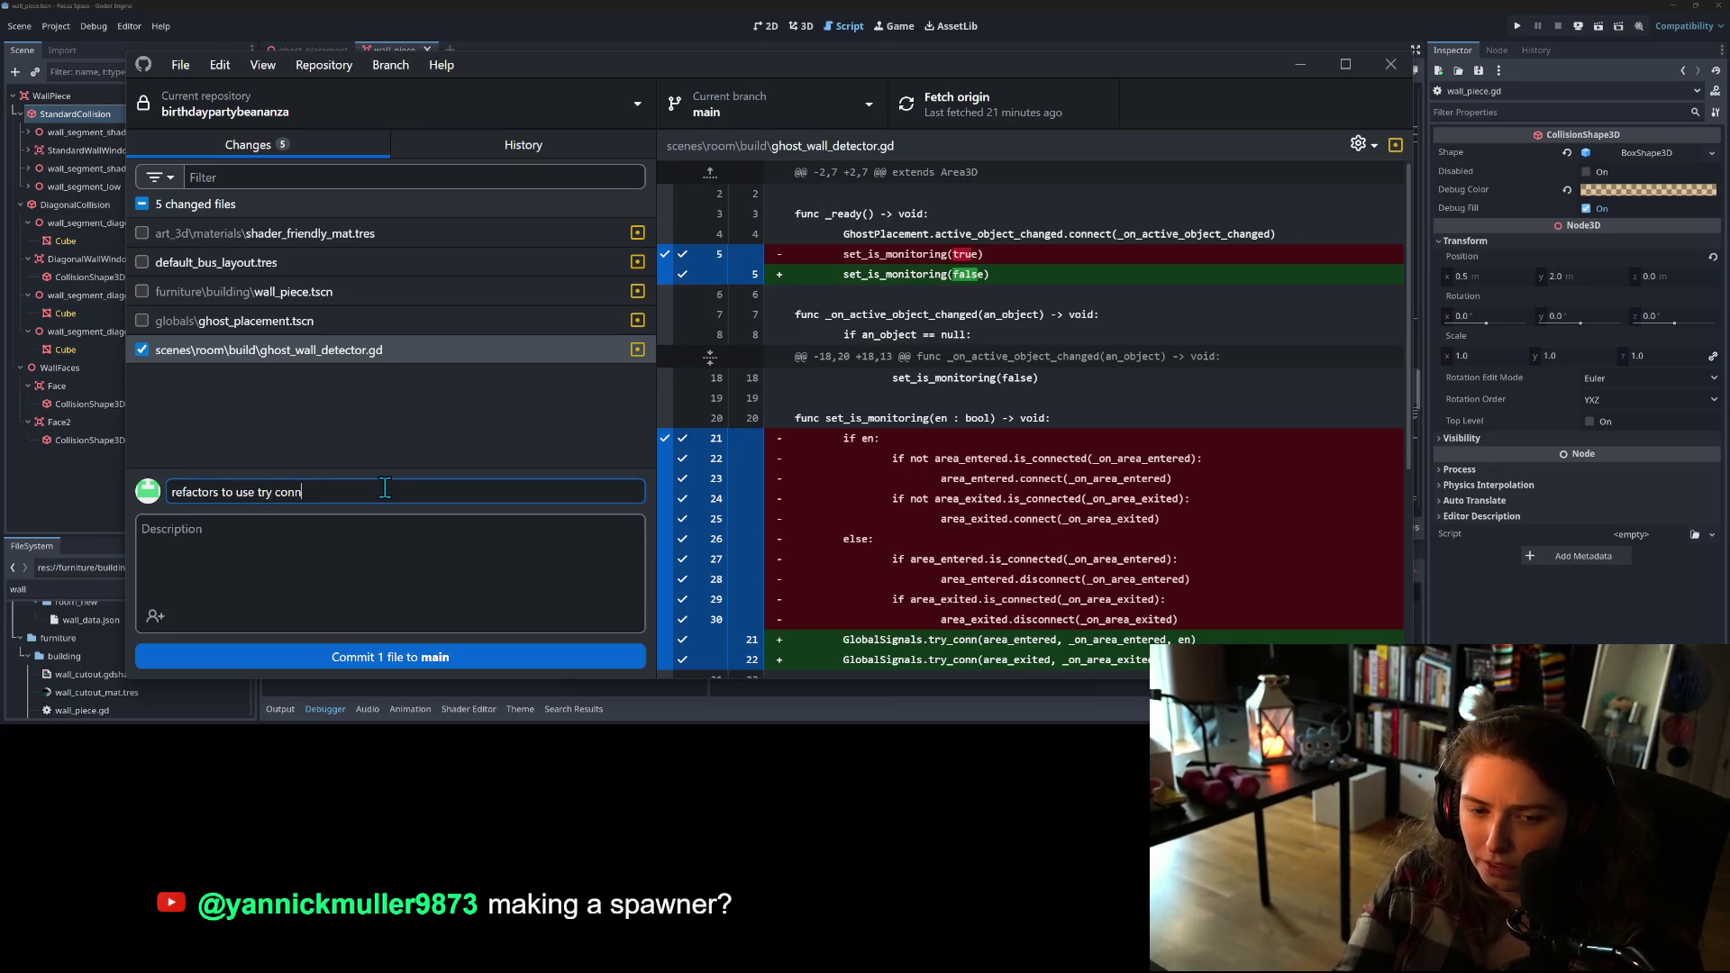
{"action": "type", "text": "ction"}
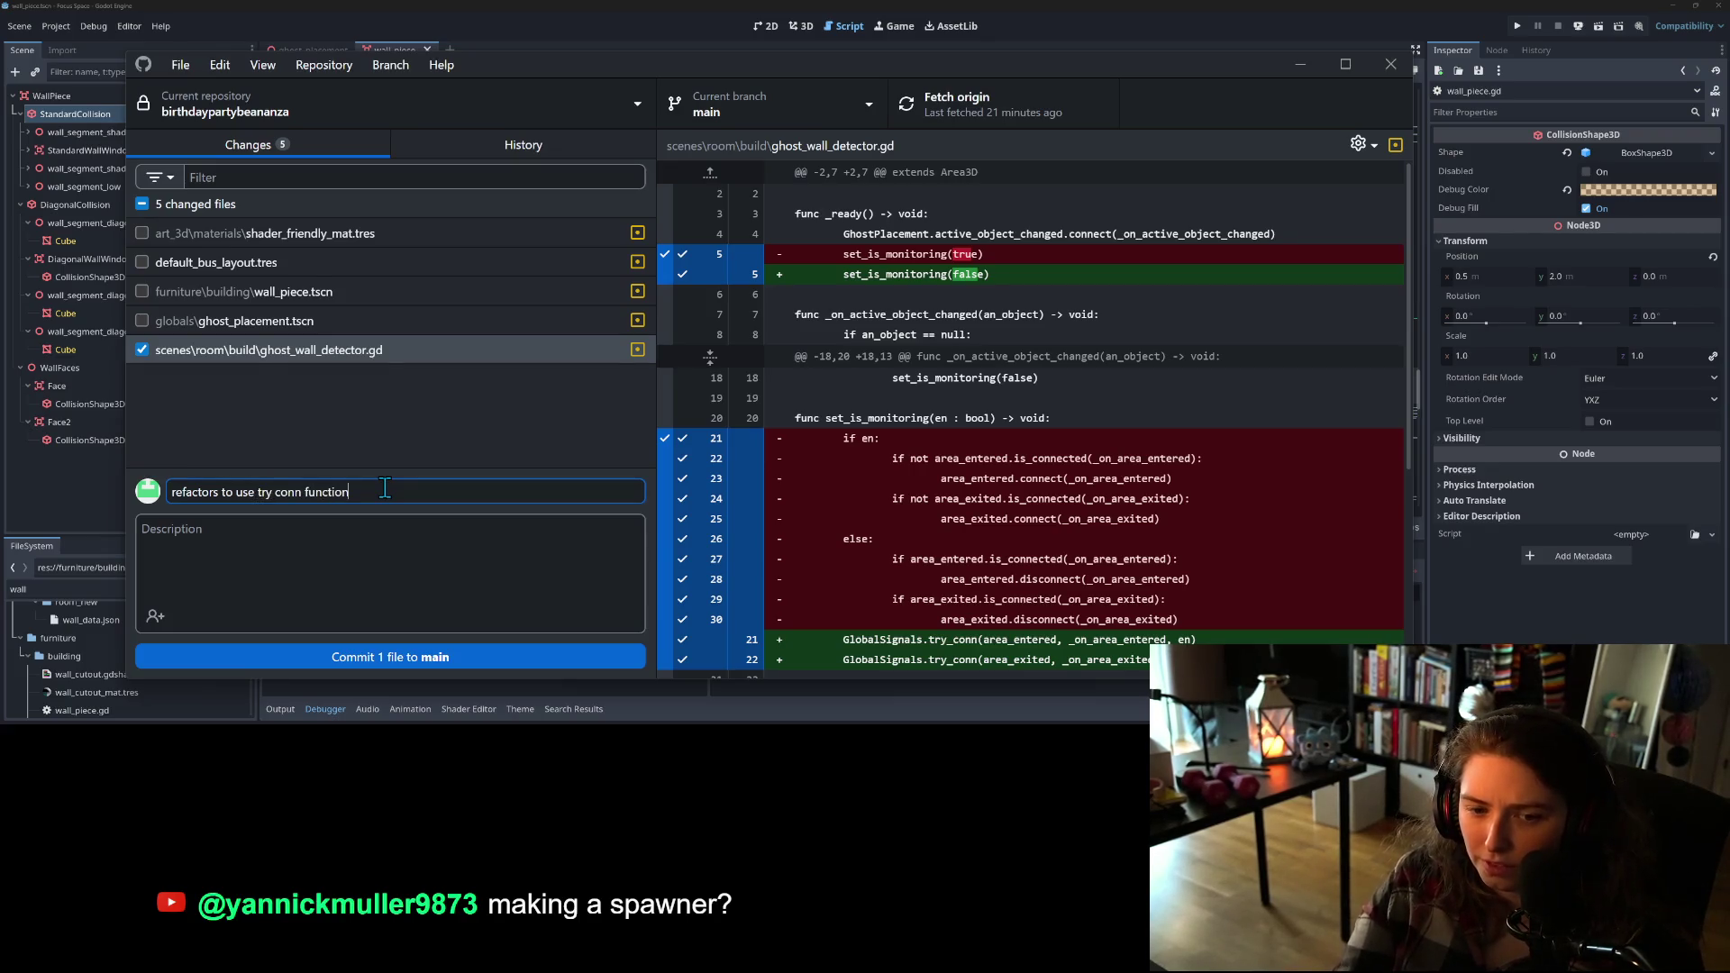
Step: Exclude the line-5 monitoring change, commit ghost_wall_detector.gd to main and push to origin
{"action": "left_click", "coordinate": [671, 264]}
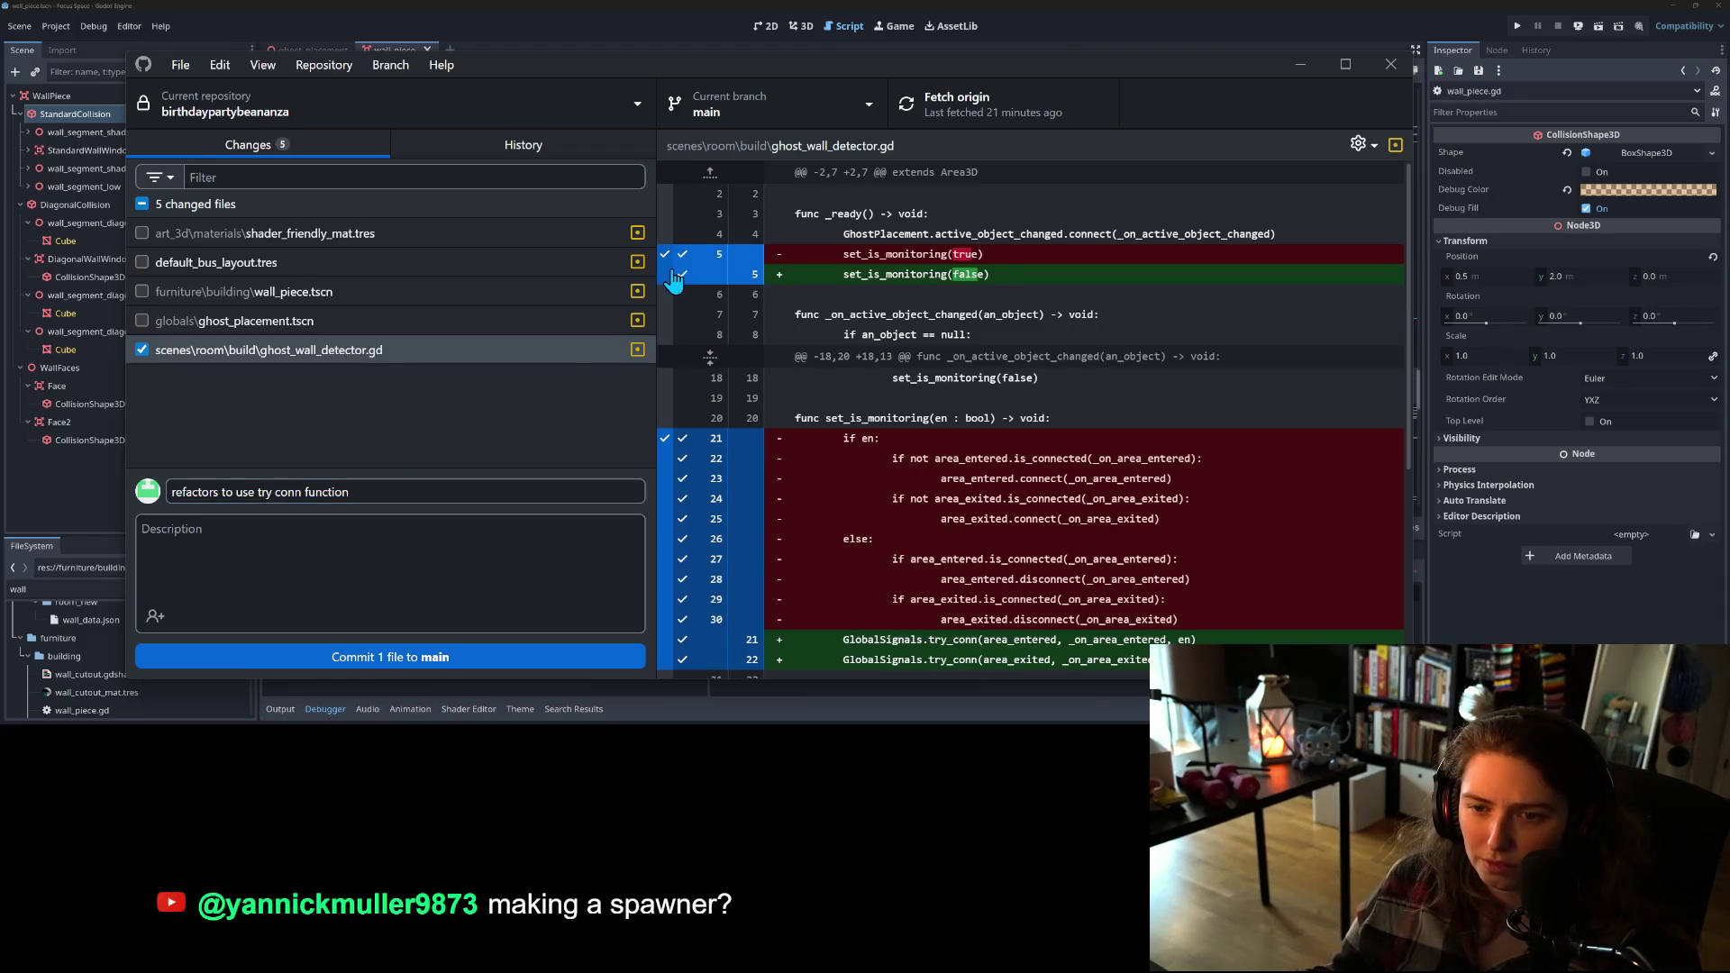
{"action": "left_click", "coordinate": [591, 656]}
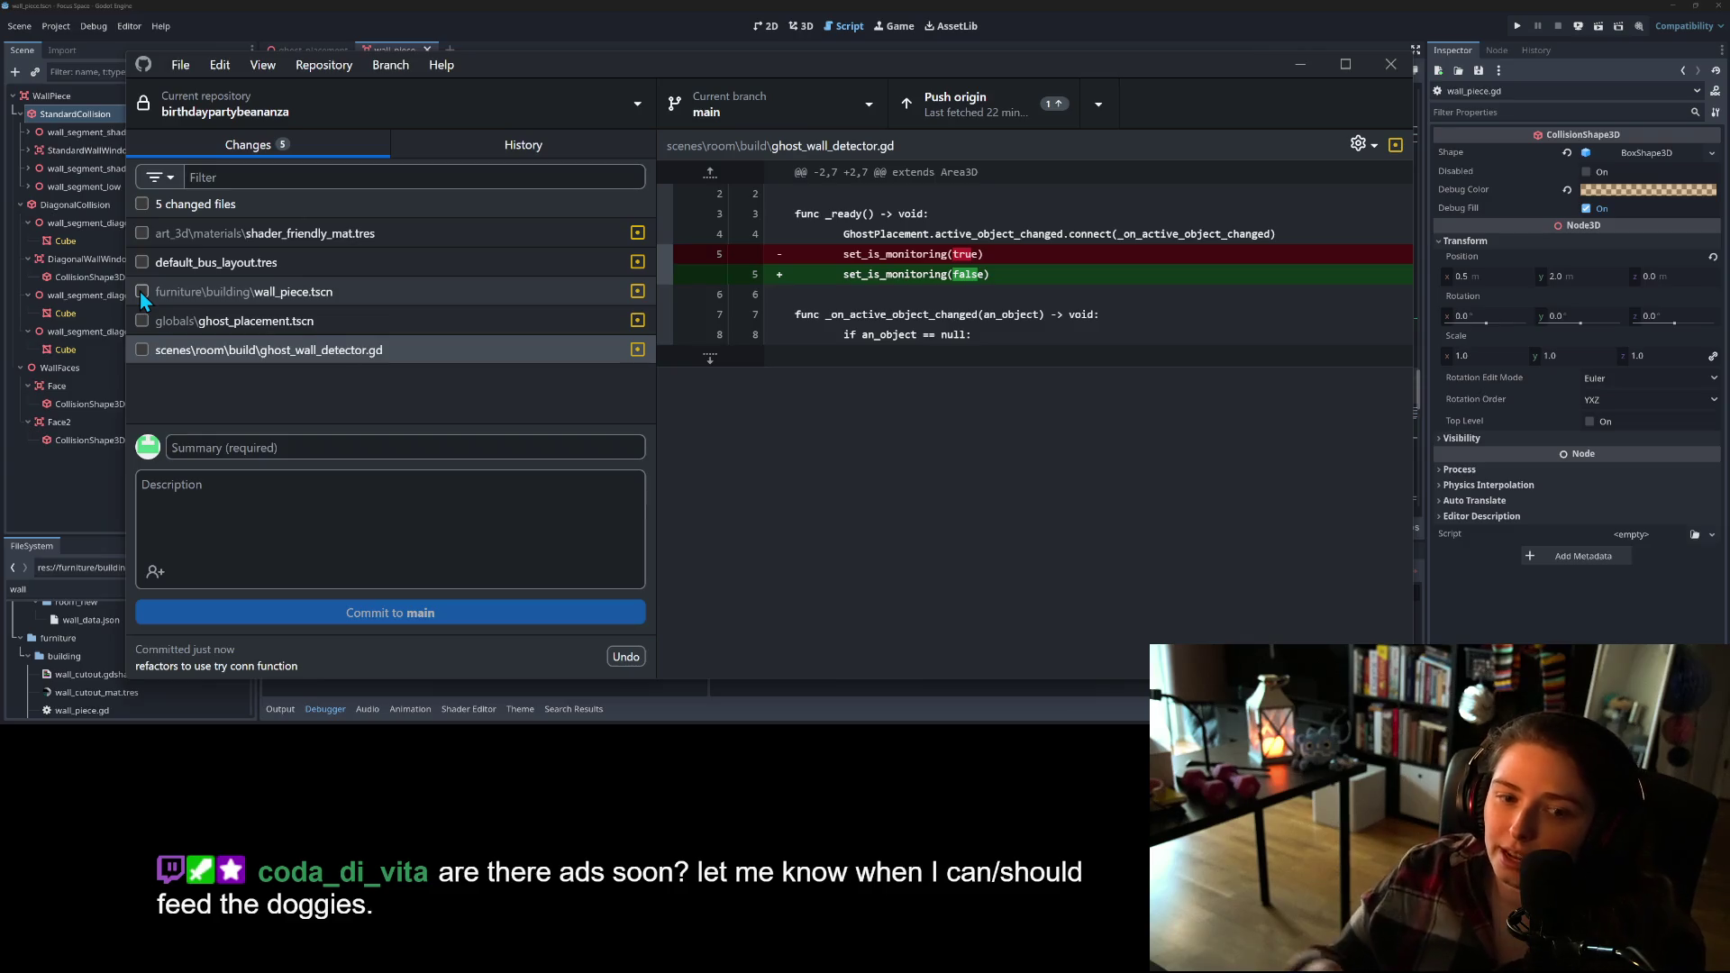
{"action": "left_click", "coordinate": [991, 106]}
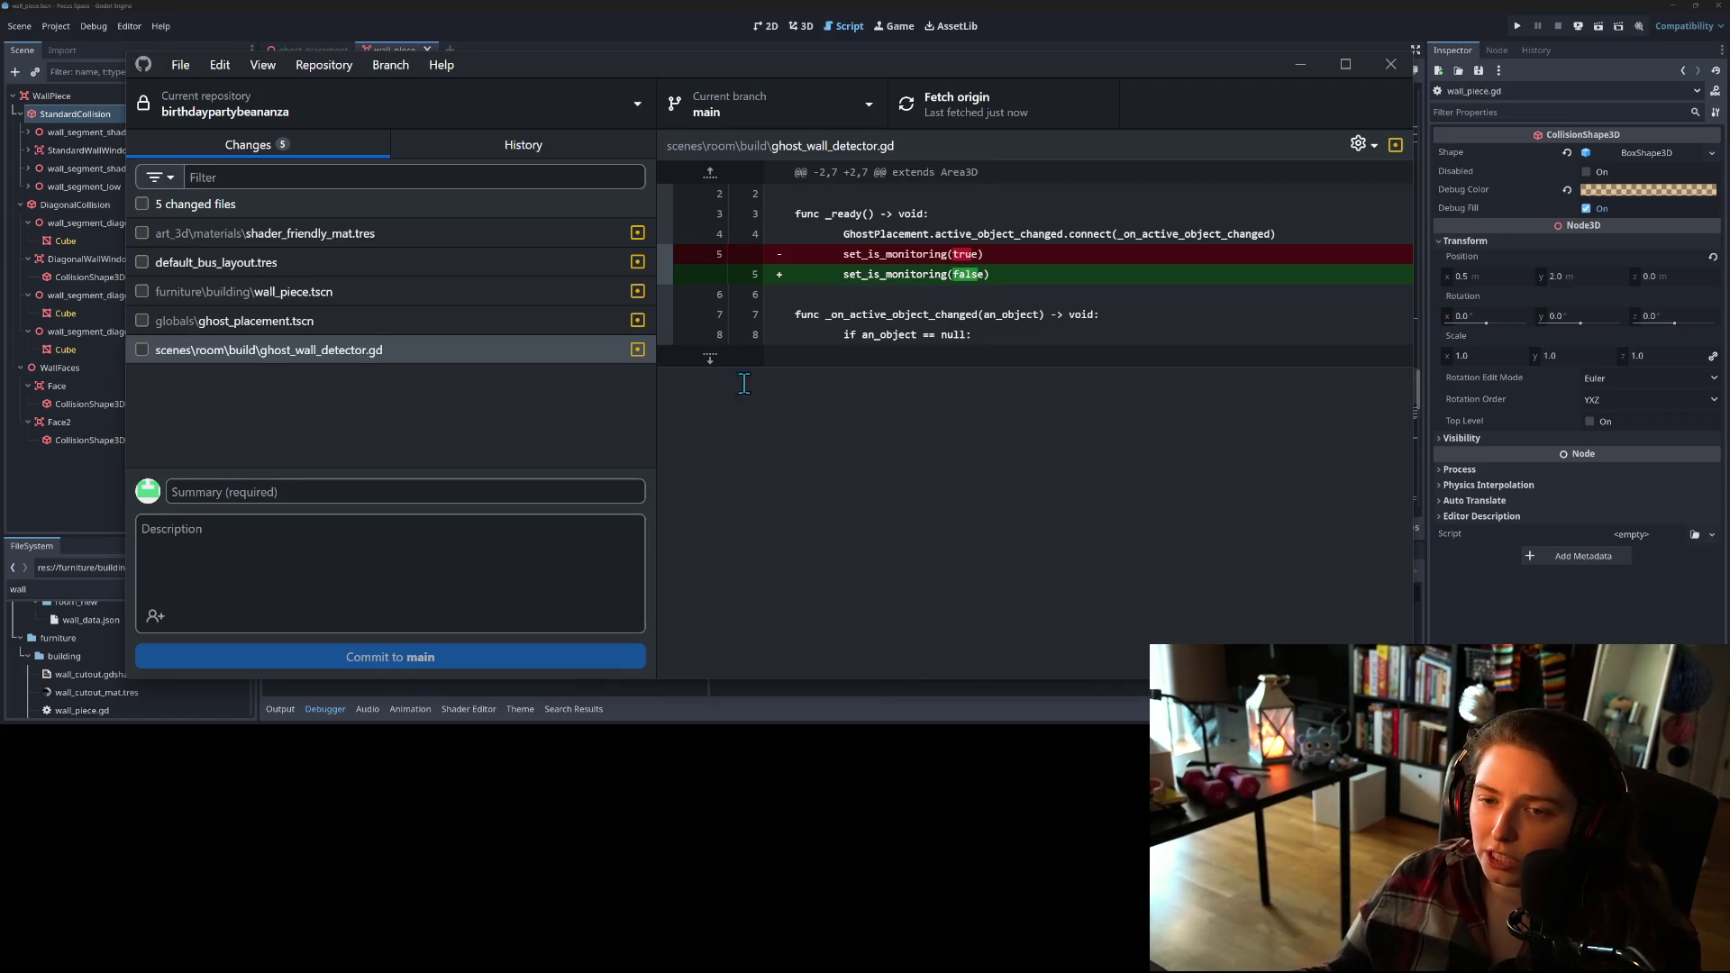
Step: Review the default_bus_layout.tres and wall_piece.tscn changes, then return to the Godot editor
{"action": "left_click", "coordinate": [535, 263]}
{"action": "left_click", "coordinate": [535, 293]}
{"action": "left_click", "coordinate": [550, 12]}
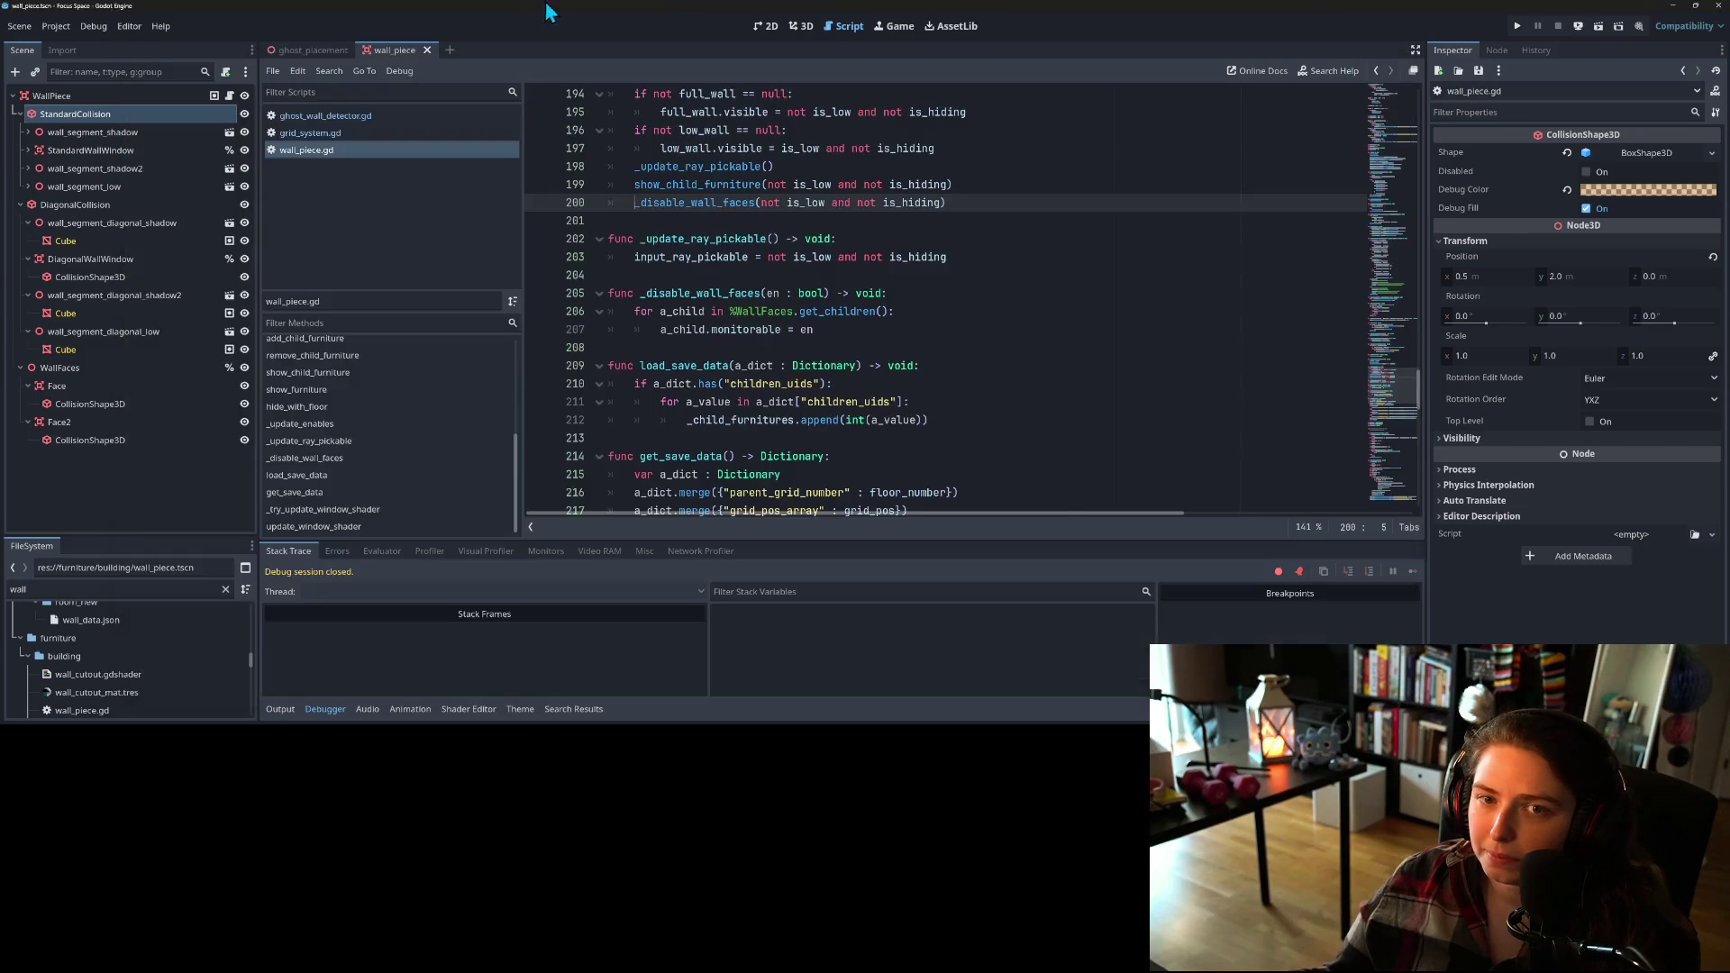
Step: In the ghost_placement scene, reset the collision cylinder's y position to 0 and save
{"action": "left_click", "coordinate": [801, 26]}
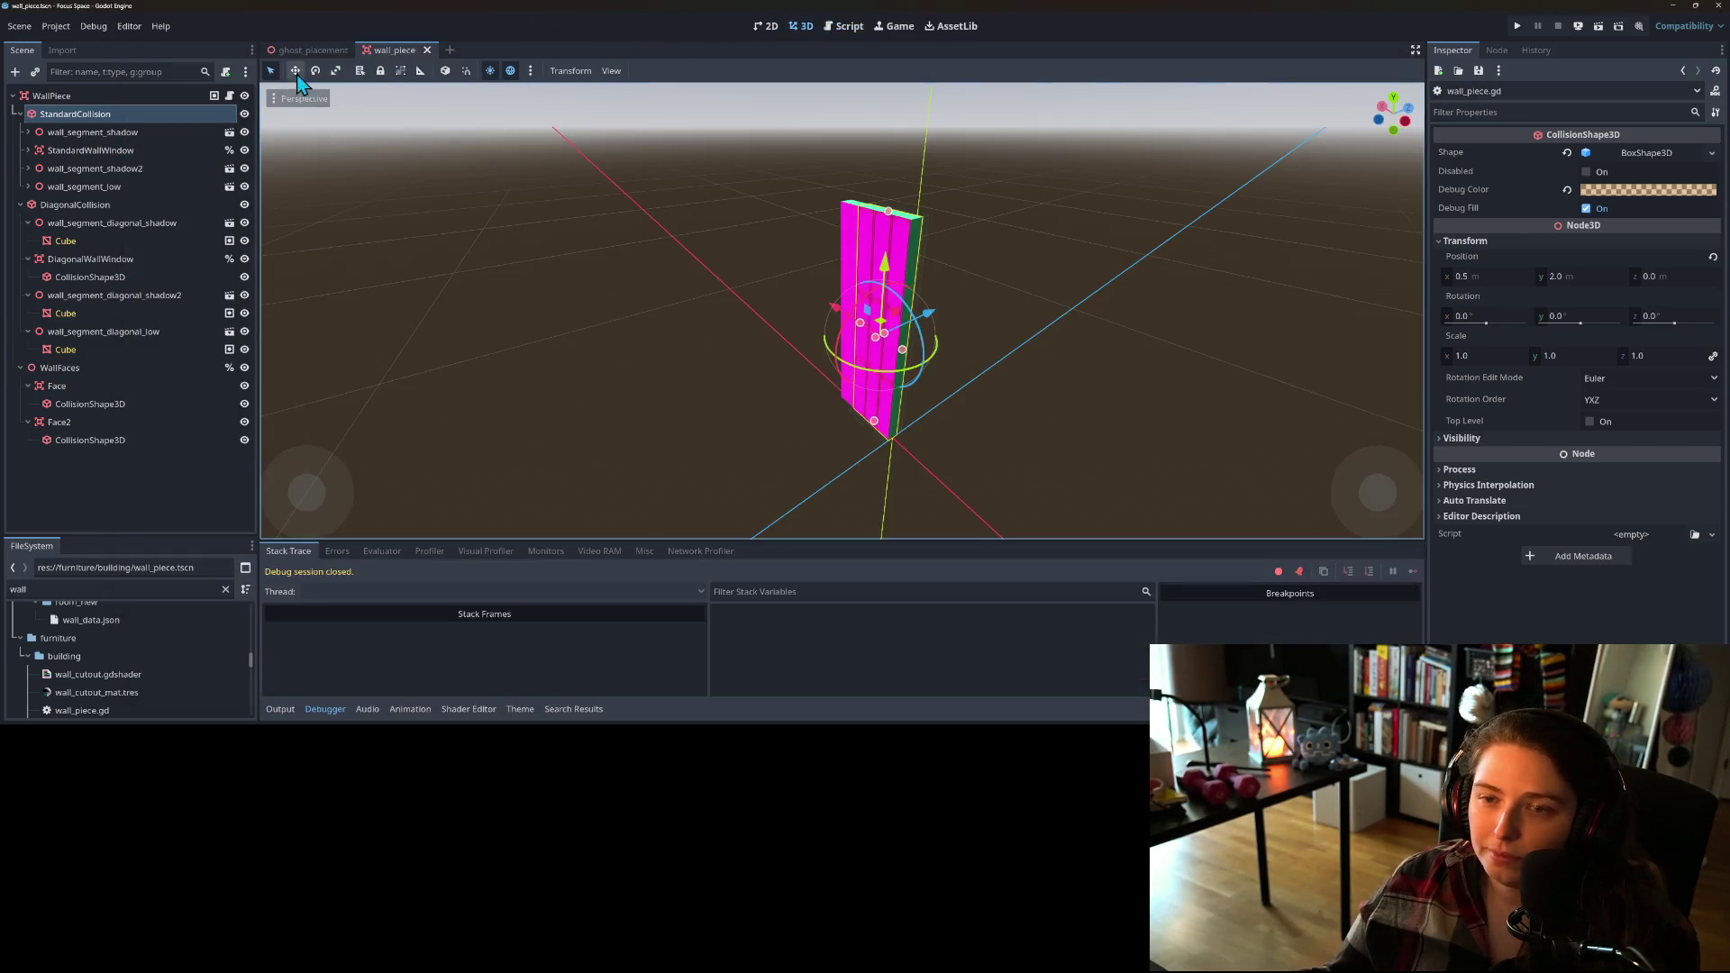
{"action": "left_click", "coordinate": [306, 50]}
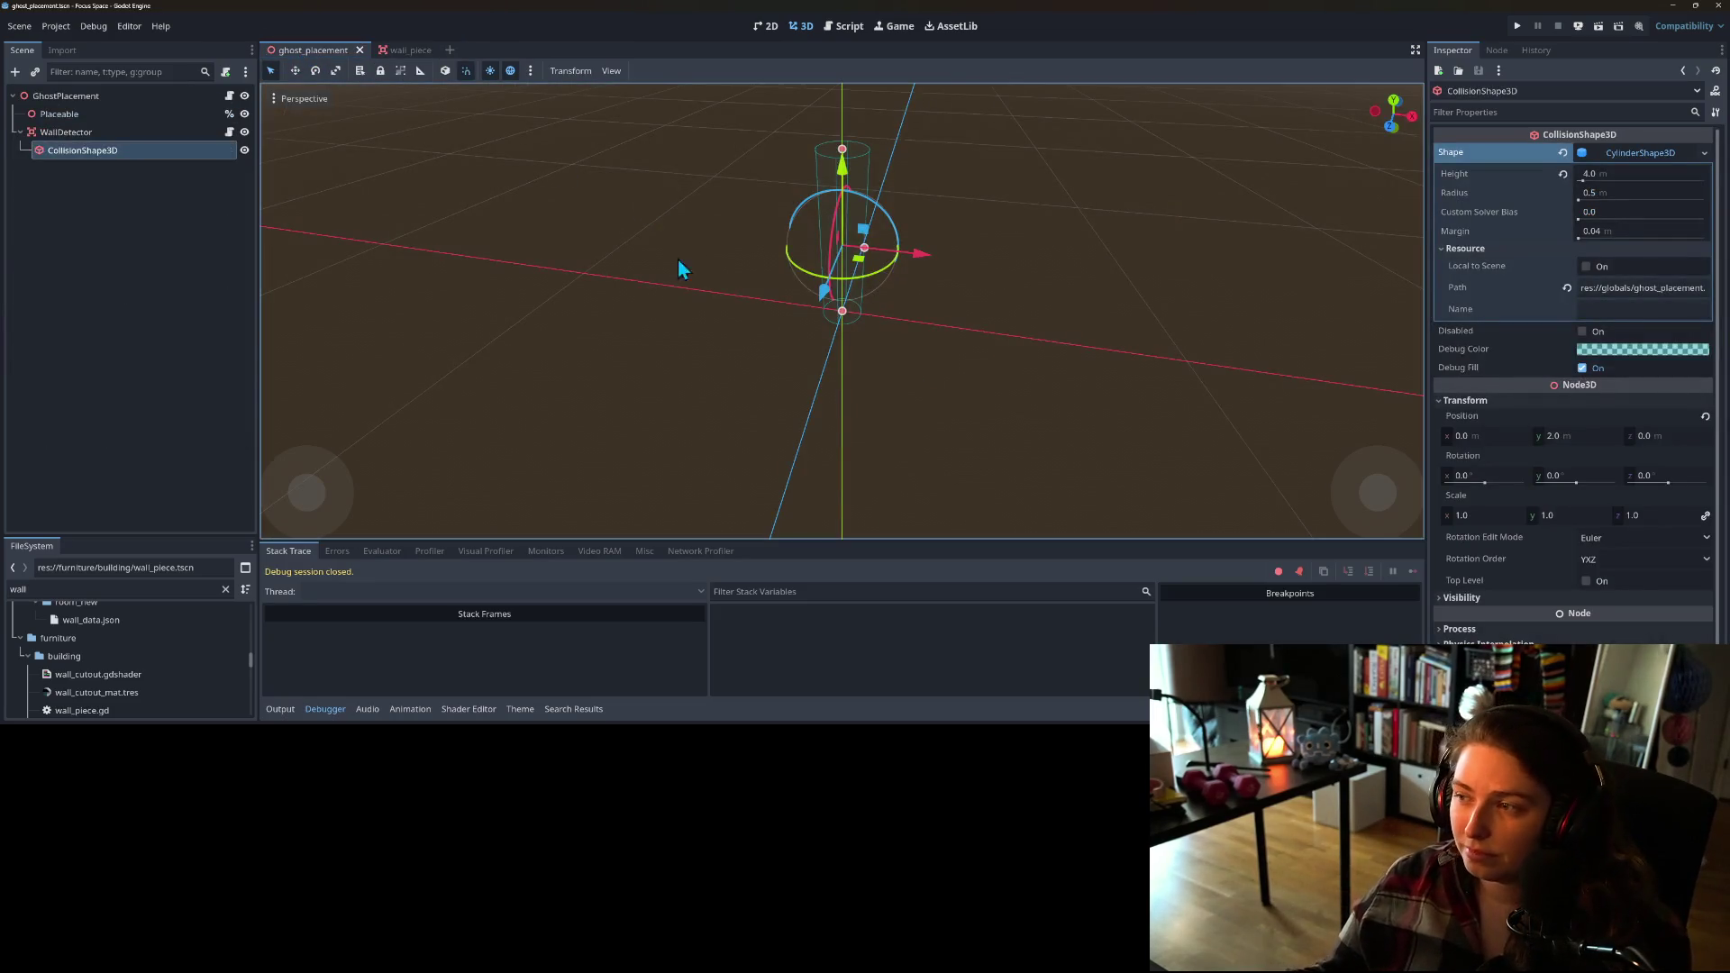
{"action": "mouse_move", "coordinate": [948, 418]}
{"action": "left_mouse_down"}
{"action": "mouse_move", "coordinate": [739, 329]}
{"action": "mouse_move", "coordinate": [570, 443]}
{"action": "left_mouse_up"}
{"action": "mouse_move", "coordinate": [899, 359]}
{"action": "left_mouse_down"}
{"action": "mouse_move", "coordinate": [716, 393]}
{"action": "mouse_move", "coordinate": [591, 379]}
{"action": "mouse_move", "coordinate": [644, 308]}
{"action": "mouse_move", "coordinate": [706, 322]}
{"action": "mouse_move", "coordinate": [774, 408]}
{"action": "mouse_move", "coordinate": [867, 365]}
{"action": "mouse_move", "coordinate": [851, 366]}
{"action": "mouse_move", "coordinate": [885, 316]}
{"action": "mouse_move", "coordinate": [890, 335]}
{"action": "left_mouse_up"}
{"action": "scroll", "coordinate": [867, 365], "scroll_direction": "down", "scroll_amount": 6}
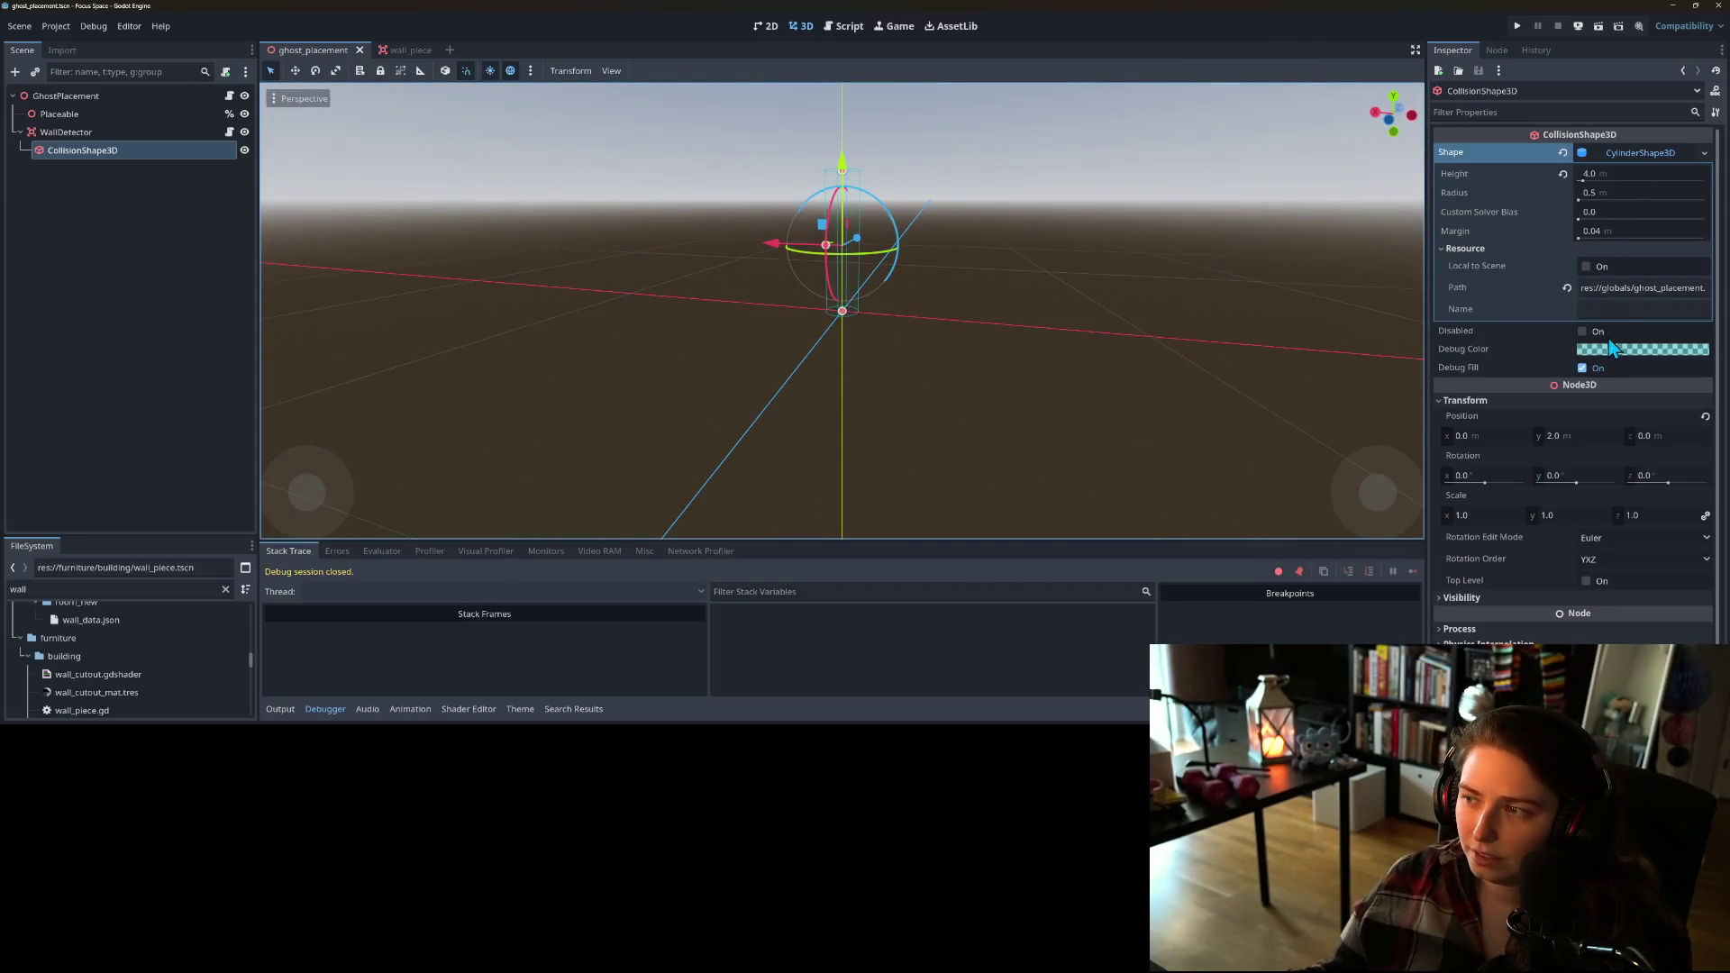
{"action": "left_click", "coordinate": [1705, 416]}
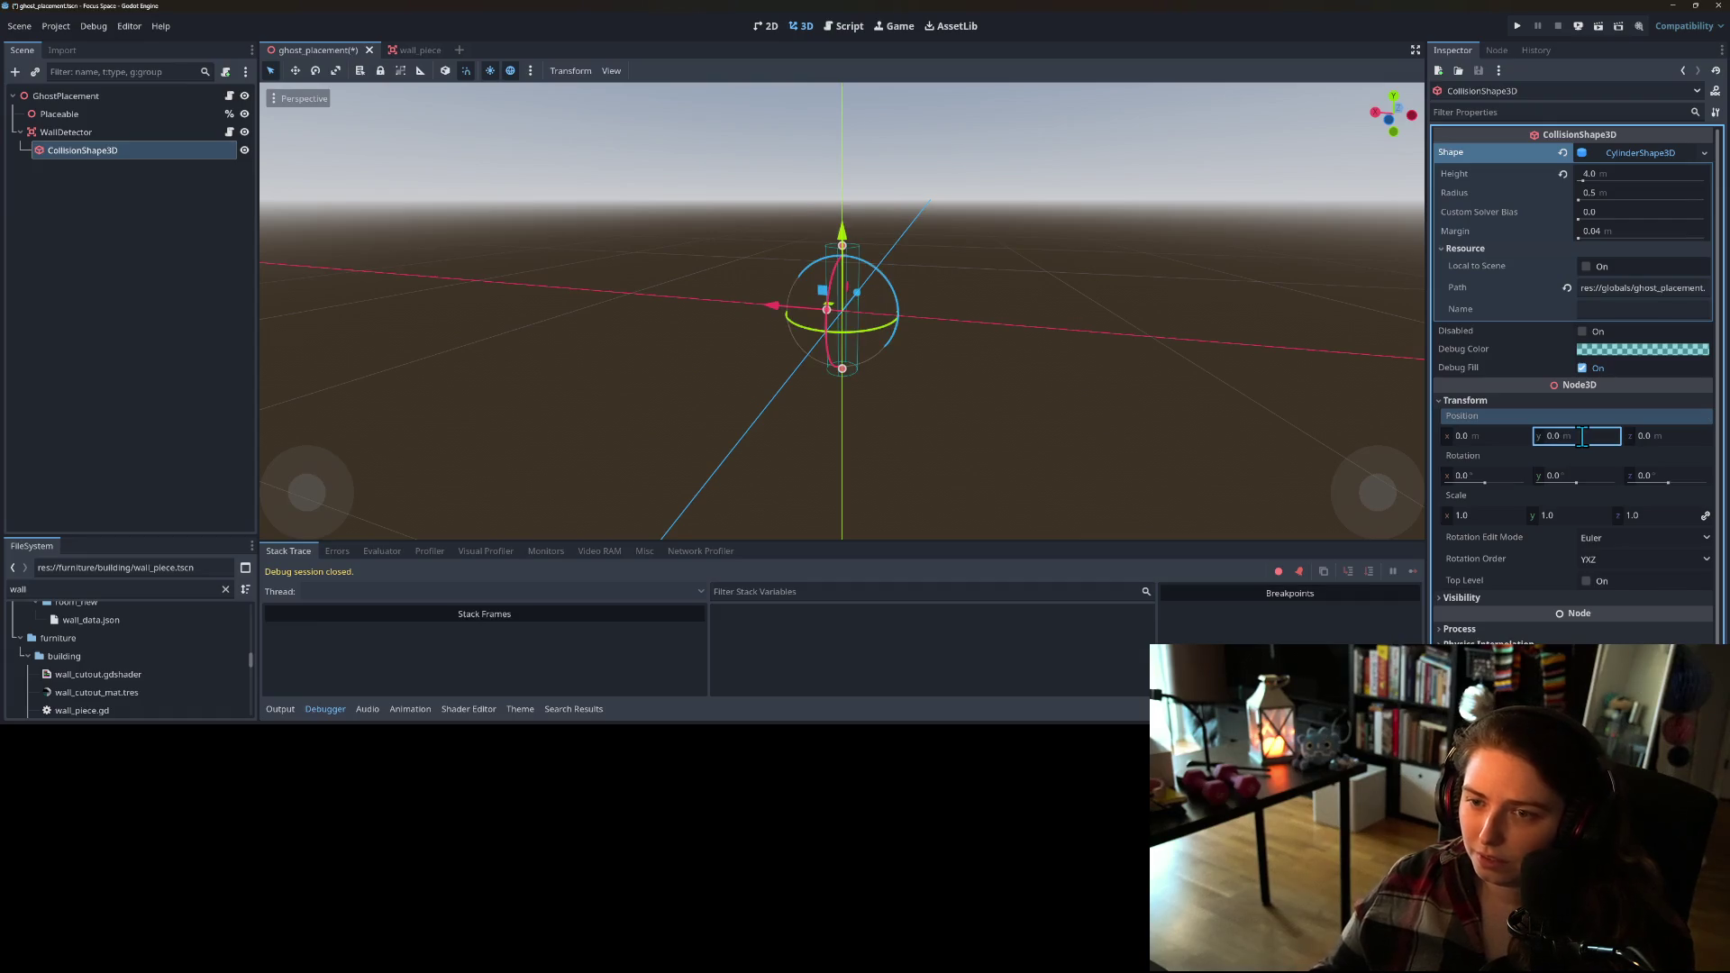
{"action": "key", "text": "ctrl+s"}
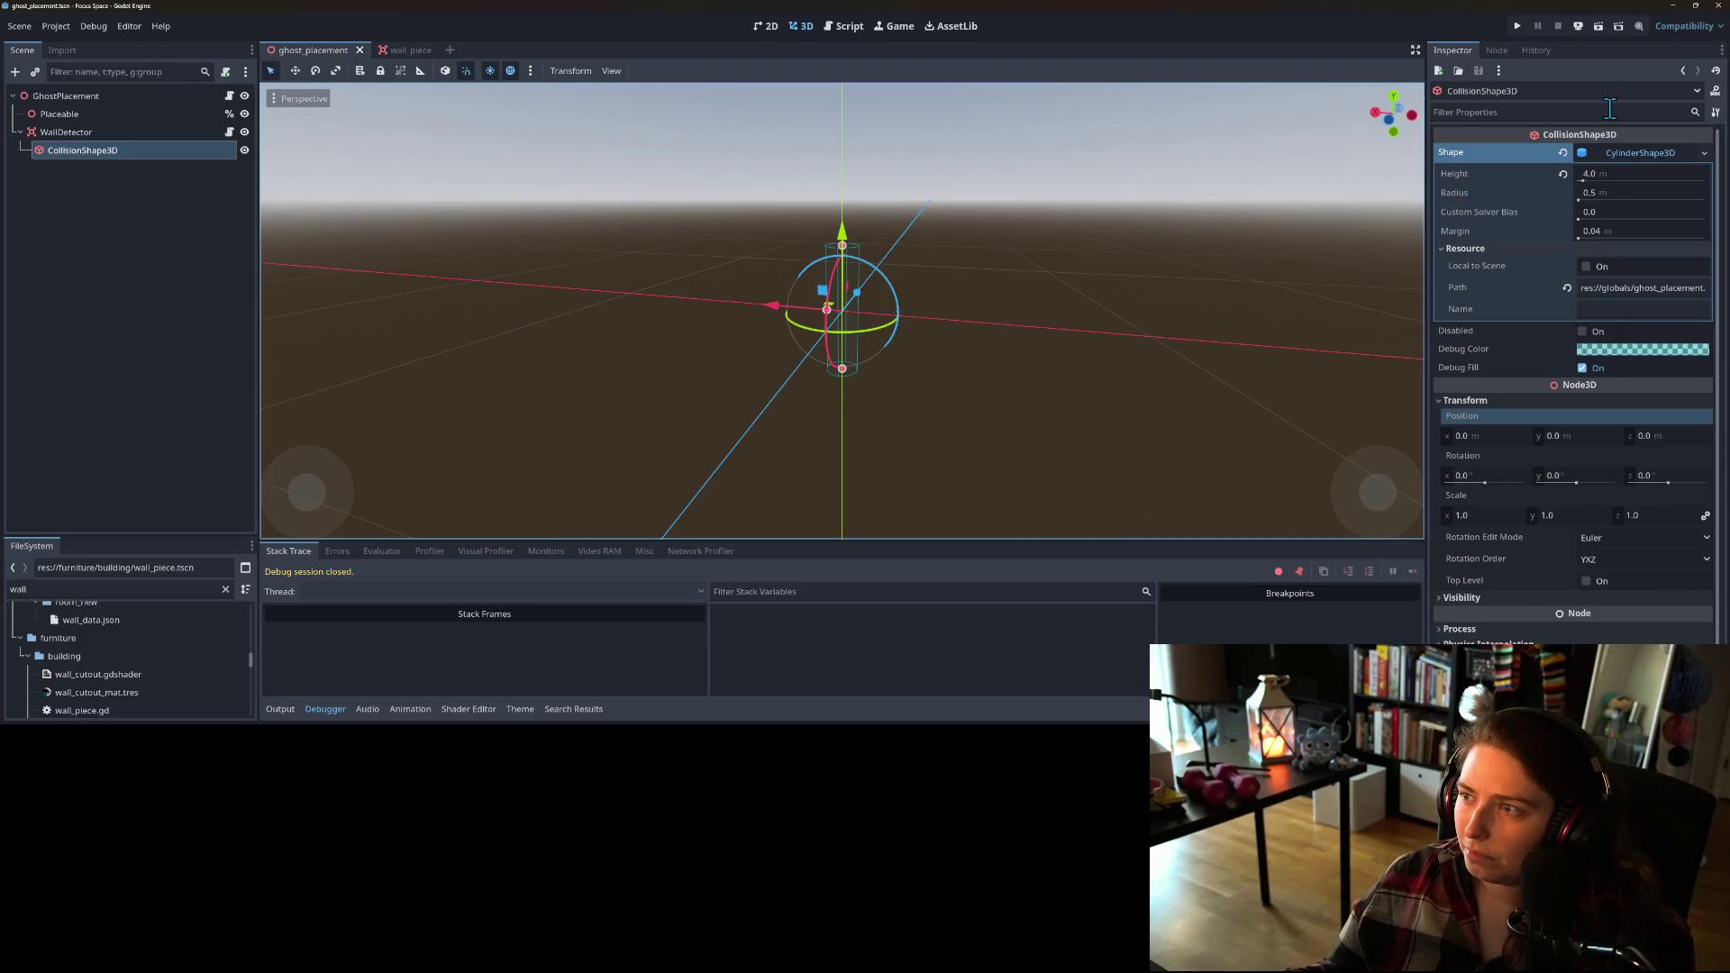
Step: Raise the collision cylinder's height to 8.0, save, and run the game
{"action": "left_click", "coordinate": [1610, 173]}
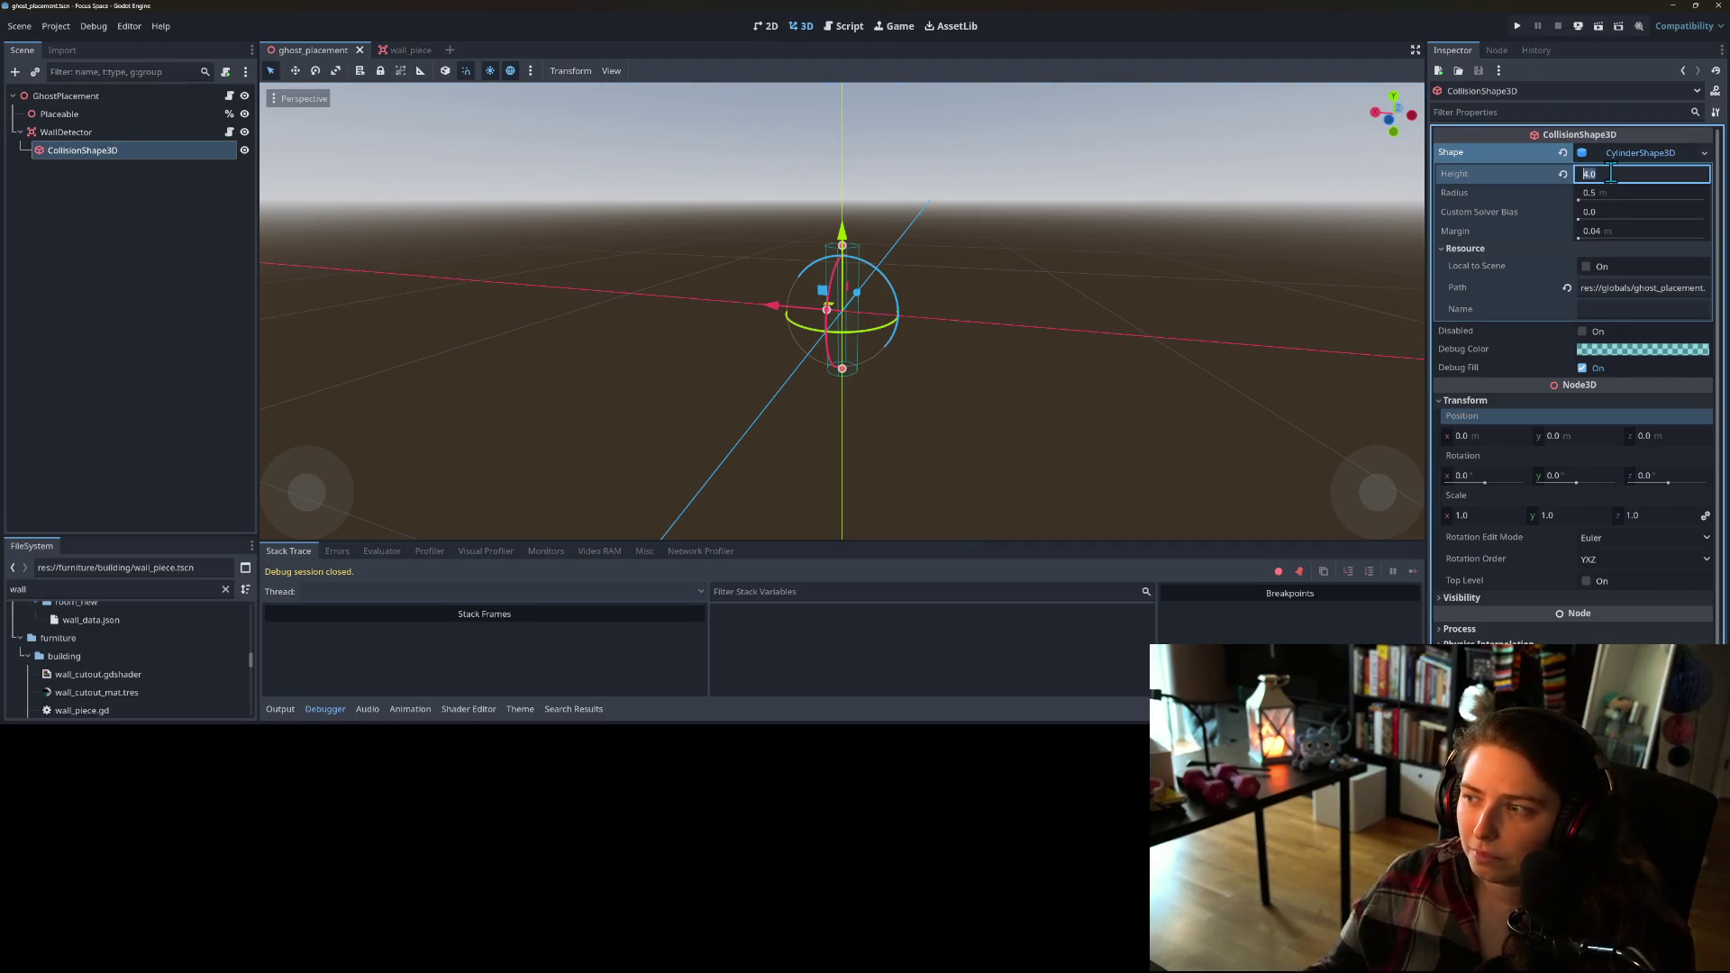
{"action": "type", "text": "8"}
{"action": "key", "text": "Return"}
{"action": "key", "text": "ctrl+s"}
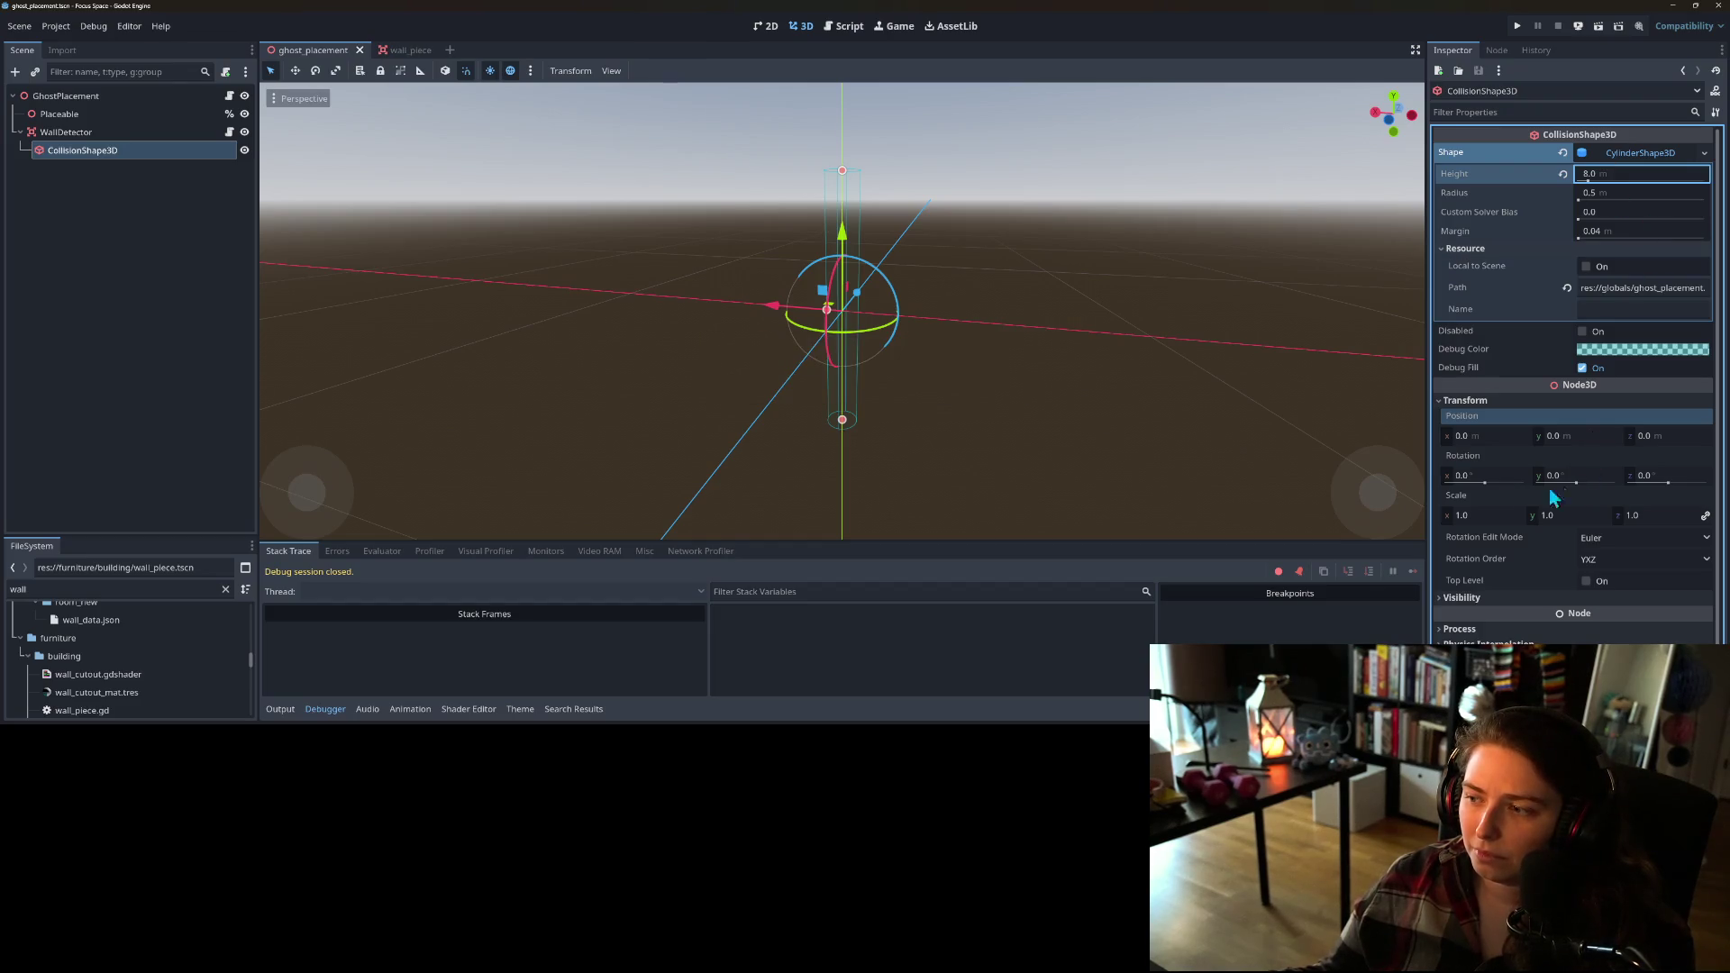
{"action": "mouse_move", "coordinate": [871, 402]}
{"action": "left_mouse_down"}
{"action": "mouse_move", "coordinate": [1015, 398]}
{"action": "mouse_move", "coordinate": [1030, 419]}
{"action": "left_mouse_up"}
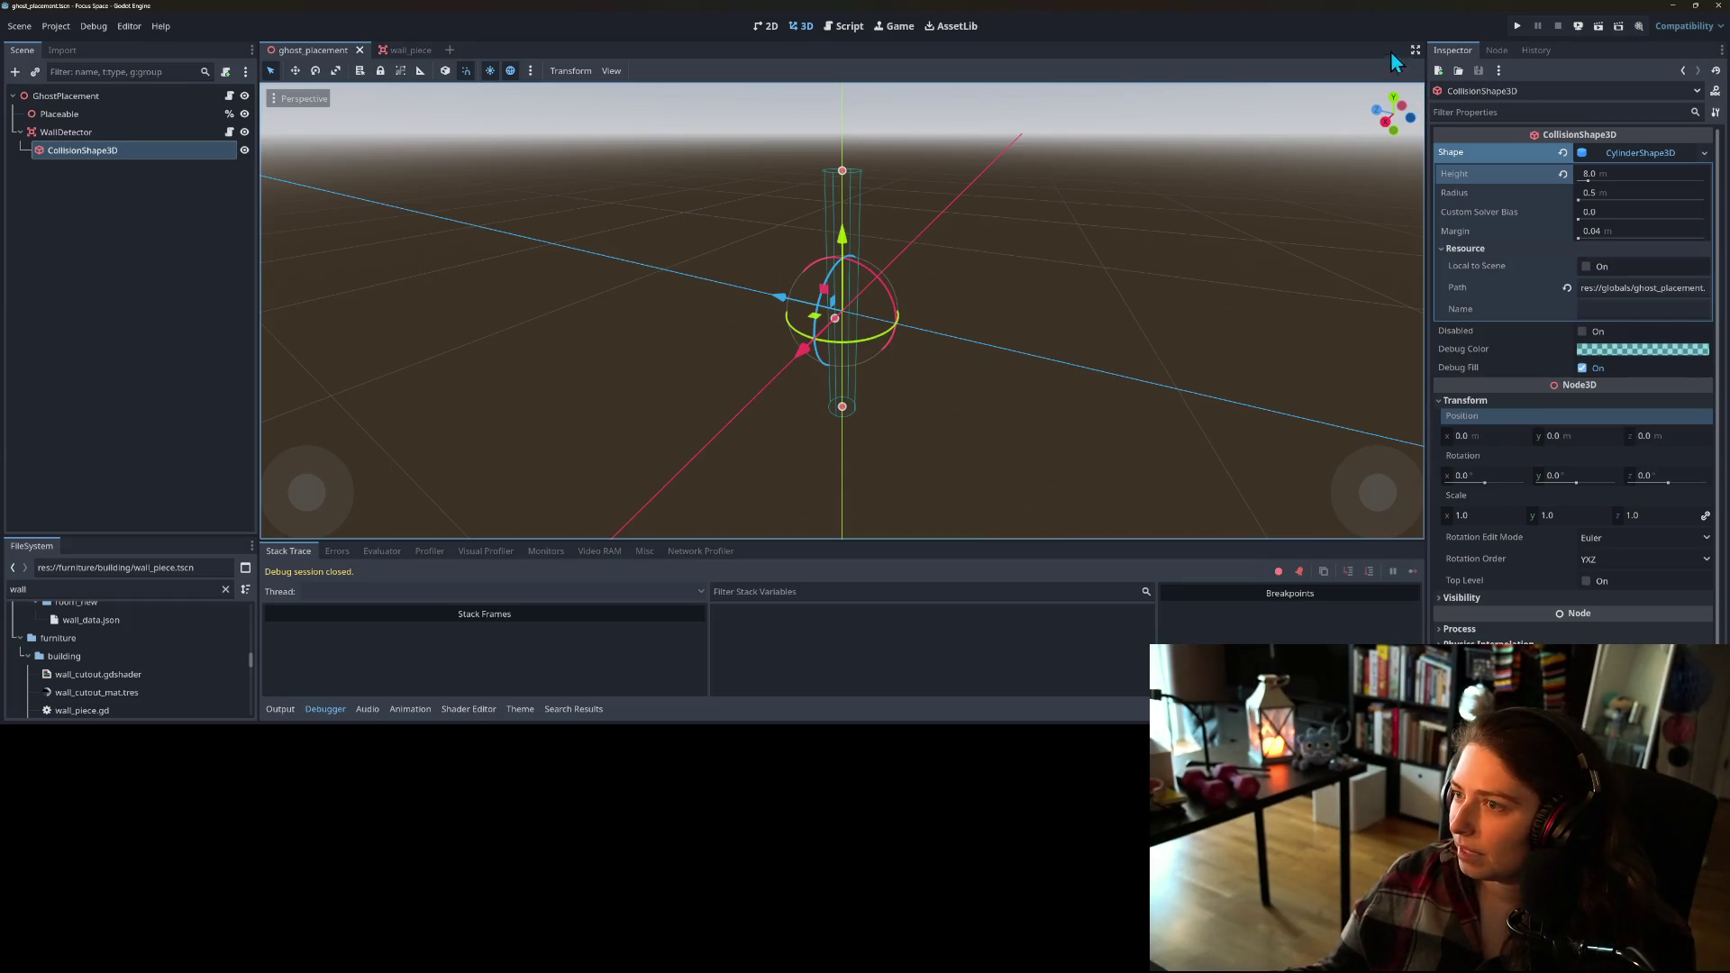
{"action": "left_click", "coordinate": [1521, 33]}
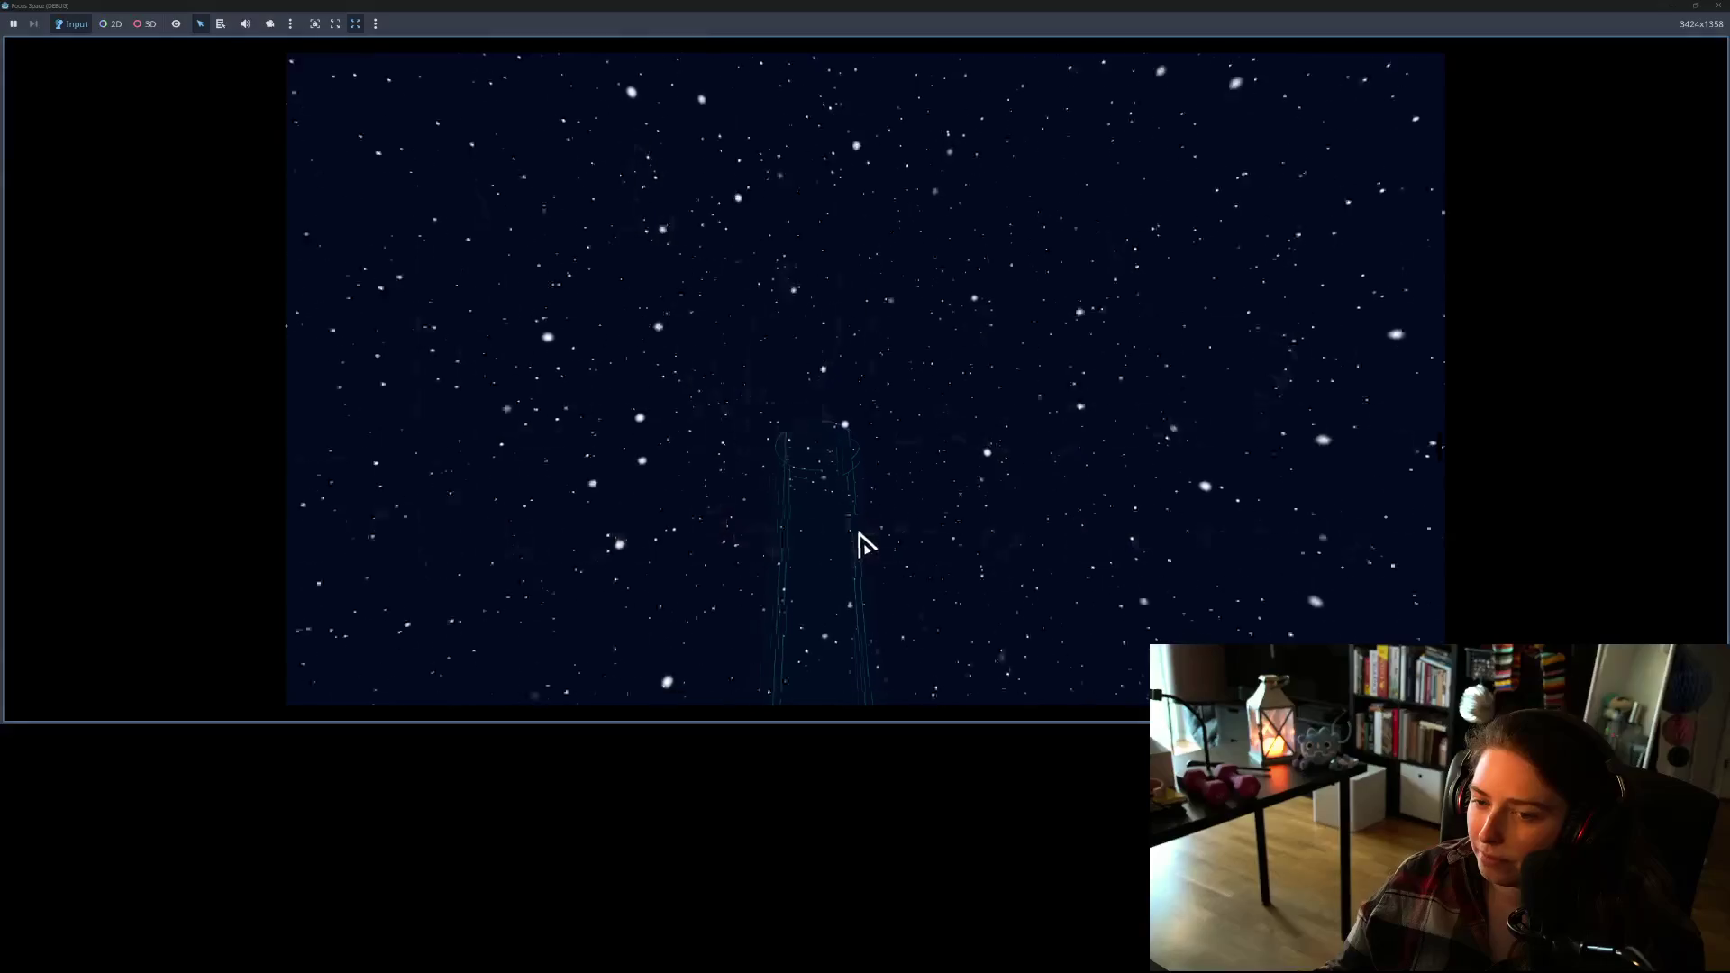
Step: Load a room, preview the tree of life wall art on the back wall, then close the game
{"action": "left_click", "coordinate": [845, 587]}
{"action": "left_click", "coordinate": [599, 370]}
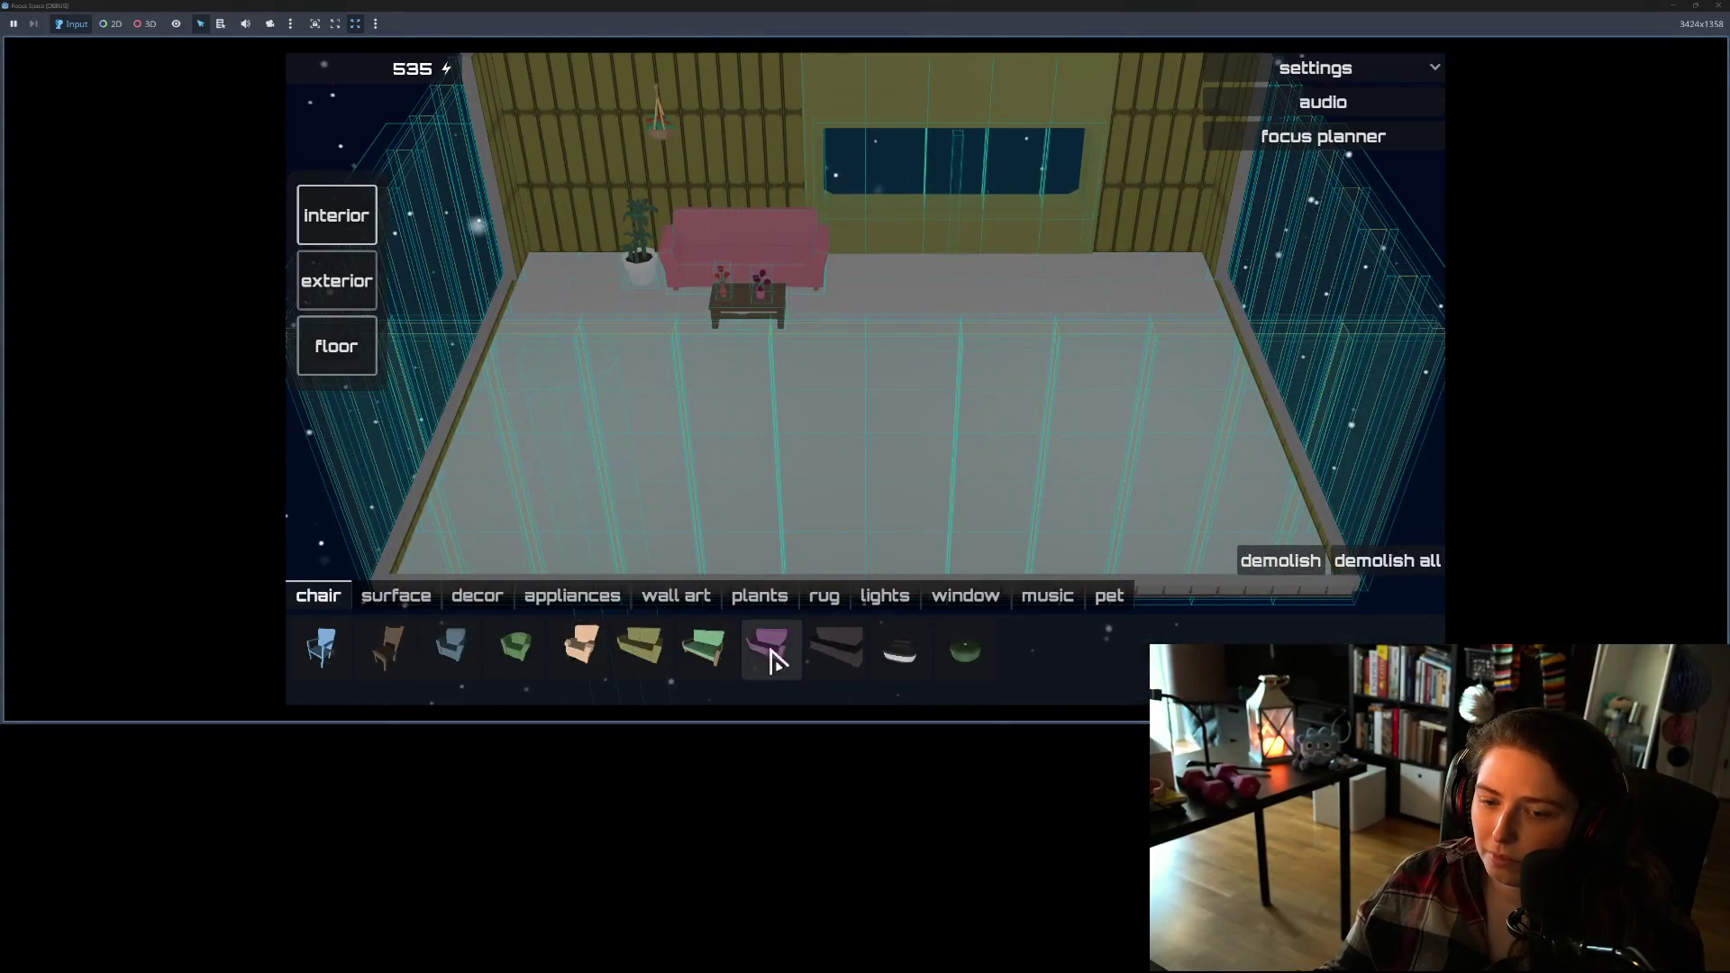
{"action": "left_click", "coordinate": [710, 606]}
{"action": "left_click", "coordinate": [642, 649]}
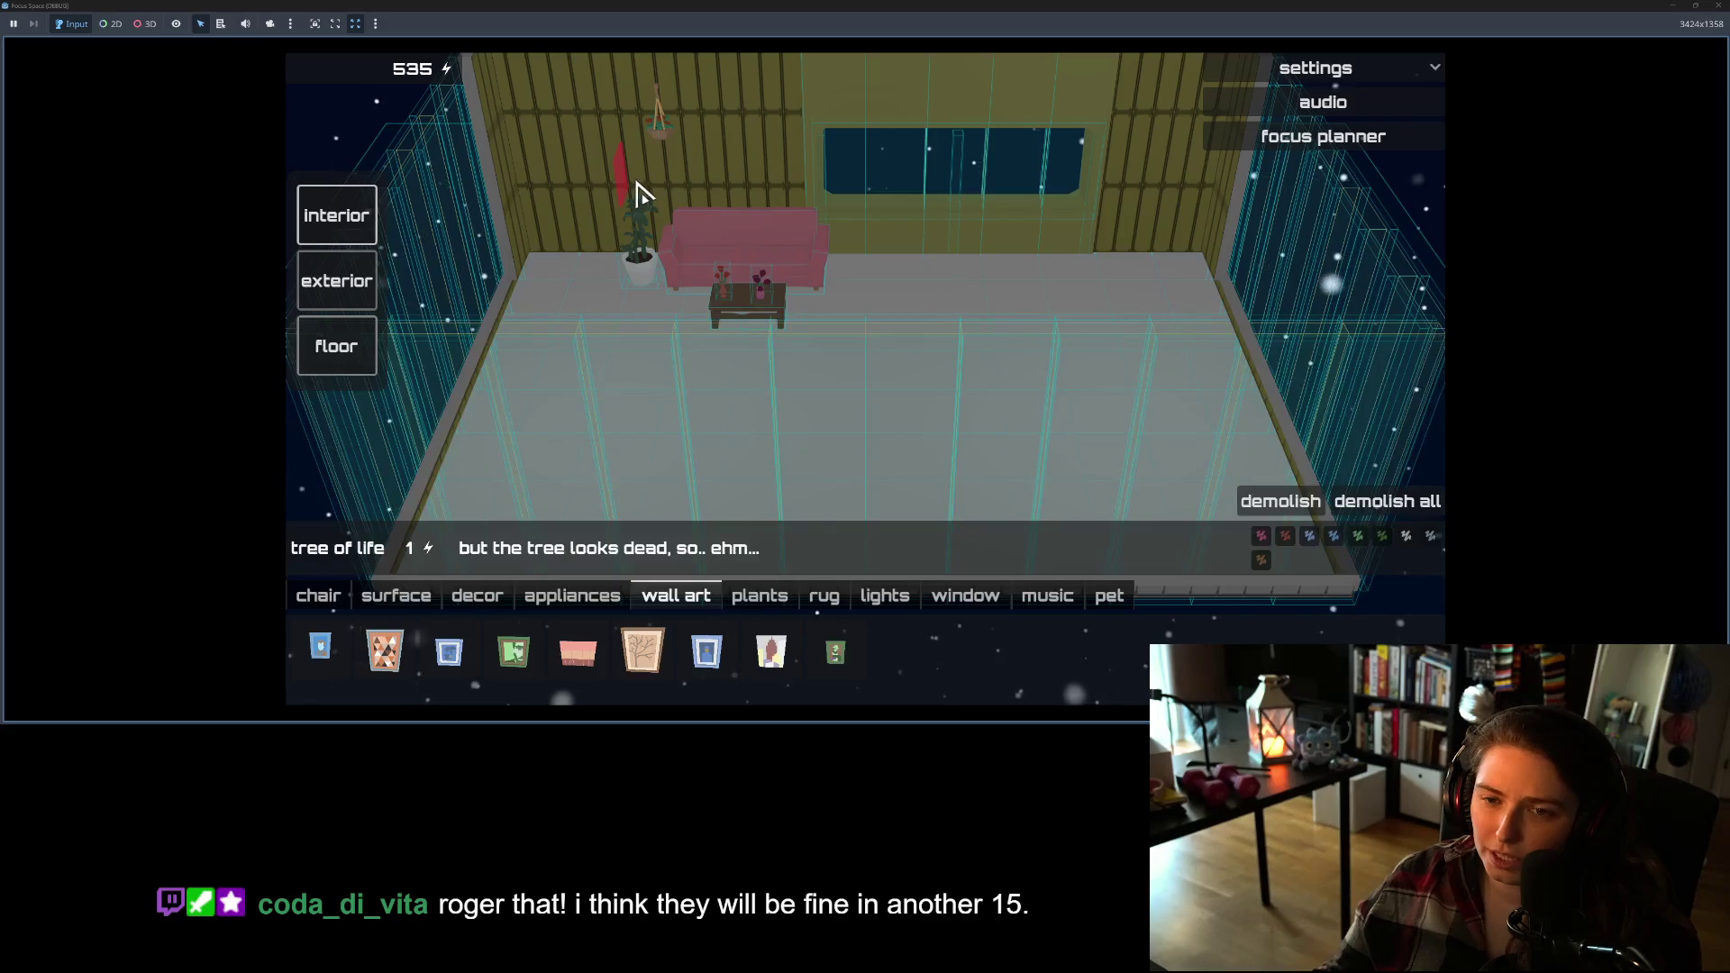
{"action": "scroll", "coordinate": [649, 171], "scroll_direction": "down", "scroll_amount": 1}
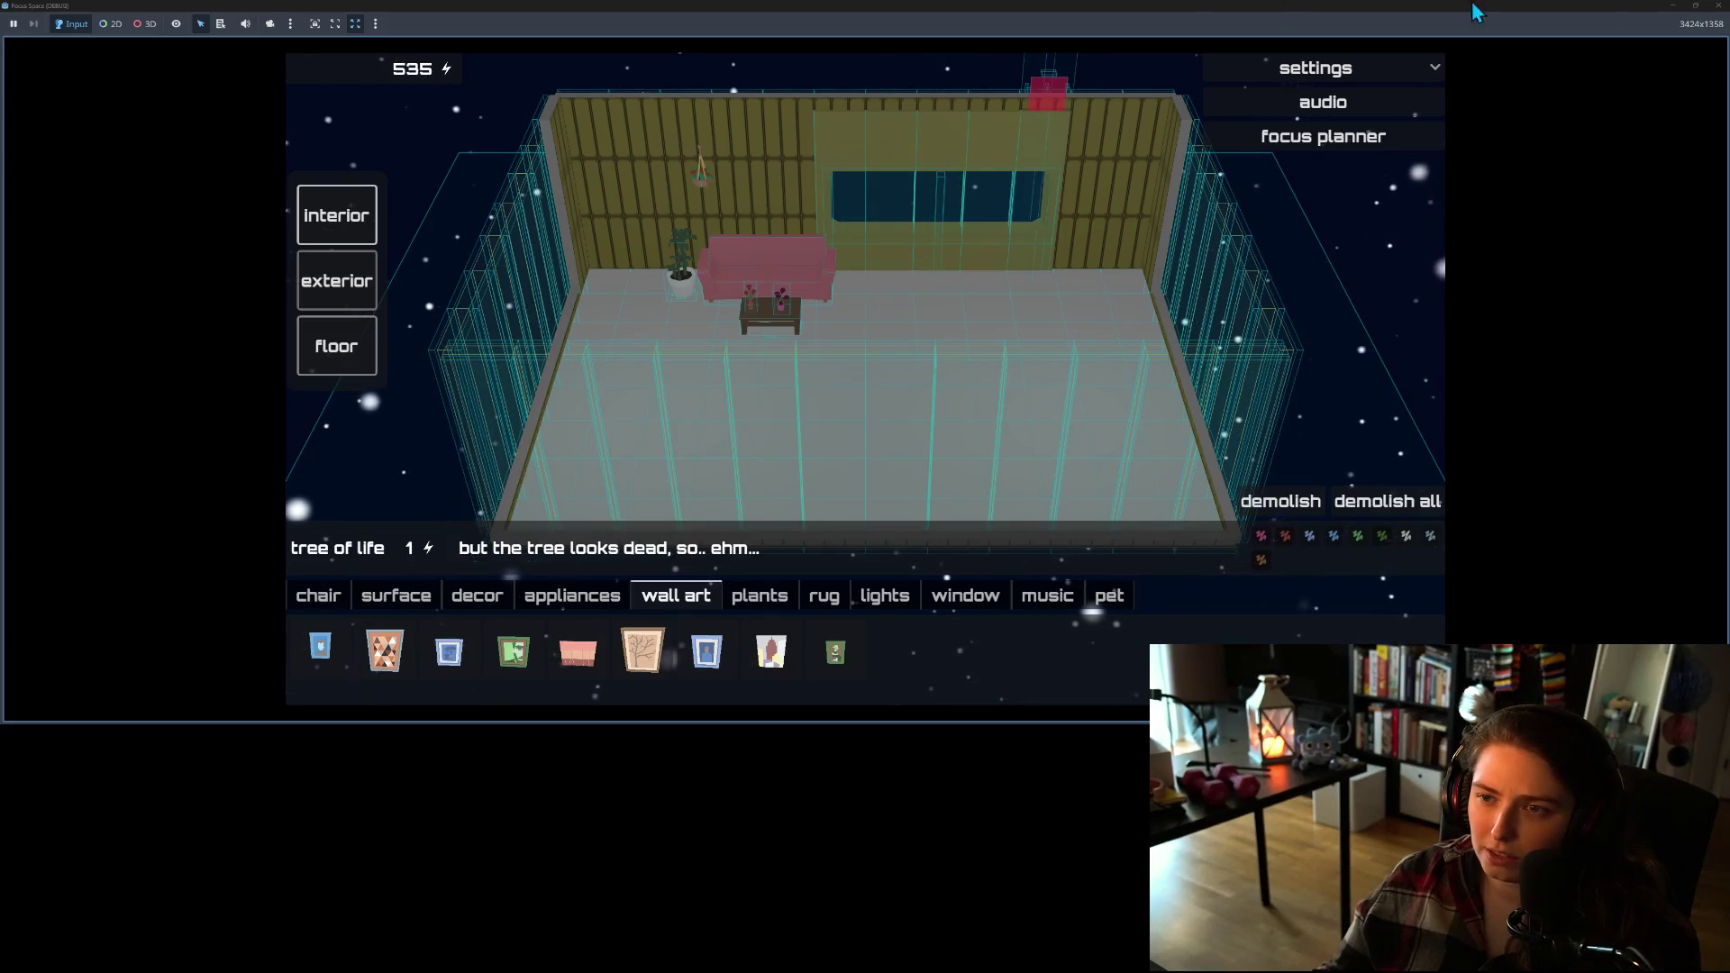
{"action": "left_click", "coordinate": [1714, 6]}
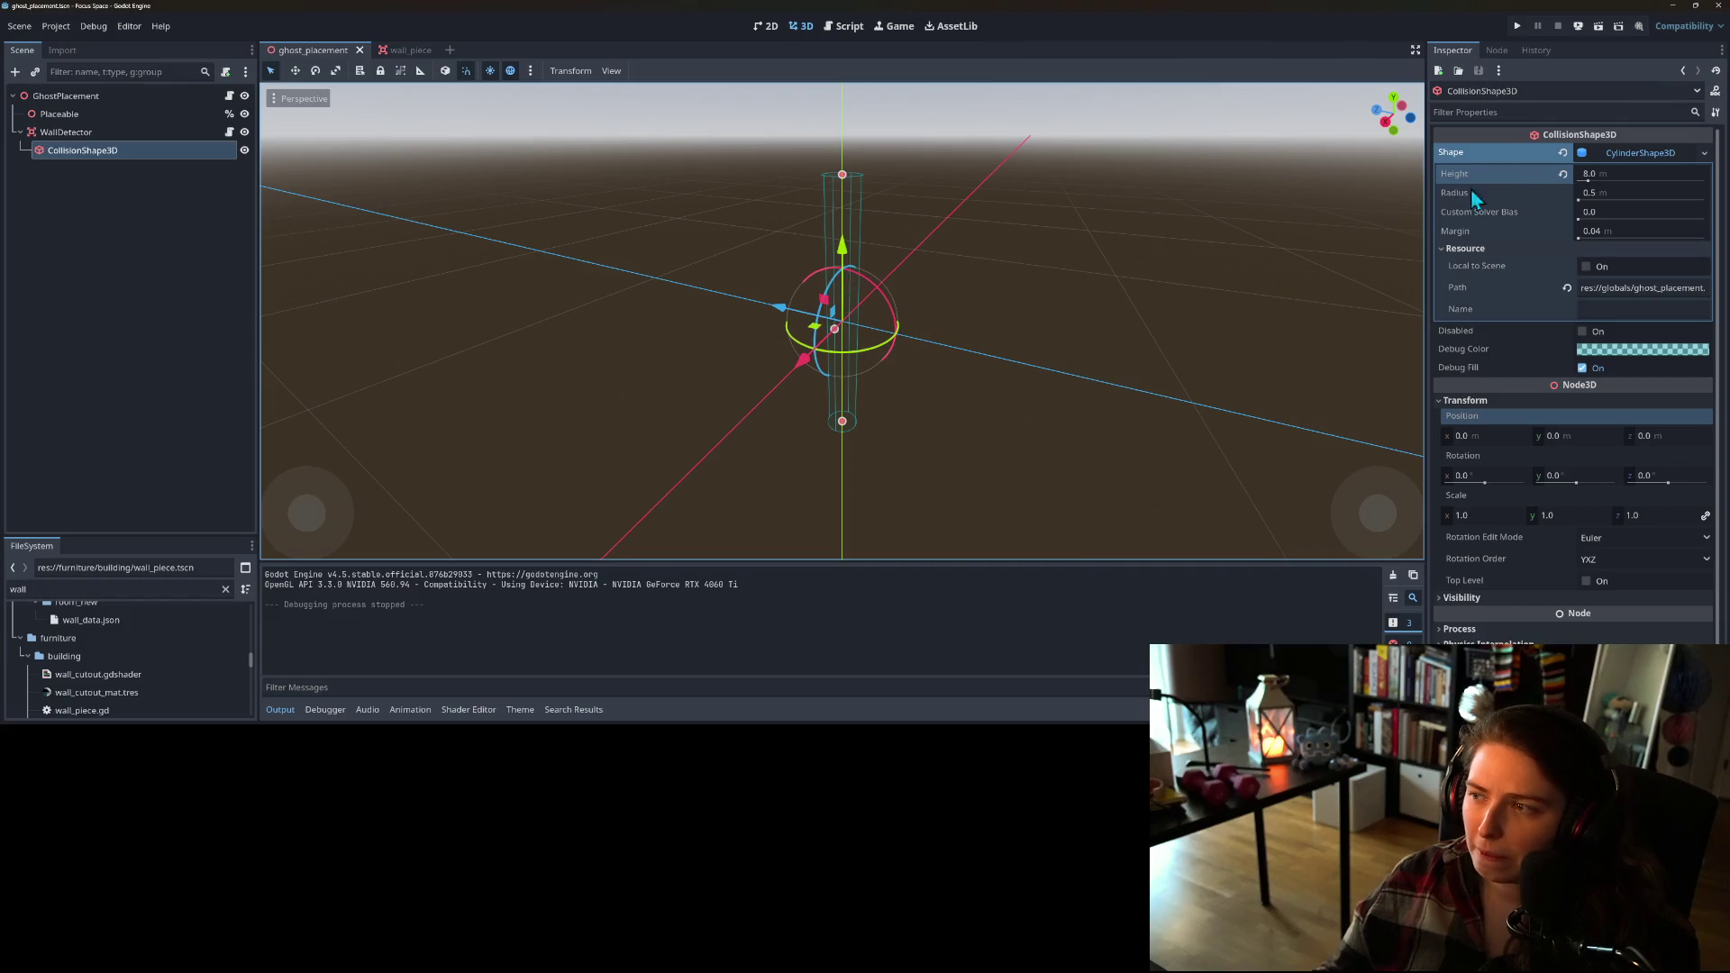
Step: Narrow the WallDetector cylinder's radius to 0.05 and run the project again
{"action": "left_click", "coordinate": [1622, 192]}
{"action": "type", "text": "5"}
{"action": "key", "text": "Return"}
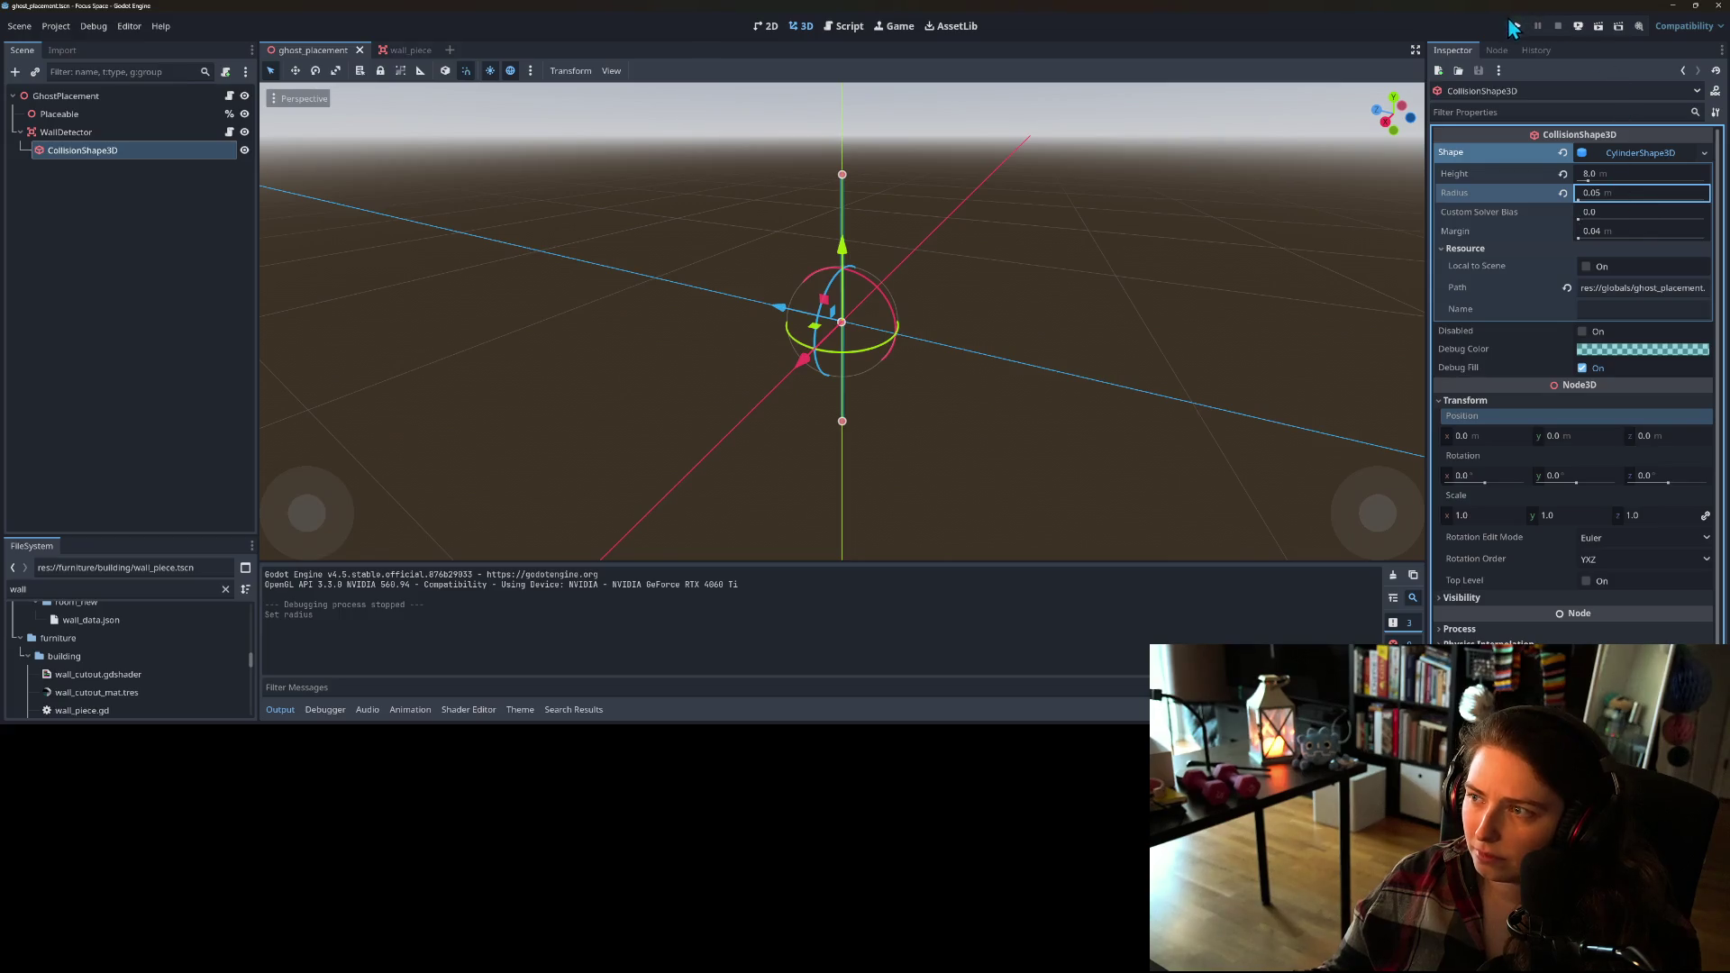
{"action": "left_click", "coordinate": [1517, 25]}
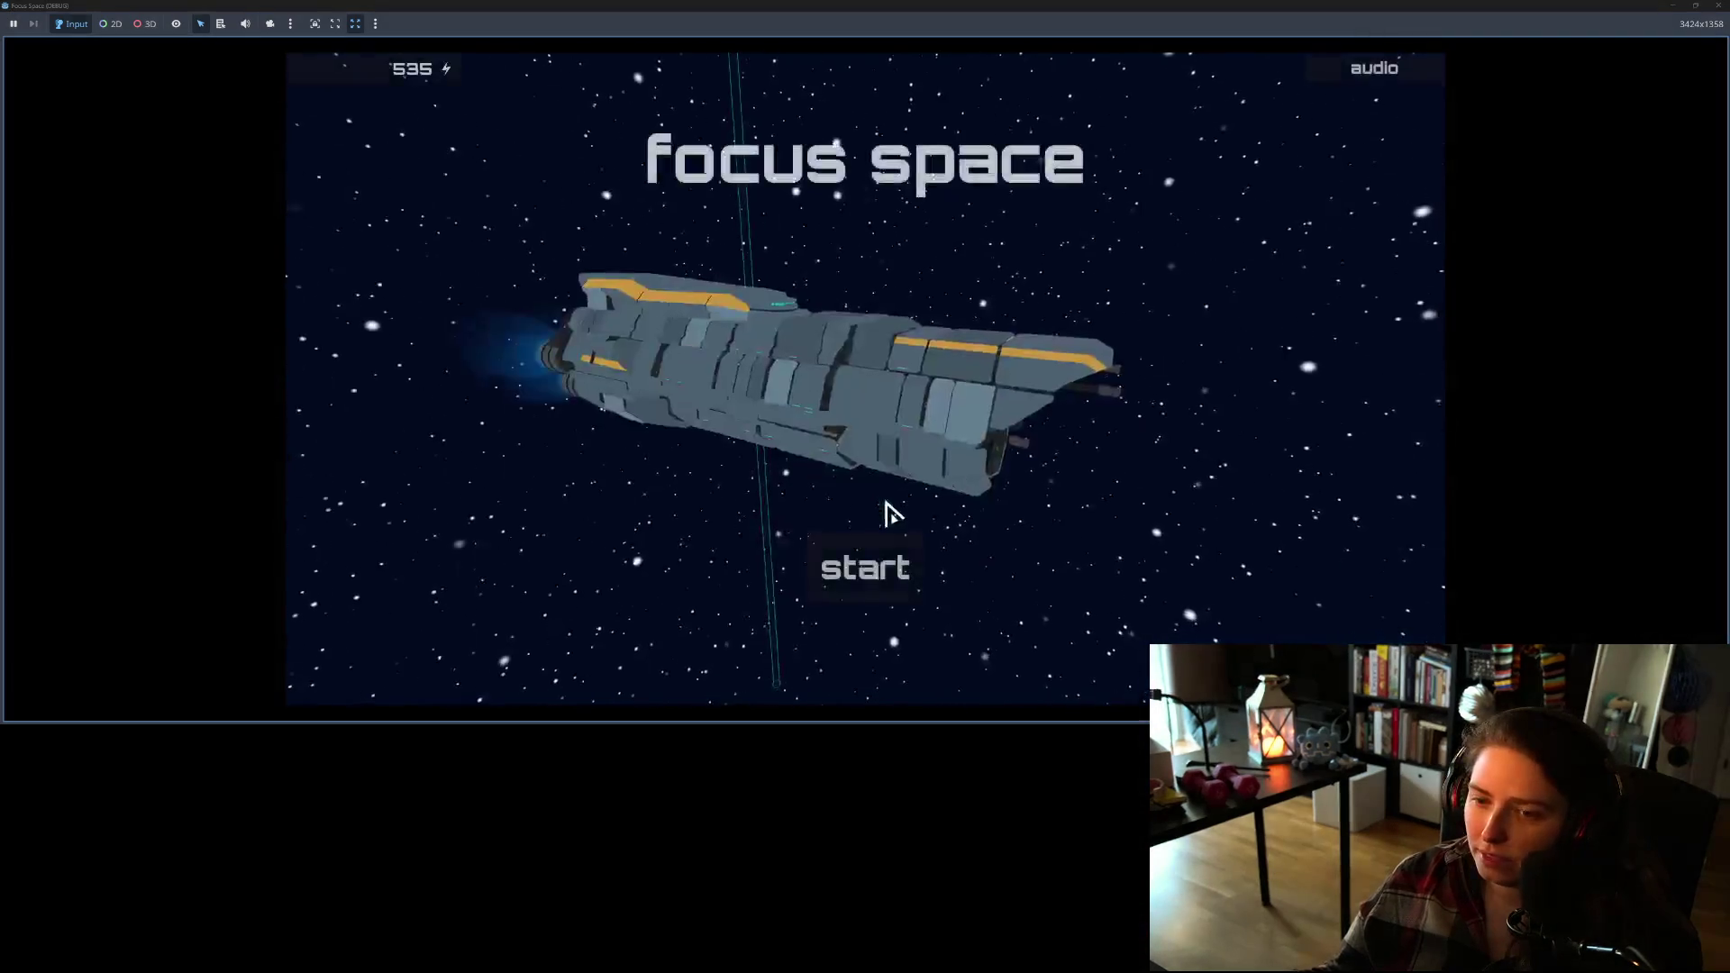
Step: Load my_room1 and pick the tree of life wall art for placement
{"action": "left_click", "coordinate": [868, 593]}
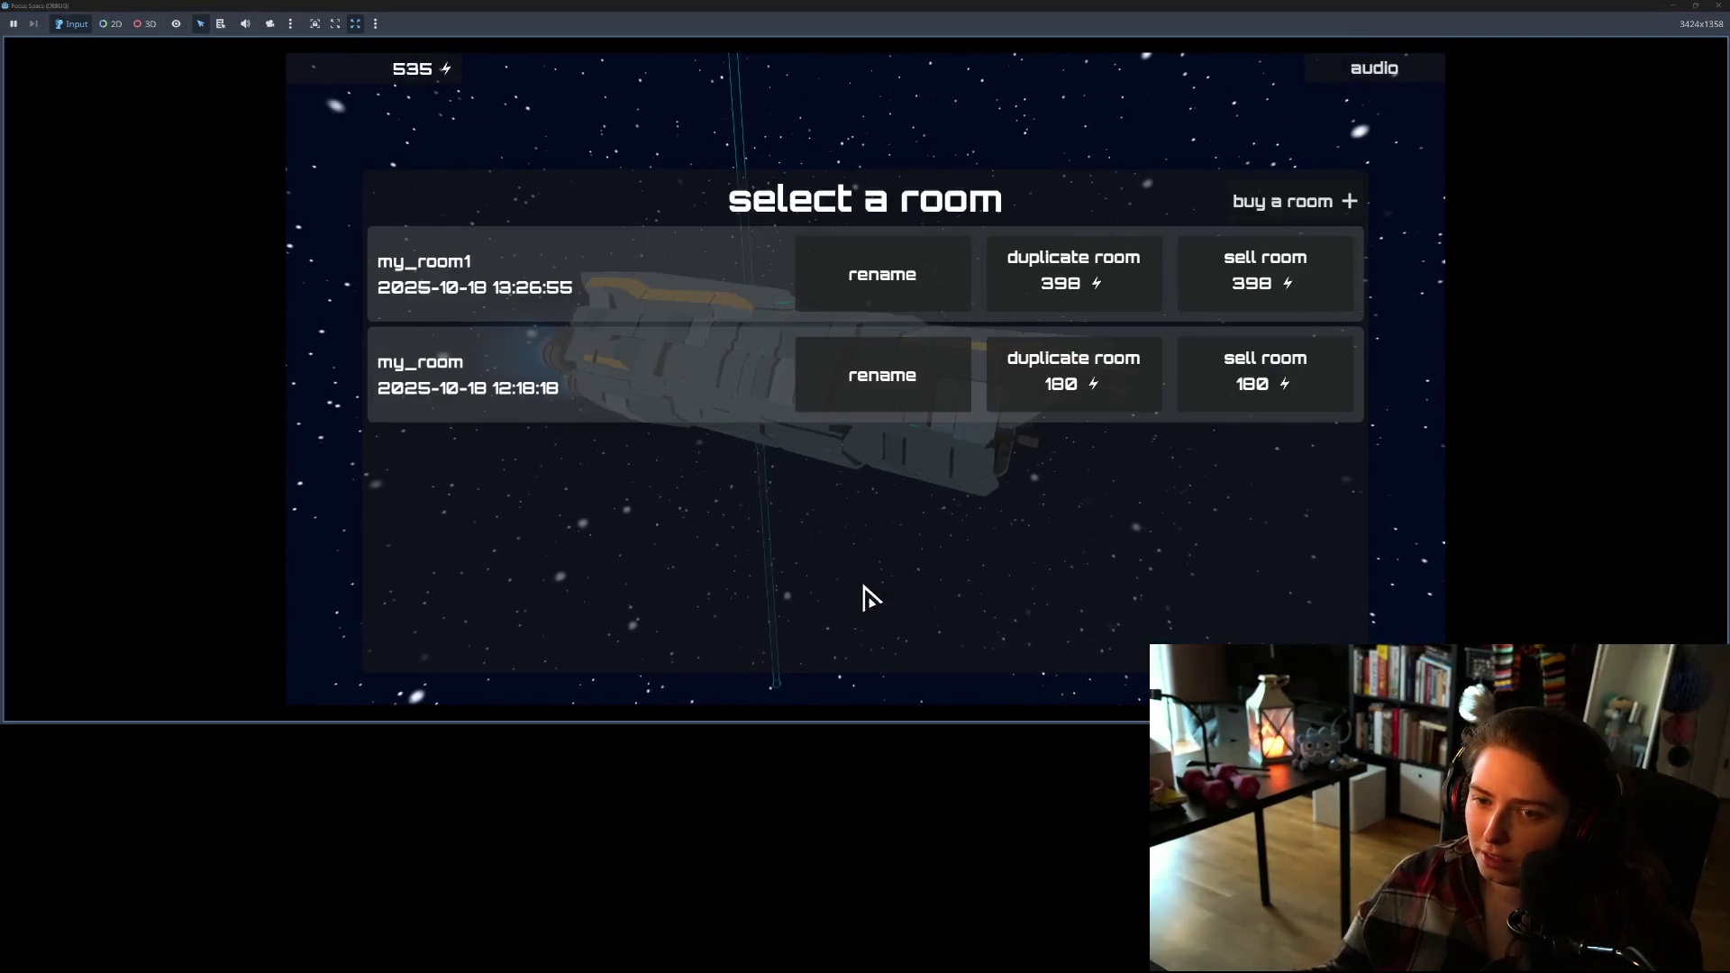
{"action": "left_click", "coordinate": [620, 312]}
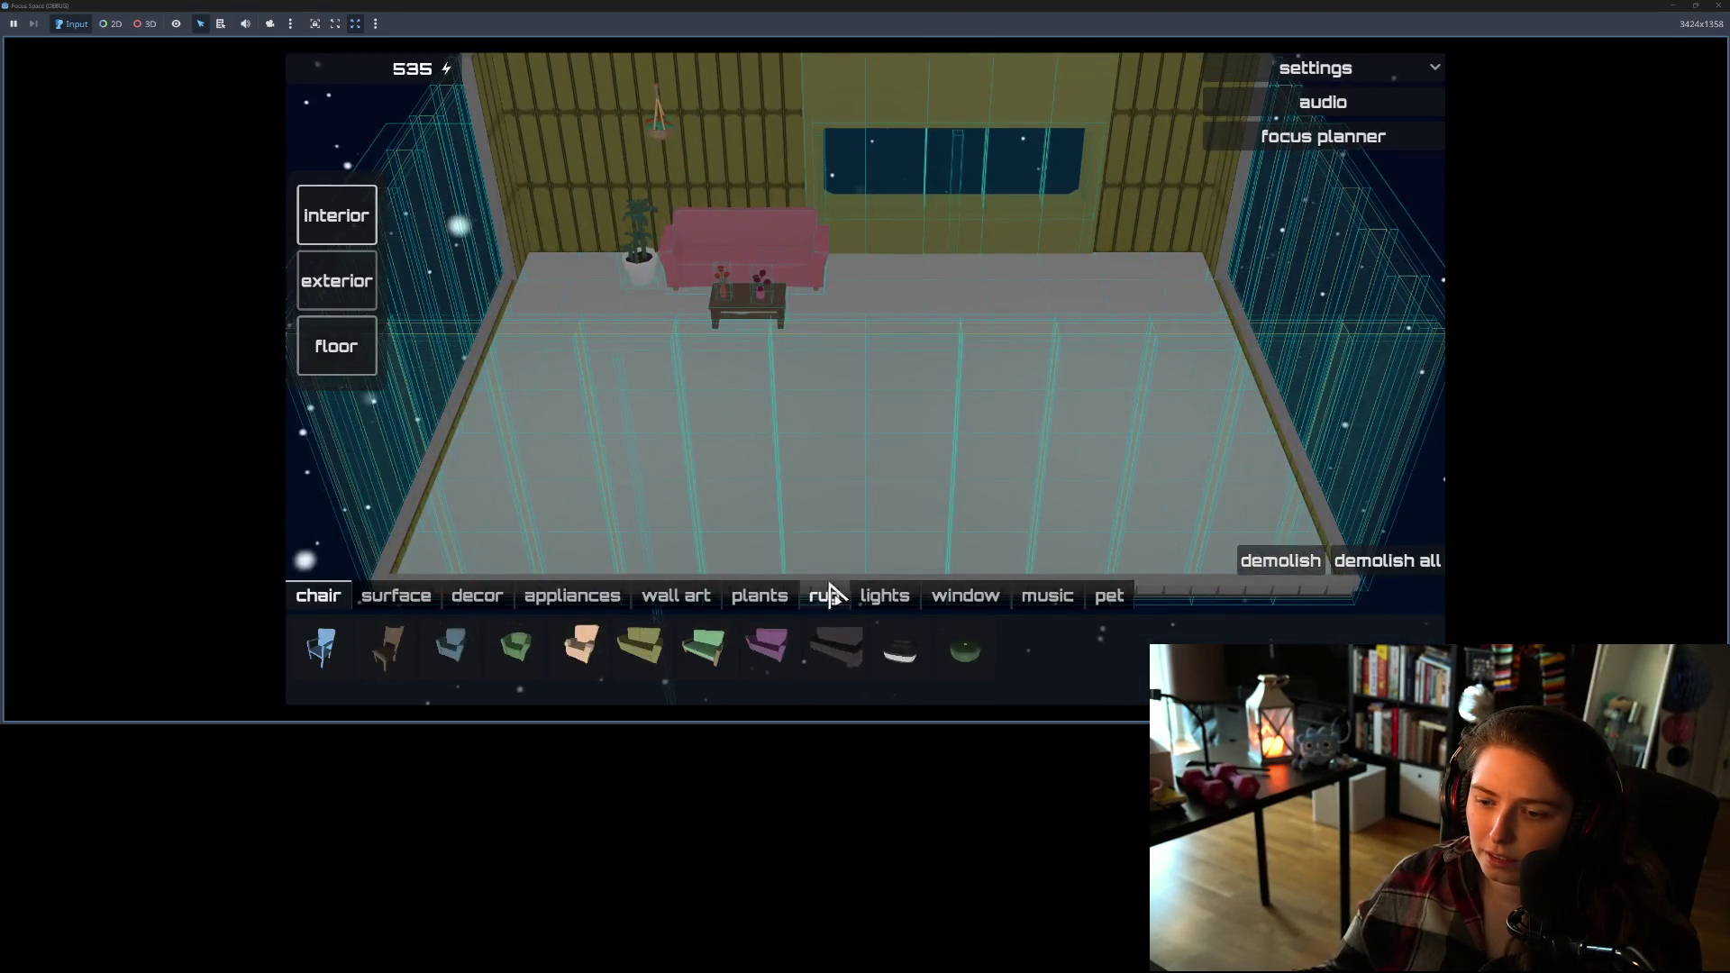
{"action": "left_click", "coordinate": [680, 598]}
{"action": "left_click", "coordinate": [642, 653]}
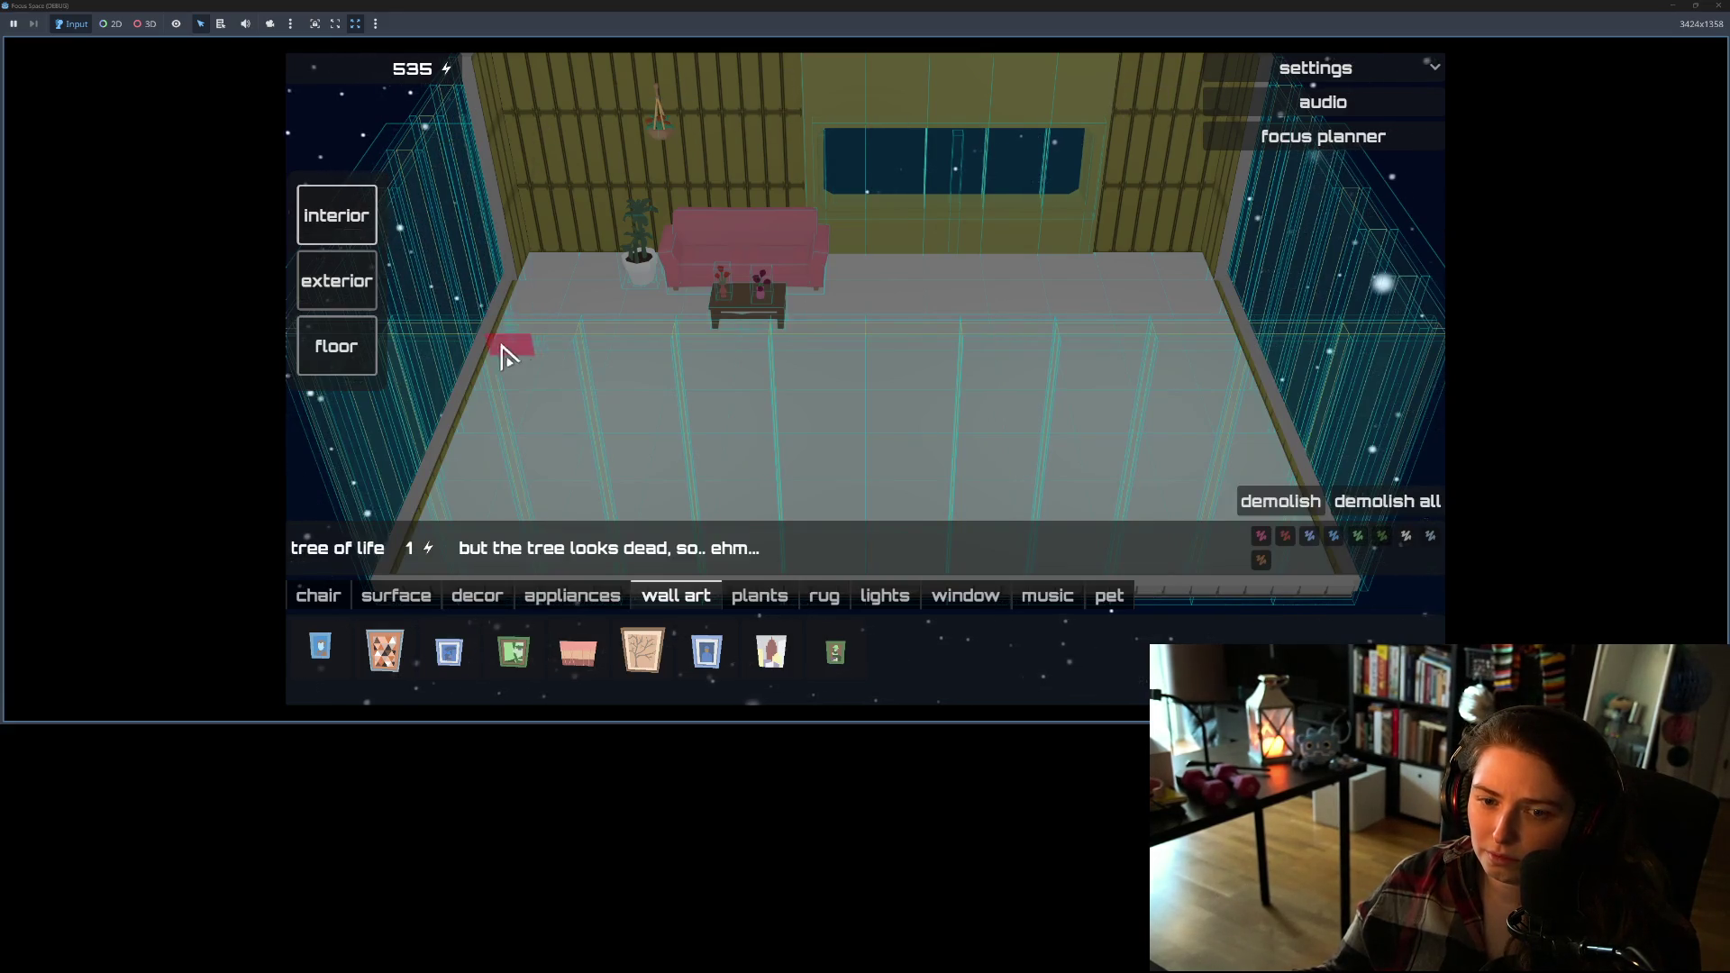
Step: Orbit the camera to test the wall art preview against several walls, then stop the game with F8
{"action": "left_click_drag", "start_coordinate": [573, 352], "coordinate": [939, 341]}
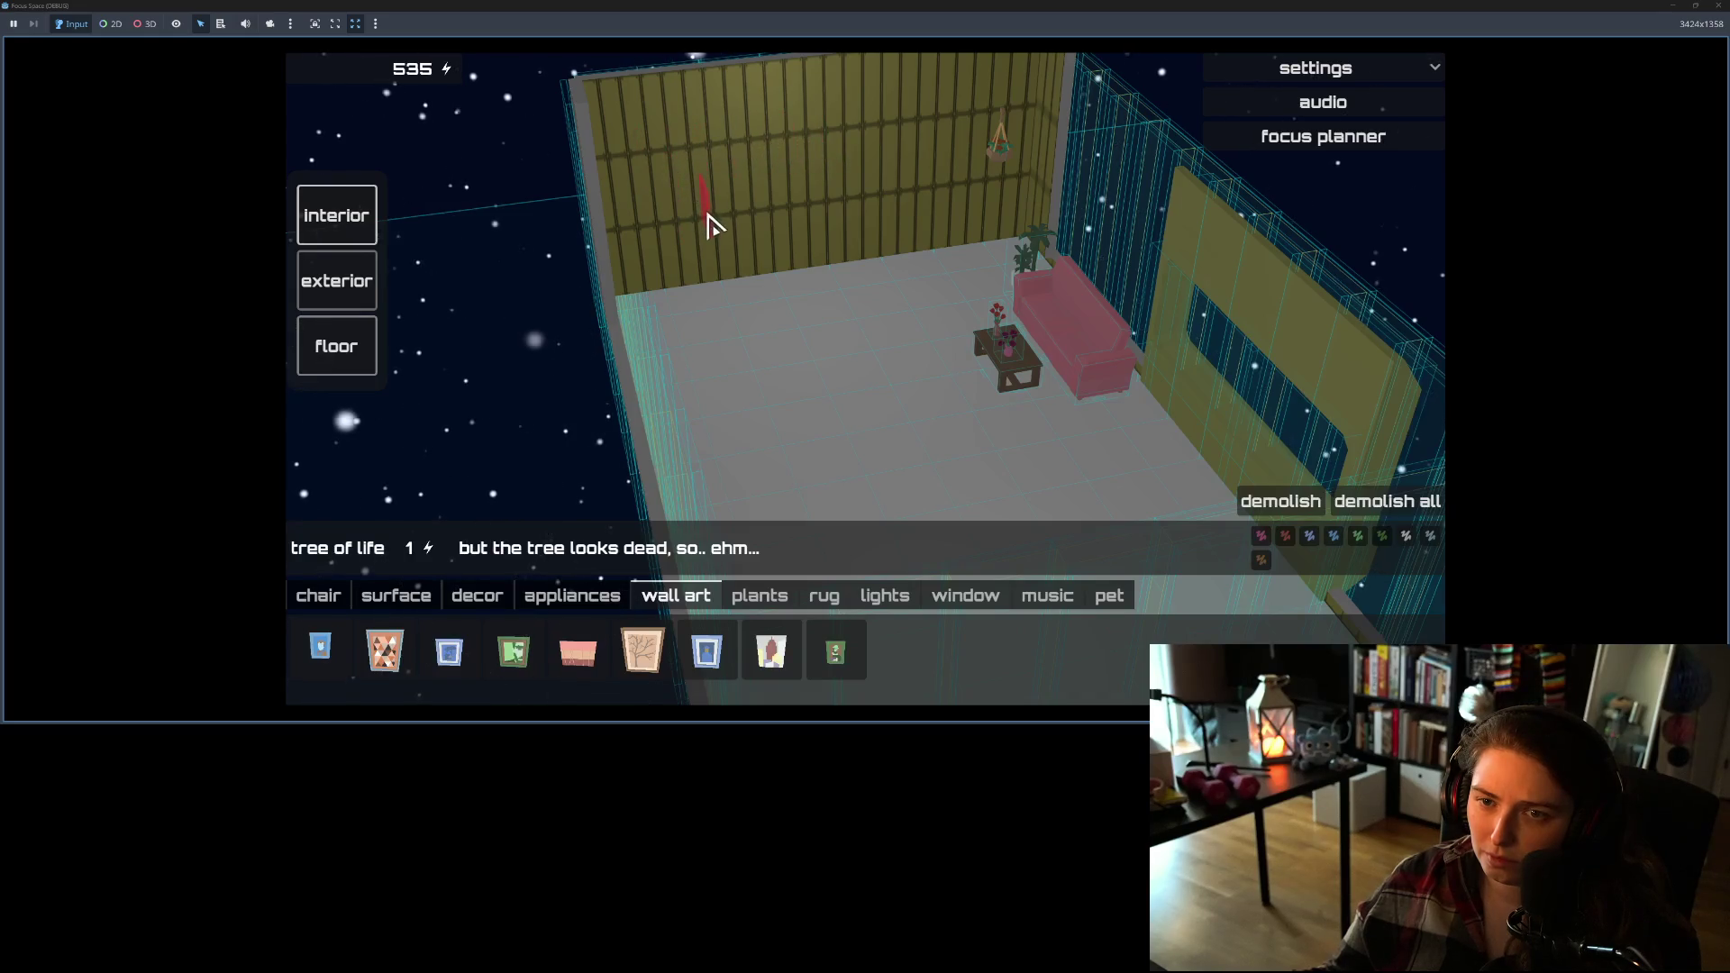
{"action": "mouse_move", "coordinate": [741, 203]}
{"action": "left_mouse_down"}
{"action": "mouse_move", "coordinate": [808, 240]}
{"action": "mouse_move", "coordinate": [988, 267]}
{"action": "mouse_move", "coordinate": [987, 282]}
{"action": "left_mouse_up"}
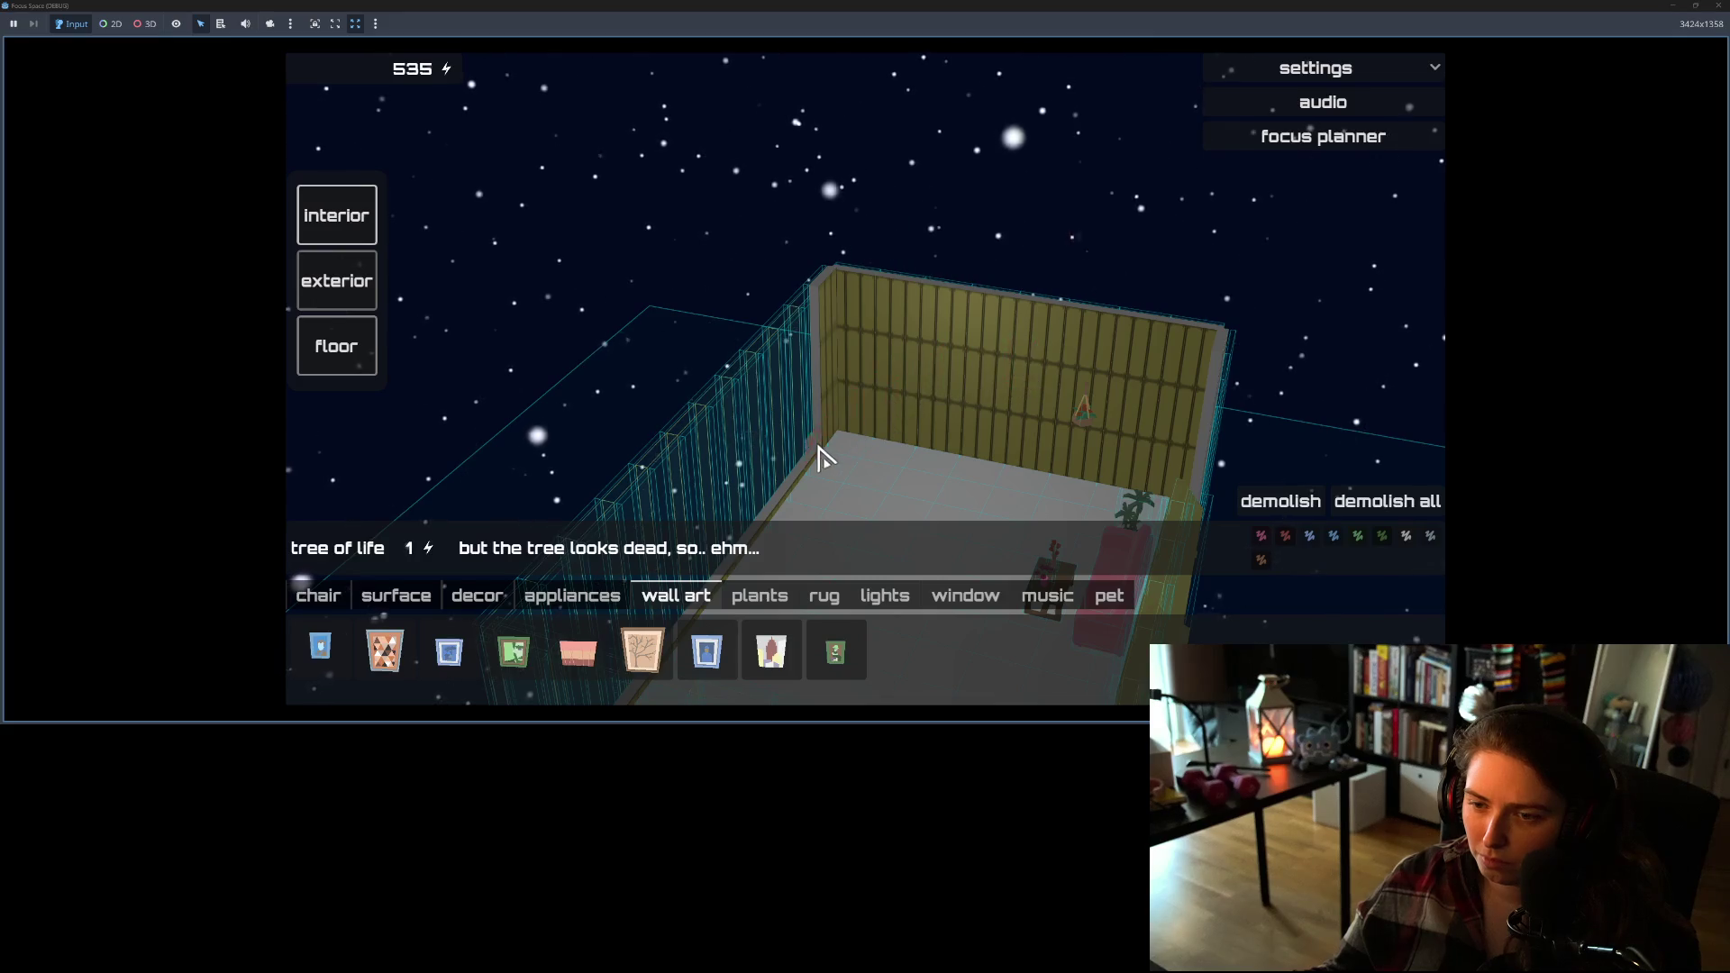
{"action": "mouse_move", "coordinate": [1131, 502]}
{"action": "left_mouse_down"}
{"action": "mouse_move", "coordinate": [607, 494]}
{"action": "mouse_move", "coordinate": [1015, 441]}
{"action": "mouse_move", "coordinate": [583, 429]}
{"action": "mouse_move", "coordinate": [805, 345]}
{"action": "left_mouse_up"}
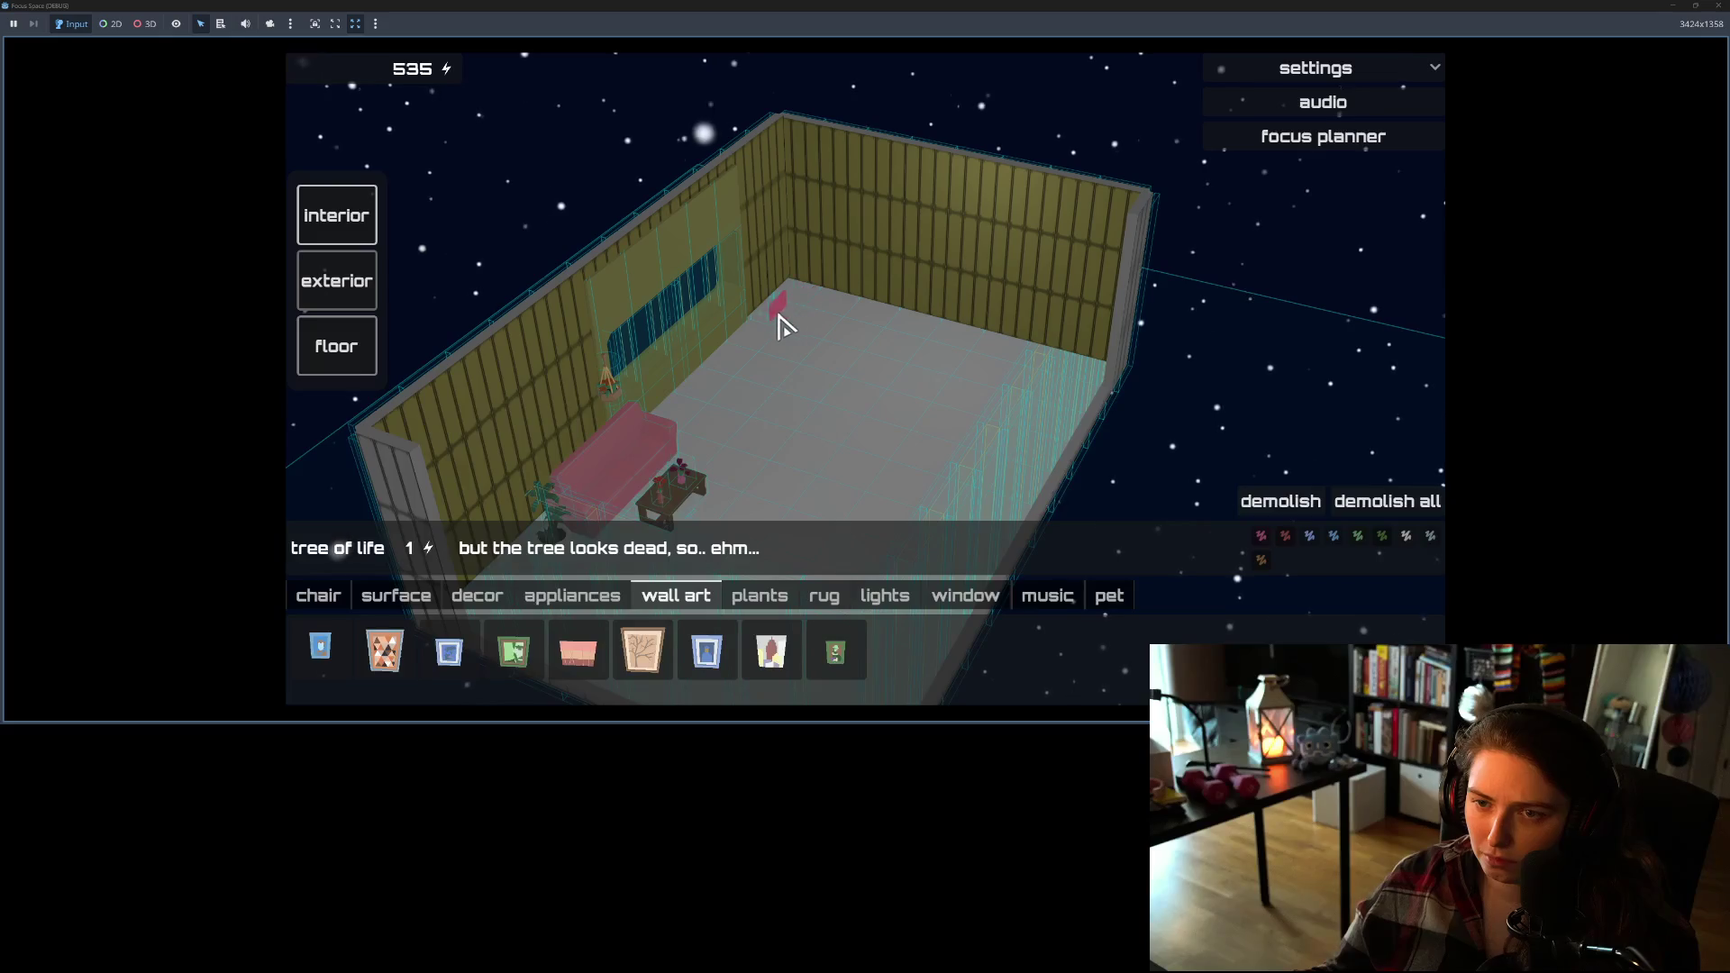
{"action": "key", "text": "e"}
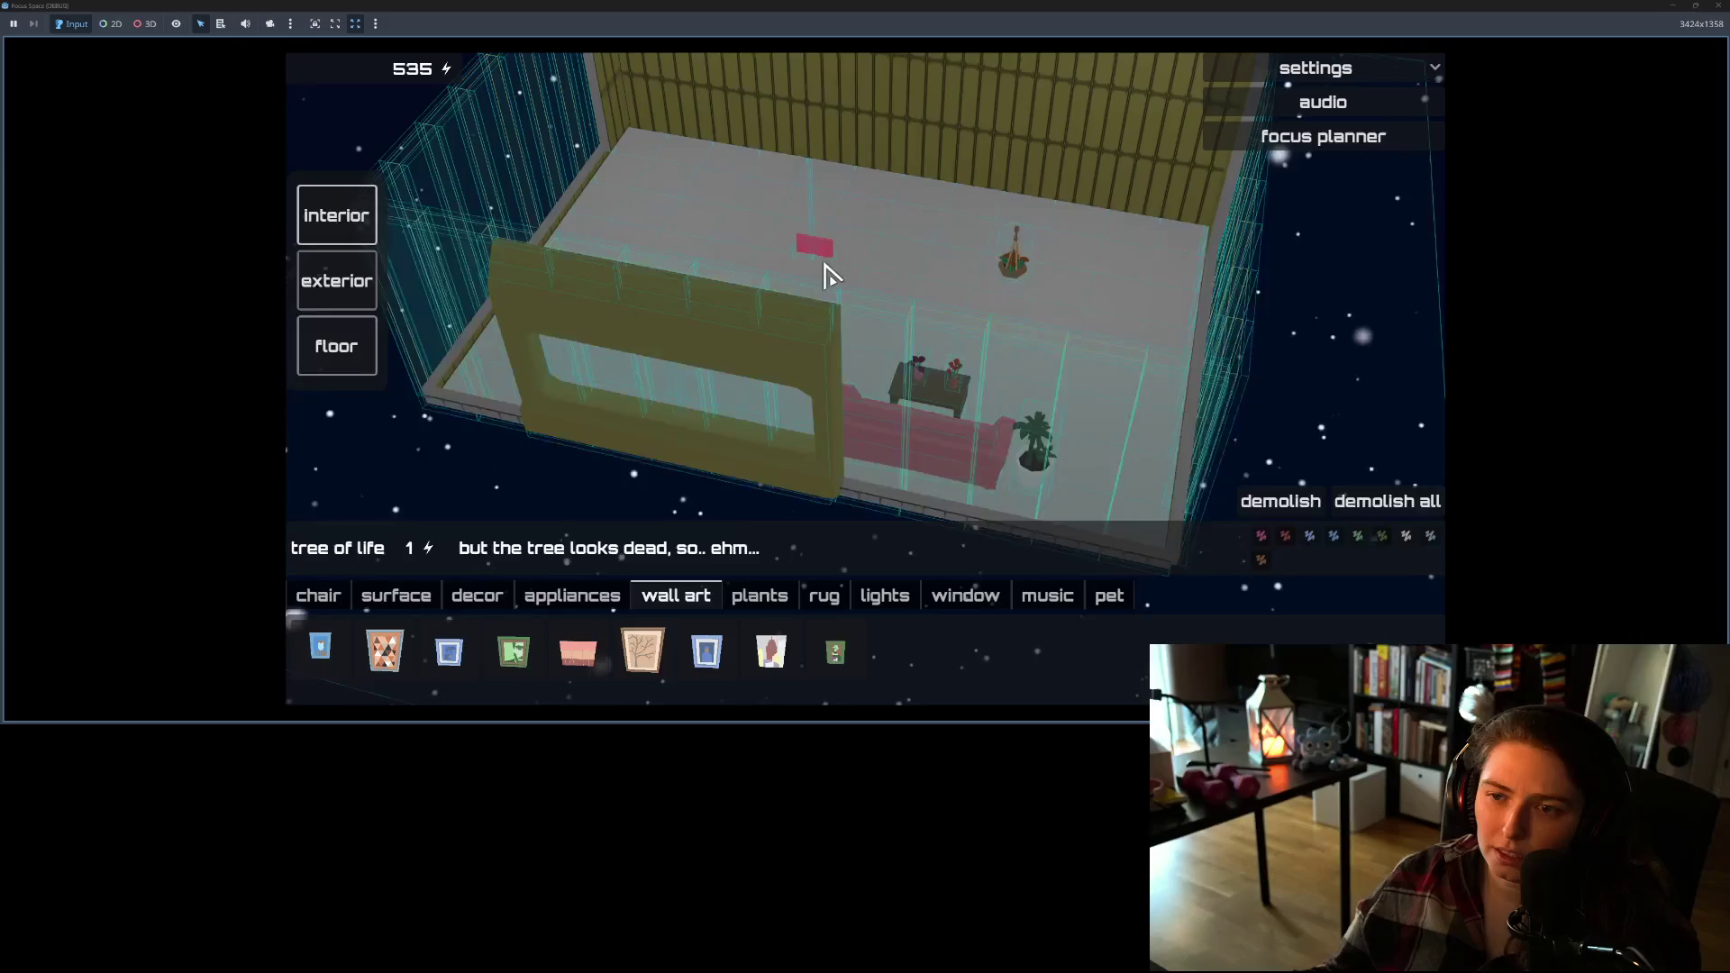
{"action": "key", "text": "e"}
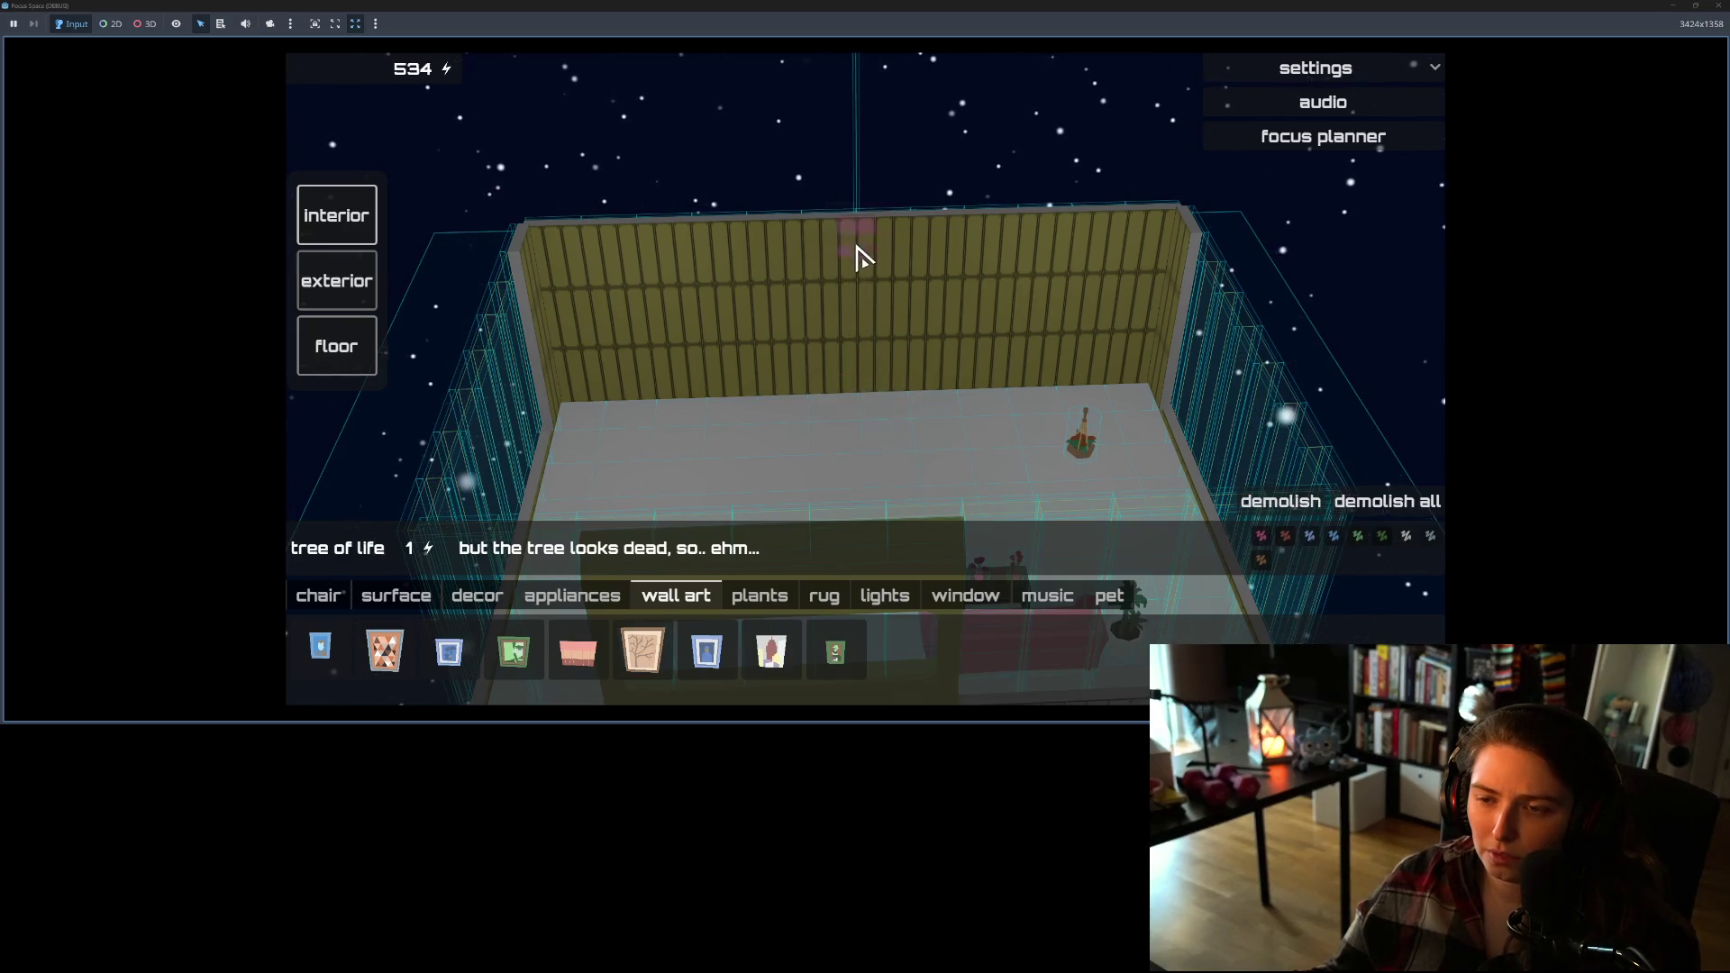
{"action": "mouse_move", "coordinate": [989, 274]}
{"action": "left_mouse_down"}
{"action": "mouse_move", "coordinate": [657, 282]}
{"action": "mouse_move", "coordinate": [937, 347]}
{"action": "mouse_move", "coordinate": [510, 301]}
{"action": "left_mouse_up"}
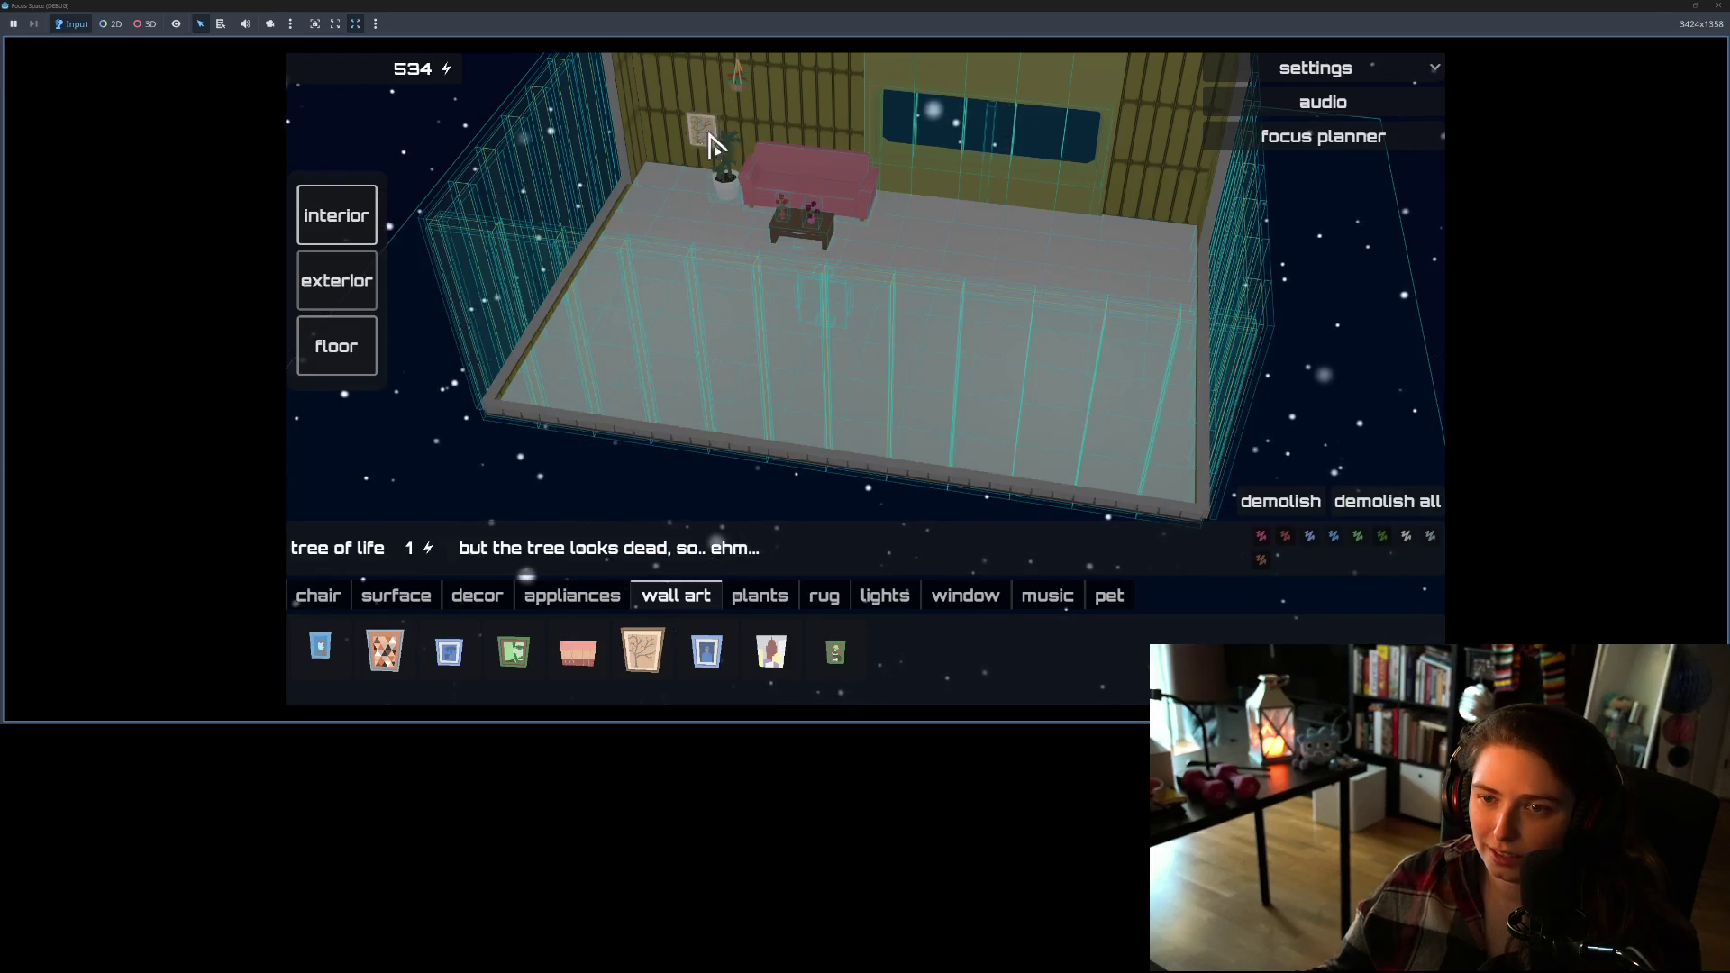
{"action": "left_click_drag", "start_coordinate": [560, 274], "coordinate": [919, 325]}
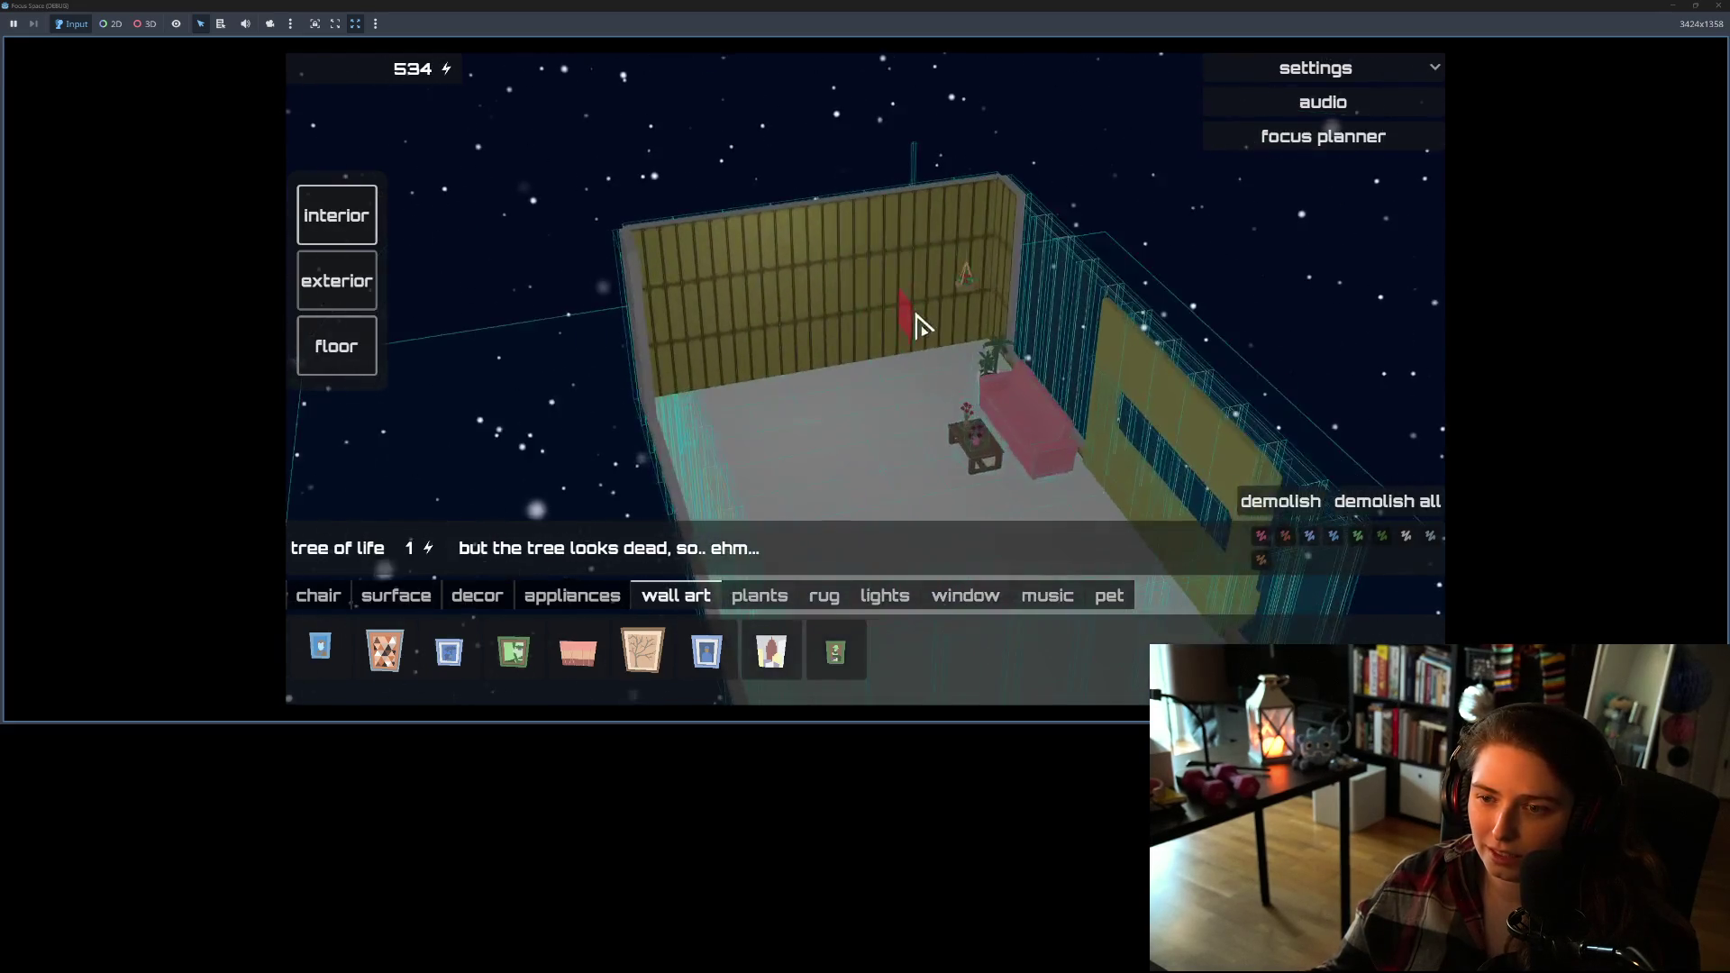
{"action": "mouse_move", "coordinate": [757, 383]}
{"action": "left_mouse_down"}
{"action": "mouse_move", "coordinate": [892, 386]}
{"action": "mouse_move", "coordinate": [1085, 347]}
{"action": "left_mouse_up"}
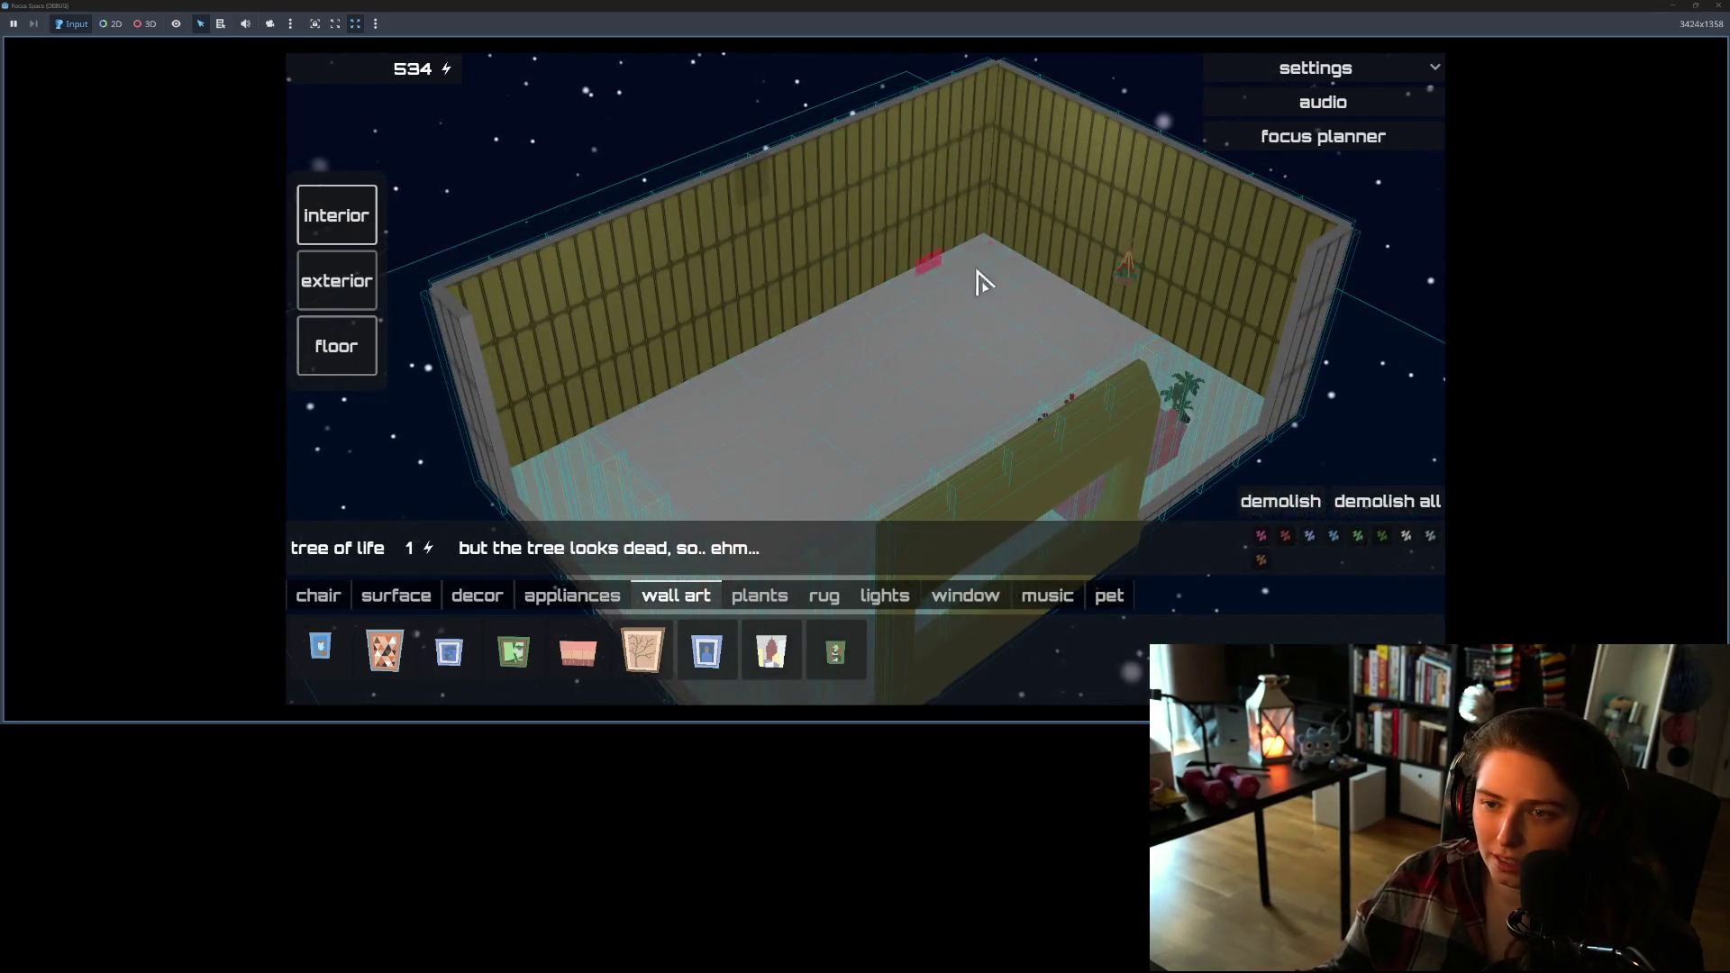
{"action": "key", "text": "F8"}
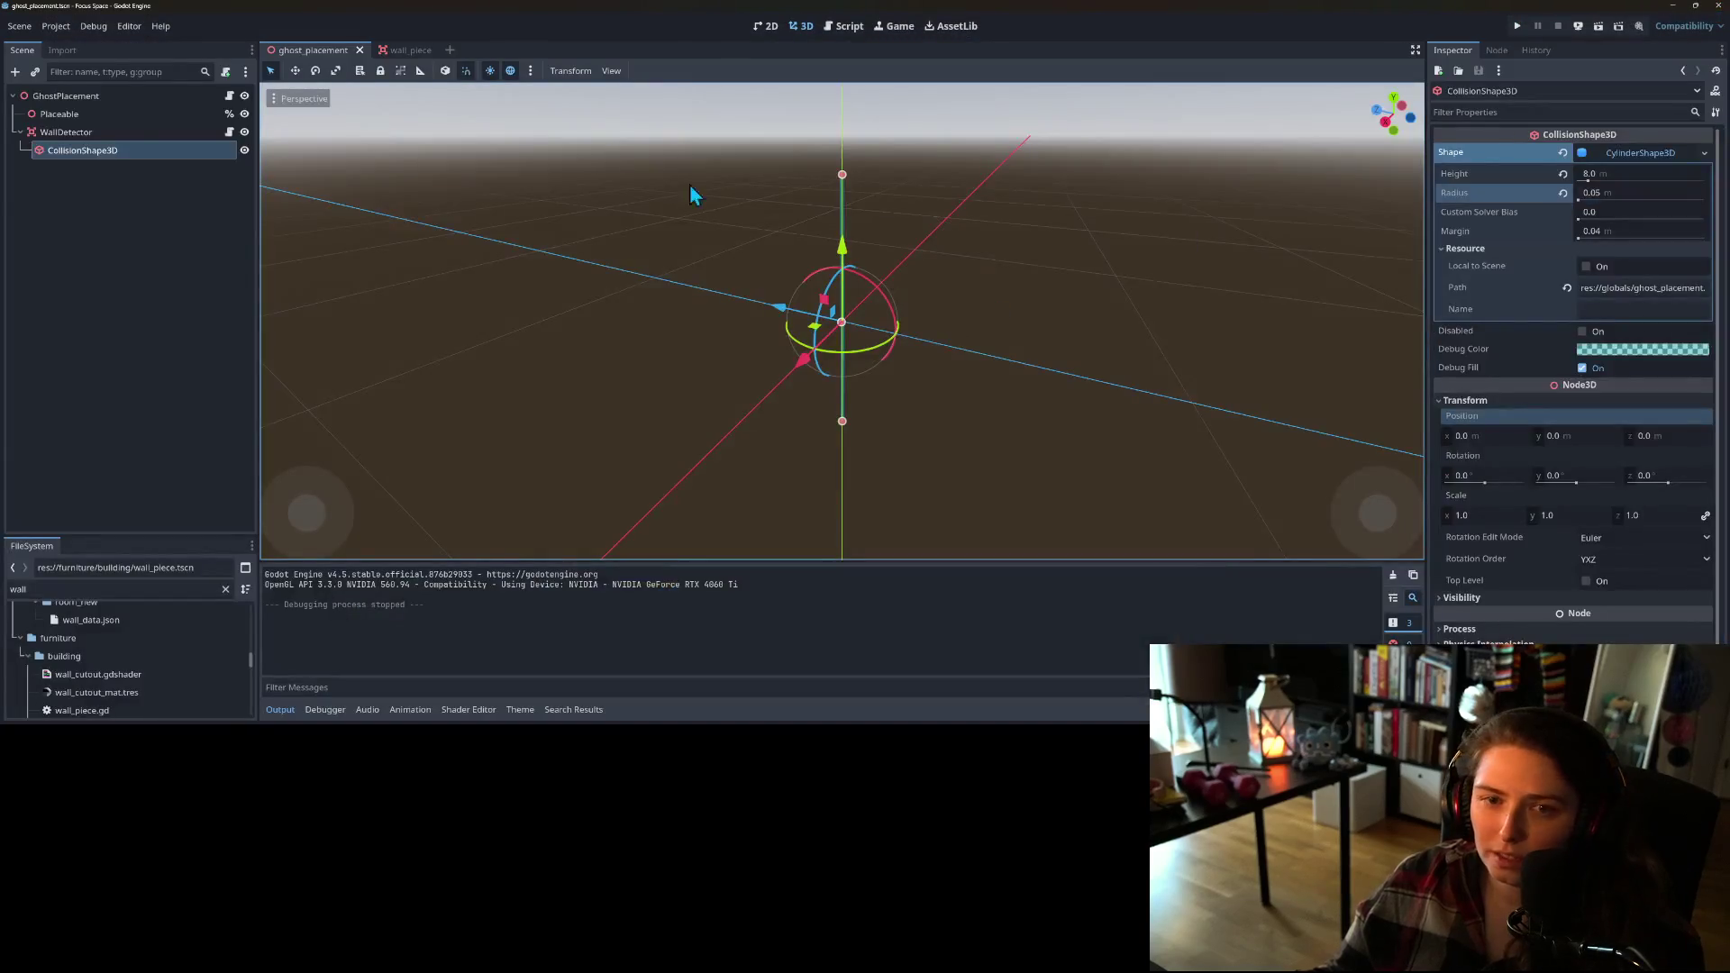
{"action": "left_click", "coordinate": [392, 50]}
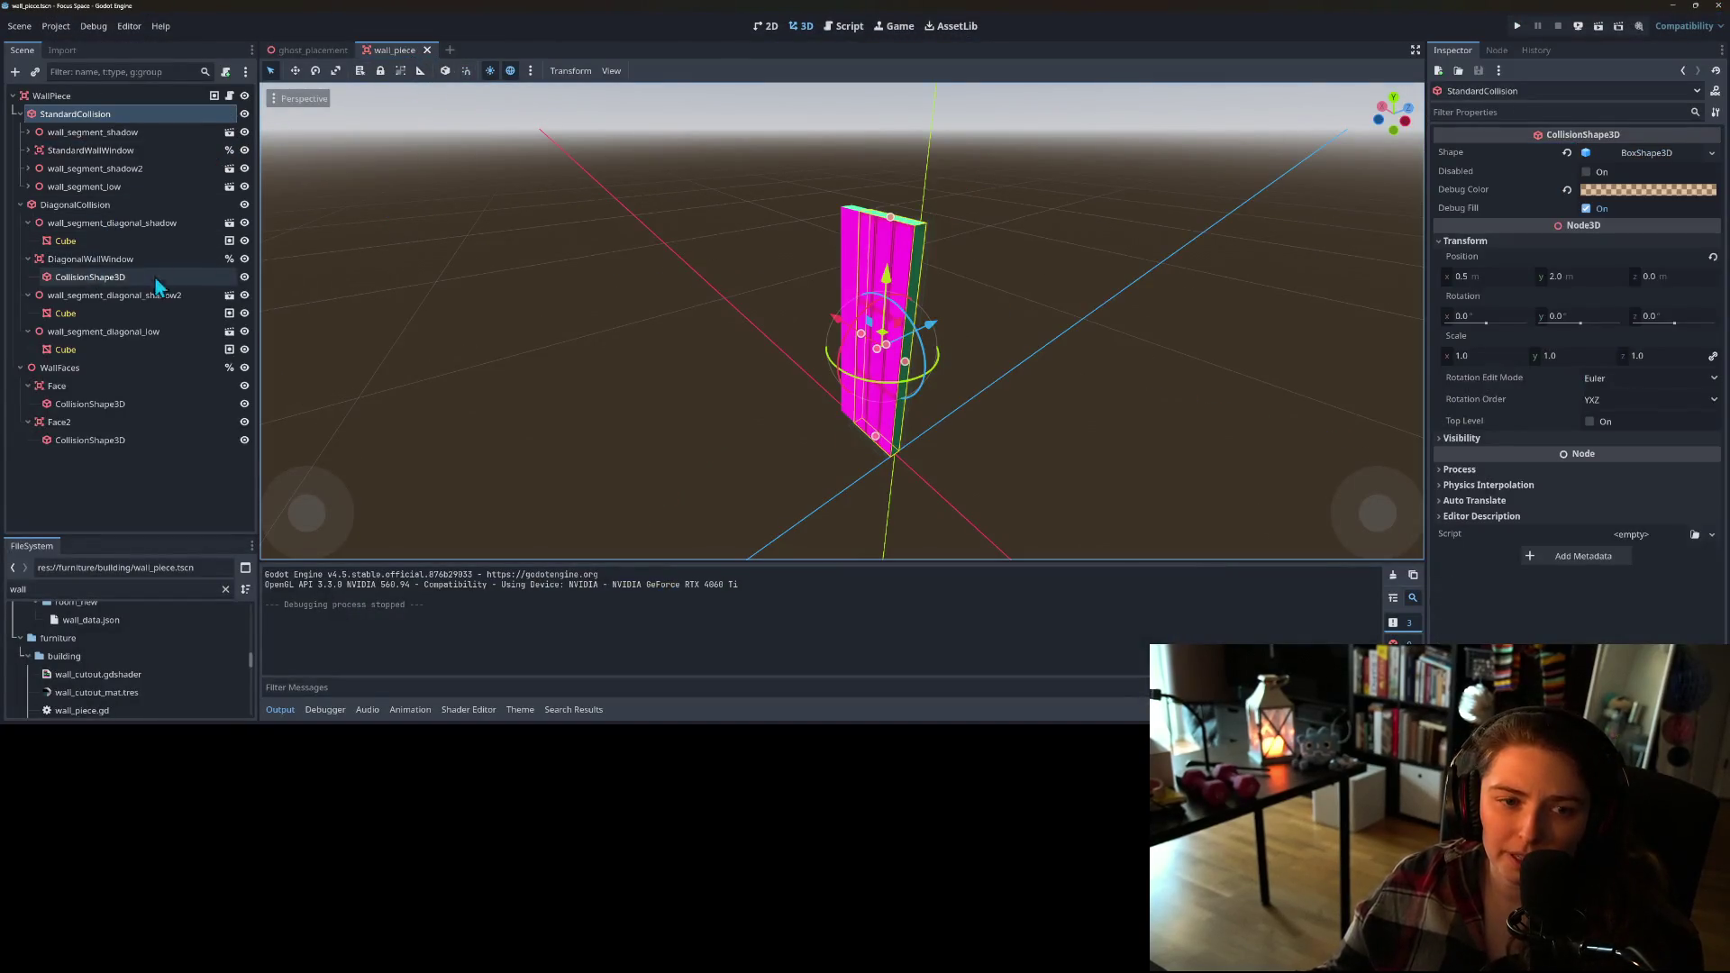
{"action": "left_click", "coordinate": [90, 385]}
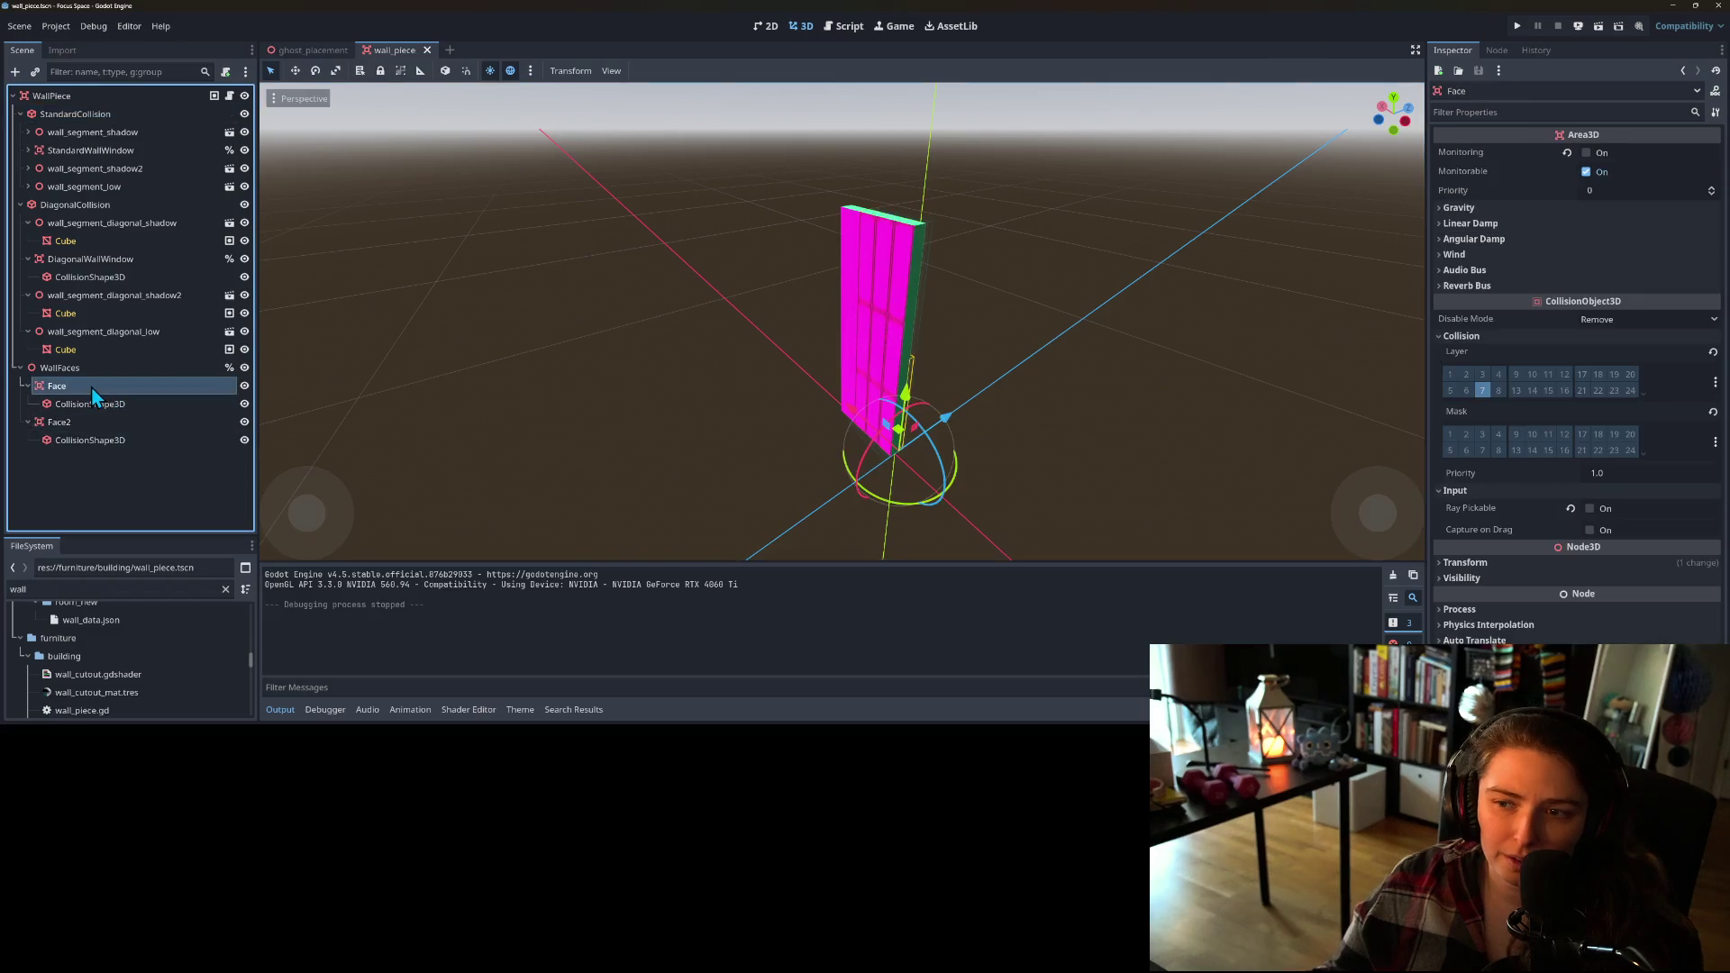
{"action": "scroll", "coordinate": [896, 272], "scroll_direction": "down", "scroll_amount": 3}
{"action": "scroll", "coordinate": [811, 351], "scroll_direction": "up", "scroll_amount": 2}
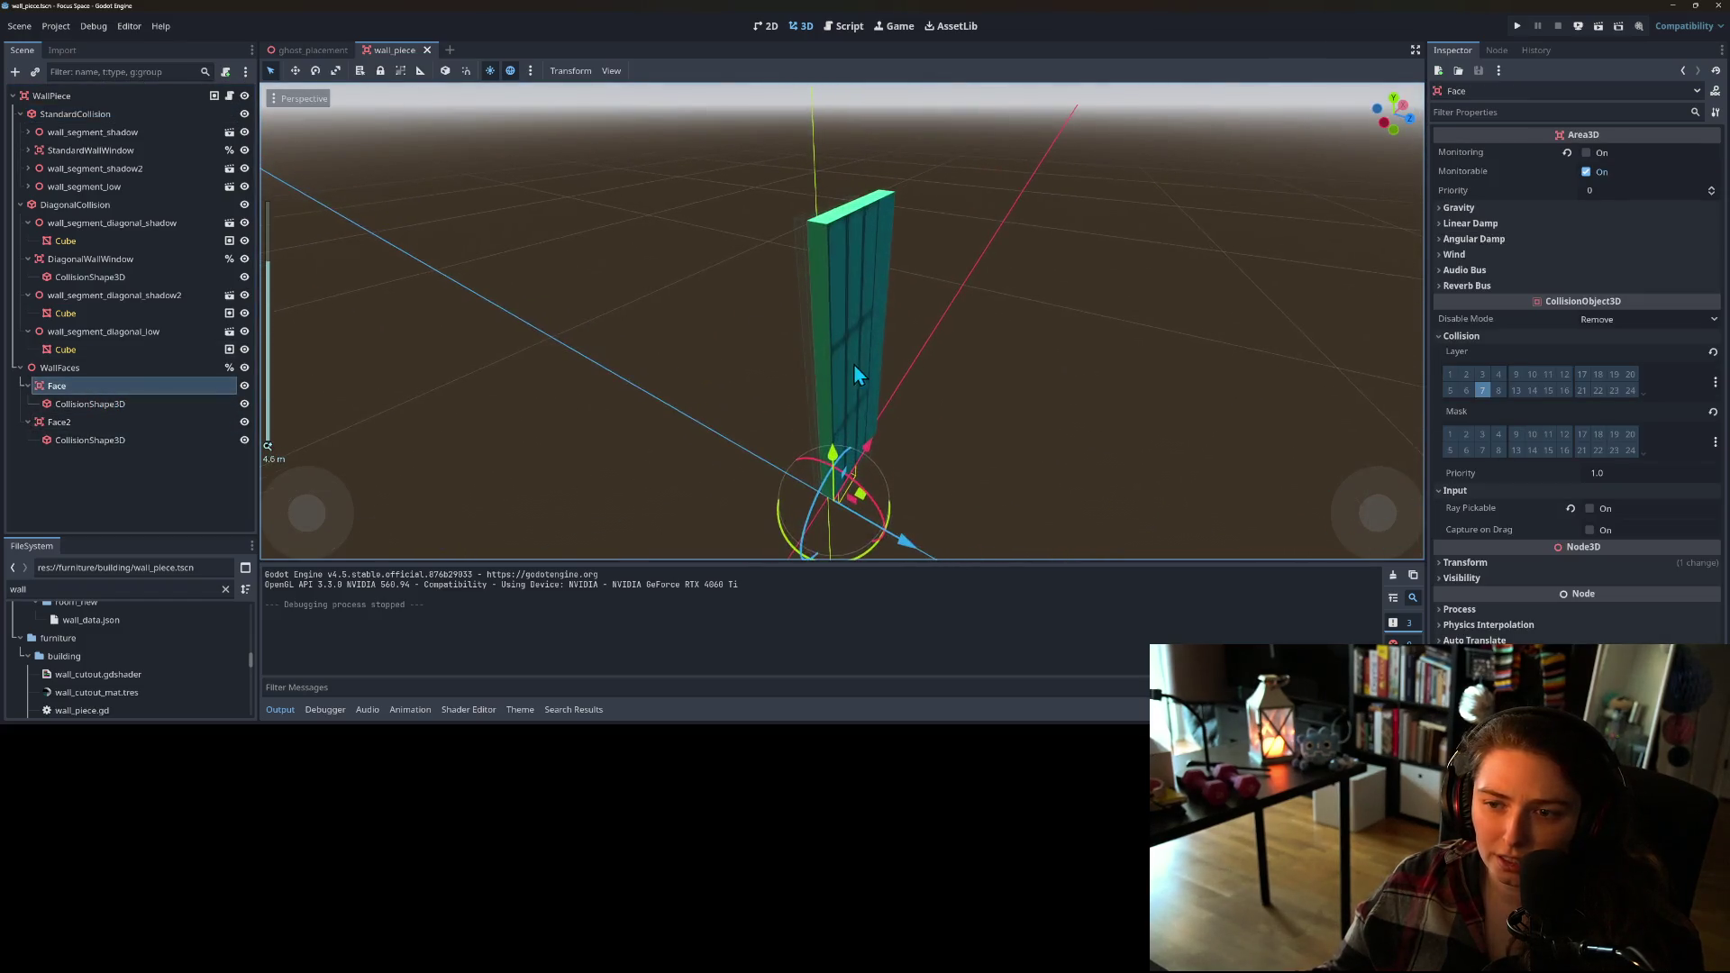
{"action": "left_click", "coordinate": [95, 423]}
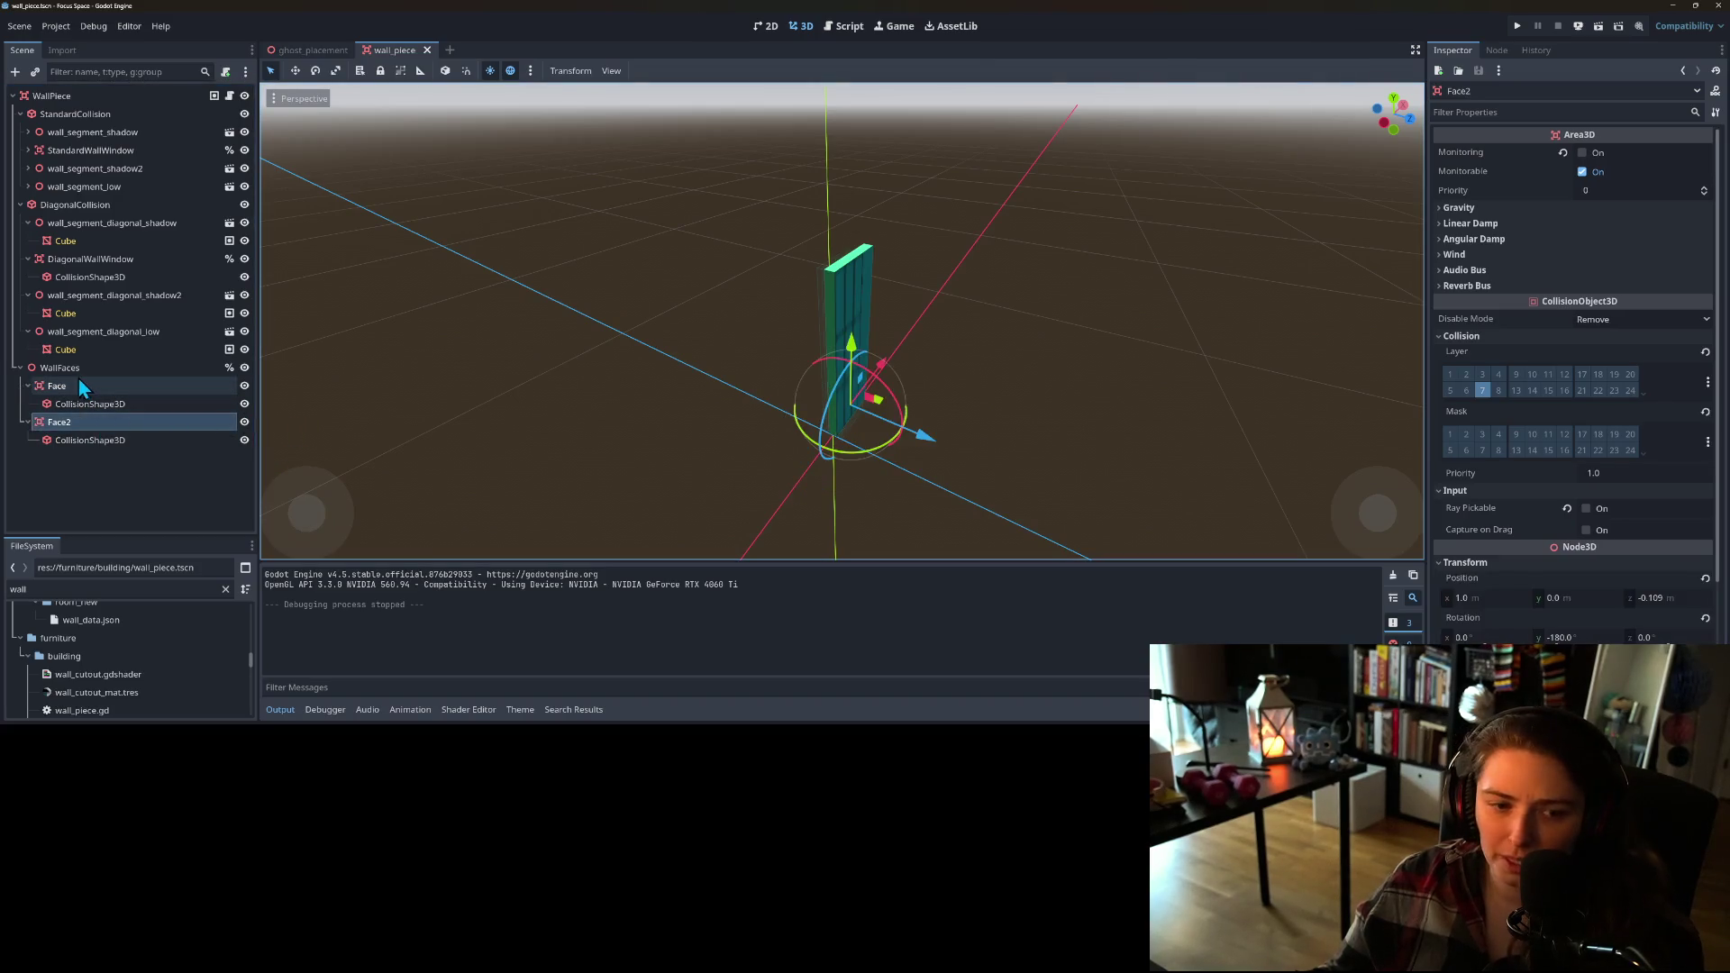
{"action": "left_click", "coordinate": [74, 388]}
{"action": "left_click", "coordinate": [1543, 566]}
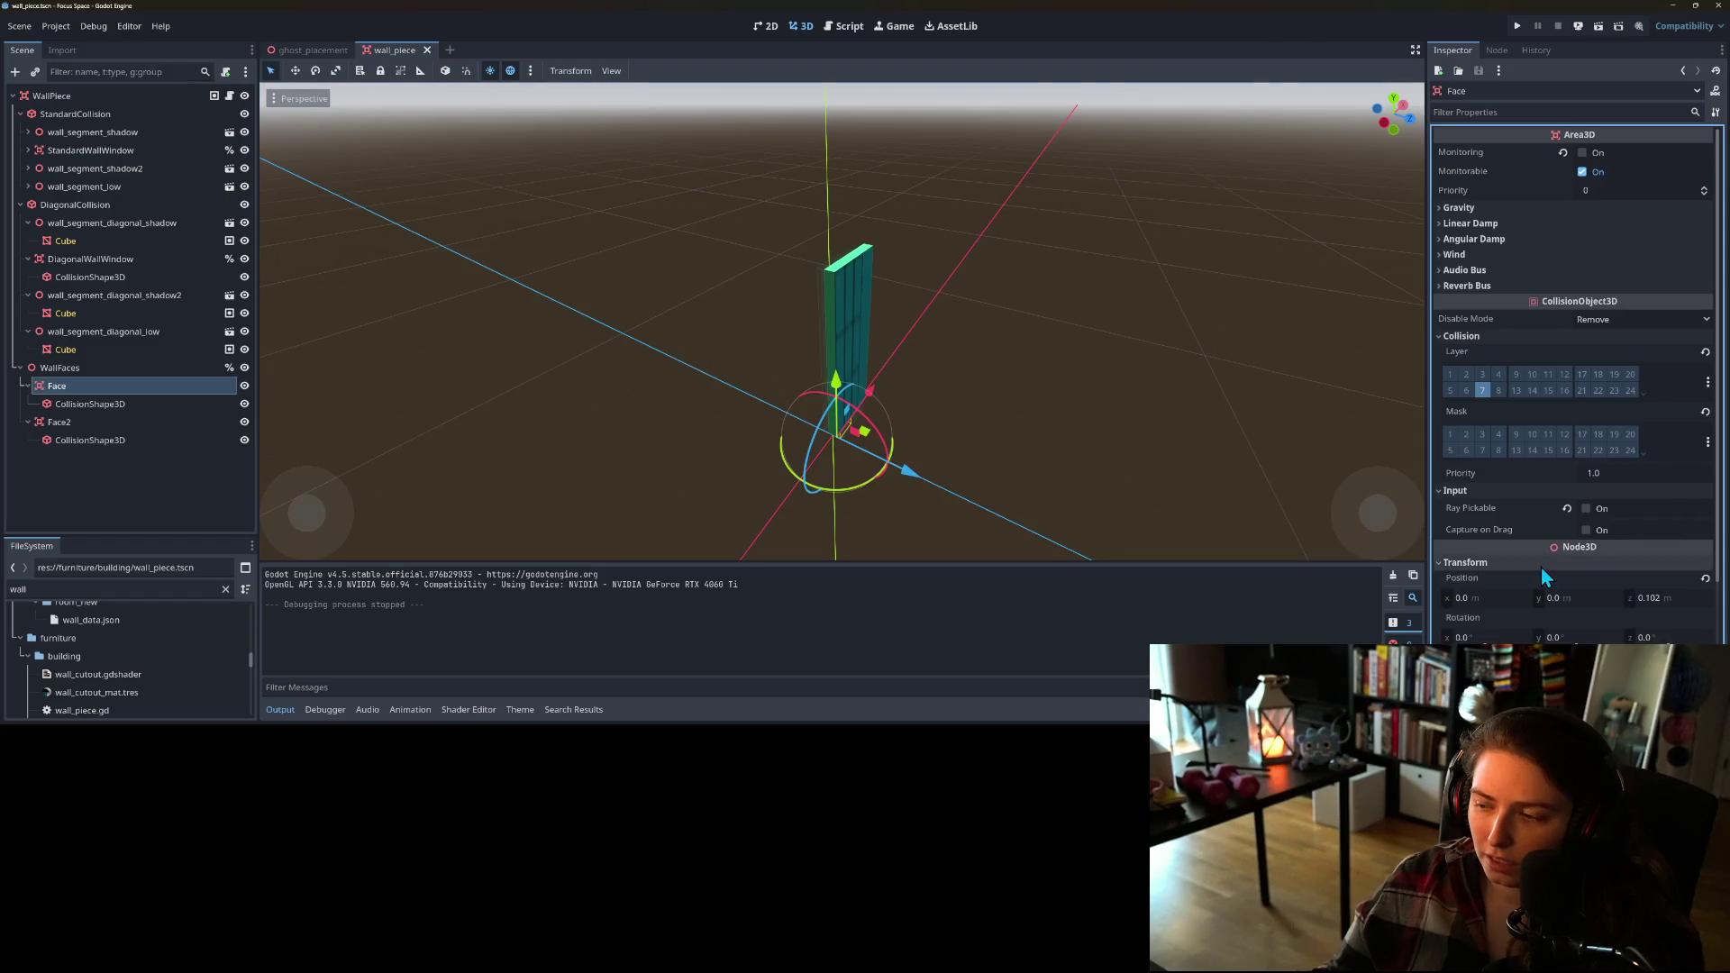
{"action": "mouse_move", "coordinate": [915, 539]}
{"action": "left_mouse_down"}
{"action": "mouse_move", "coordinate": [889, 506]}
{"action": "mouse_move", "coordinate": [763, 483]}
{"action": "mouse_move", "coordinate": [705, 521]}
{"action": "left_mouse_up"}
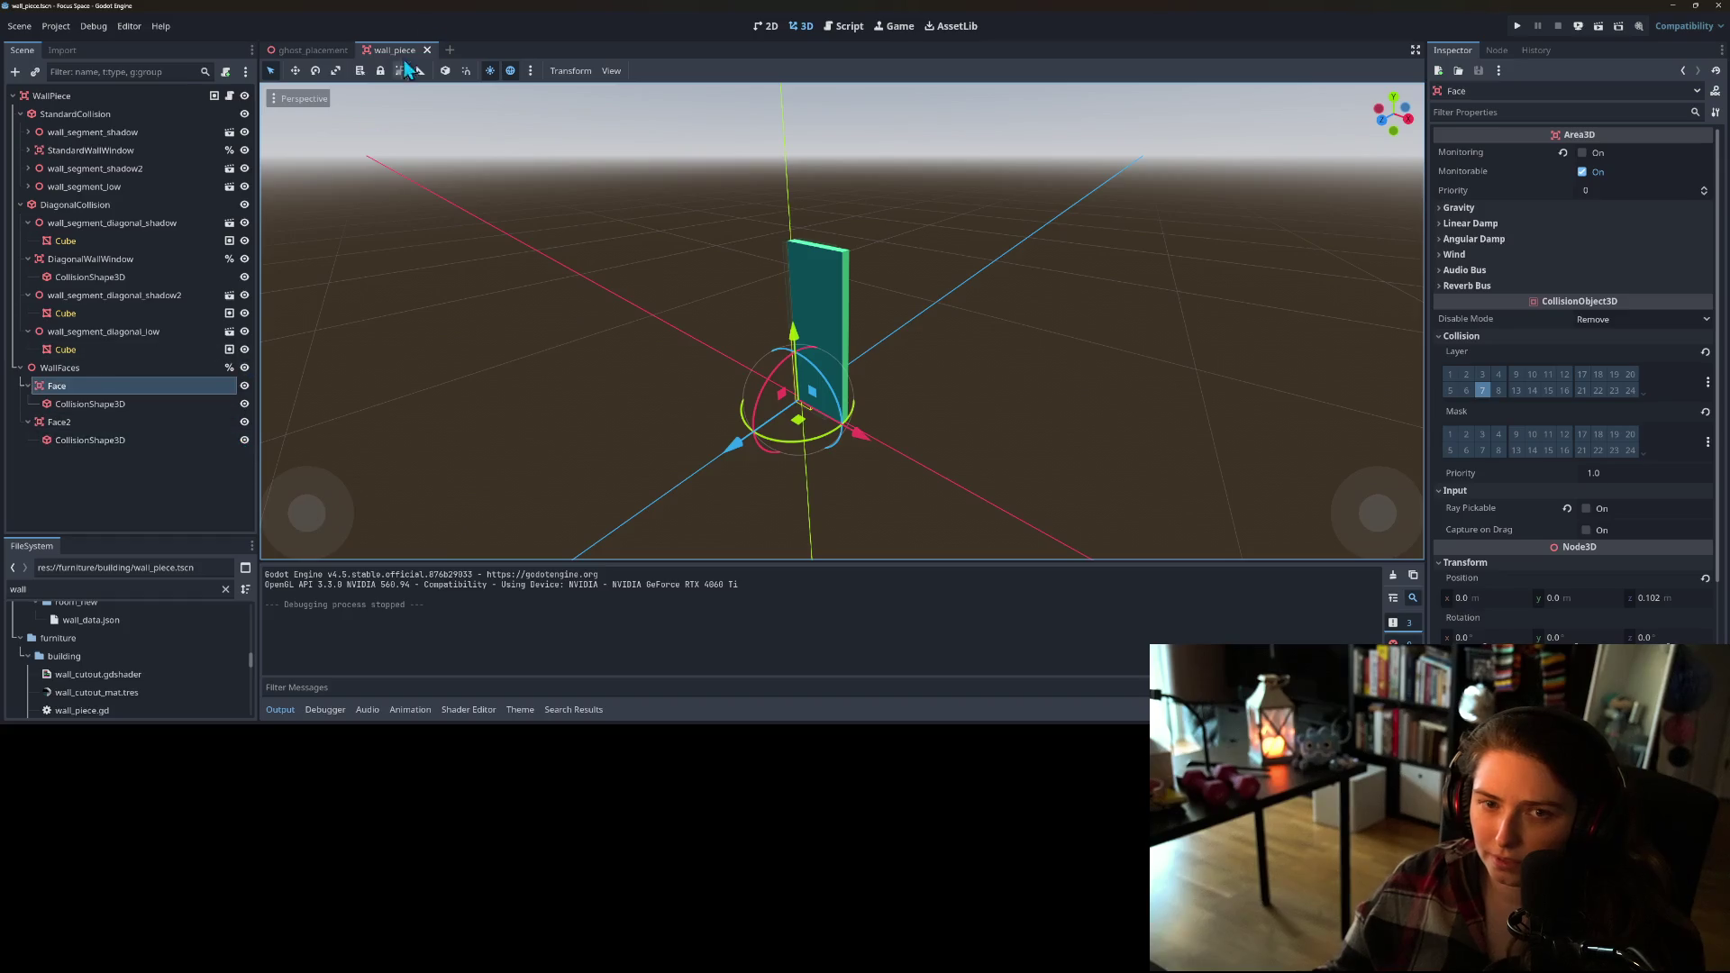
{"action": "left_click", "coordinate": [311, 50]}
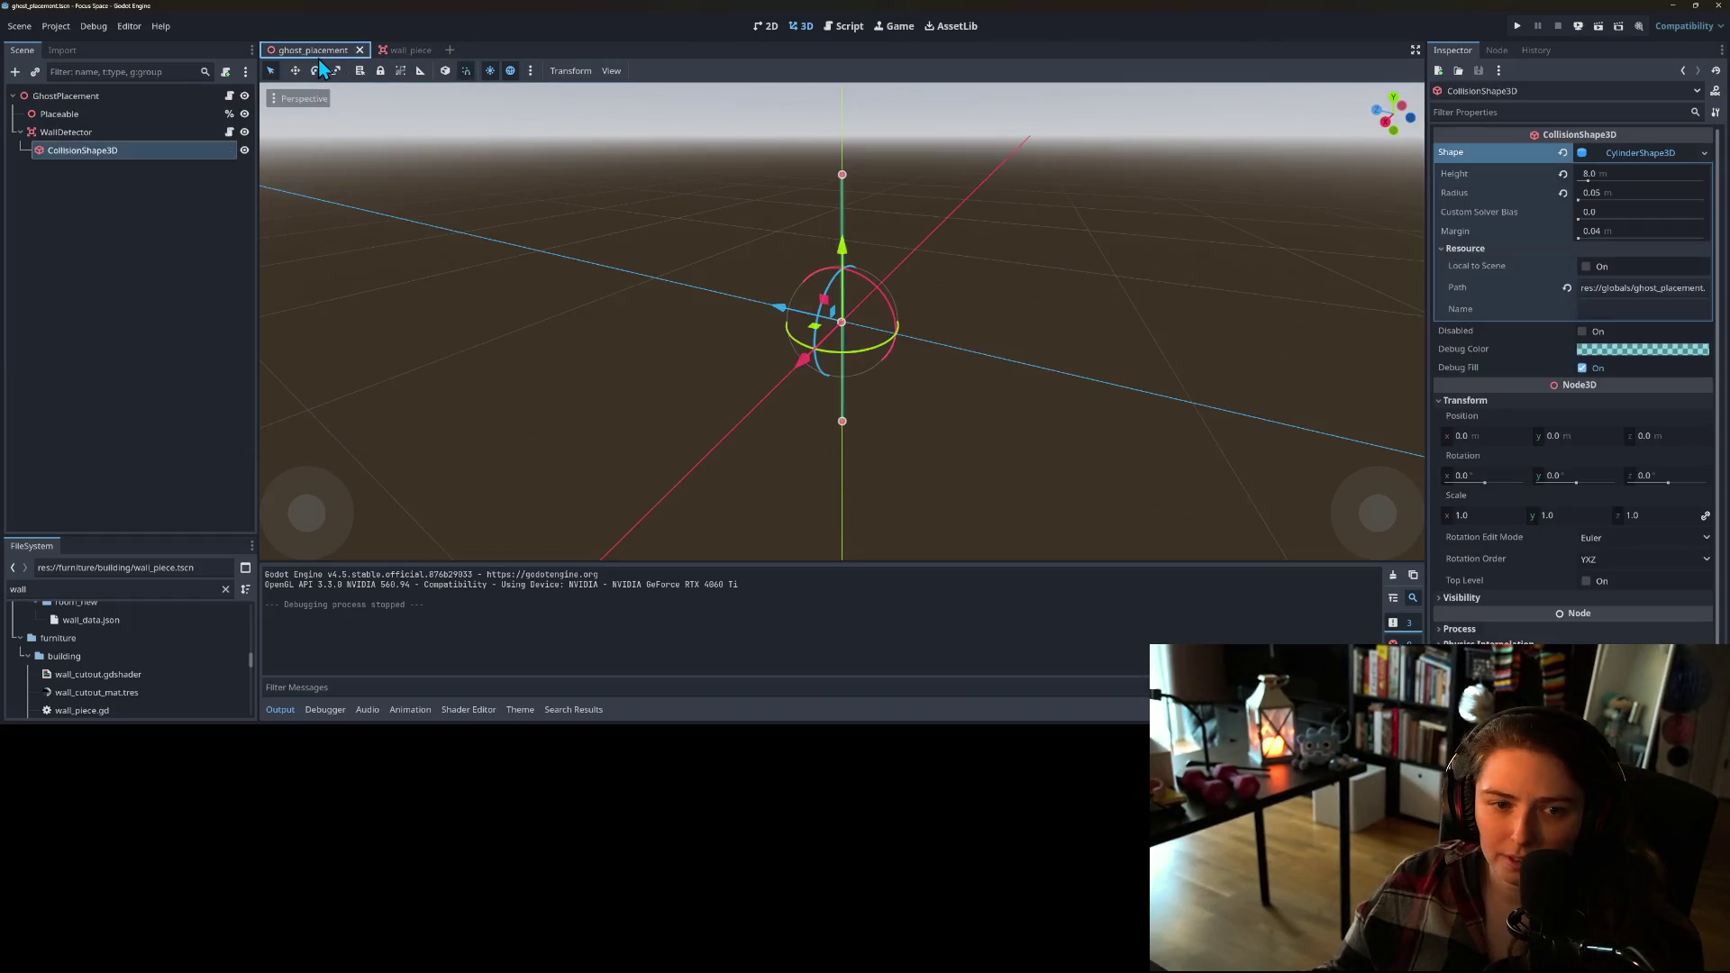
Step: Open ghost_wall_detector.gd, highlight global_rotation and _on_area_entered uses, then select WallDetector
{"action": "left_click", "coordinate": [229, 133]}
{"action": "left_click", "coordinate": [967, 439]}
{"action": "double_click", "coordinate": [934, 420]}
{"action": "left_click", "coordinate": [971, 422]}
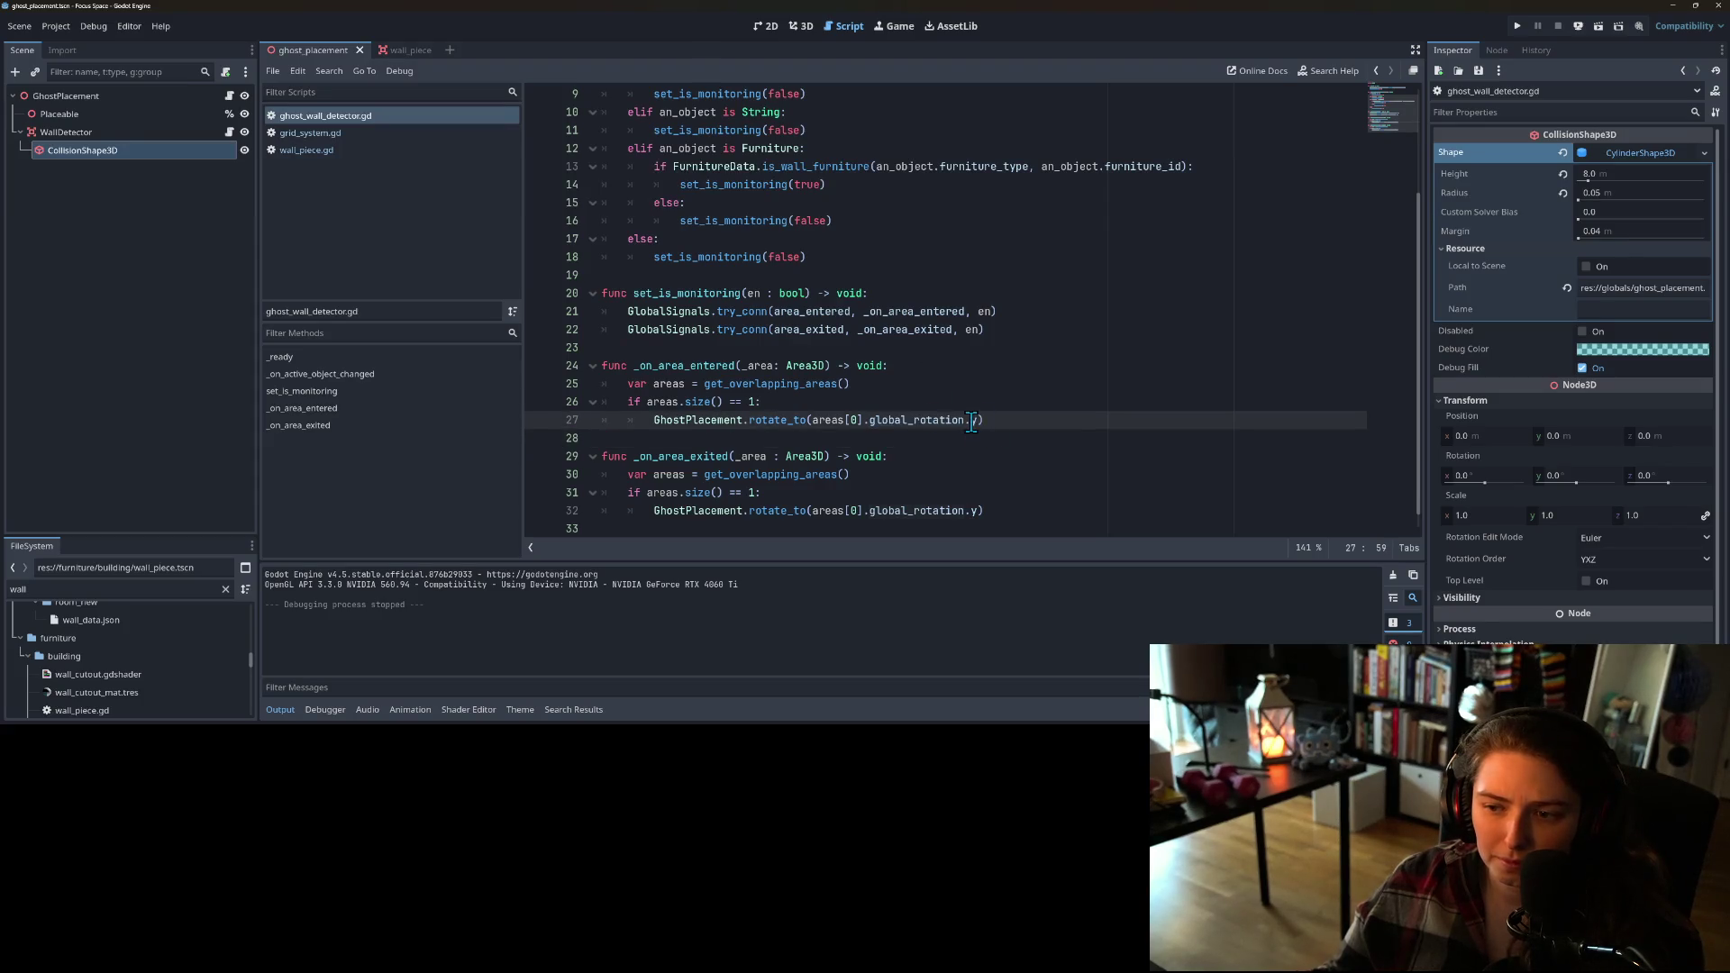
{"action": "double_click", "coordinate": [941, 420]}
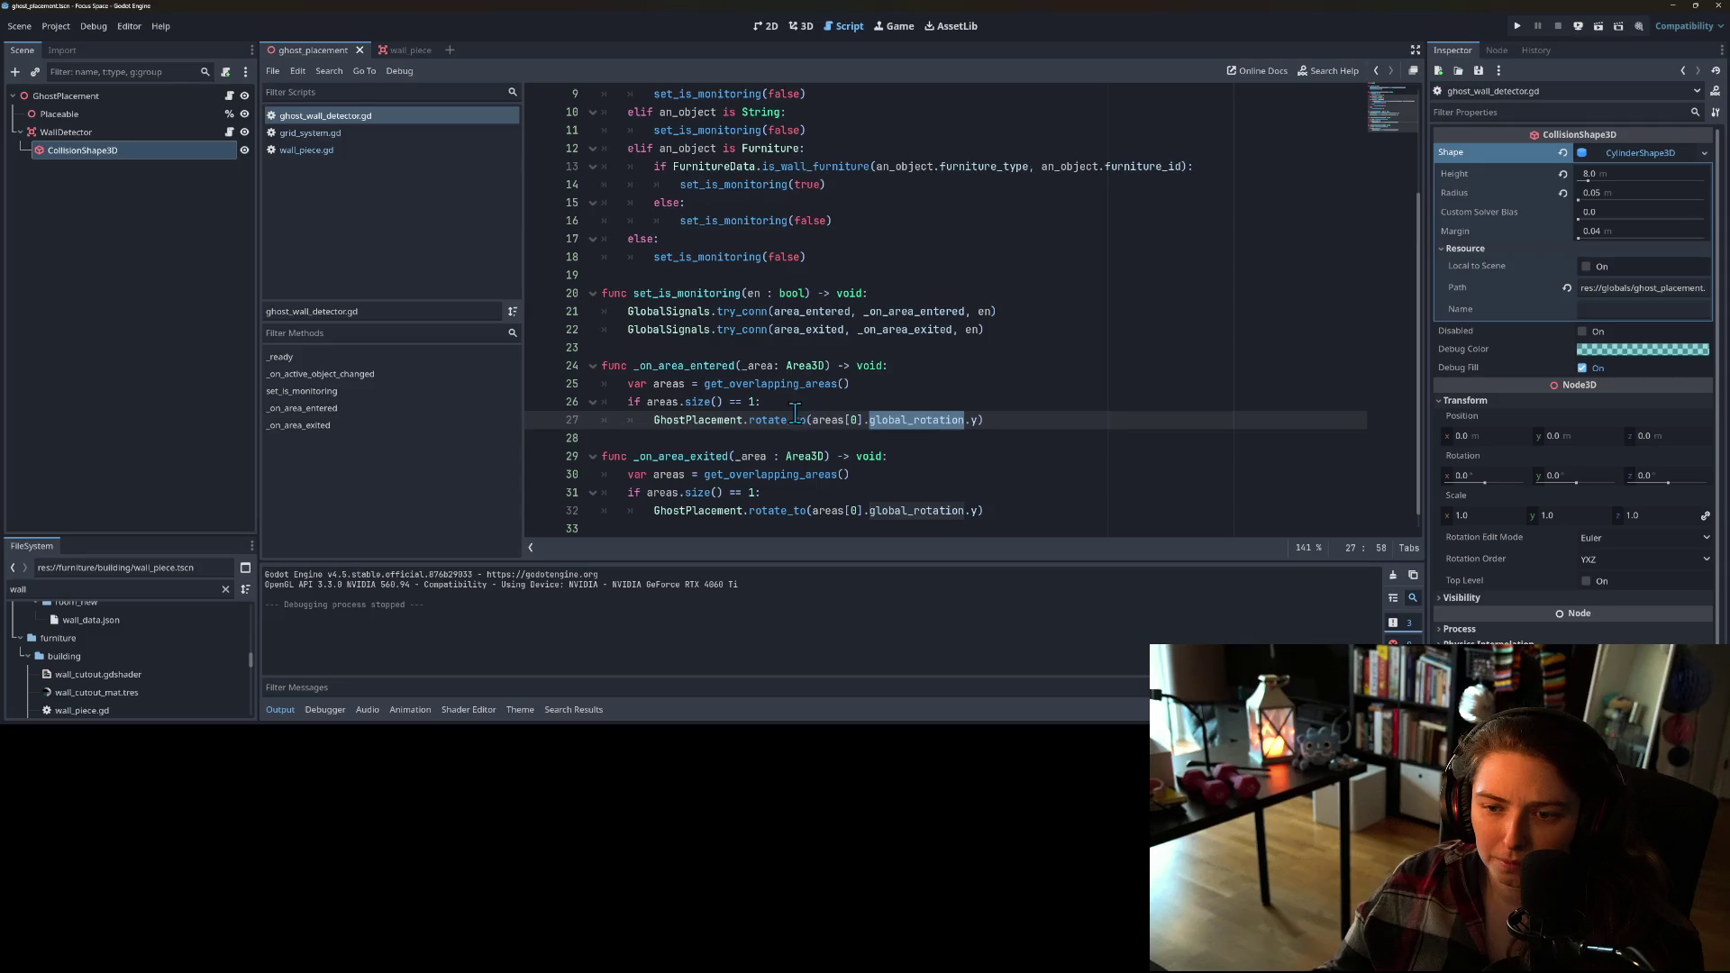
{"action": "double_click", "coordinate": [695, 365]}
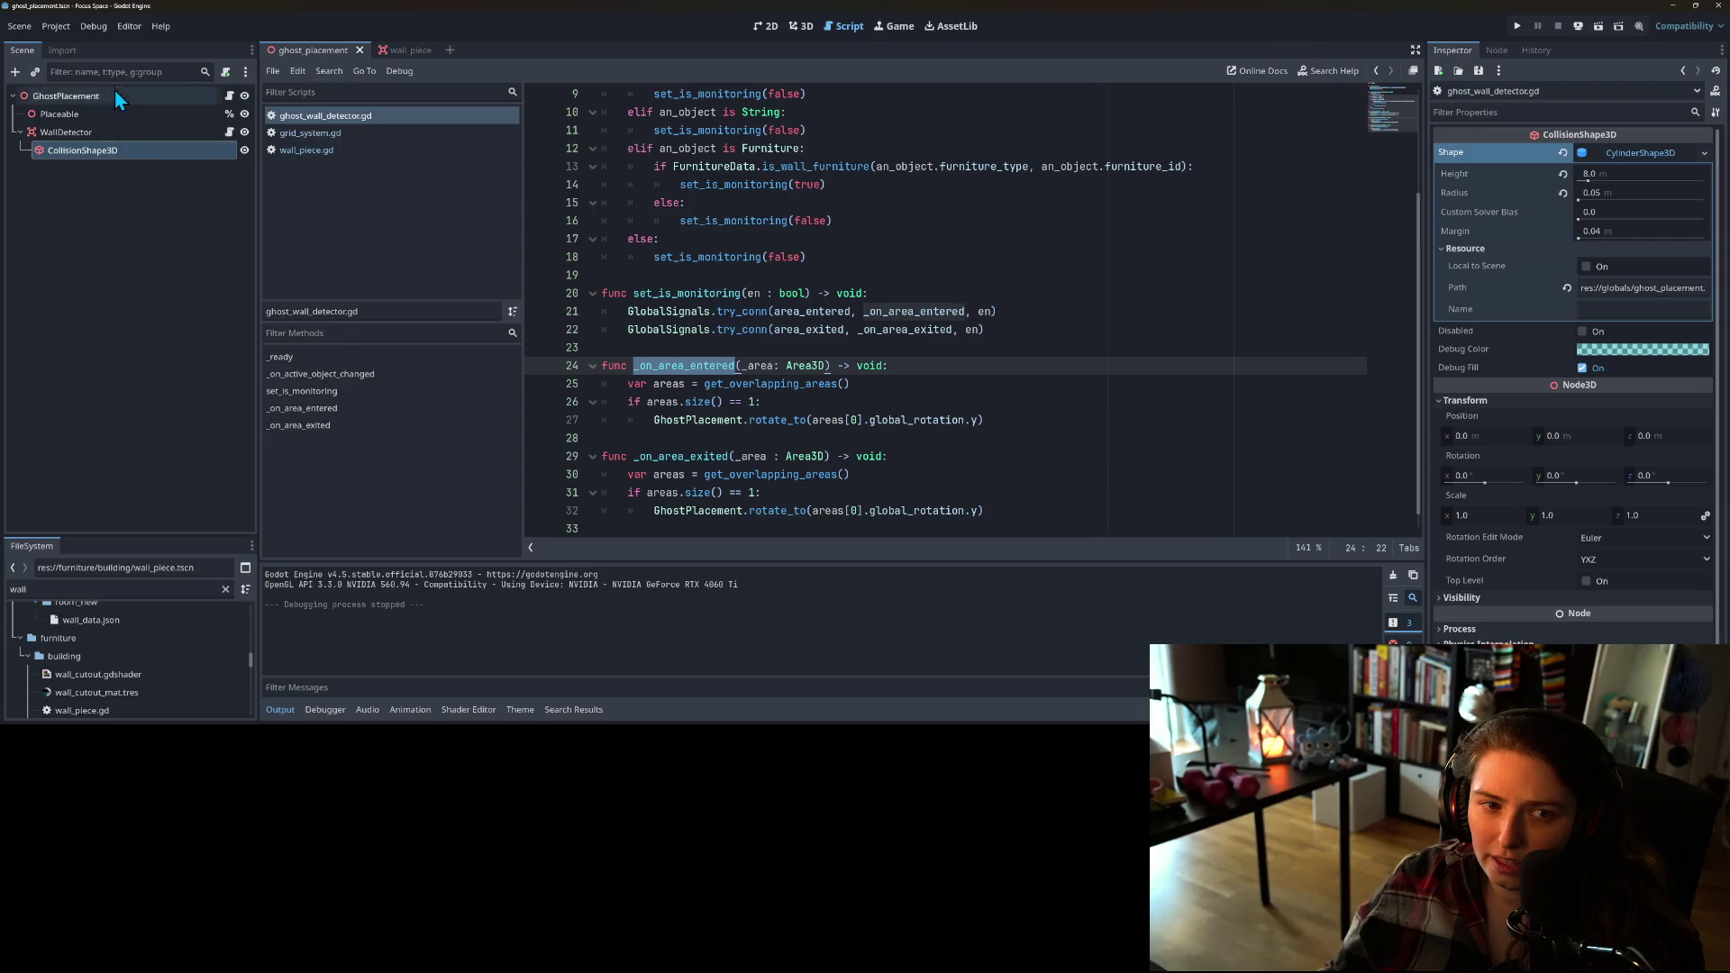
{"action": "left_click", "coordinate": [110, 140]}
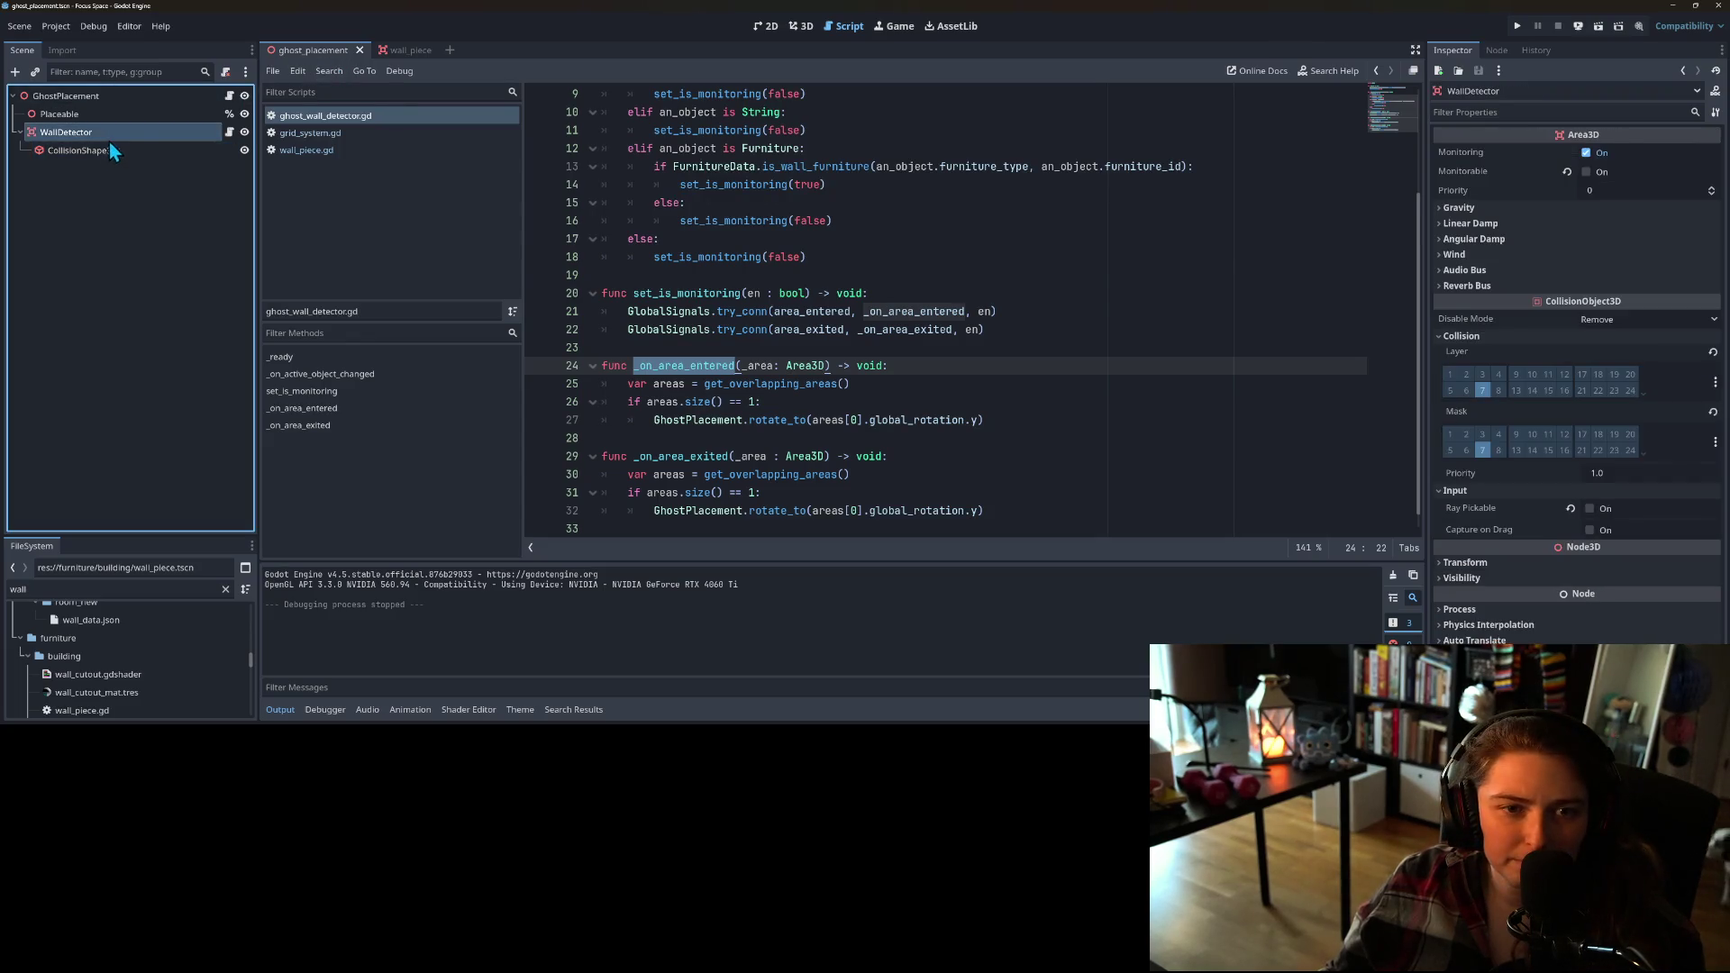
Step: Inspect the GhostPlacement script and the wall detector's position and rotation properties
{"action": "left_click", "coordinate": [230, 97]}
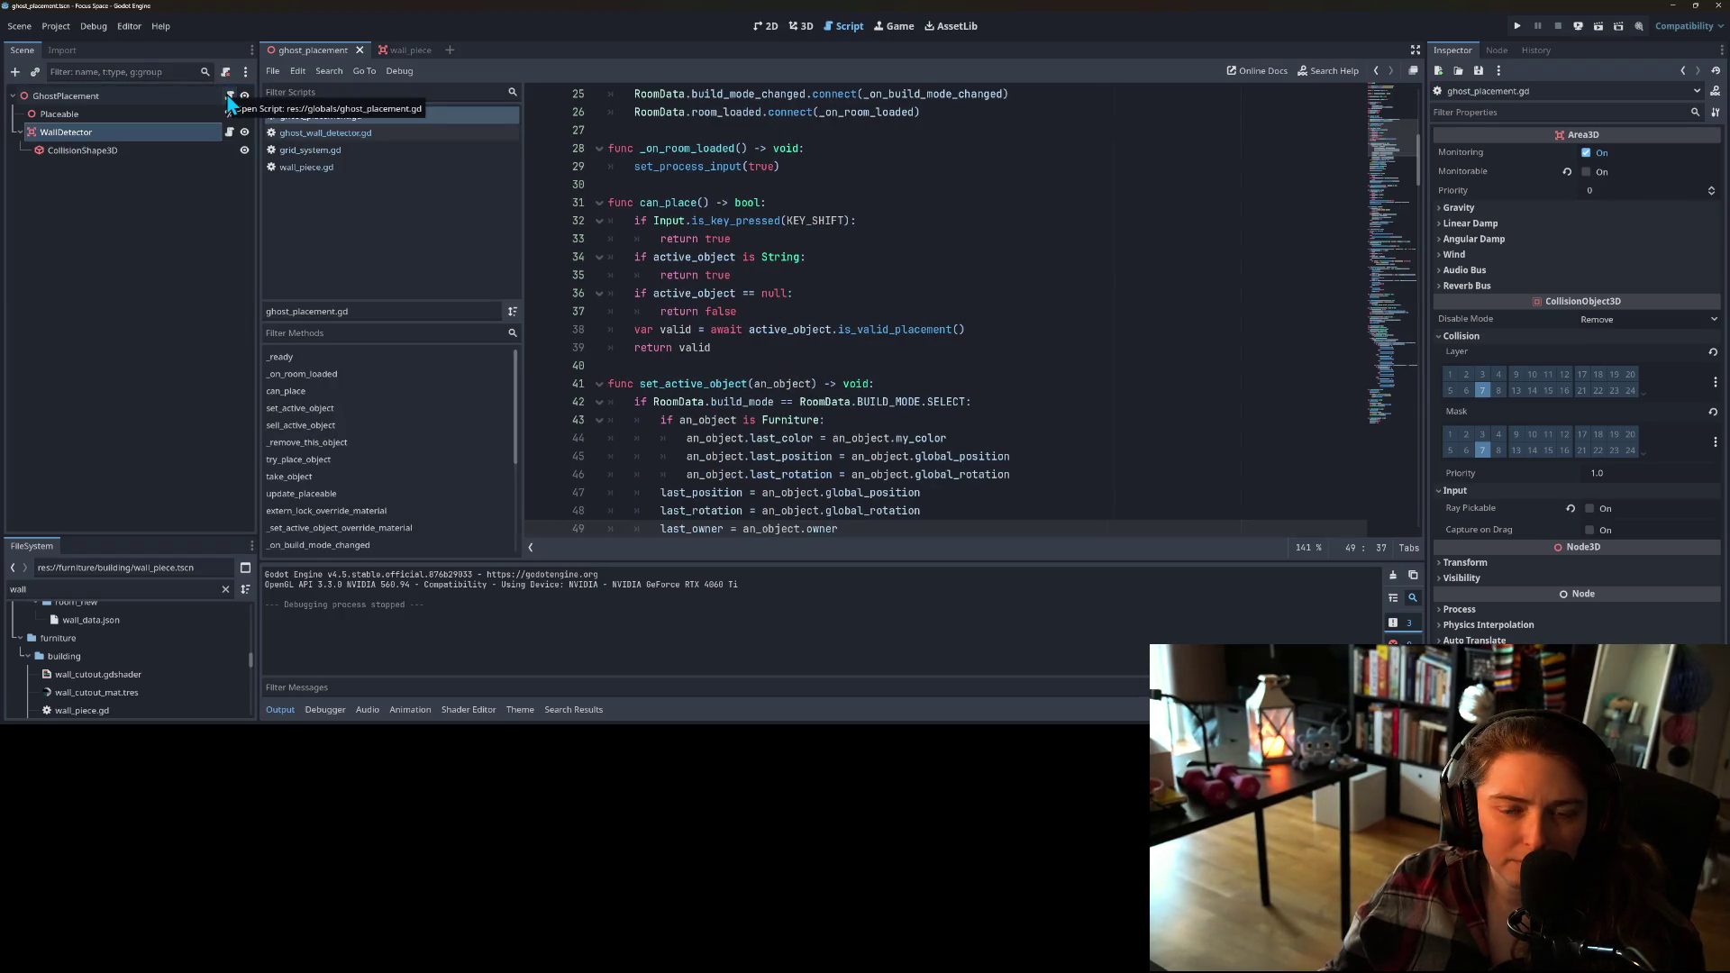
{"action": "left_click", "coordinate": [178, 137]}
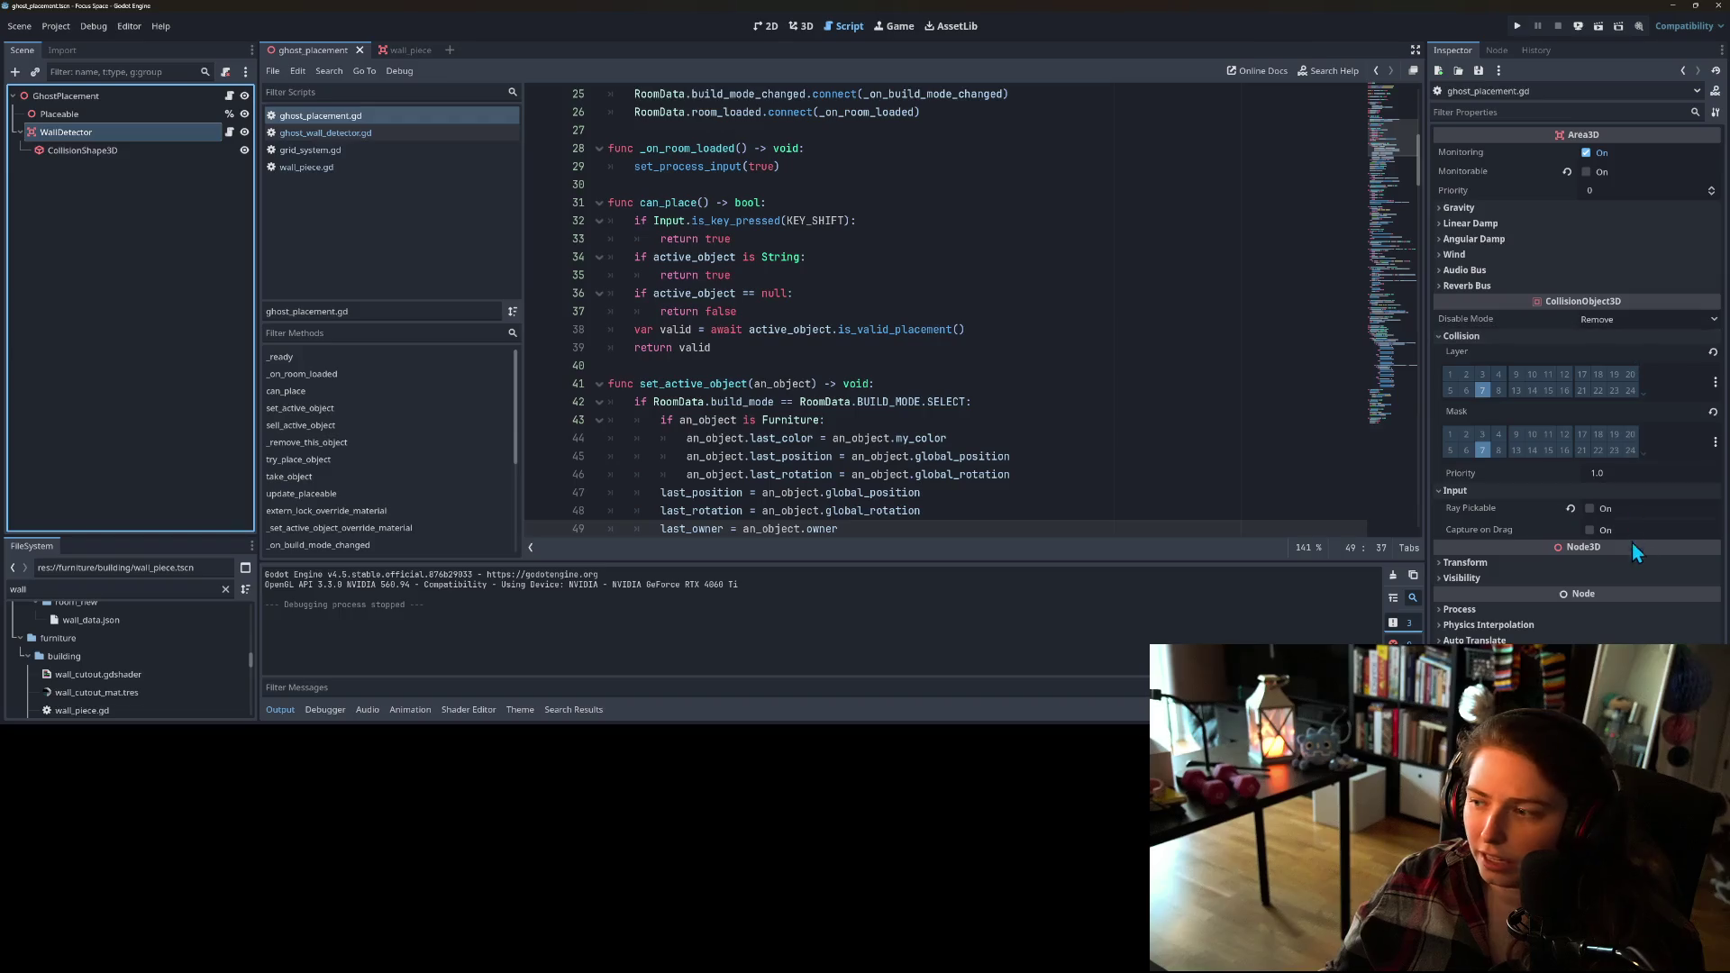
{"action": "left_click", "coordinate": [1572, 560]}
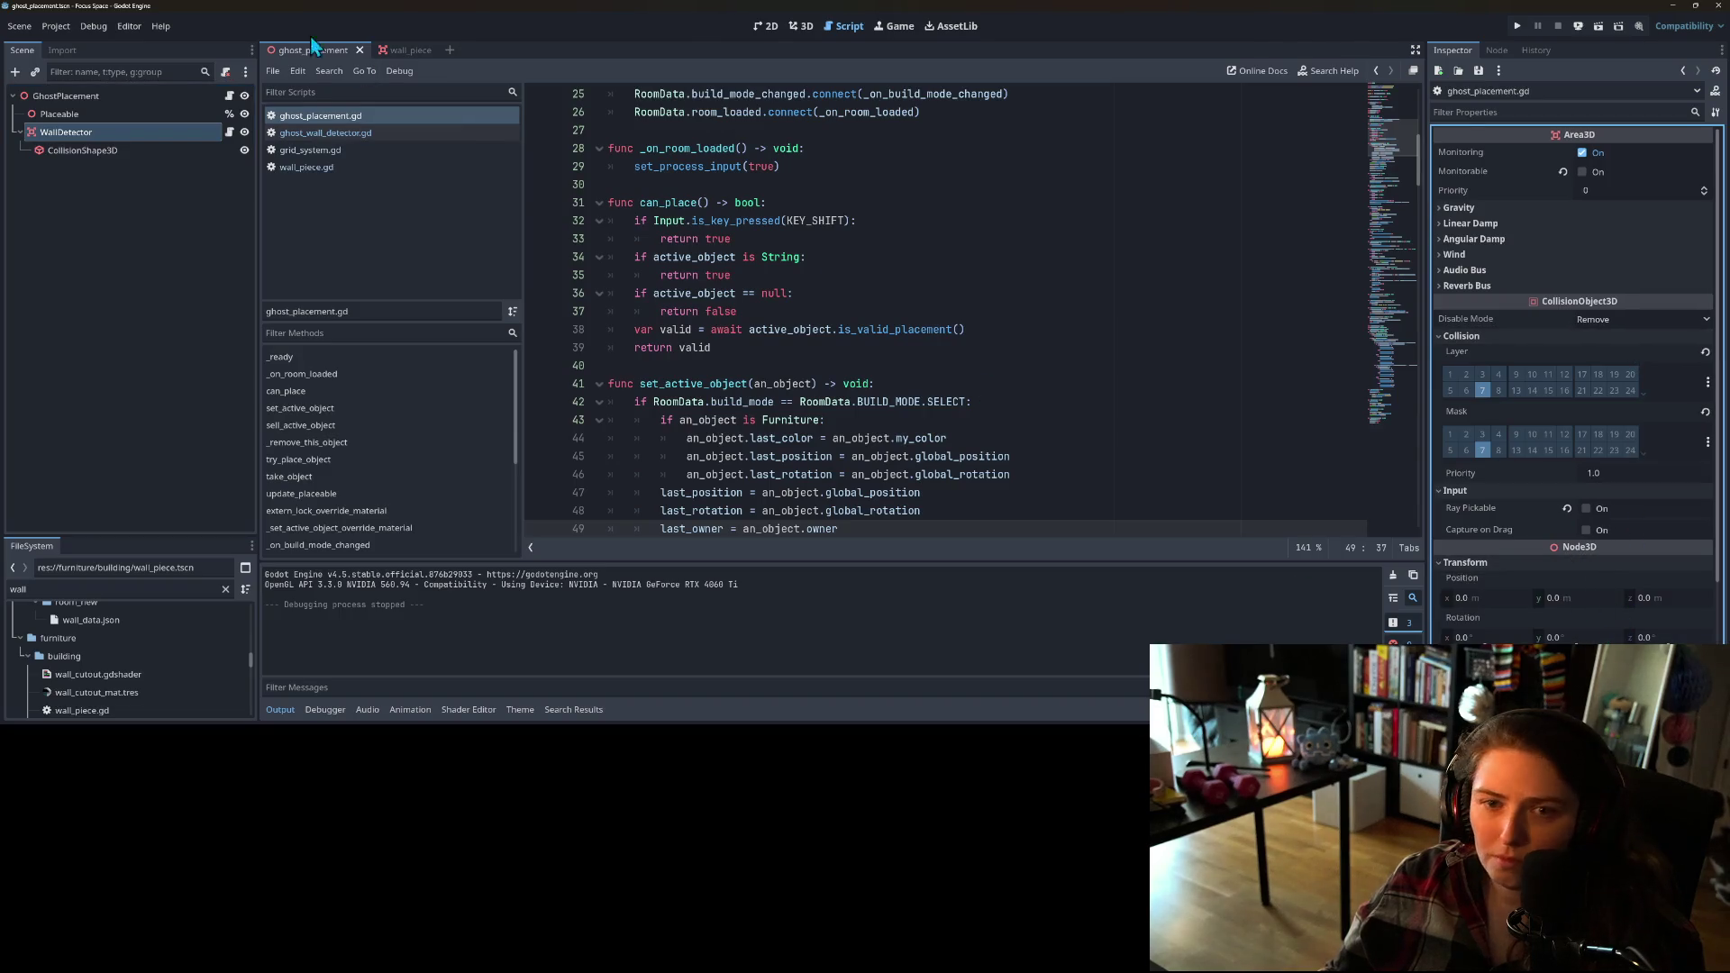
{"action": "left_click", "coordinate": [87, 100]}
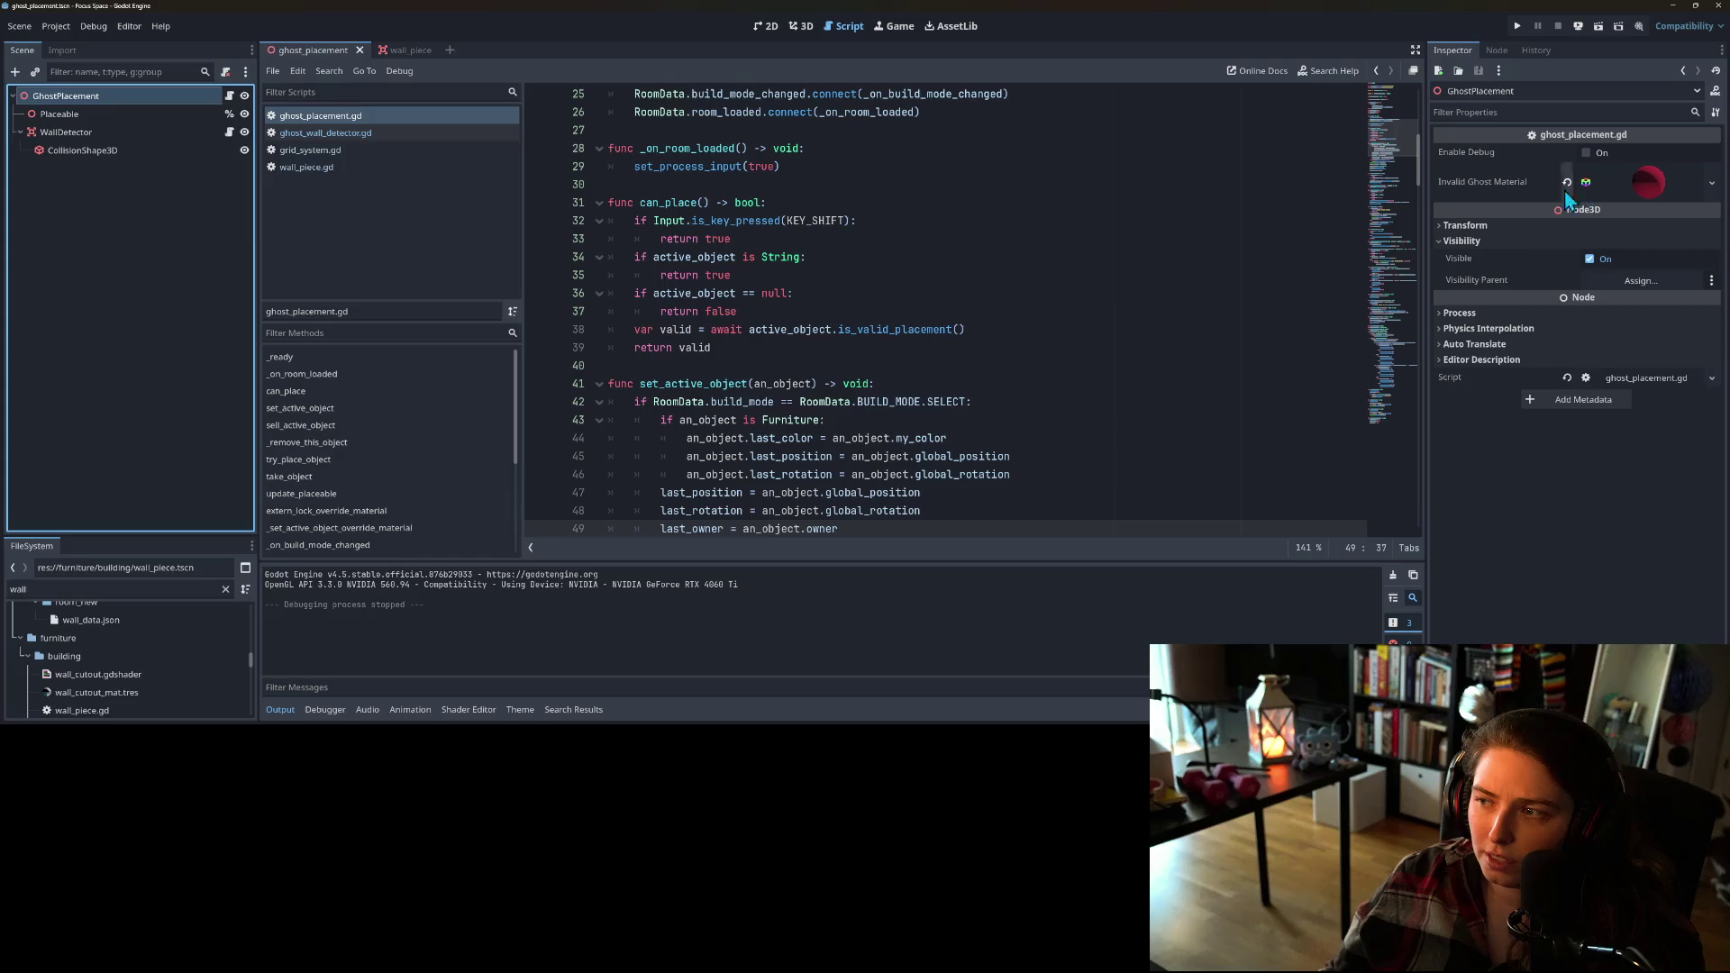
{"action": "scroll", "coordinate": [935, 399], "scroll_direction": "down", "scroll_amount": 15}
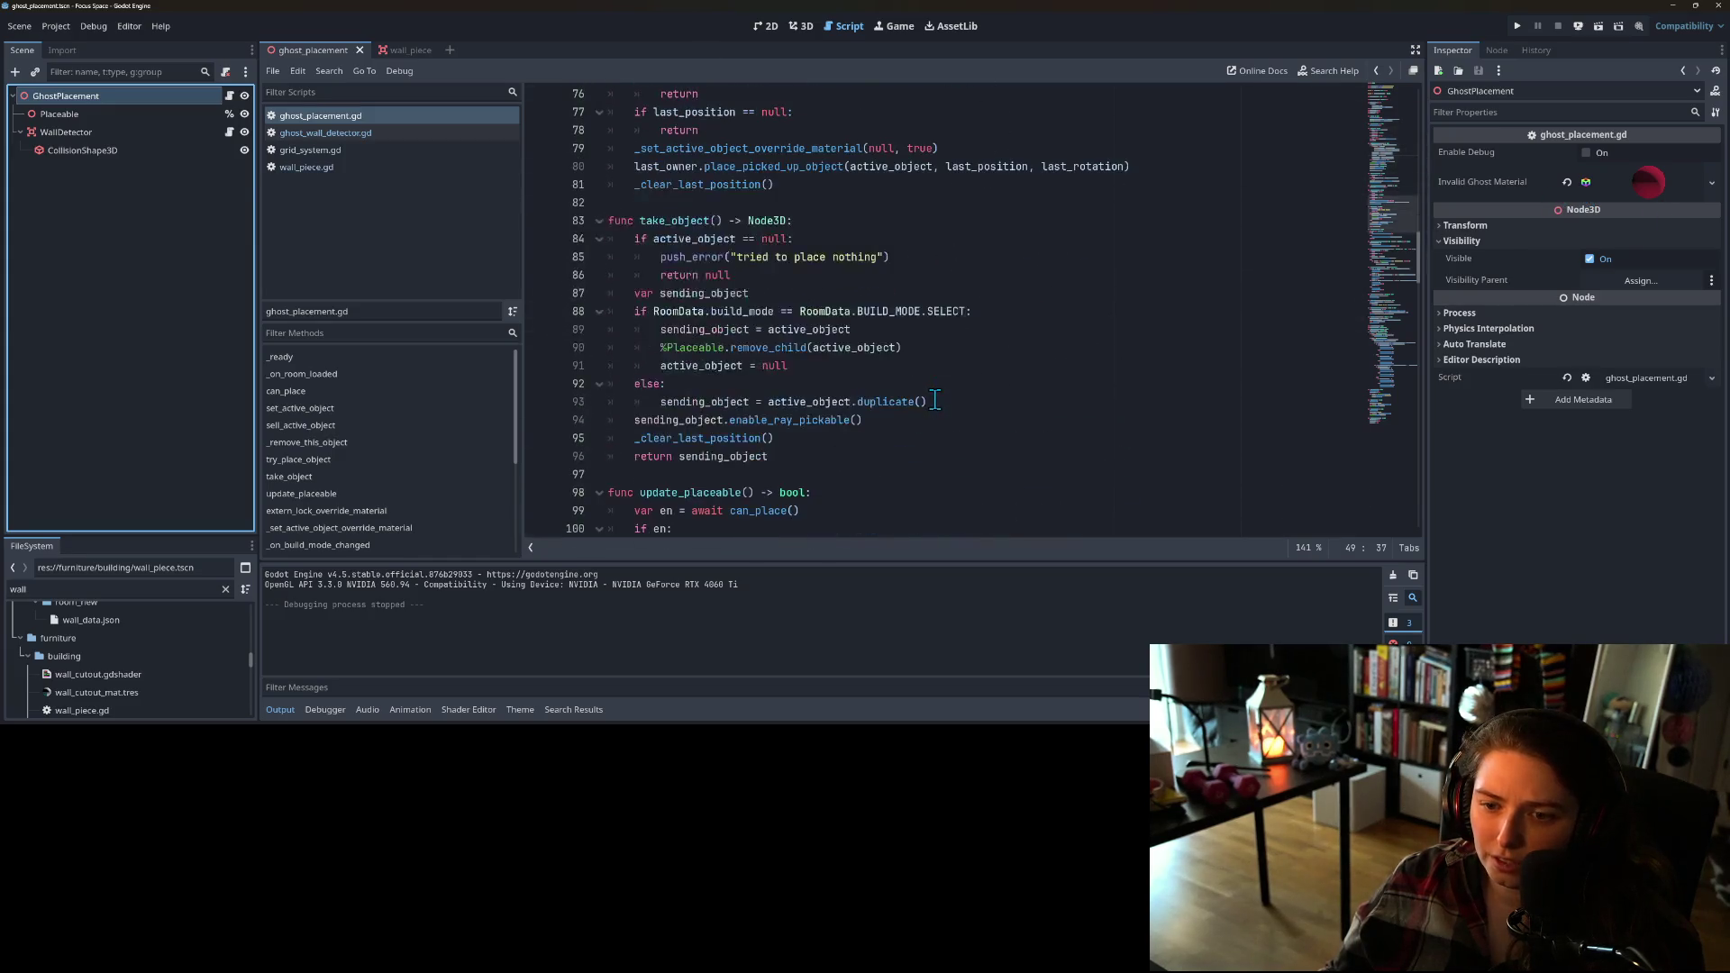
{"action": "scroll", "coordinate": [936, 399], "scroll_direction": "down", "scroll_amount": 20}
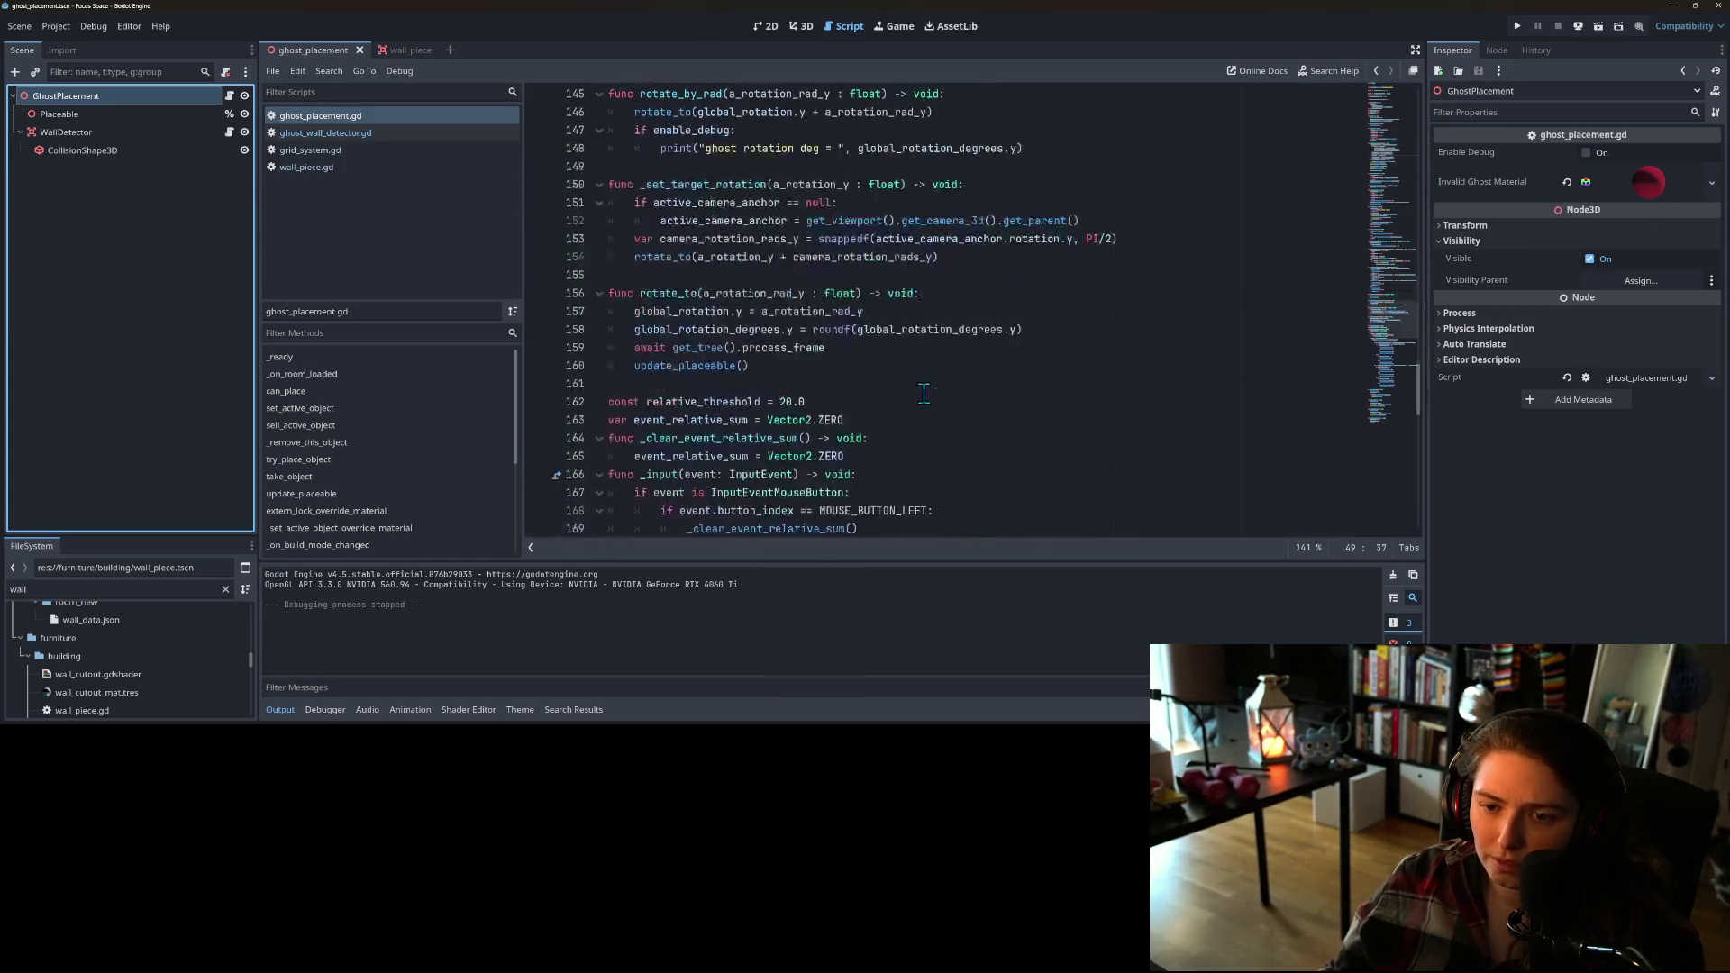
Step: In ghost_wall_detector.gd, follow the rotate_to call to its definition in ghost_placement.gd
{"action": "left_click", "coordinate": [388, 137]}
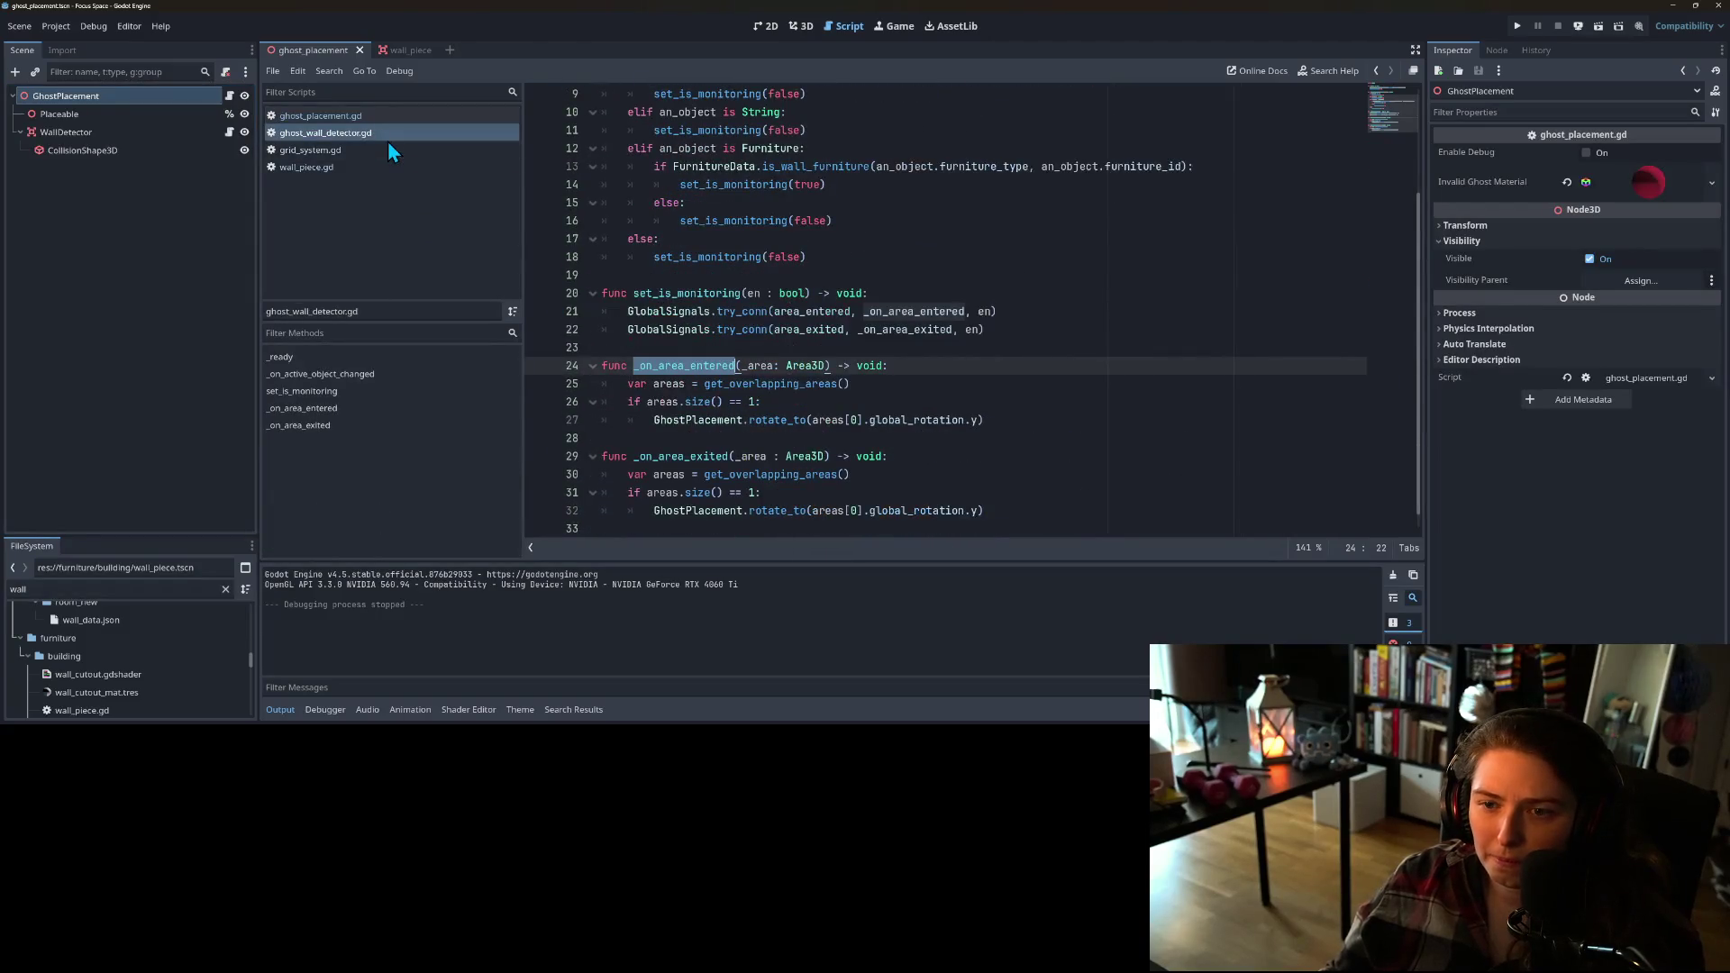
{"action": "left_click", "coordinate": [912, 420]}
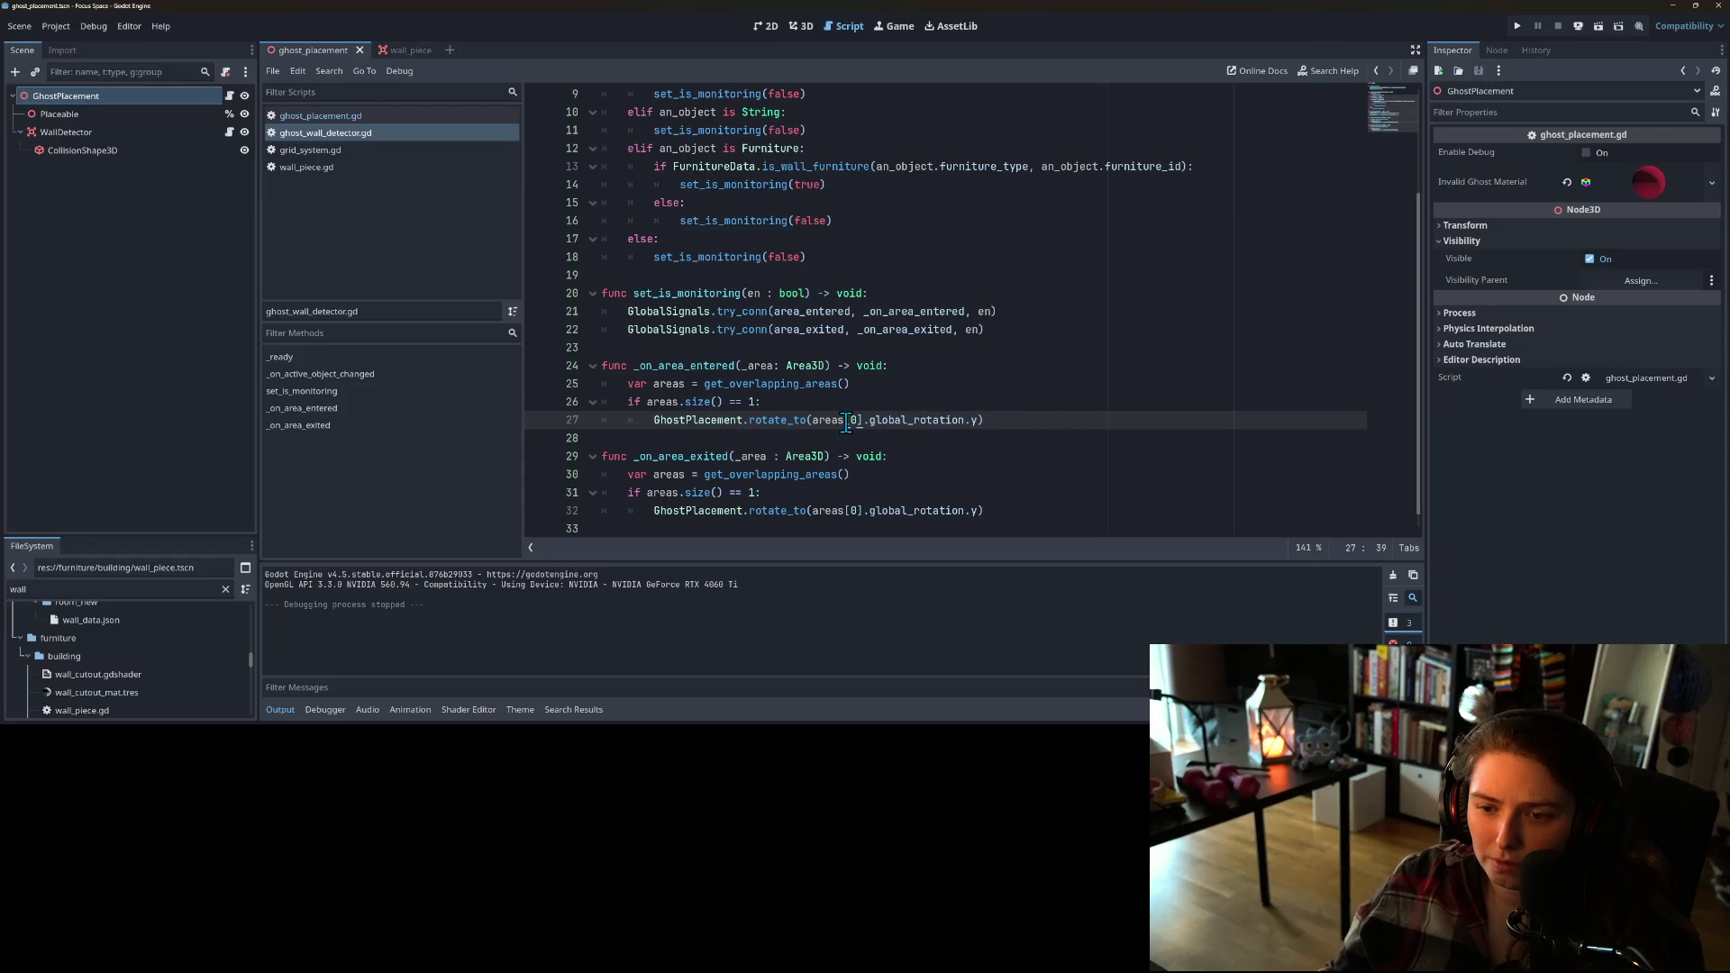
{"action": "double_click", "coordinate": [780, 421]}
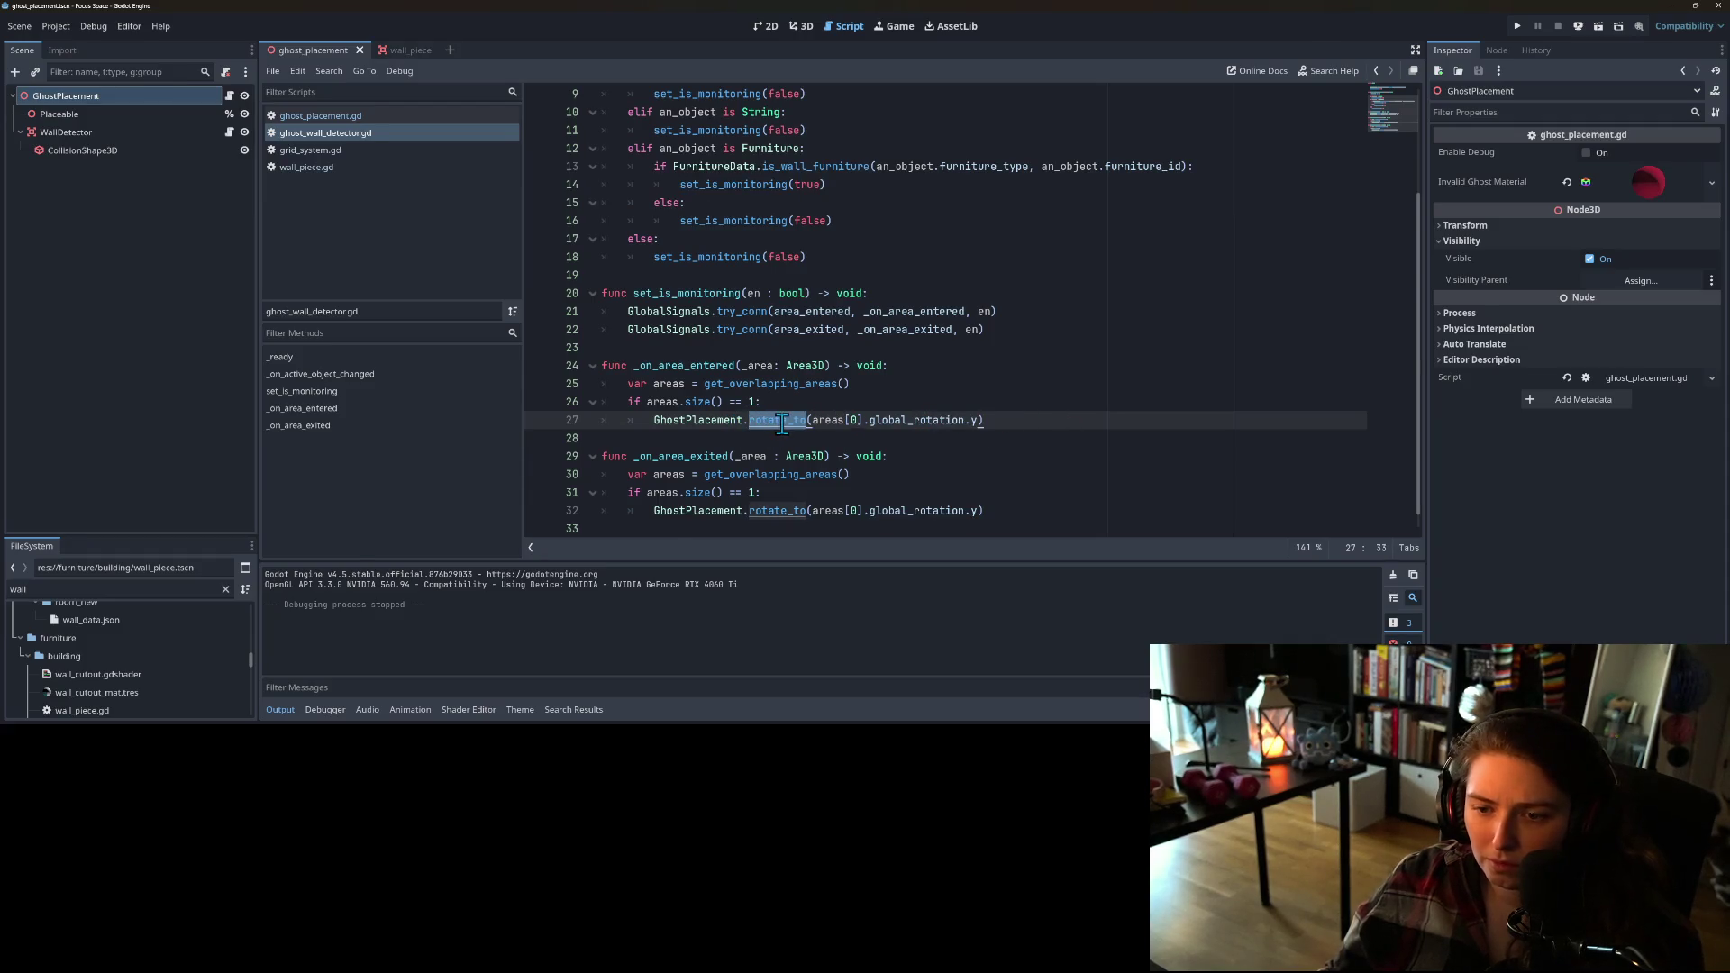
{"action": "left_click", "coordinate": [780, 421], "text": "ctrl"}
Step: Look over rotate_to's degrees-rounding line and its closing update_placeable call
{"action": "left_click", "coordinate": [741, 347]}
{"action": "left_click", "coordinate": [759, 373]}
{"action": "left_click", "coordinate": [767, 385]}
{"action": "left_click", "coordinate": [739, 368]}
{"action": "left_click", "coordinate": [906, 350]}
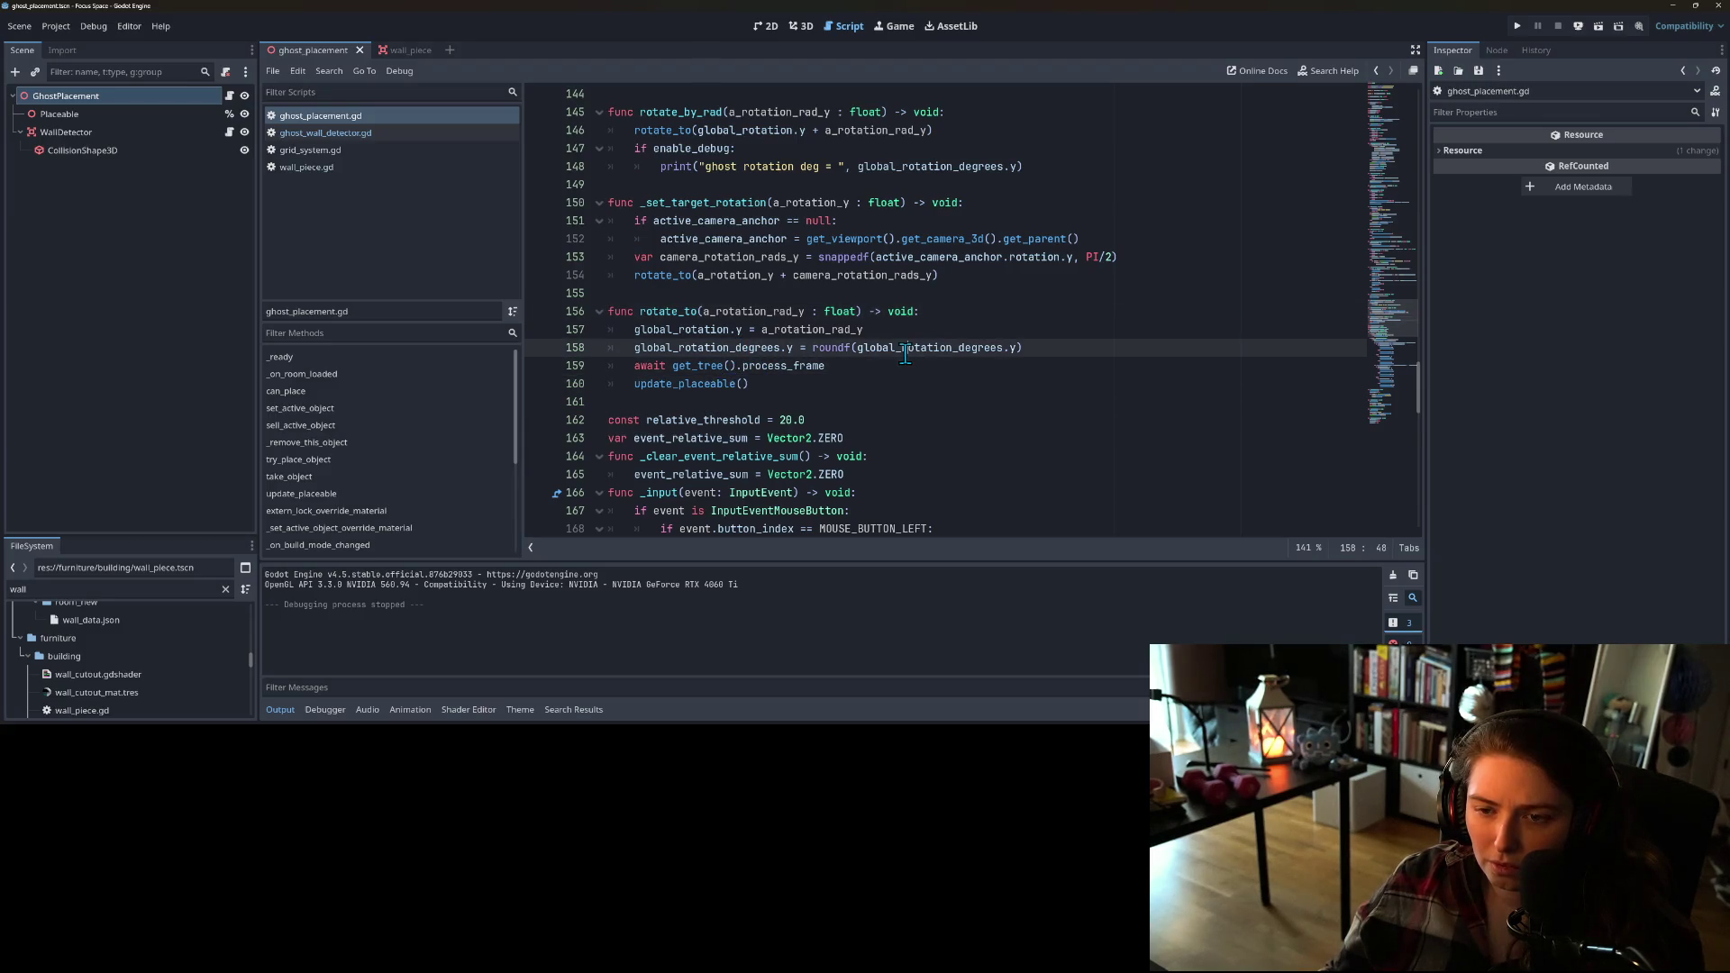
{"action": "double_click", "coordinate": [793, 330]}
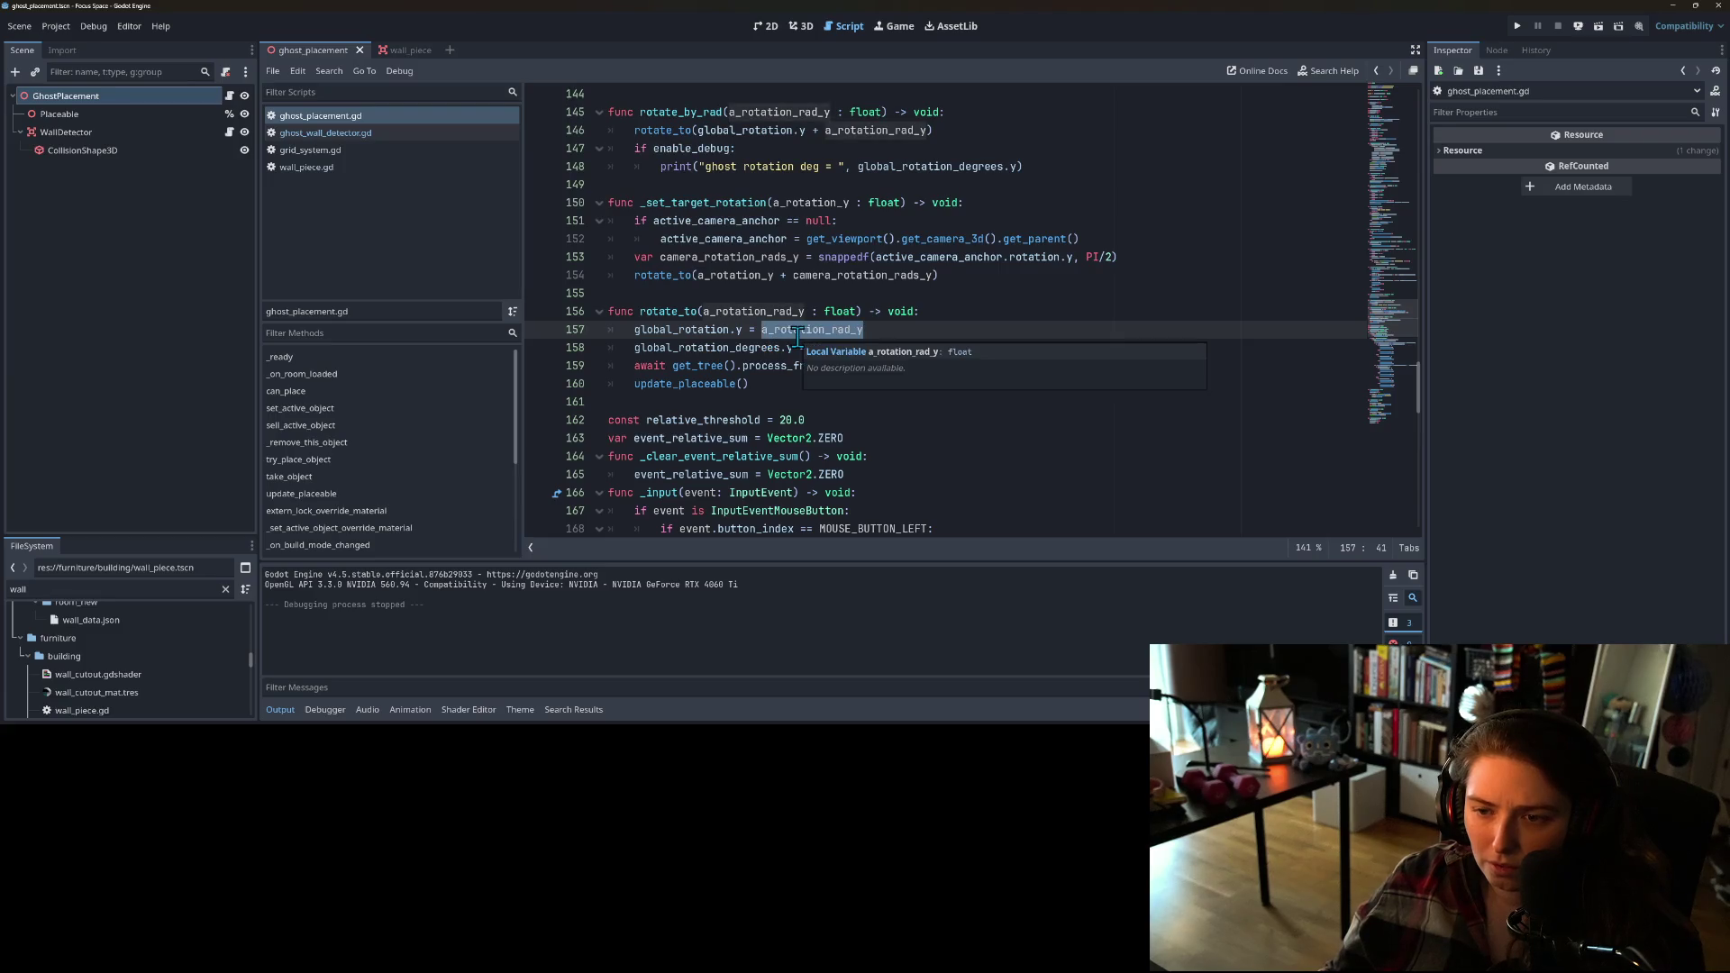
{"action": "left_click", "coordinate": [713, 365]}
{"action": "left_click", "coordinate": [687, 350]}
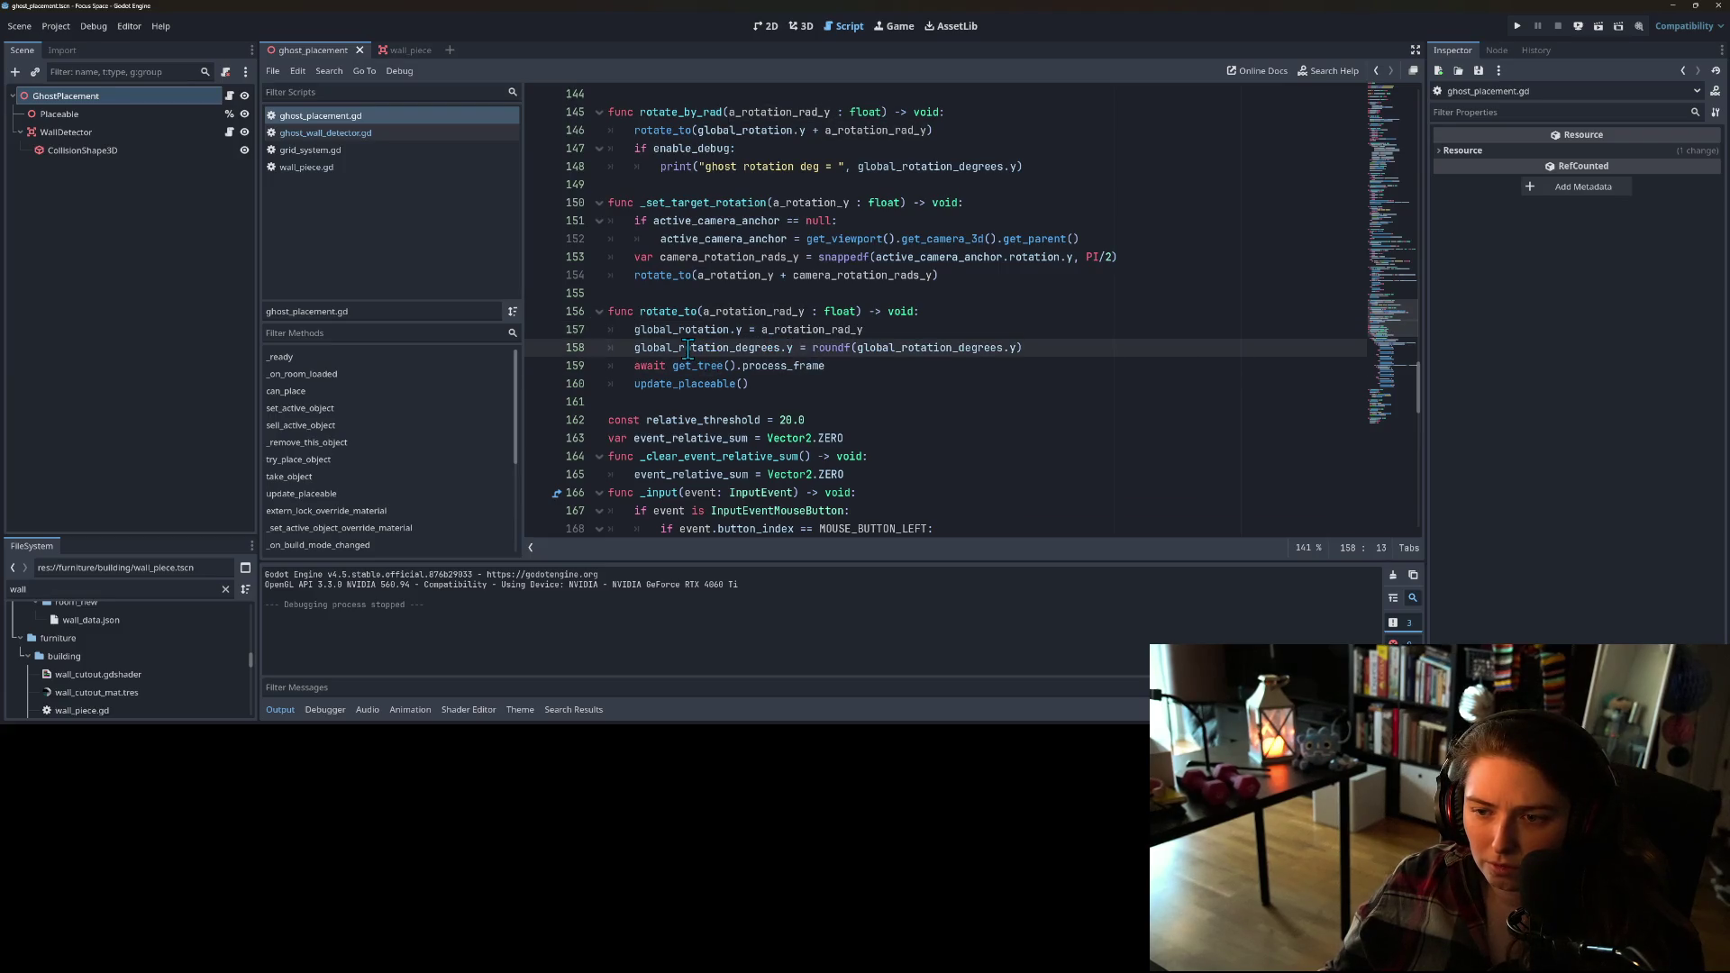
{"action": "double_click", "coordinate": [688, 350]}
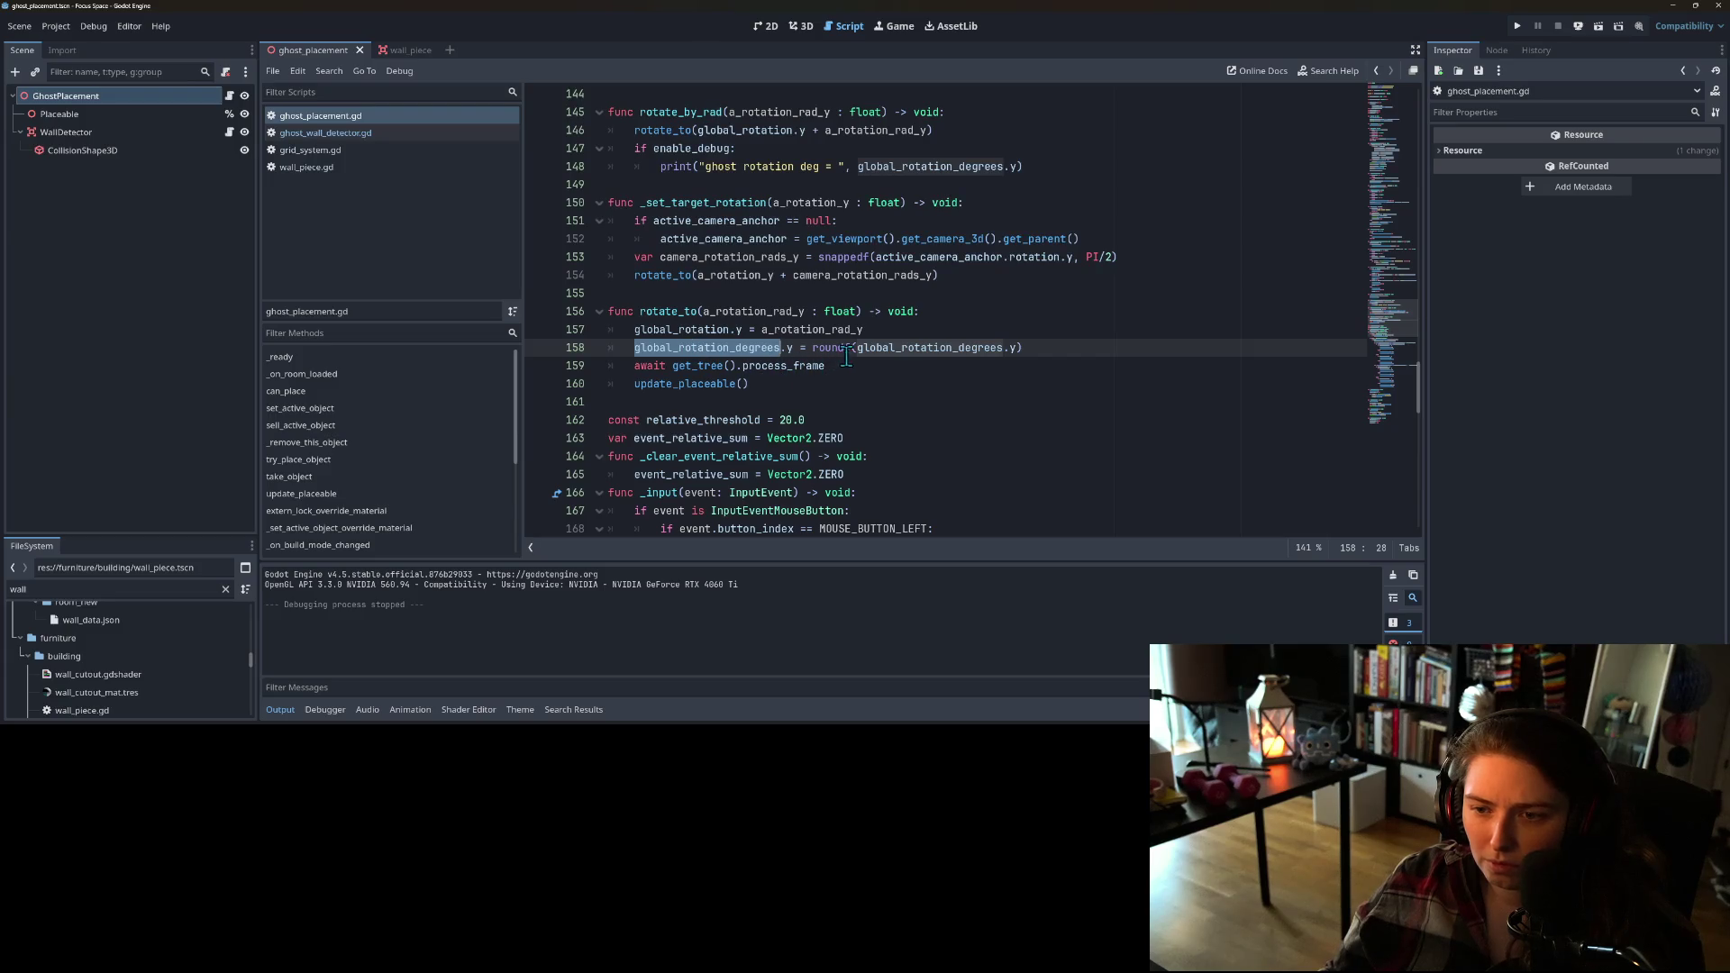
{"action": "double_click", "coordinate": [966, 348]}
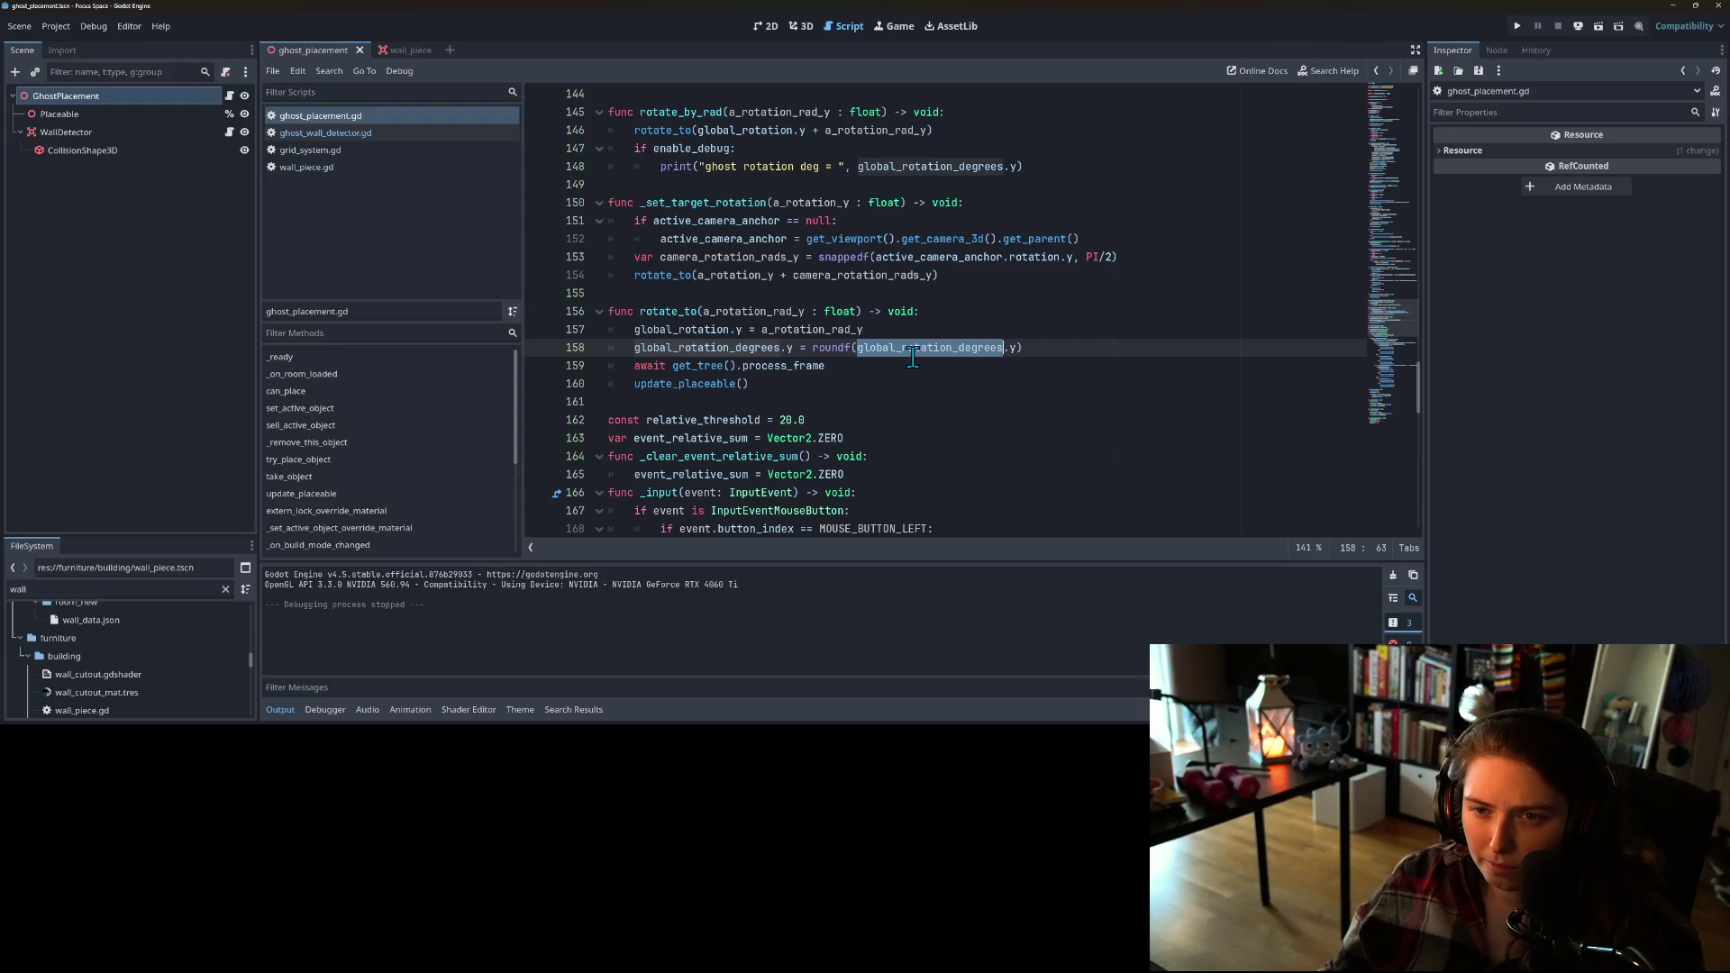
{"action": "mouse_move", "coordinate": [921, 353]}
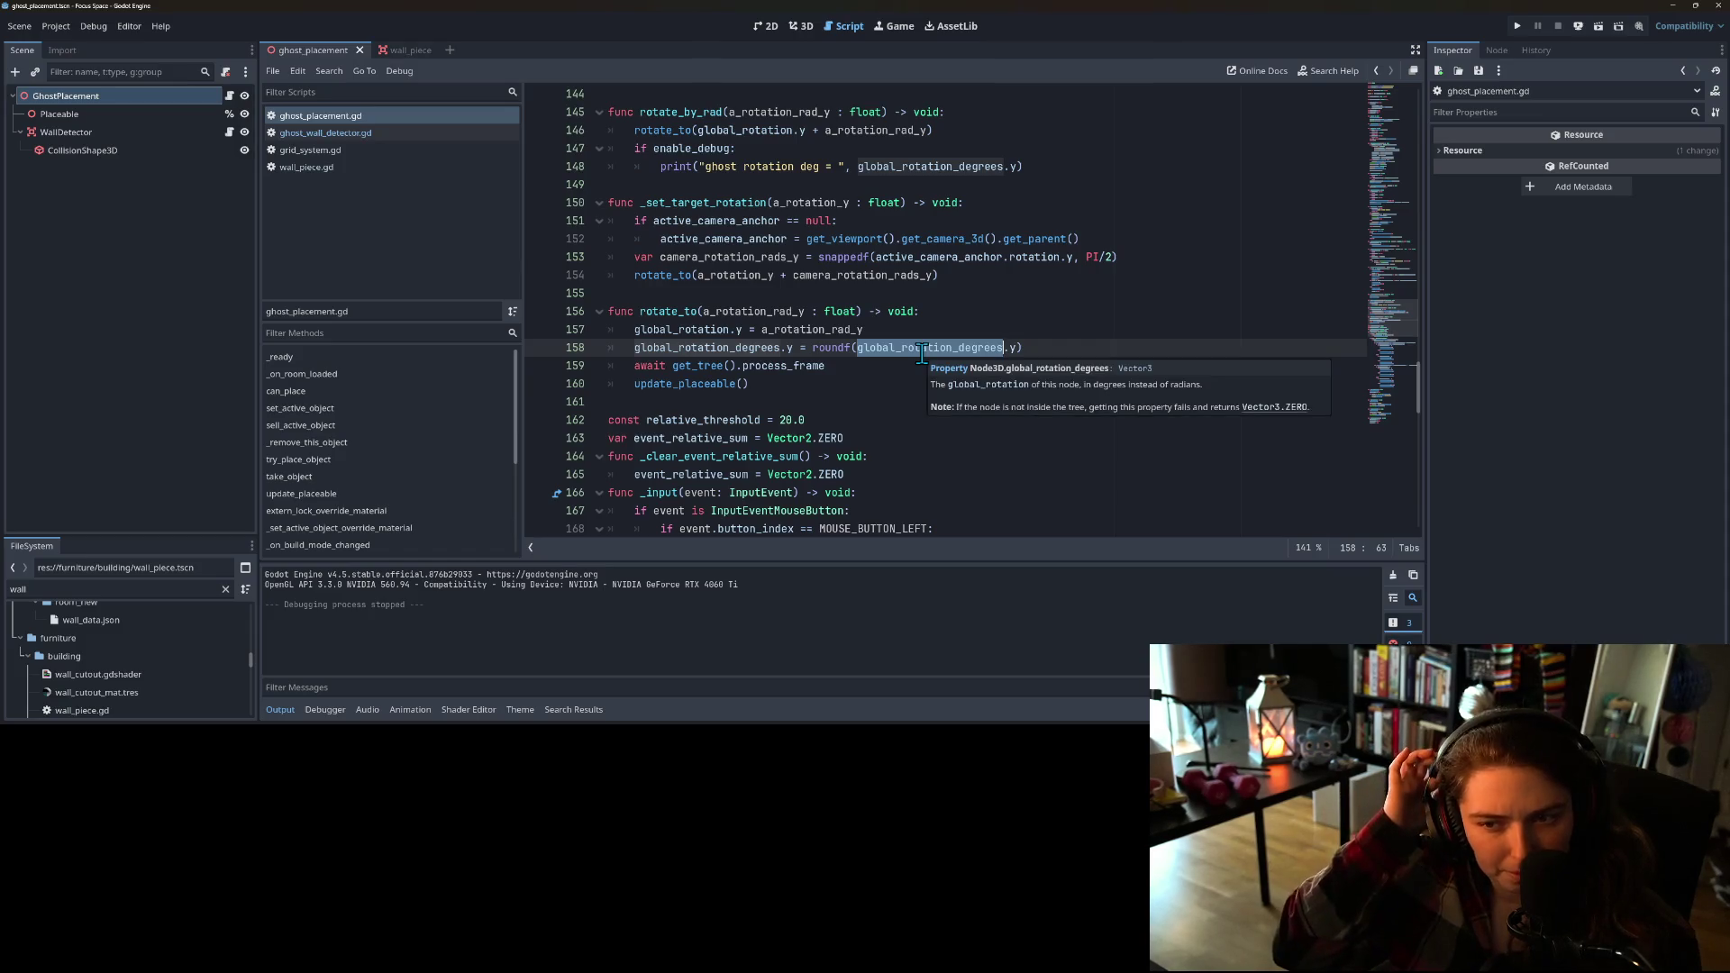
{"action": "left_click", "coordinate": [948, 347]}
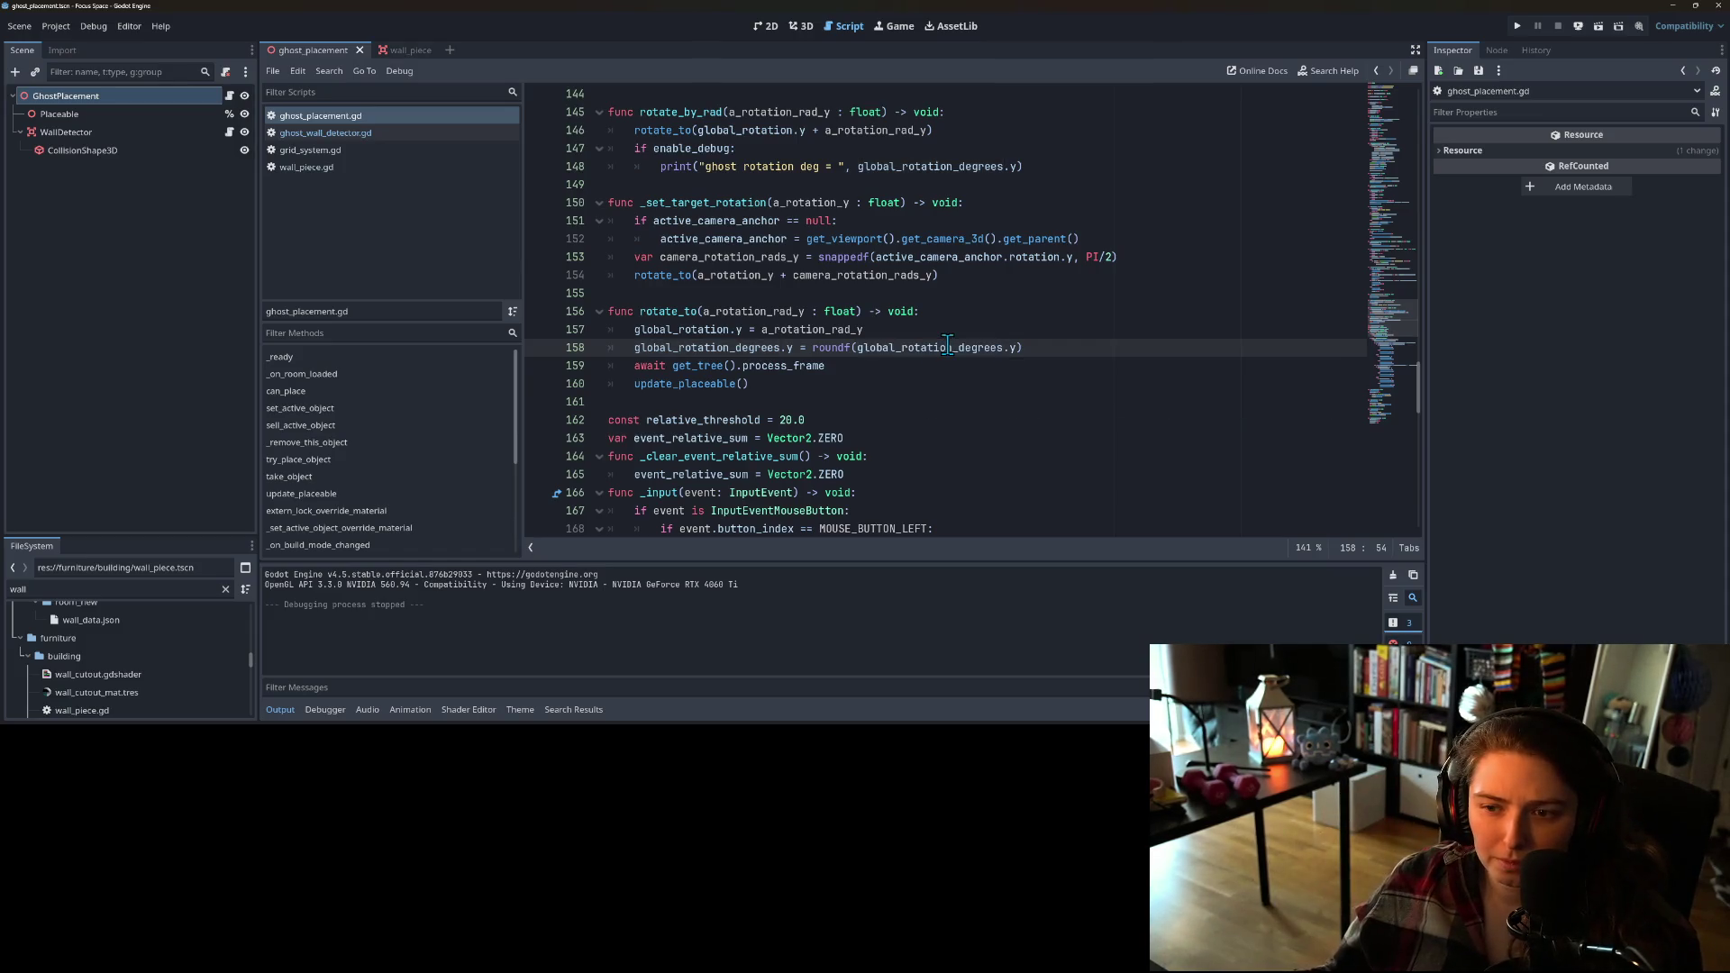
{"action": "double_click", "coordinate": [730, 350]}
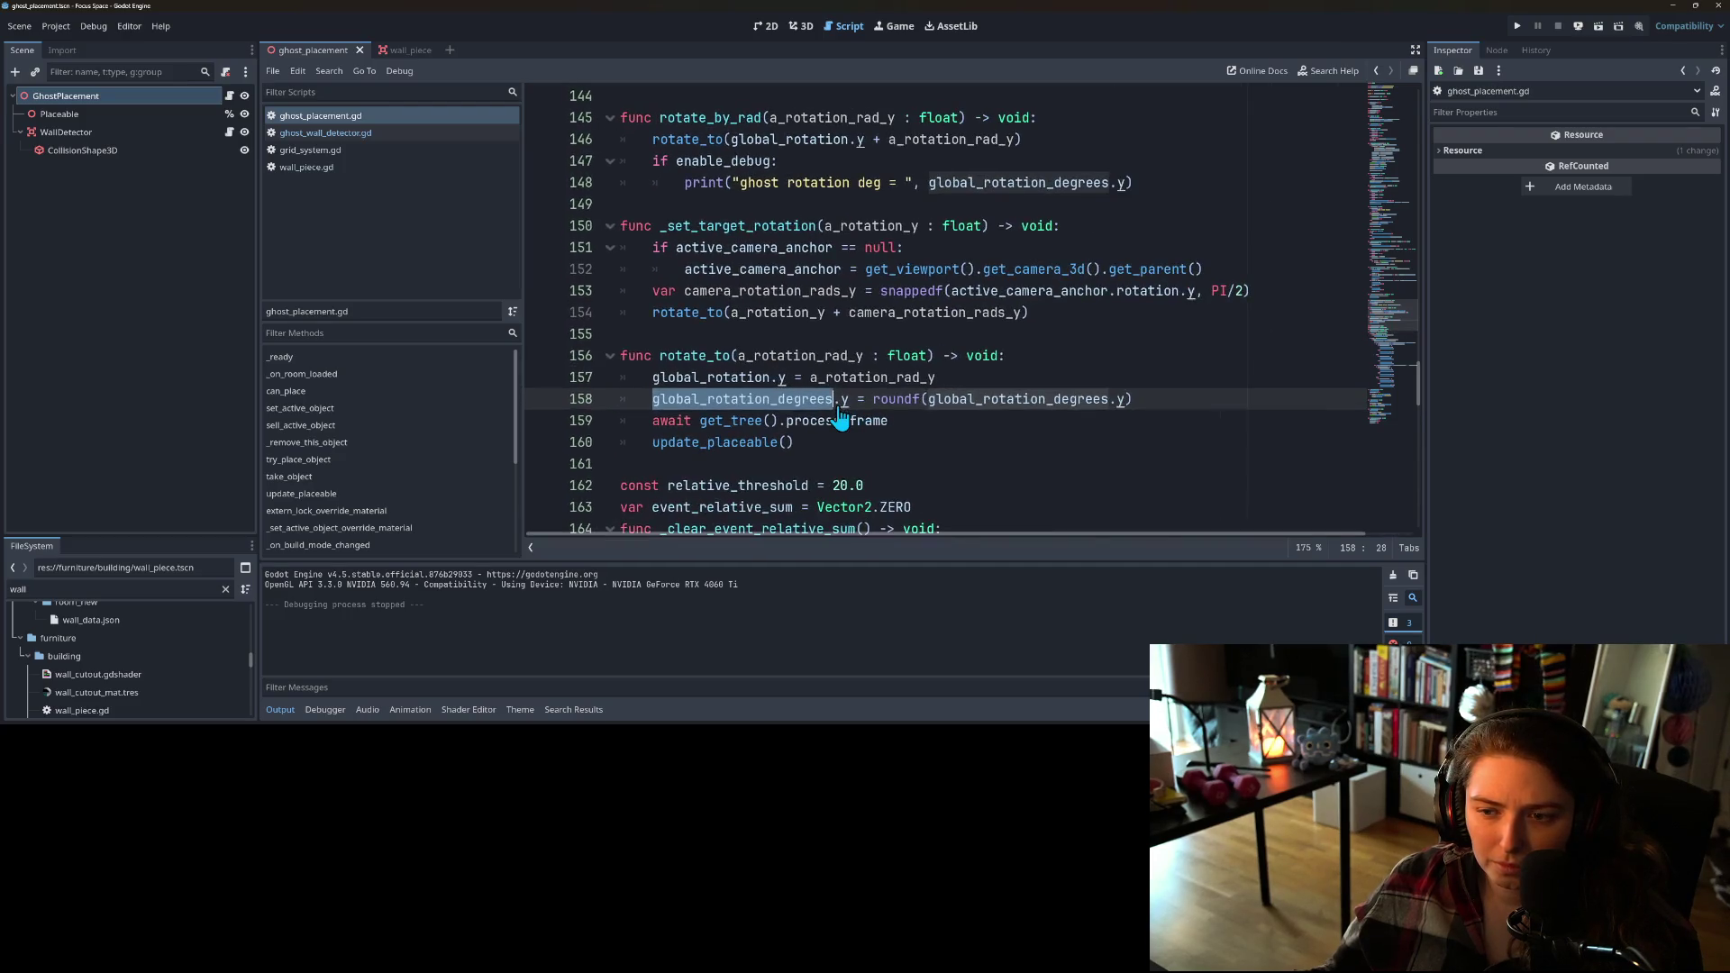
{"action": "left_click", "coordinate": [741, 365]}
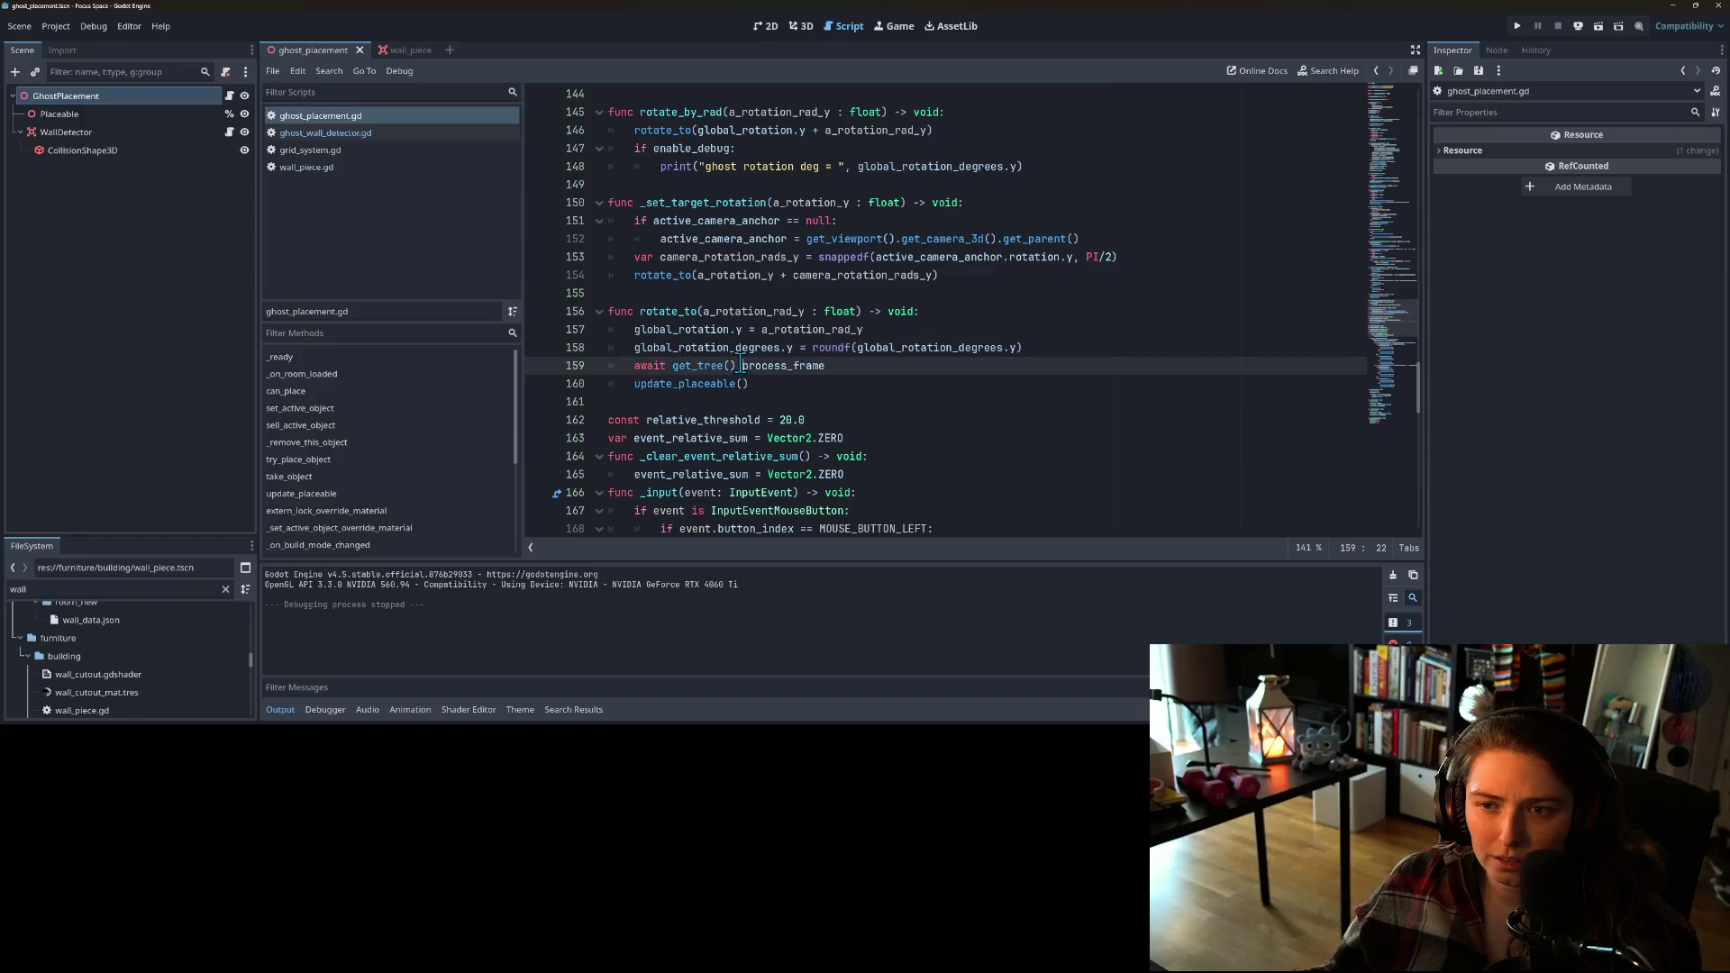
{"action": "left_click", "coordinate": [729, 348]}
{"action": "mouse_move", "coordinate": [752, 358]}
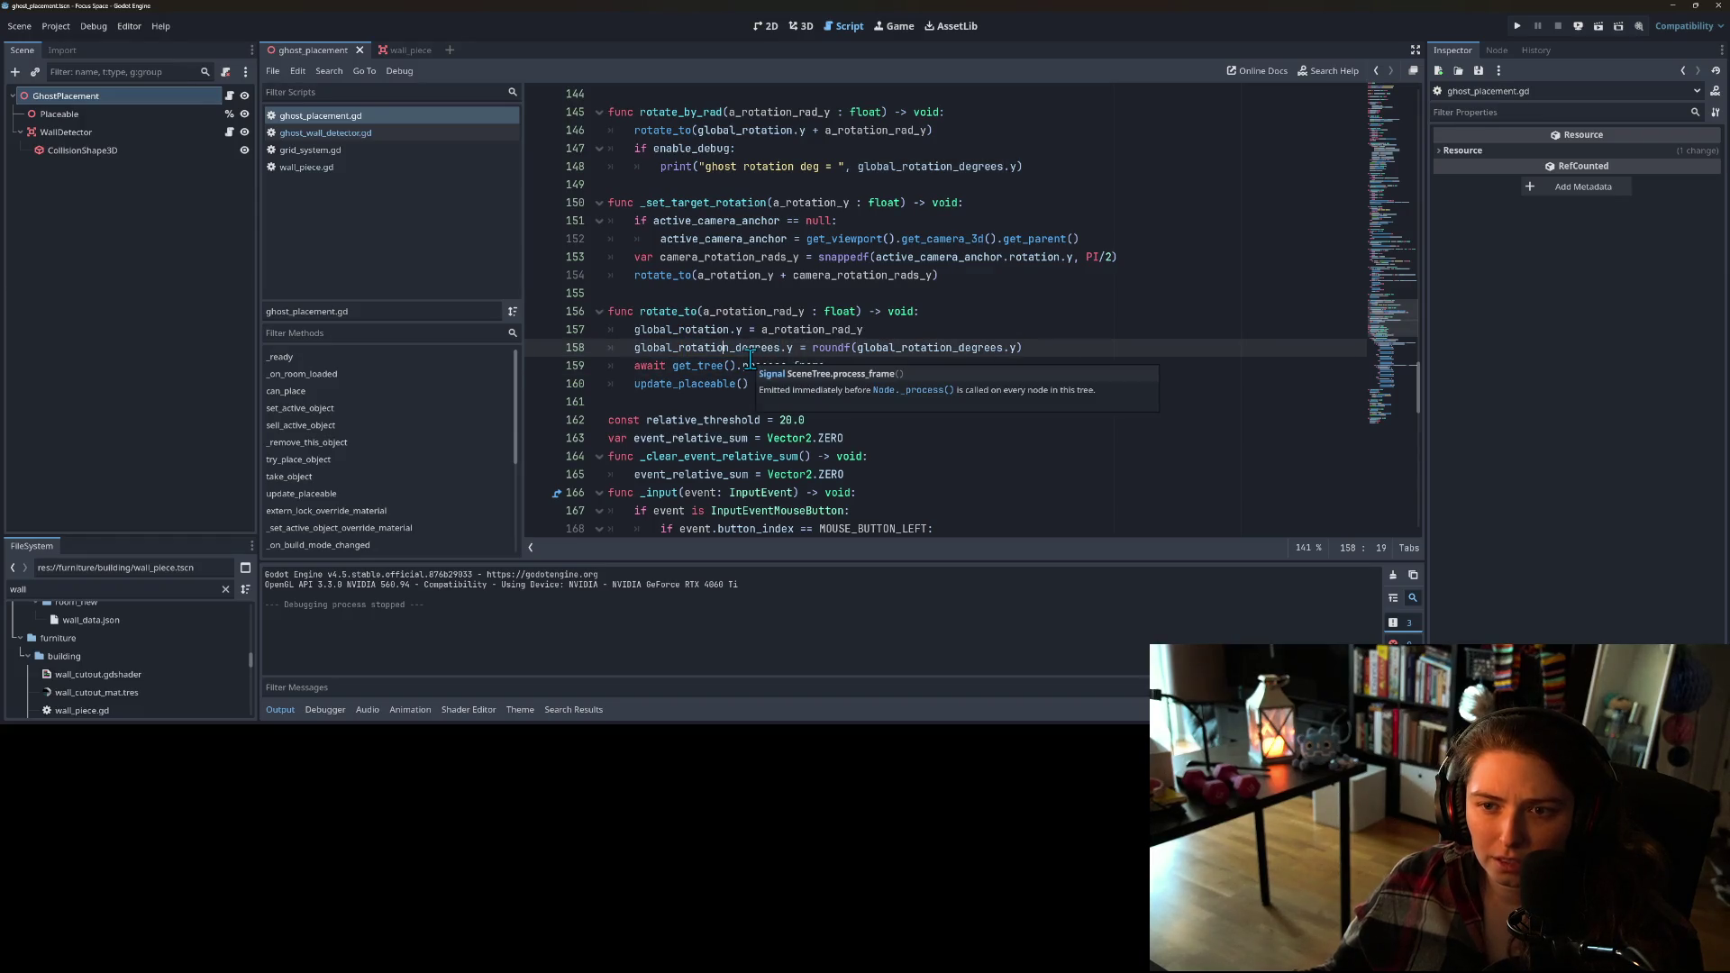
{"action": "double_click", "coordinate": [754, 311]}
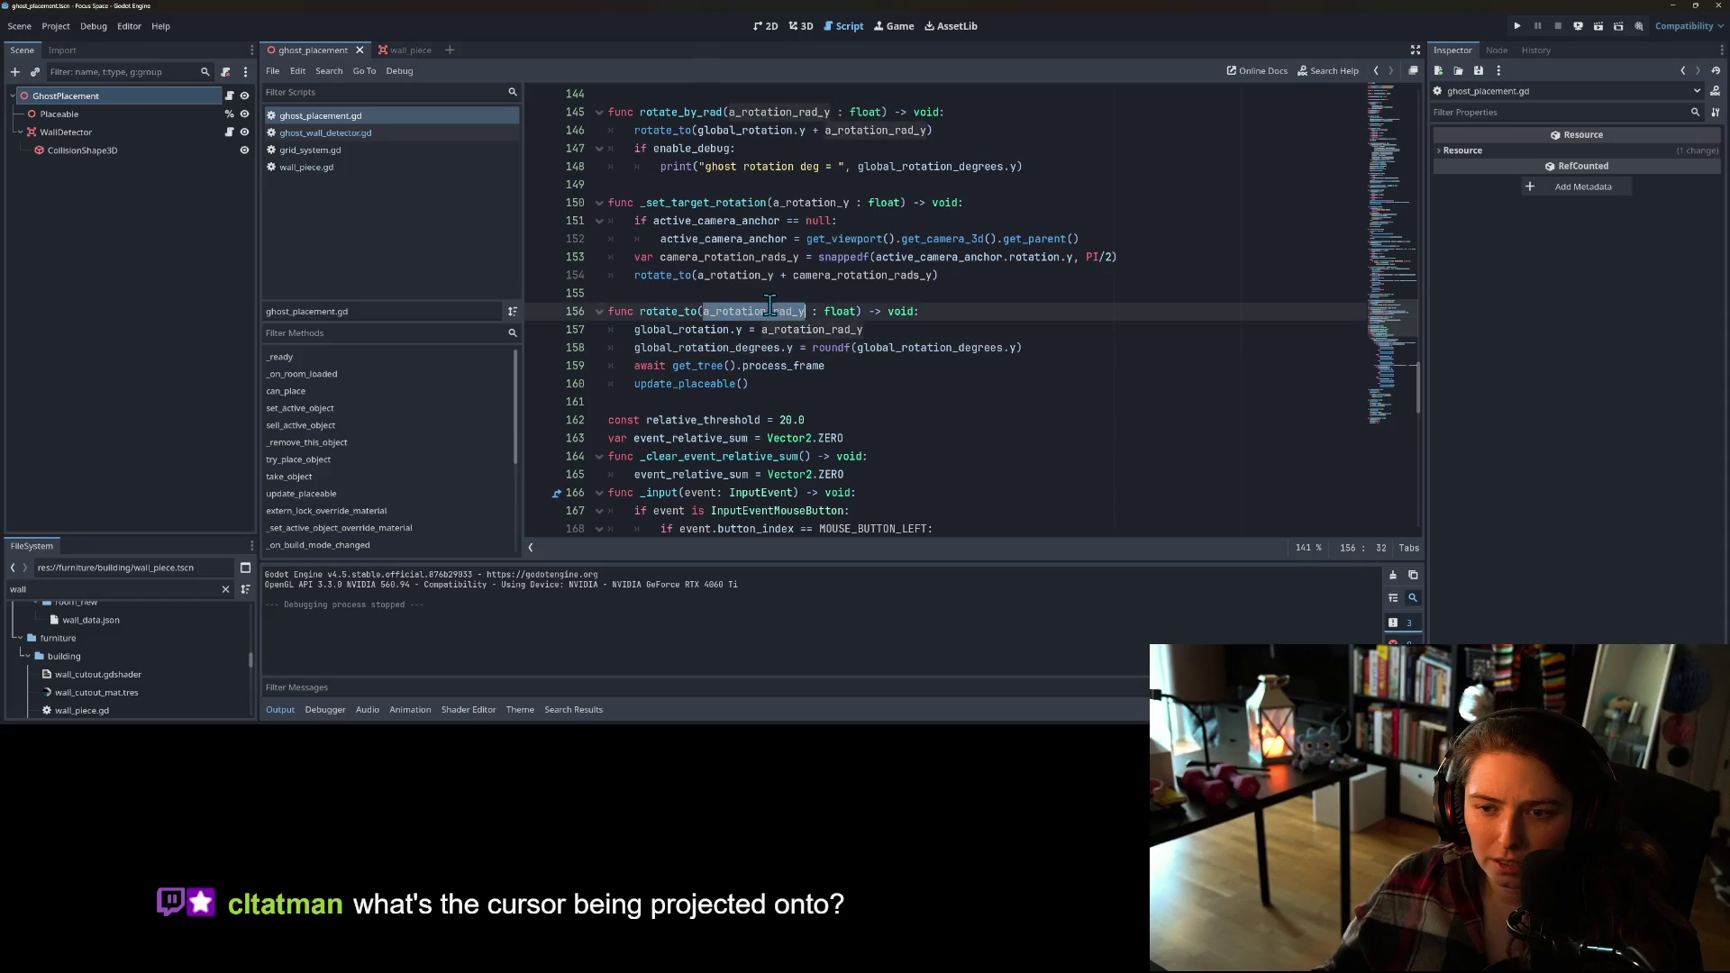
{"action": "double_click", "coordinate": [704, 349]}
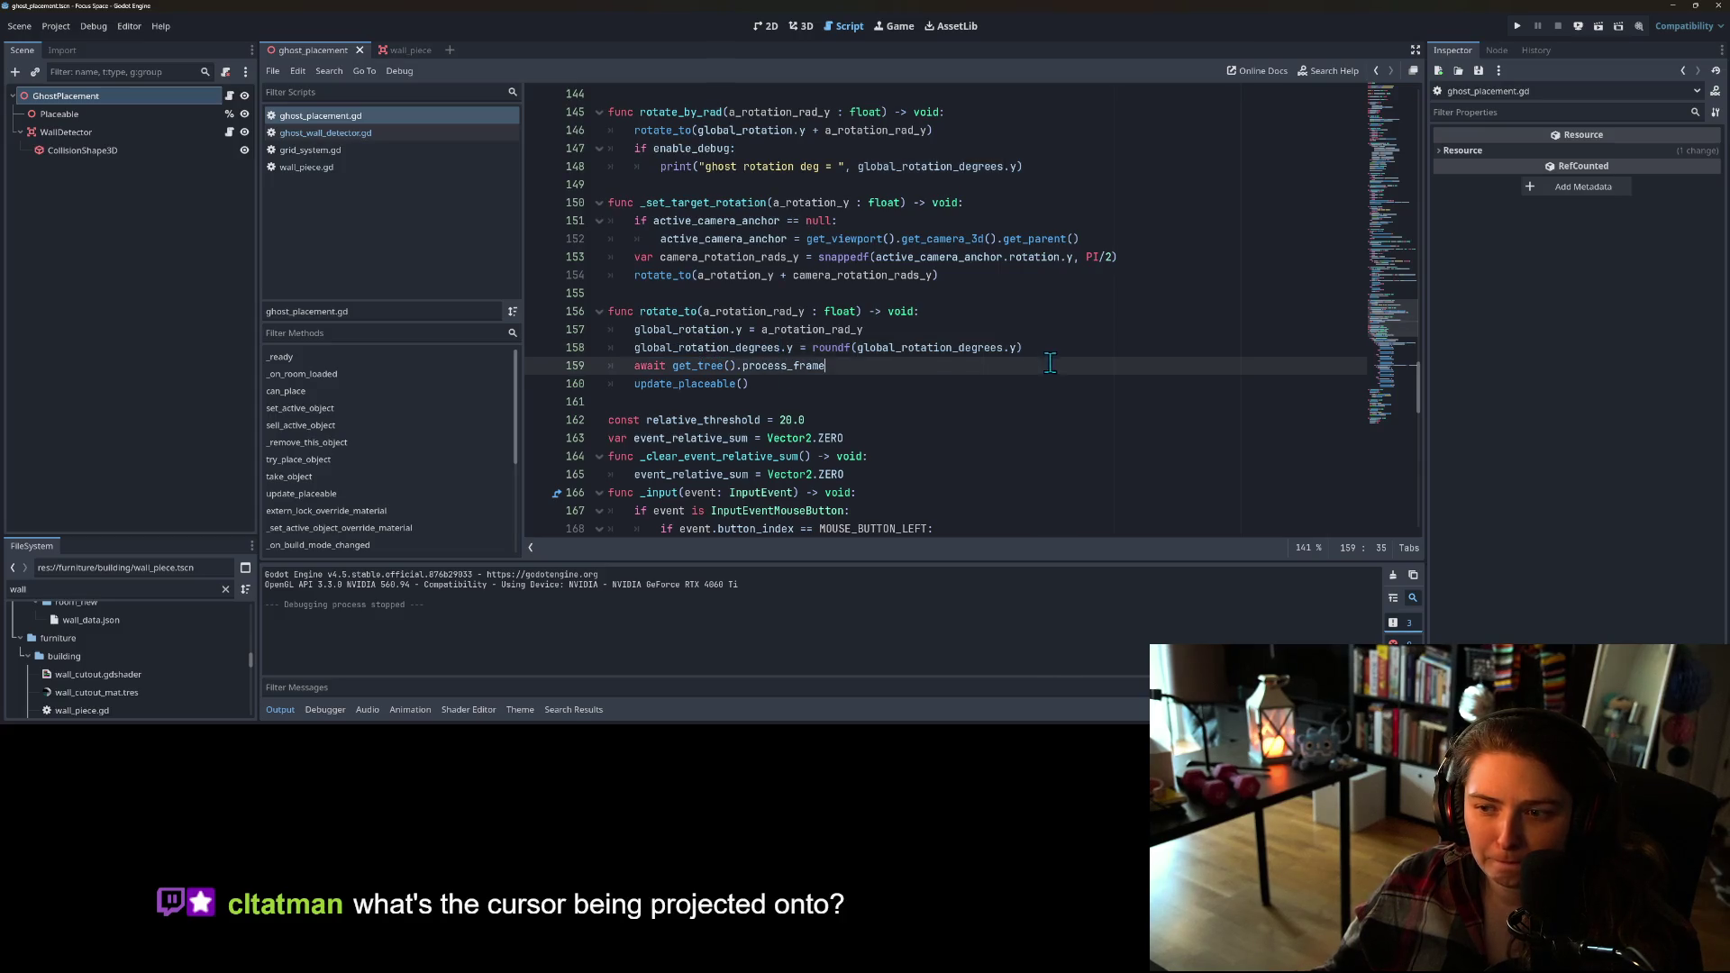
{"action": "scroll", "coordinate": [886, 422], "scroll_direction": "down", "scroll_amount": 3}
{"action": "scroll", "coordinate": [886, 423], "scroll_direction": "down", "scroll_amount": 15}
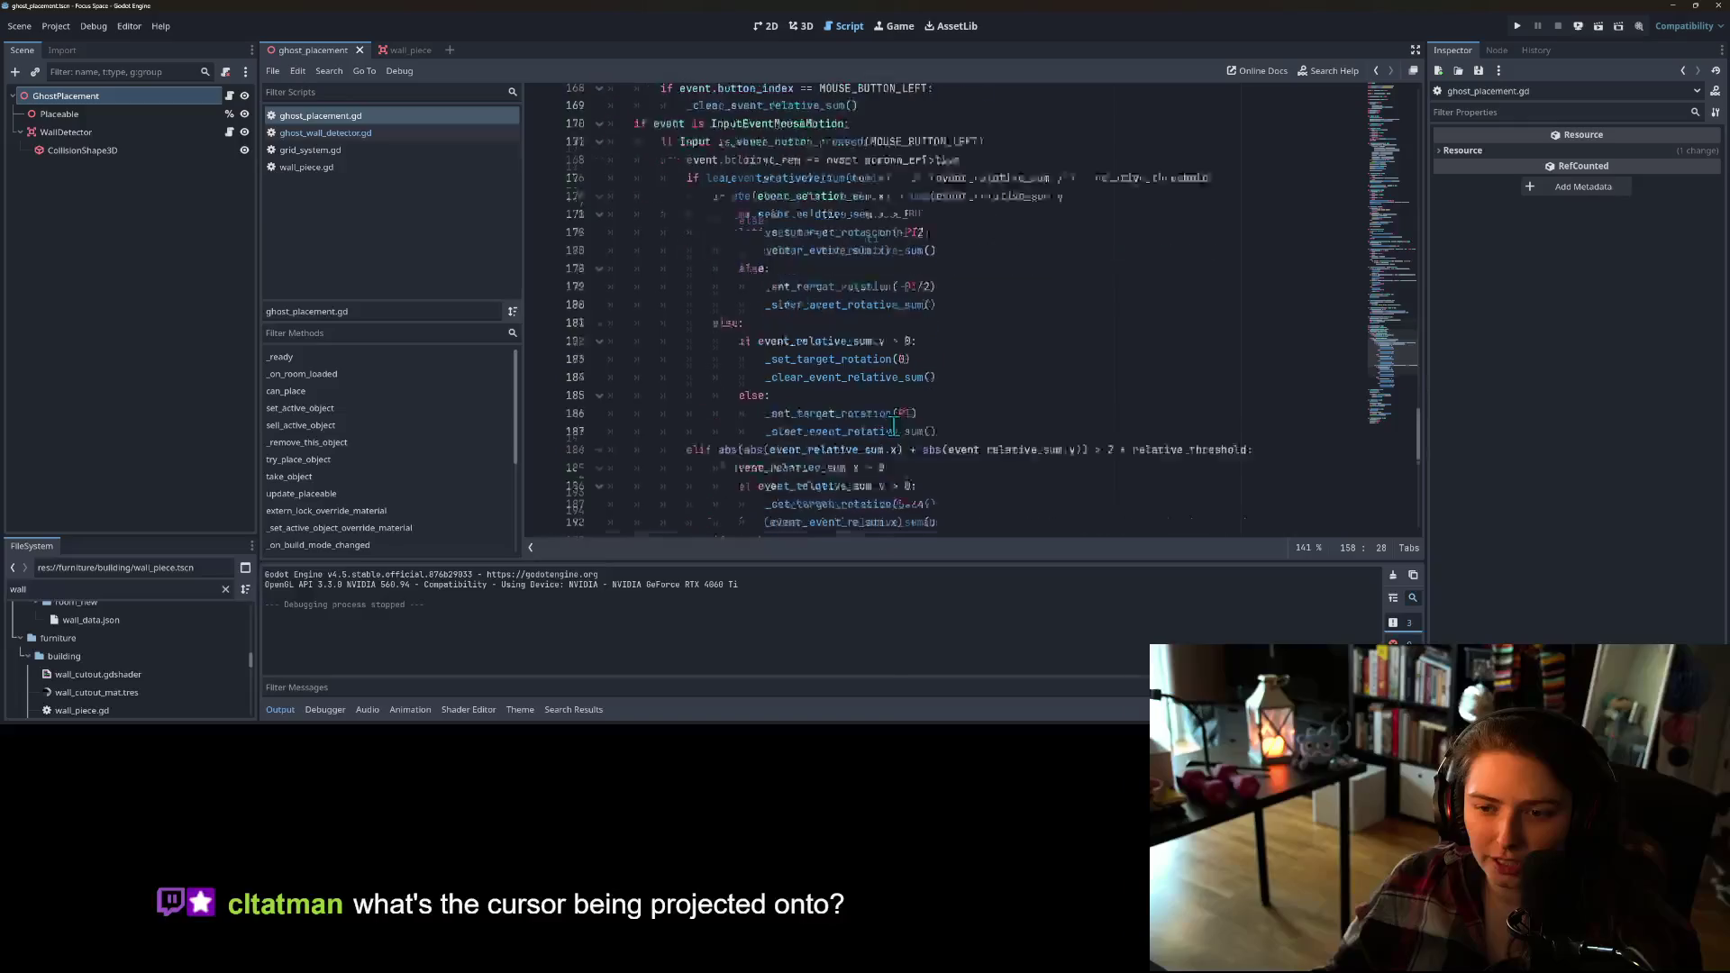
{"action": "scroll", "coordinate": [934, 488], "scroll_direction": "up", "scroll_amount": 12}
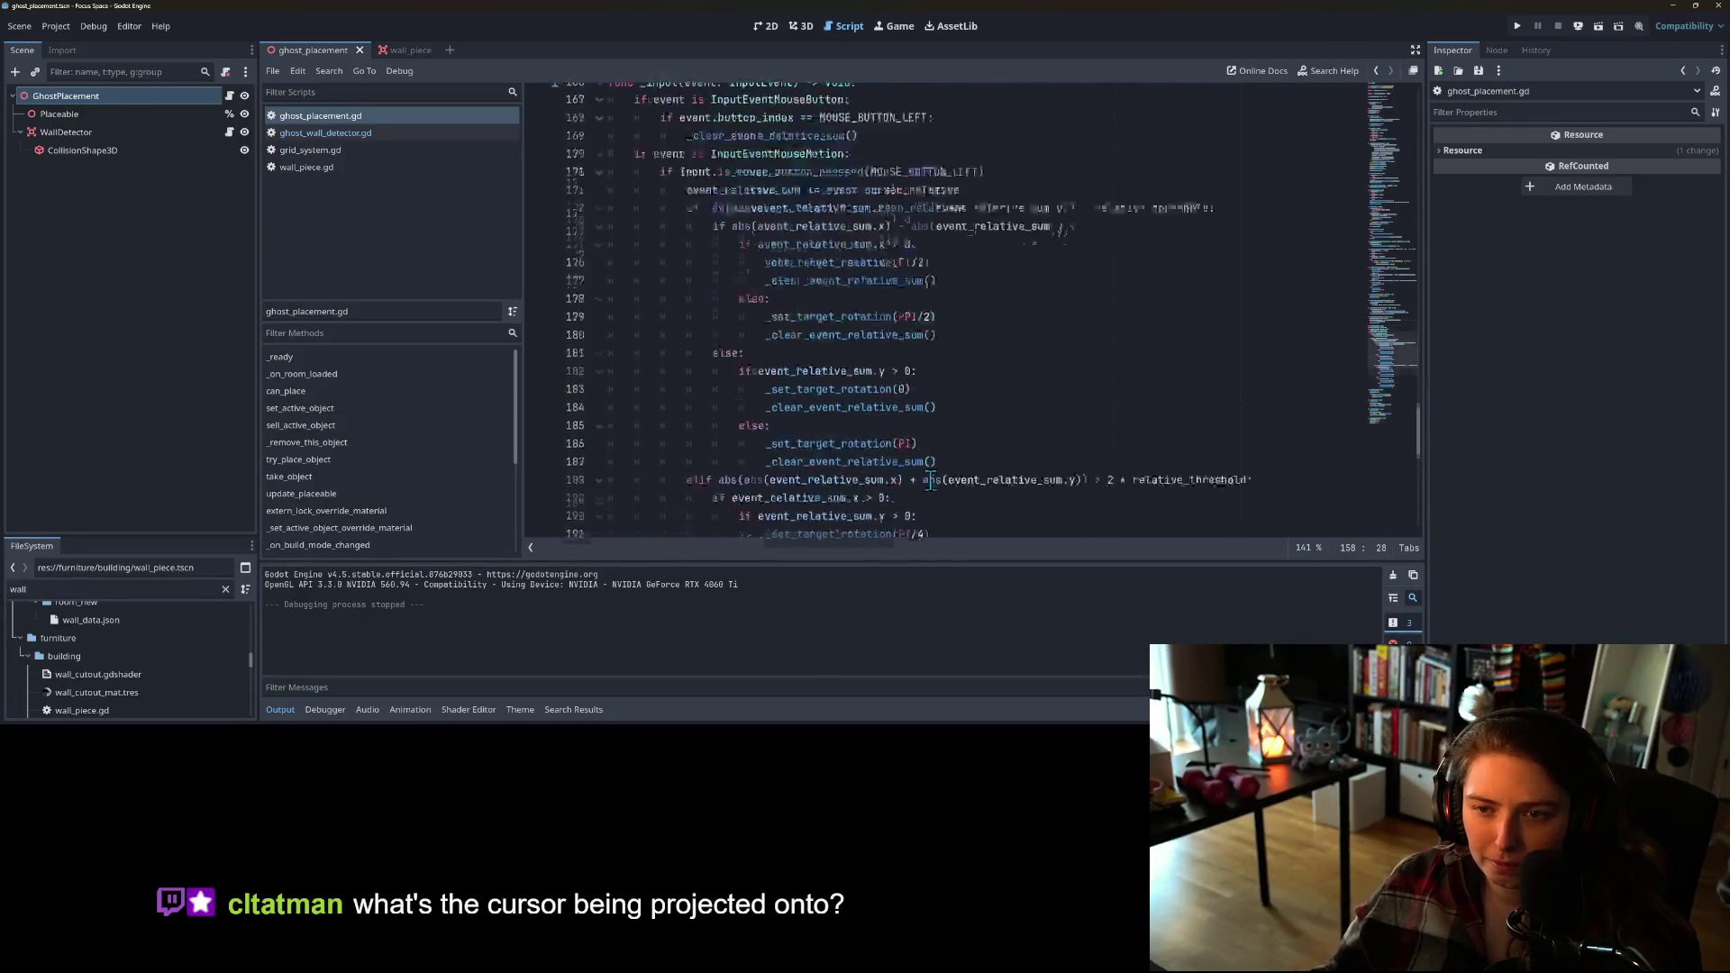
{"action": "key", "text": "ctrl+shift+f"}
Step: Search the project for global_rotation_degrees and open wall_piece.gd's line 114 match
{"action": "key", "text": "Return"}
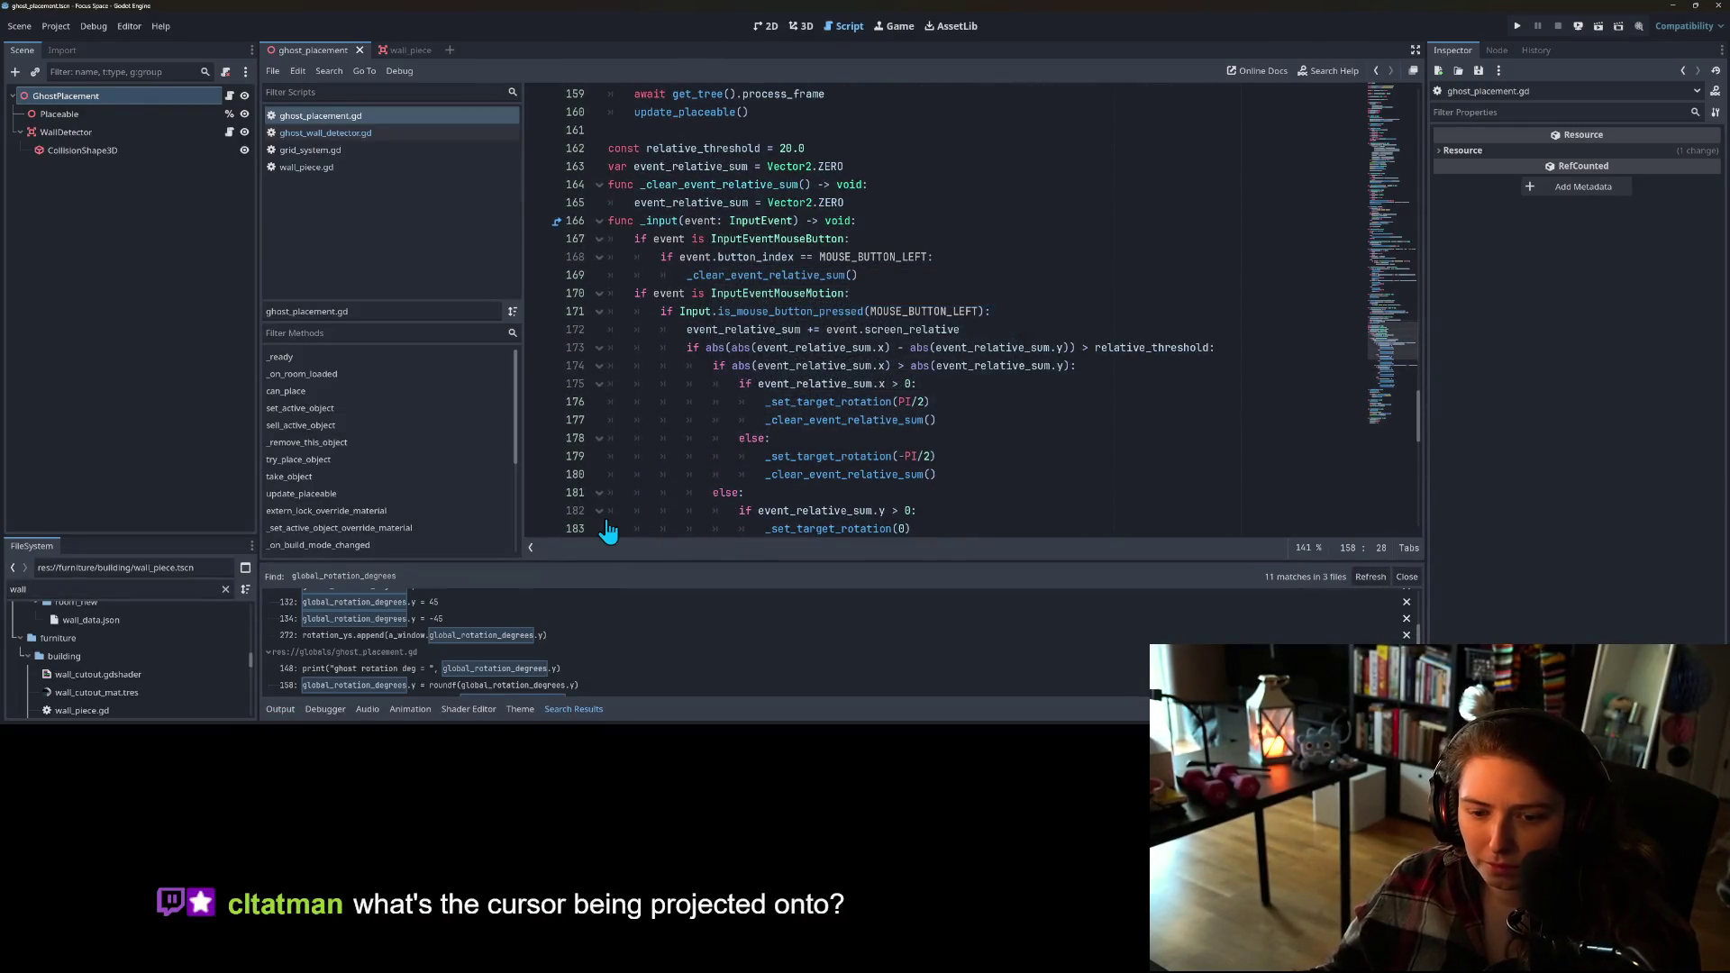
{"action": "scroll", "coordinate": [550, 640], "scroll_direction": "up", "scroll_amount": 3}
{"action": "scroll", "coordinate": [410, 658], "scroll_direction": "up", "scroll_amount": 2}
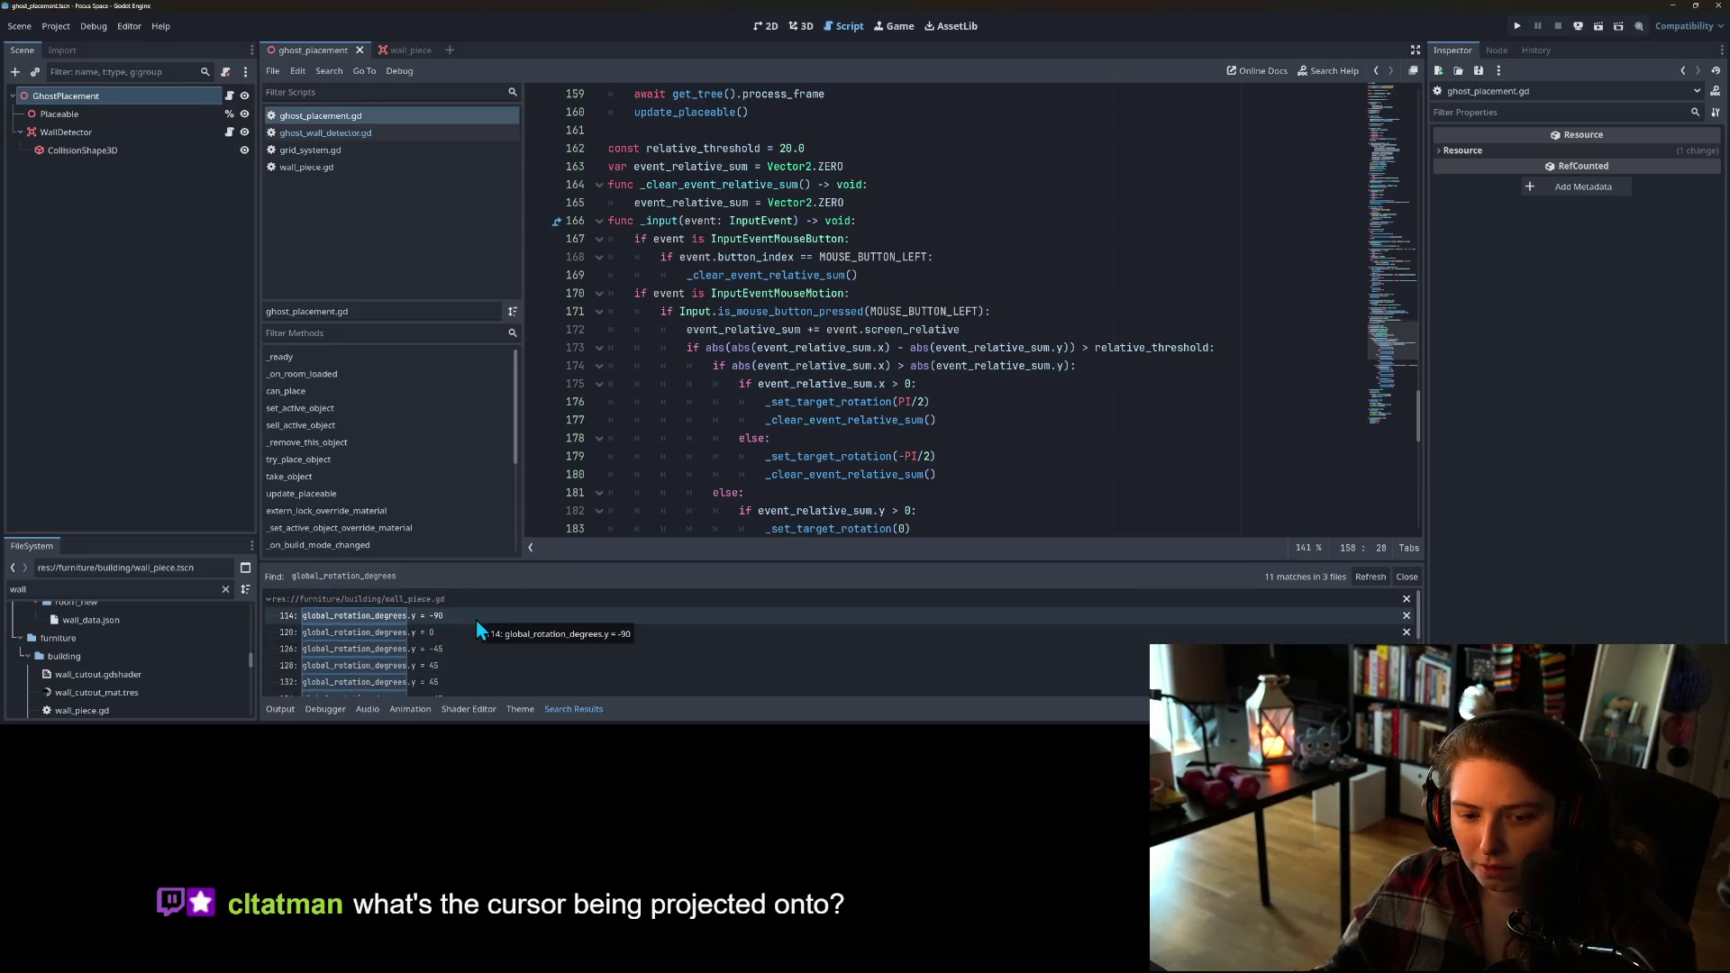
{"action": "left_click", "coordinate": [478, 621]}
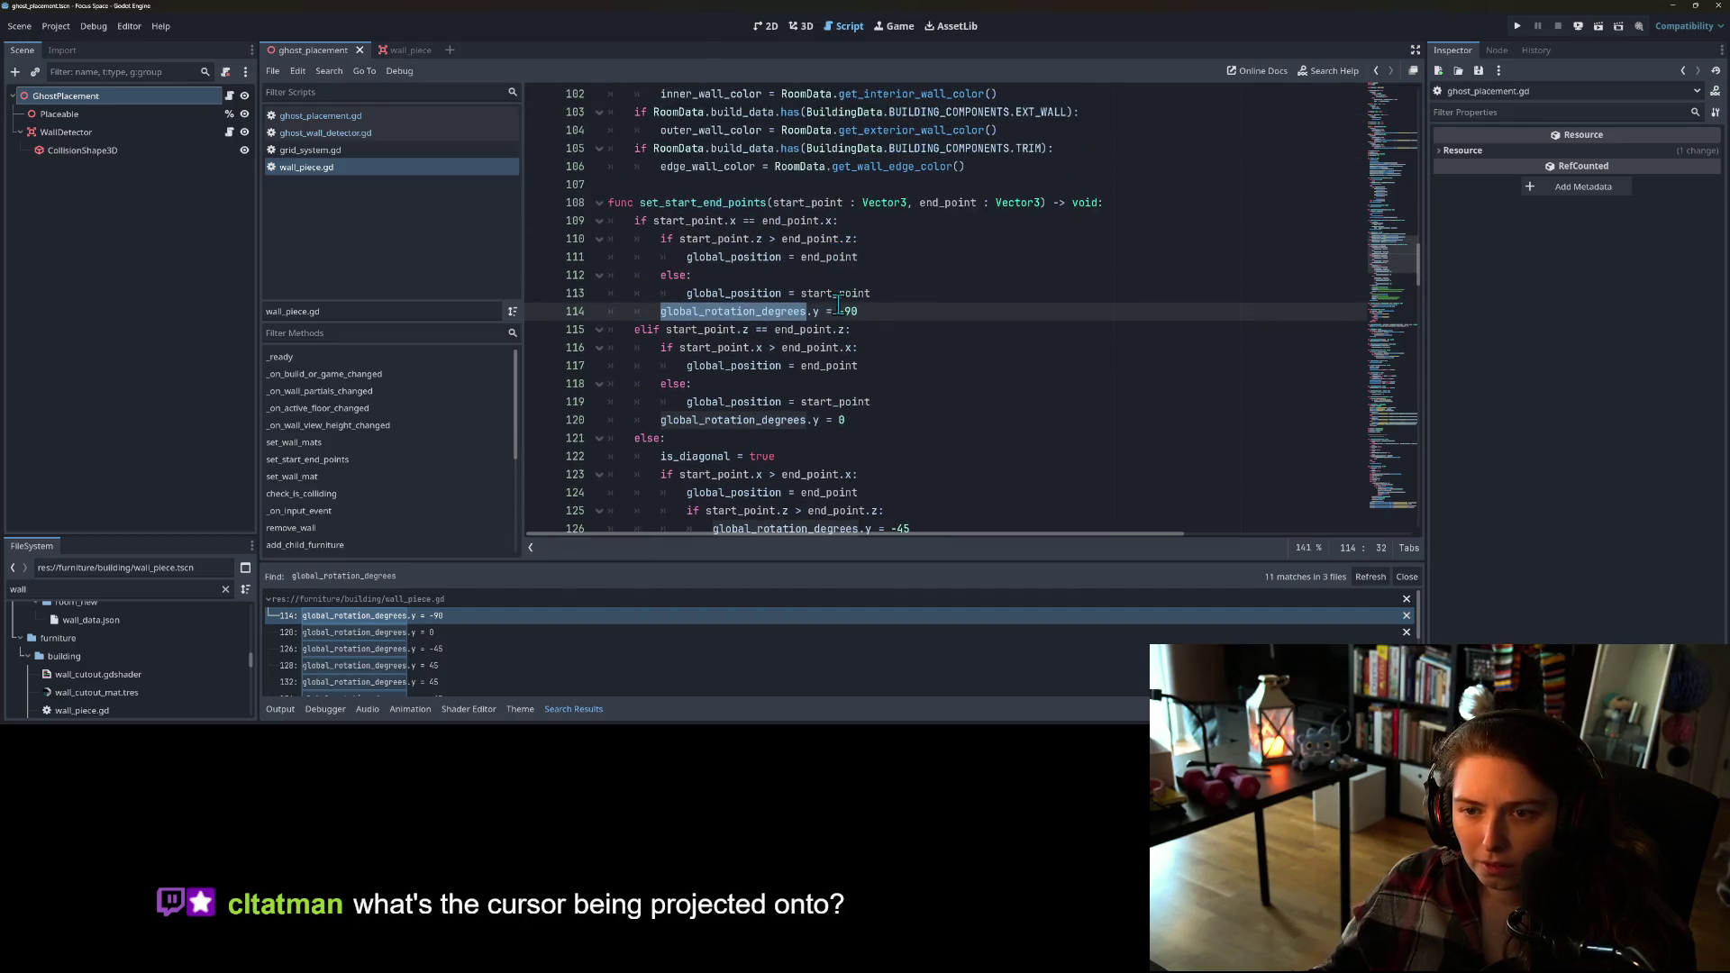
Step: Open the ghost_placement.gd line 158 match and select that rounding line
{"action": "scroll", "coordinate": [455, 662], "scroll_direction": "down", "scroll_amount": 3}
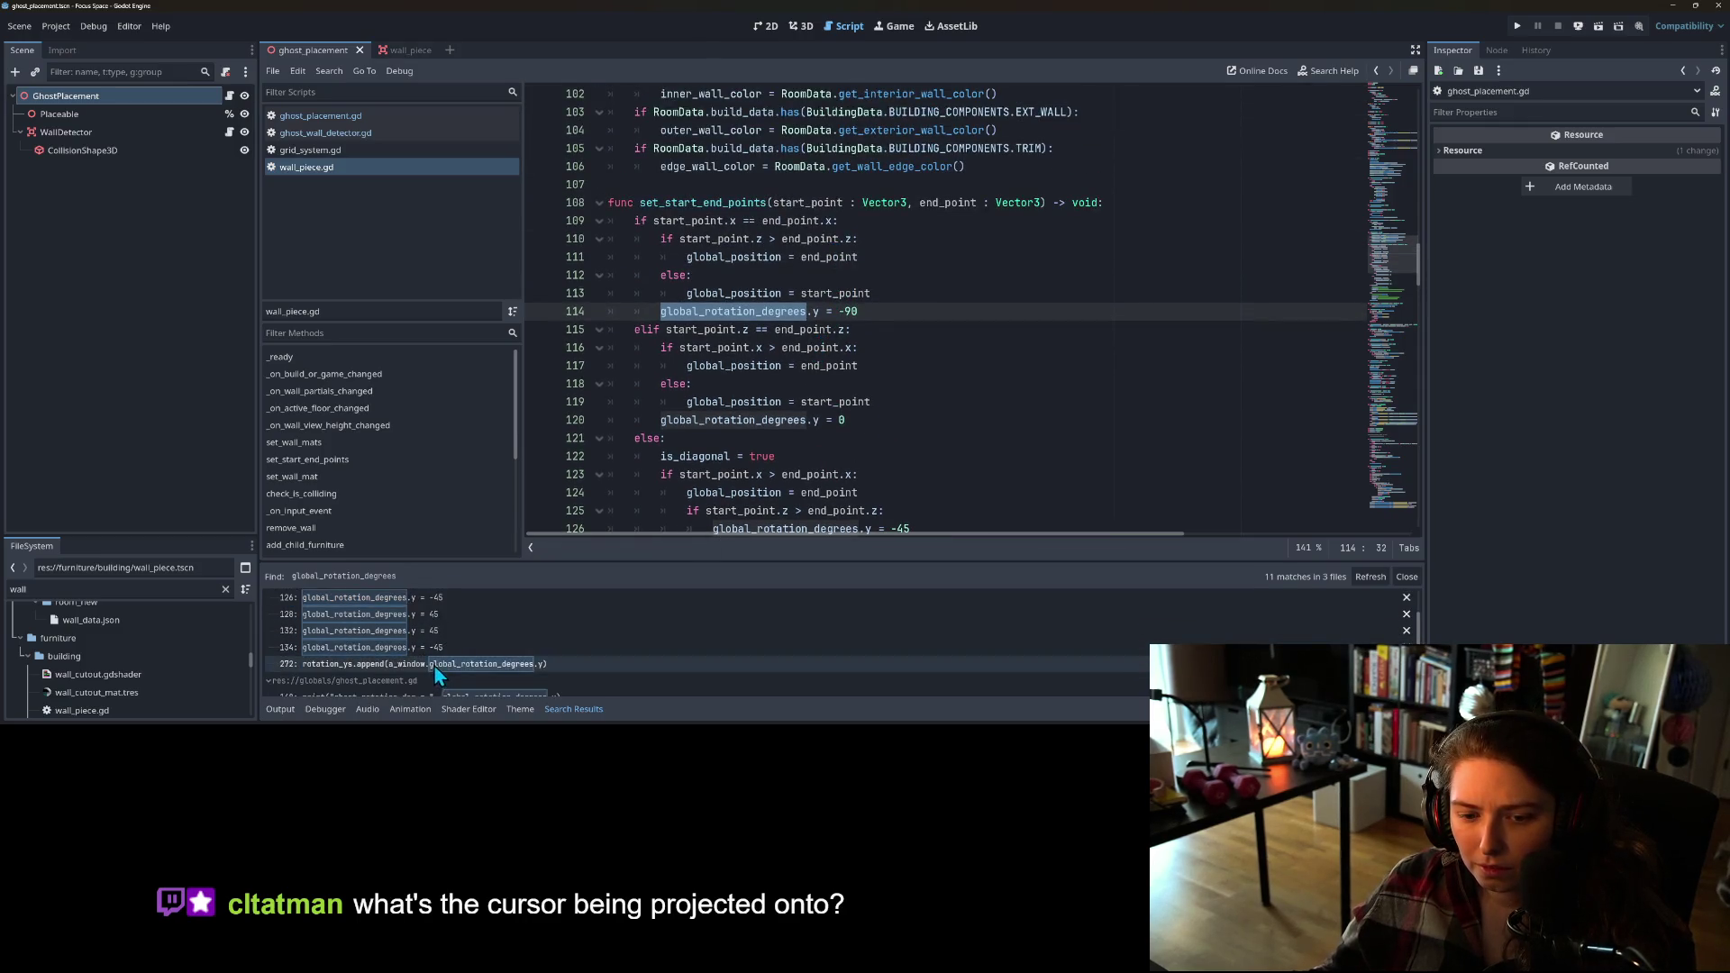
{"action": "scroll", "coordinate": [496, 678], "scroll_direction": "down", "scroll_amount": 2}
{"action": "scroll", "coordinate": [537, 670], "scroll_direction": "down", "scroll_amount": 1}
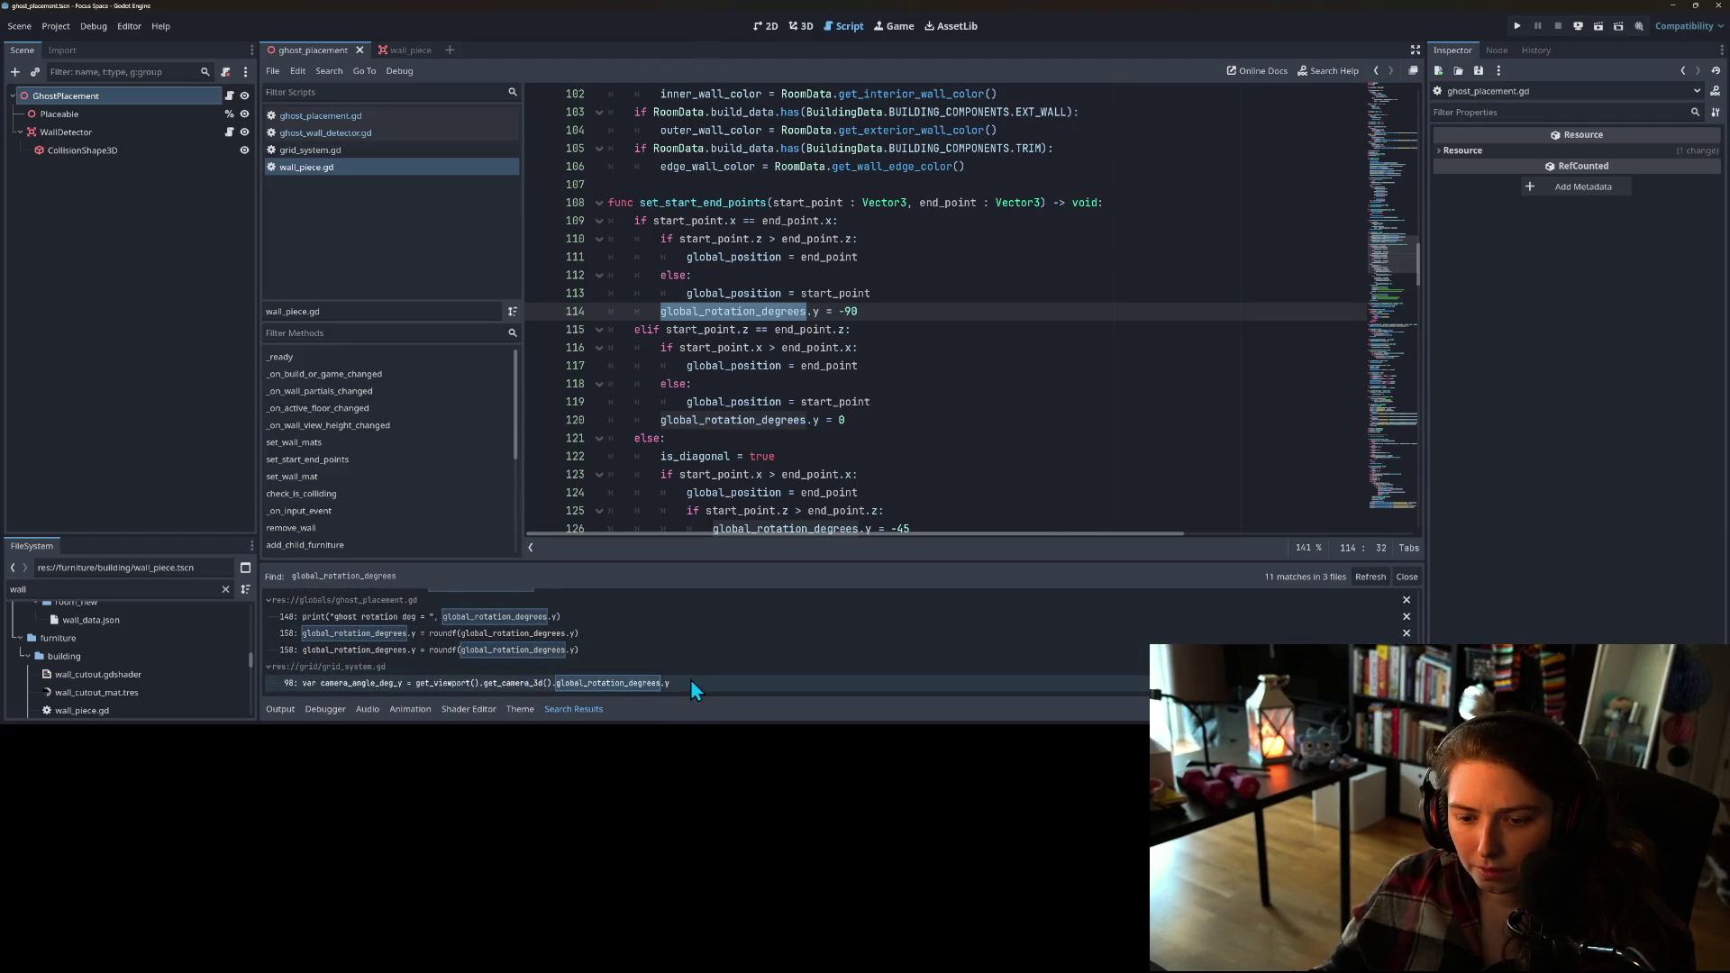
{"action": "left_click", "coordinate": [544, 634]}
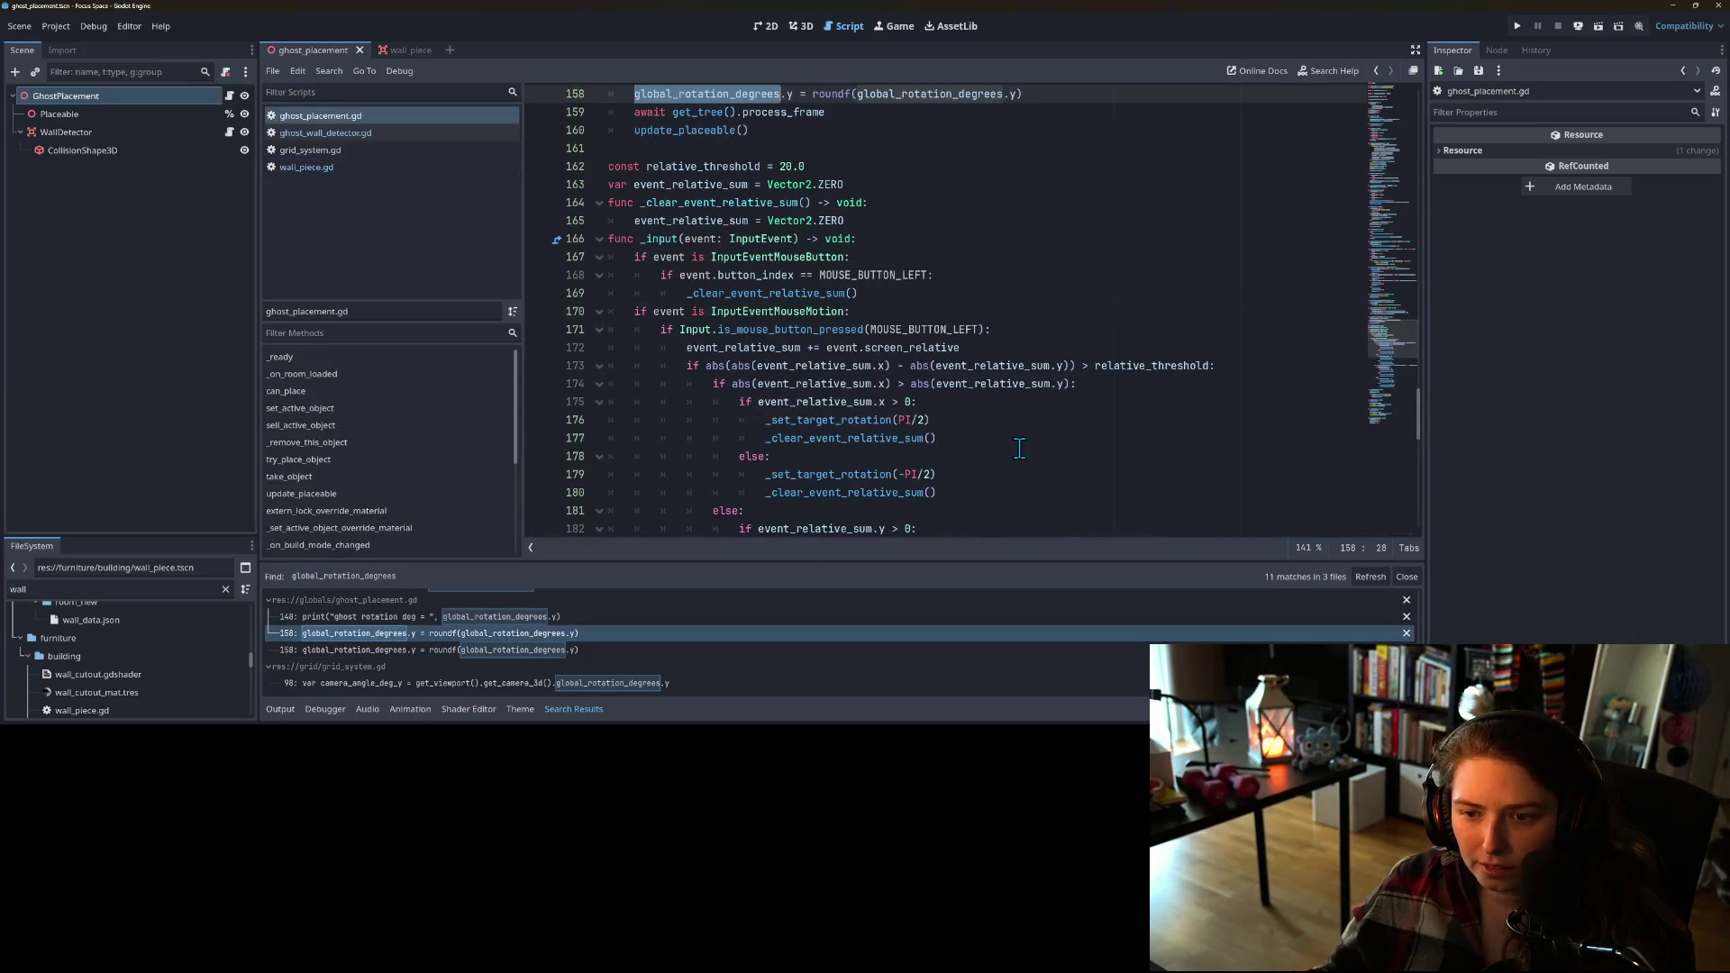
{"action": "scroll", "coordinate": [721, 261], "scroll_direction": "up", "scroll_amount": 3}
{"action": "left_click", "coordinate": [720, 262]}
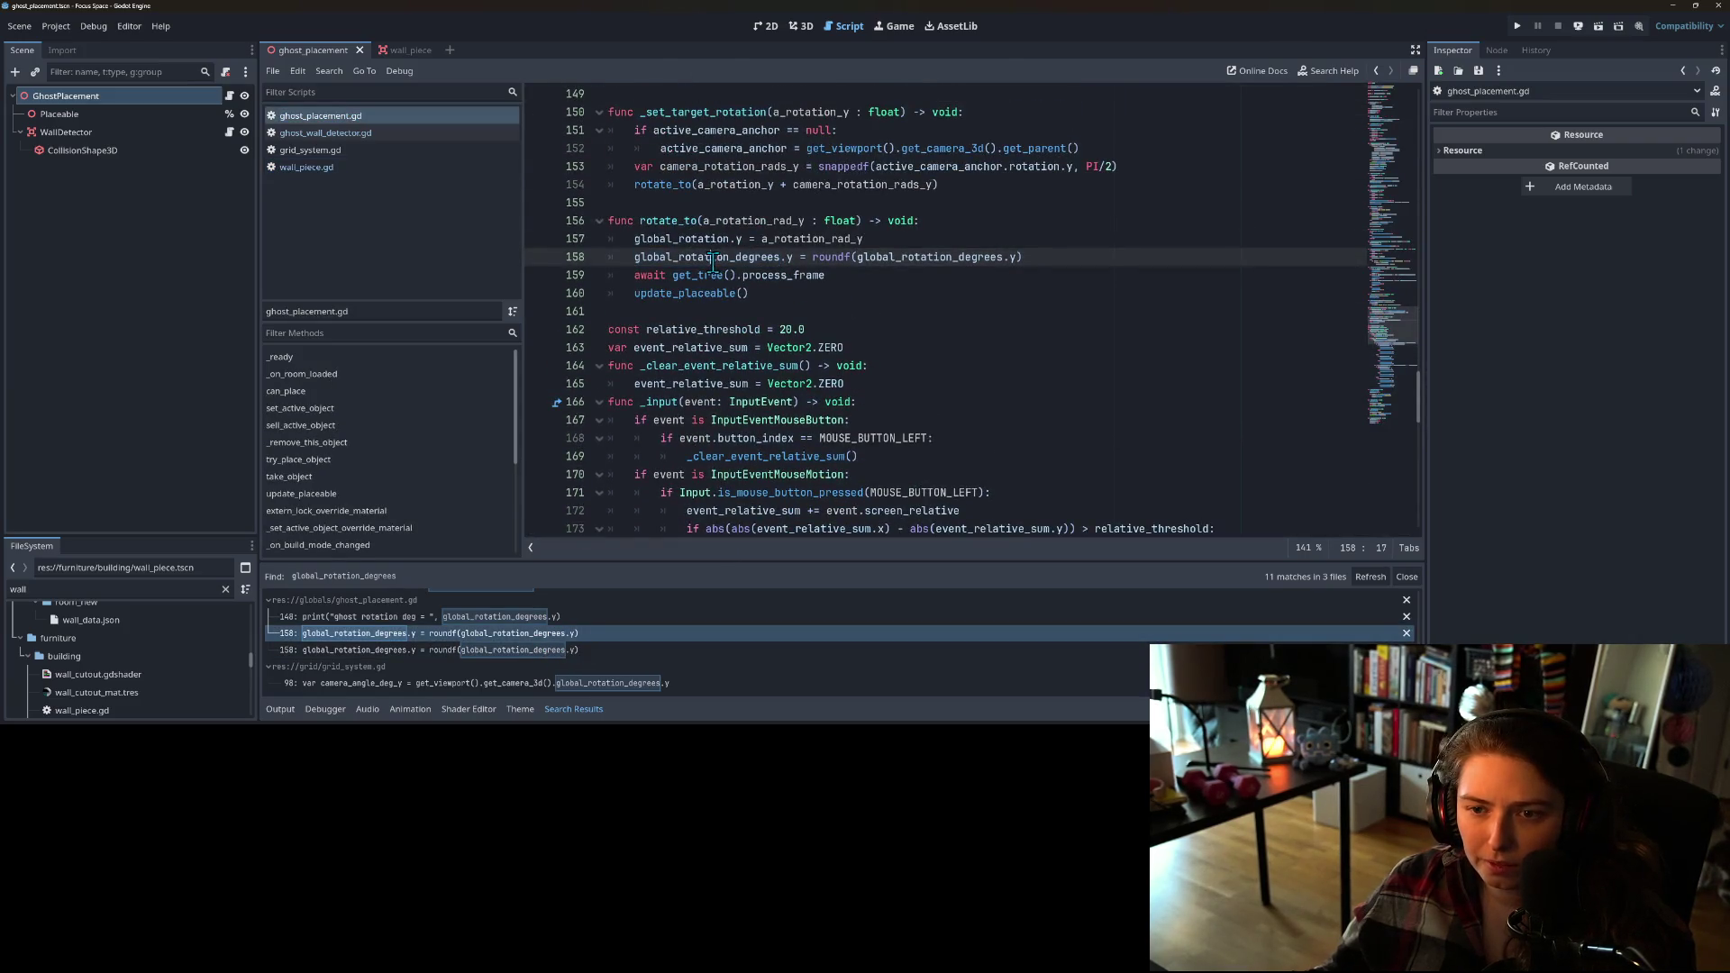
{"action": "left_click", "coordinate": [587, 259]}
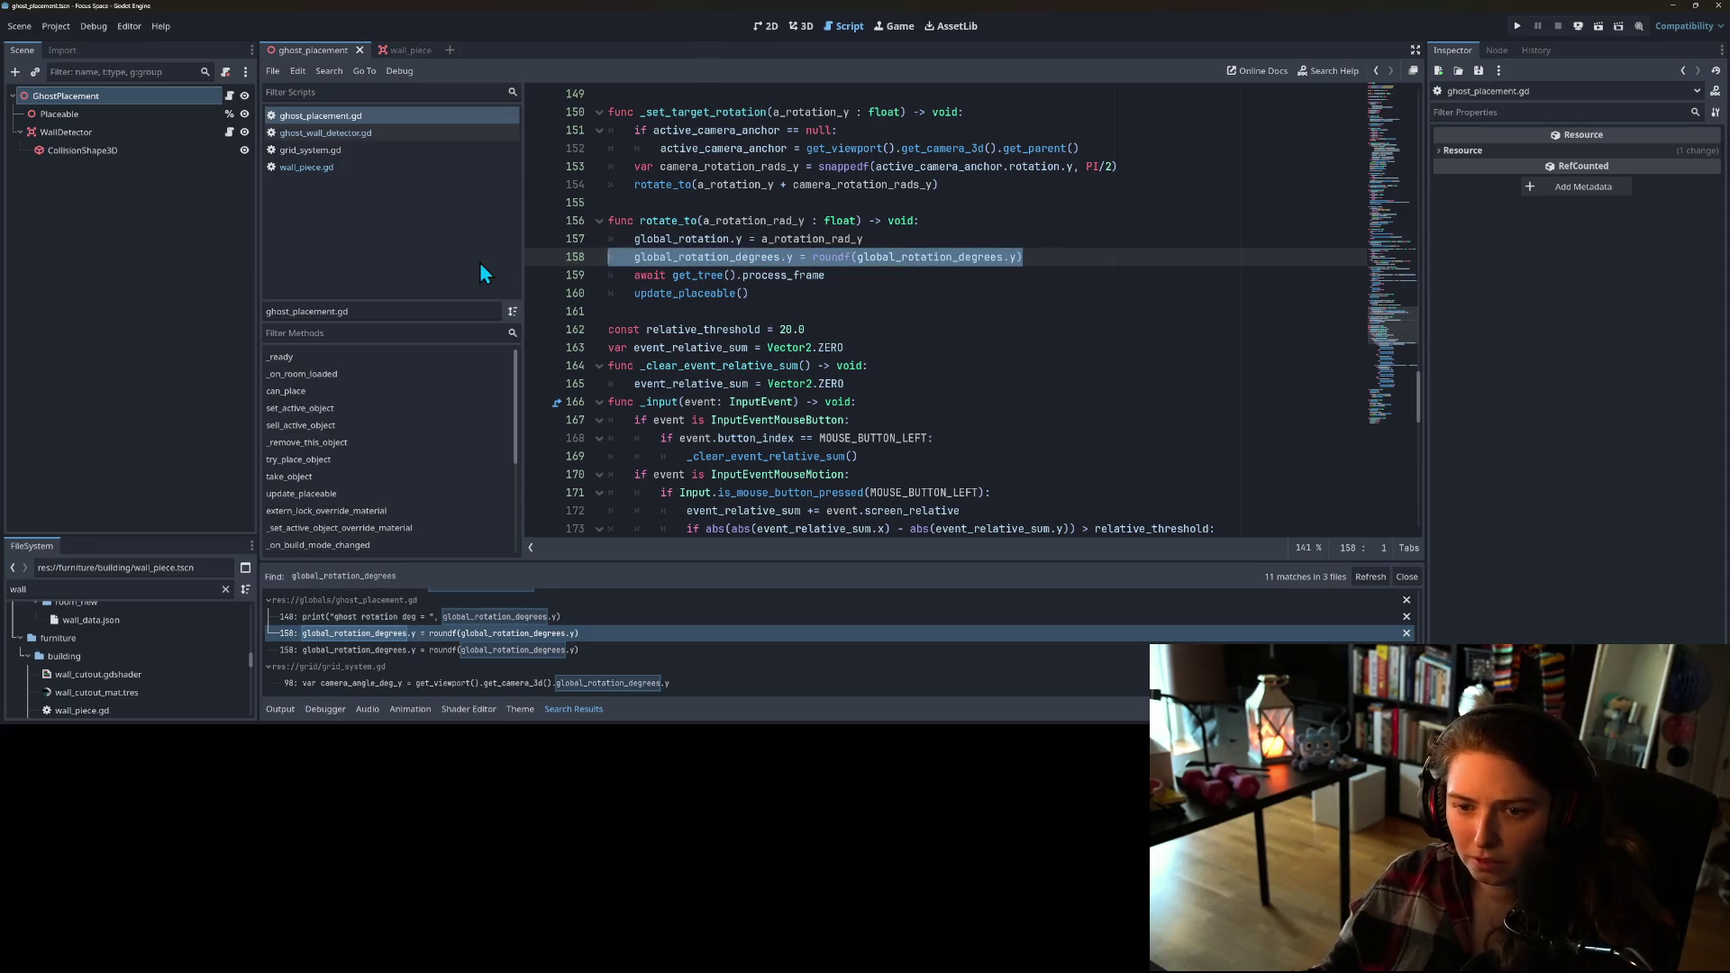